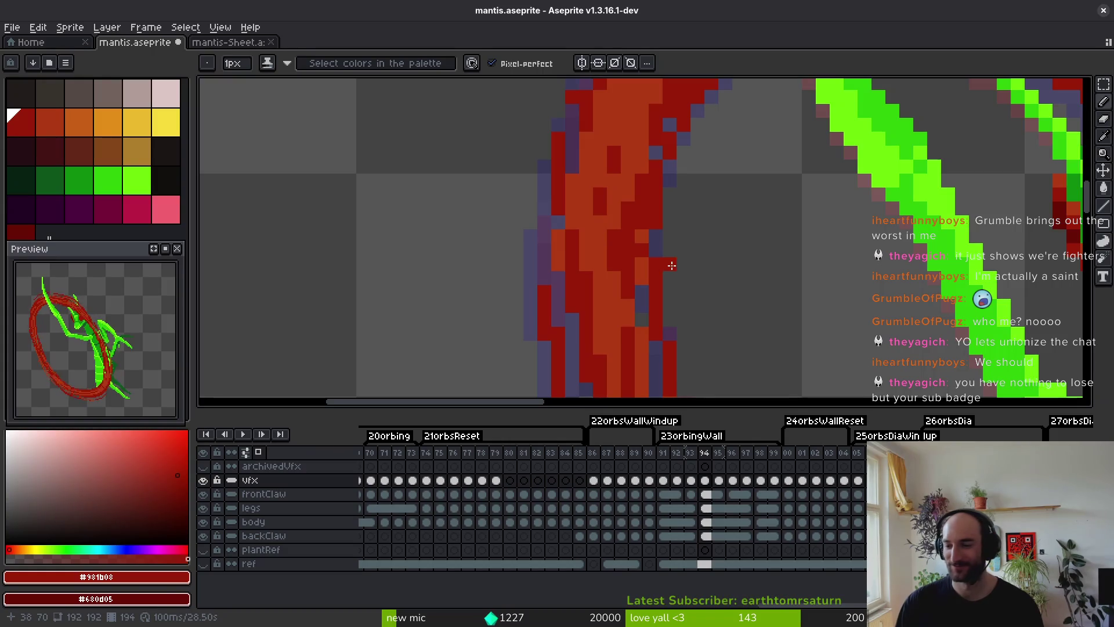
Save mantis.aseprite before retouching the slash ring.
scroll(631, 186, "down", 4)
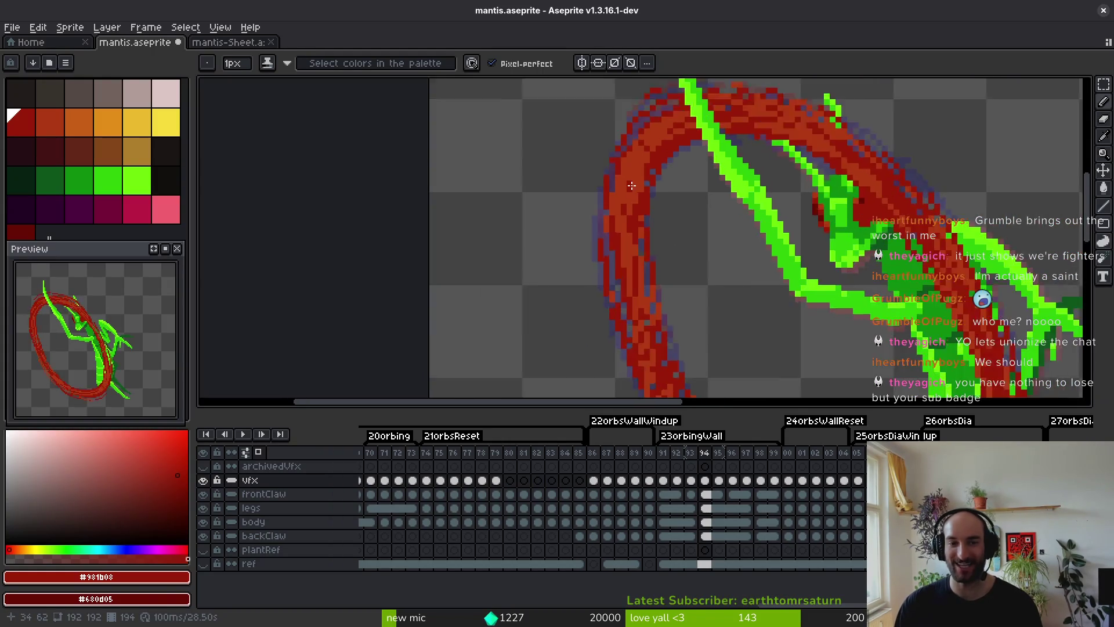
scroll(631, 185, "up", 4)
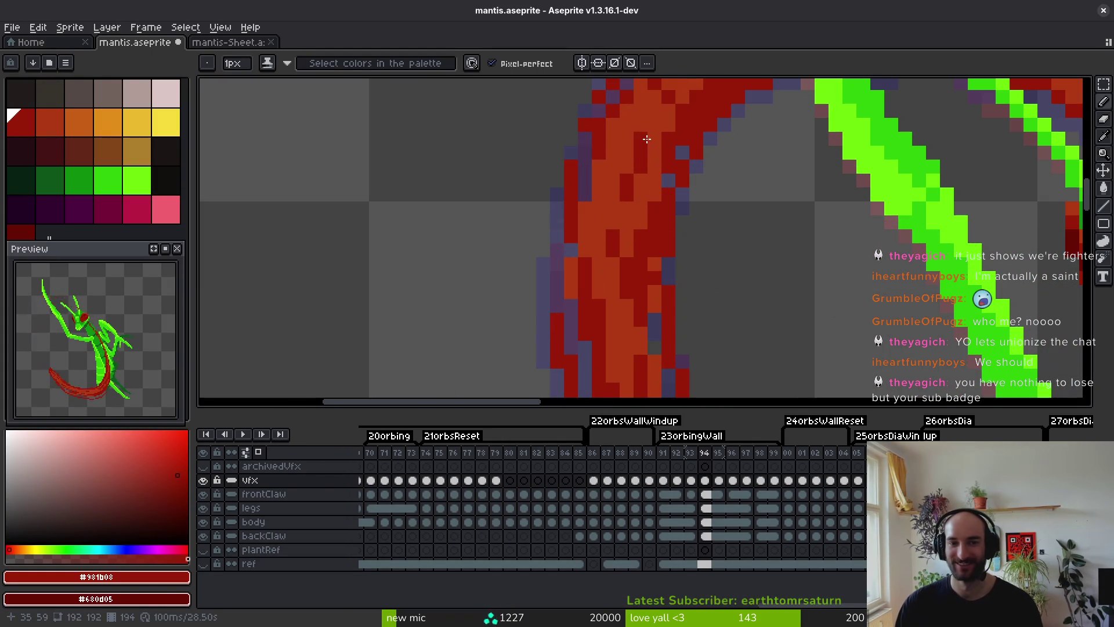
key("ctrl+s")
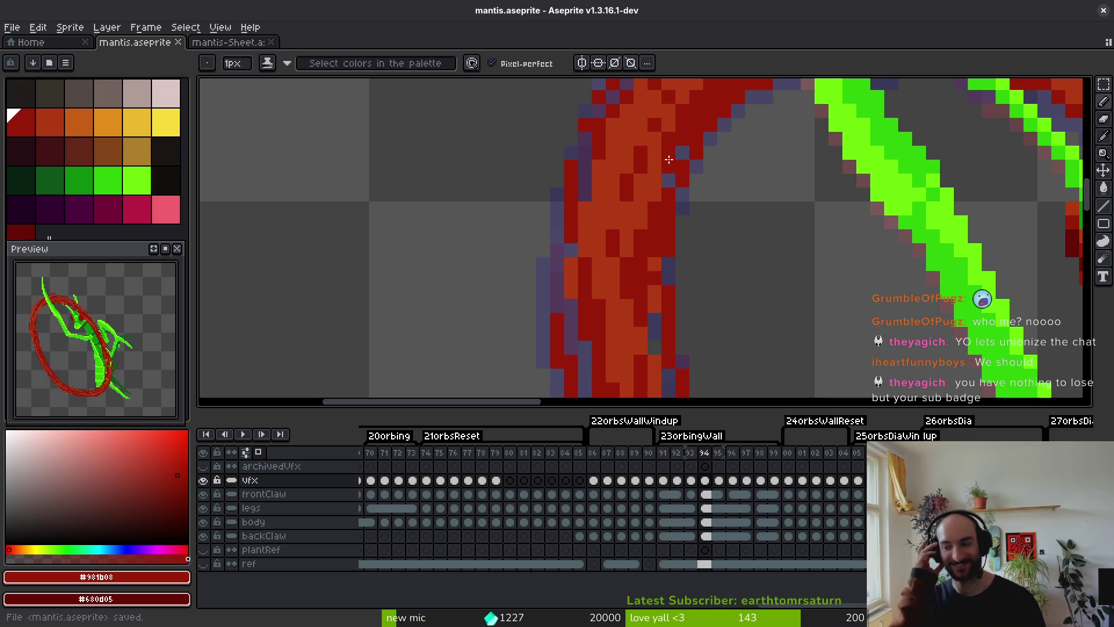
Add a dark red stroke on the ring's left side and try orange highlights on it.
left_click(891, 249)
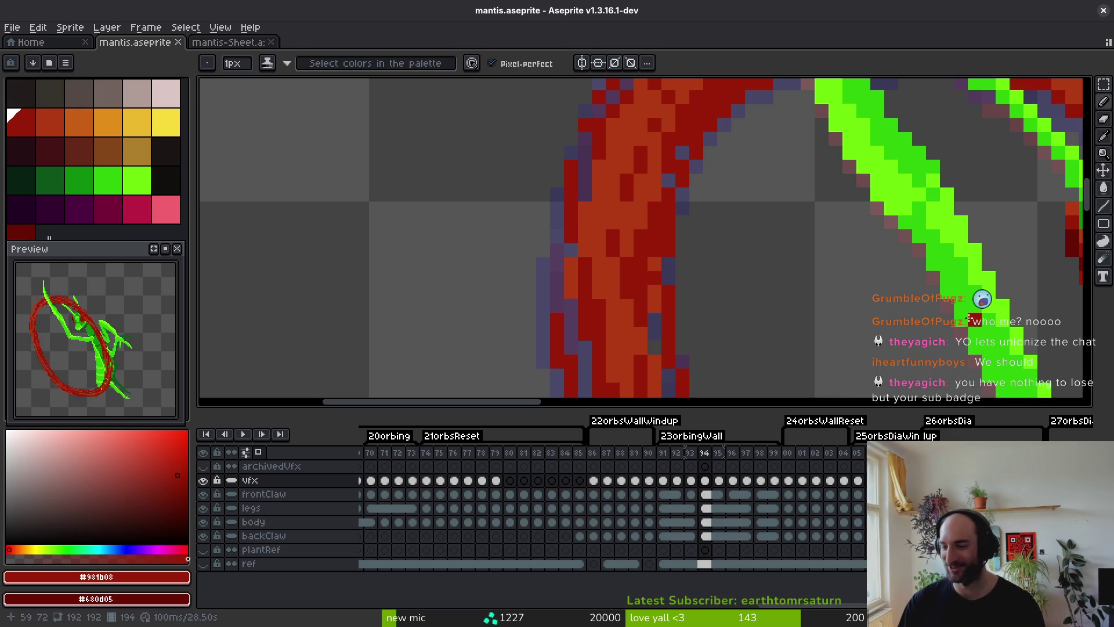
scroll(754, 230, "down", 4)
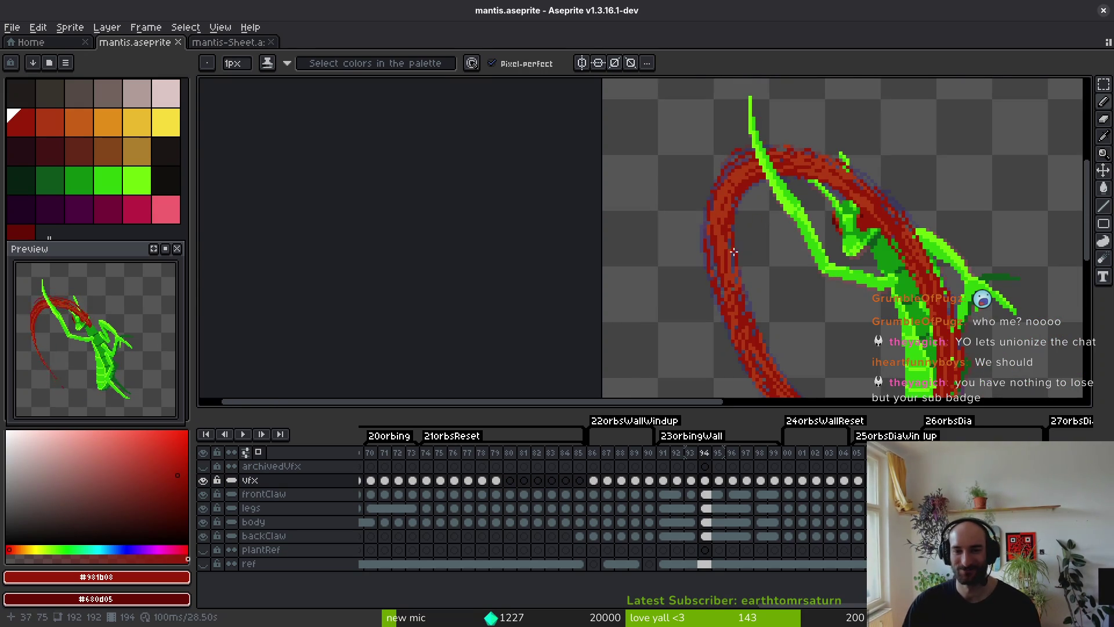
scroll(734, 252, "up", 4)
mouse_move(657, 218)
left_mouse_down()
mouse_move(658, 263)
mouse_move(678, 306)
mouse_move(647, 196)
left_mouse_up()
left_click(669, 152, "alt")
left_click_drag(634, 110, 613, 95)
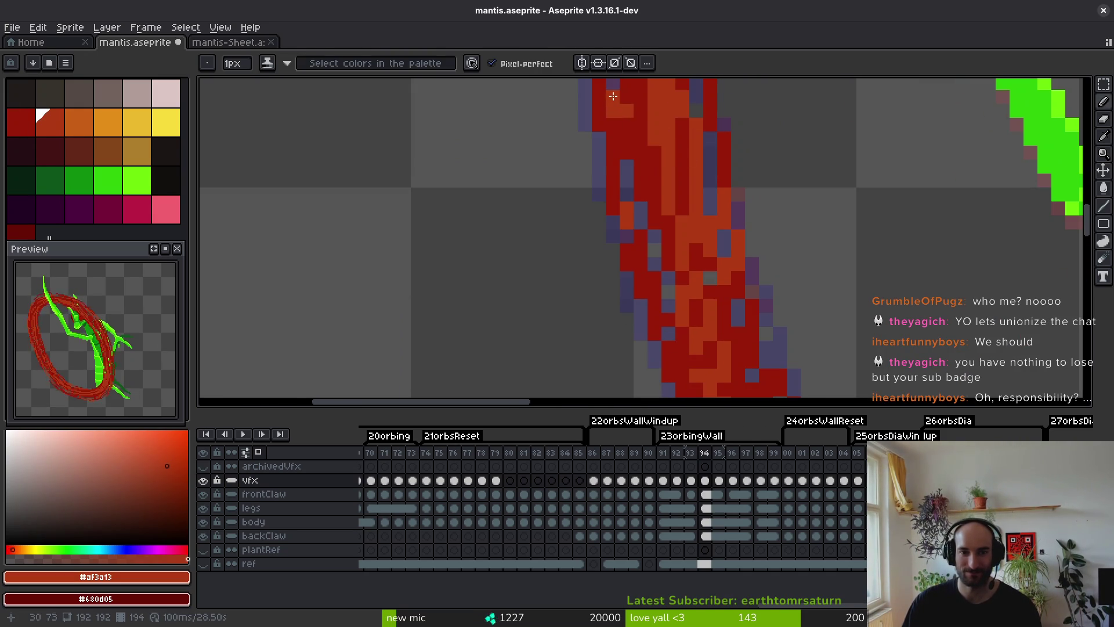
key("ctrl+z")
Paint an orange highlight run down the red stroke, then save the file.
left_click(626, 119)
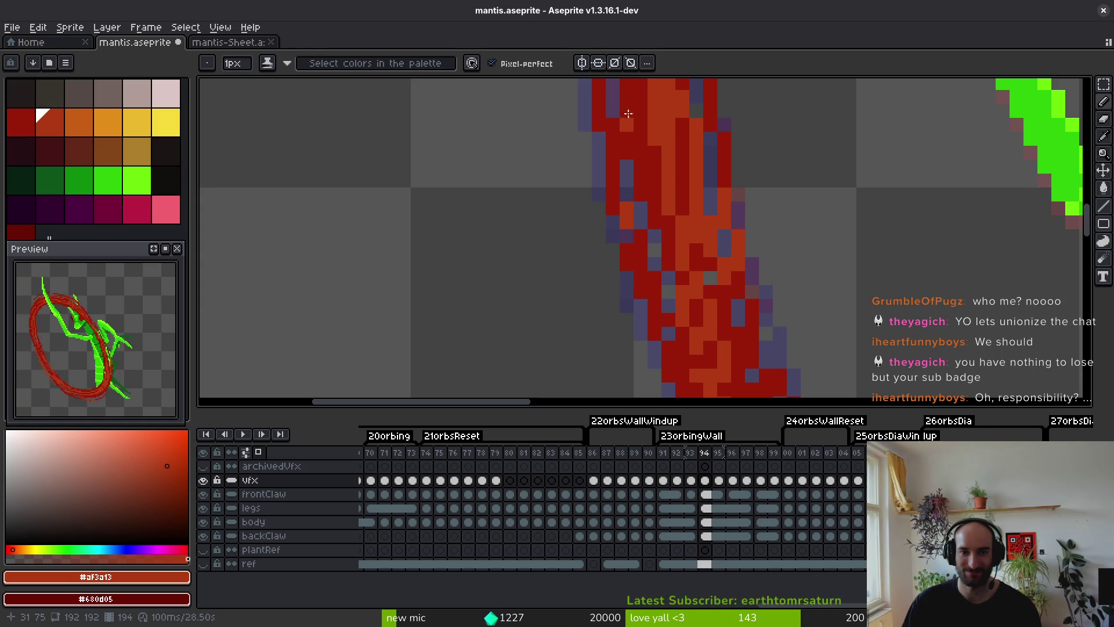
left_click(613, 96)
left_click_drag(613, 104, 612, 168)
key("ctrl+z")
left_click_drag(626, 110, 628, 180)
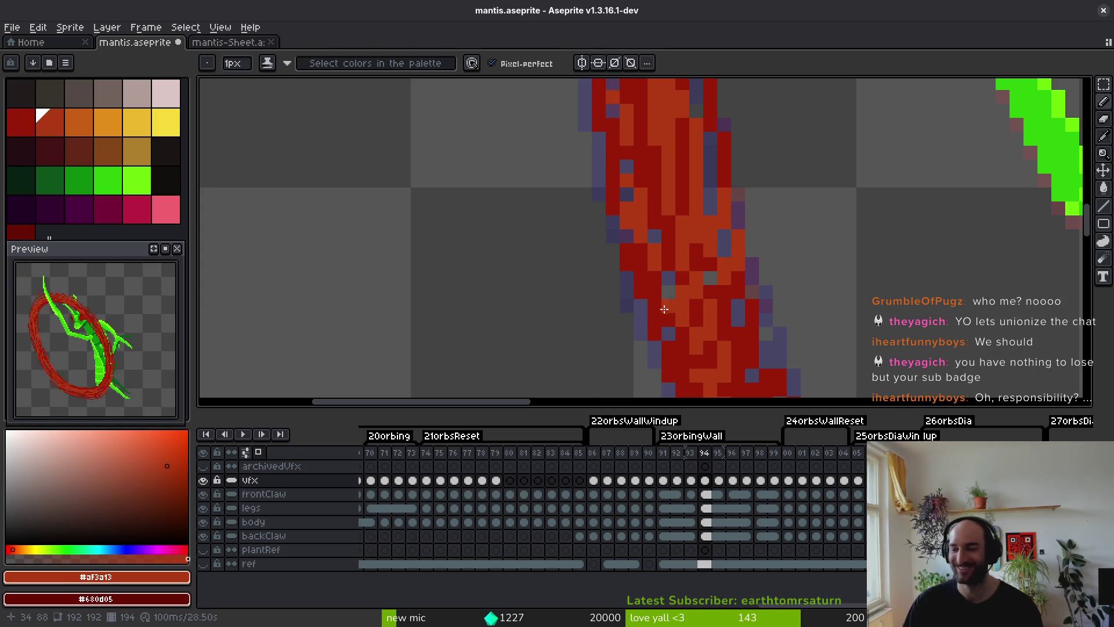
key("ctrl+s")
Pick the dark red shade from the stroke and save mantis.aseprite again.
scroll(700, 286, "down", 5)
scroll(710, 315, "up", 5)
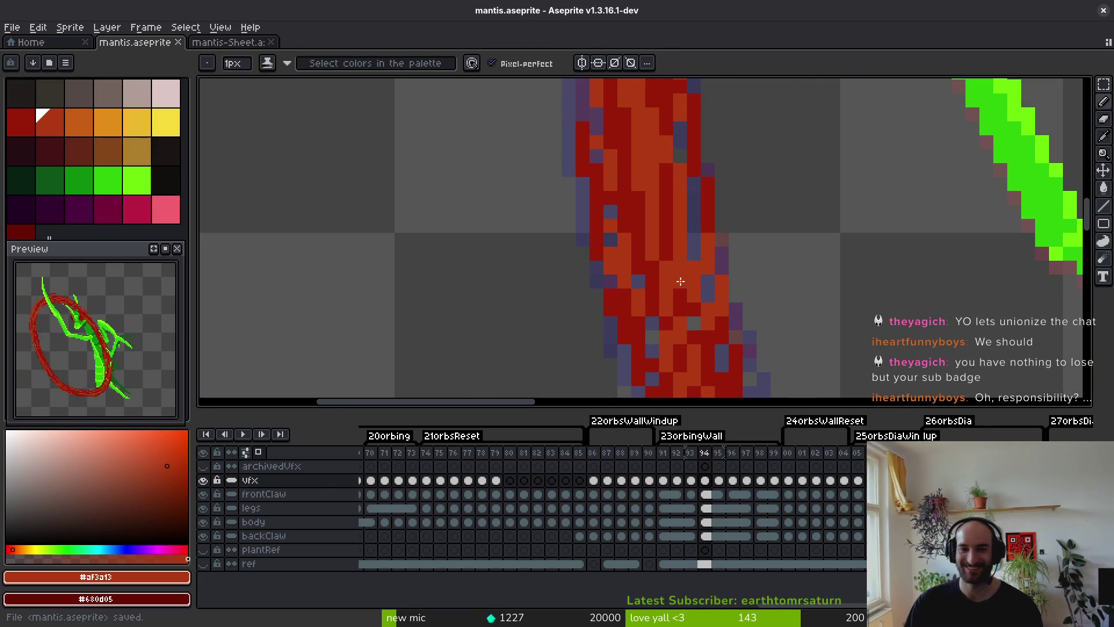
left_click(641, 286, "alt")
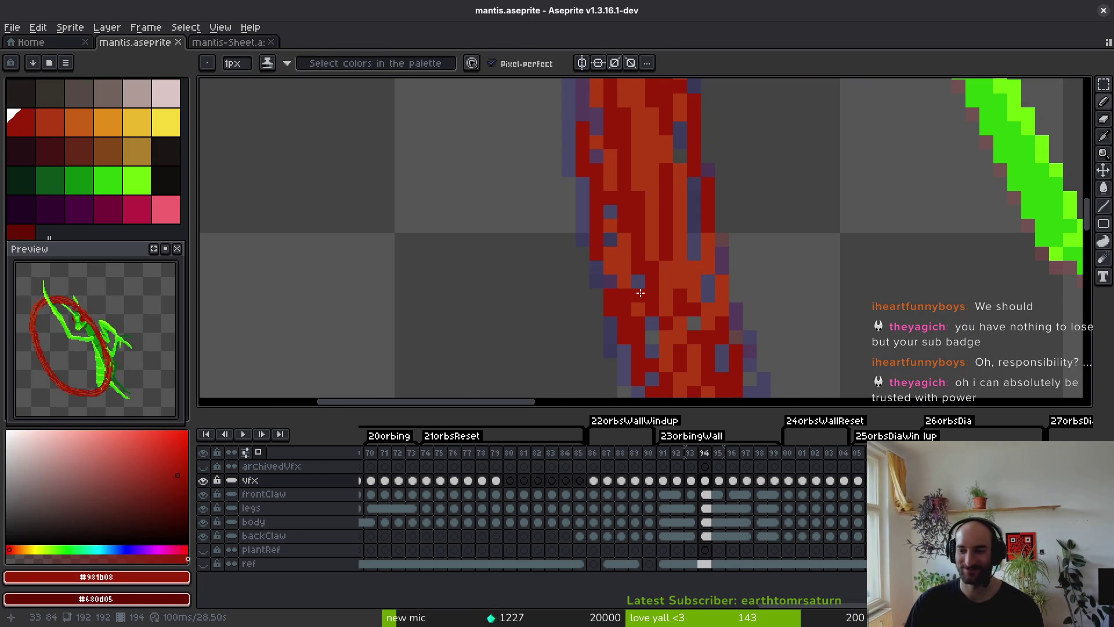
key("ctrl+s")
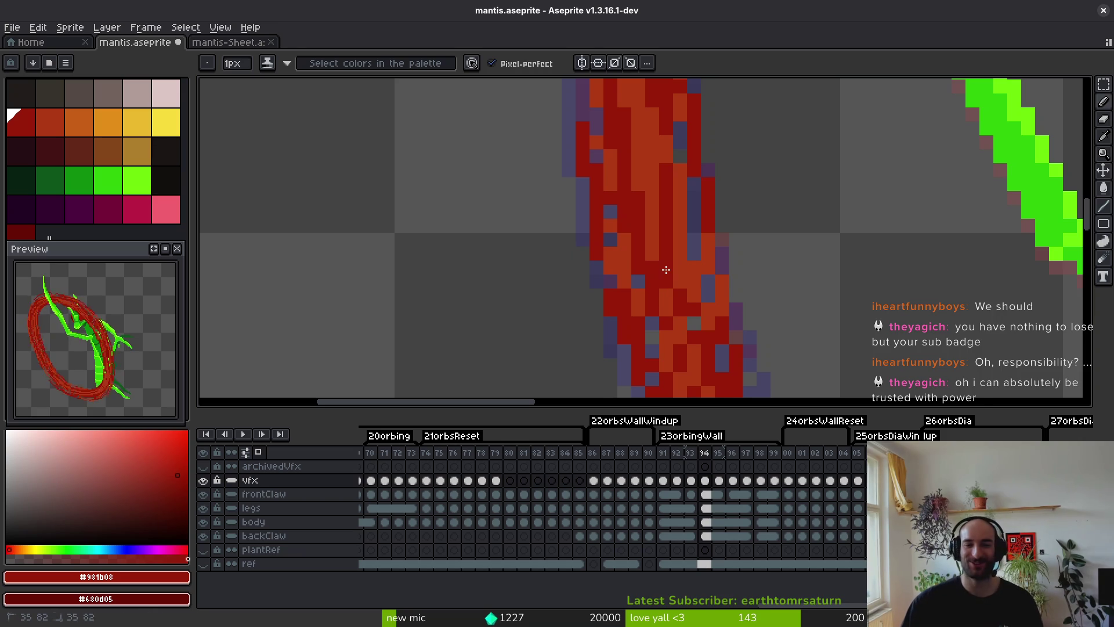
scroll(679, 287, "down", 4)
key("ctrl+s")
scroll(688, 288, "up", 2)
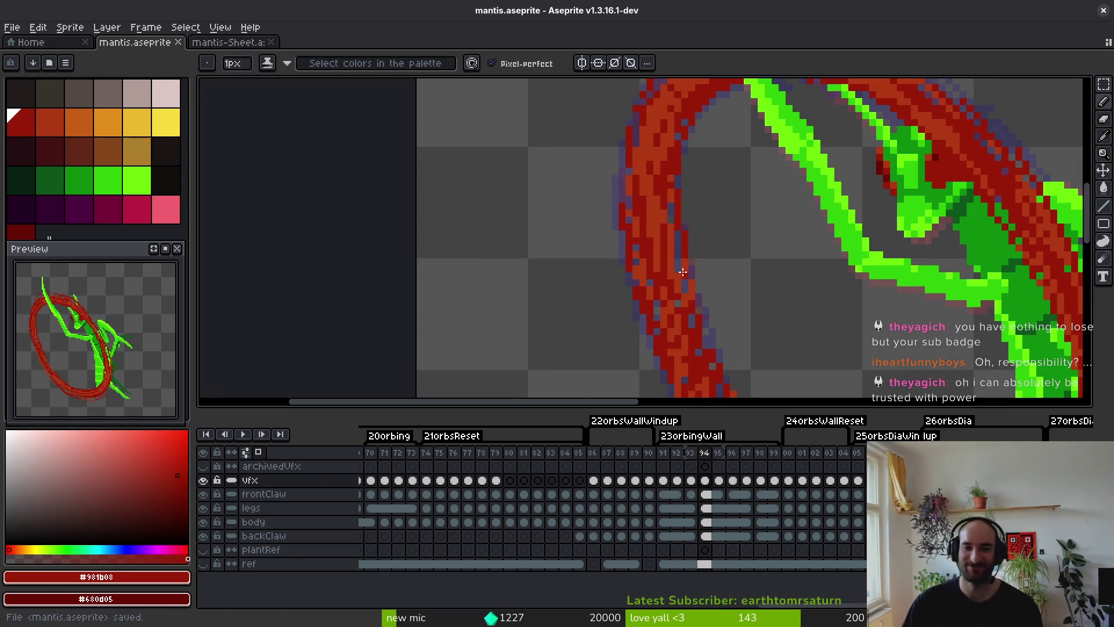
key("ctrl+s")
Repaint pixels along the stroke's left edge, pick the orange-red, and save.
scroll(720, 324, "down", 4)
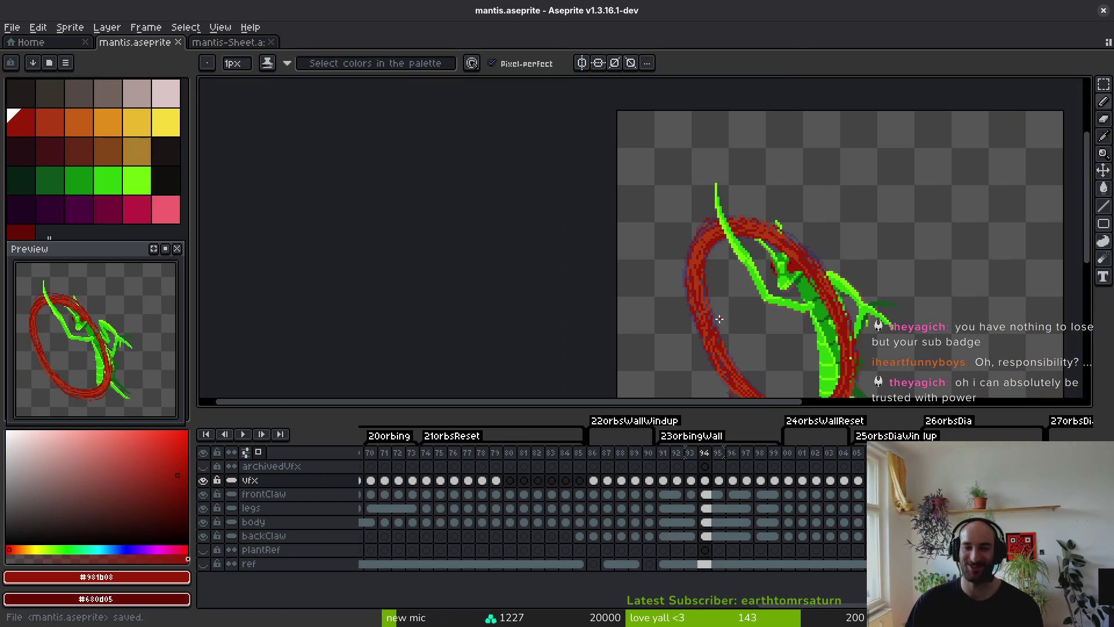
scroll(673, 305, "up", 5)
left_click_drag(646, 301, 618, 212)
left_click(627, 236, "alt")
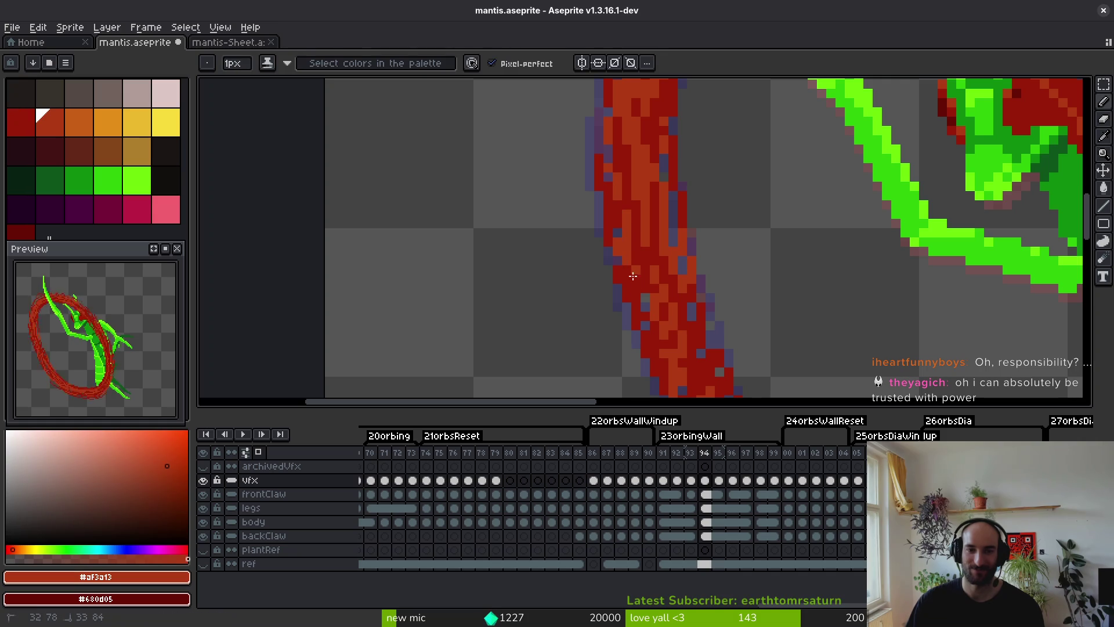
scroll(644, 308, "down", 3)
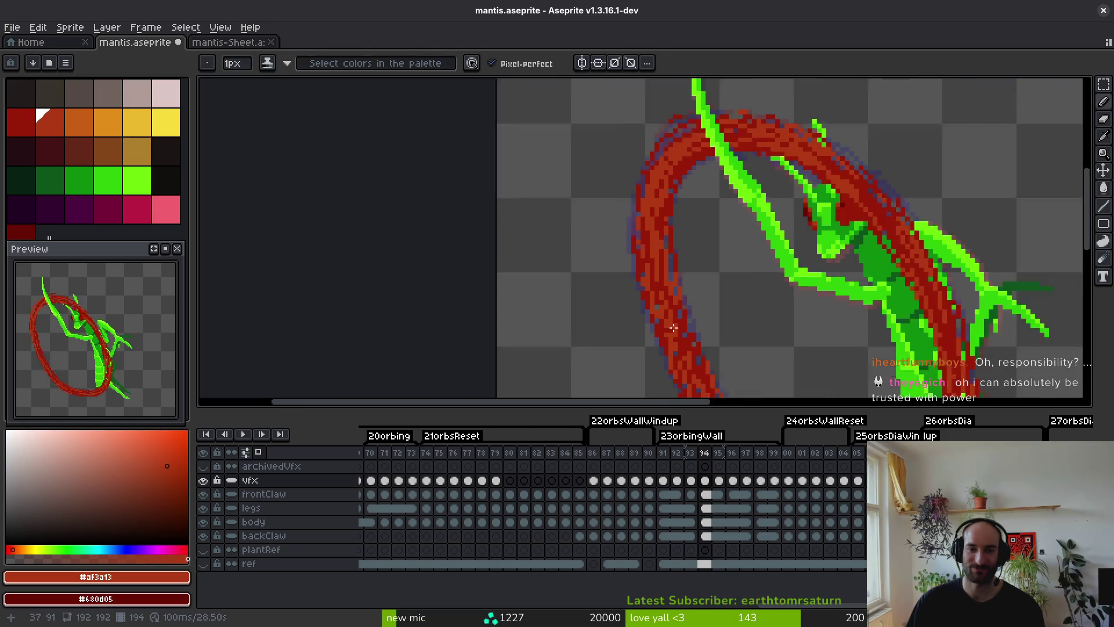
scroll(655, 309, "up", 3)
key("ctrl+s")
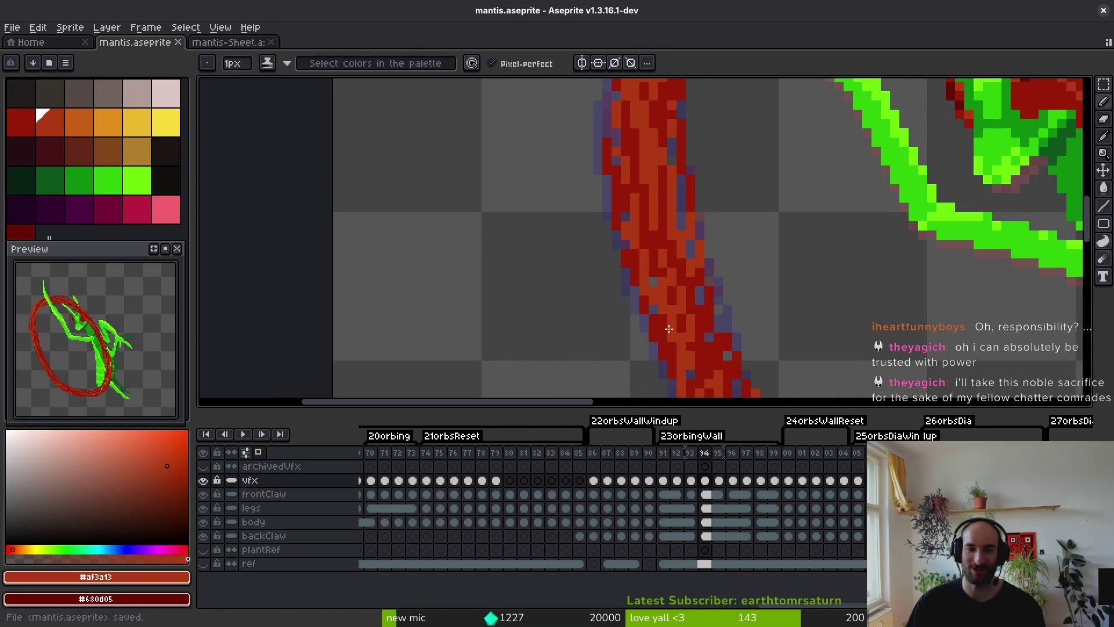
Pick the darker red and darken two pixels on the red stroke.
scroll(715, 313, "down", 3)
scroll(715, 313, "up", 3)
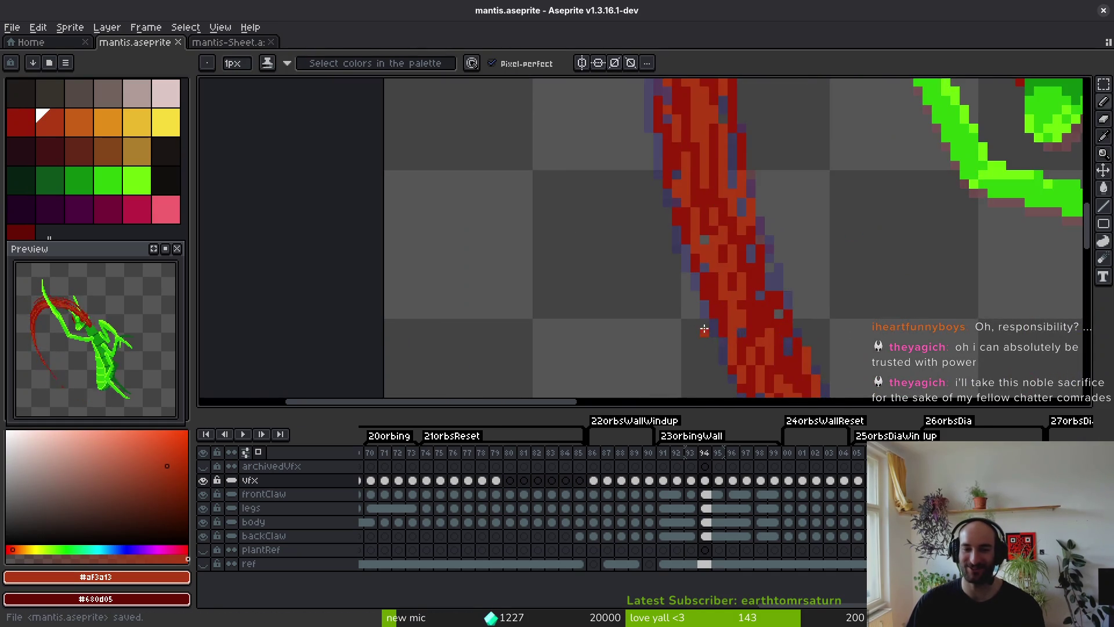
scroll(731, 311, "down", 1)
scroll(770, 303, "up", 2)
left_click(770, 303, "alt")
left_click(770, 303)
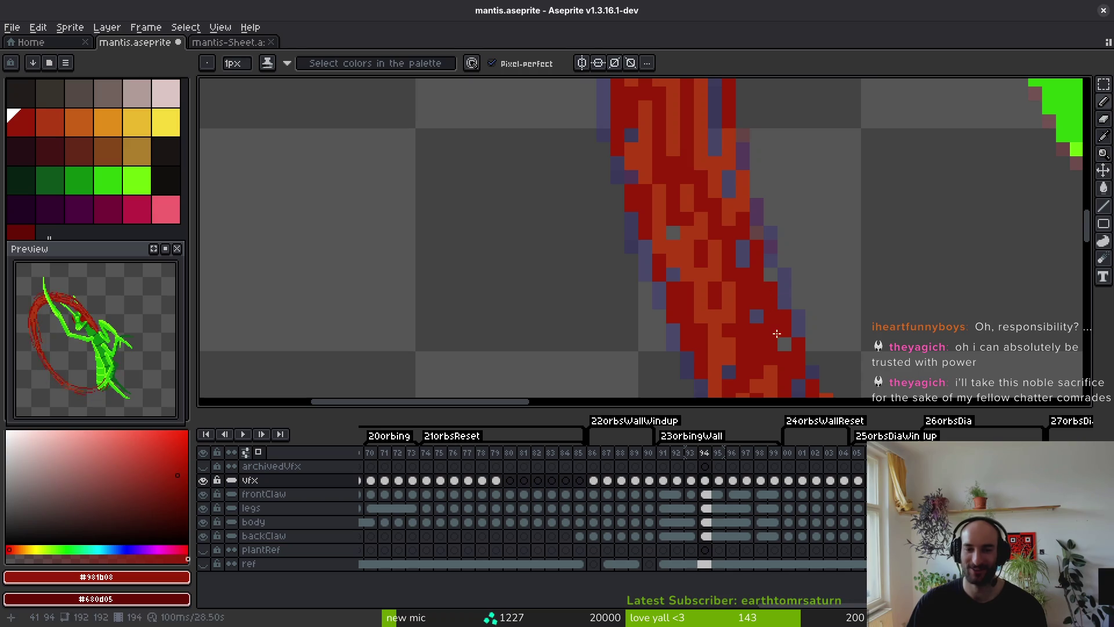
left_click(783, 342)
Advance to frame 96 and return to the pencil.
scroll(745, 258, "down", 1)
scroll(793, 337, "down", 3)
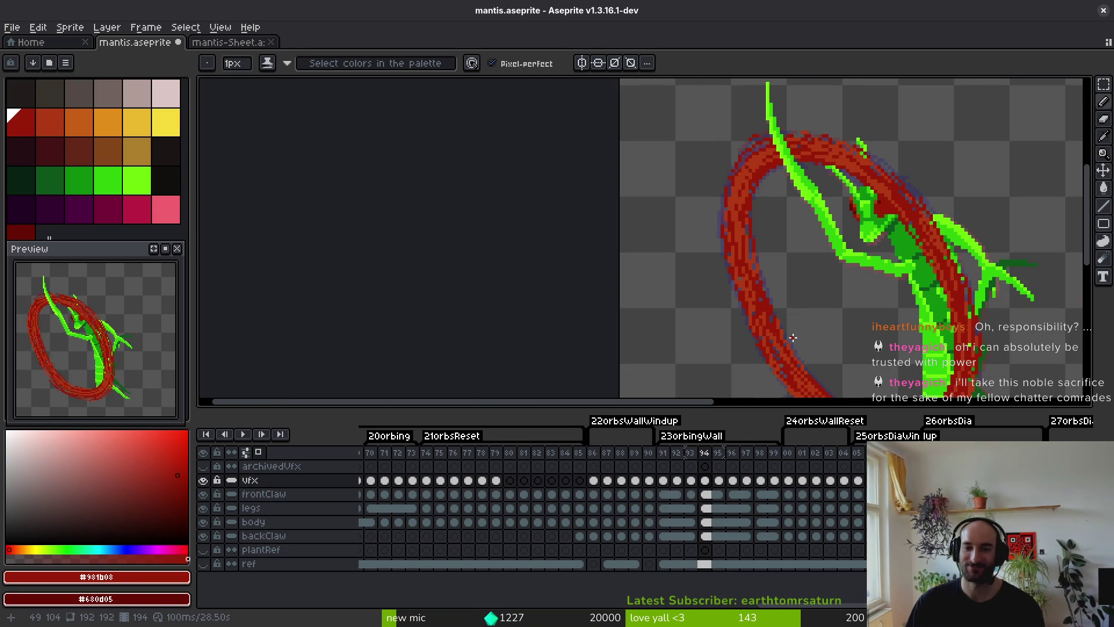
scroll(738, 237, "down", 3)
key("Right")
scroll(750, 266, "up", 4)
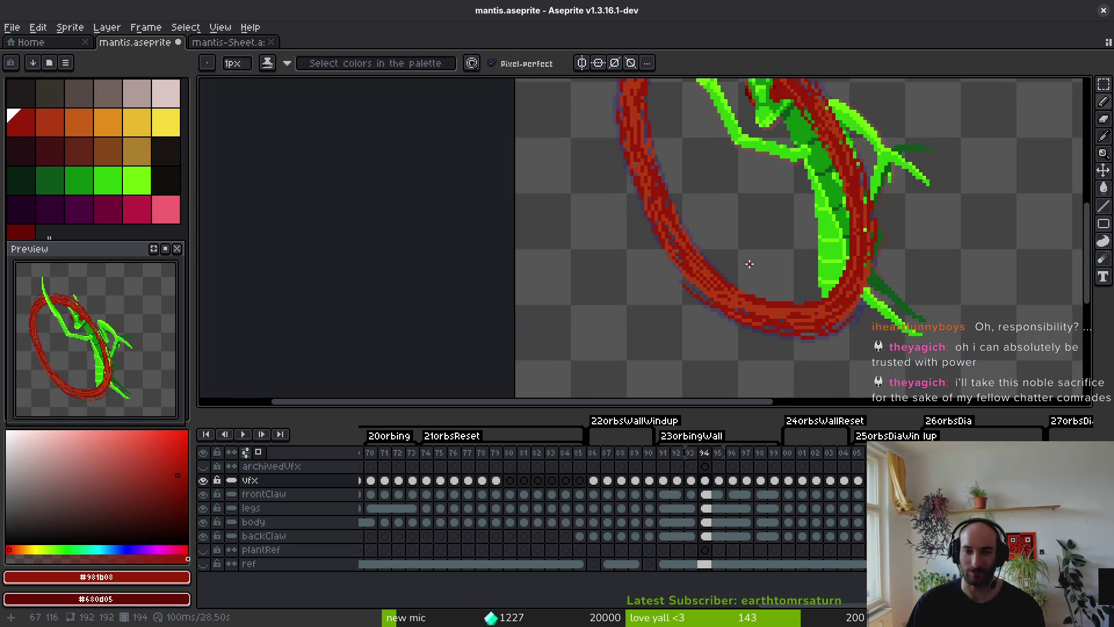
scroll(760, 310, "down", 1)
key("b")
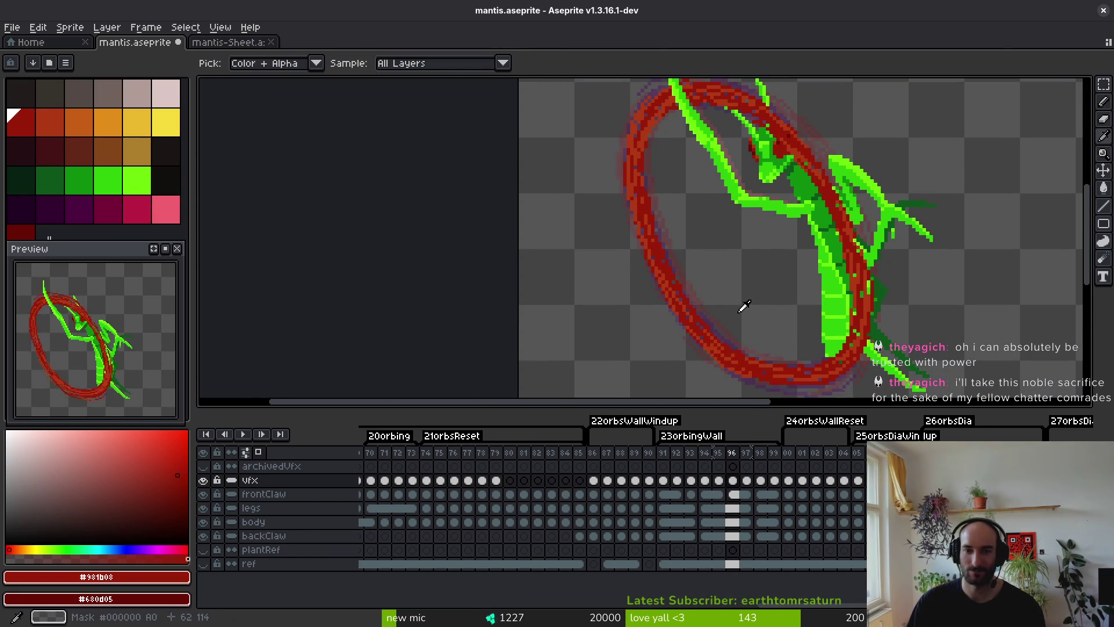
Flip between neighbouring frames, settle on frame 96, and sample the ring's orange-red.
scroll(743, 296, "down", 1)
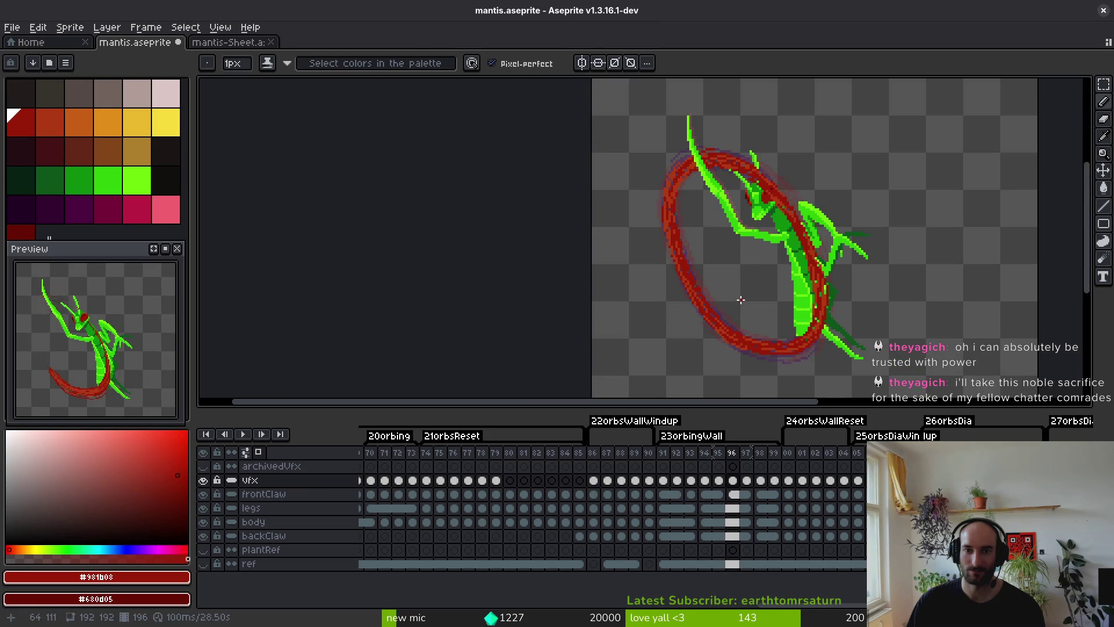
key("alt")
key("Left")
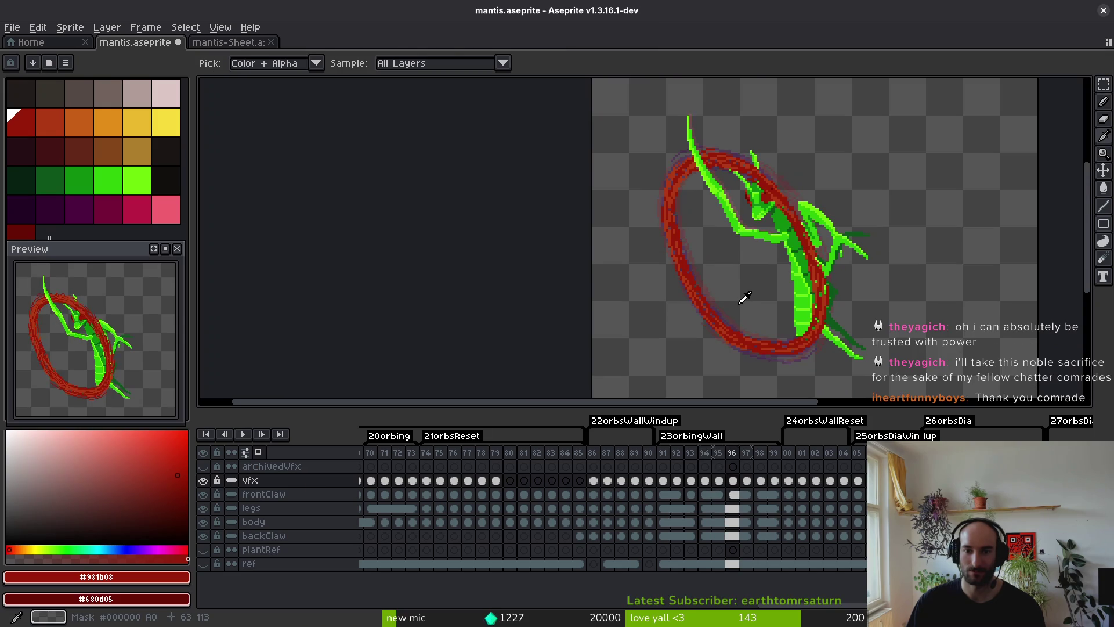
key("Right")
key("Left")
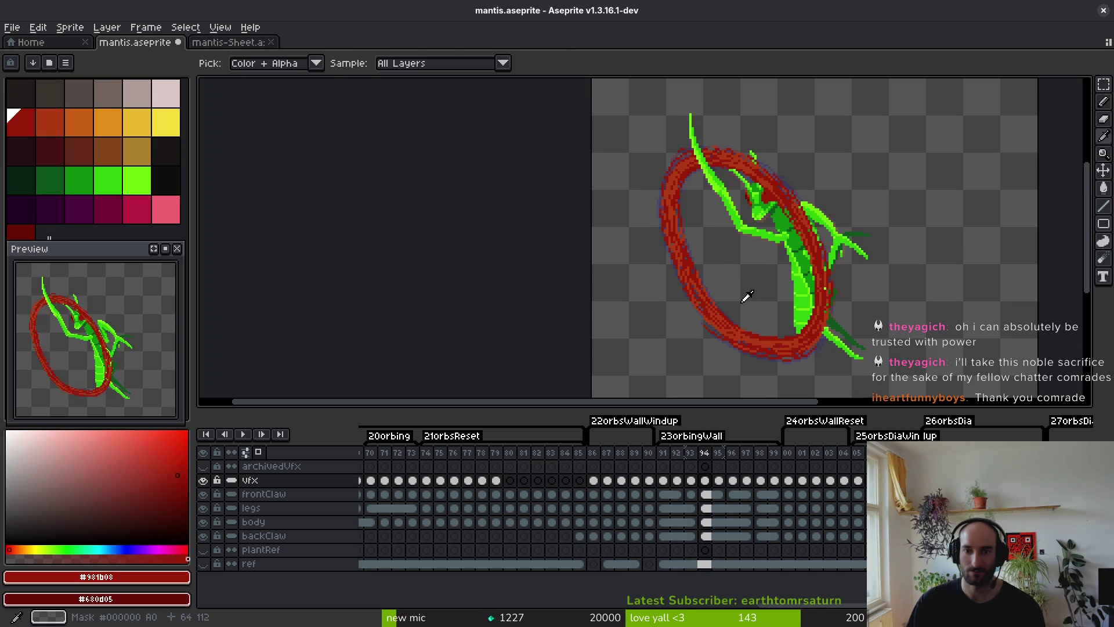
key("Right")
key("Right")
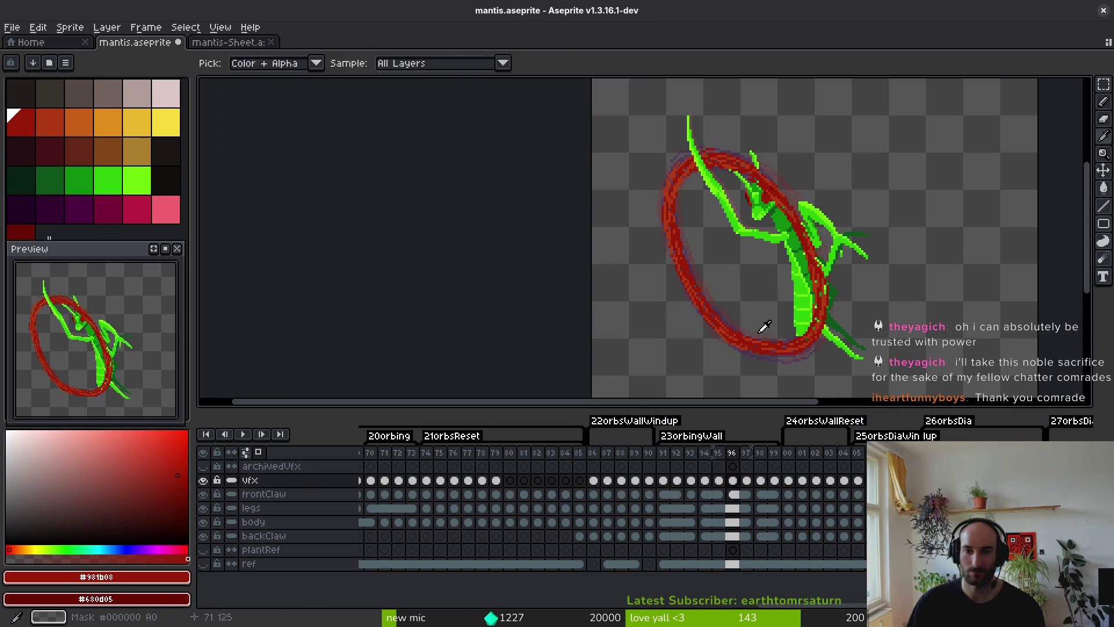
scroll(806, 240, "up", 2)
left_click(790, 188, "alt")
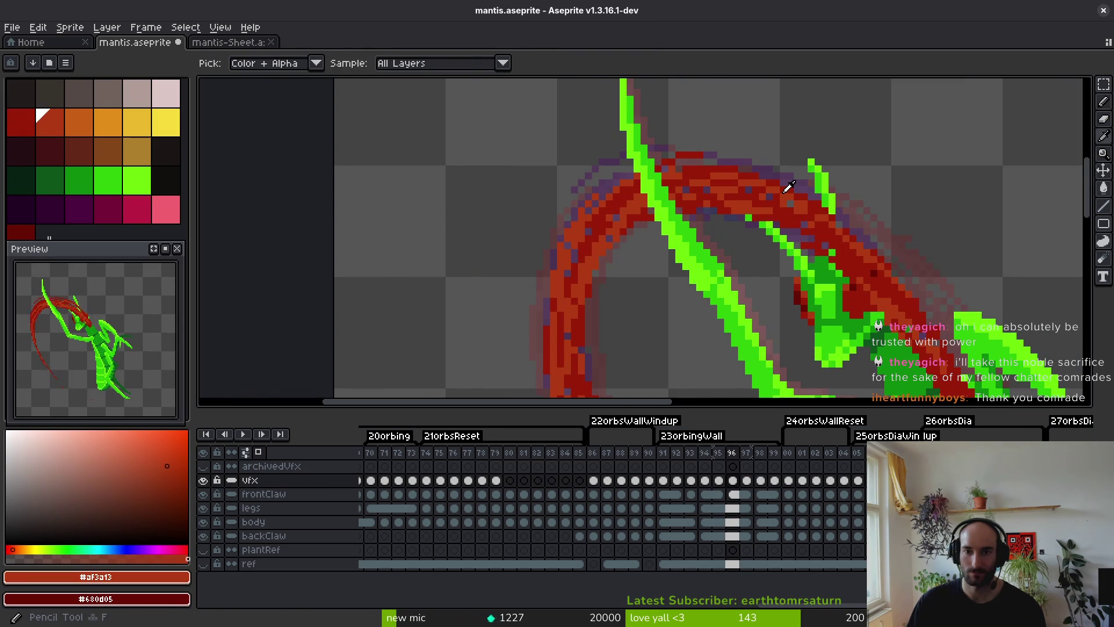
Pick the dark red and paint the ring stroke across the claw, redoing misplaced attempts.
scroll(701, 143, "up", 1)
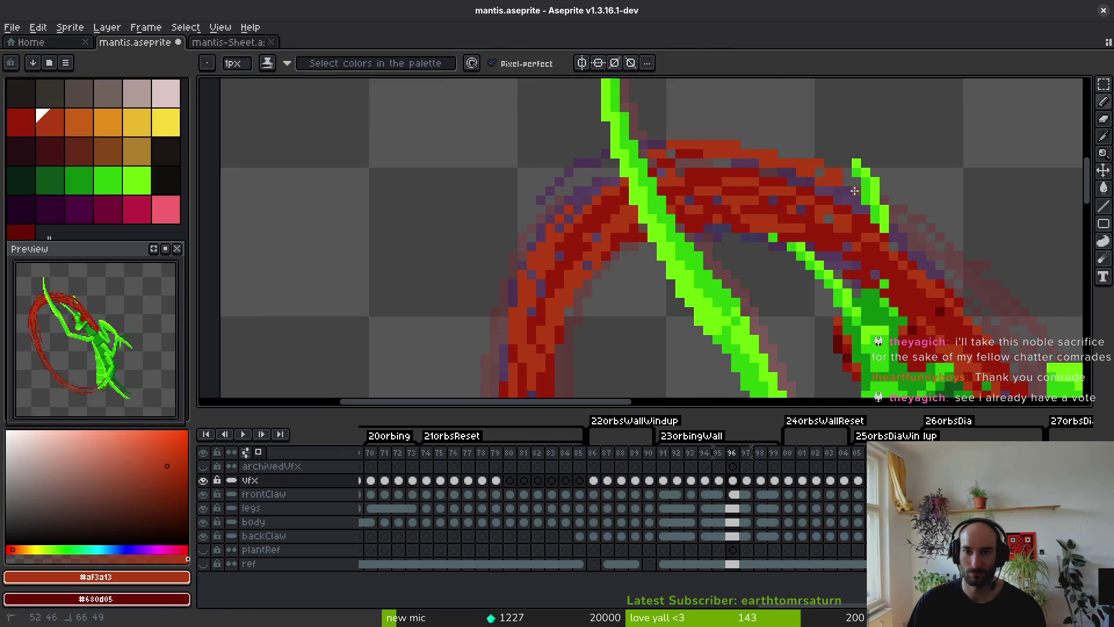
key("alt")
left_click(745, 170, "alt")
left_click_drag(714, 153, 823, 173)
key("ctrl+z")
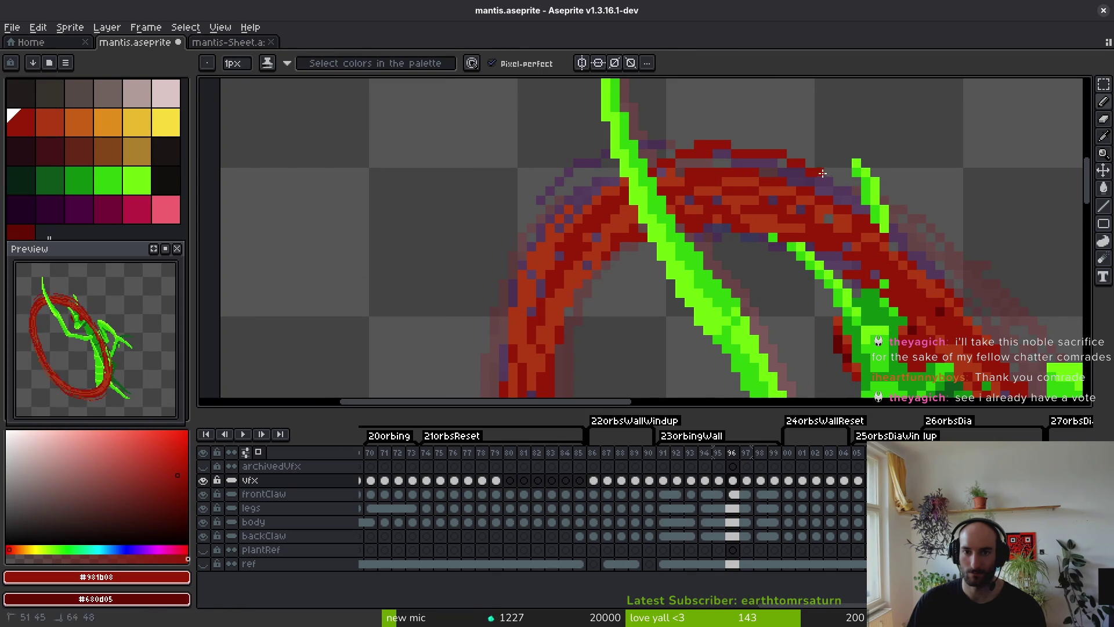
left_click_drag(914, 270, 771, 199)
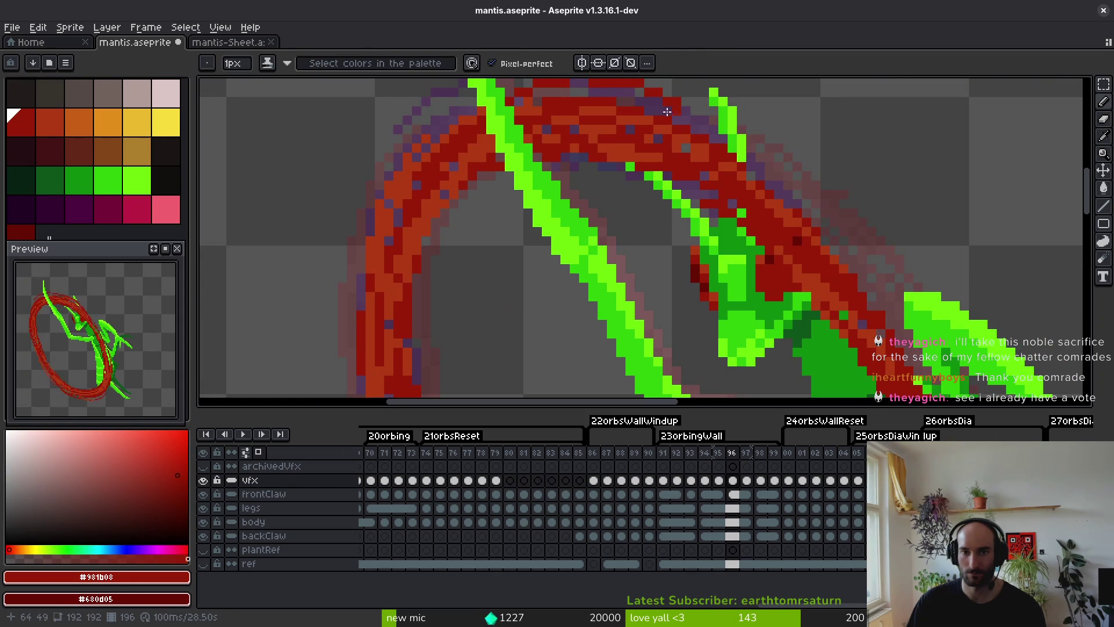
left_click_drag(718, 138, 812, 216)
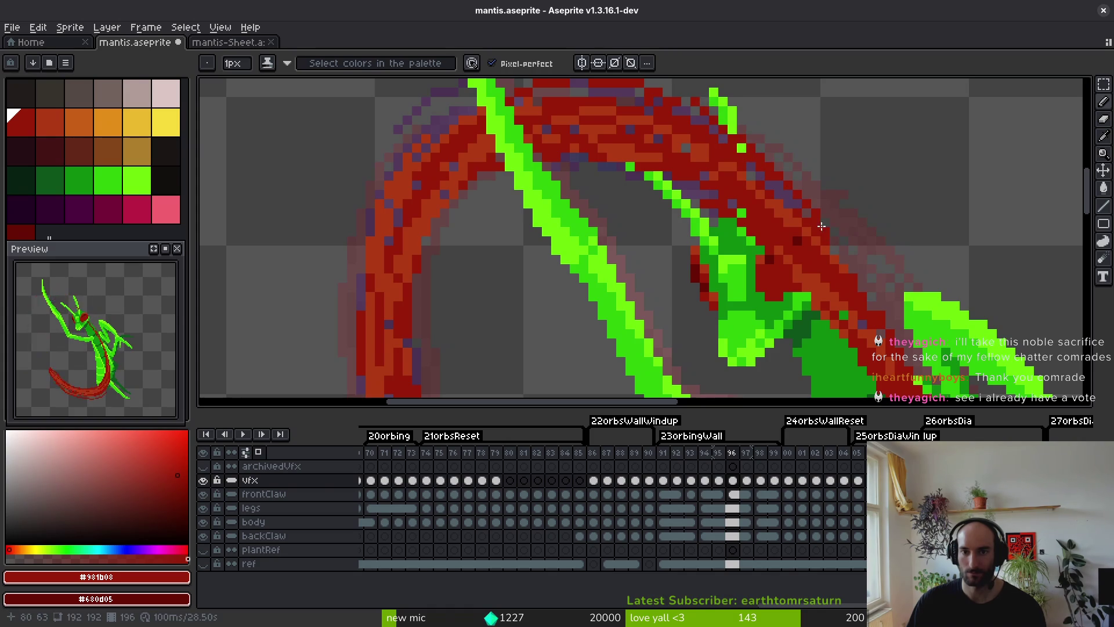
key("ctrl+z")
left_click_drag(688, 105, 801, 232)
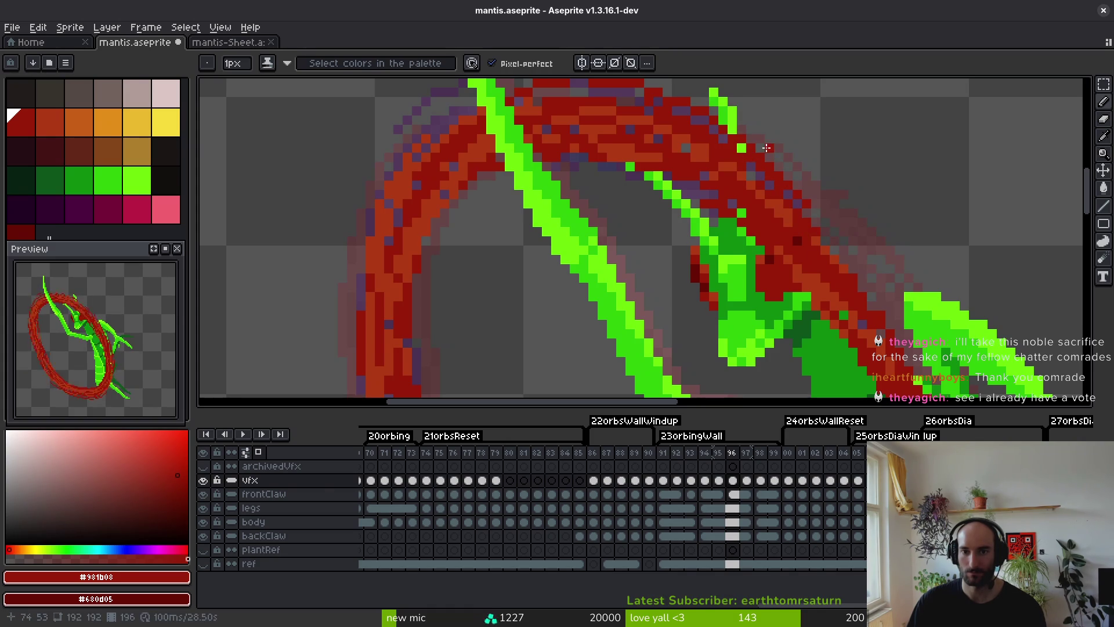
Sample a canvas colour and recentre the view on the claw.
scroll(870, 290, "down", 3)
key("alt")
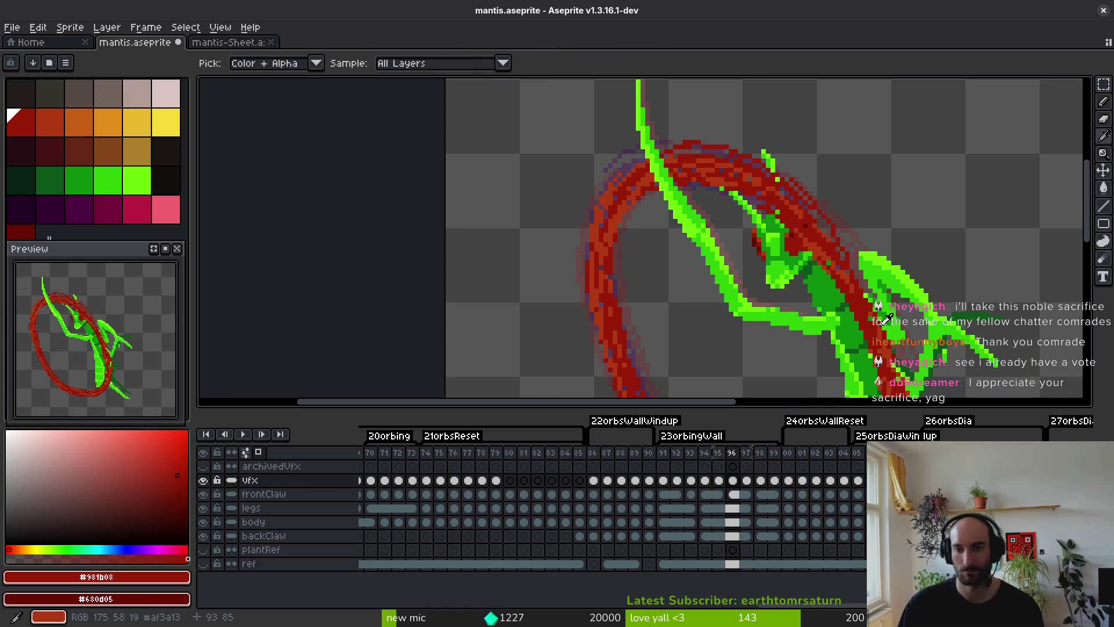
scroll(886, 318, "up", 2)
mouse_move(735, 230)
left_mouse_down()
mouse_move(735, 160)
mouse_move(732, 216)
left_mouse_up()
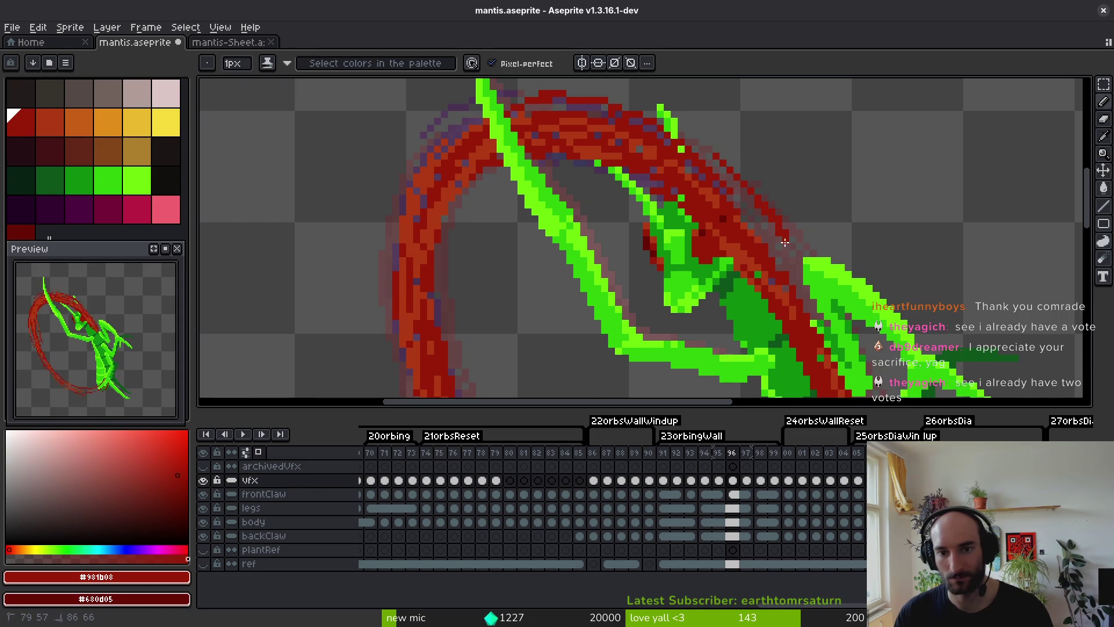
Paint red pixels along the claw edge and a short red stroke beside it.
scroll(784, 242, "up", 1)
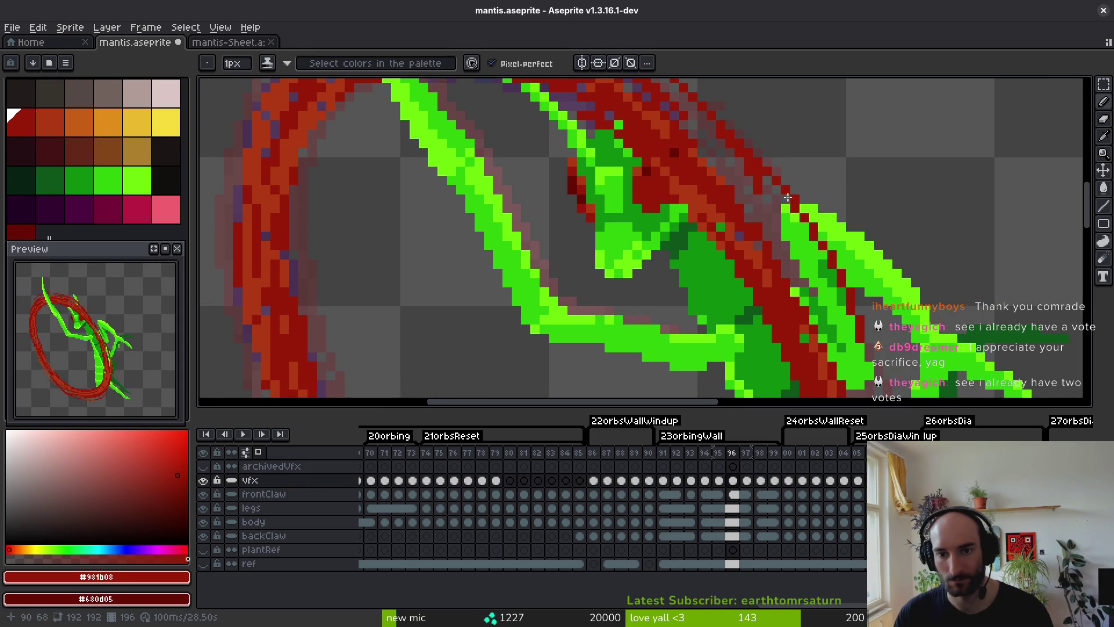
scroll(829, 229, "down", 2)
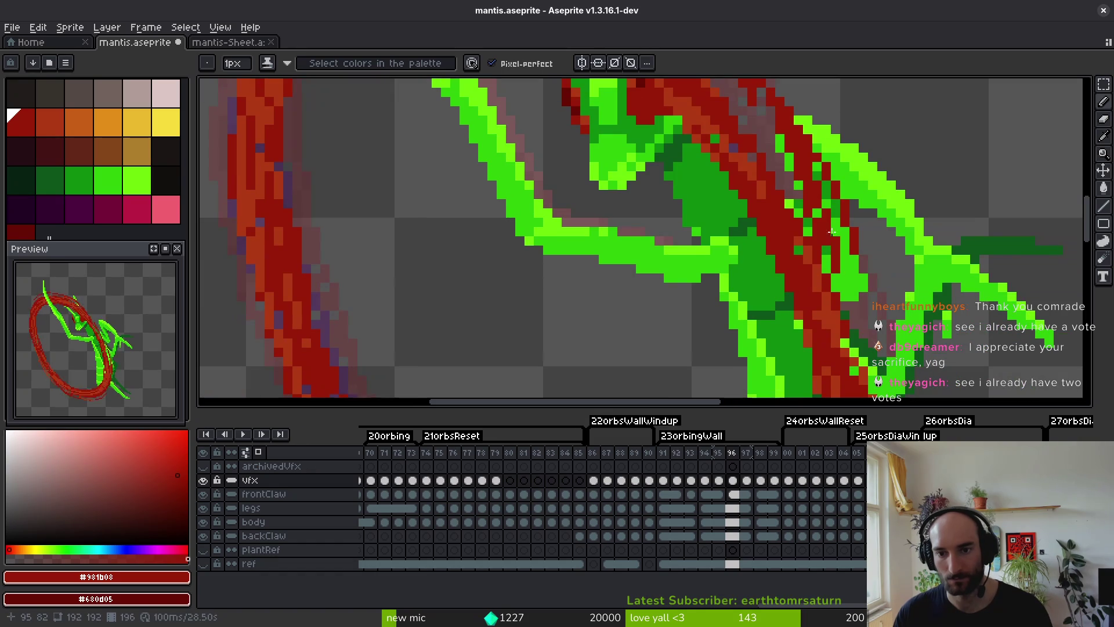
scroll(853, 267, "down", 2)
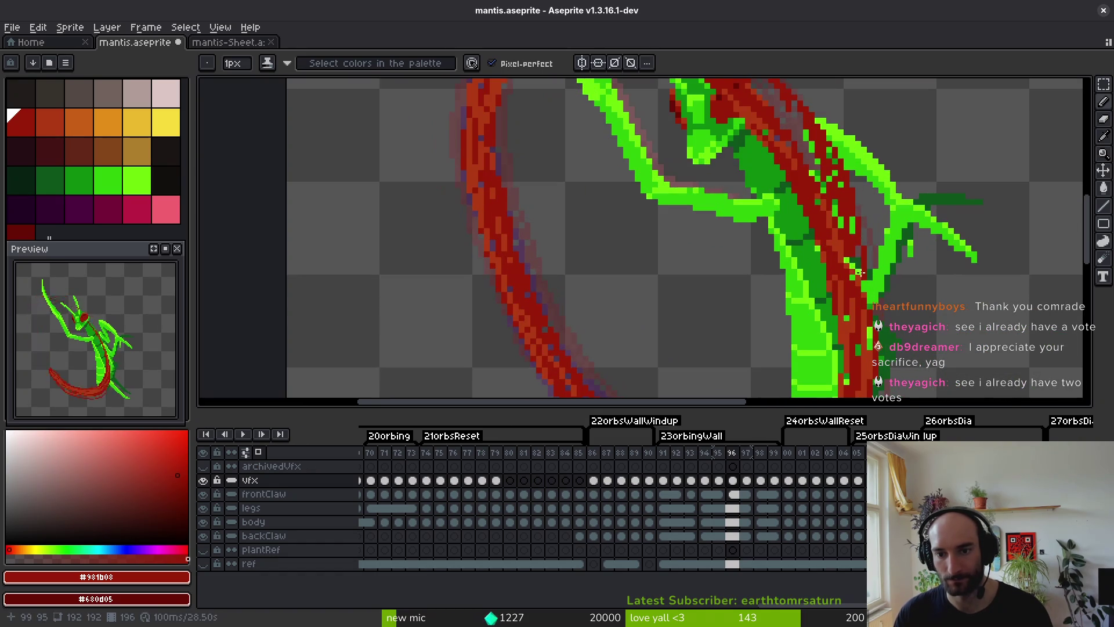
left_click_drag(859, 273, 882, 335)
scroll(852, 221, "up", 2)
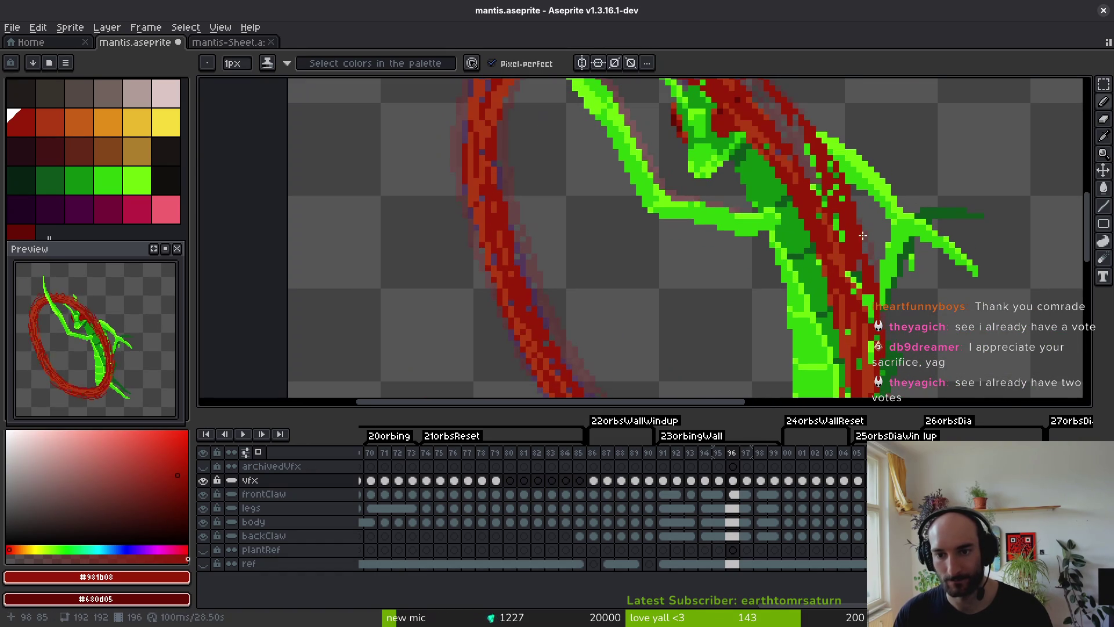
scroll(901, 269, "down", 2)
left_click_drag(897, 217, 900, 256)
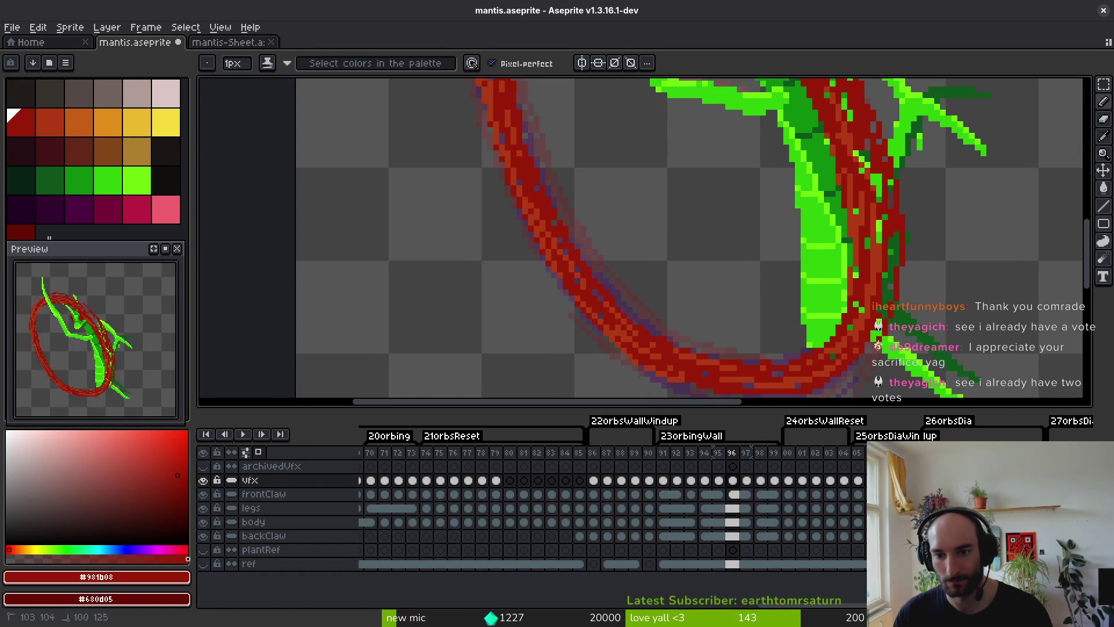
Darken the ring's lower and outer edges with red pixels.
scroll(864, 364, "up", 2)
scroll(955, 194, "down", 2)
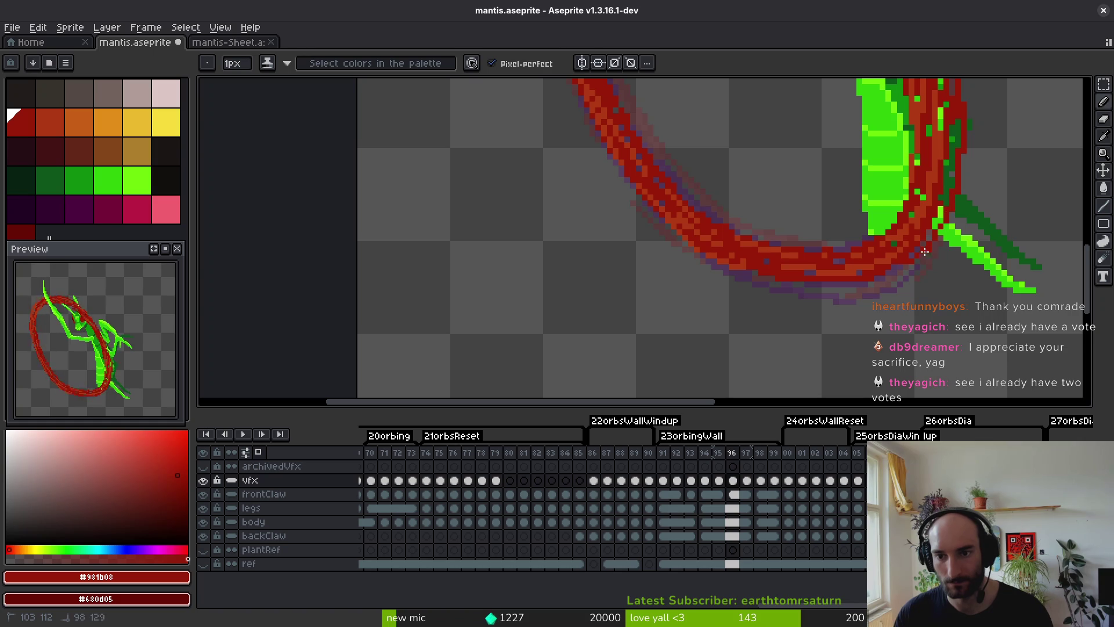
left_click_drag(751, 276, 684, 241)
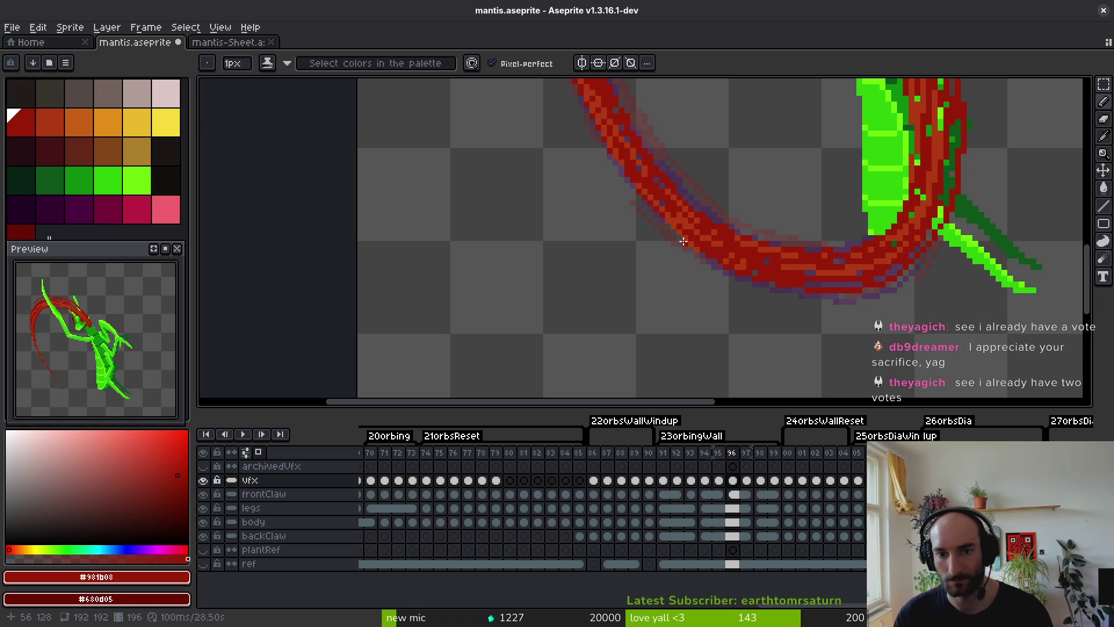
scroll(644, 175, "up", 3)
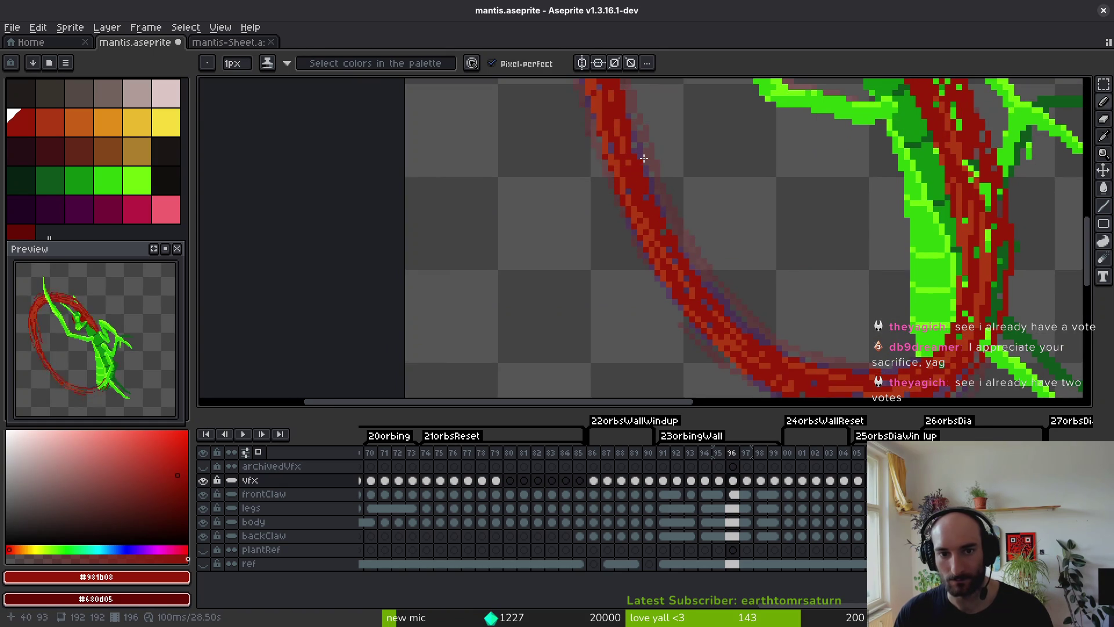
left_click_drag(628, 112, 643, 165)
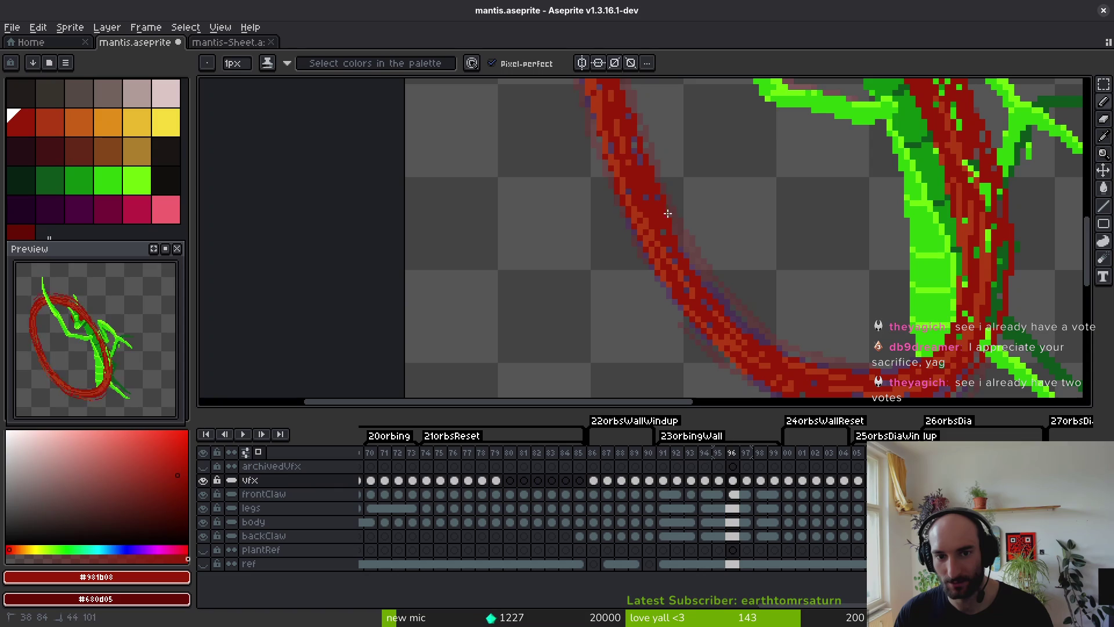
left_click_drag(668, 213, 700, 262)
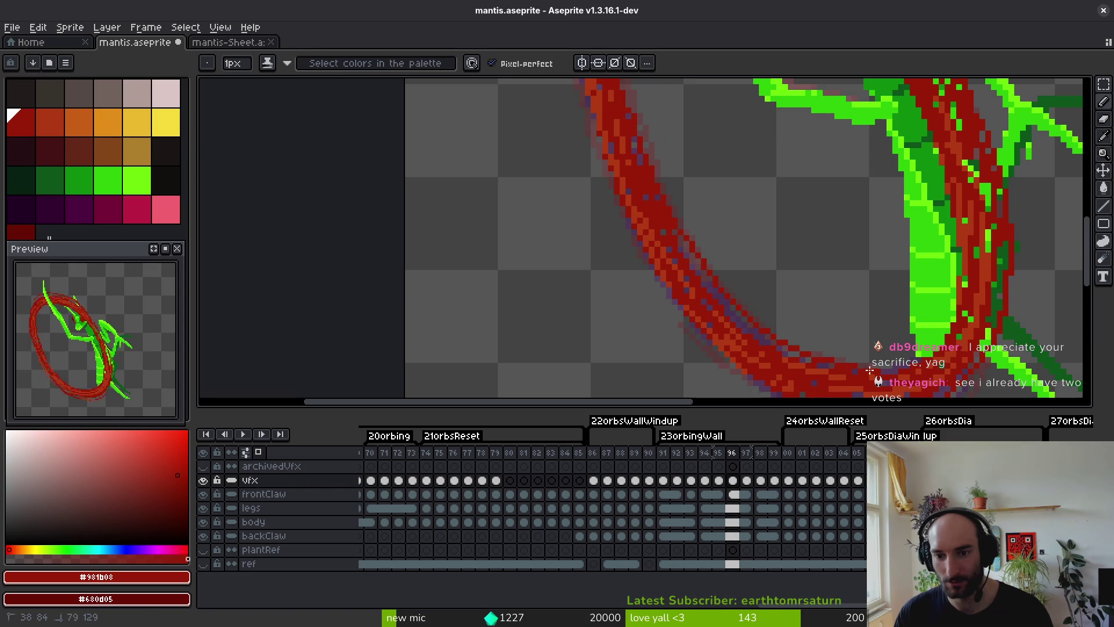
scroll(839, 309, "down", 2)
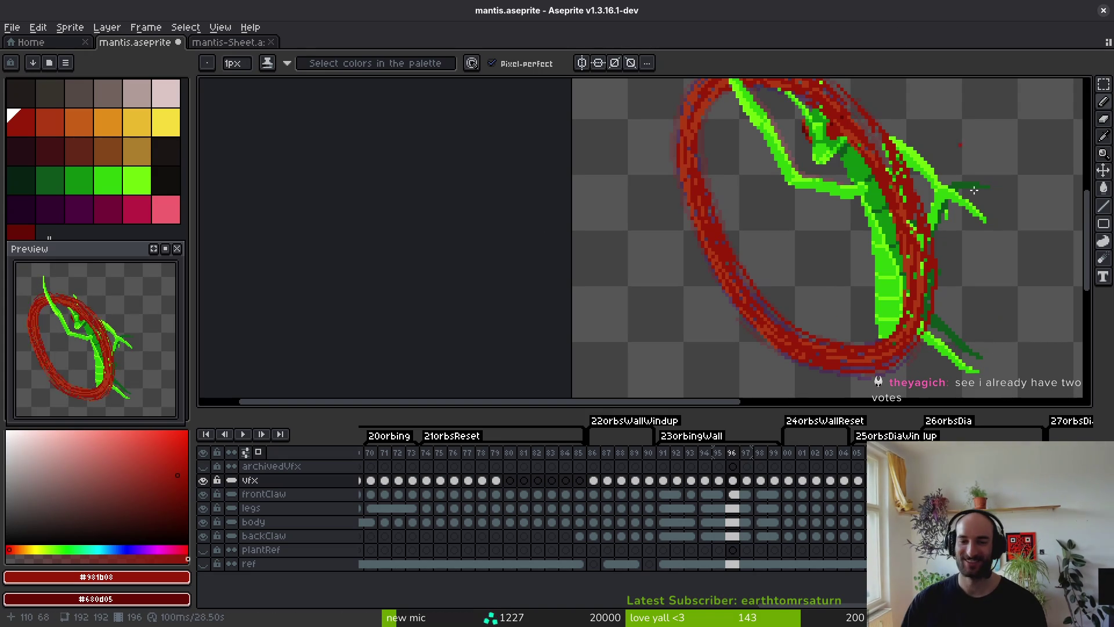
scroll(821, 286, "up", 2)
Sample the ring's orange-red #af3a13 and dark red #981b08 shades from the arc.
left_click(741, 326, "alt")
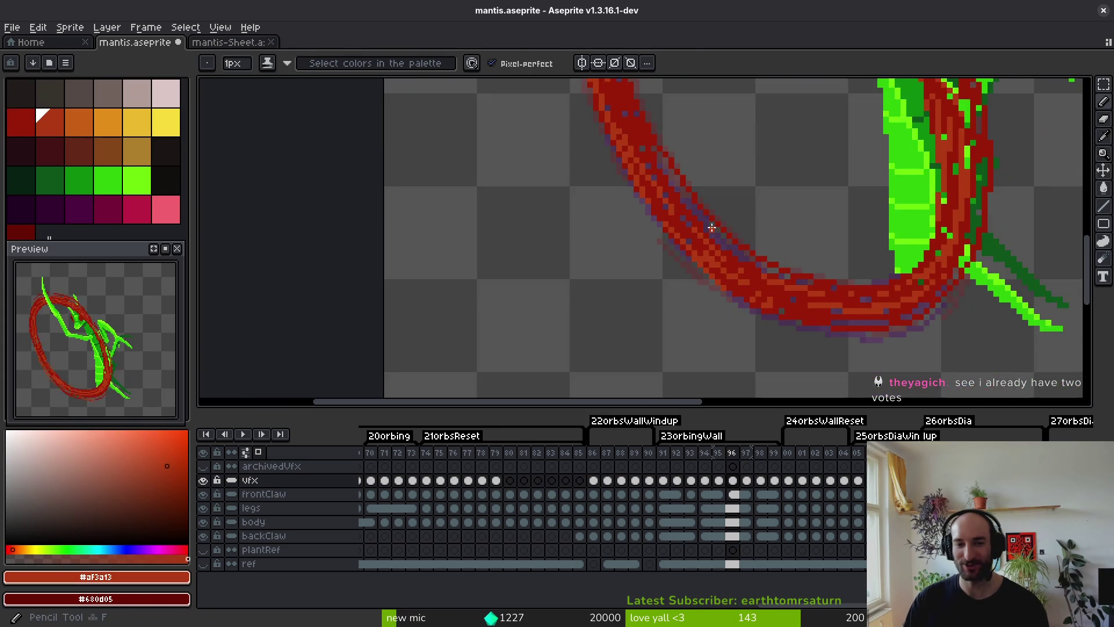
scroll(712, 227, "up", 2)
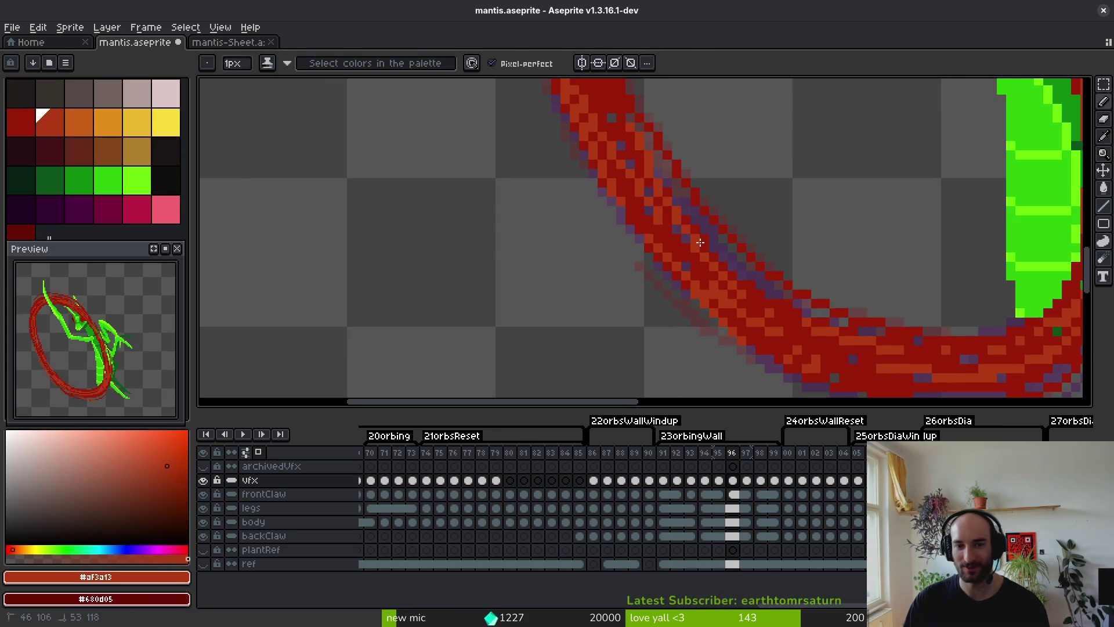
left_click(832, 300, "alt")
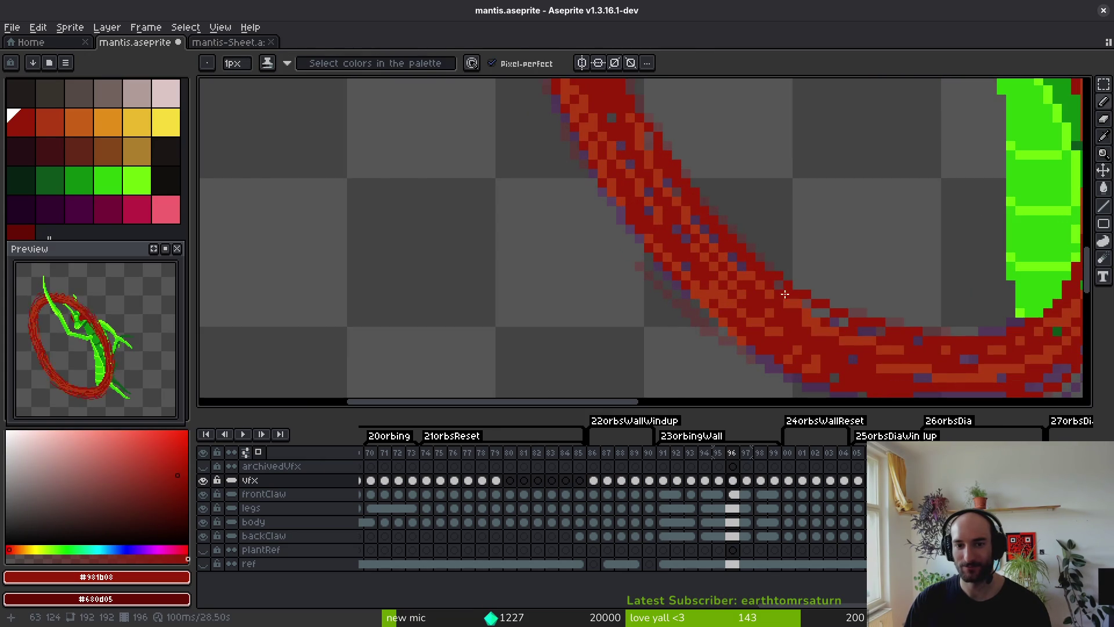
left_click(855, 337, "alt")
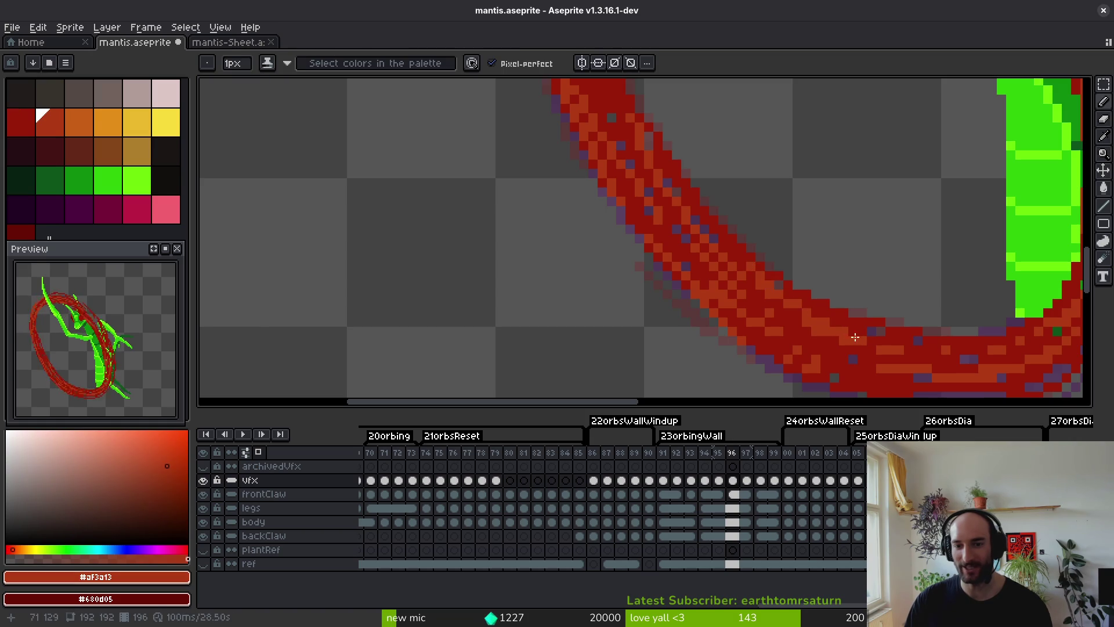
scroll(704, 316, "right", 5)
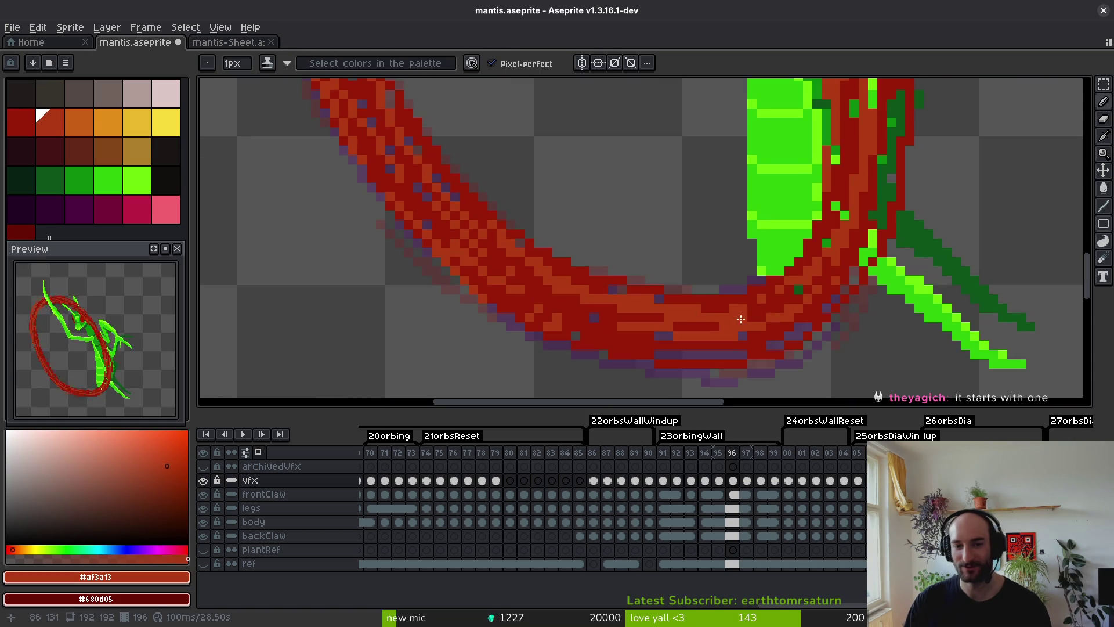
left_click(714, 301, "alt")
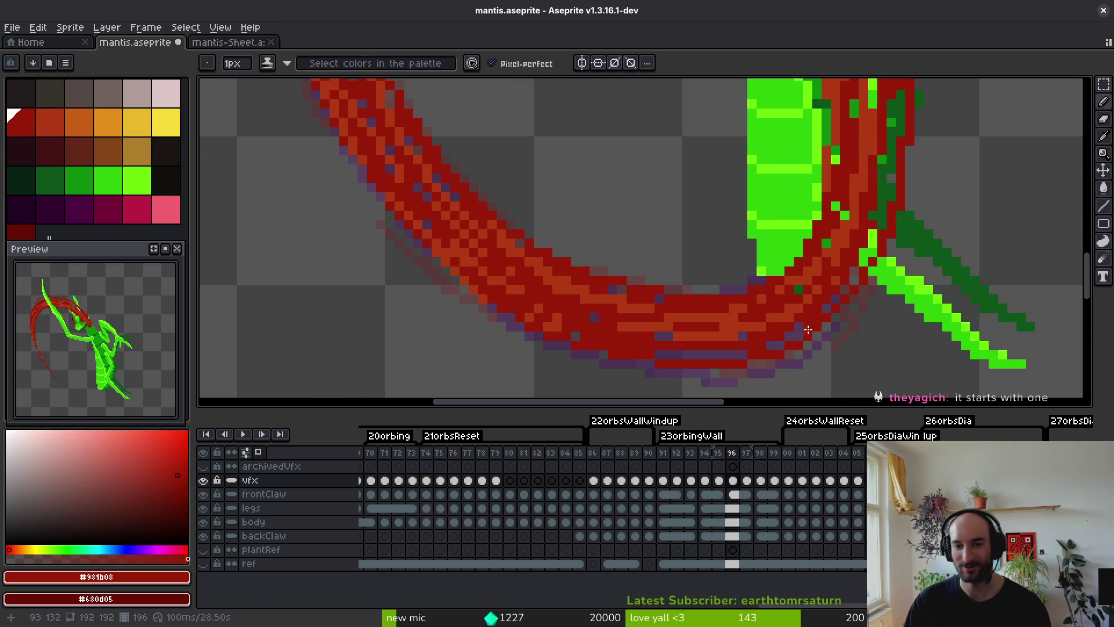
Paint dark red over part of the claw, recolour purple outline pixels red, and save.
mouse_move(870, 288)
left_mouse_down()
mouse_move(848, 305)
mouse_move(858, 290)
left_mouse_up()
left_click(821, 286, "alt")
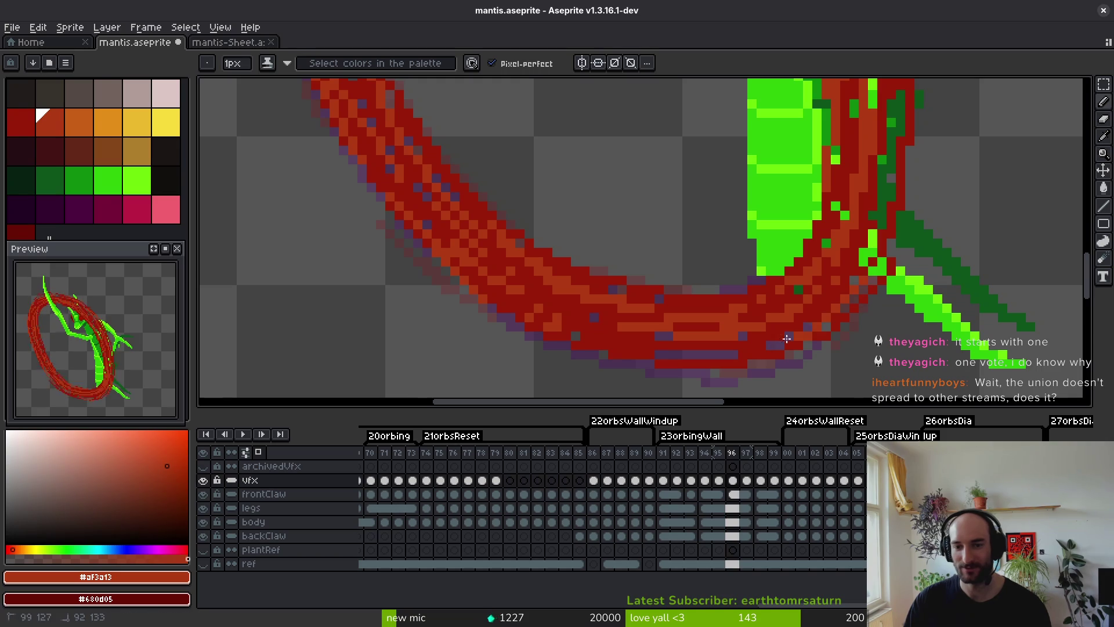
mouse_move(786, 339)
left_mouse_down()
mouse_move(830, 318)
mouse_move(663, 351)
left_mouse_up()
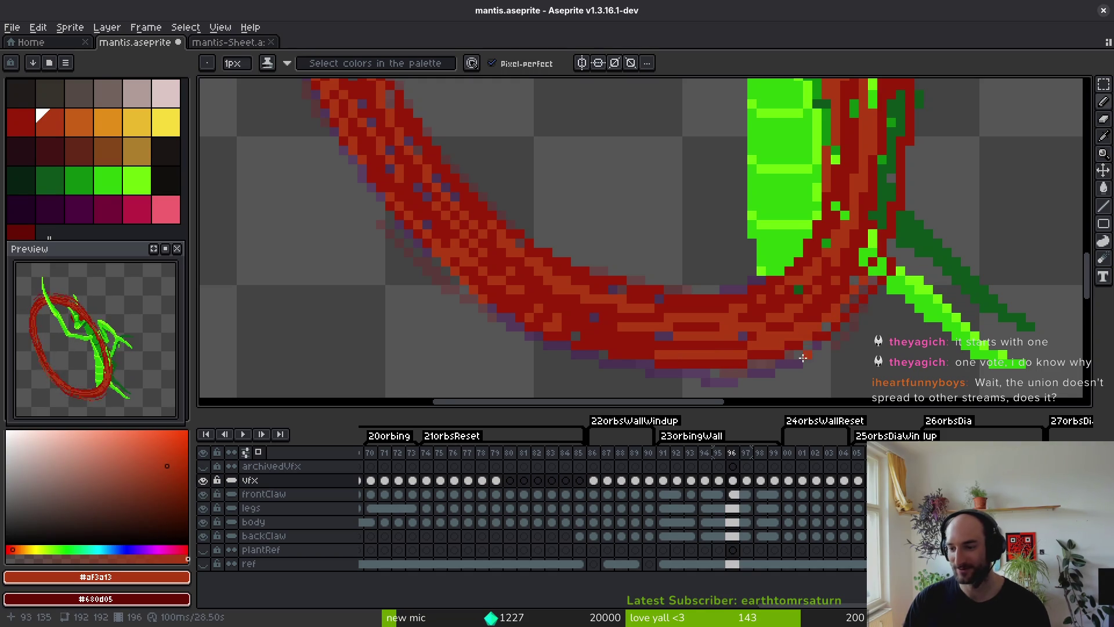
left_click_drag(802, 358, 767, 280)
key("ctrl+s")
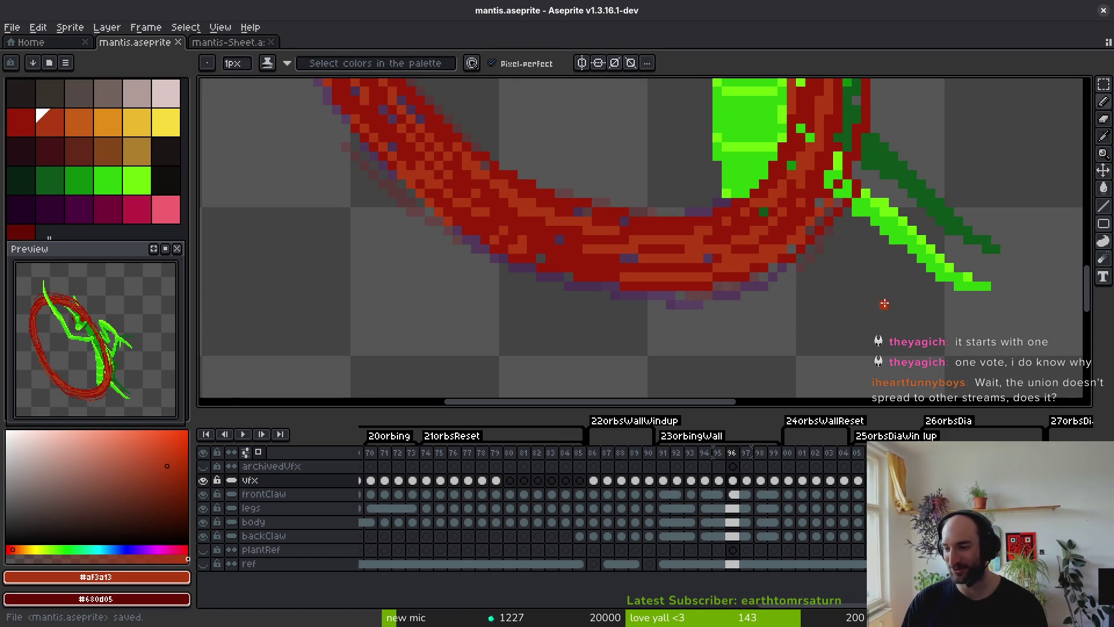
Add an orange highlight row along the arc, switch to the darker red, and save.
scroll(596, 270, "up", 3)
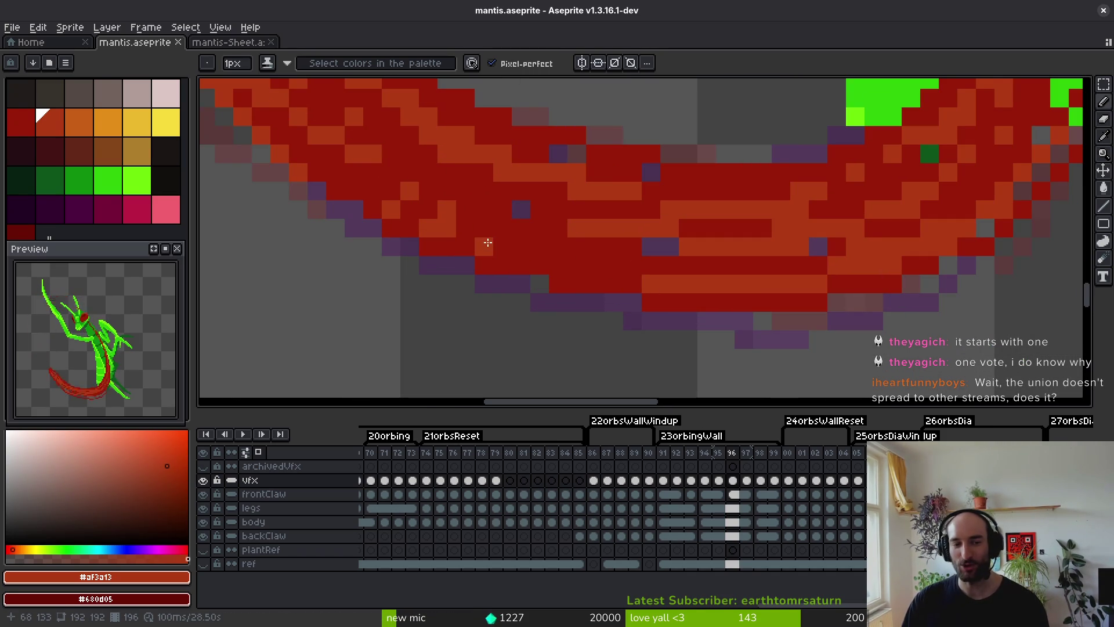
mouse_move(484, 246)
left_mouse_down()
mouse_move(655, 273)
mouse_move(670, 247)
left_mouse_up()
key("[")
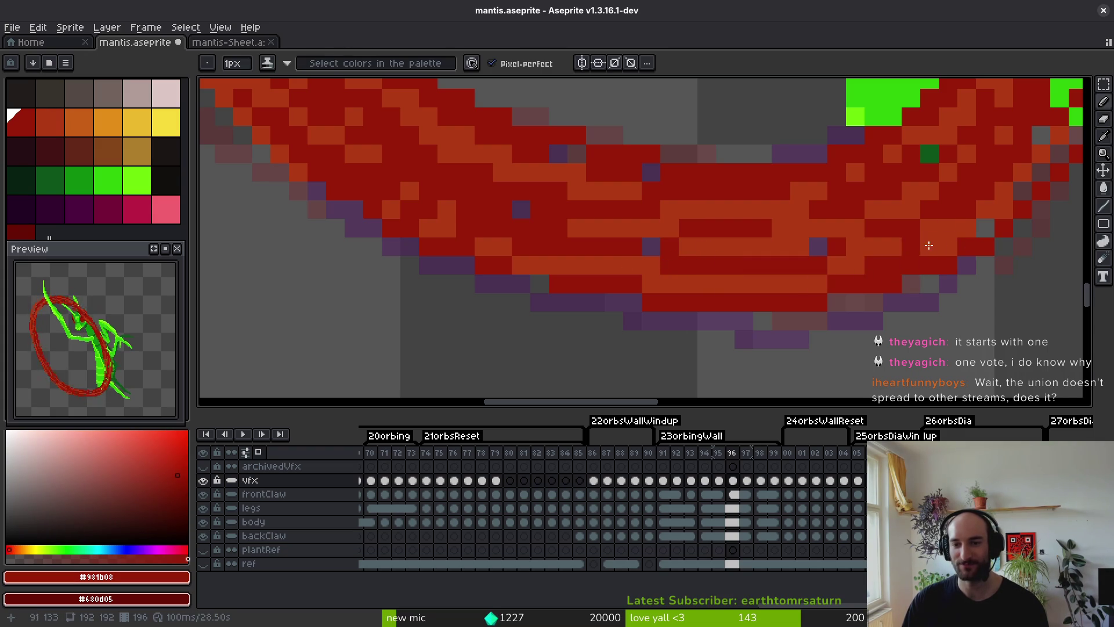
key("e")
key("b")
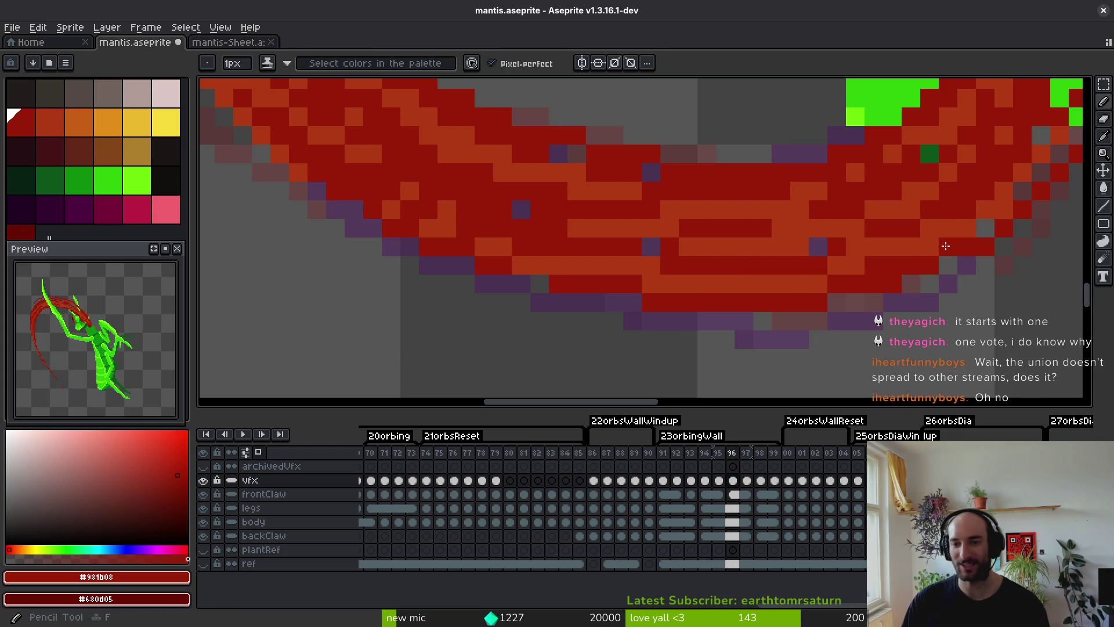
key("ctrl+s")
scroll(904, 266, "down", 3)
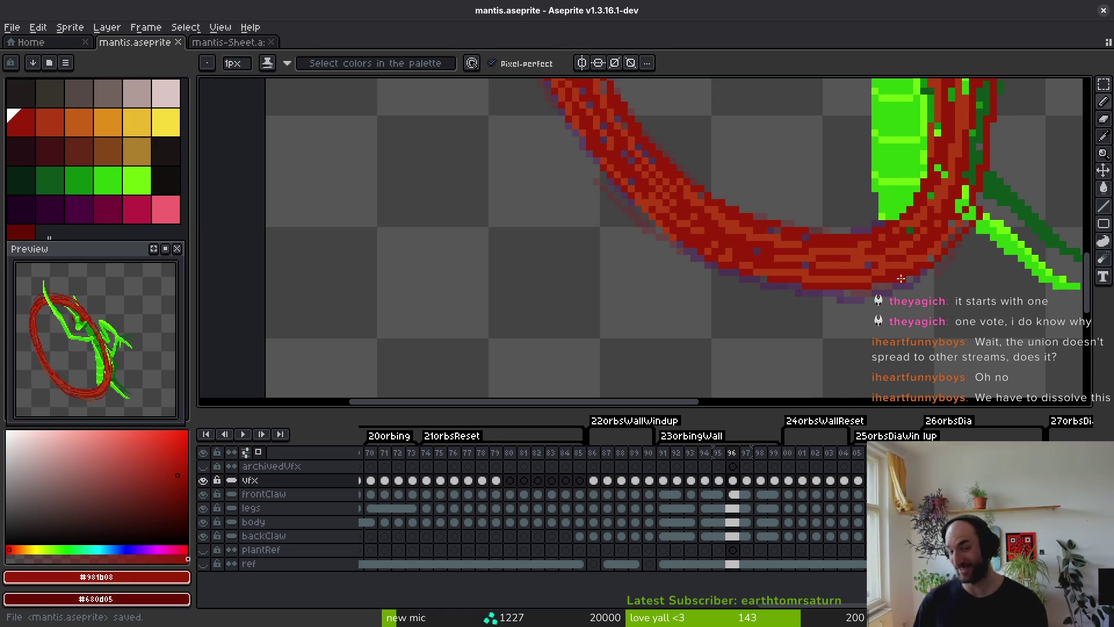
scroll(856, 272, "up", 2)
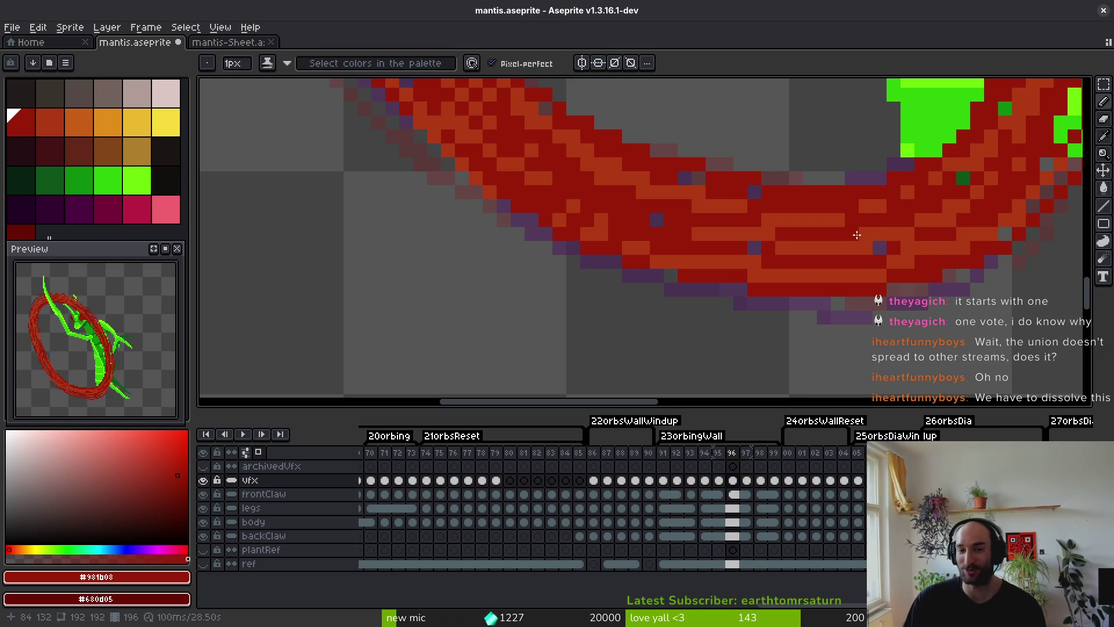
key("ctrl+s")
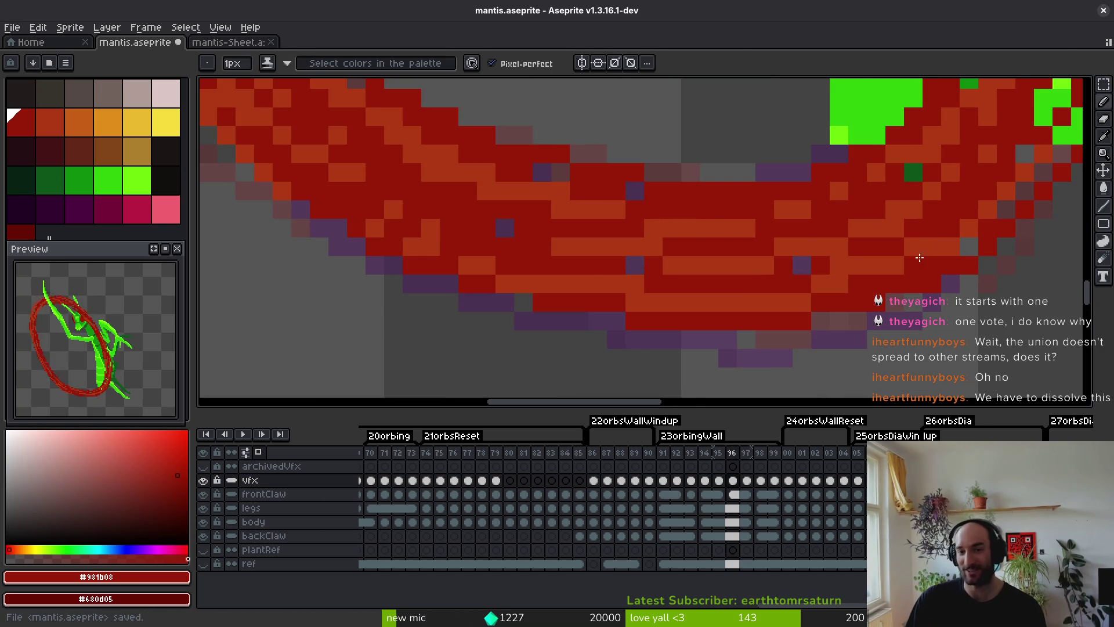
Repaint green claw pixels under the ring in red, undoing the strokes that miss.
scroll(919, 257, "down", 2)
scroll(958, 203, "up", 1)
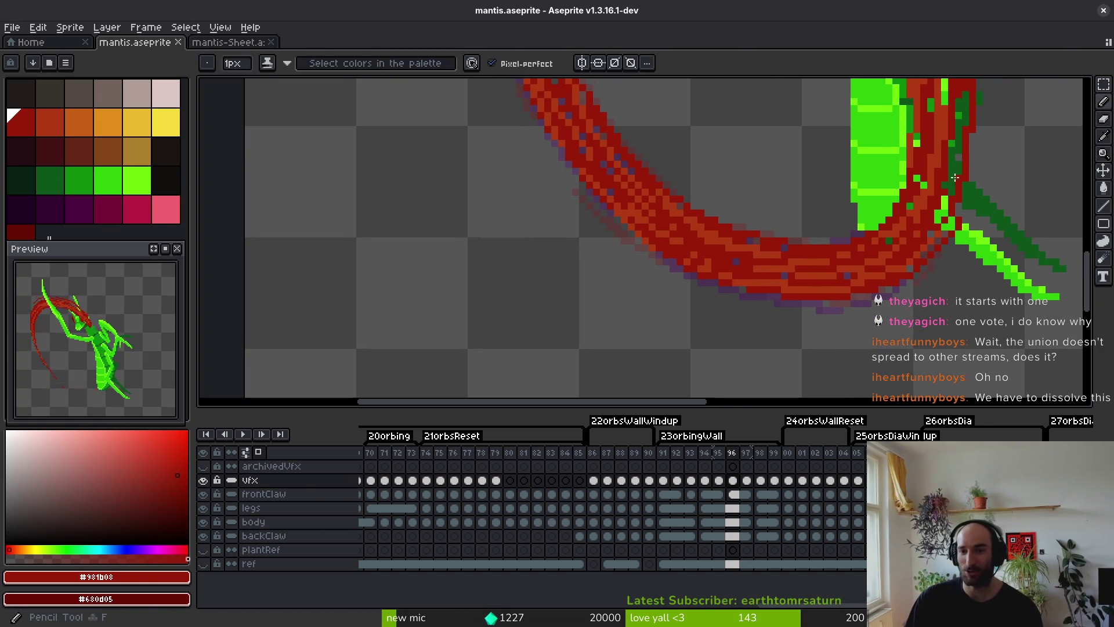
scroll(950, 199, "up", 1)
left_click_drag(950, 199, 931, 223)
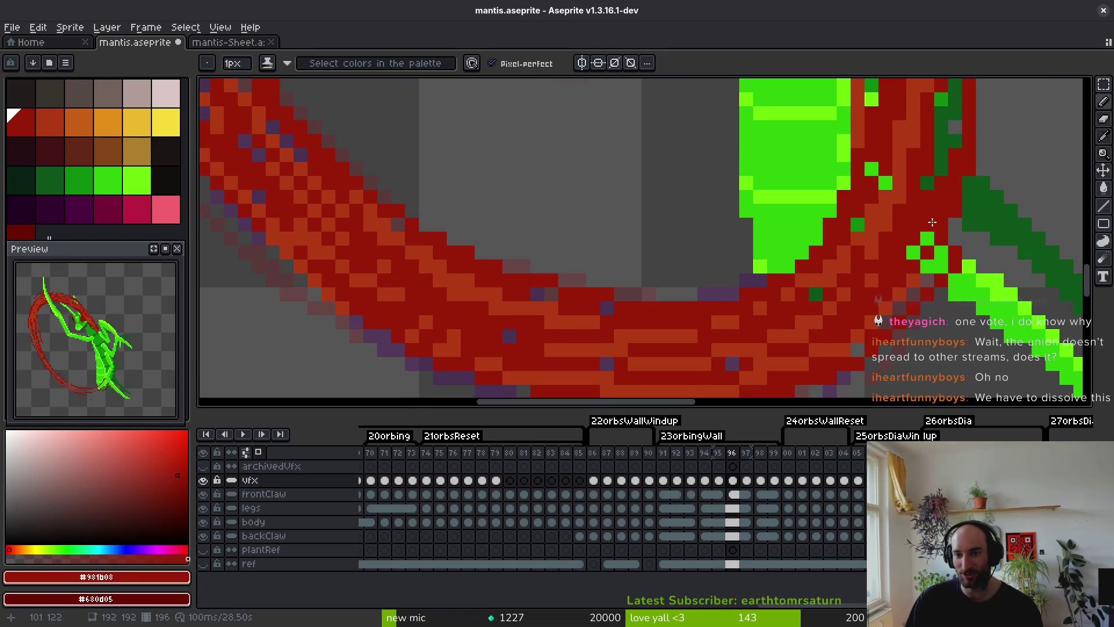
key("ctrl+z")
mouse_move(962, 116)
left_mouse_down()
mouse_move(922, 220)
mouse_move(920, 247)
mouse_move(928, 244)
left_mouse_up()
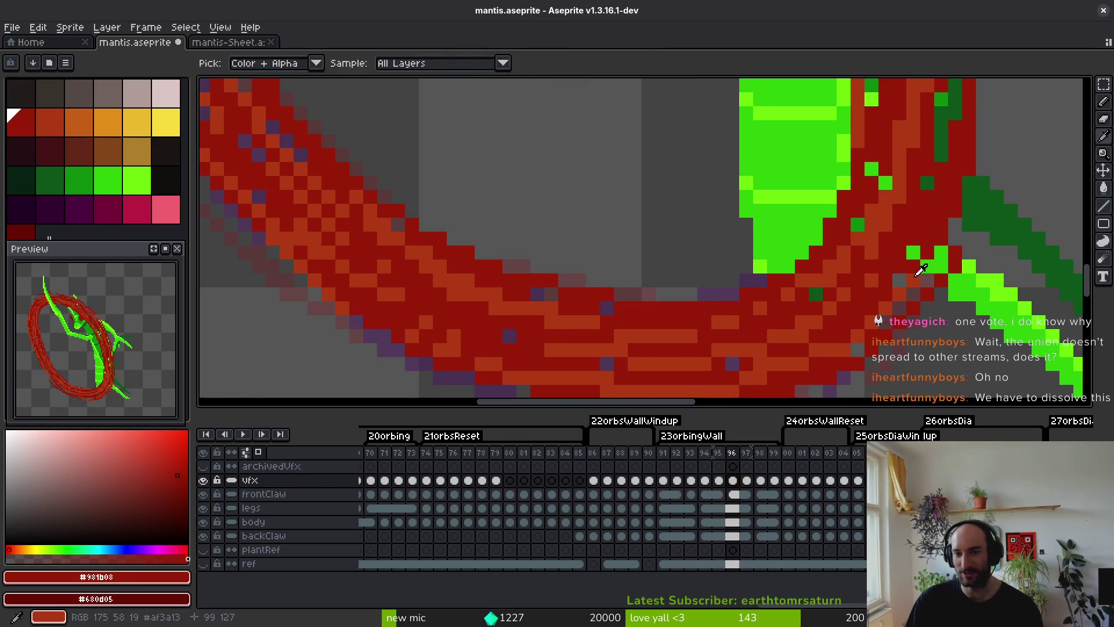
left_click(888, 306, "alt")
key("ctrl+z")
key("ctrl+z")
key("ctrl+z")
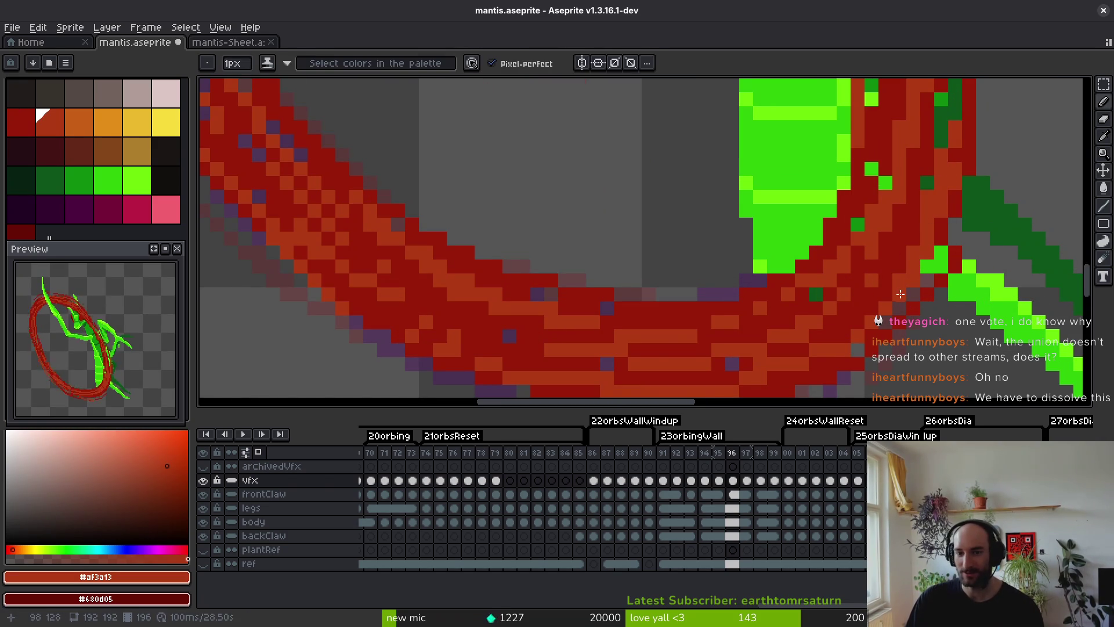
scroll(970, 235, "down", 1)
scroll(970, 235, "down", 4)
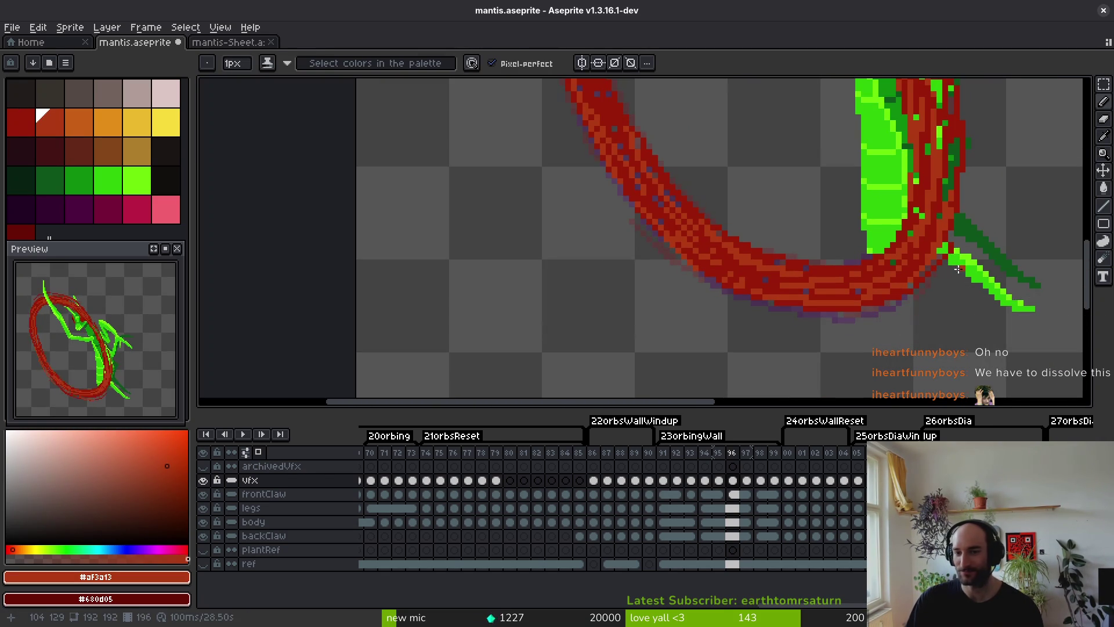
Turn green pixels inside the ring red, then pick dark red #981b08.
scroll(936, 239, "up", 5)
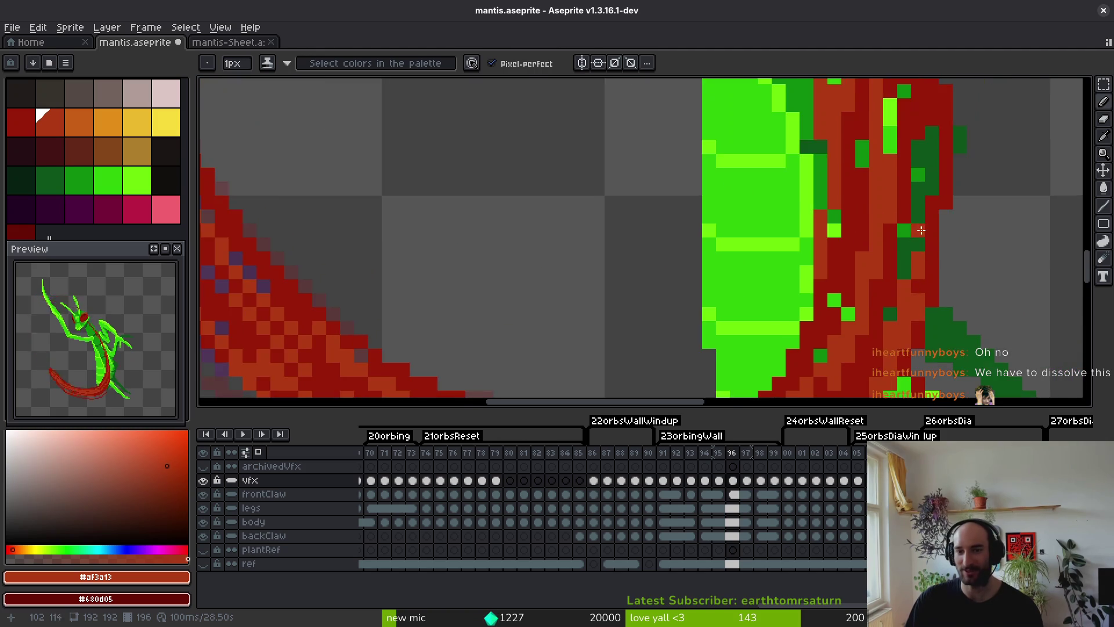
left_click(912, 229)
left_click(910, 145)
left_click_drag(910, 168, 902, 267)
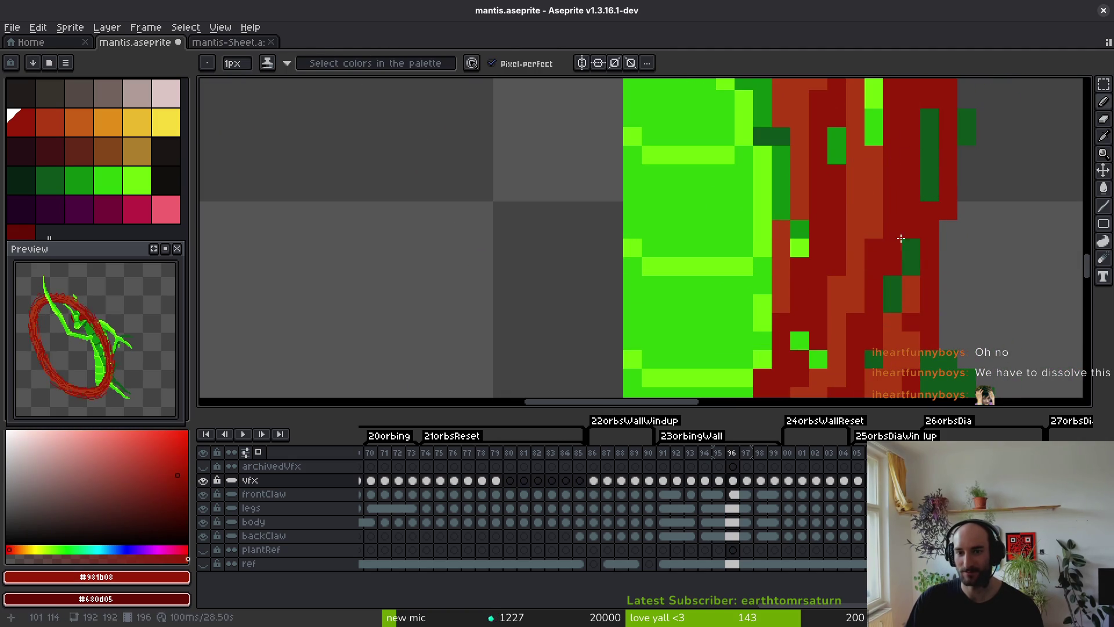
left_click(883, 308, "alt")
scroll(882, 308, "down", 3)
scroll(860, 296, "up", 3)
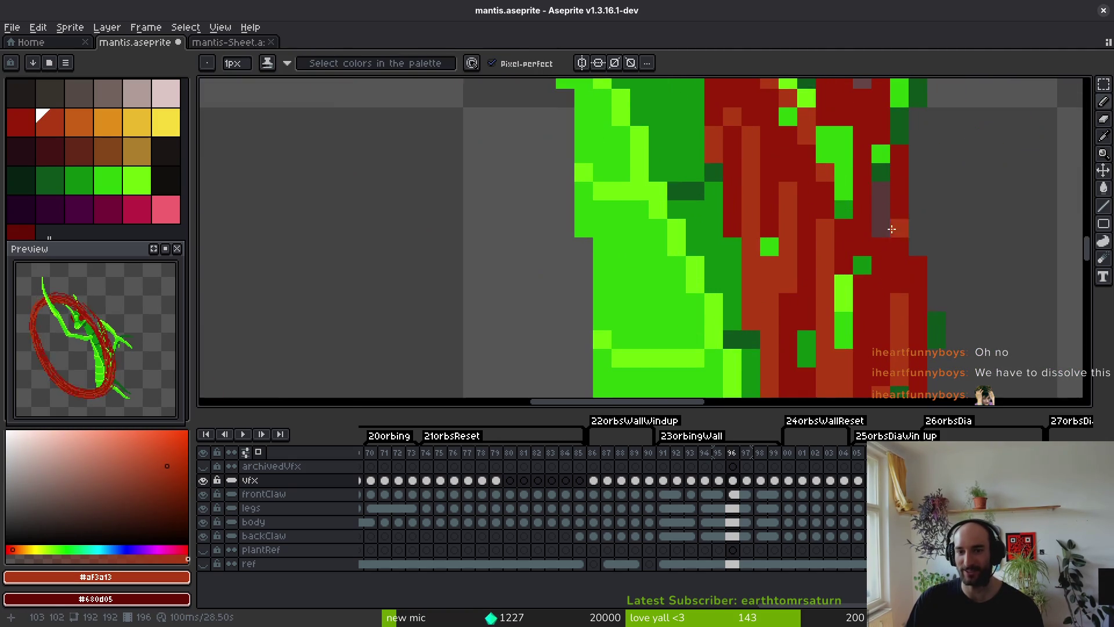
Paint more green pixels red and repaint a column of ring pixels orange #af3a13.
left_click_drag(859, 296, 843, 145)
scroll(863, 261, "down", 2)
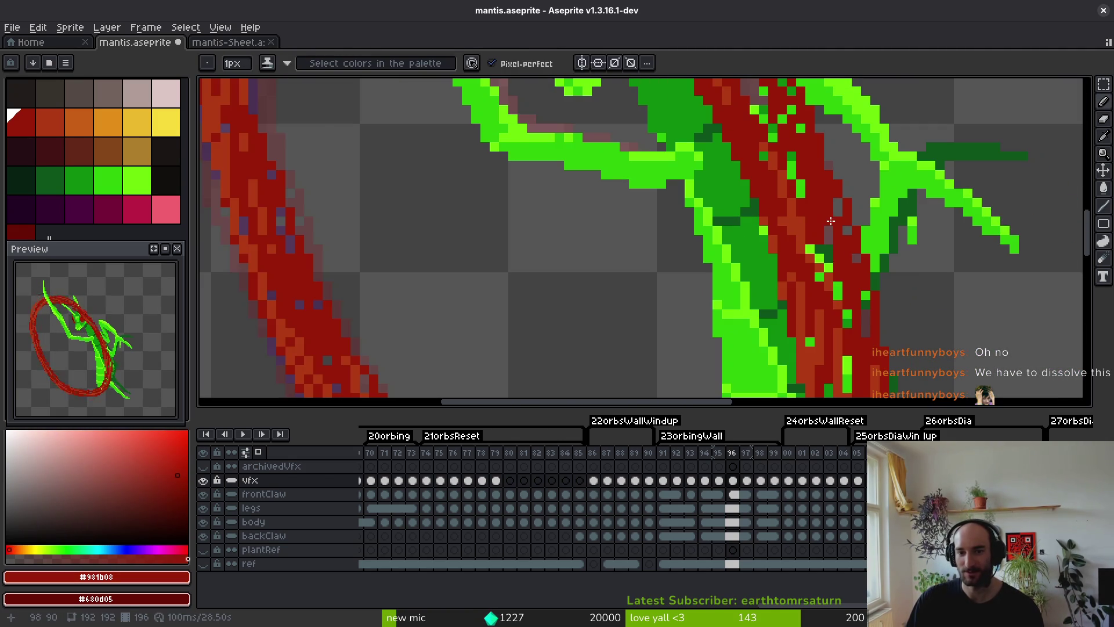
left_click_drag(839, 308, 821, 255)
left_click(864, 336, "alt")
left_click_drag(825, 177, 838, 244)
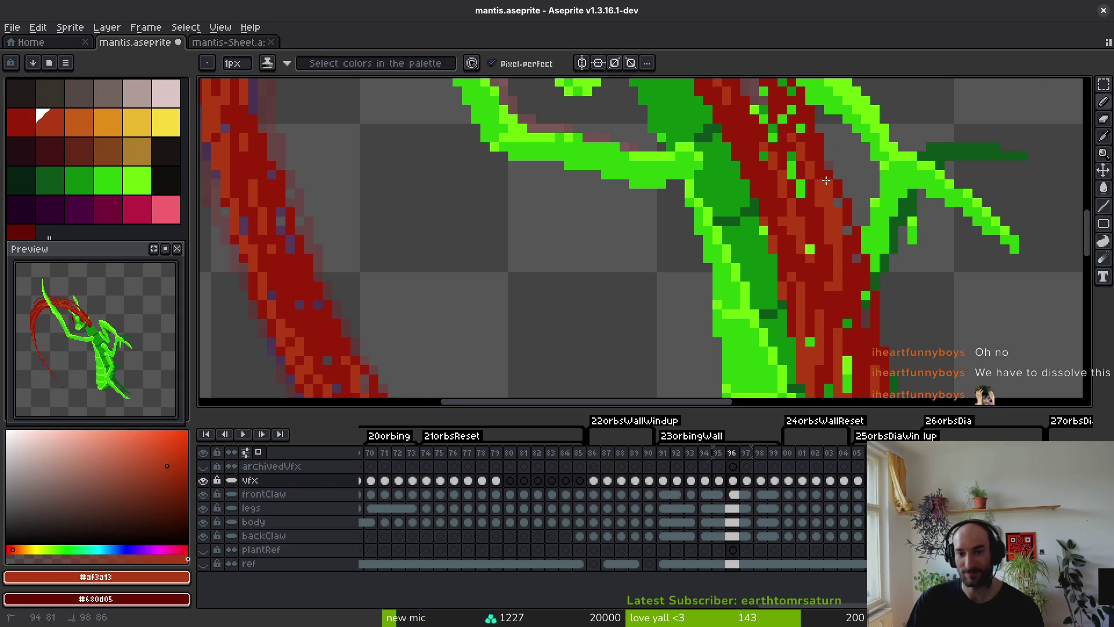
left_click(873, 320, "alt")
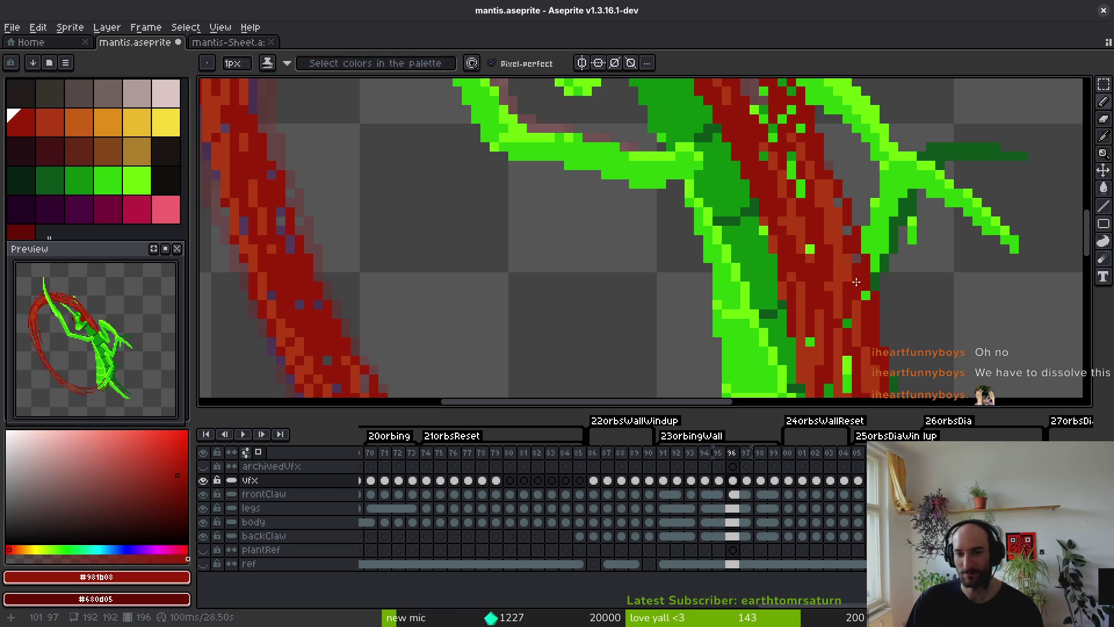
Paint a dark red #981b08 stroke where the ring crosses the mantis body.
scroll(830, 235, "down", 1)
scroll(754, 209, "up", 1)
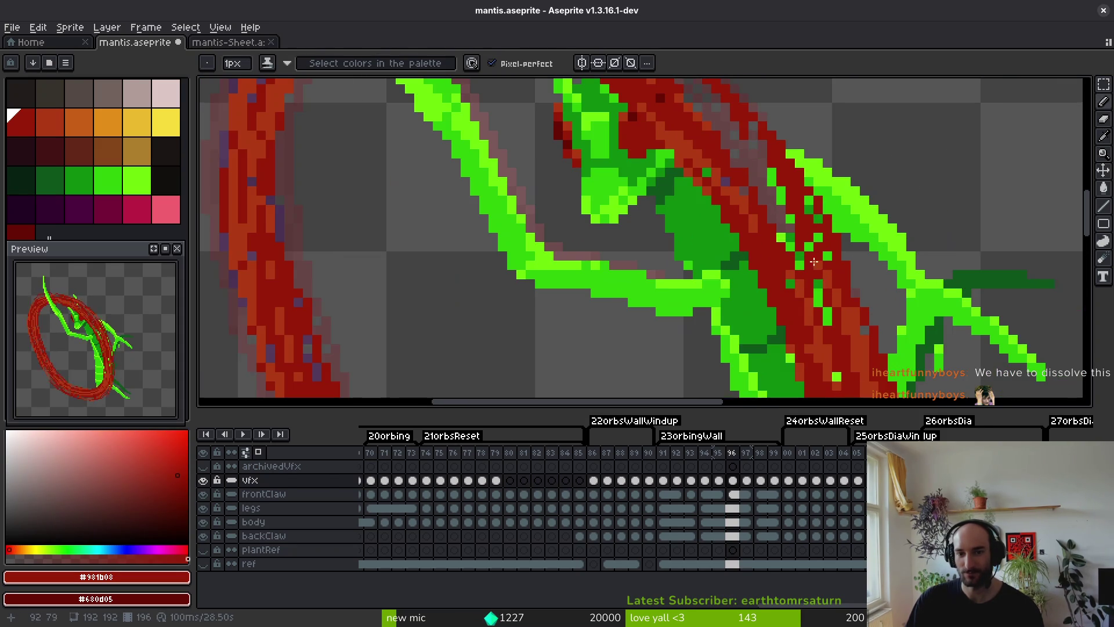
left_click(753, 208, "alt")
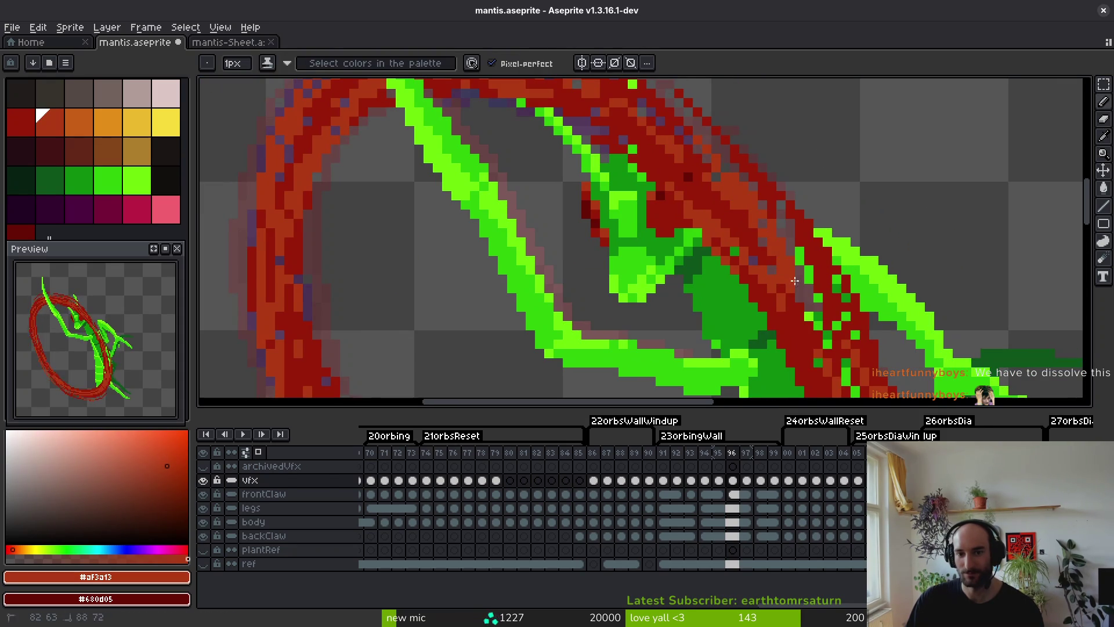
left_click_drag(838, 351, 800, 265)
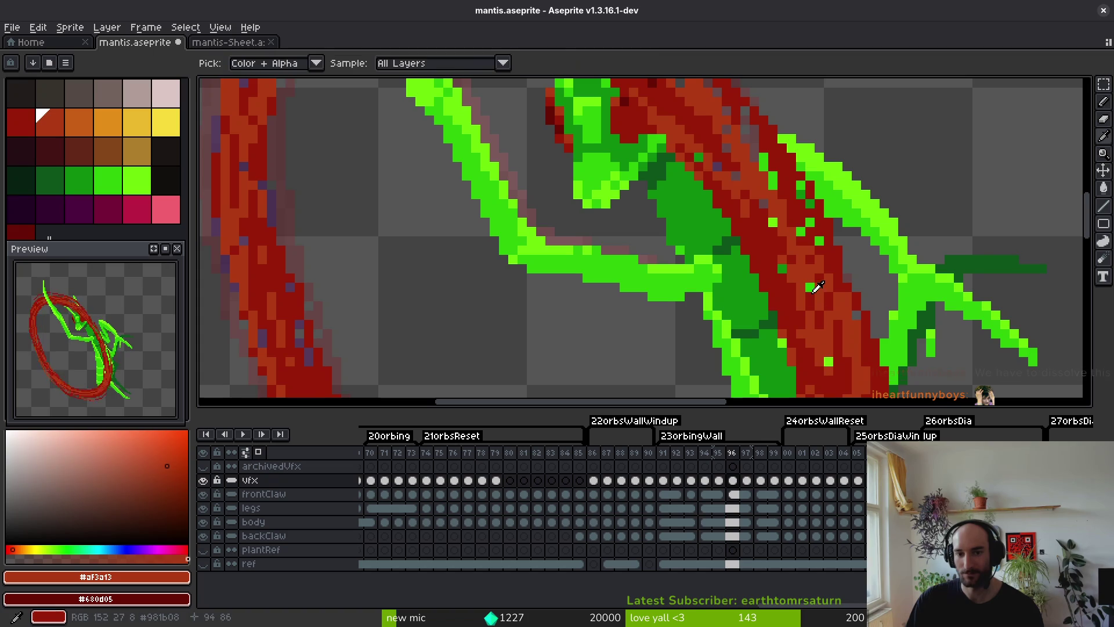
left_click(812, 288, "alt")
left_click_drag(768, 209, 749, 173)
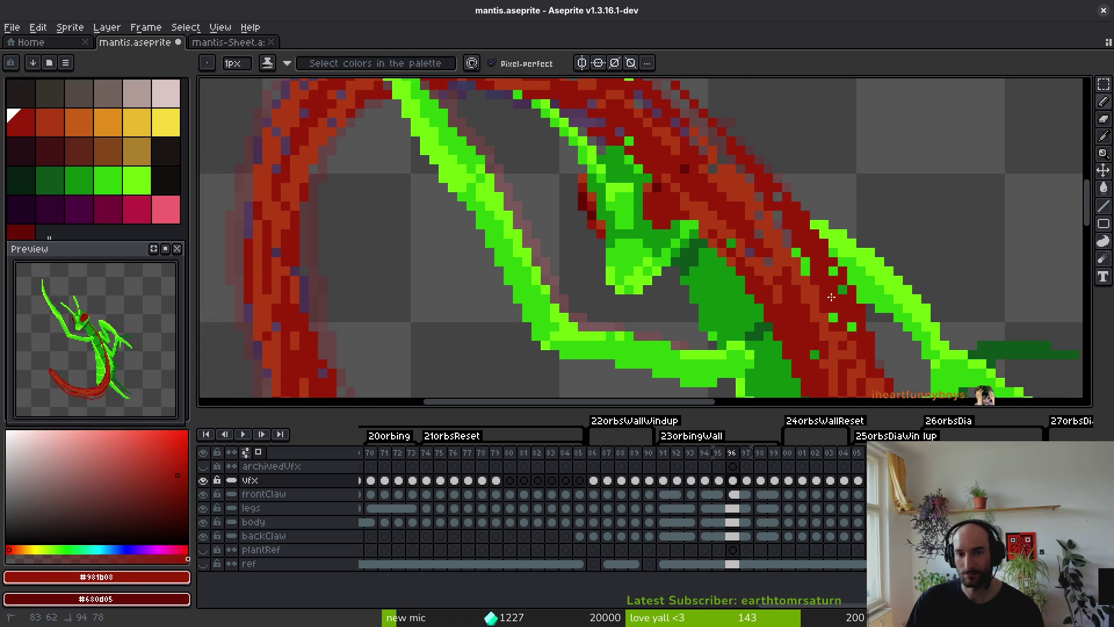
Add a lighter #af3a13 stroke over the claw and save the mantis sprite.
scroll(847, 360, "down", 2)
scroll(775, 271, "up", 2)
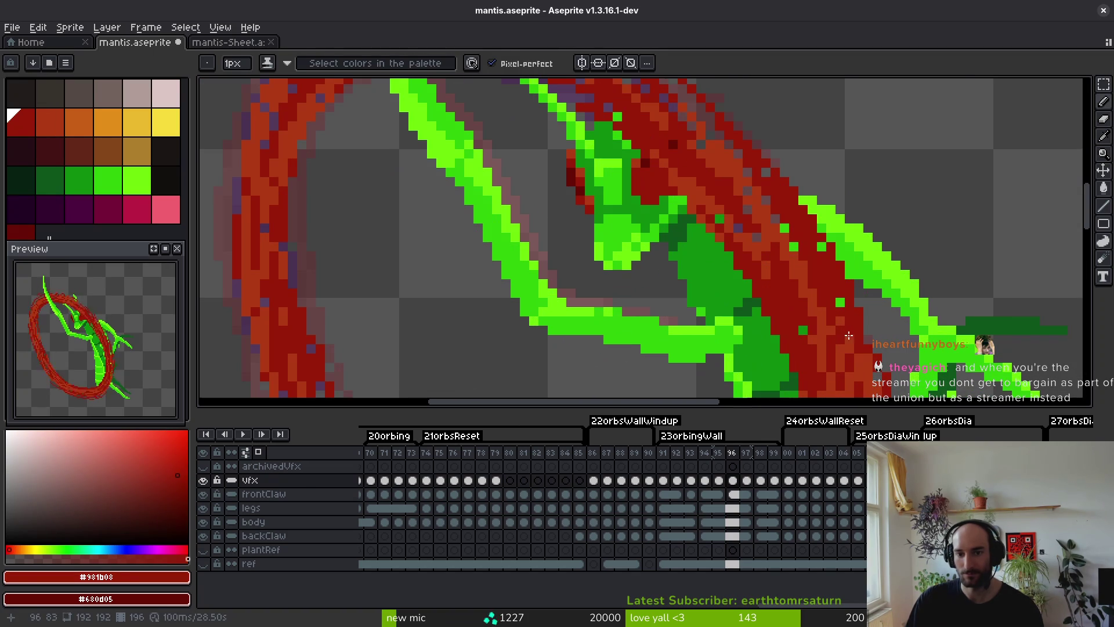
left_click(775, 271, "alt")
left_click_drag(775, 271, 794, 308)
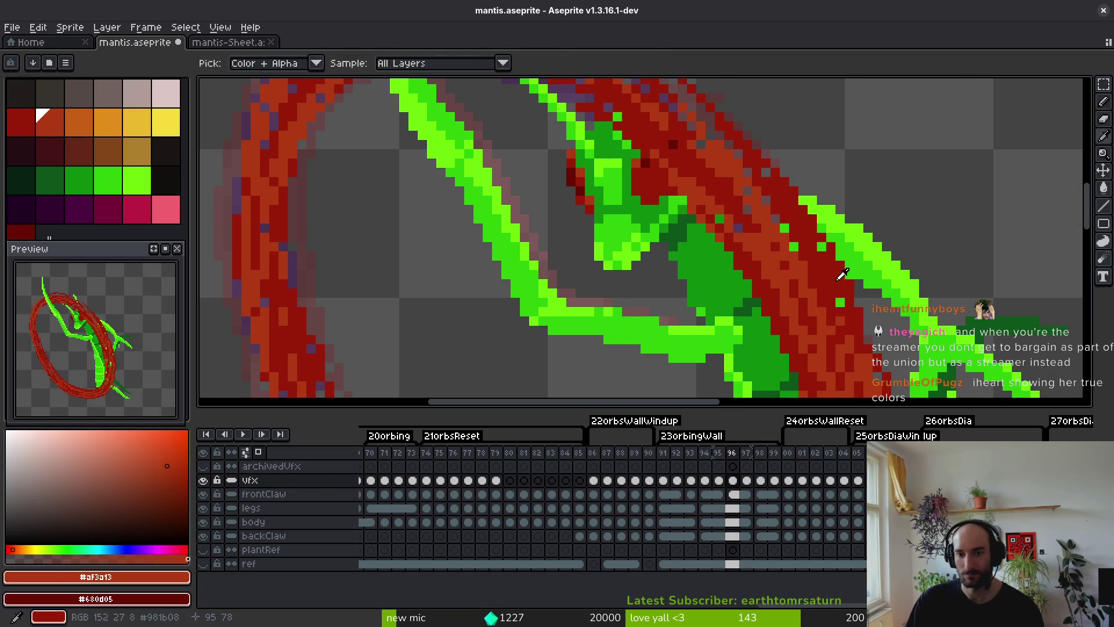
left_click(839, 312, "alt")
scroll(840, 312, "down", 1)
scroll(824, 304, "down", 1)
key("ctrl+s")
scroll(871, 301, "up", 3)
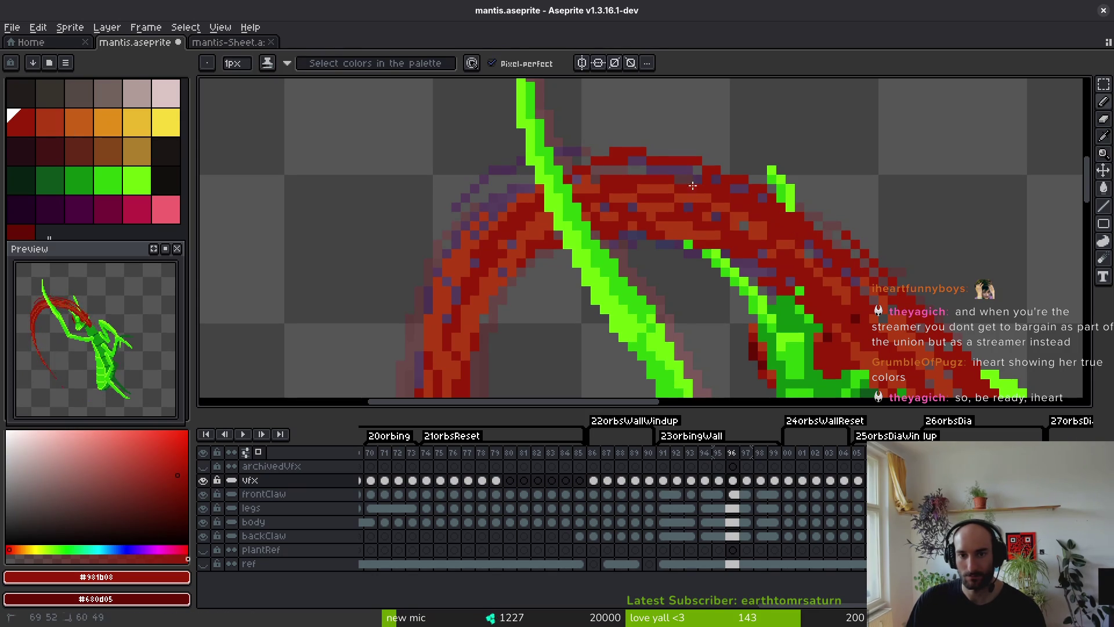
Paint red over the purple outline along the ring's upper-left and left edges.
left_click(714, 241)
scroll(639, 243, "down", 2)
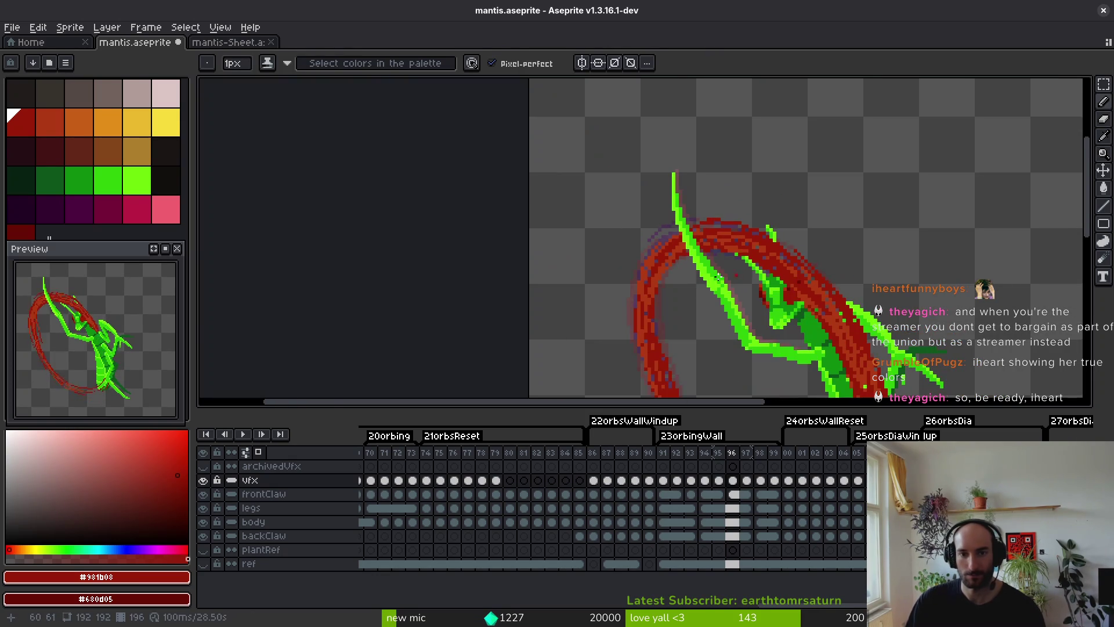
scroll(627, 242, "up", 2)
mouse_move(607, 214)
left_mouse_down()
mouse_move(549, 228)
mouse_move(541, 263)
left_mouse_up()
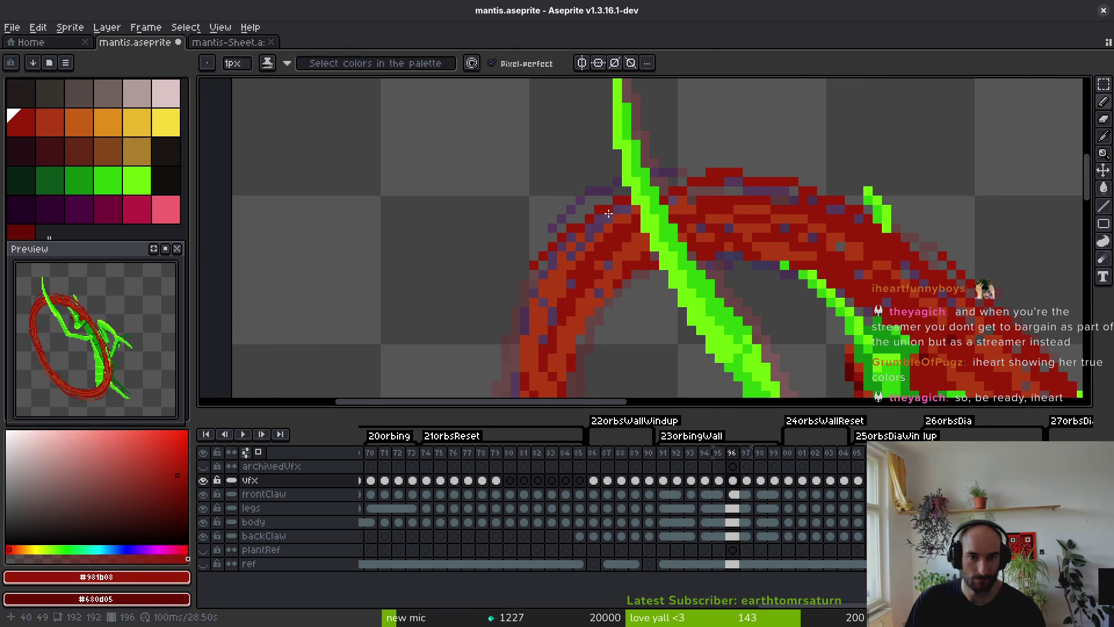
mouse_move(616, 212)
left_mouse_down()
mouse_move(556, 255)
mouse_move(517, 310)
left_mouse_up()
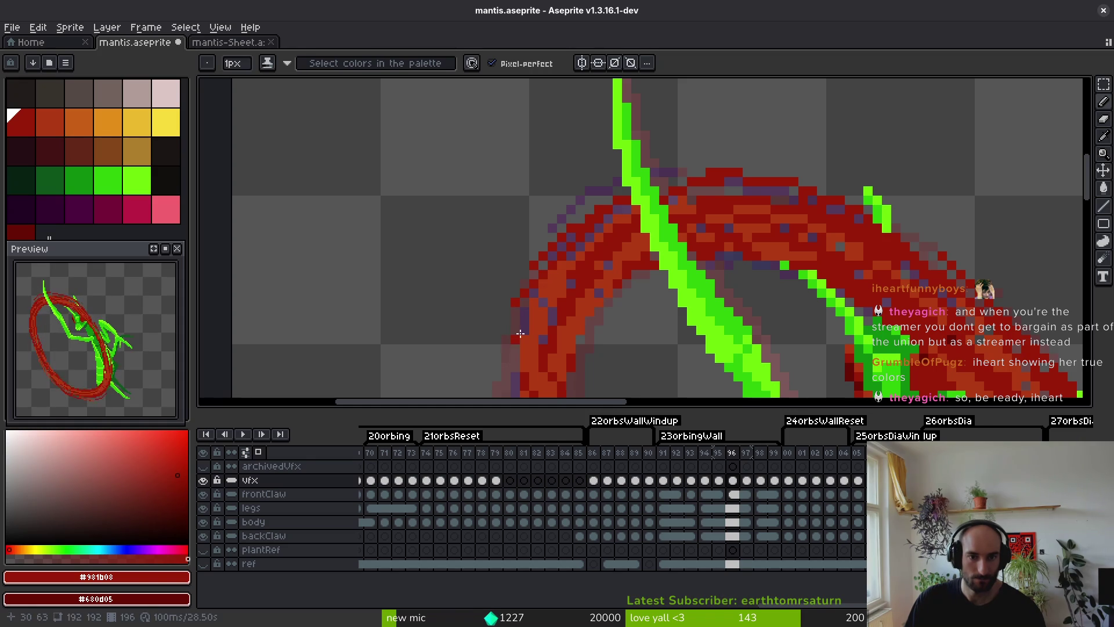
left_click_drag(571, 226, 505, 332)
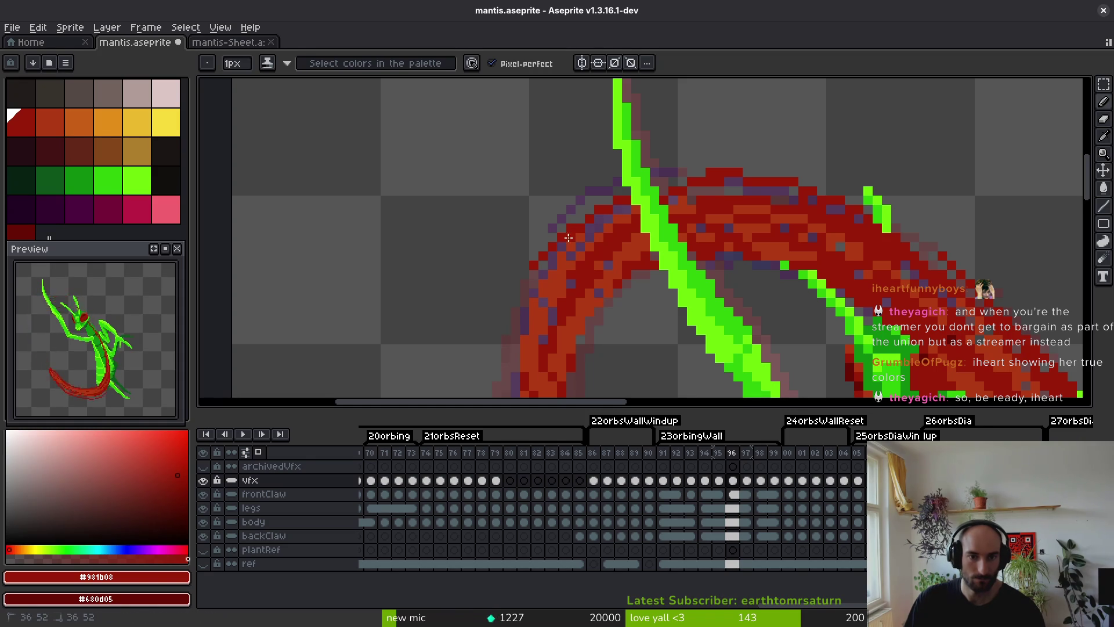
left_click_drag(562, 244, 496, 339)
left_click_drag(539, 291, 573, 232)
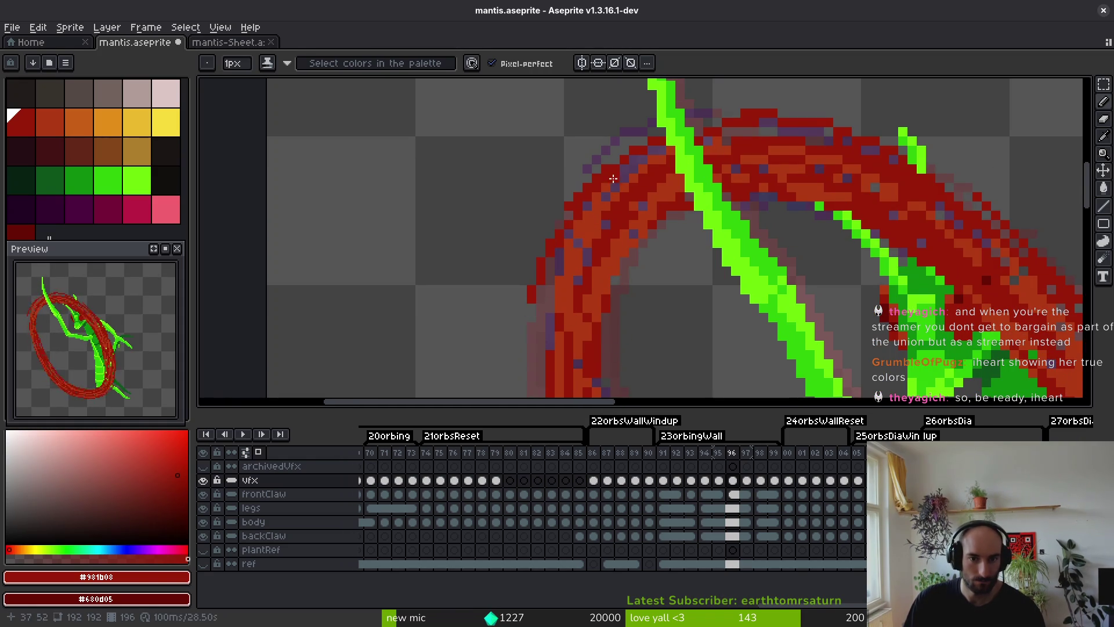
scroll(613, 179, "up", 3)
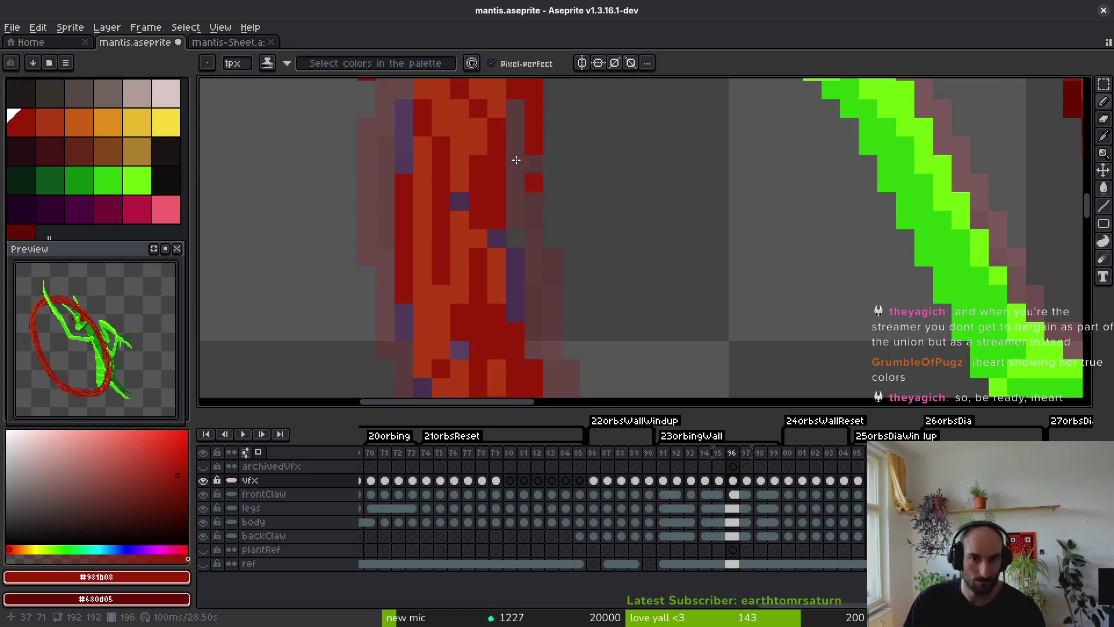
Shade down the ring with orange #af3a13 and dark red #981b08 strokes along its right edge.
mouse_move(515, 127)
left_mouse_down()
mouse_move(530, 278)
mouse_move(552, 312)
left_mouse_up()
key("ctrl+z")
left_click(496, 113, "alt")
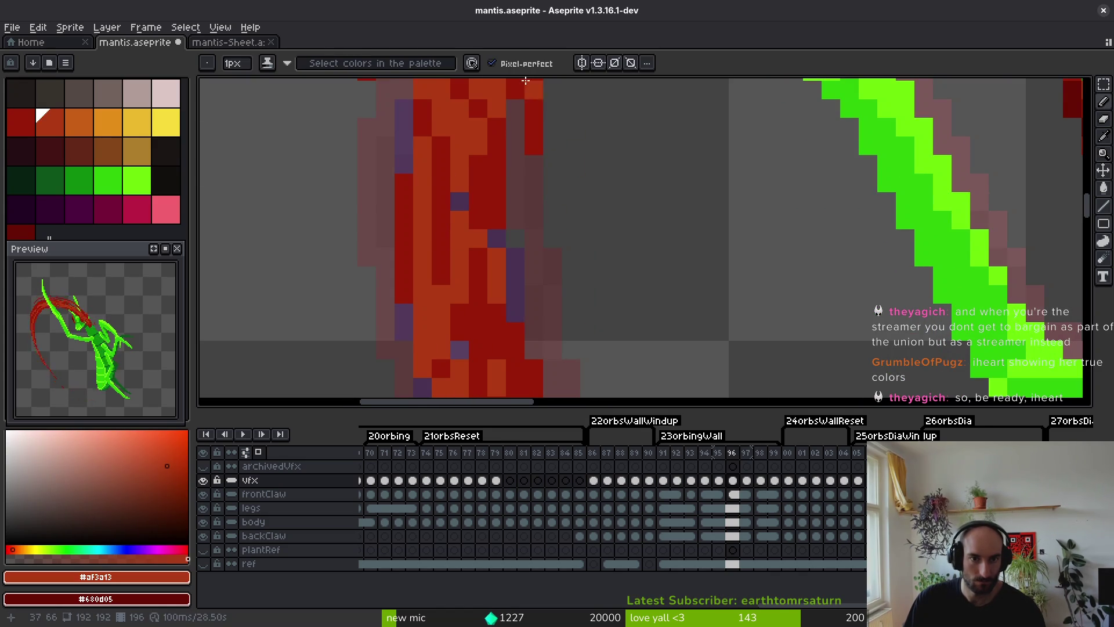
mouse_move(515, 107)
left_mouse_down()
mouse_move(528, 330)
mouse_move(514, 331)
mouse_move(515, 357)
left_mouse_up()
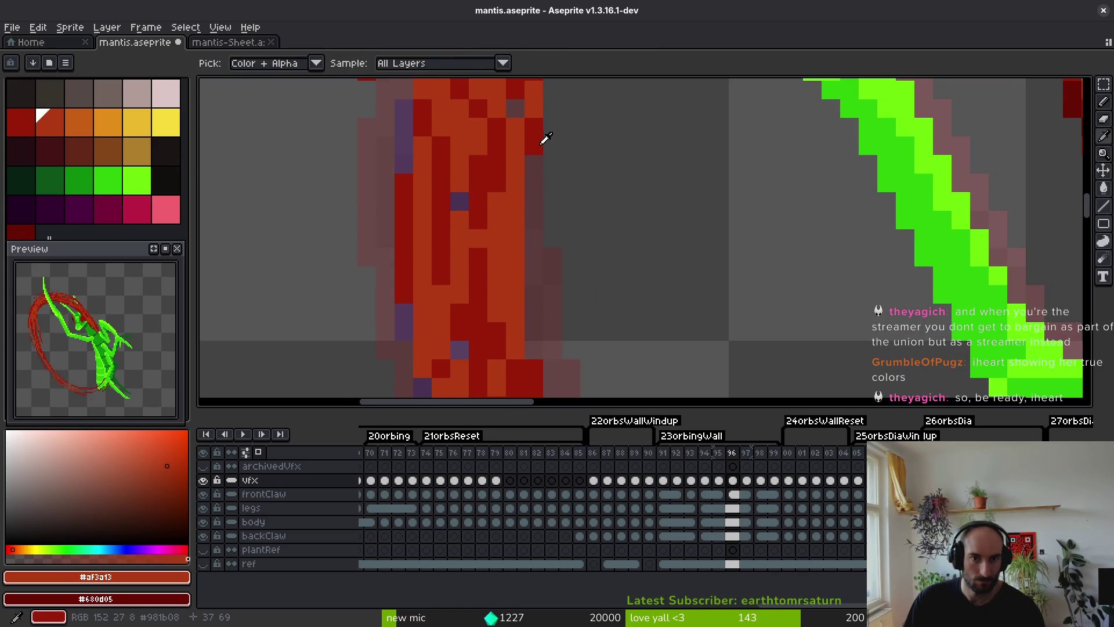
left_click(542, 137, "alt")
mouse_move(533, 175)
left_mouse_down()
mouse_move(521, 258)
mouse_move(562, 278)
mouse_move(535, 202)
left_mouse_up()
left_click_drag(524, 140, 543, 348)
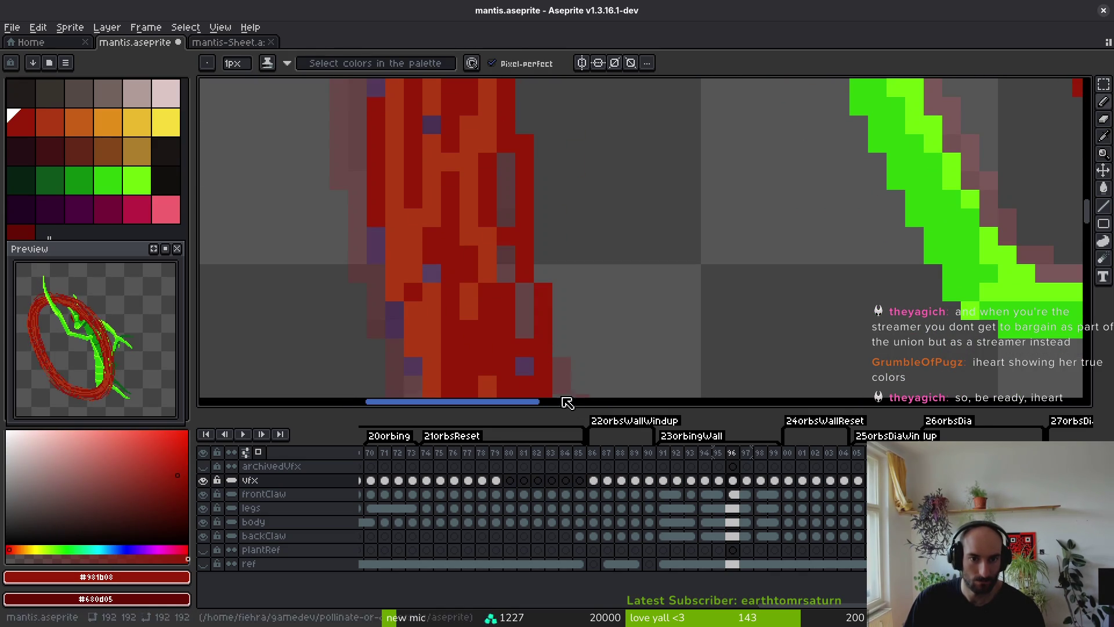
left_click_drag(530, 245, 547, 290)
Paint dark red along the ring's lower edge and down its left edge.
scroll(547, 291, "down", 4)
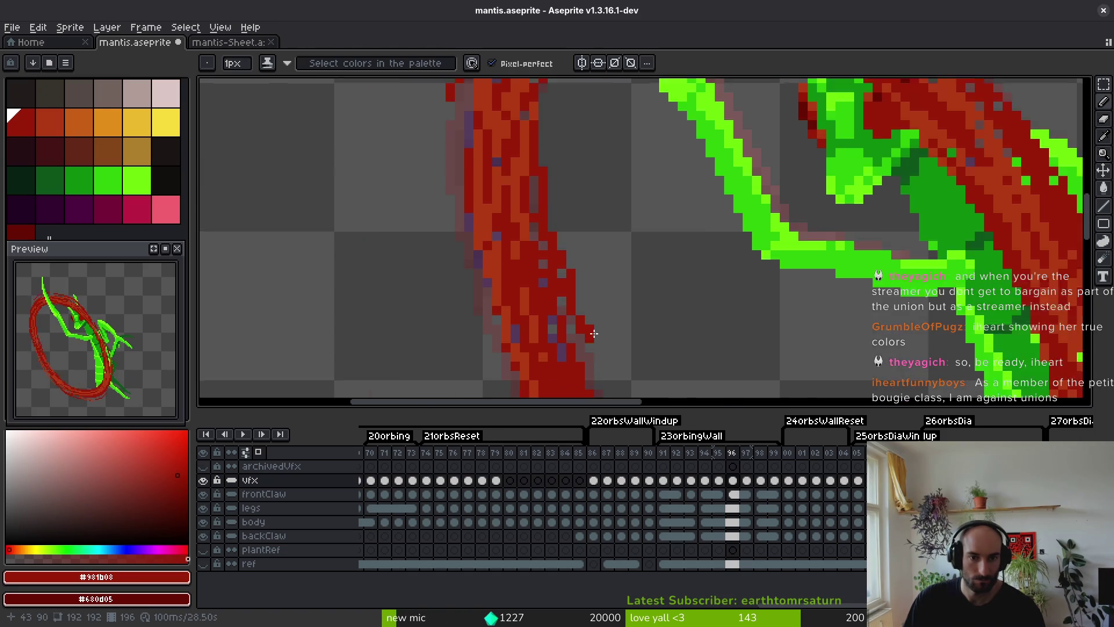
left_click_drag(561, 252, 611, 346)
scroll(623, 305, "down", 3)
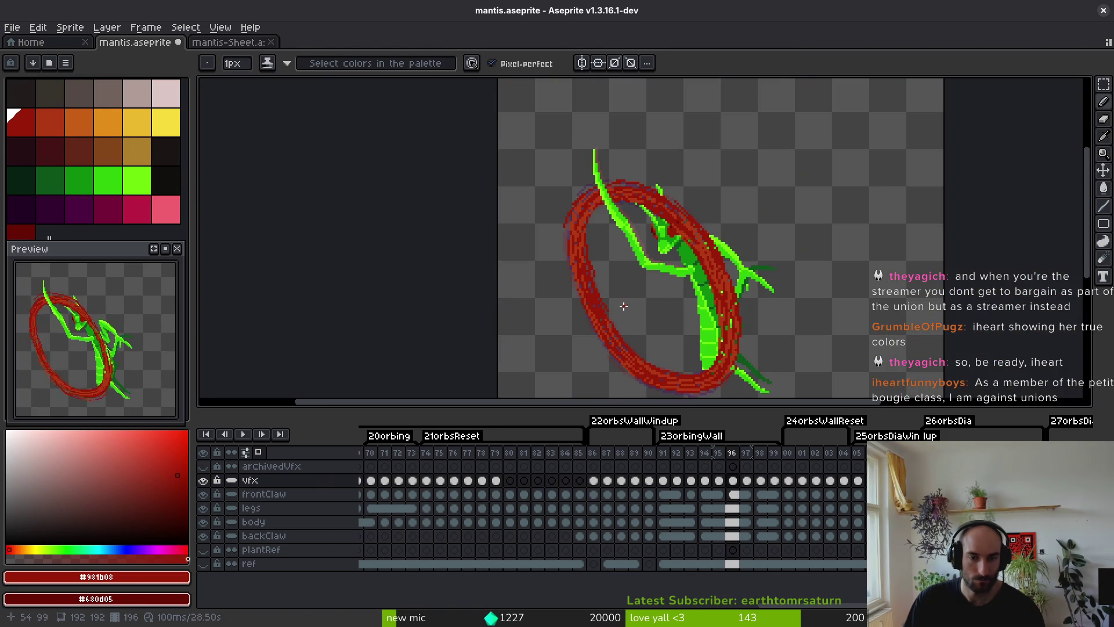
scroll(614, 305, "up", 5)
mouse_move(537, 111)
left_mouse_down()
mouse_move(522, 115)
mouse_move(508, 285)
left_mouse_up()
scroll(508, 285, "up", 2)
left_click_drag(545, 116, 500, 337)
scroll(505, 331, "down", 2)
scroll(523, 301, "down", 1)
scroll(540, 232, "up", 3)
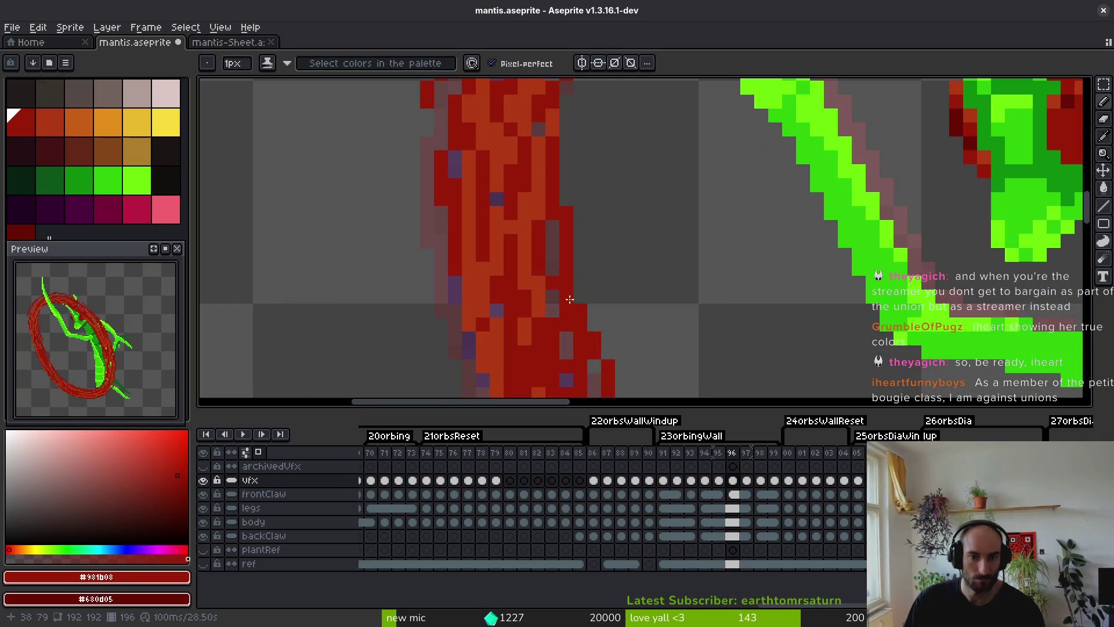
left_click_drag(539, 213, 561, 351)
Add orange-red shading along the ring's left strand, then save mantis.aseprite.
left_click(544, 174, "alt")
scroll(551, 244, "down", 2)
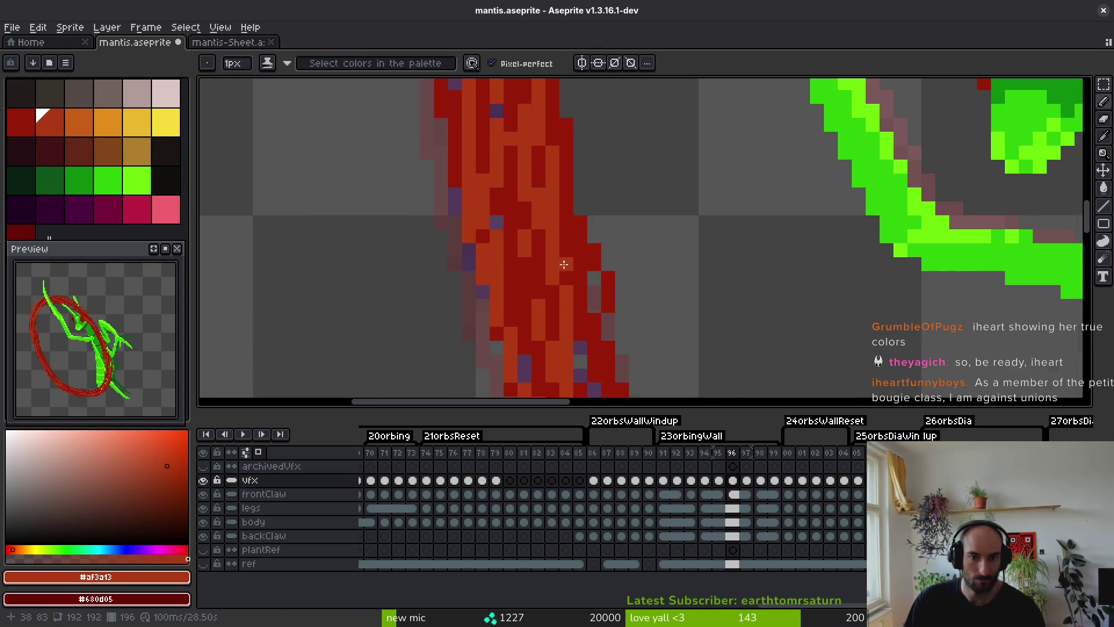
scroll(560, 249, "down", 1)
left_click_drag(557, 230, 582, 356)
scroll(582, 356, "down", 1)
scroll(551, 278, "up", 1)
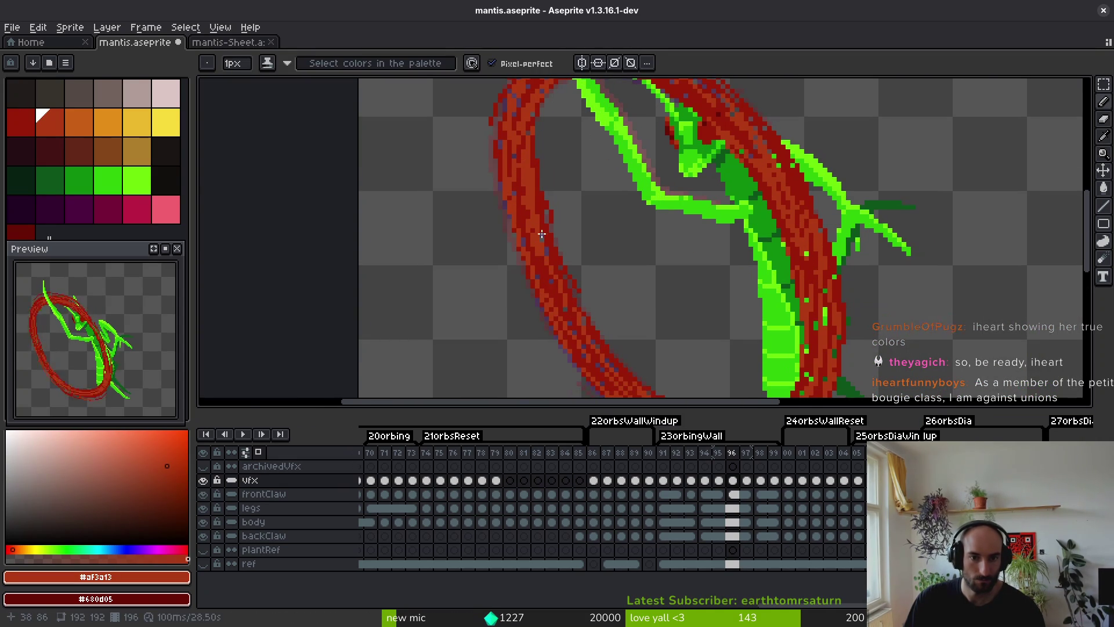
left_click_drag(546, 226, 583, 341)
scroll(545, 197, "up", 1)
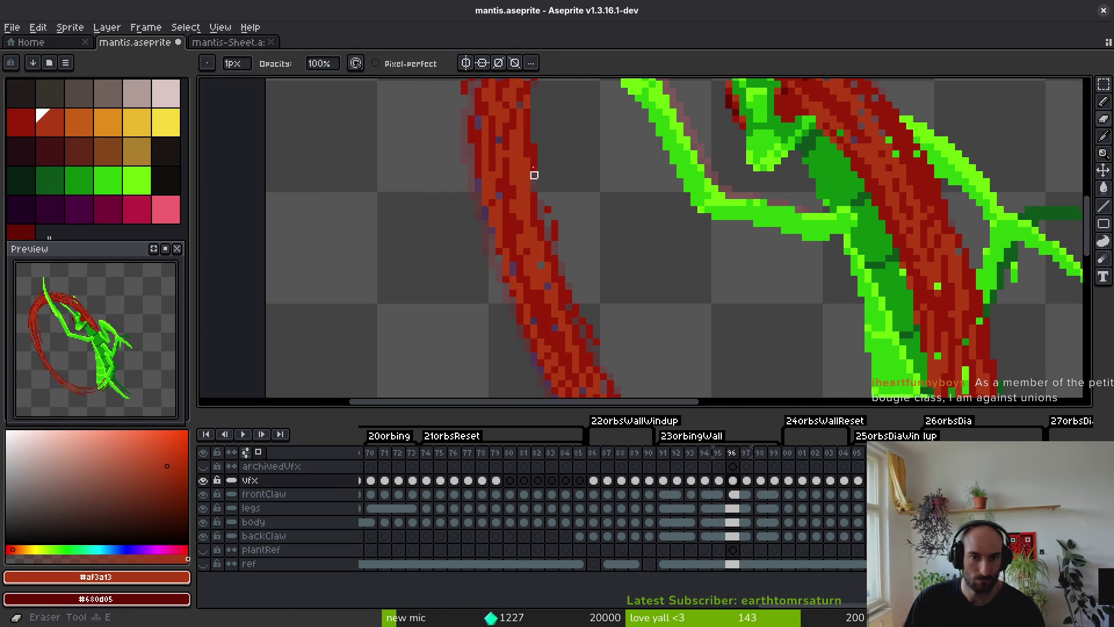
left_click(536, 143, "alt")
scroll(534, 148, "up", 1)
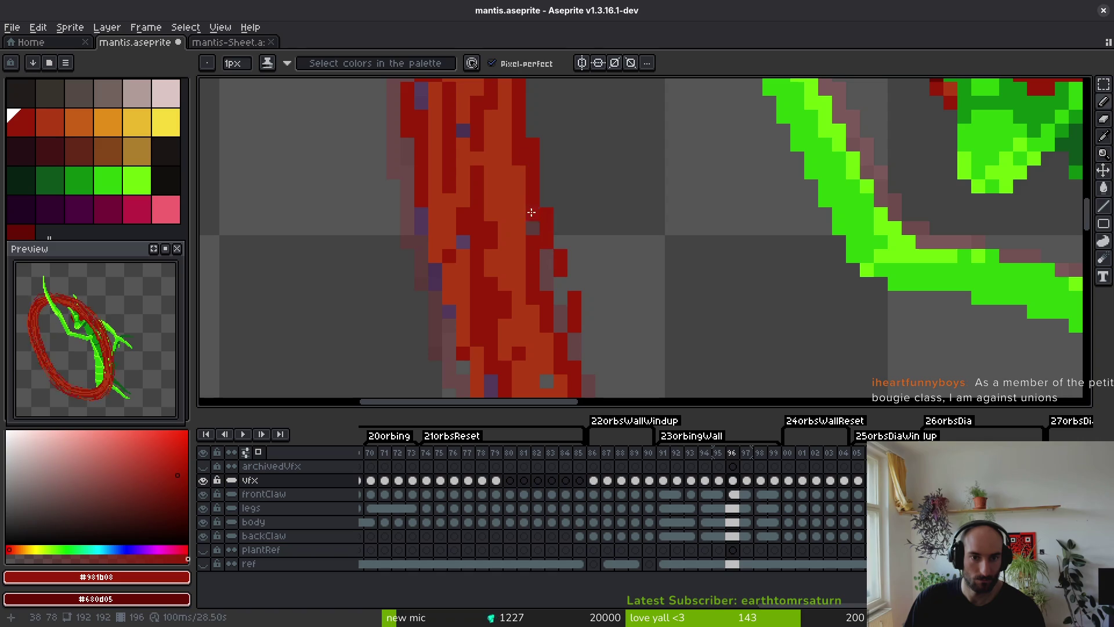
scroll(550, 223, "down", 3)
key("ctrl+s")
Discard a stray thin red line on the strand's edge and save the sprite again.
scroll(609, 319, "down", 1)
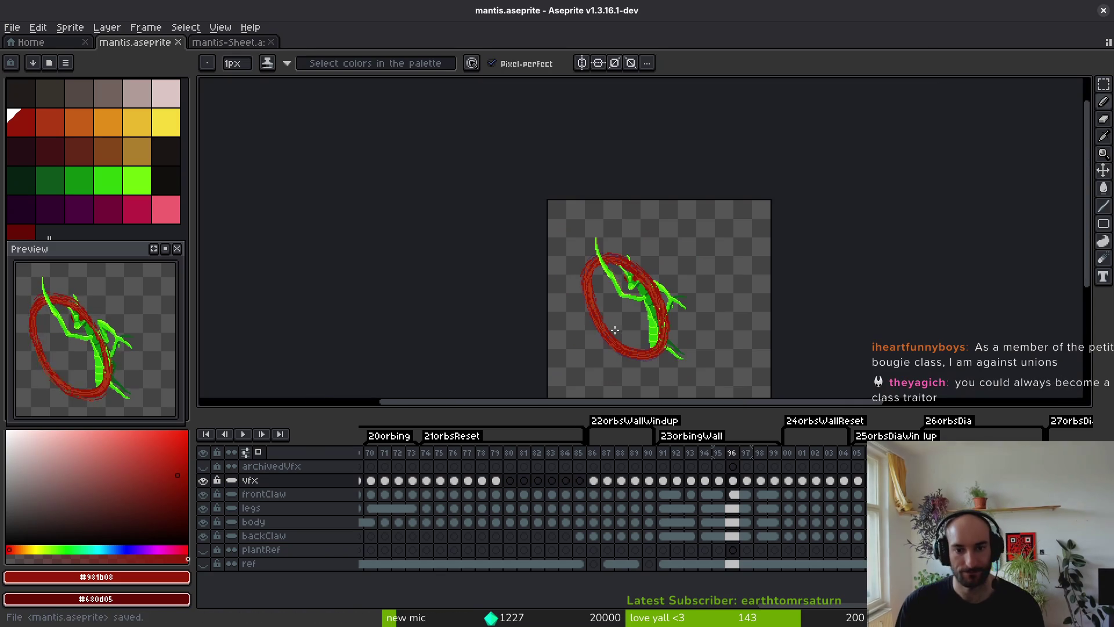
scroll(643, 346, "up", 1)
scroll(667, 254, "down", 1)
scroll(673, 284, "up", 2)
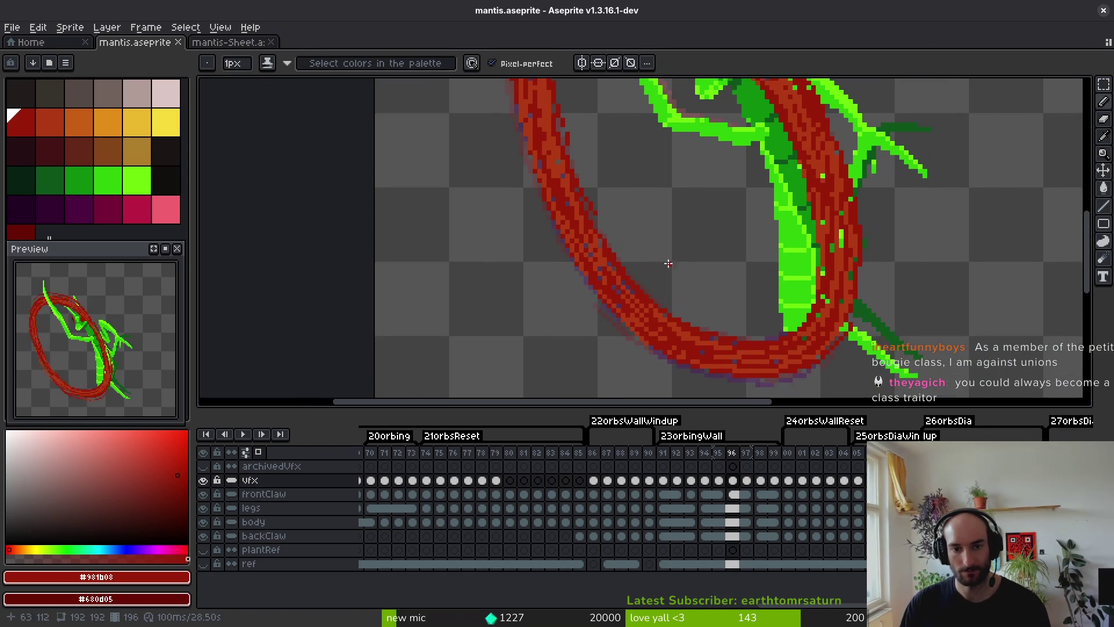
scroll(651, 290, "up", 1)
scroll(651, 291, "down", 1)
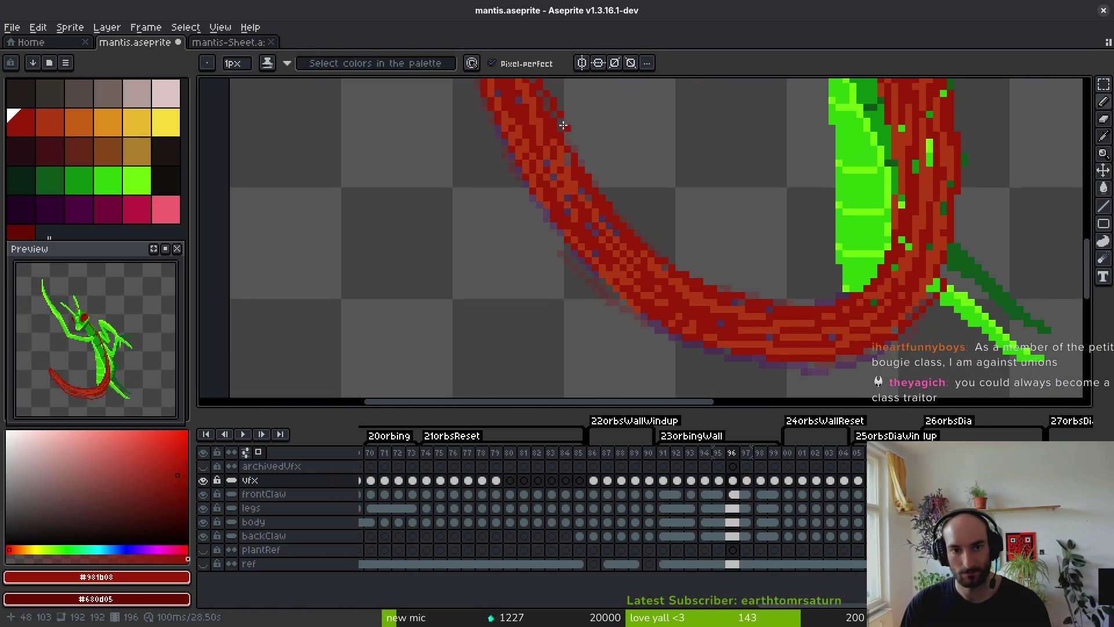
left_click_drag(562, 126, 601, 178)
key("ctrl+z")
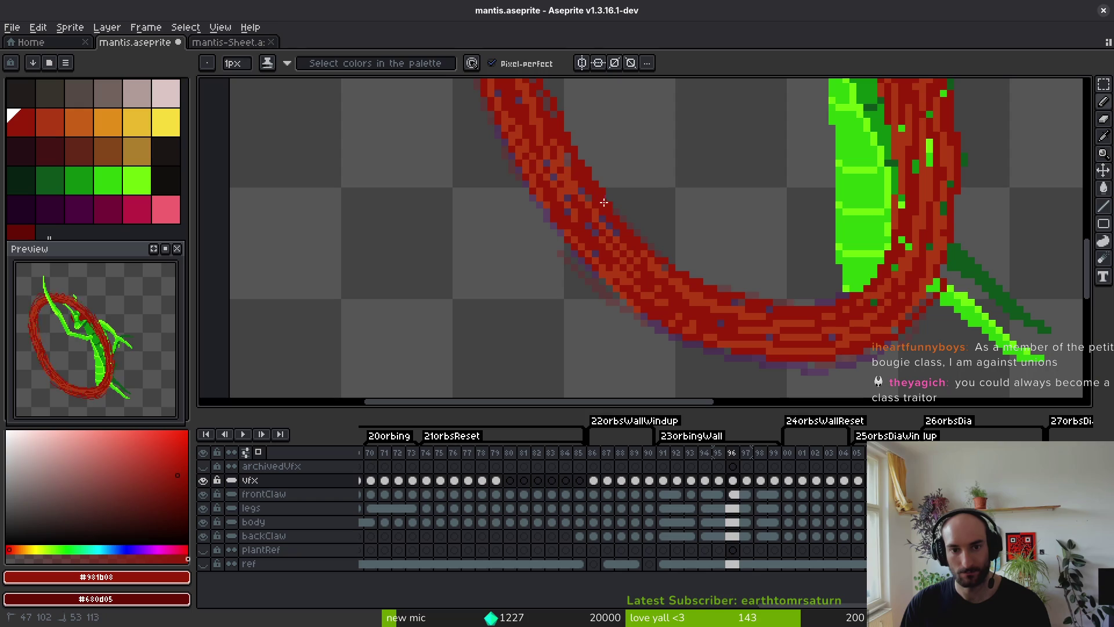
scroll(691, 286, "down", 3)
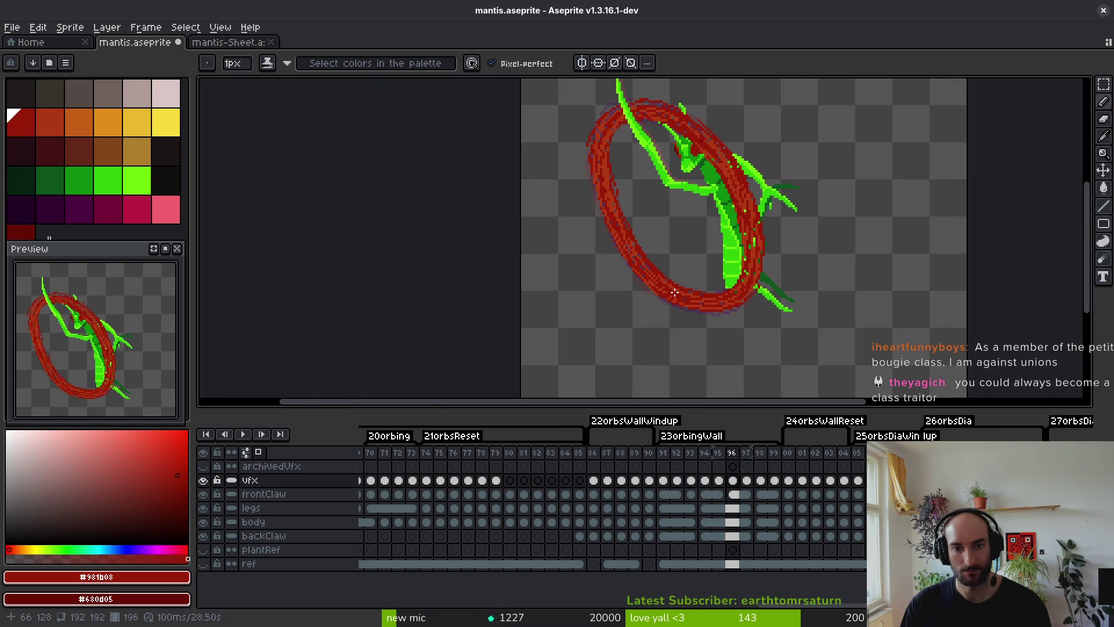
key("v")
key("ctrl+s")
Copy the frame 95 ring cel and paste it into frame 97's vfx cel.
scroll(698, 298, "right", 1)
key("i")
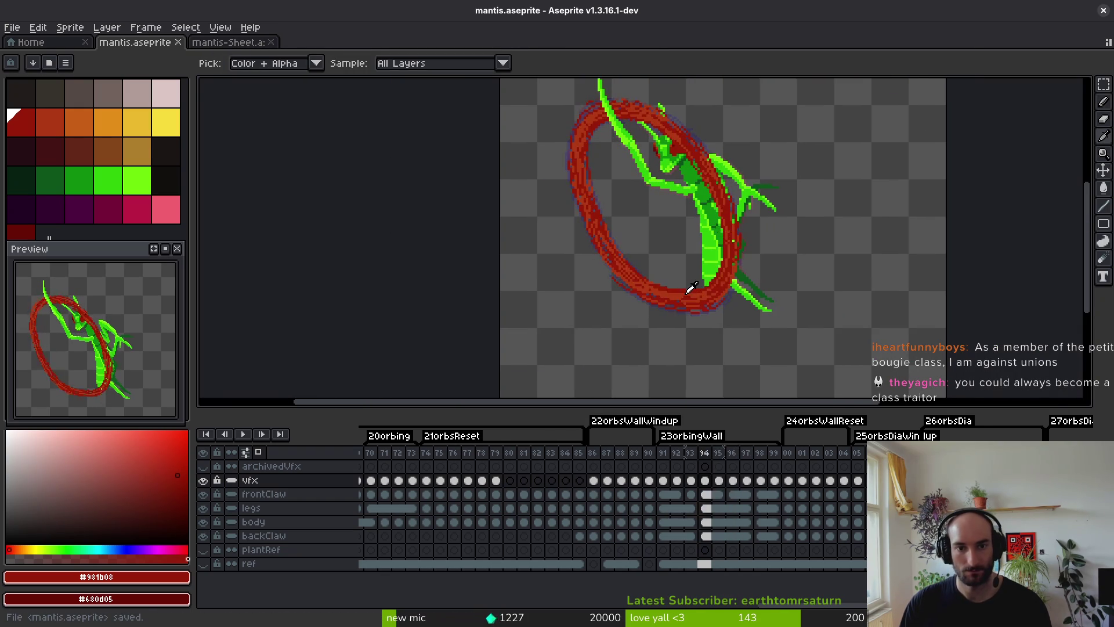
key("Left")
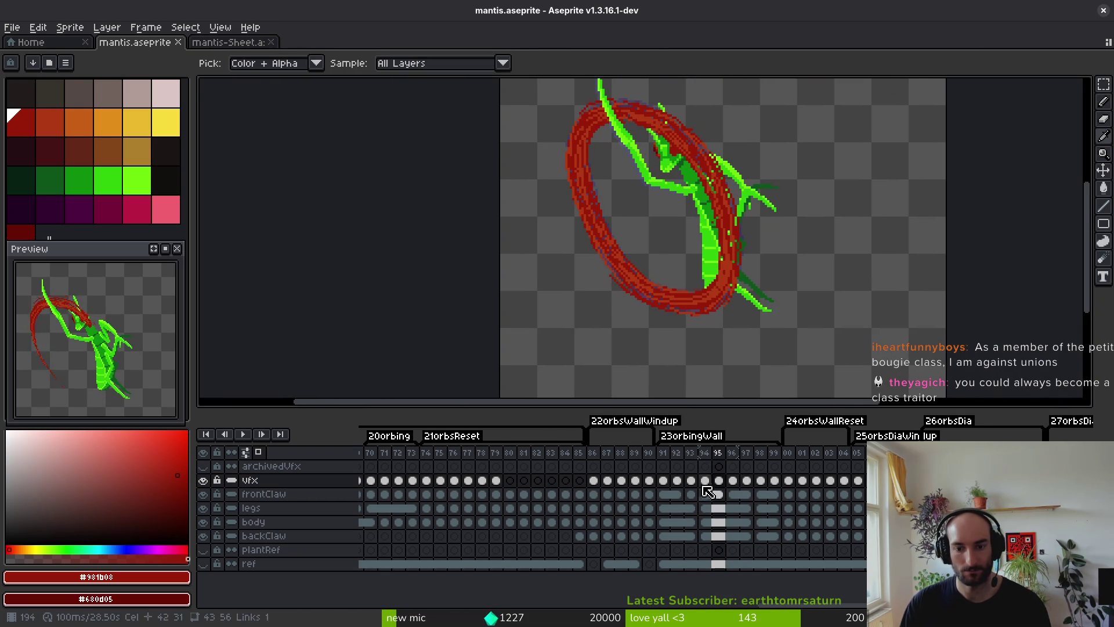
key("Right")
key("Left")
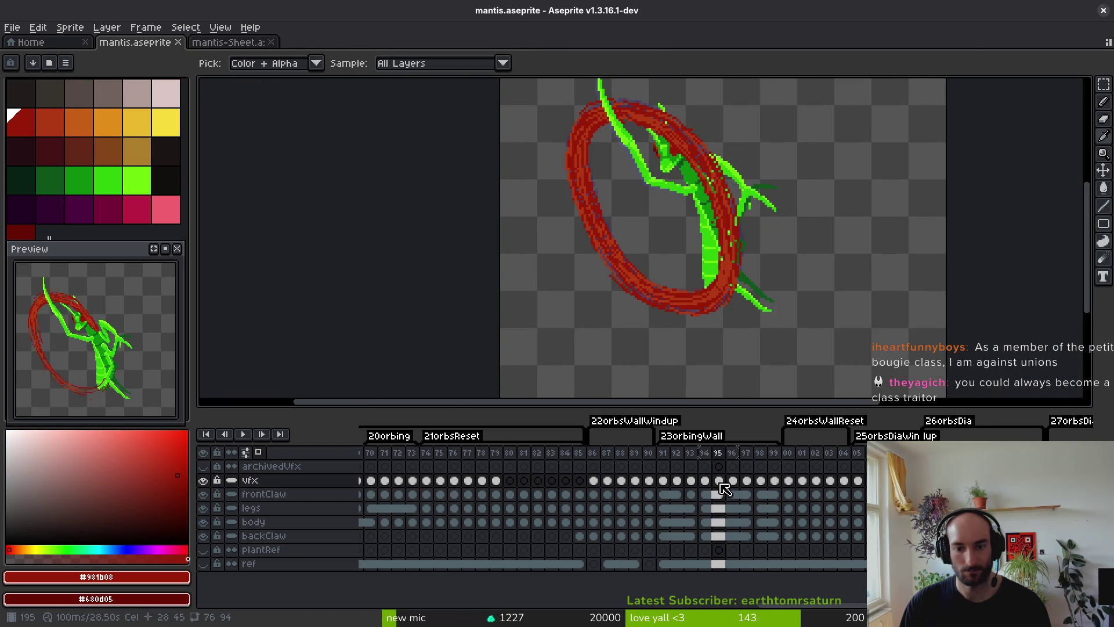
key("ctrl+c")
left_click(747, 481)
key("ctrl+v")
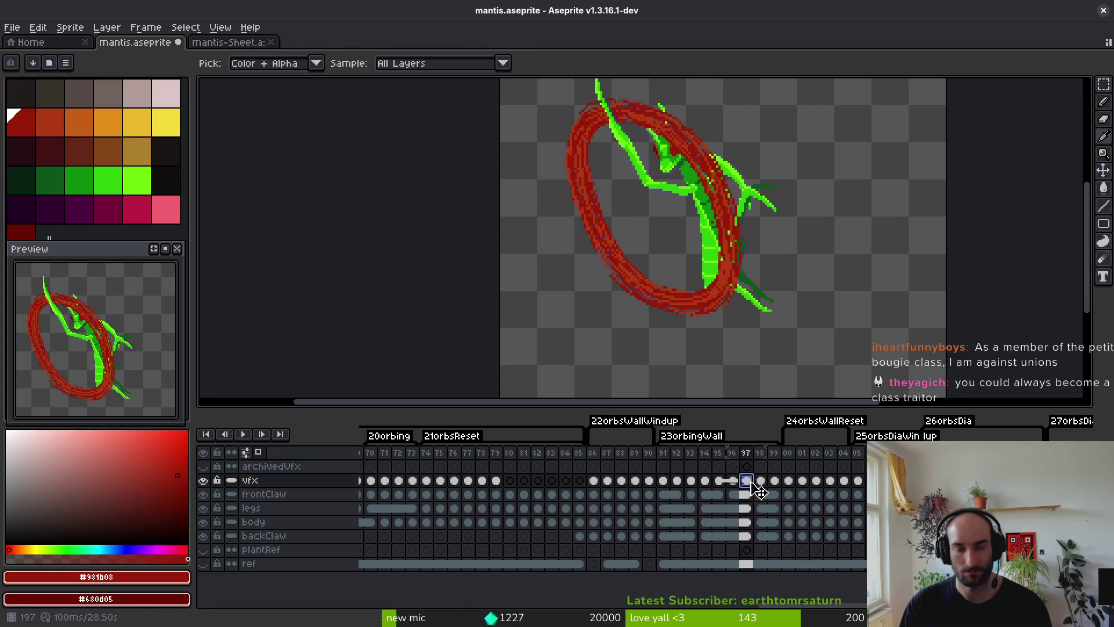
Erase the pasted red pixels covering the mantis's green stroke in frame 97.
key("e")
scroll(547, 124, "up", 4)
left_click_drag(548, 124, 574, 166)
scroll(617, 261, "up", 2)
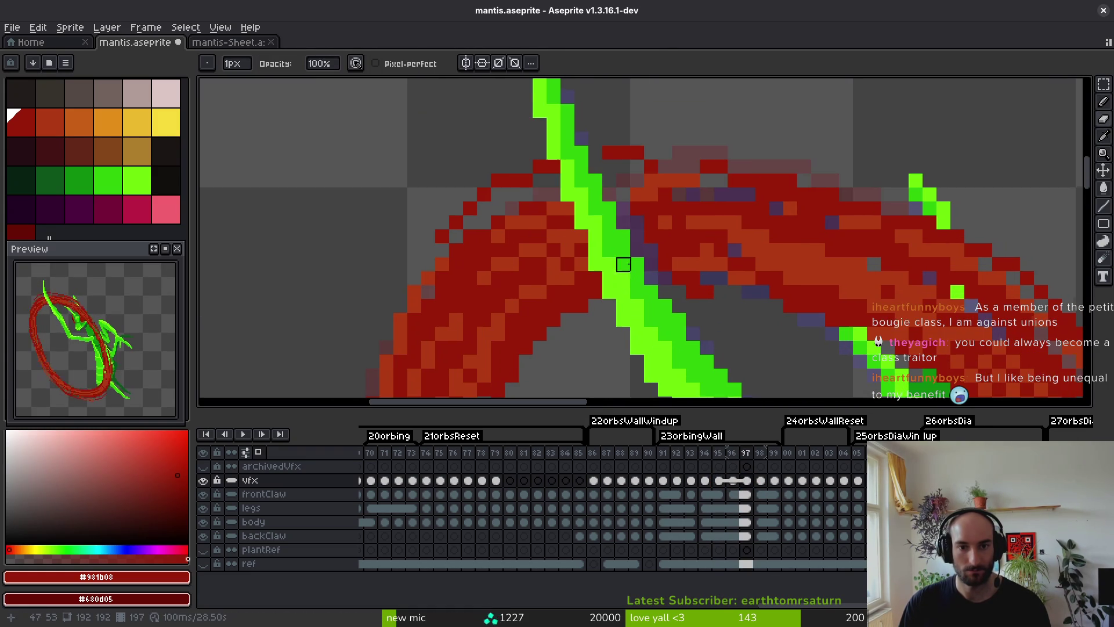
key("f")
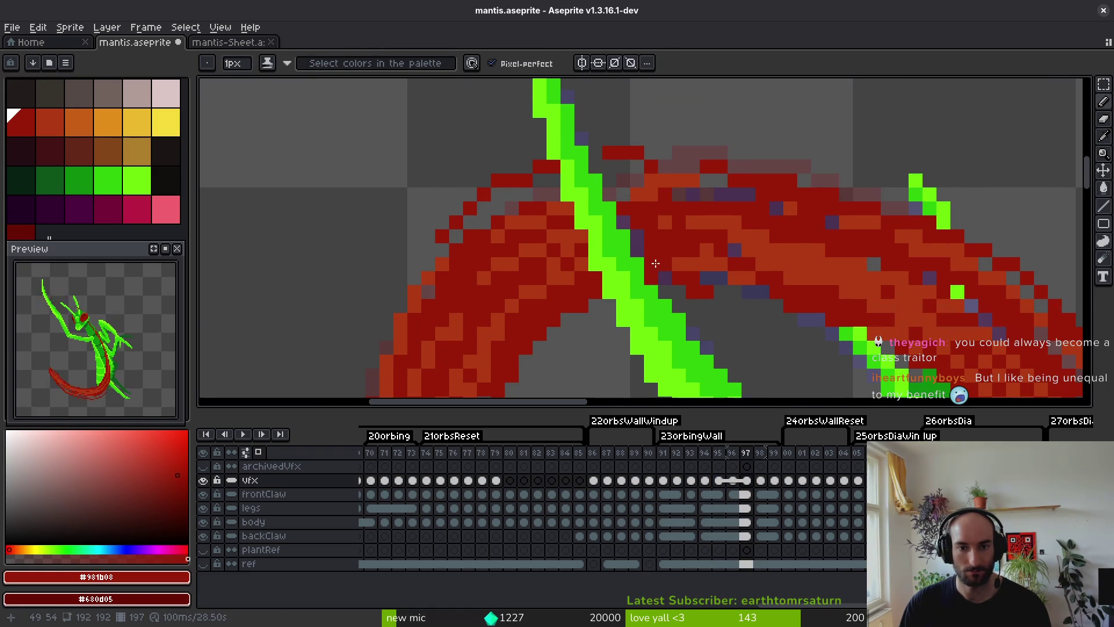
Retouch frame 97's ring with a couple of orange-red pixels and save.
left_click(632, 179, "alt")
left_click(666, 229, "alt")
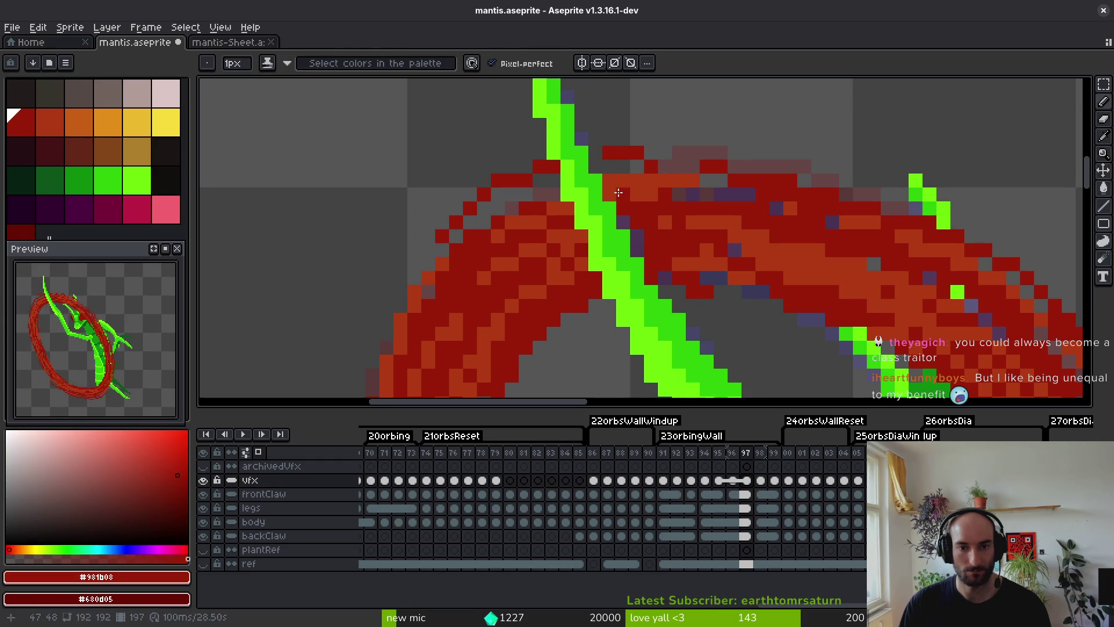
scroll(687, 260, "up", 1)
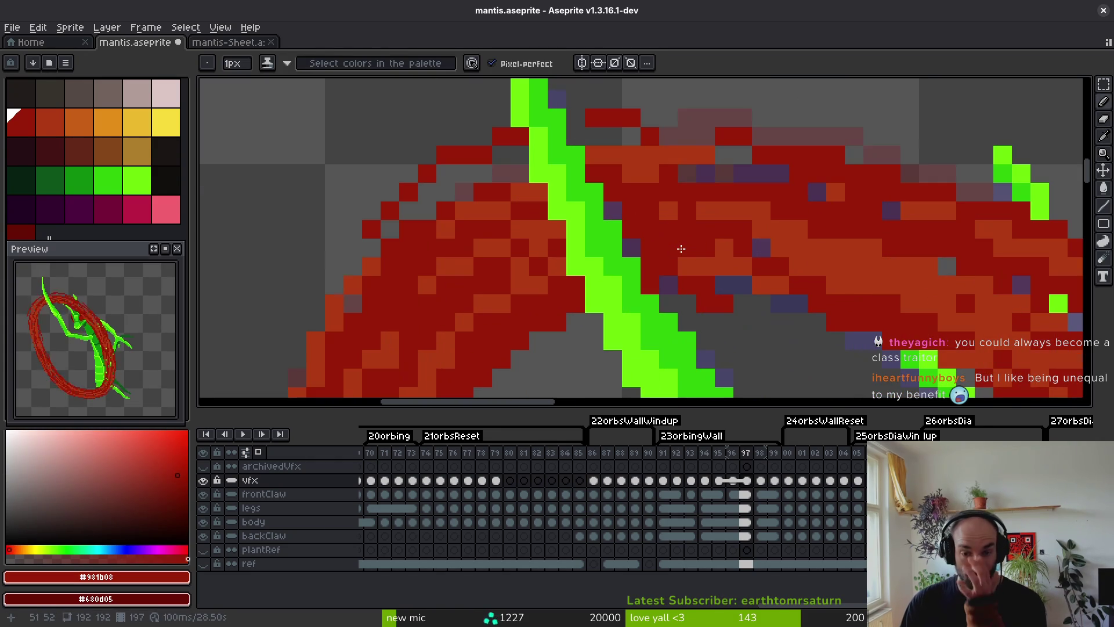
left_click(667, 209, "alt")
left_click(631, 228)
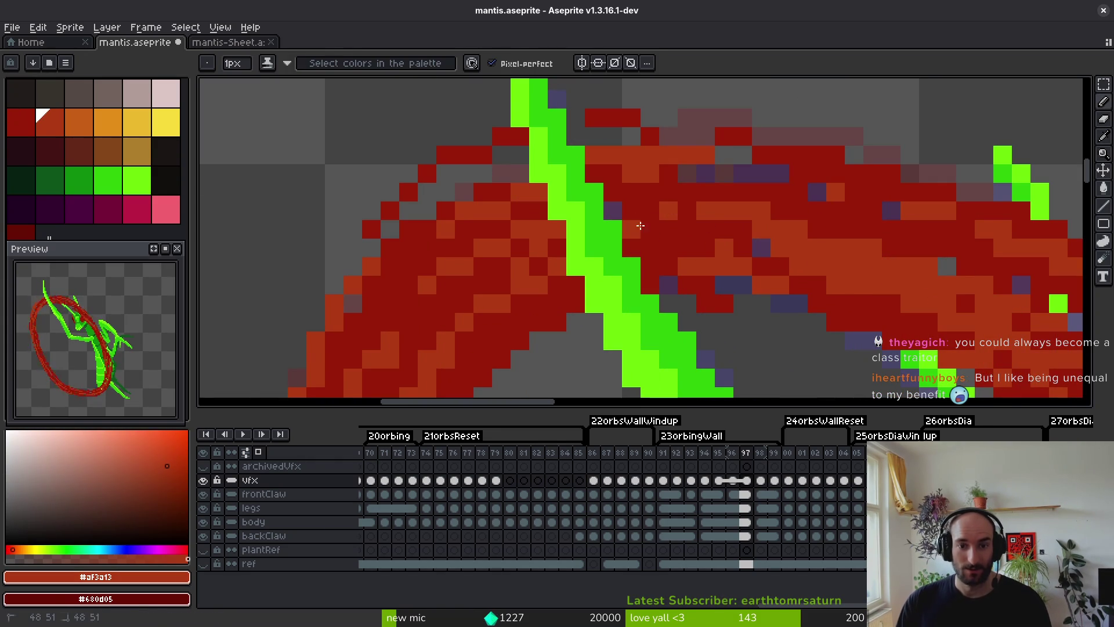
left_click(650, 210)
key("ctrl+s")
scroll(694, 250, "down", 7)
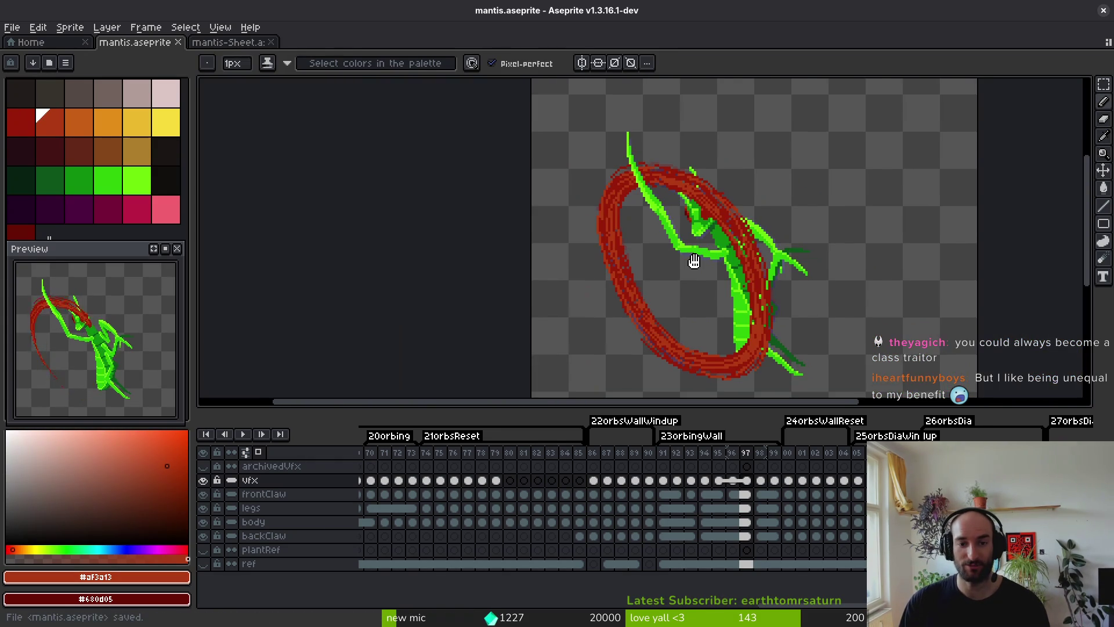
Compare frame 97's ring against frame 96, undoing and redoing the last pencil stroke.
key("Left")
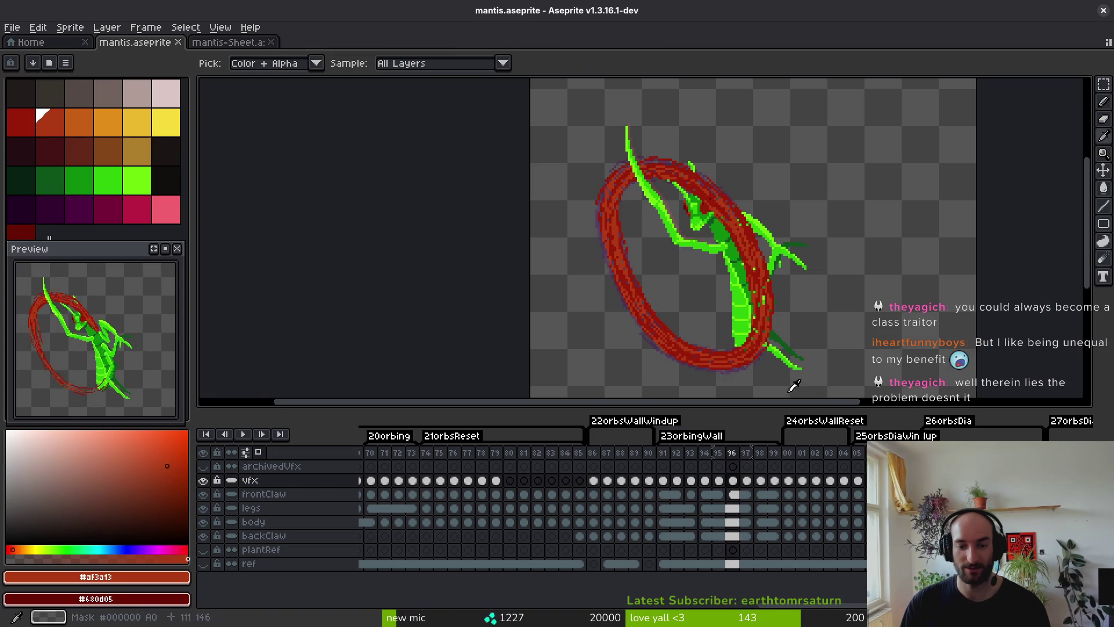
key("Right")
key("Left")
key("Right")
key("ctrl+z")
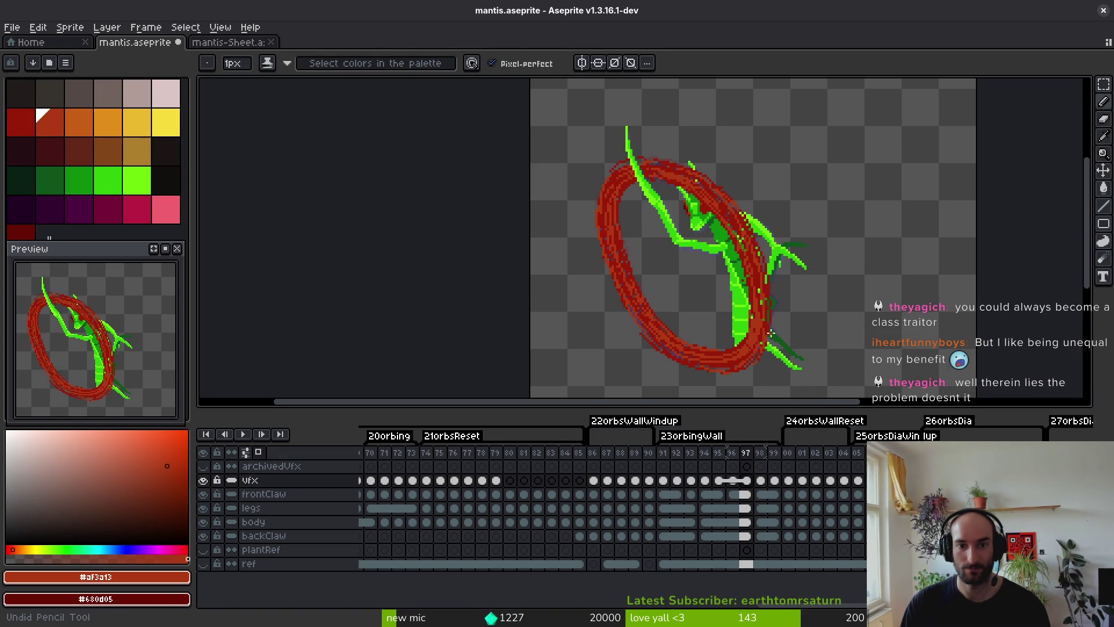
key("ctrl+y")
key("ctrl+y")
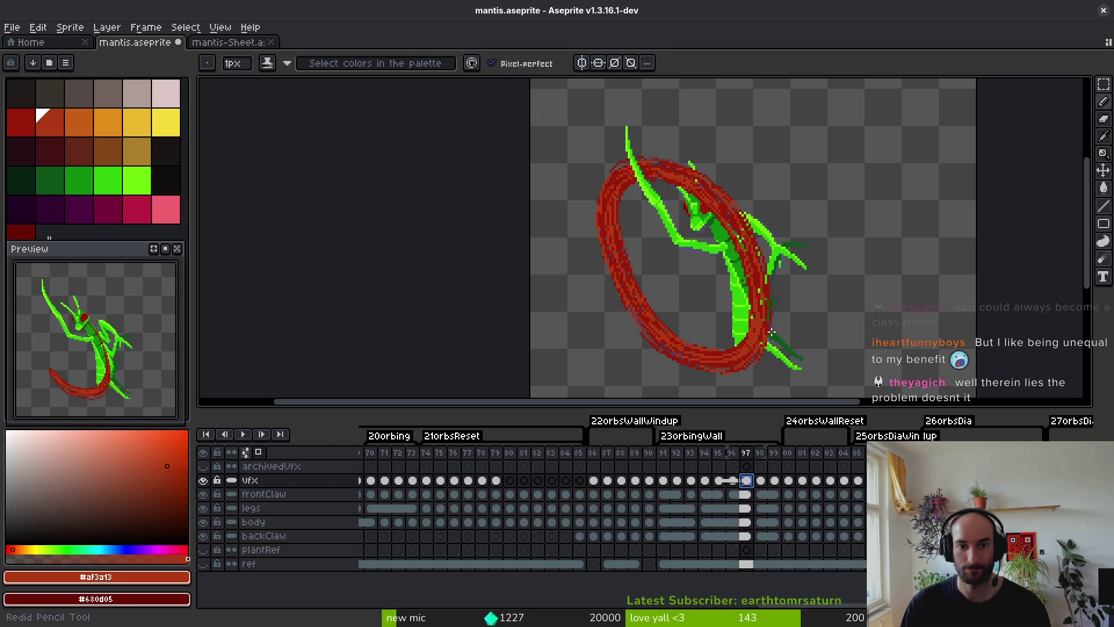
key("m")
scroll(732, 299, "down", 2)
Restore the linked ring cel copy starting at frame 97 and save the sprite.
left_click_drag(600, 177, 817, 389)
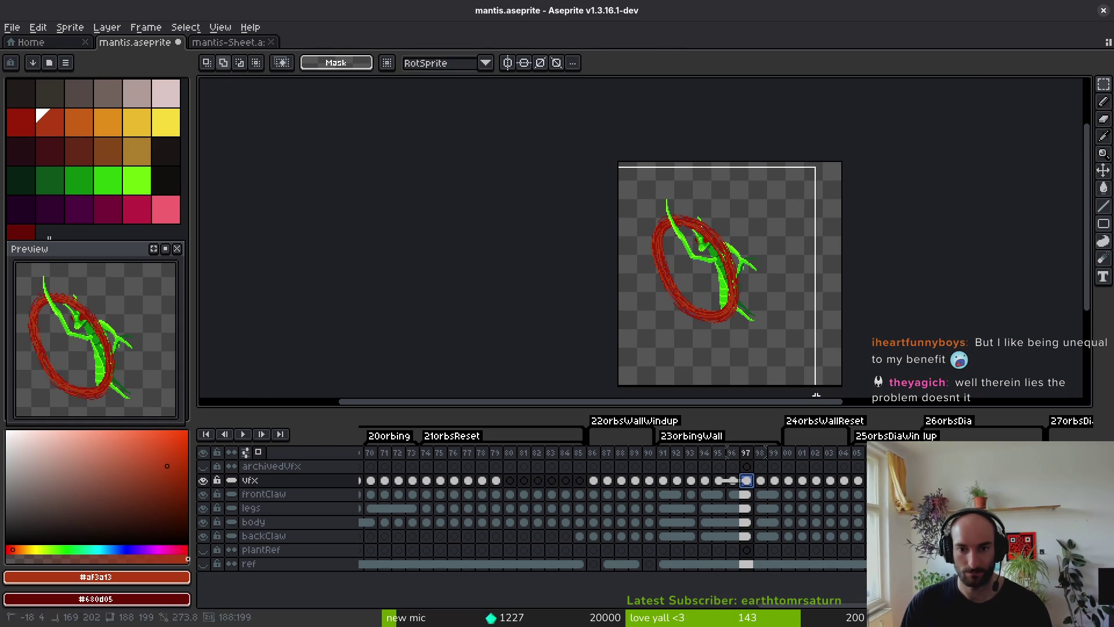
right_click(747, 482)
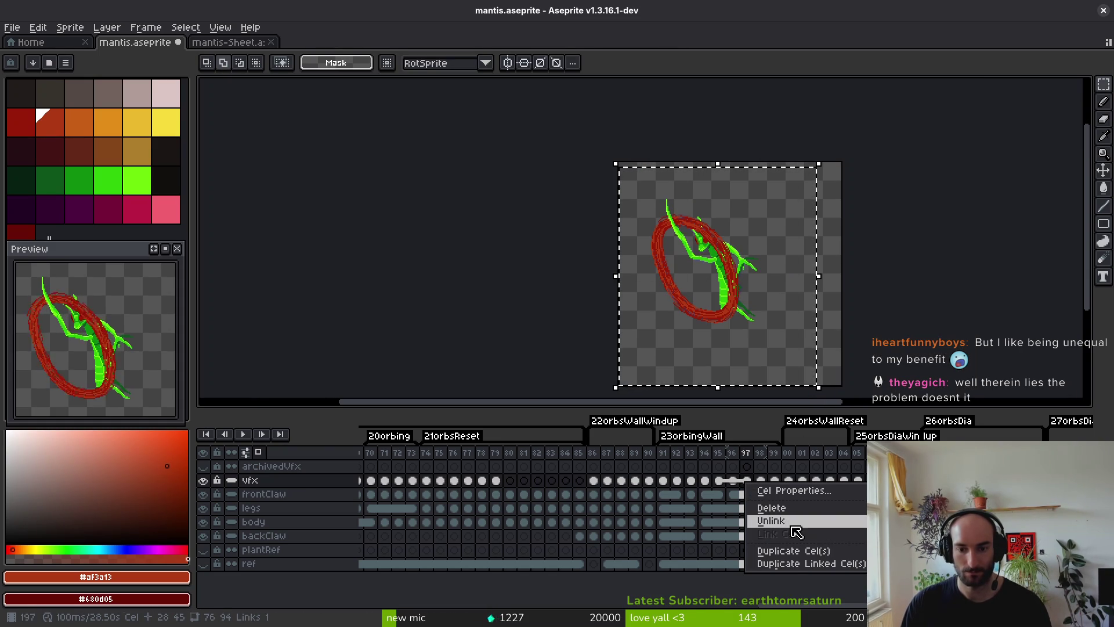
left_click(876, 328)
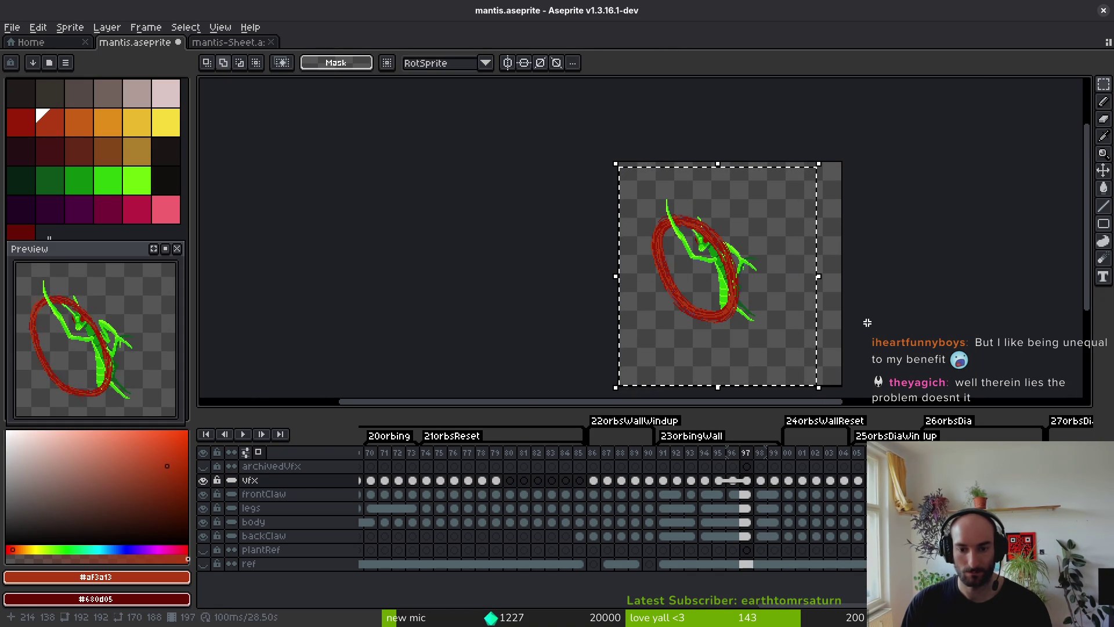
left_click(864, 326)
key("ctrl+z")
key("ctrl+z")
key("ctrl+z")
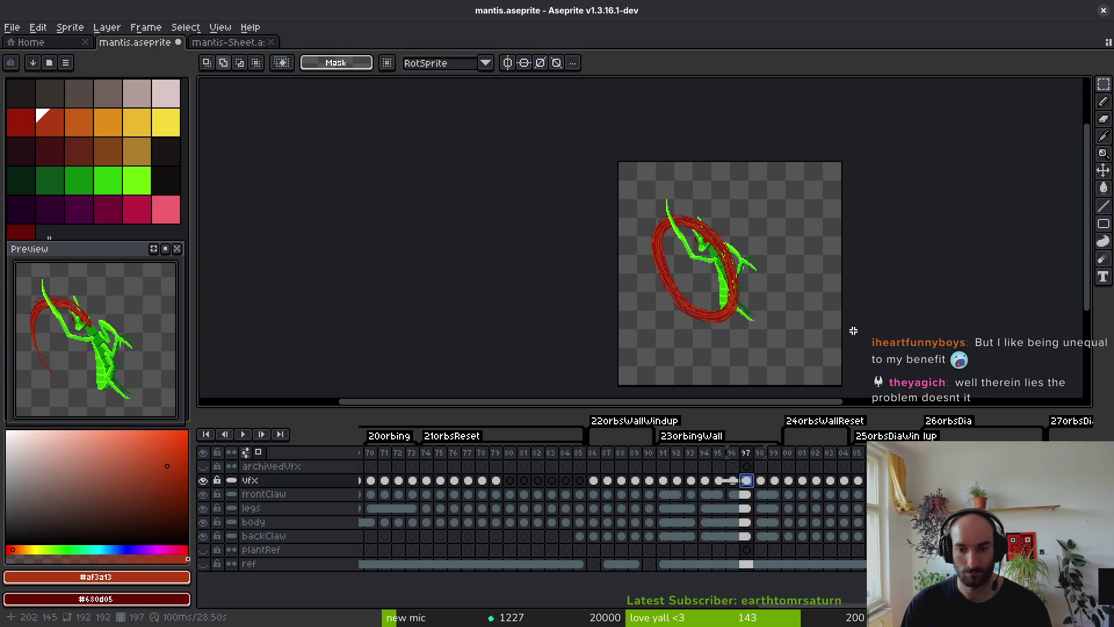
key("ctrl+y")
key("ctrl+y")
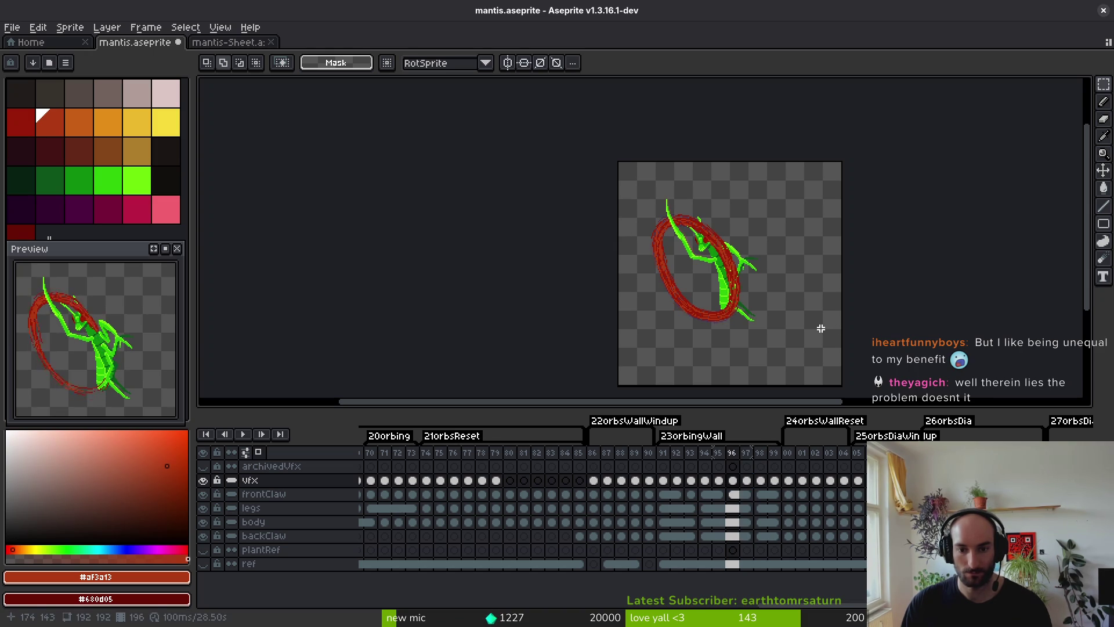
key("ctrl+y")
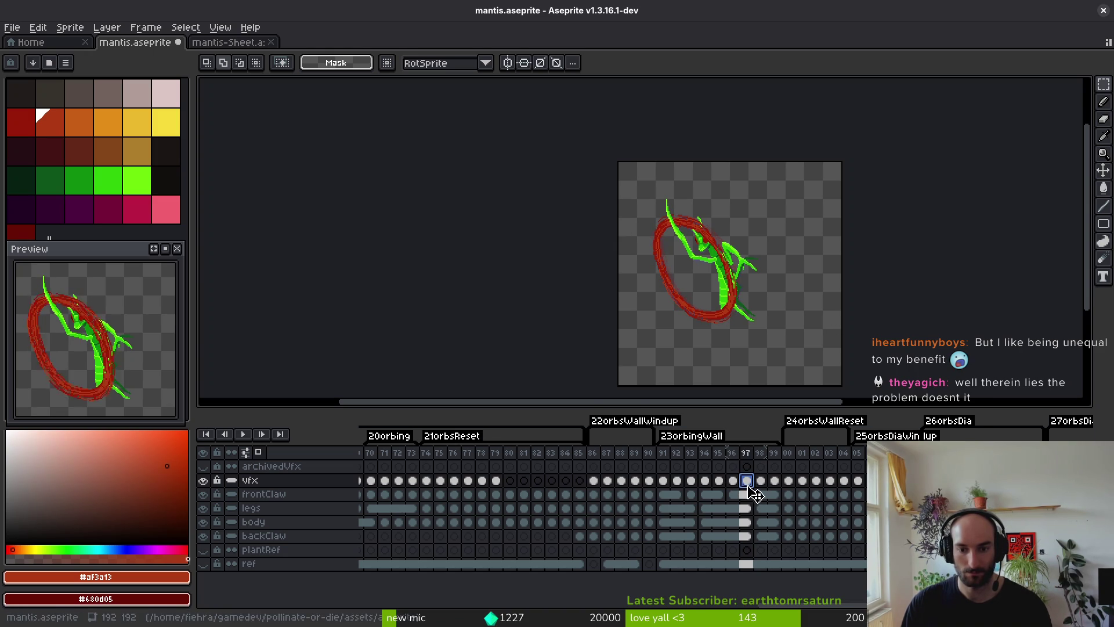
left_click_drag(771, 291, 761, 274)
key("Left")
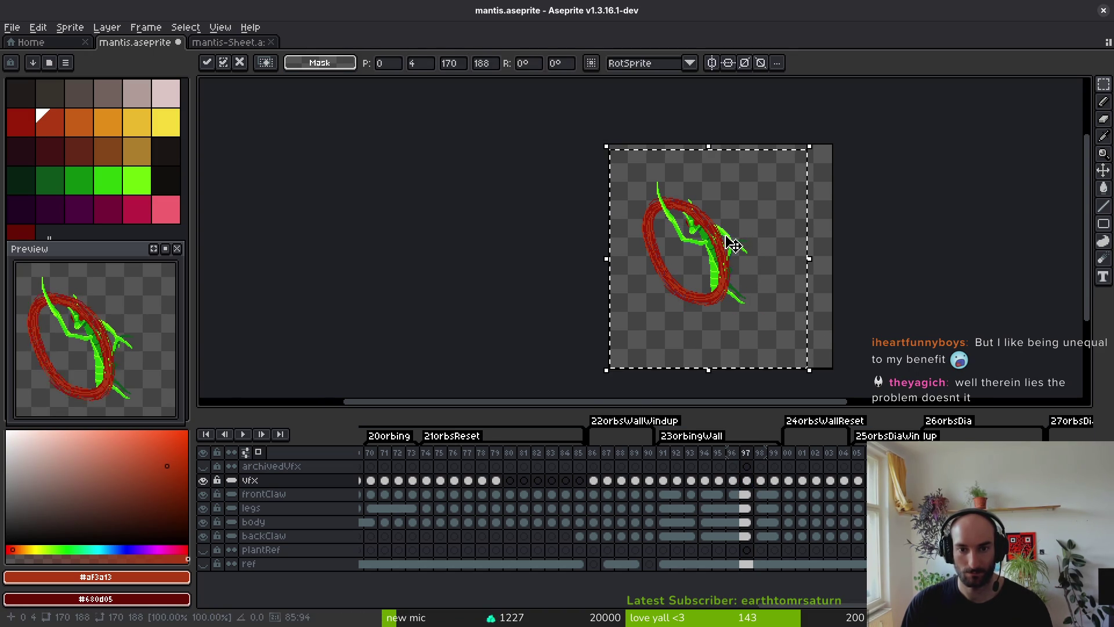
key("ctrl+s")
Flip back and forth between frames 96, 97 and 98 to check the ring's motion.
key("alt")
key("Right")
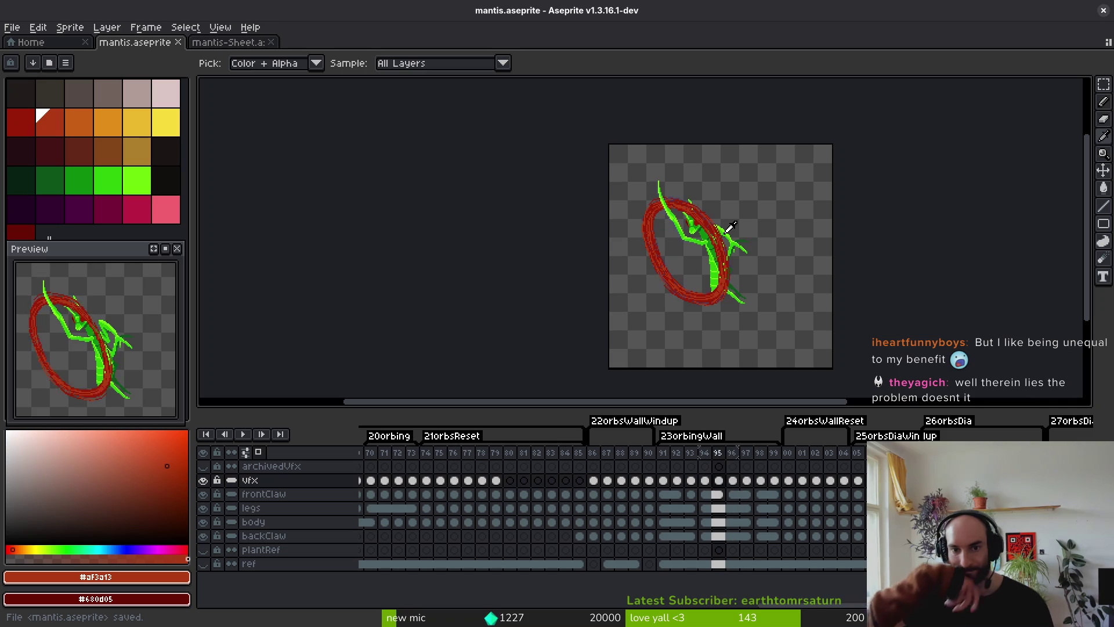
key("Left")
key("Right")
key("Right")
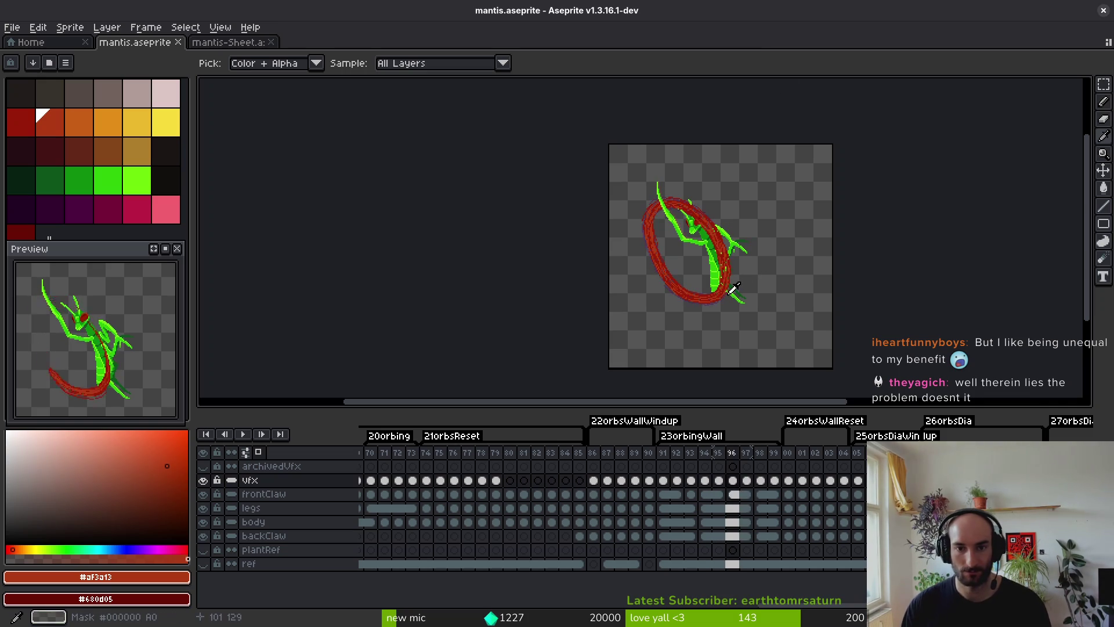
key("Left")
key("Right")
key("Left")
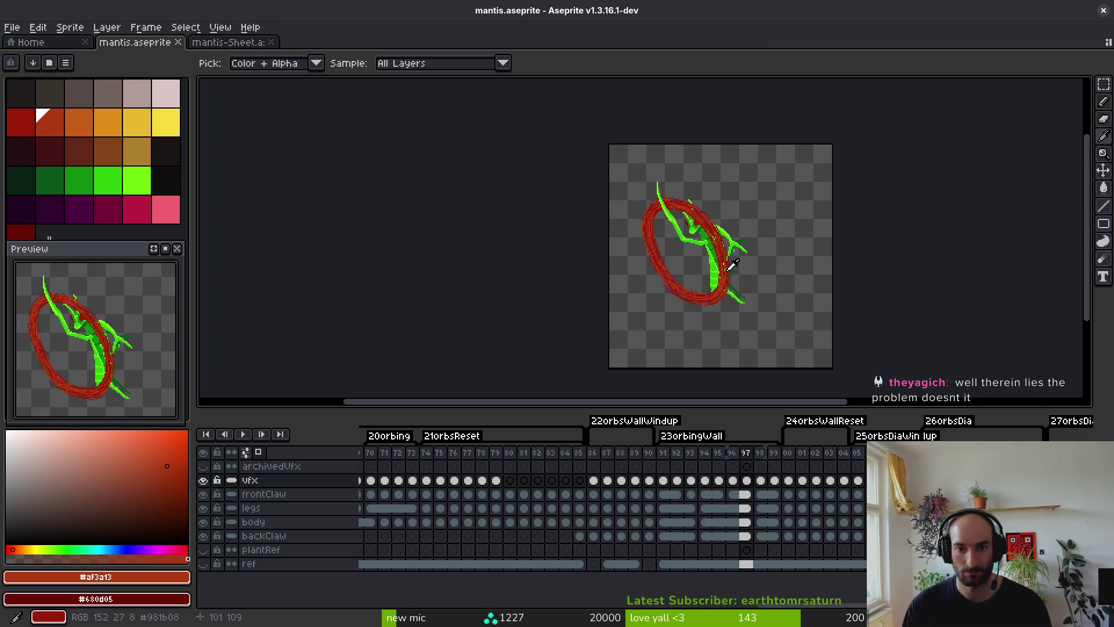
key("Right")
key("Left")
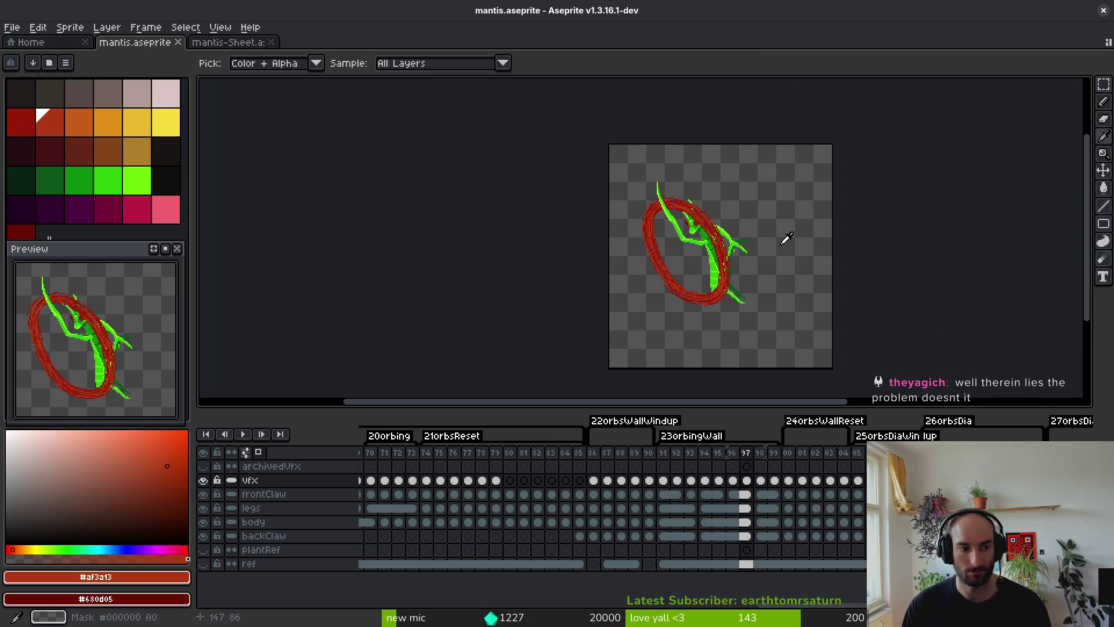
key("Right")
key("Left")
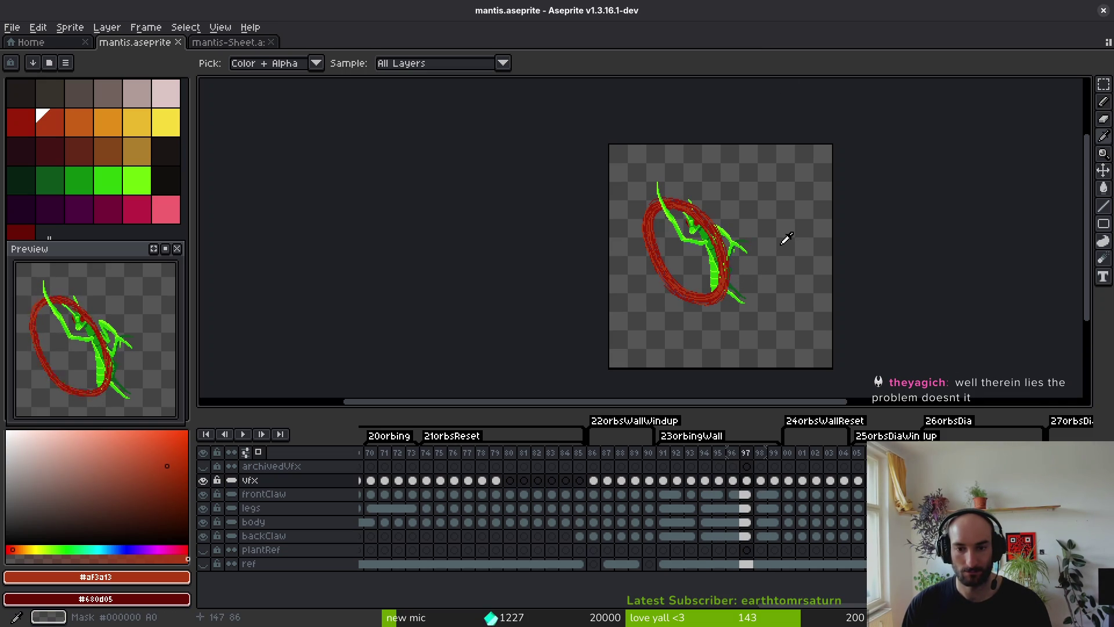
key("Right")
key("Left")
key("Right")
key("Left")
key("Left")
Marquee-select the ring and mantis area on frame 98, transform it, and compare neighbouring frames.
key("m")
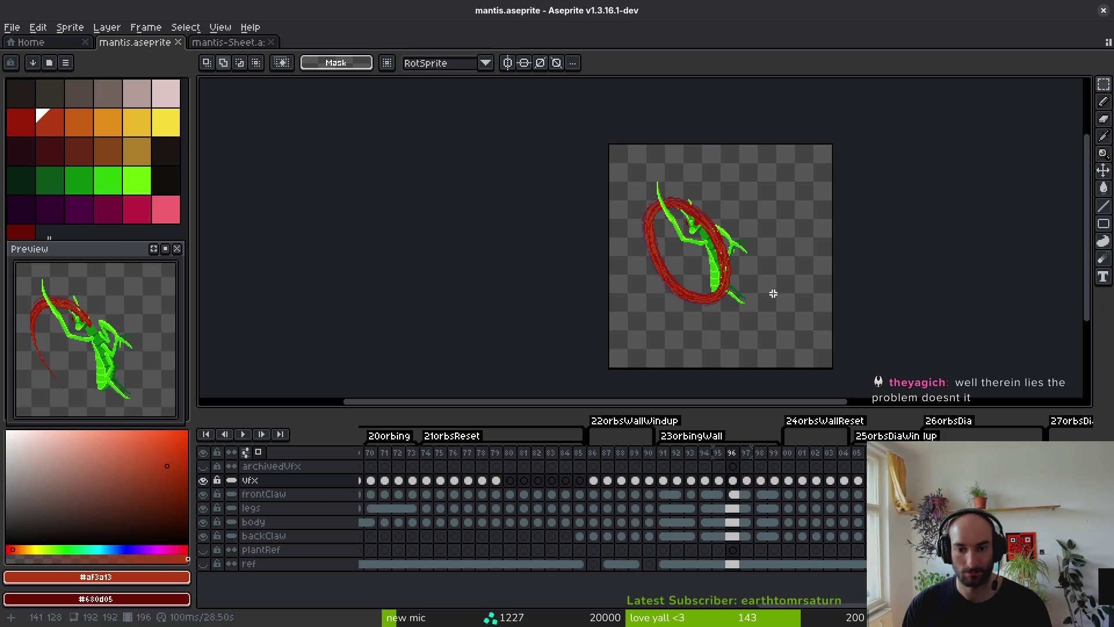
left_click_drag(555, 146, 814, 357)
key("Right")
key("Right")
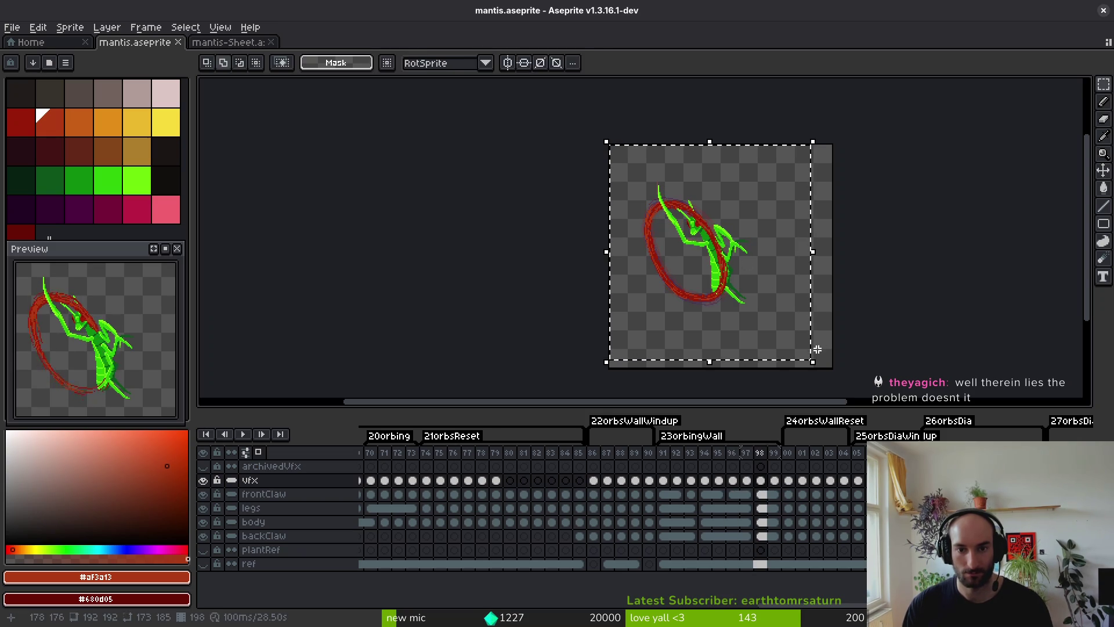
left_click(746, 306)
scroll(642, 202, "up", 3)
scroll(642, 202, "down", 2)
key("i")
key("Left")
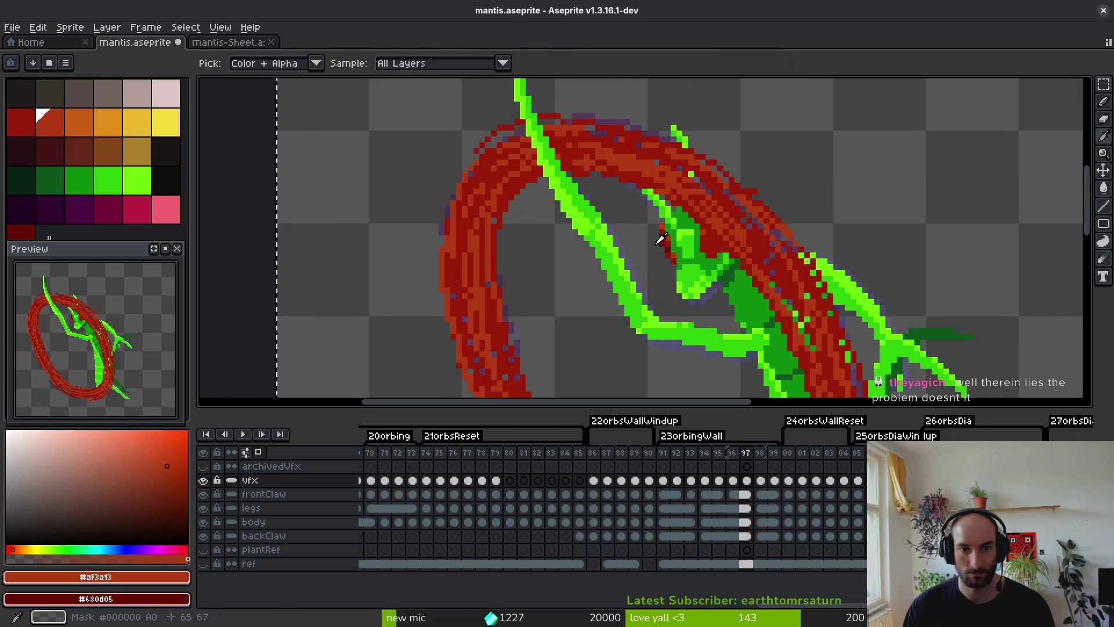
key("Right")
key("Left")
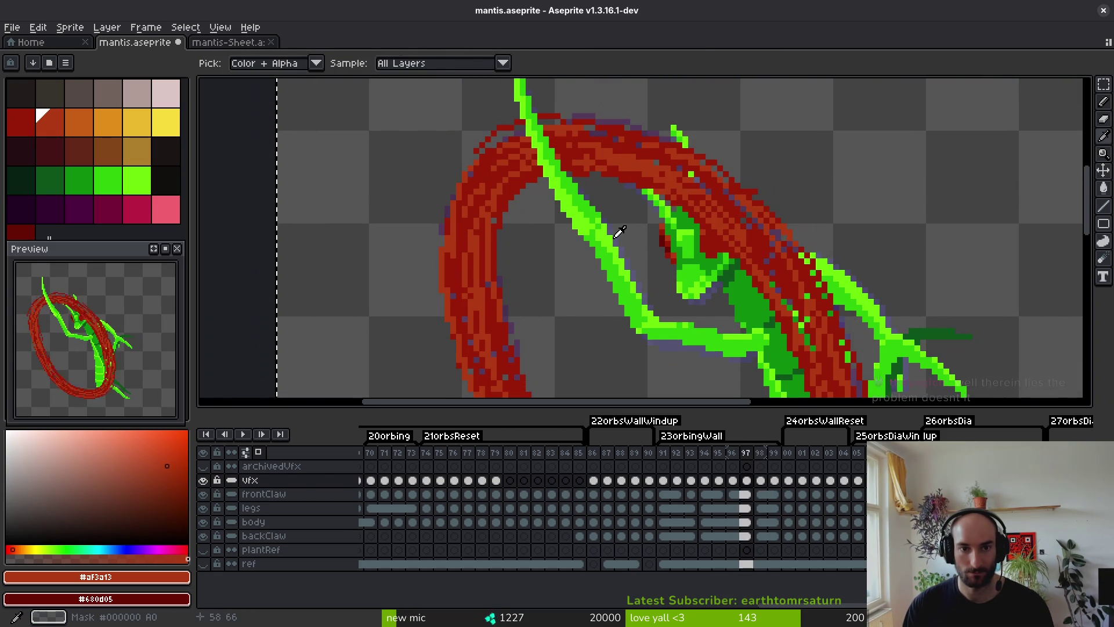
key("Right")
Select the ring area near the mantis's head, pick the Pencil, and advance to frame 99.
key("m")
left_click_drag(586, 205, 662, 329)
scroll(661, 329, "up", 3)
key("i")
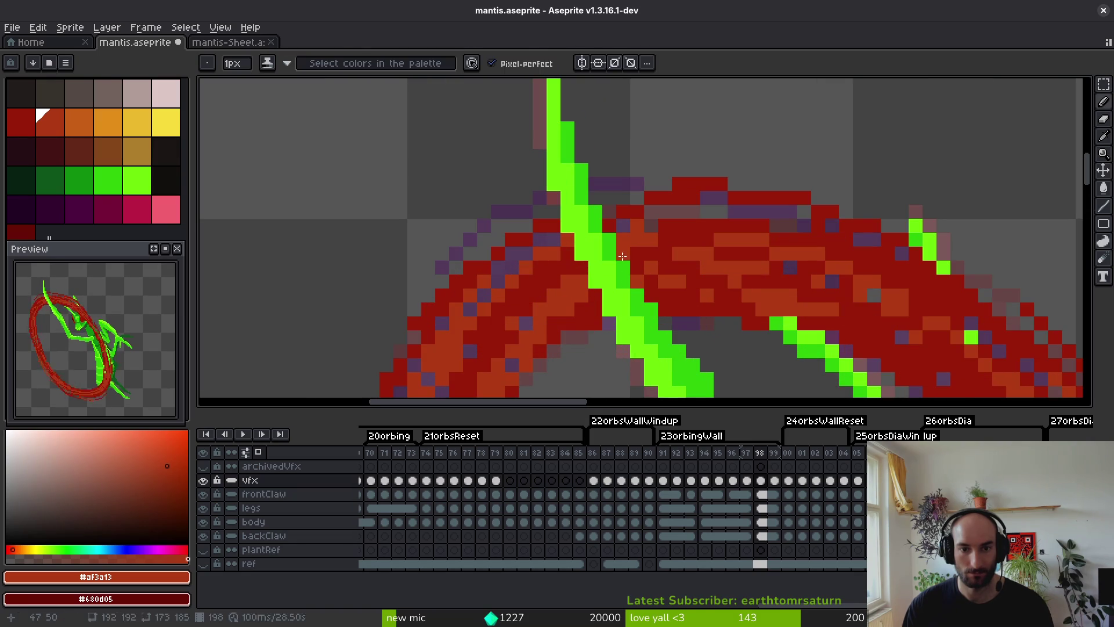
key("b")
scroll(637, 268, "down", 3)
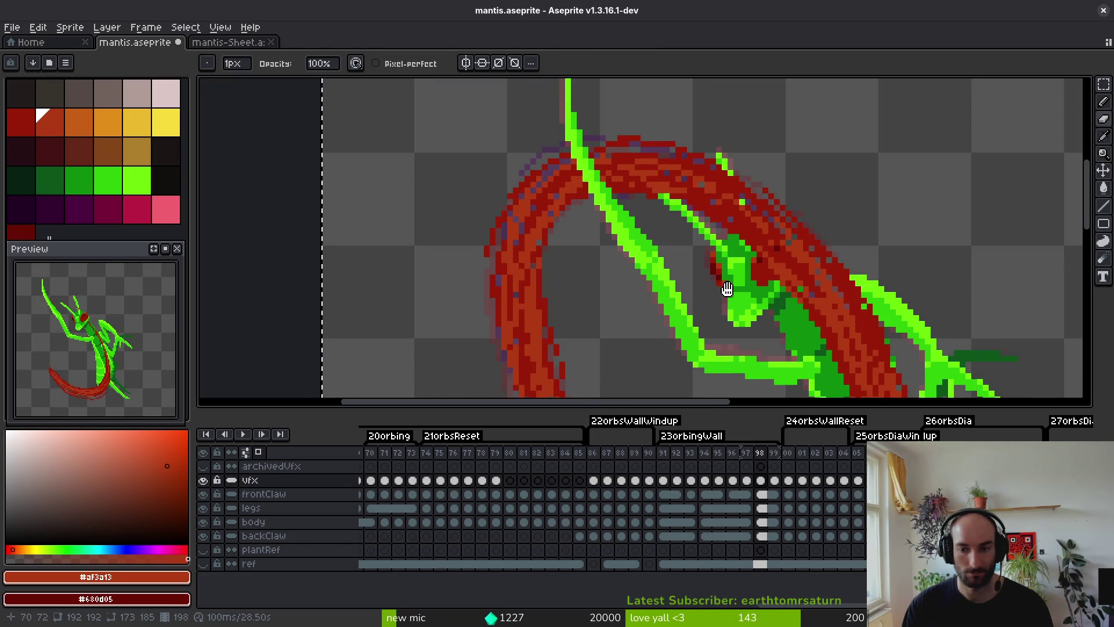
key("Right")
scroll(685, 258, "down", 2)
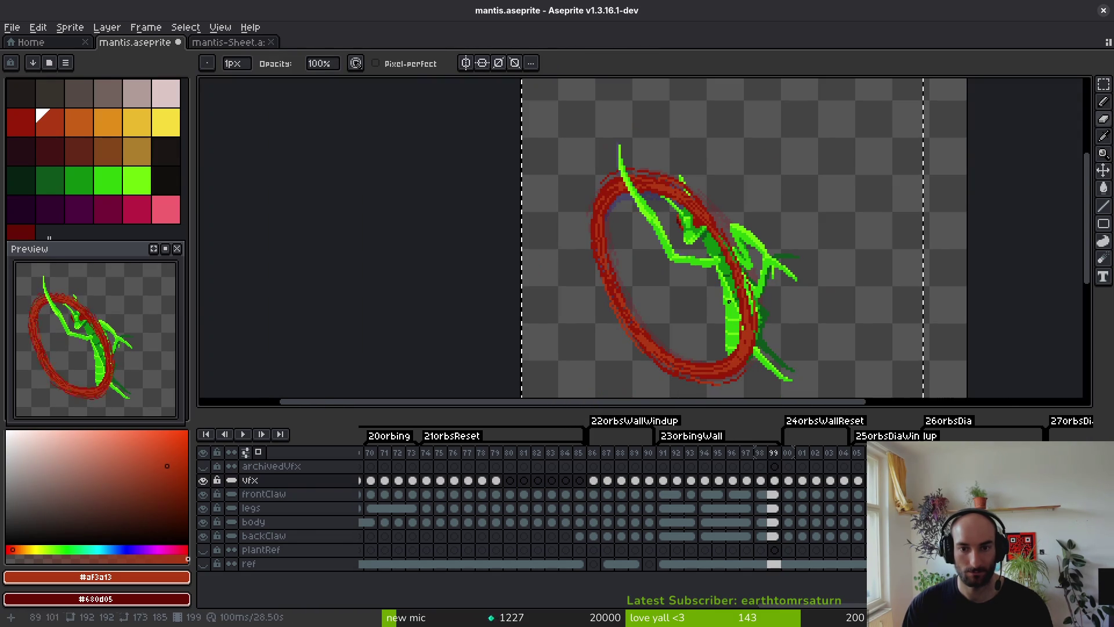
Nudge the frame 97 vfx cel with the Move tool, jump to frame 99, and save.
key("v")
key("1")
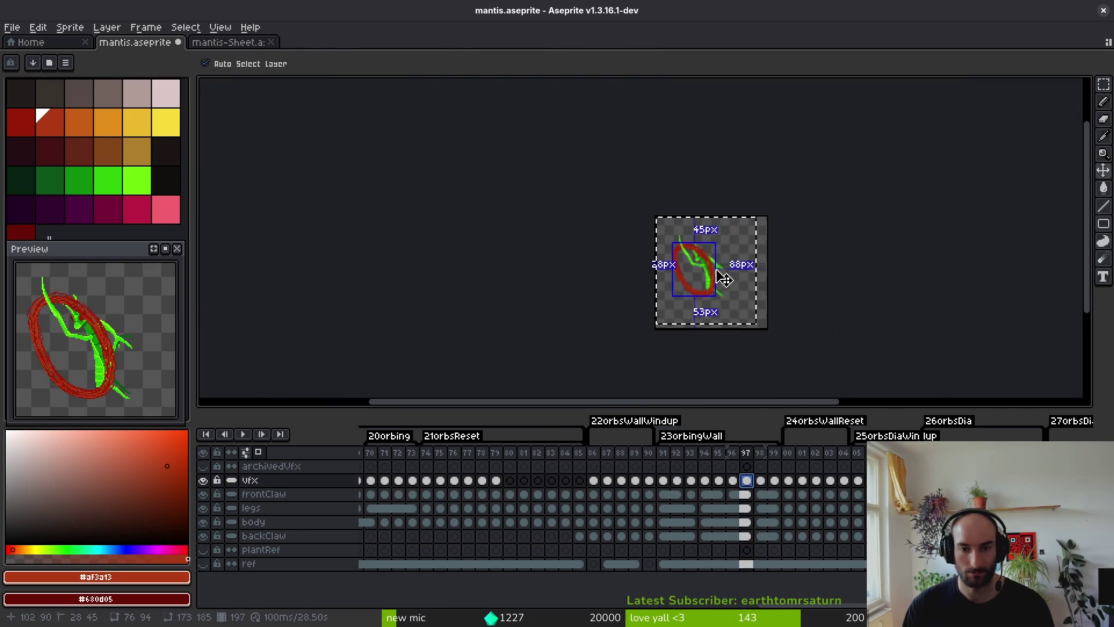
left_click(747, 481)
left_click(774, 481)
key("b")
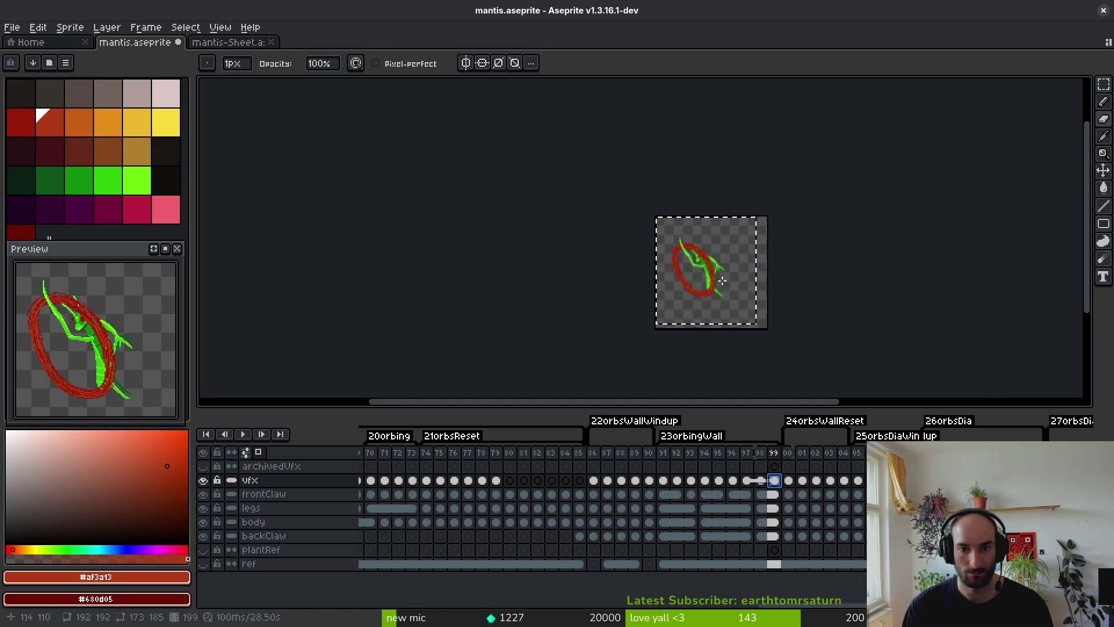
key("ctrl+s")
scroll(667, 220, "up", 4)
scroll(667, 219, "up", 1)
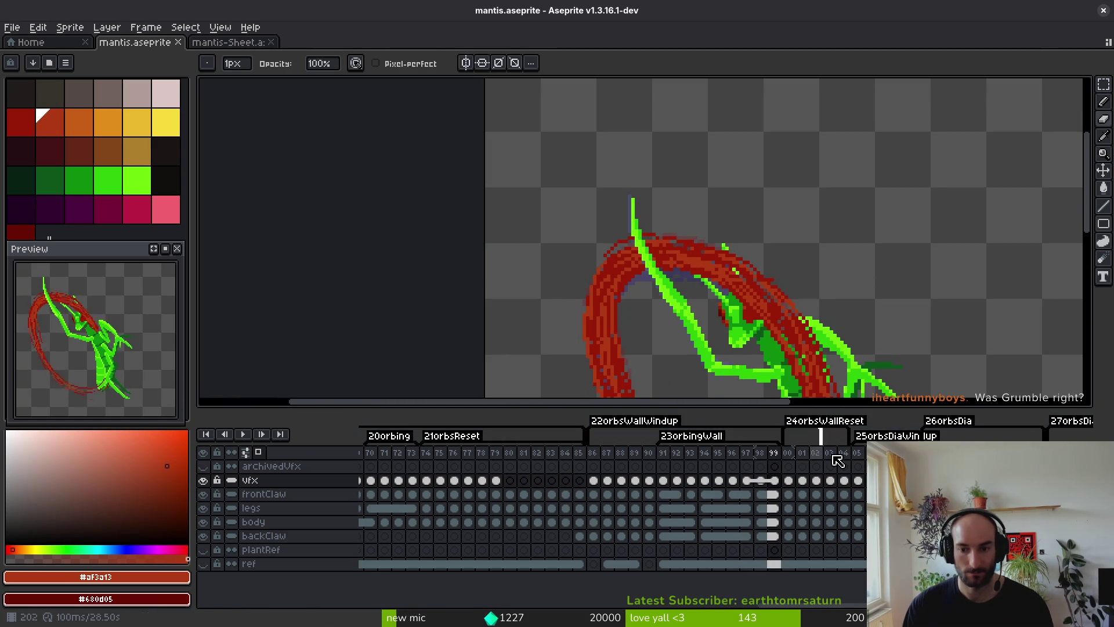
Select the archivedVfx layer's cel at frame 86, where 22orbsWallWindup begins.
left_click(593, 466)
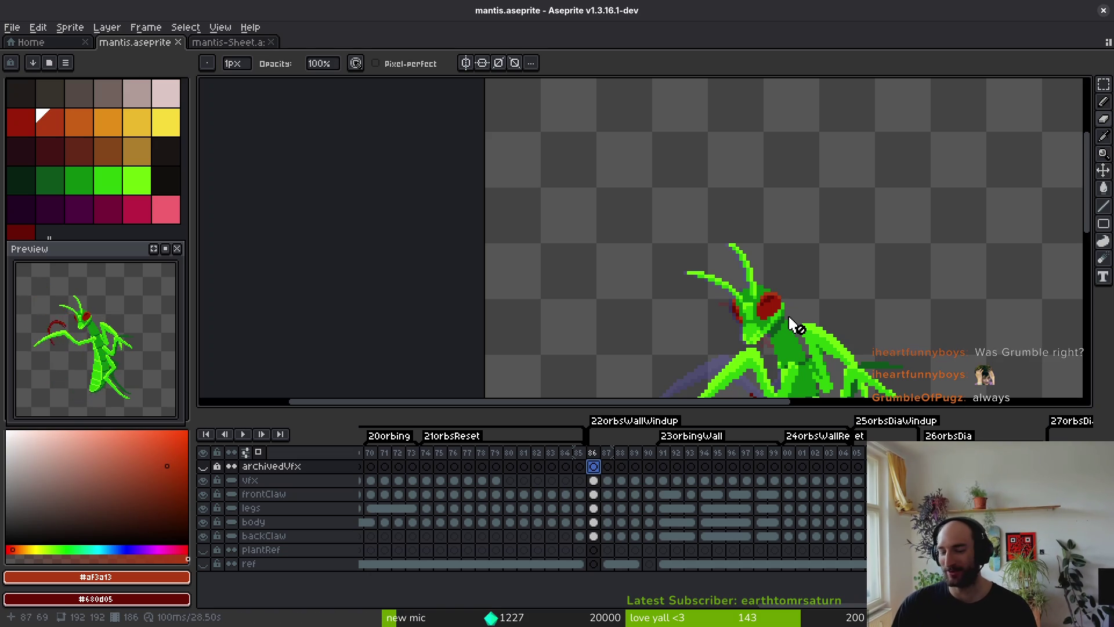
Save the mantis sprite.
scroll(784, 311, "down", 5)
scroll(772, 288, "up", 3)
key("ctrl+s")
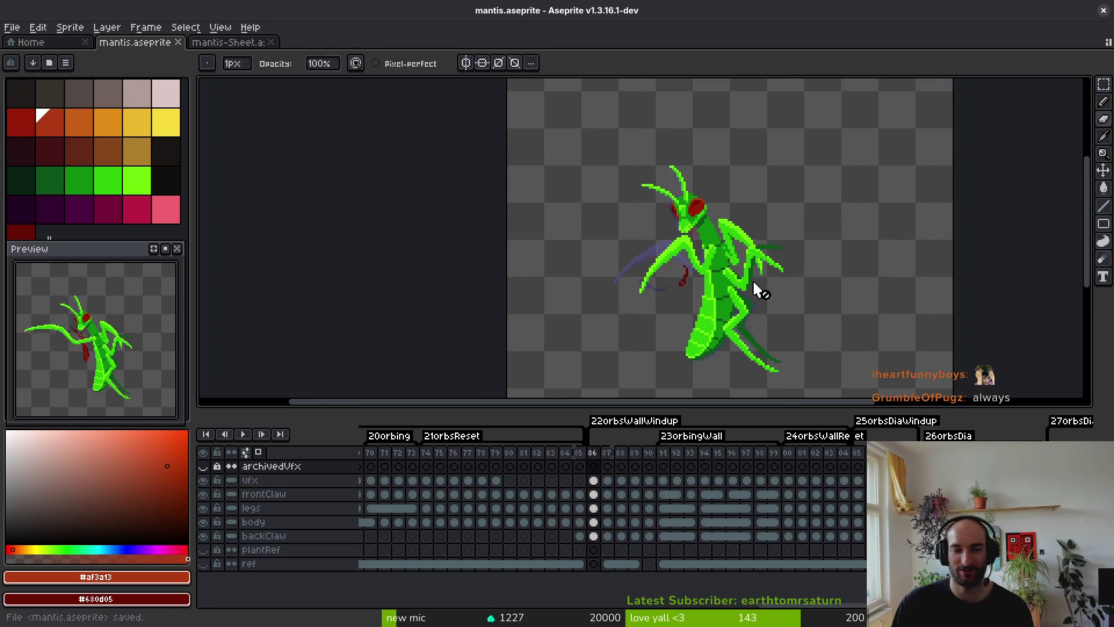
Step through frames 88 to 04 to review the slash ring and its fading trail.
key("Right")
key("i")
key("Right")
key("Right")
key("Right")
key("Right")
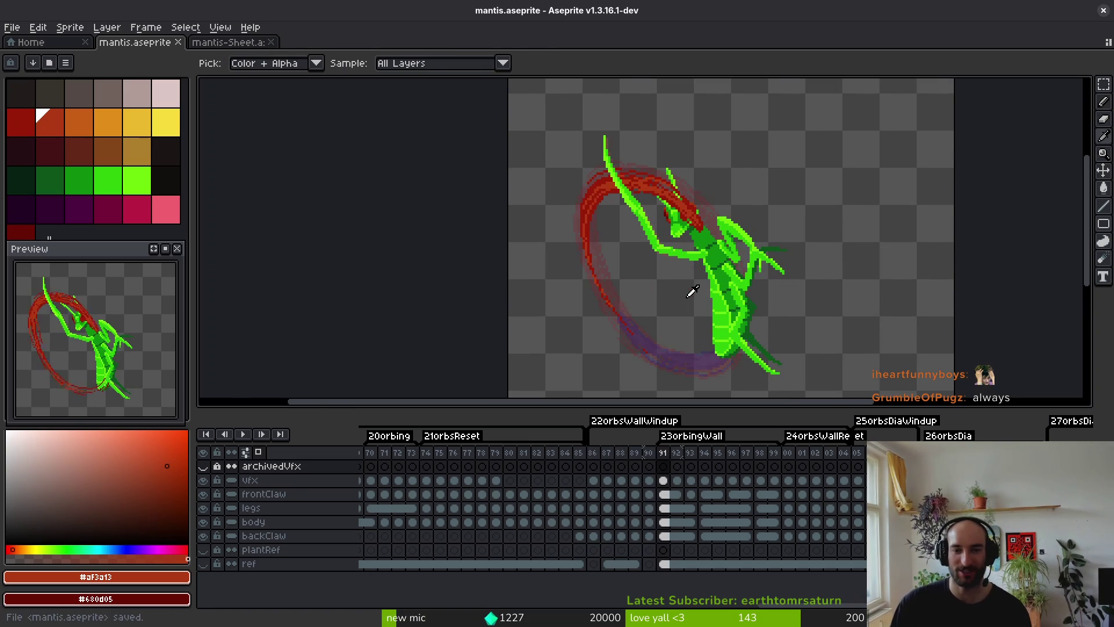
key("Right")
key("Right")
key("Right")
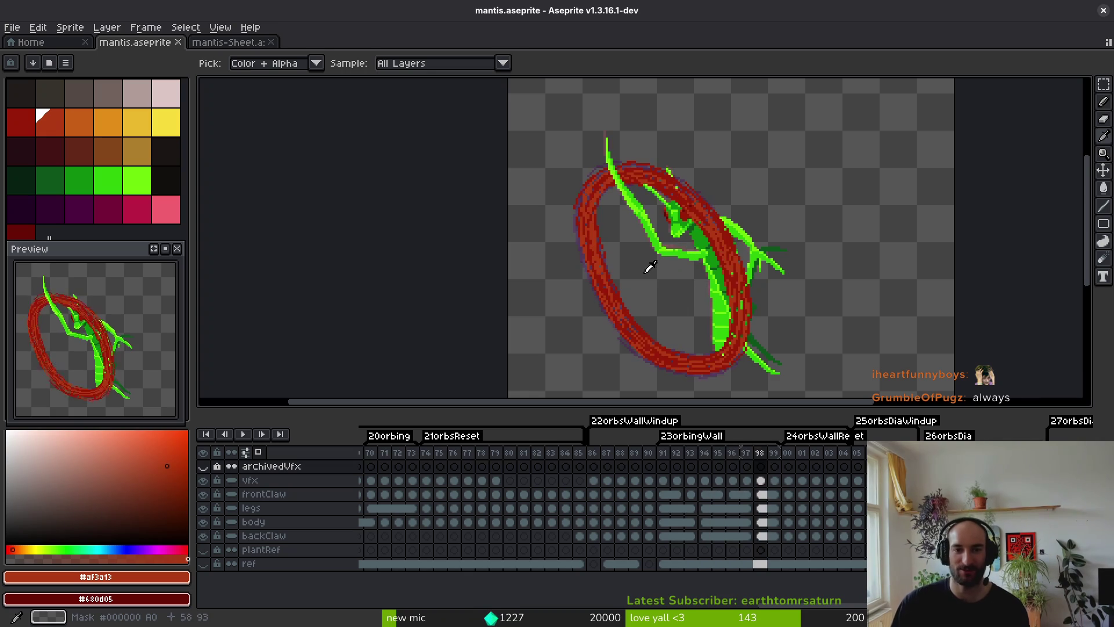
key("Left")
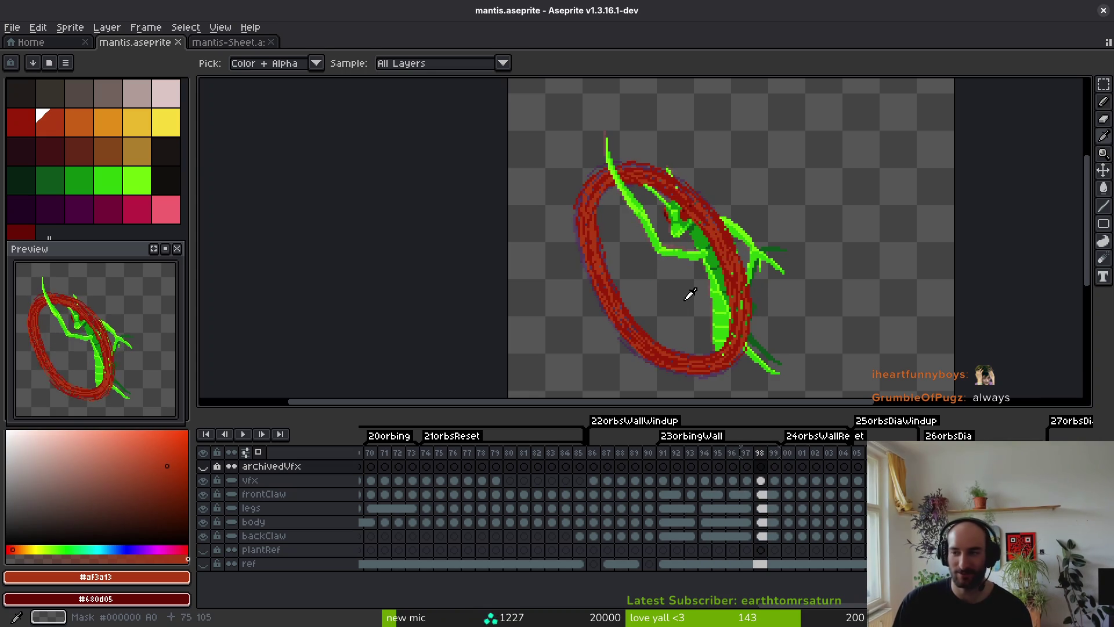
key("Right")
key("Right")
key("Right")
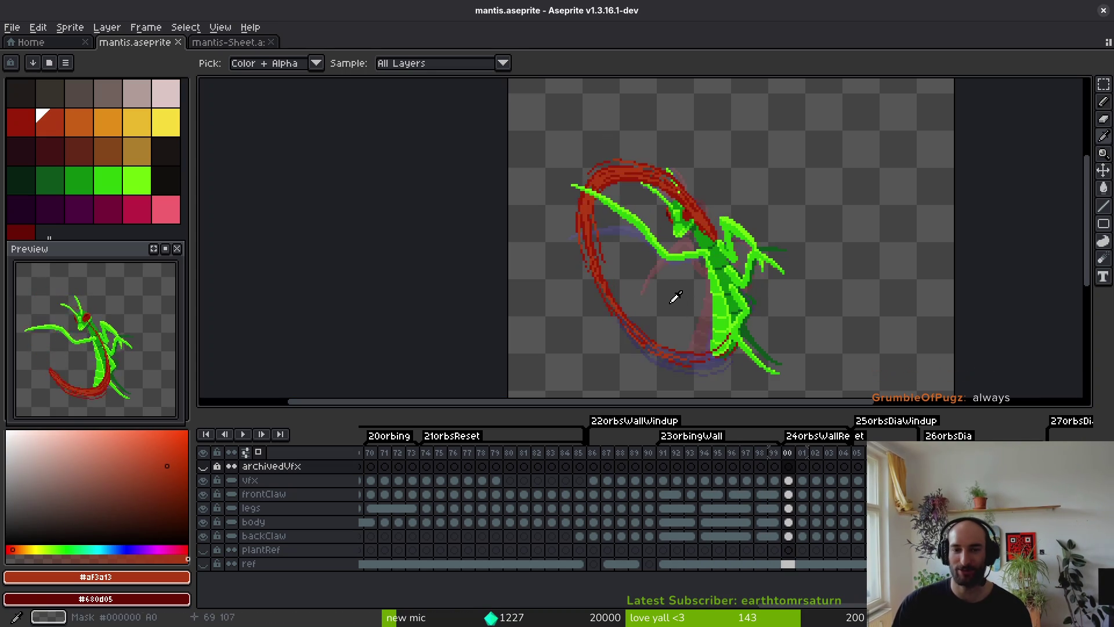
key("Left")
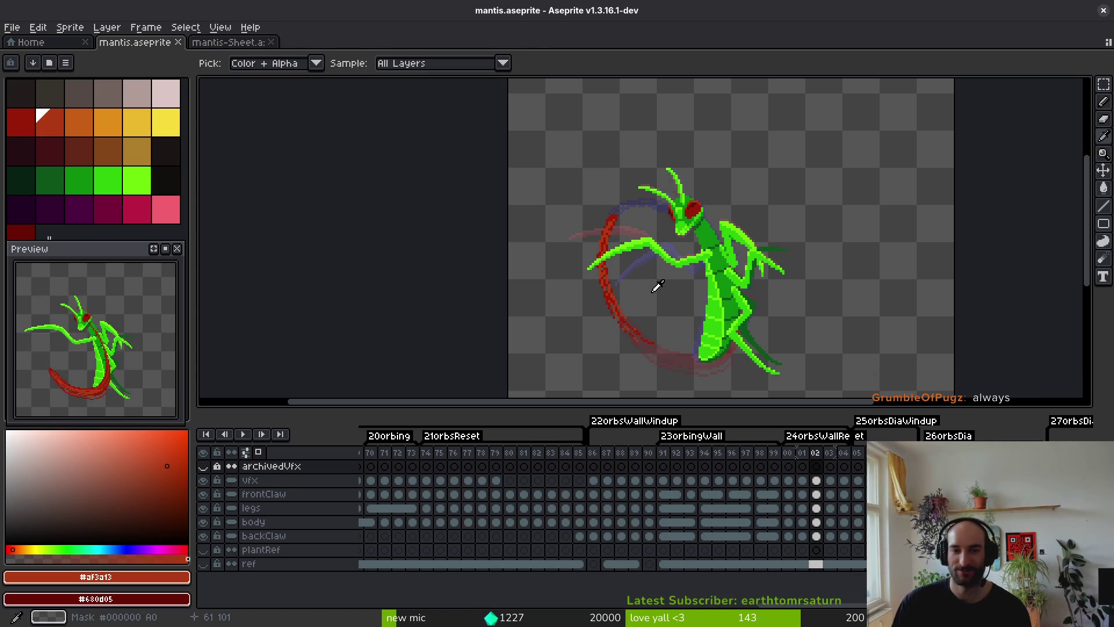
key("Right")
key("Right")
scroll(624, 264, "up", 2)
scroll(632, 257, "down", 1)
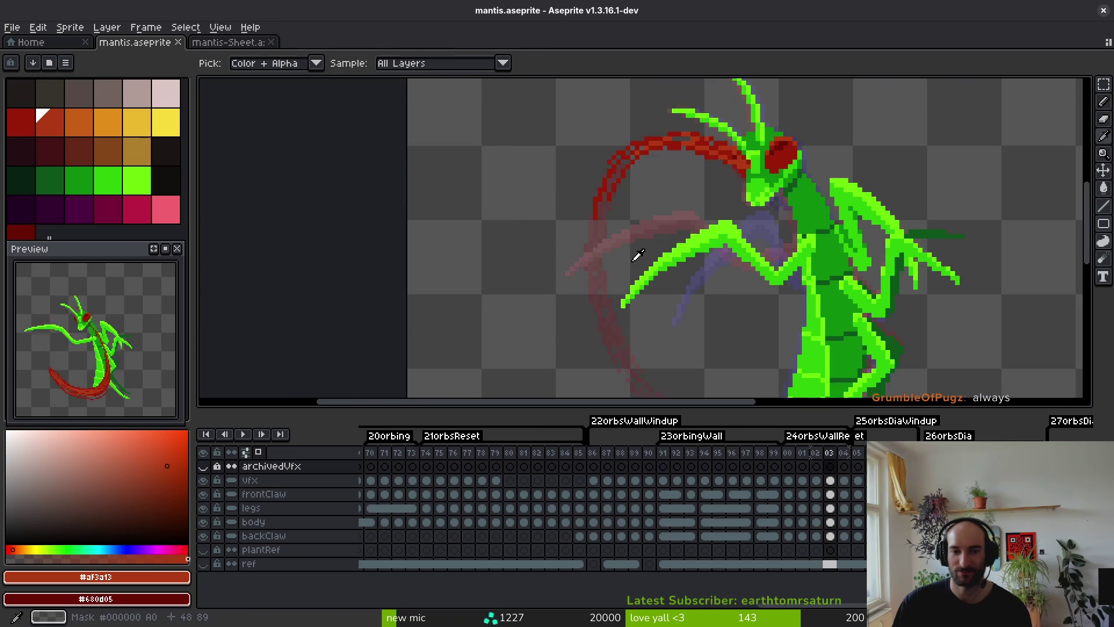
scroll(640, 252, "up", 1)
Play the animation to check the slash, then sample the ring's dark red #981b08.
key("Return")
scroll(641, 250, "down", 4)
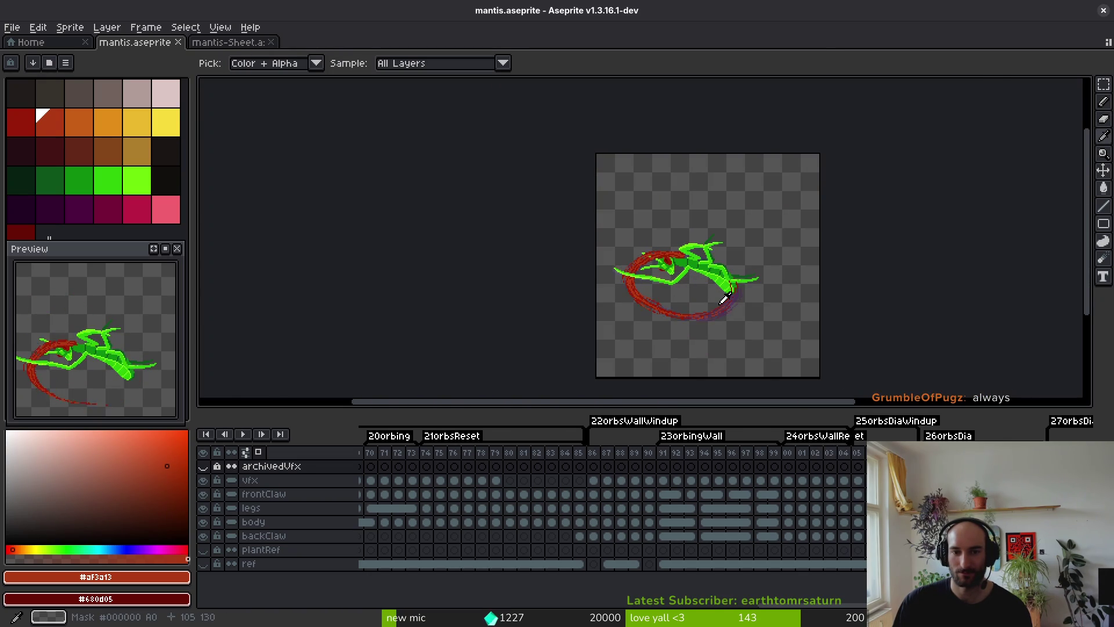
scroll(699, 299, "up", 4)
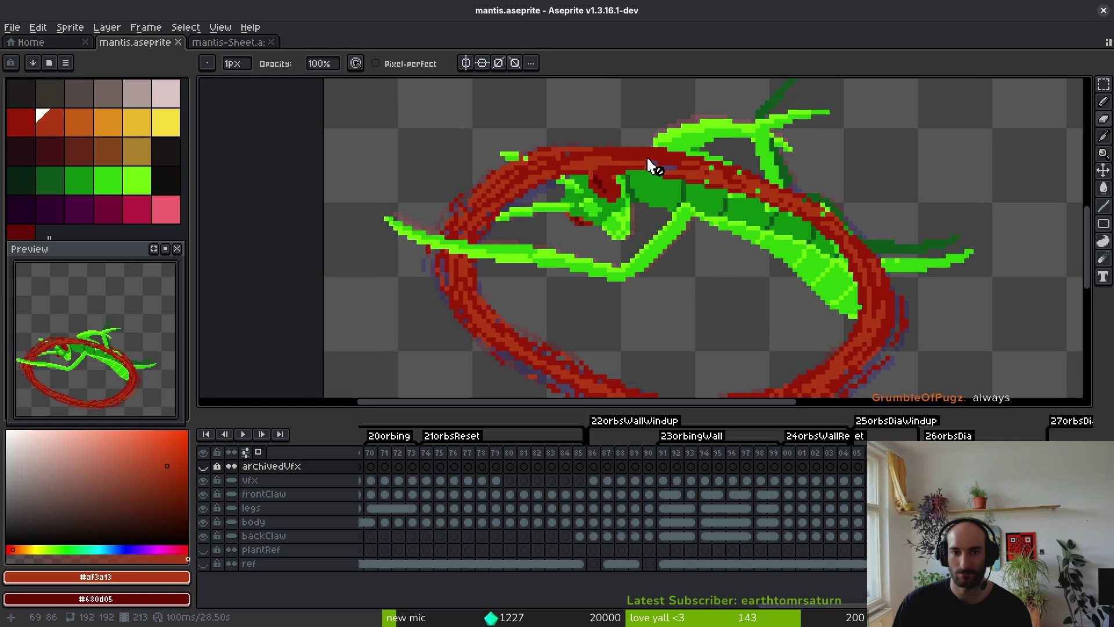
left_click(614, 144, "alt")
scroll(577, 181, "up", 1)
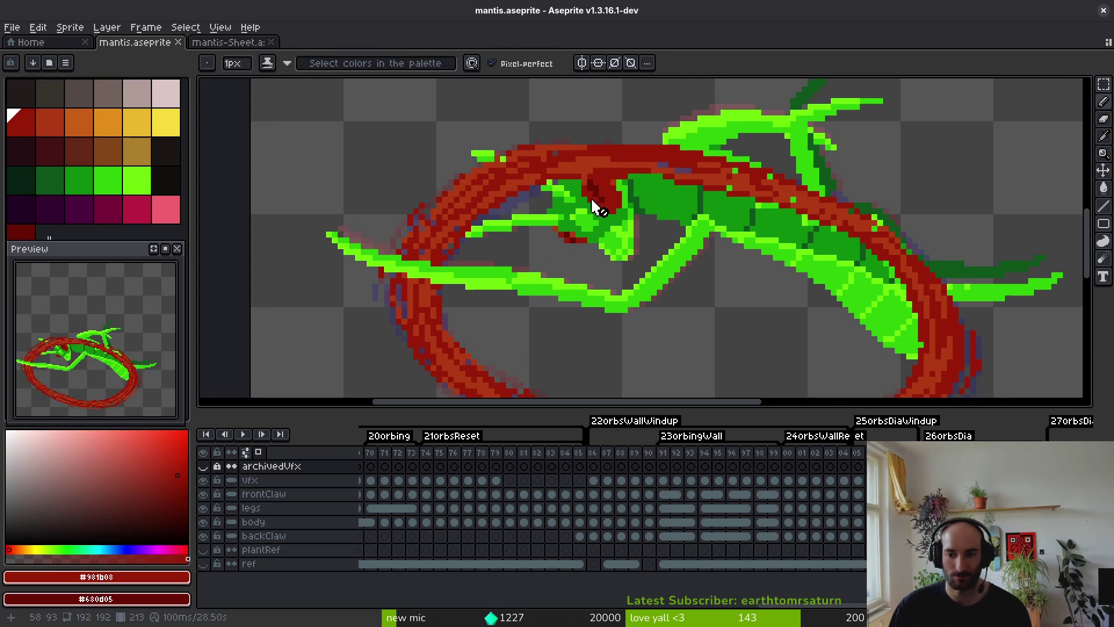
Flip between neighbouring frames to compare the ring, then select the vfx layer.
key("comma")
key("comma")
key("comma")
scroll(580, 244, "down", 3)
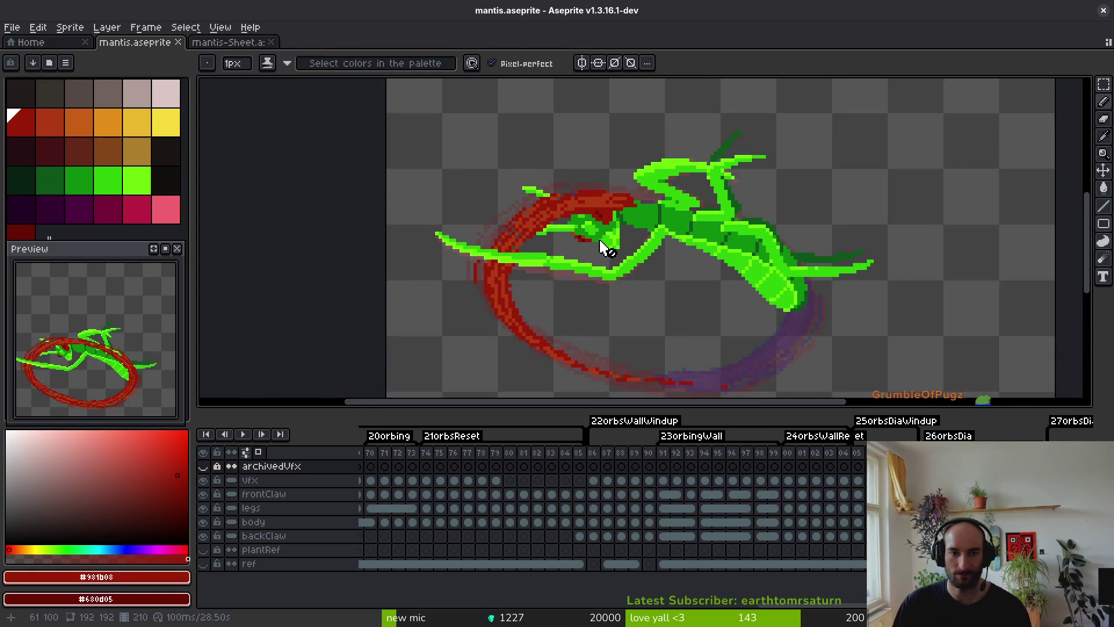
key("period")
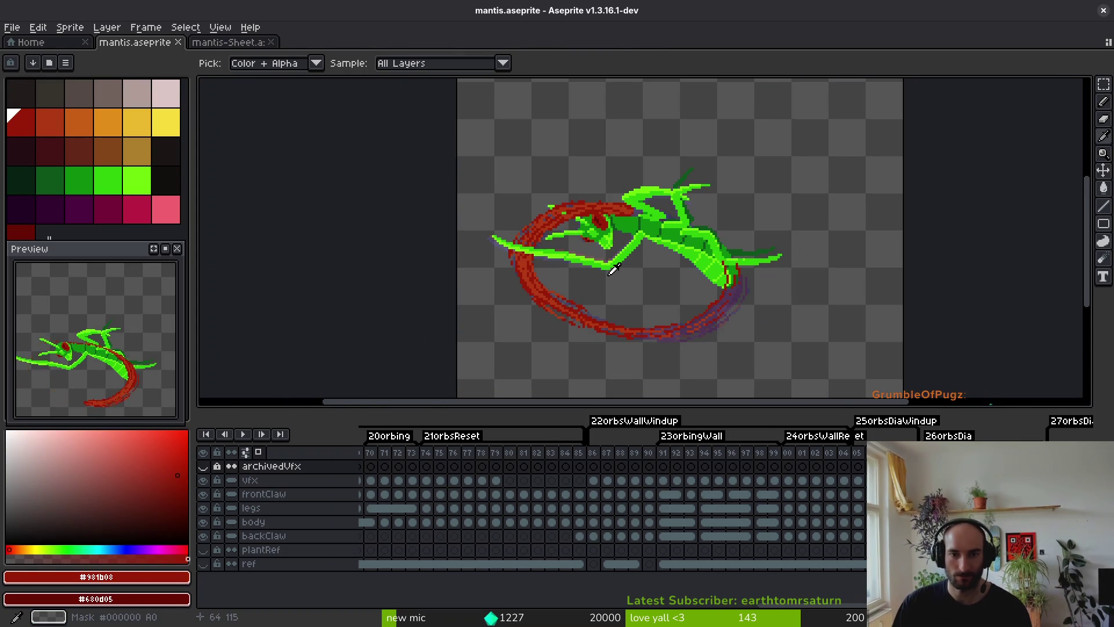
key("period")
key("comma")
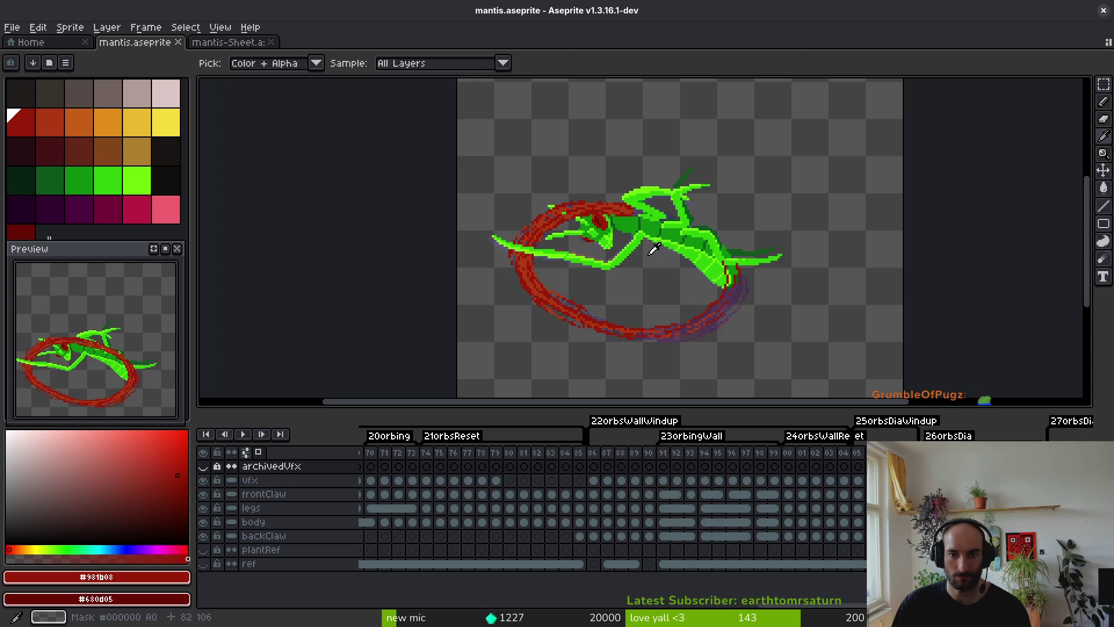
key("period")
scroll(667, 243, "up", 3)
scroll(760, 279, "up", 2)
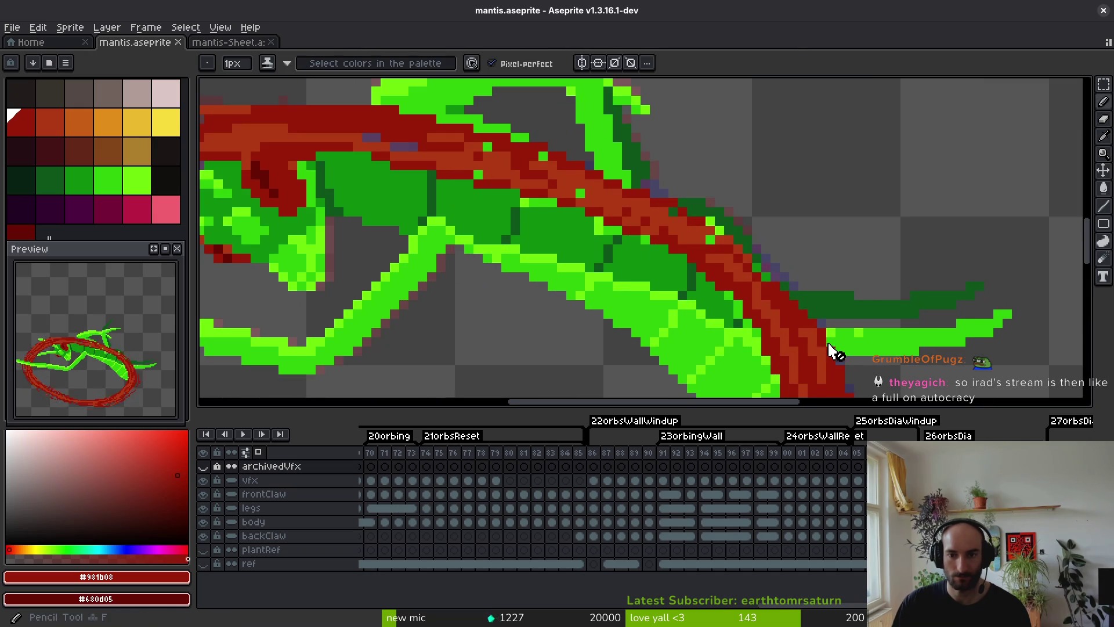
left_click(811, 315, "ctrl")
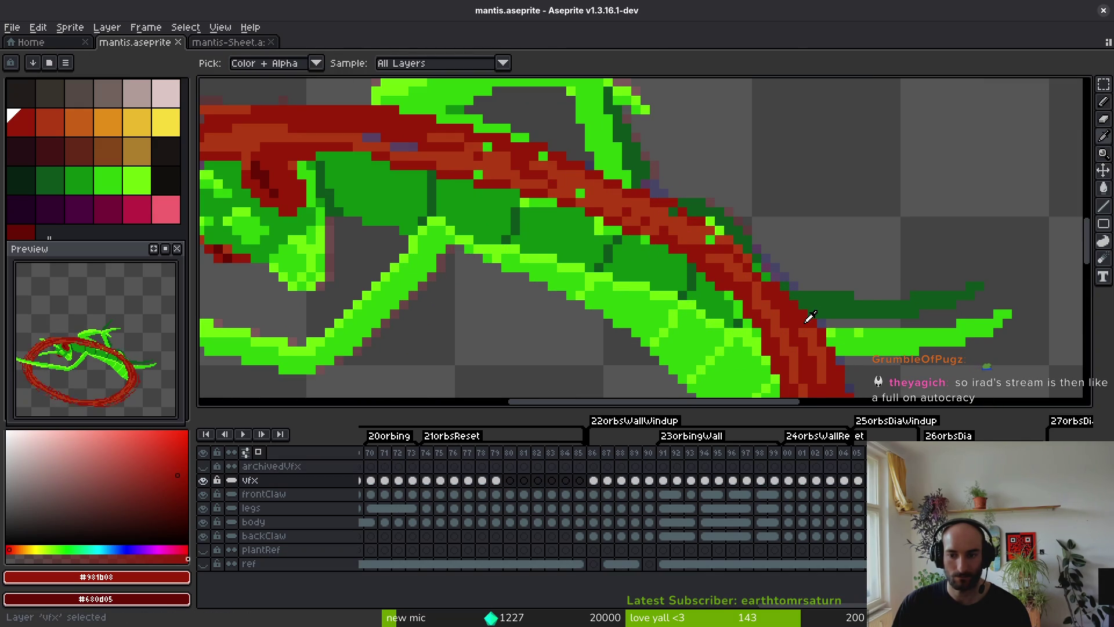
Make the vfx layer the active layer for painting.
key("alt+Up")
key("alt+Up")
key("alt+Up")
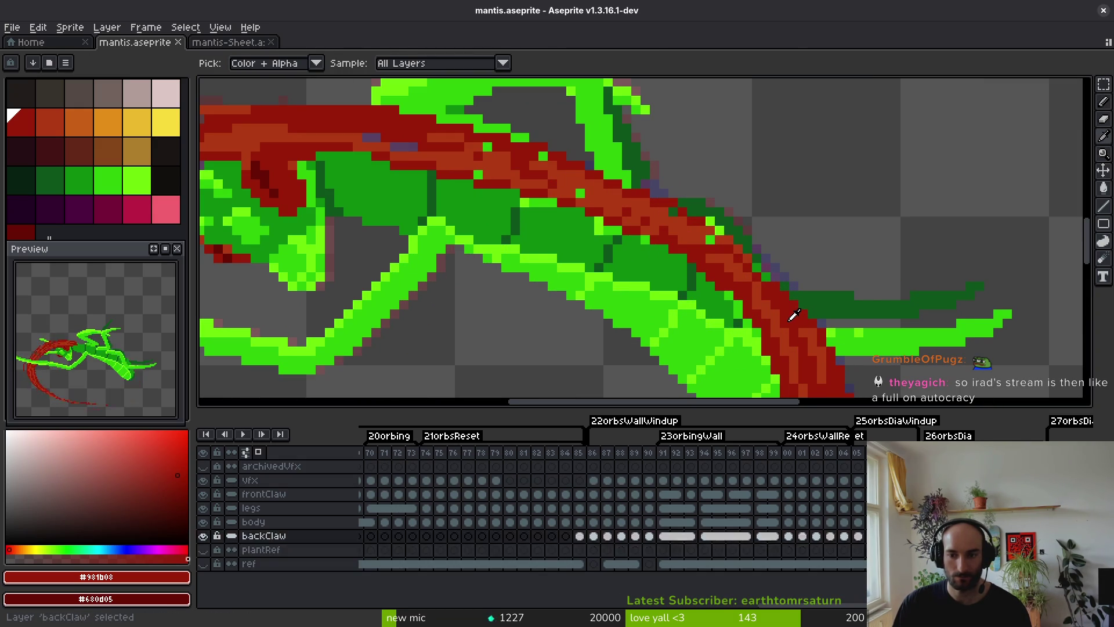
key("alt+Down")
key("alt+Down")
left_click(794, 315, "ctrl")
scroll(771, 296, "down", 3)
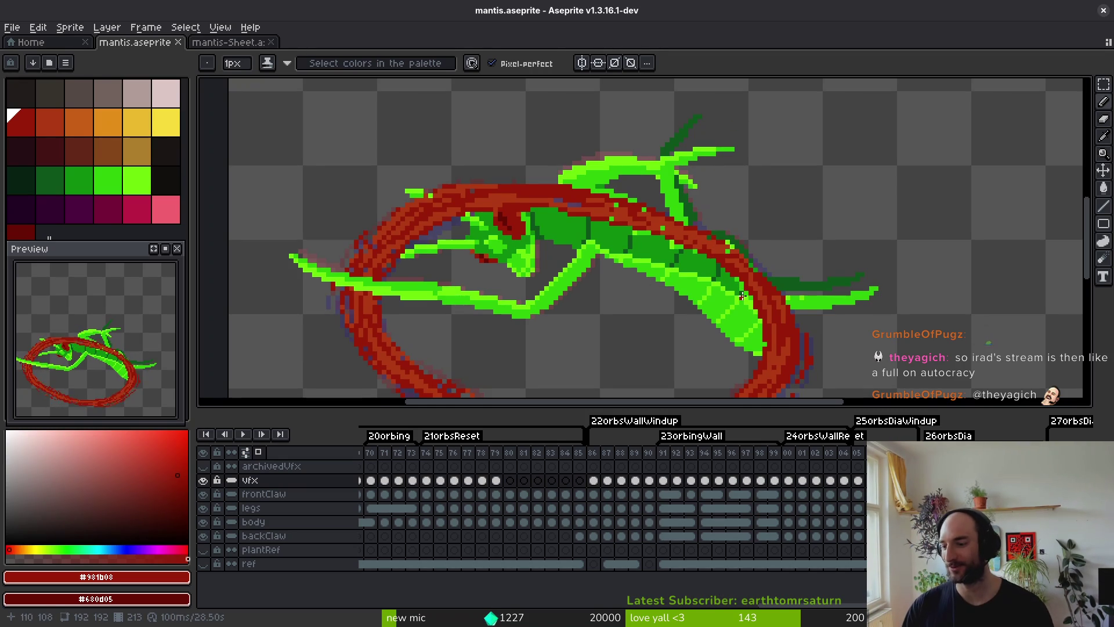
scroll(769, 269, "up", 1)
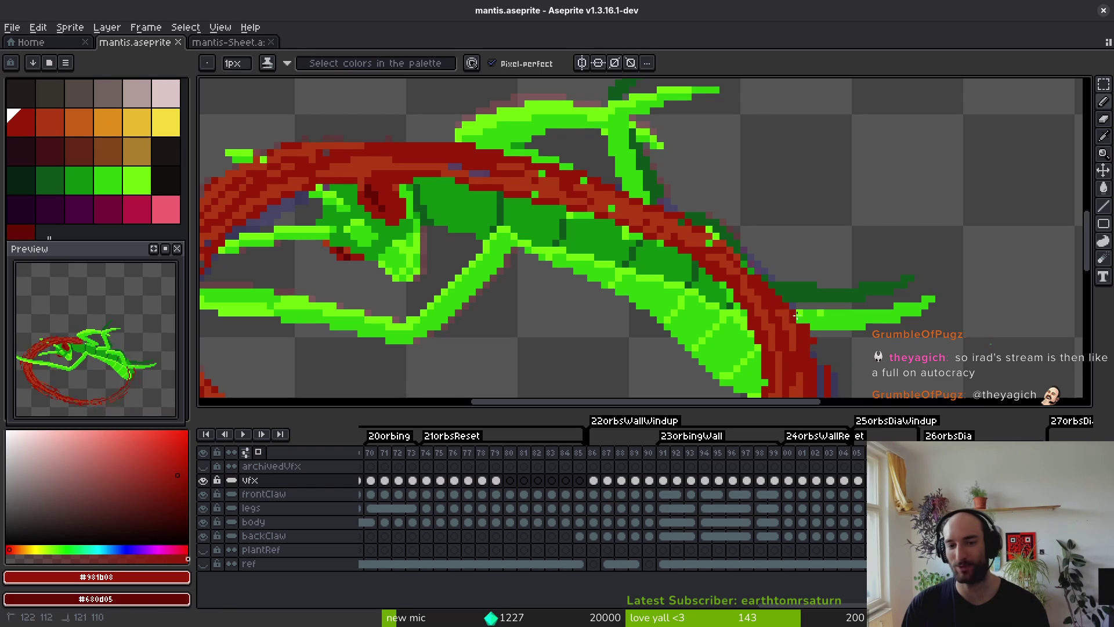
Pencil red ring strokes across the mantis's green back and along its top.
left_click_drag(706, 213, 778, 283)
left_click_drag(717, 220, 761, 259)
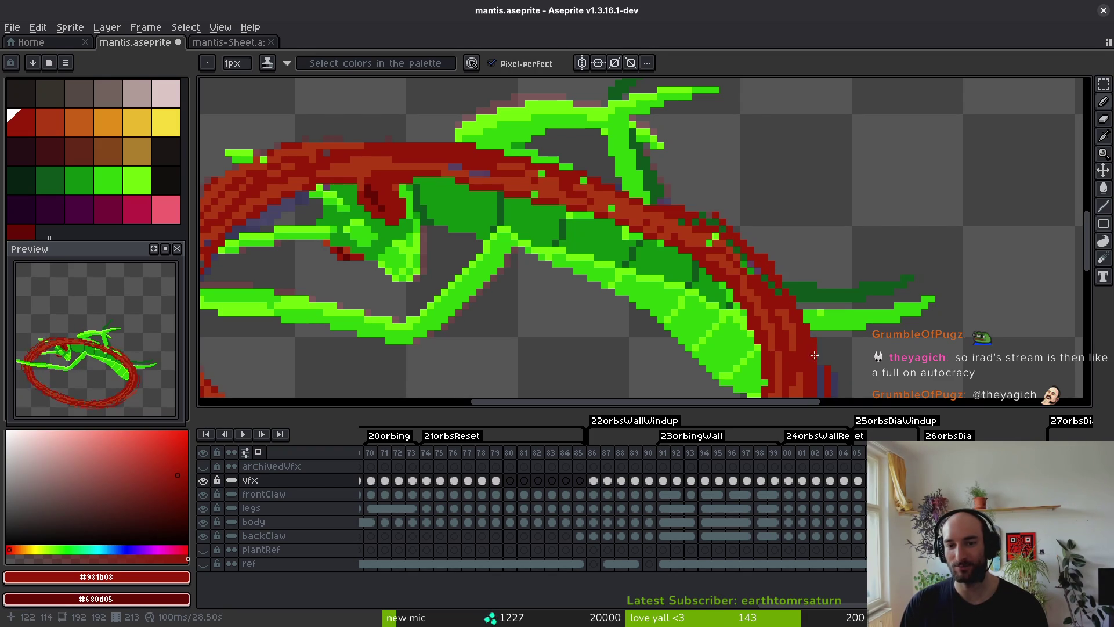
scroll(777, 261, "up", 2)
scroll(830, 284, "down", 1)
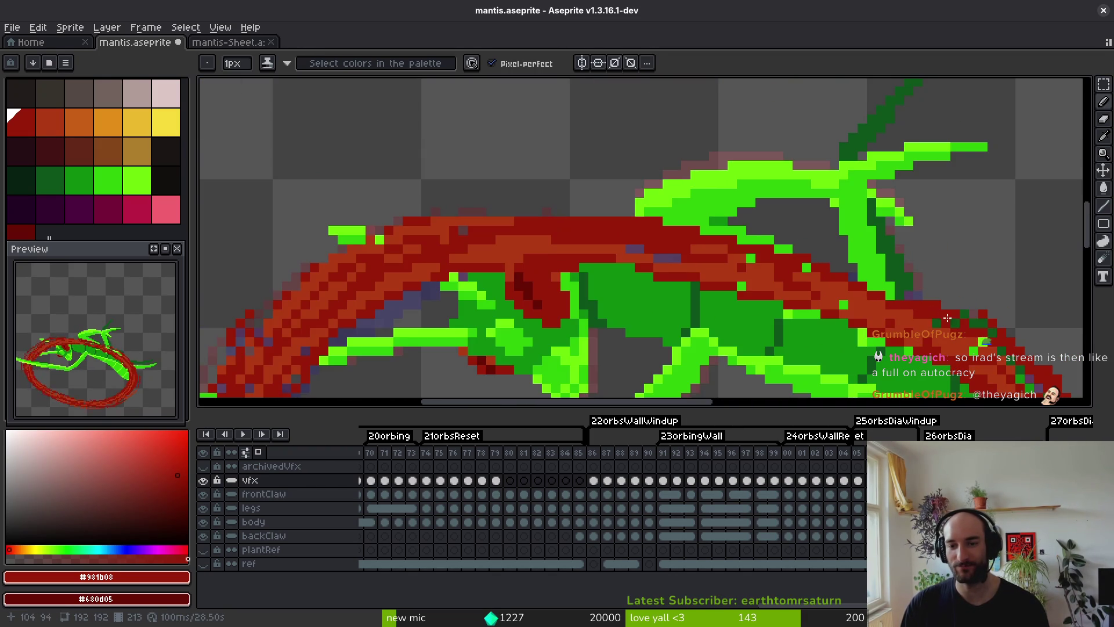
mouse_move(969, 313)
left_mouse_down()
mouse_move(888, 272)
mouse_move(931, 292)
mouse_move(748, 229)
left_mouse_up()
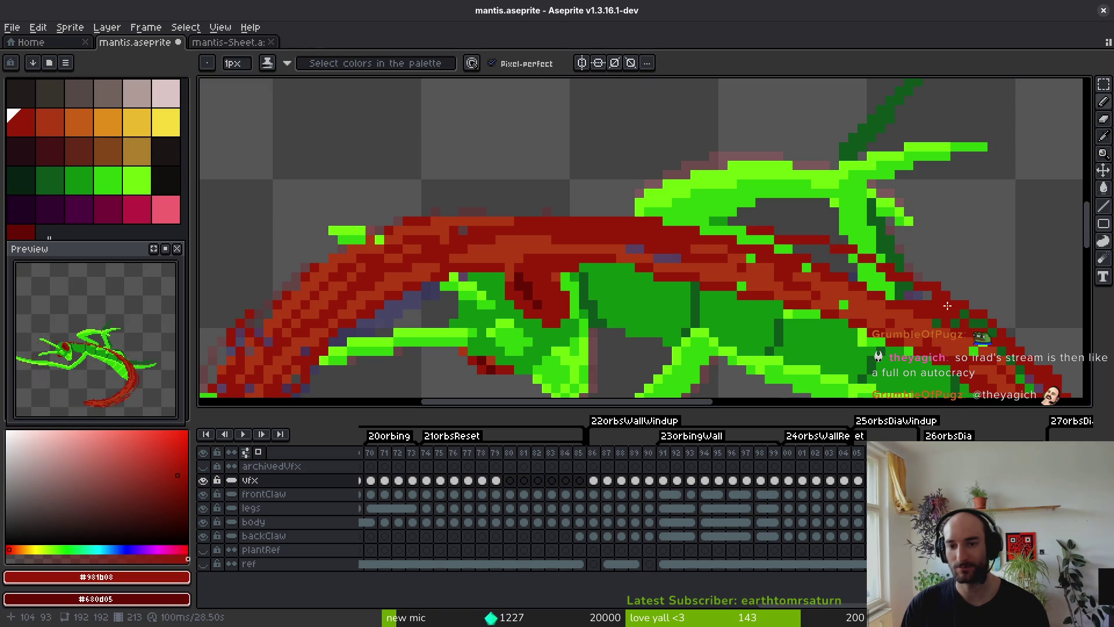
left_click_drag(922, 299, 904, 283)
mouse_move(885, 281)
left_mouse_down()
mouse_move(788, 246)
mouse_move(481, 201)
left_mouse_up()
mouse_move(394, 228)
left_mouse_down()
mouse_move(626, 203)
mouse_move(731, 229)
left_mouse_up()
Eyedrop the lighter red #af3a13 and paint a stroke along the back.
key("alt")
left_click(718, 243, "alt")
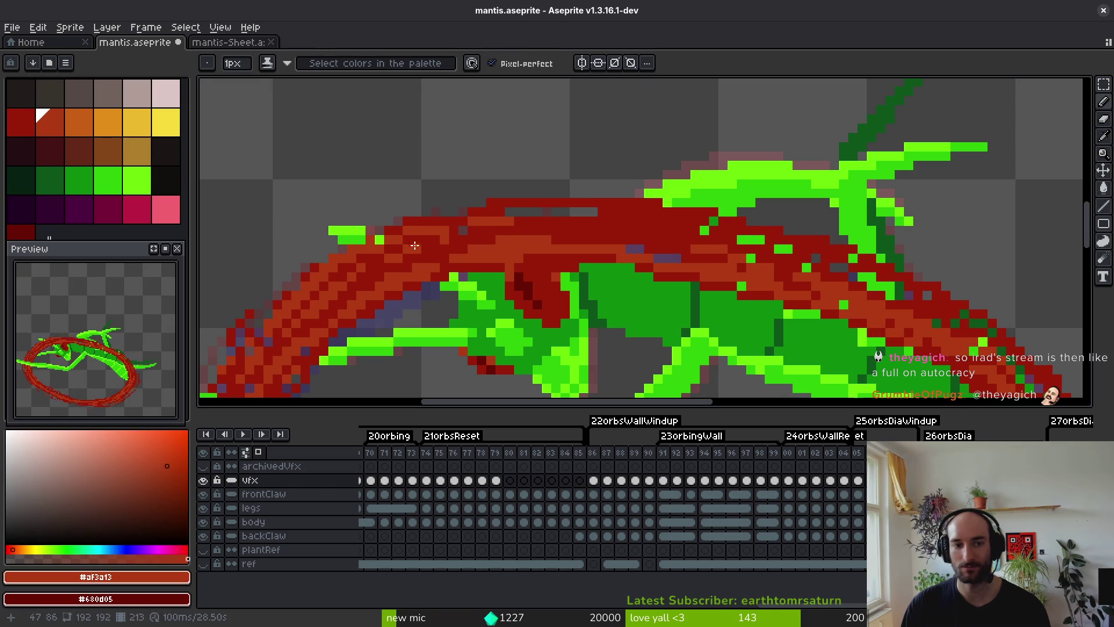
mouse_move(453, 229)
left_mouse_down()
mouse_move(557, 221)
mouse_move(768, 253)
mouse_move(1022, 369)
mouse_move(870, 273)
mouse_move(818, 256)
left_mouse_up()
Eyedrop the dark red #981b08 and paint a short stroke on the claw.
key("alt")
left_click(935, 298, "alt")
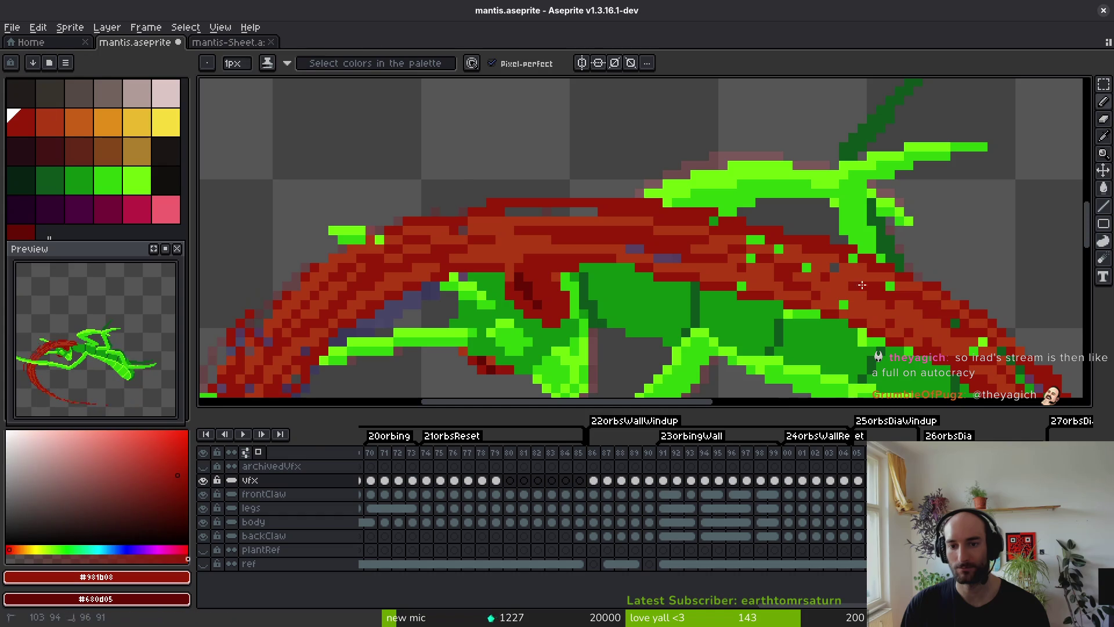
scroll(752, 284, "down", 5)
scroll(751, 283, "up", 5)
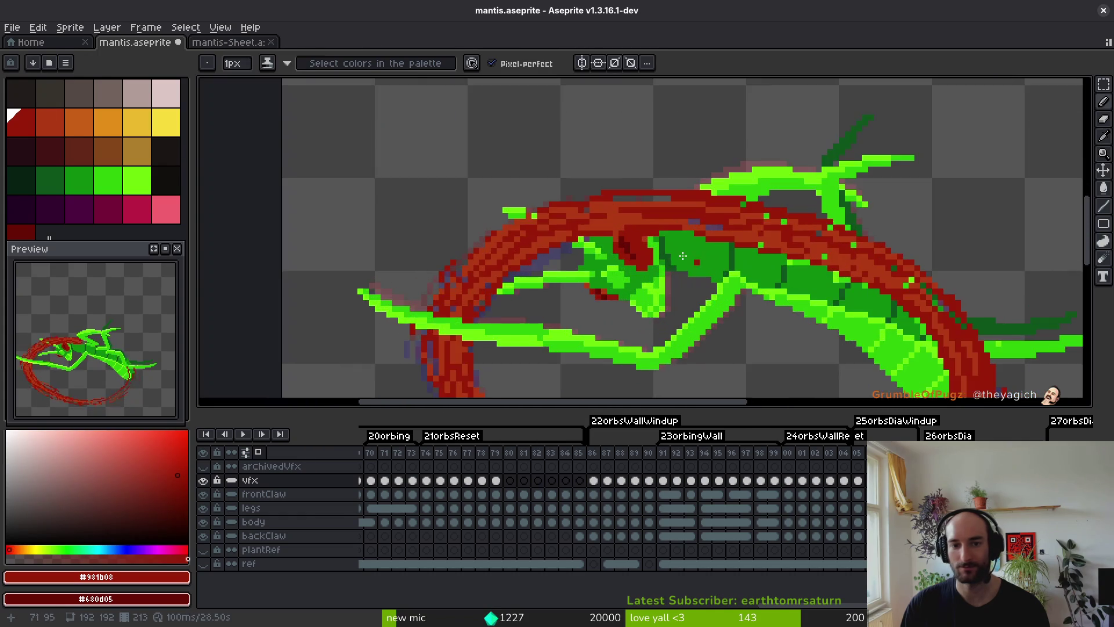
scroll(650, 226, "down", 1)
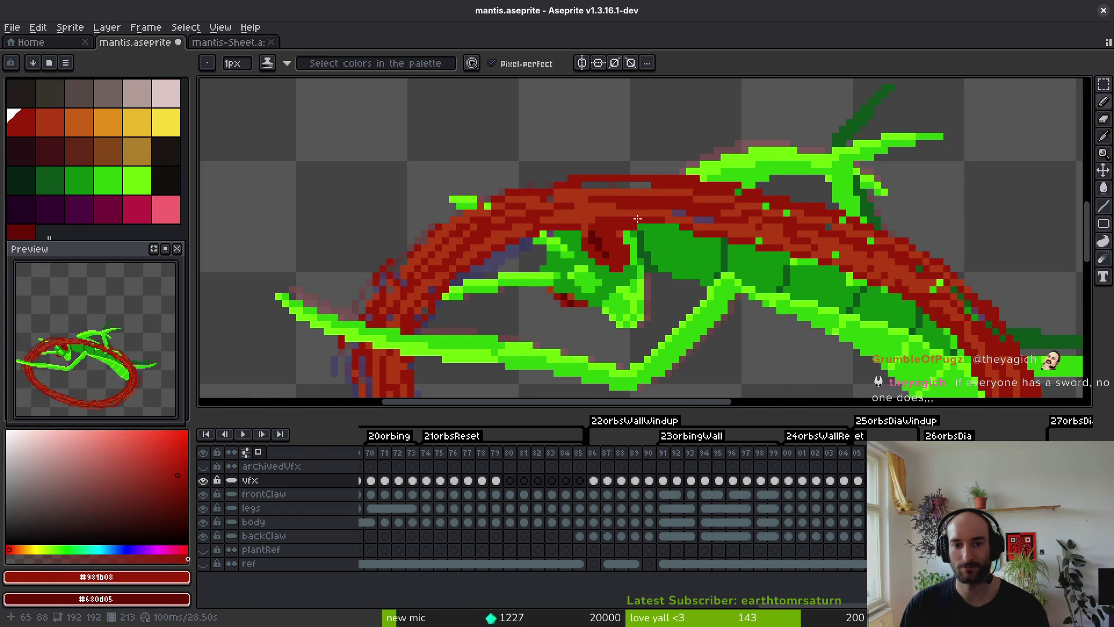
left_click_drag(651, 224, 680, 224)
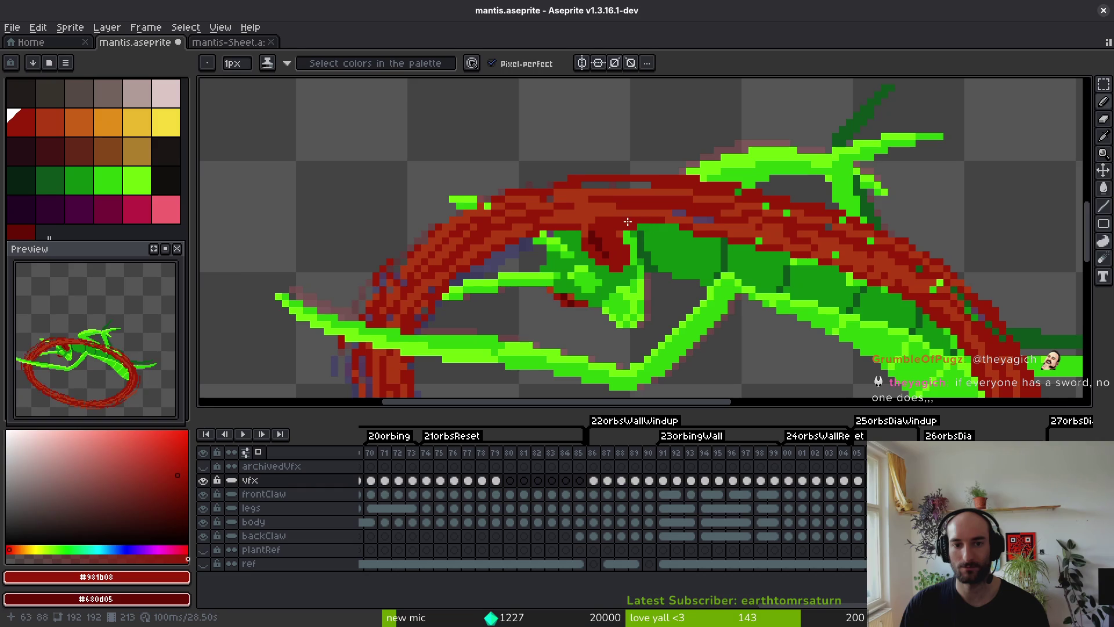
Add a red pixel on the claw edge and a lighter red #af3a13 stroke along its top.
left_click(394, 266)
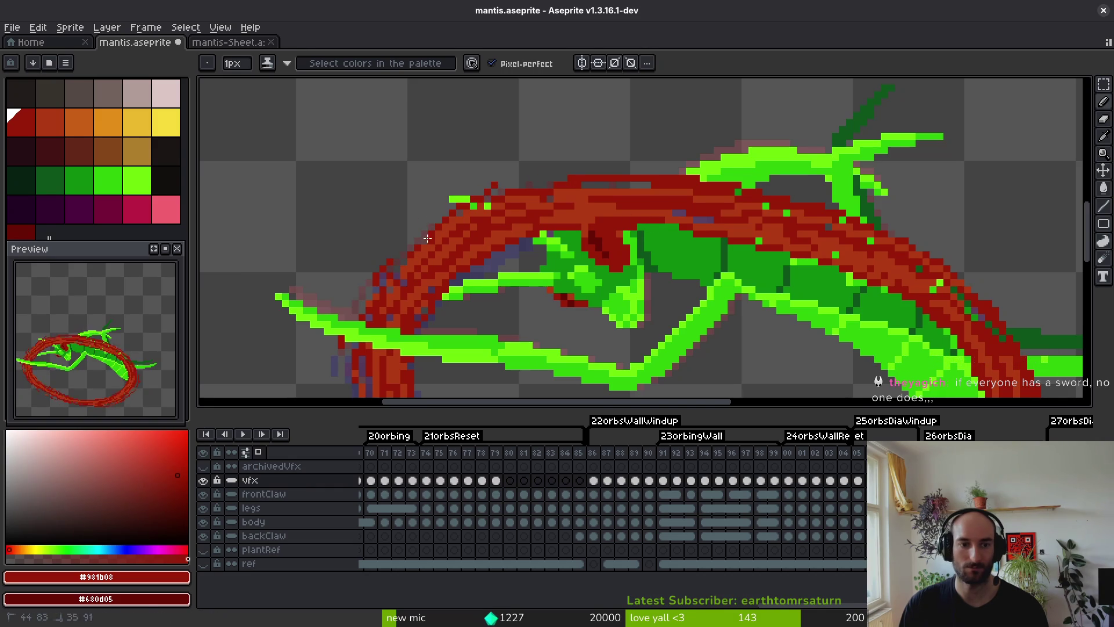
left_click(467, 191)
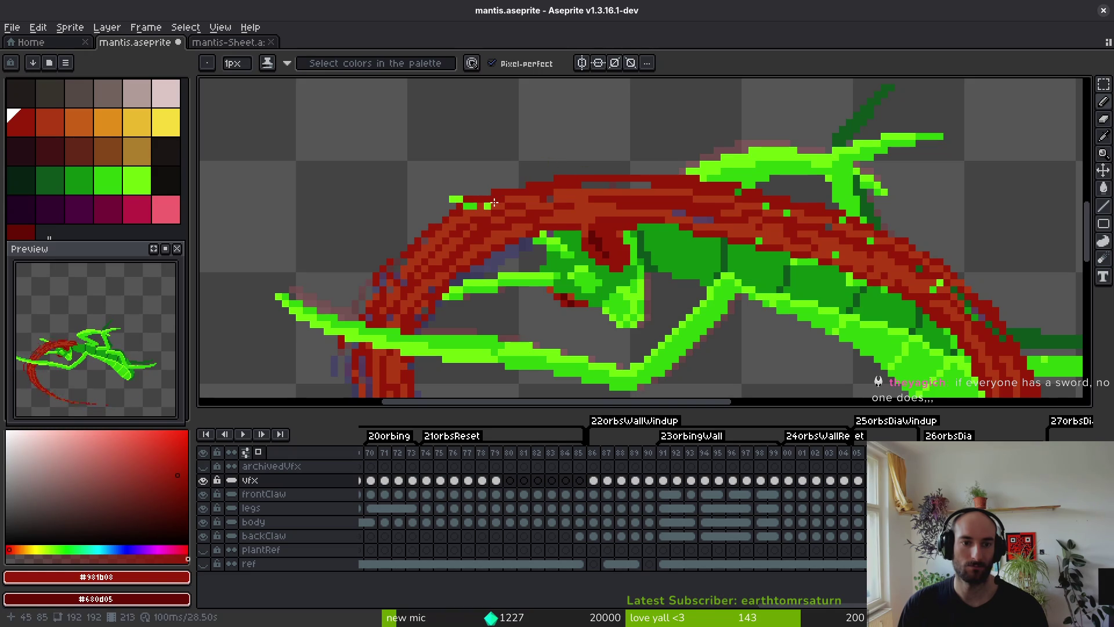
key("bracketright")
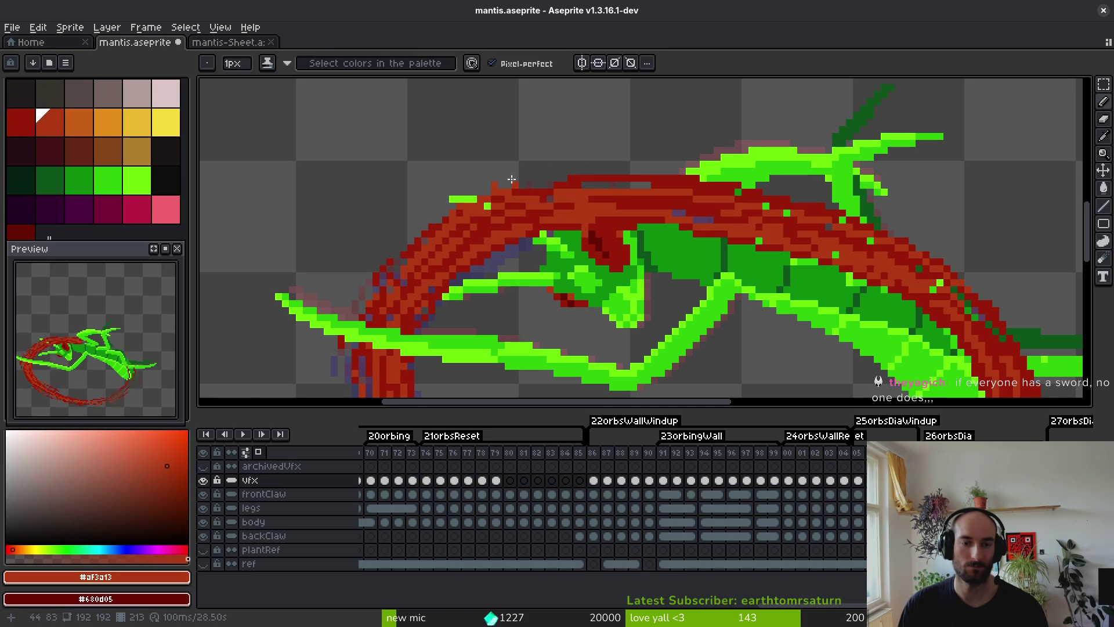
mouse_move(511, 180)
left_mouse_down()
mouse_move(586, 172)
mouse_move(569, 180)
left_mouse_up()
Eyedrop dark red #981b08 and darken the ring's upper arc.
scroll(654, 192, "down", 2)
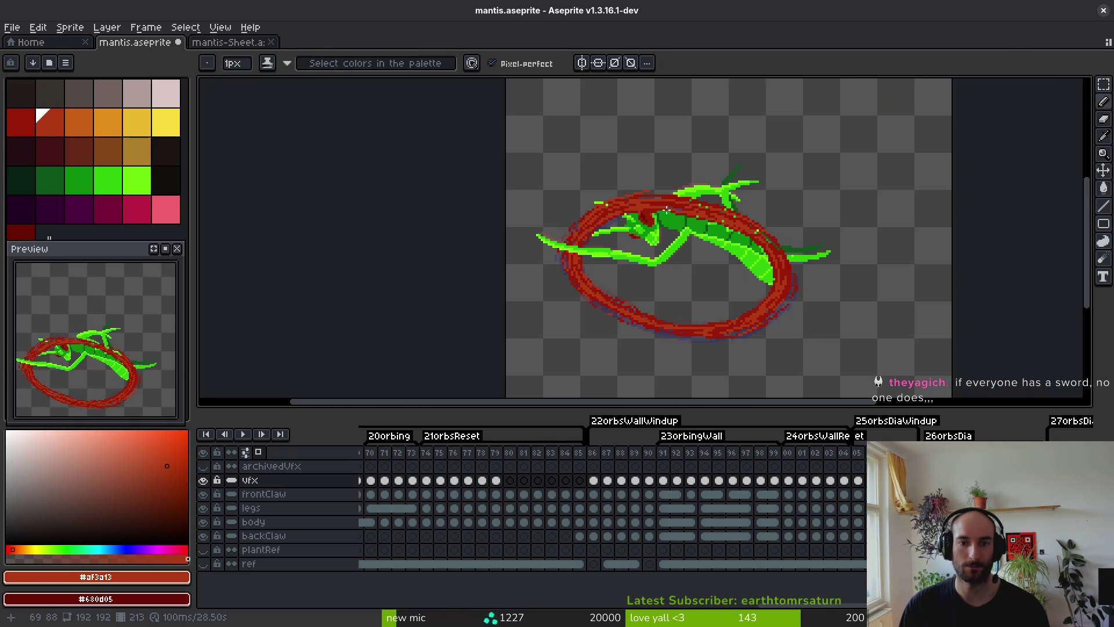
scroll(754, 197, "up", 2)
key("alt")
left_click(765, 197, "alt")
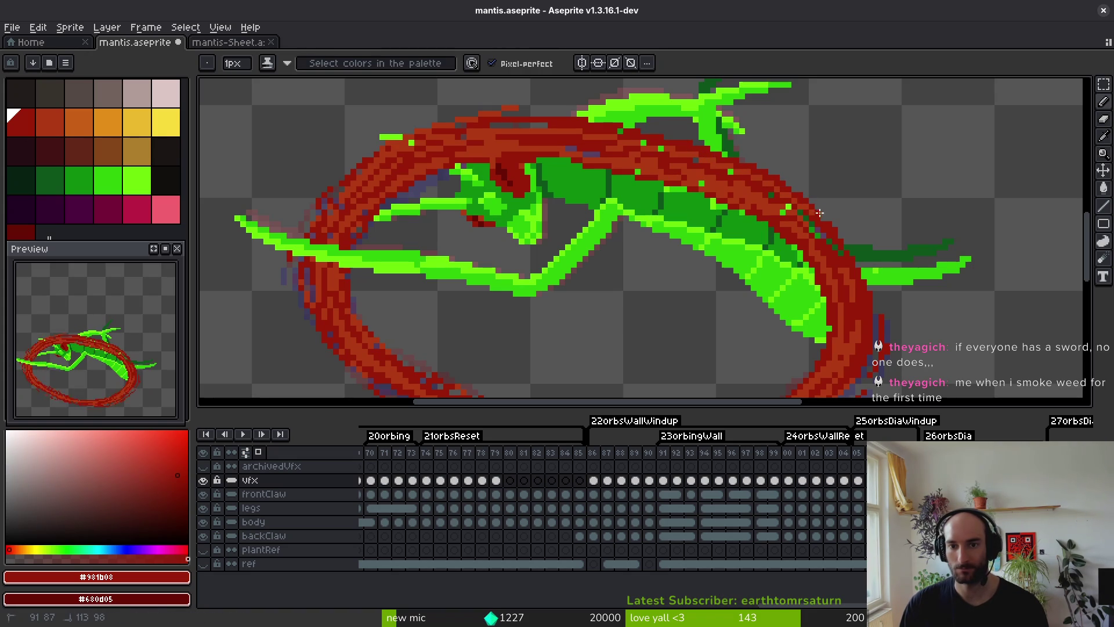
scroll(864, 276, "down", 5)
scroll(793, 189, "up", 4)
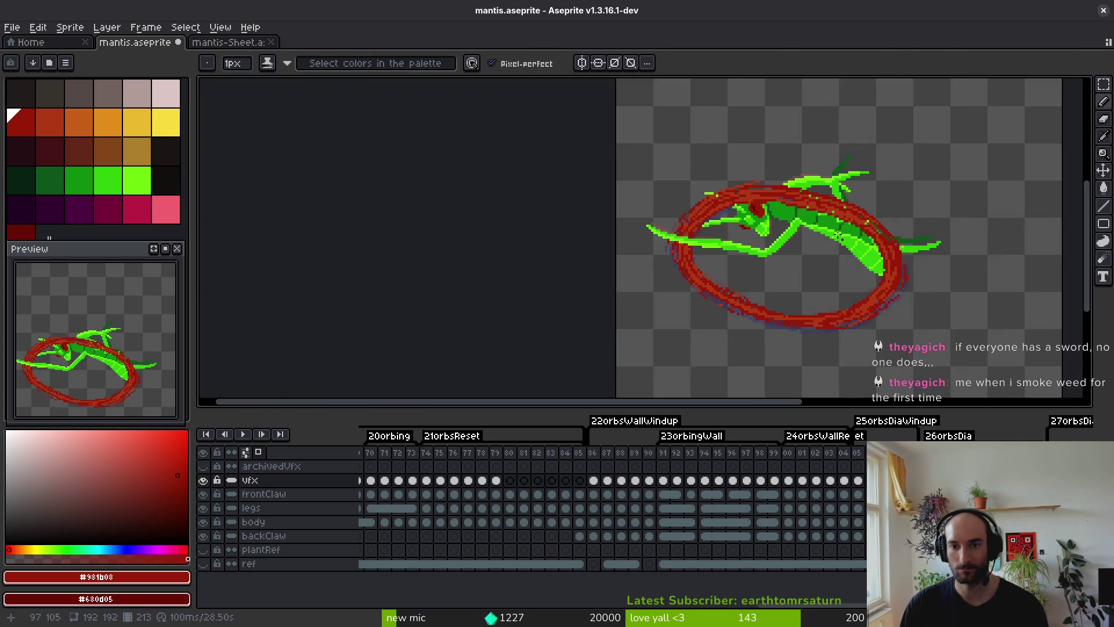
scroll(793, 190, "up", 1)
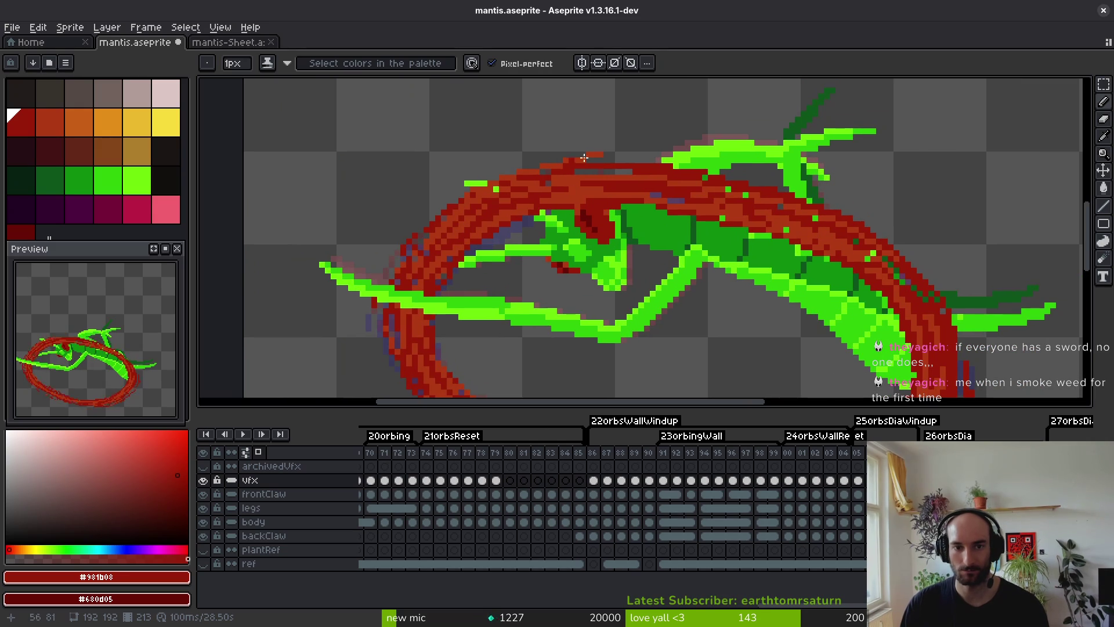
mouse_move(636, 167)
left_mouse_down()
mouse_move(827, 195)
mouse_move(894, 252)
left_mouse_up()
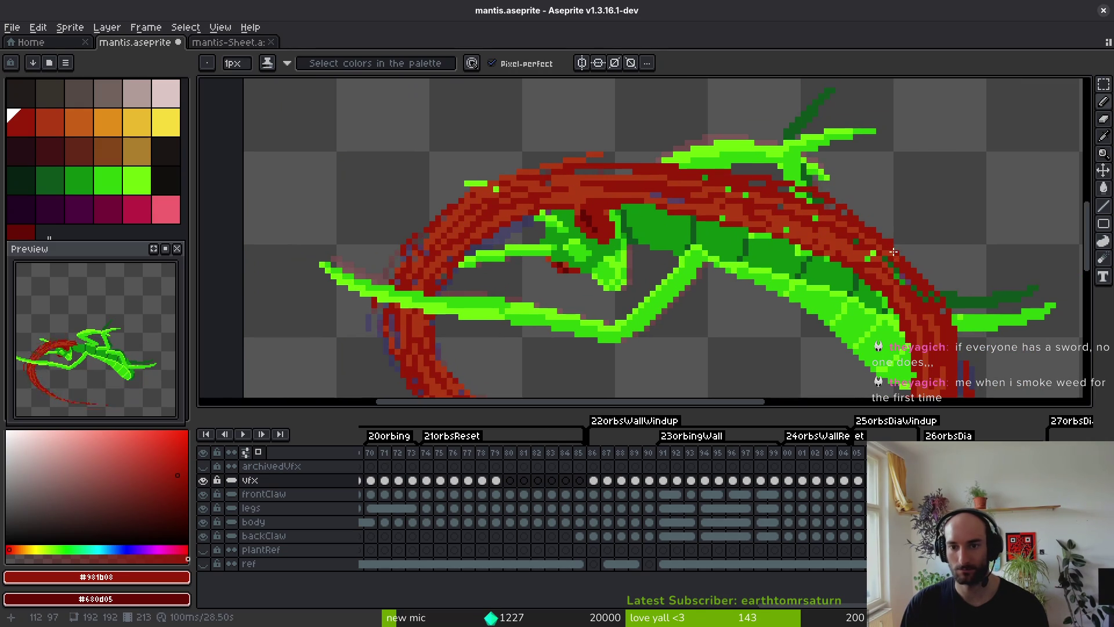
Add lighter red #af3a13 along the ring's outer edge, undoing stray pixels on the green branch.
left_click(838, 212, "alt")
scroll(836, 212, "up", 2)
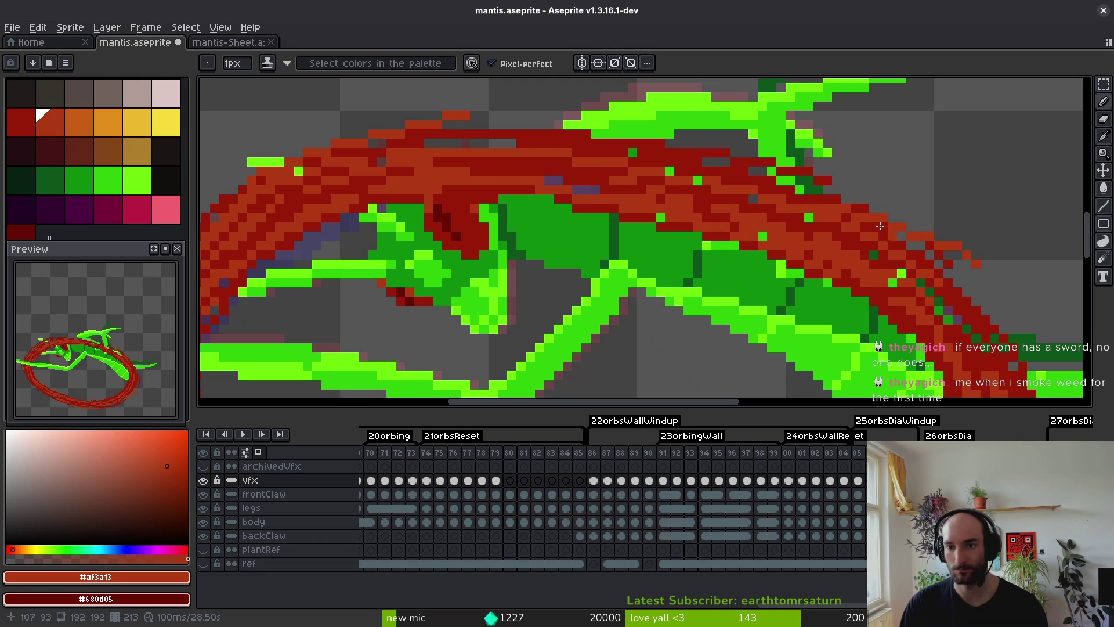
left_click_drag(793, 196, 966, 273)
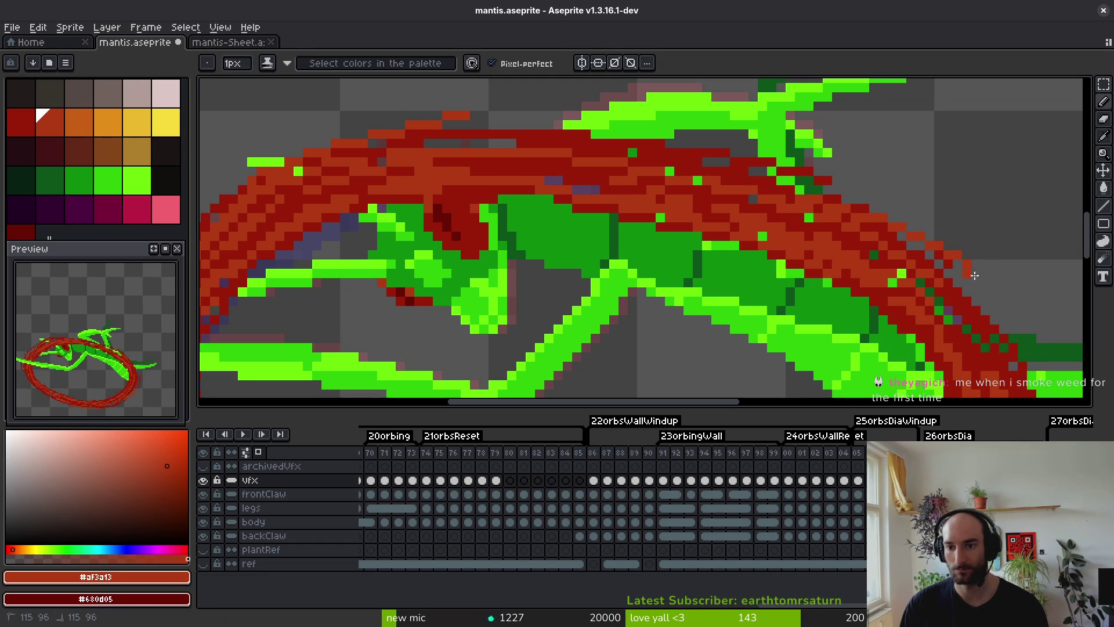
scroll(974, 275, "down", 3)
scroll(792, 208, "up", 3)
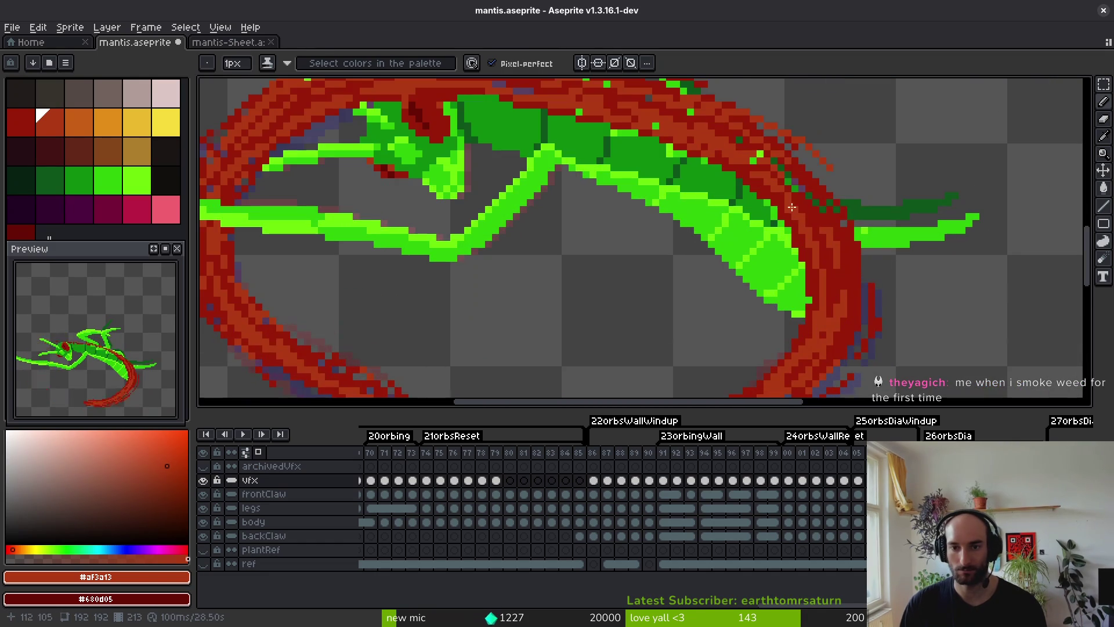
scroll(798, 164, "up", 1)
key("ctrl+z")
key("ctrl+z")
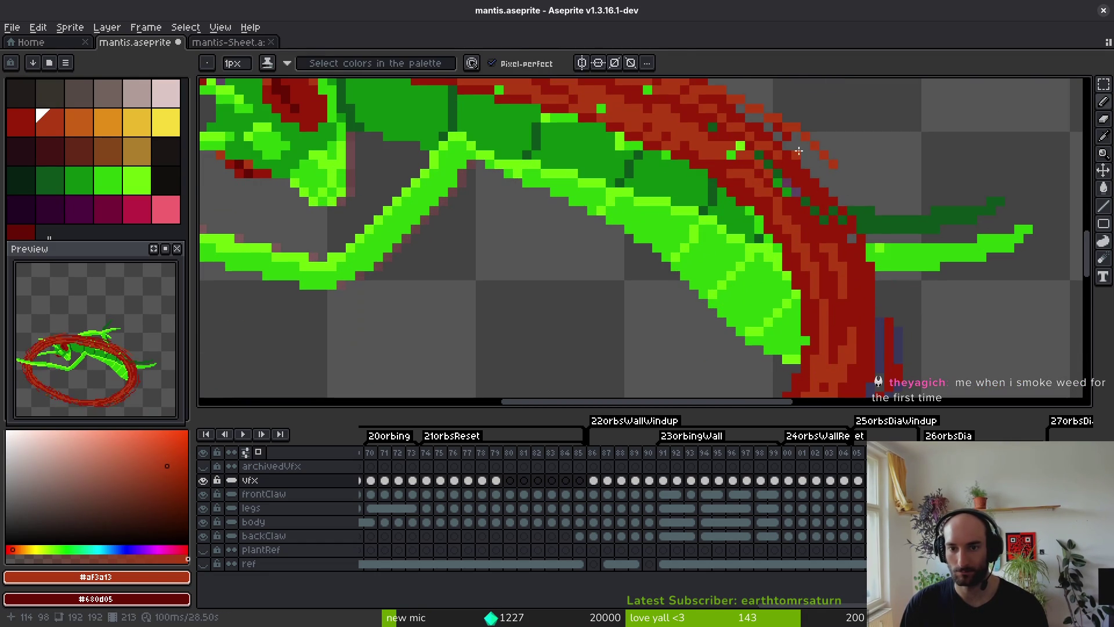
Draw a dark-red line of pixels across the right-side green branch.
left_click(835, 197, "alt")
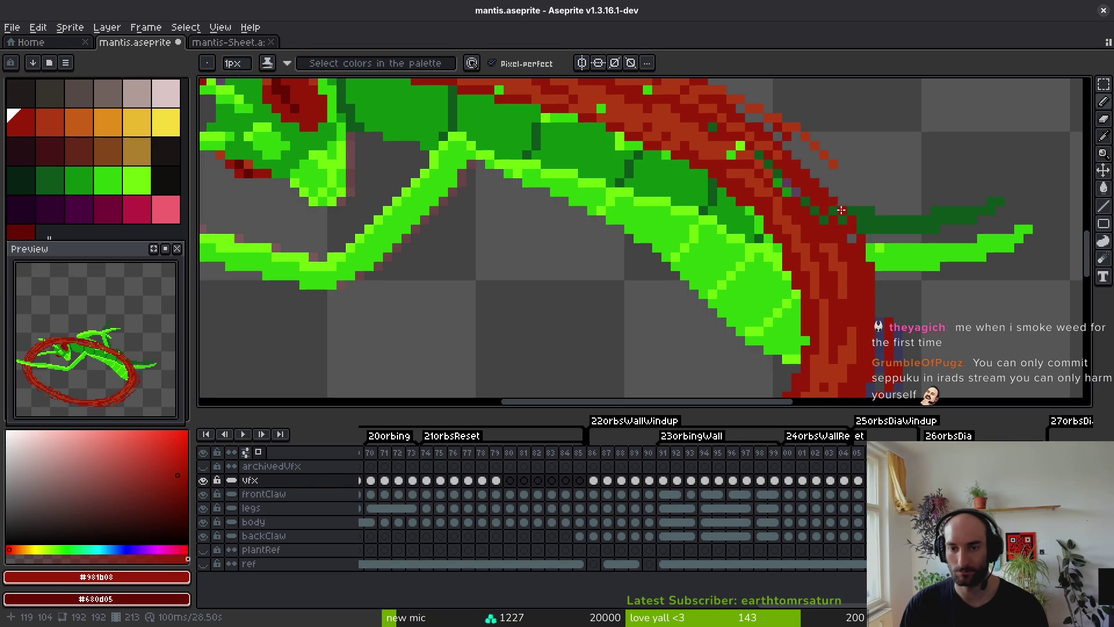
left_click(828, 148, "alt")
left_click(805, 179, "alt")
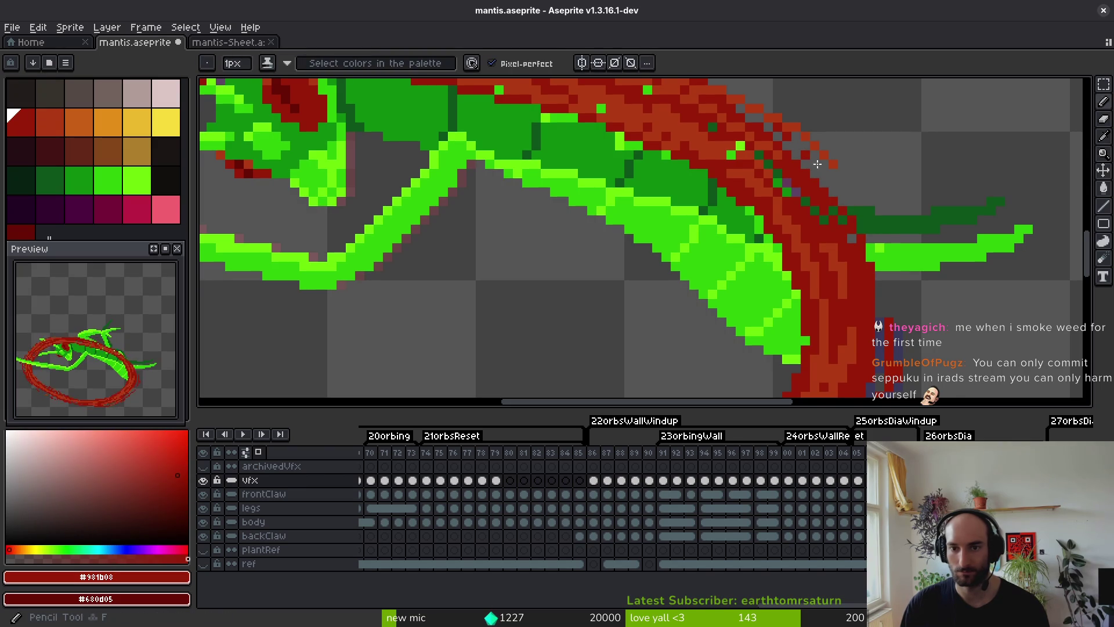
left_click(819, 169, "shift")
left_click(886, 284, "shift")
scroll(895, 284, "down", 1)
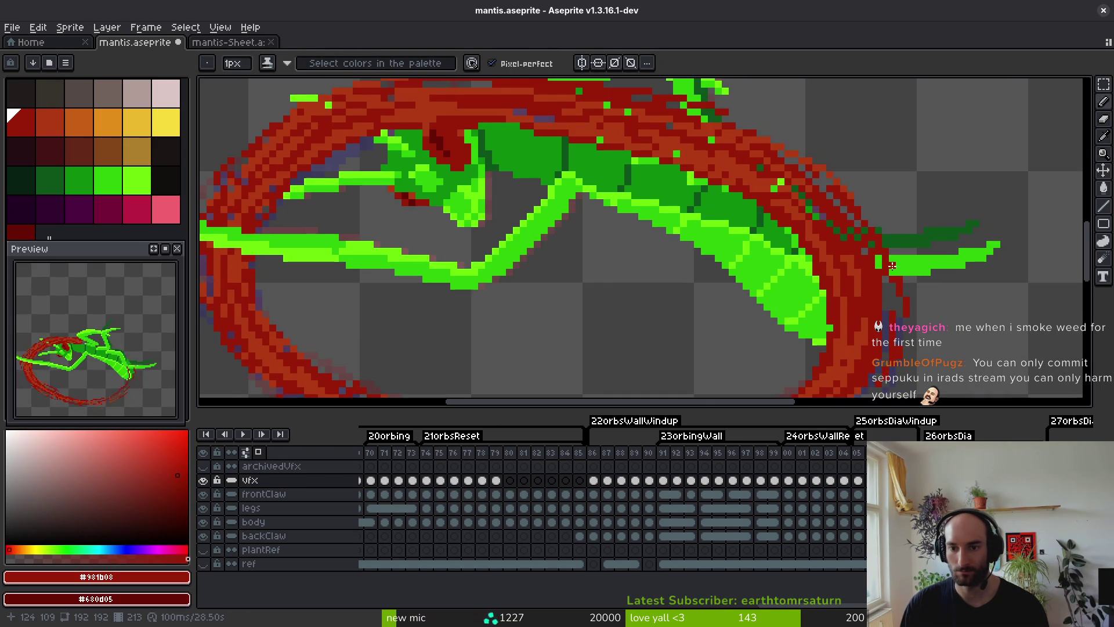
Marquee-select the stray red pixels beside the branch, then save mantis.aseprite.
key("m")
scroll(898, 291, "up", 3)
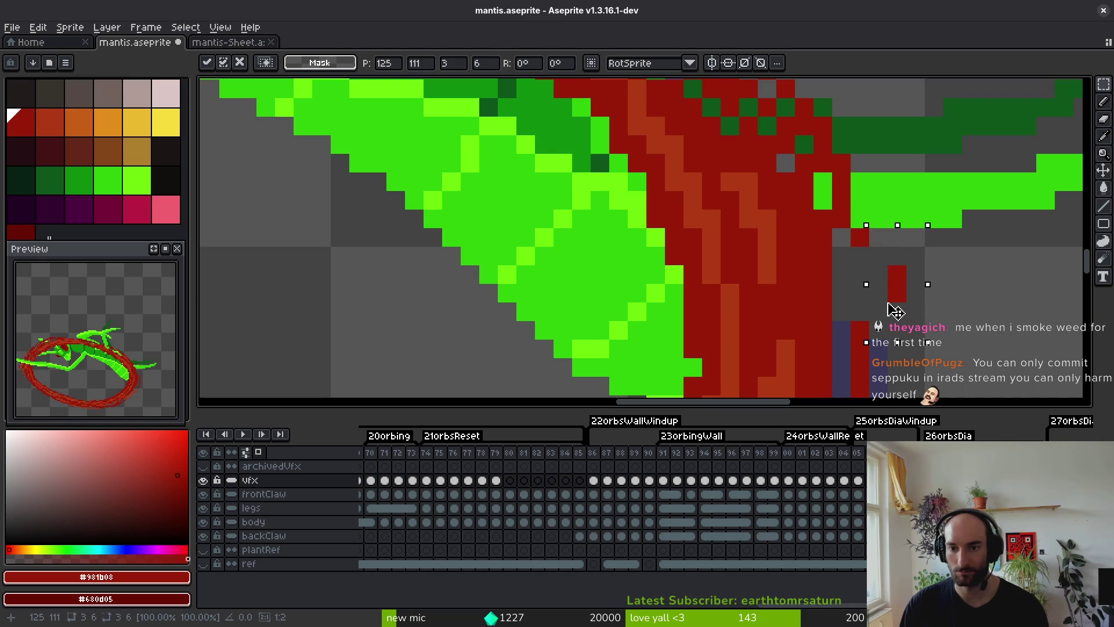
left_click_drag(907, 321, 857, 219)
key("b")
key("ctrl+s")
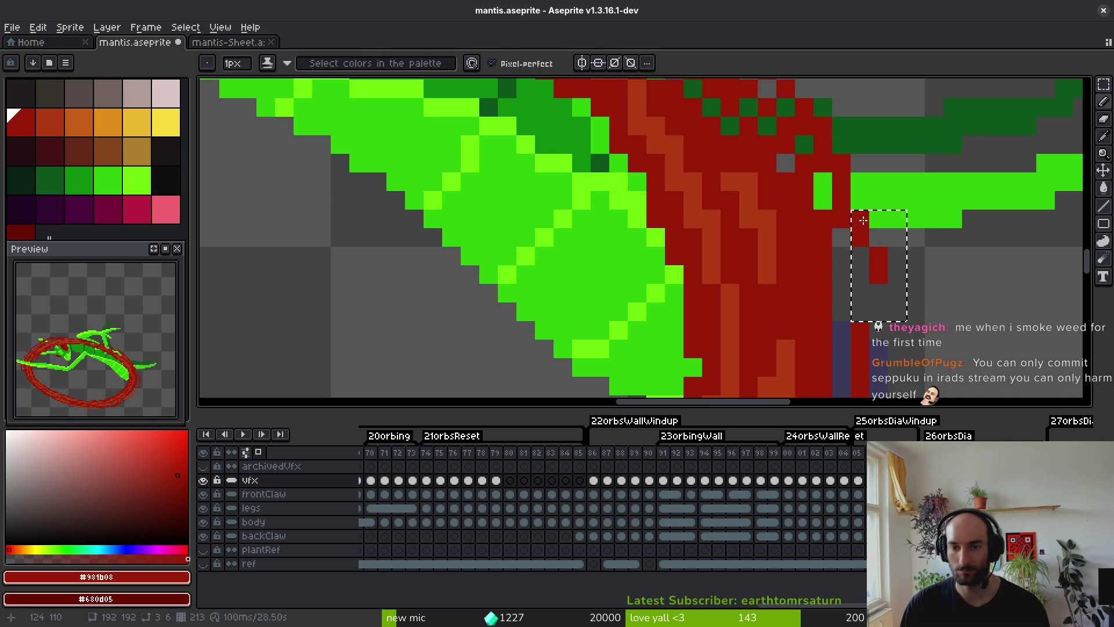
scroll(850, 244, "down", 4)
scroll(846, 265, "up", 3)
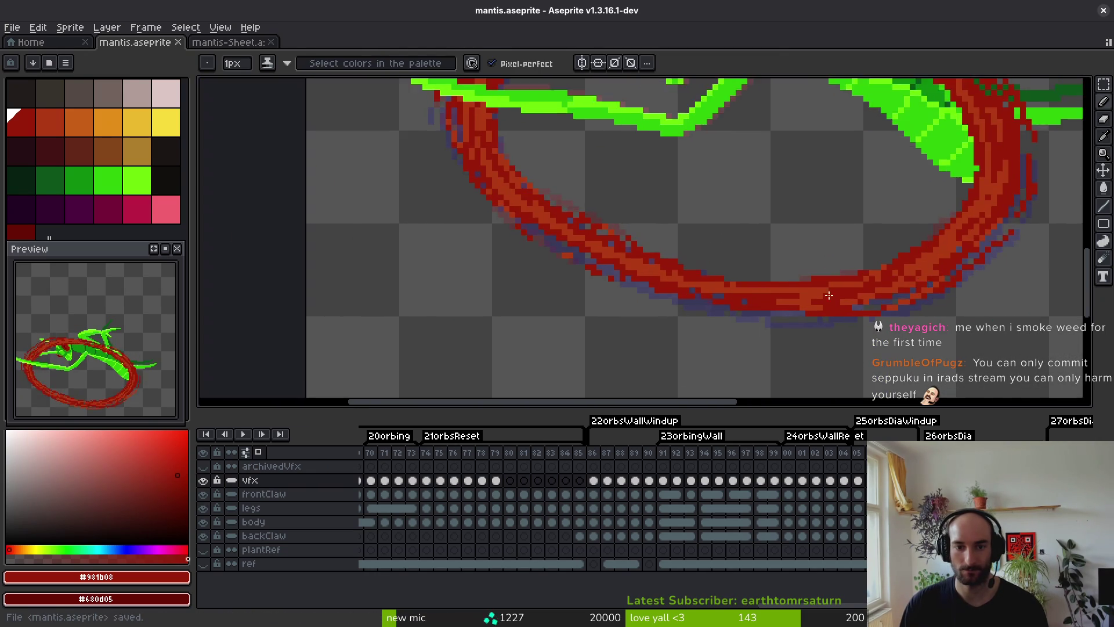
Draw a dark-red row along the bottom of the slash ring.
scroll(865, 307, "up", 1)
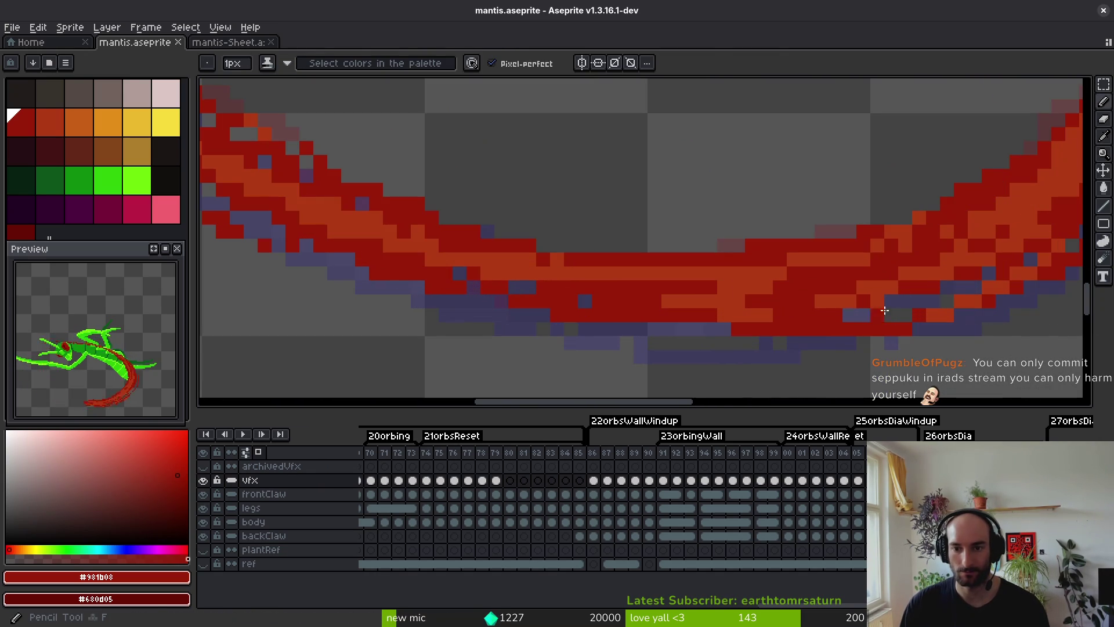
left_click_drag(725, 343, 569, 346)
scroll(564, 264, "left", 3)
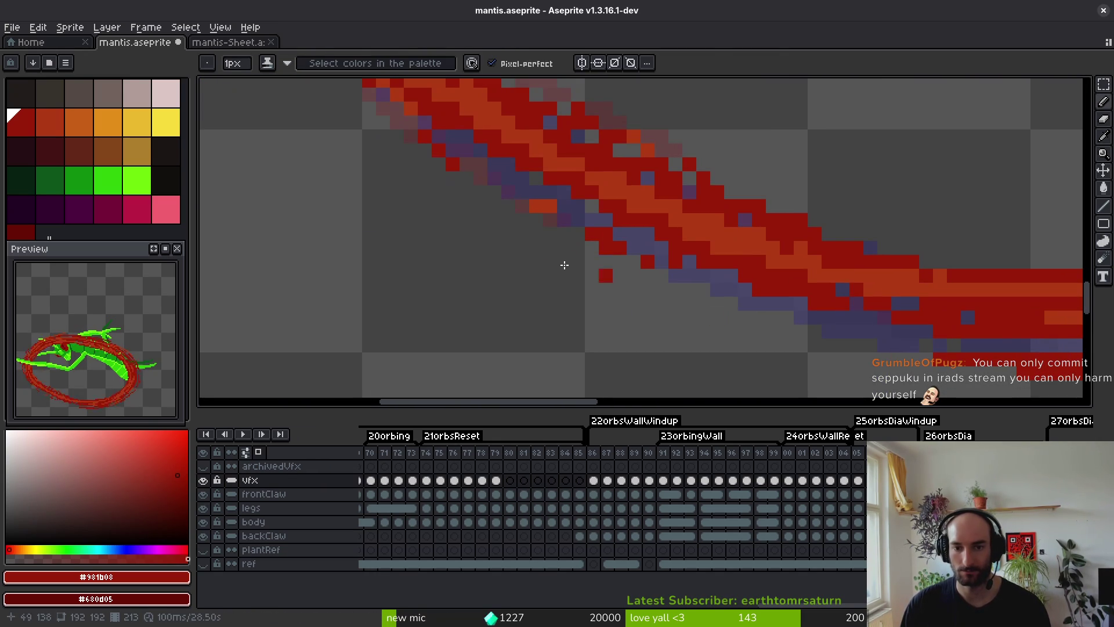
key("Right")
key("Right")
key("Right")
scroll(676, 272, "right", 3)
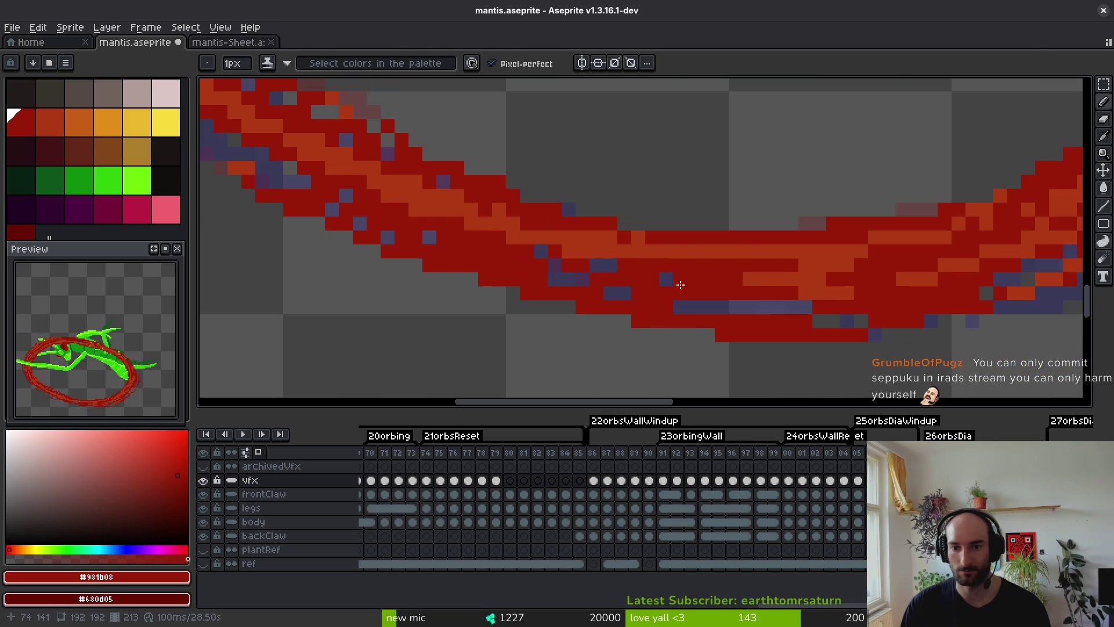
key("alt")
Pick the ring's orange shade, dot orange pixels along the band, and save.
left_click(769, 246, "alt")
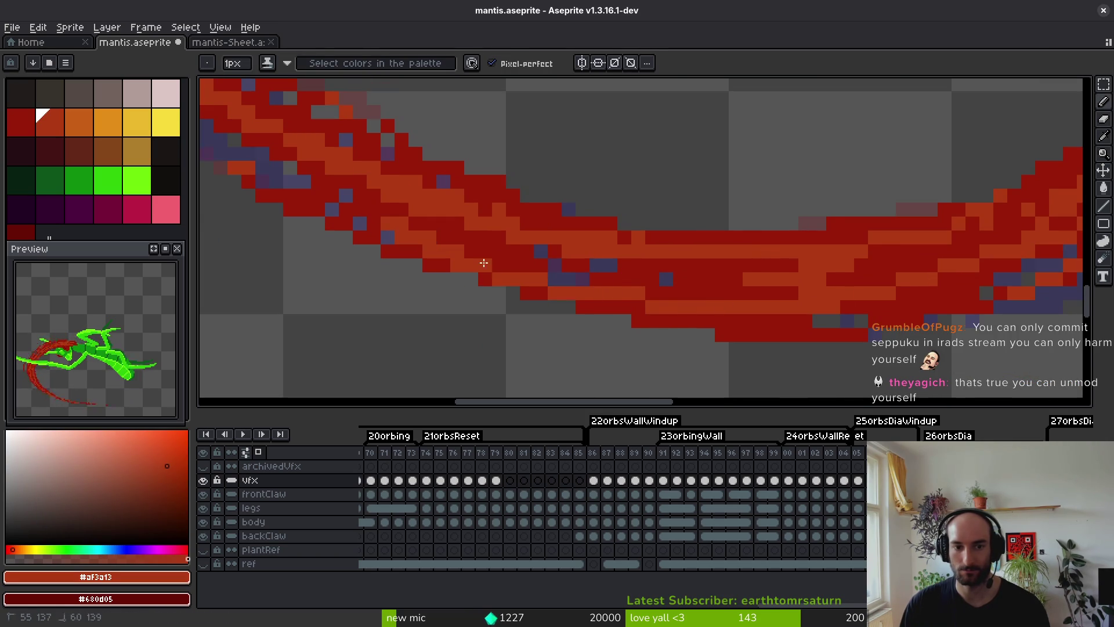
scroll(491, 267, "down", 3)
scroll(577, 279, "up", 4)
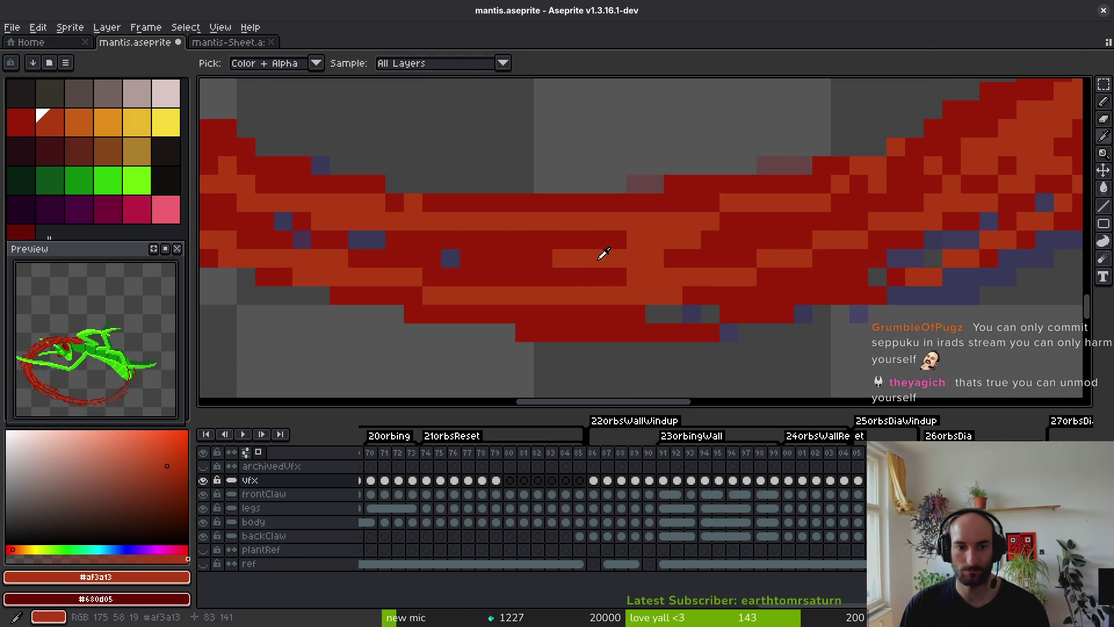
scroll(575, 291, "down", 3)
scroll(532, 318, "up", 3)
left_click(532, 319, "alt")
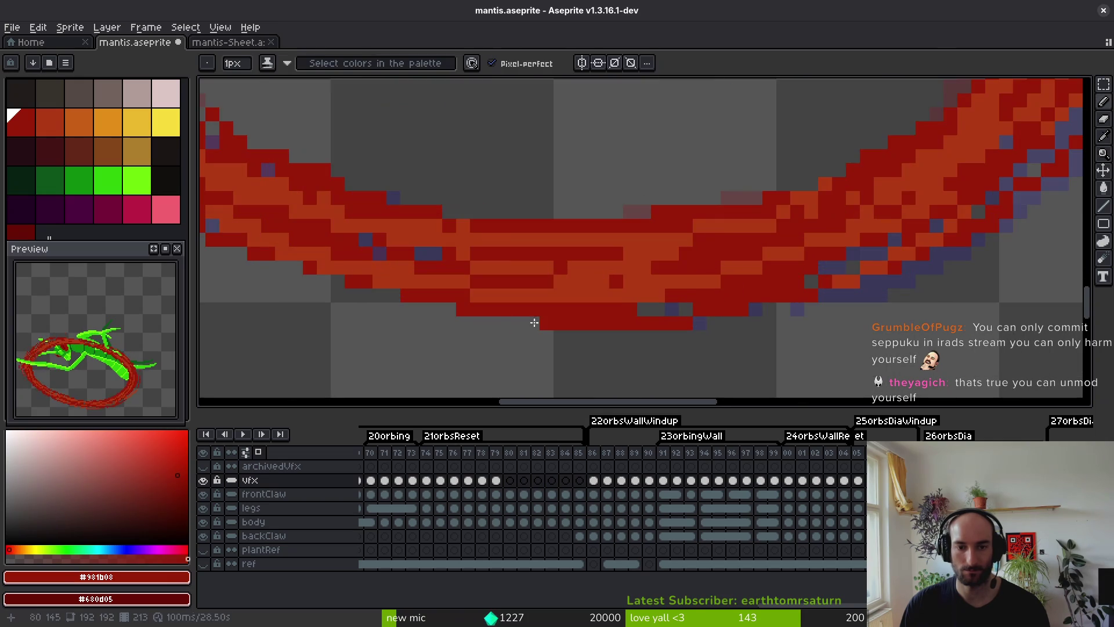
scroll(929, 290, "down", 1)
scroll(597, 280, "down", 3)
scroll(533, 273, "up", 2)
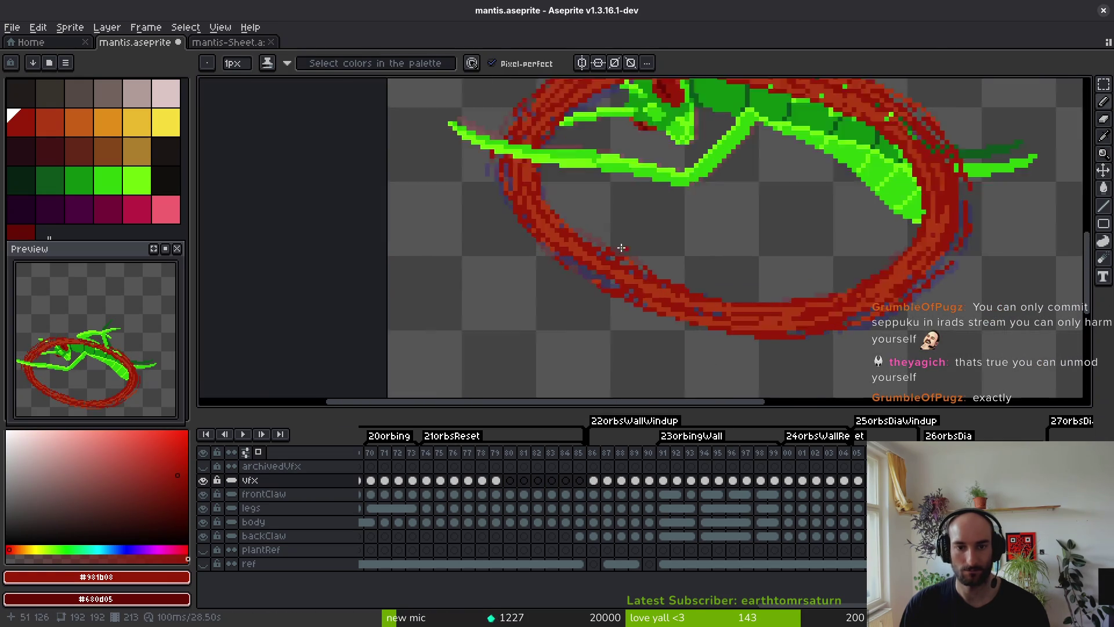
scroll(533, 273, "up", 2)
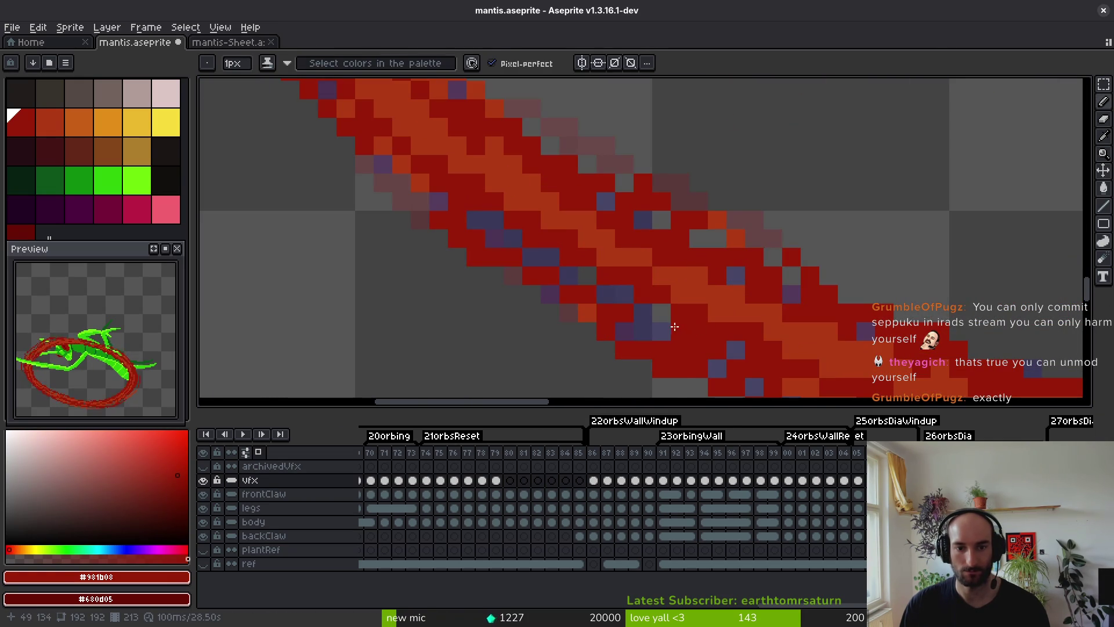
left_click(587, 313, "alt")
left_click(568, 313)
left_click(610, 331)
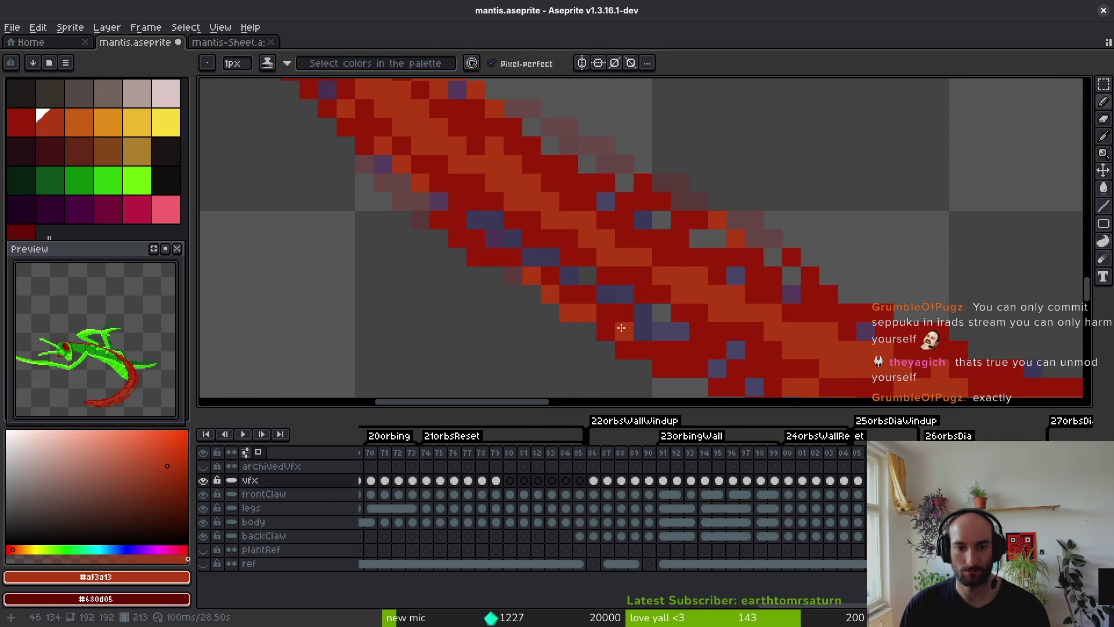
scroll(638, 325, "down", 5)
key("ctrl+s")
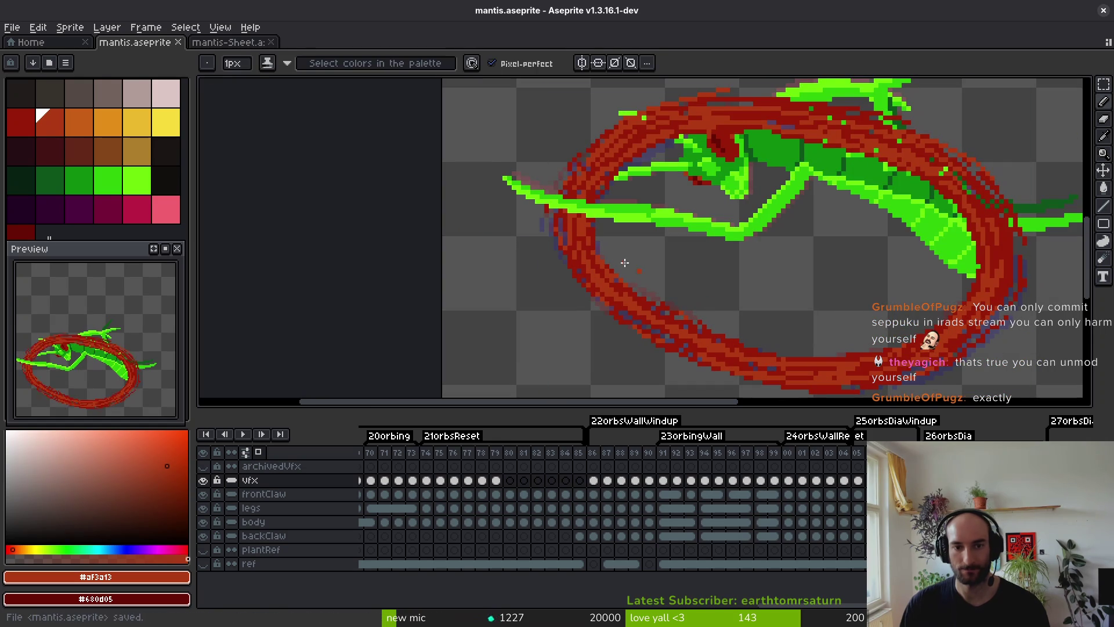
Extend the band's right edge in dark red, tidy stray pixels, and save.
scroll(601, 269, "up", 2)
scroll(602, 268, "up", 2)
left_click(577, 174, "alt")
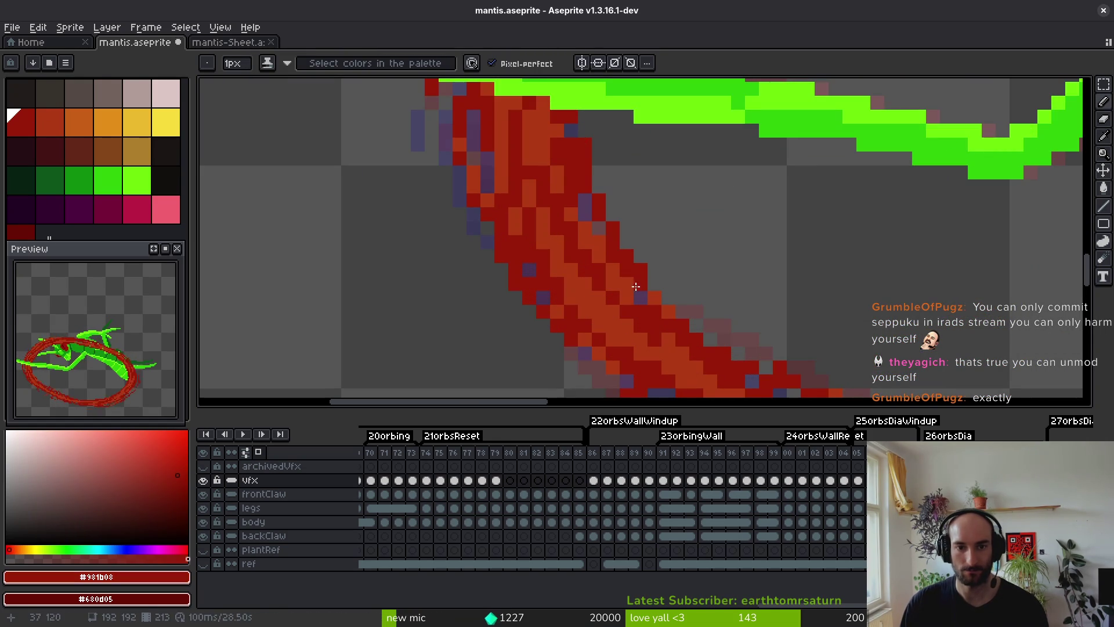
key("ctrl+z")
mouse_move(583, 169)
left_mouse_down()
mouse_move(626, 255)
mouse_move(695, 324)
left_mouse_up()
scroll(714, 271, "up", 2)
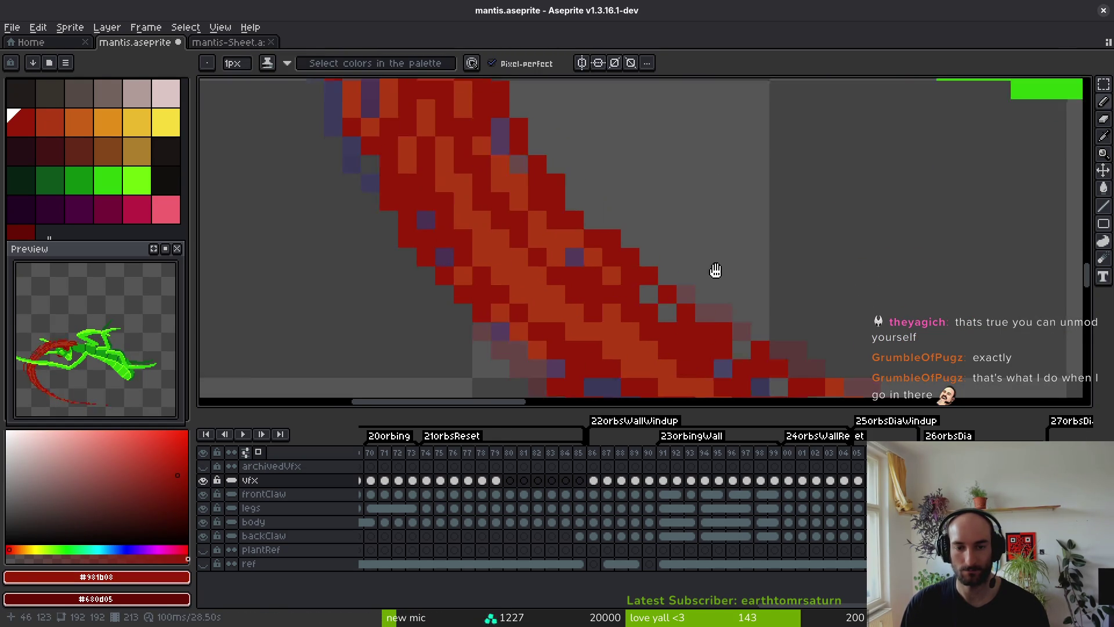
left_click(728, 314)
scroll(754, 319, "down", 5)
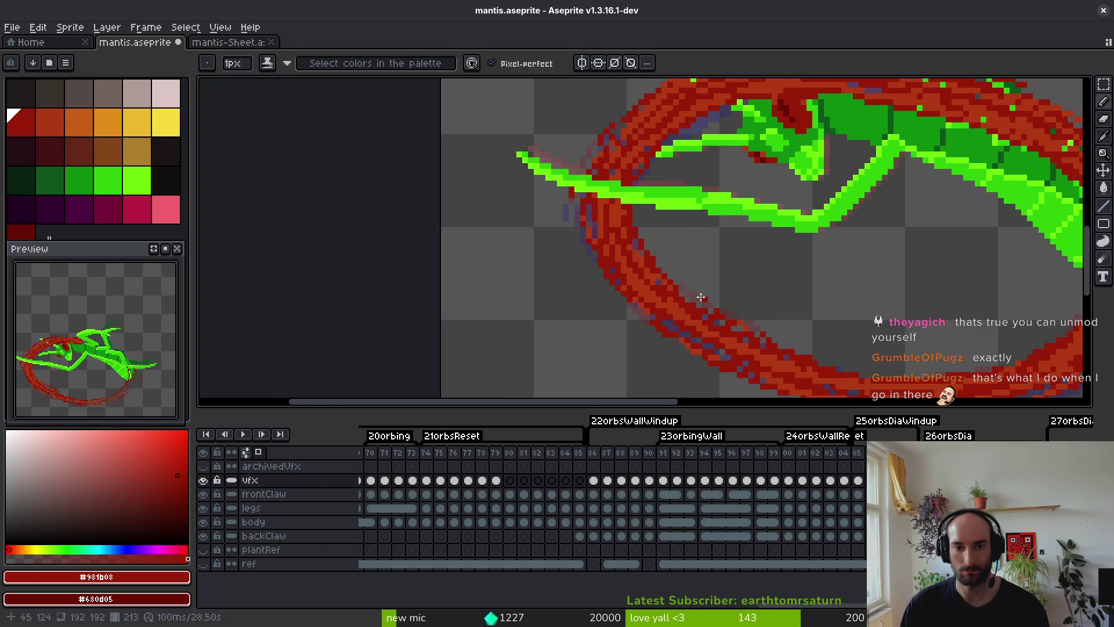
scroll(691, 290, "up", 3)
left_click(687, 313)
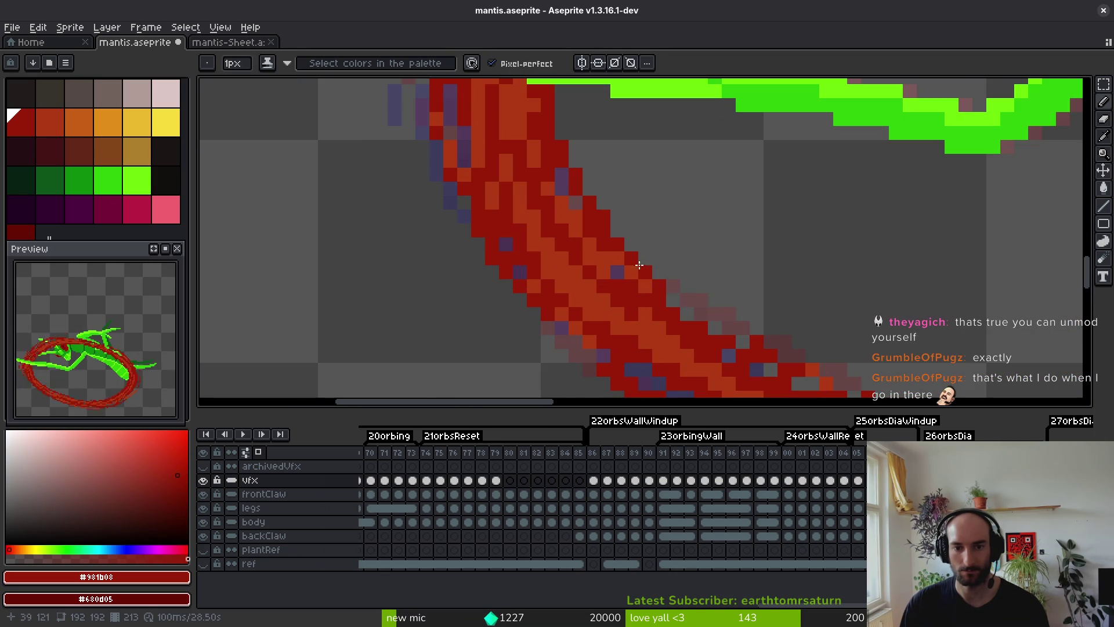
left_click(701, 314)
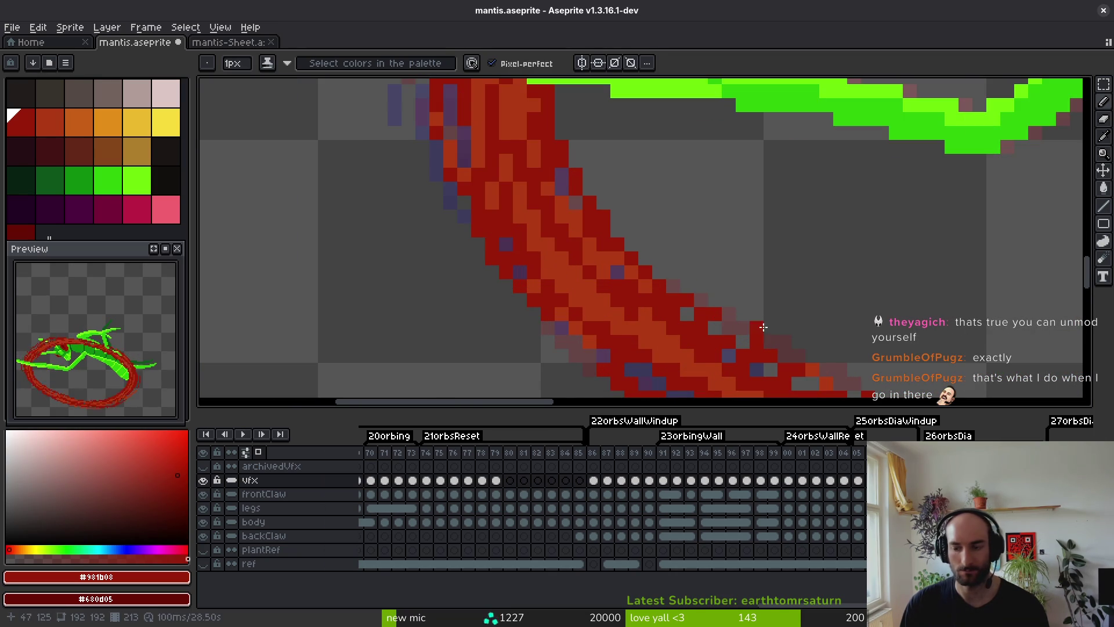
key("ctrl+s")
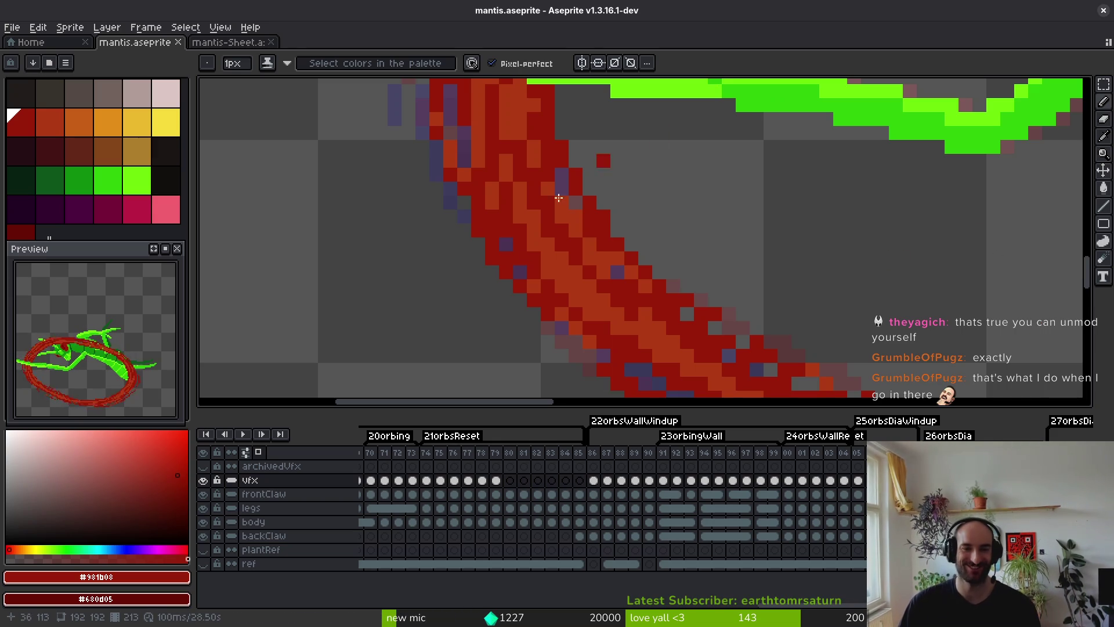
Draw an orange highlight line along the ring's band.
scroll(558, 198, "down", 3)
scroll(517, 239, "up", 5)
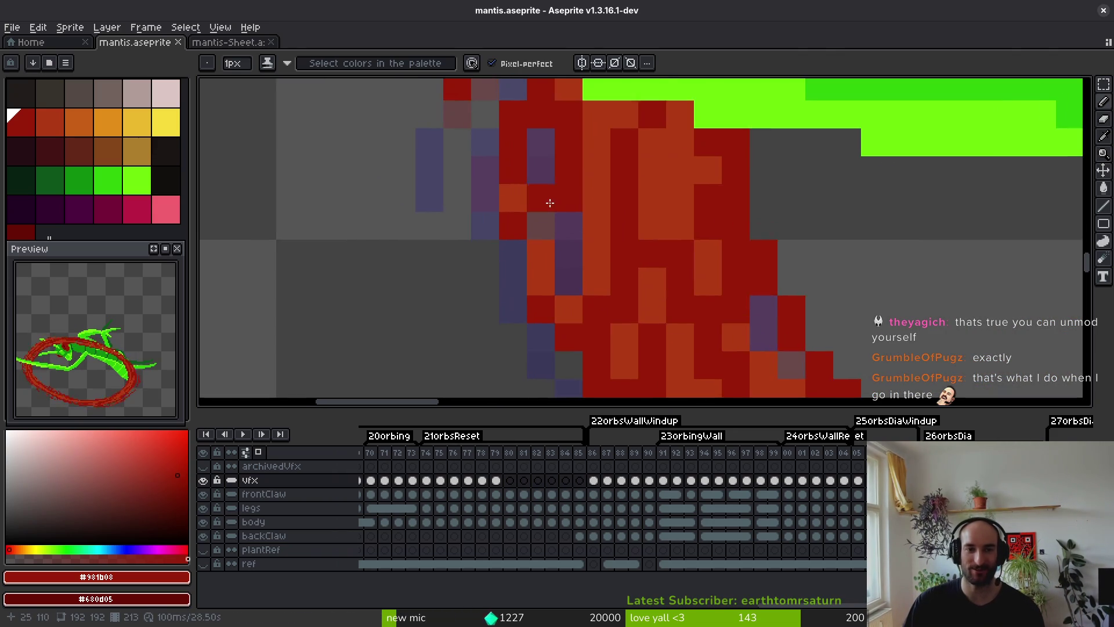
scroll(550, 203, "down", 2)
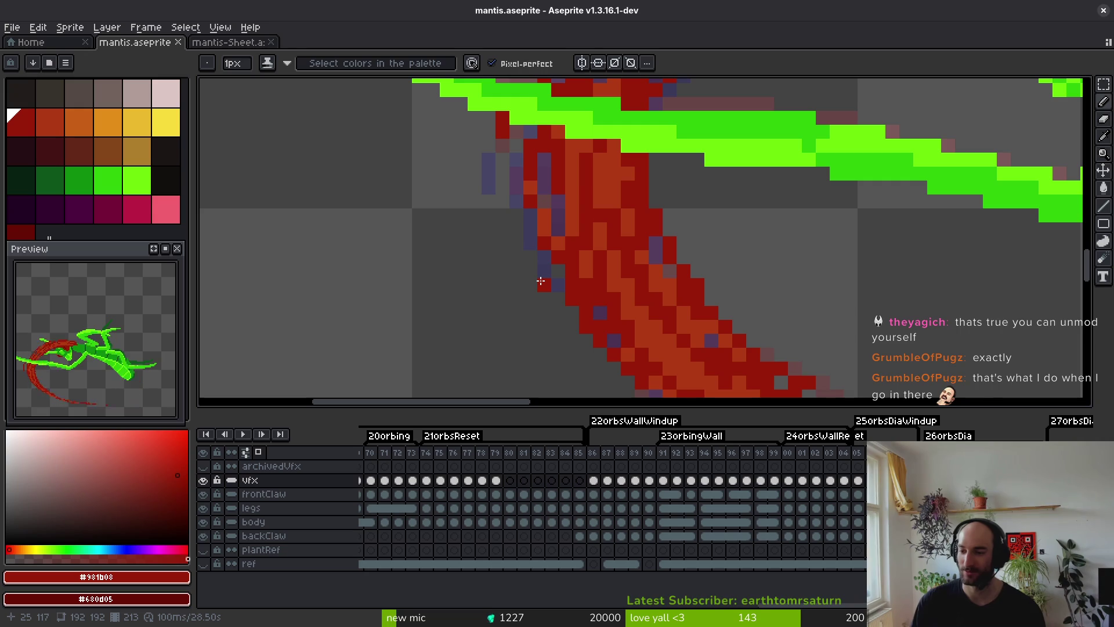
scroll(612, 213, "down", 5)
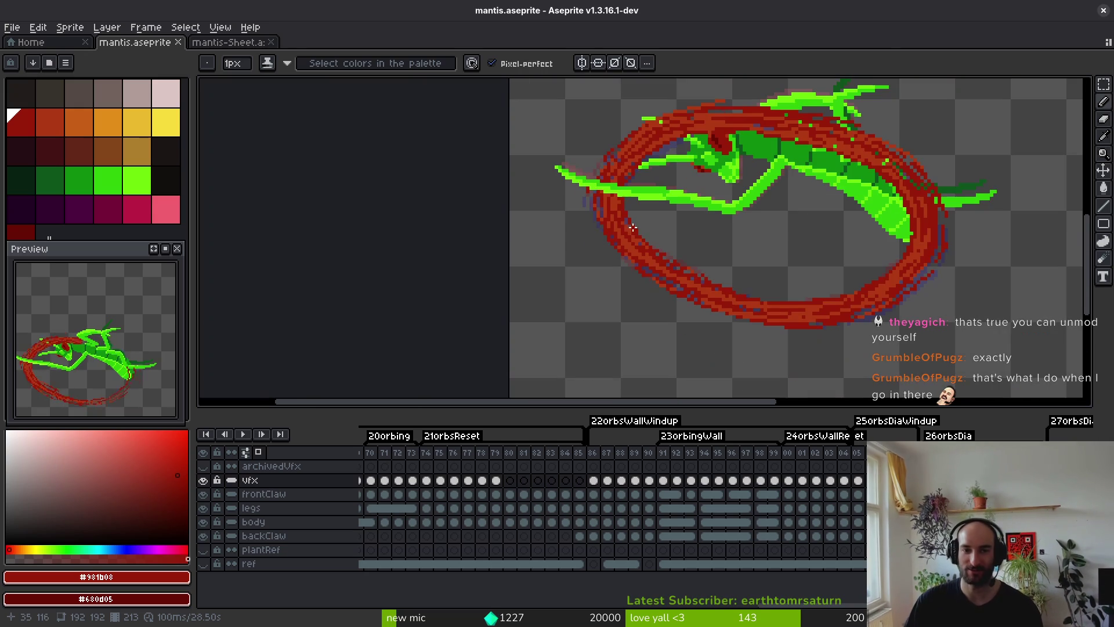
scroll(636, 222, "up", 4)
left_click_drag(636, 222, 605, 207)
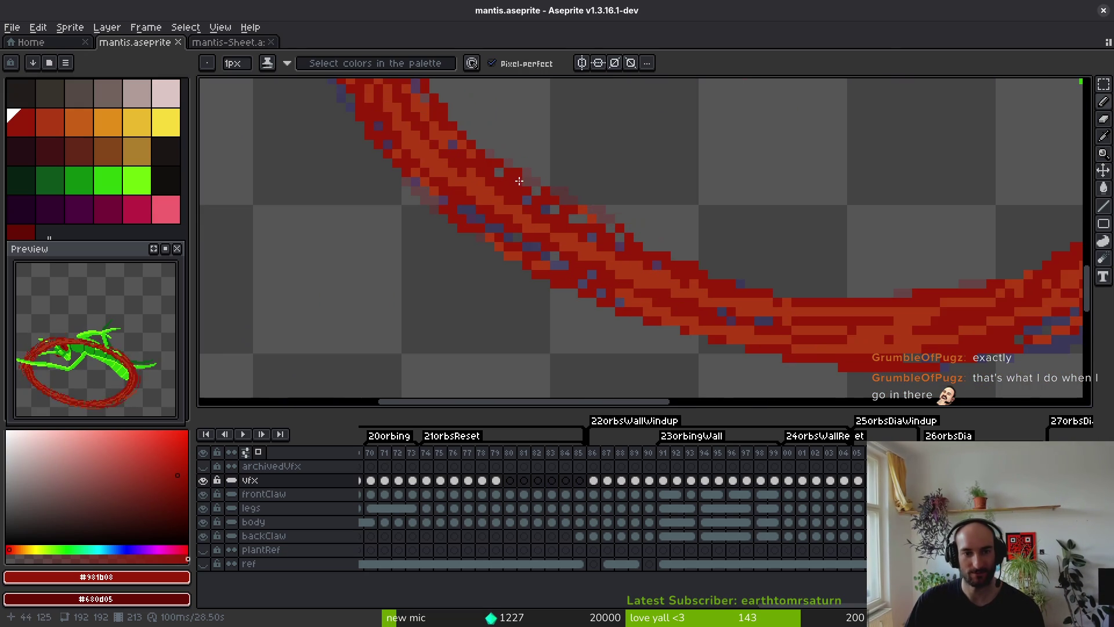
key("alt")
left_click(569, 231, "alt")
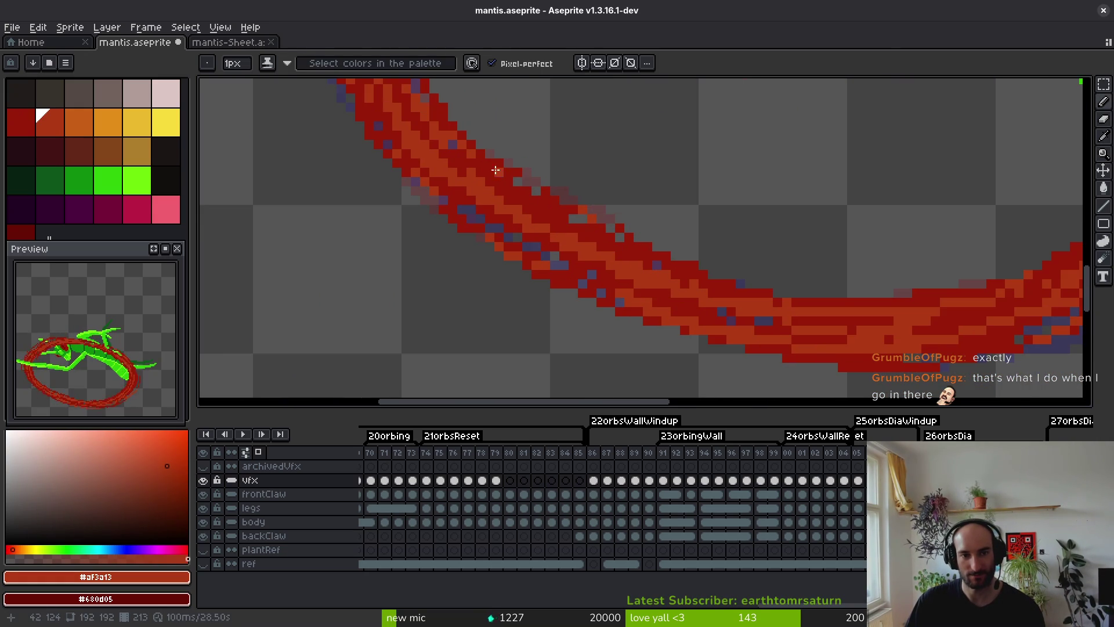
left_click(518, 185)
left_click(630, 237, "shift")
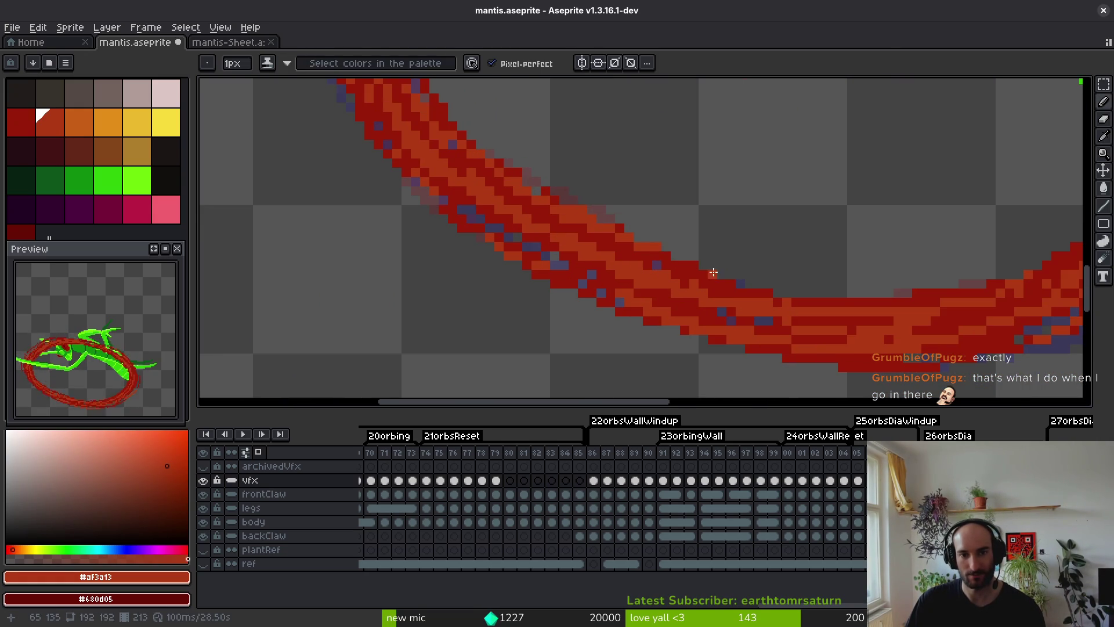
Paint dark red along the ring's inner edge and down its left edge below the claw.
scroll(706, 286, "down", 4)
scroll(786, 290, "down", 4)
scroll(751, 251, "up", 6)
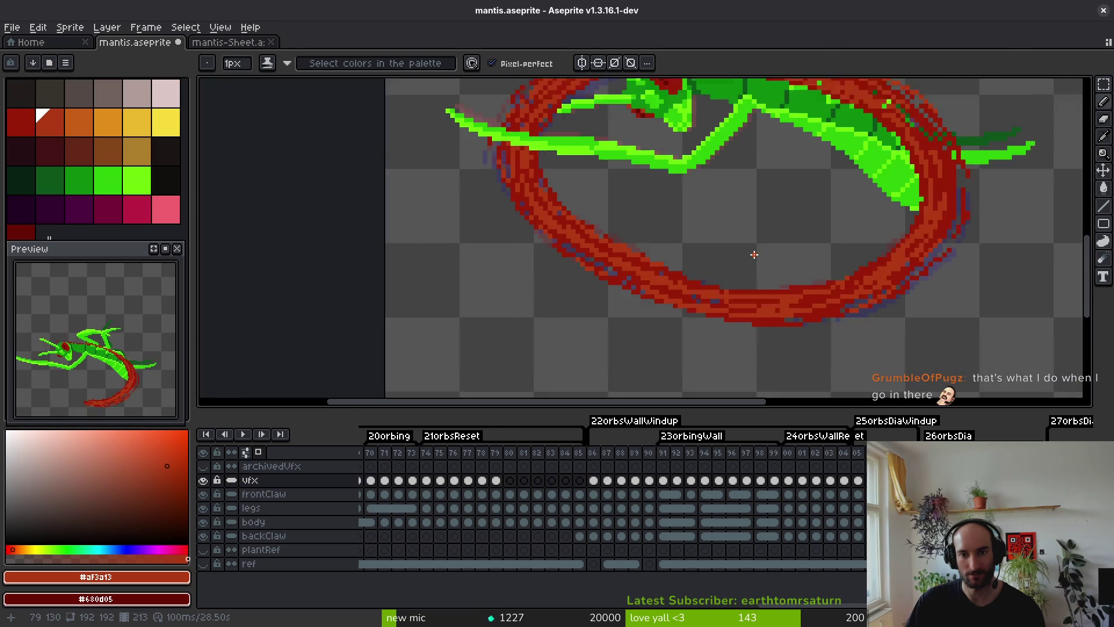
scroll(701, 296, "down", 3)
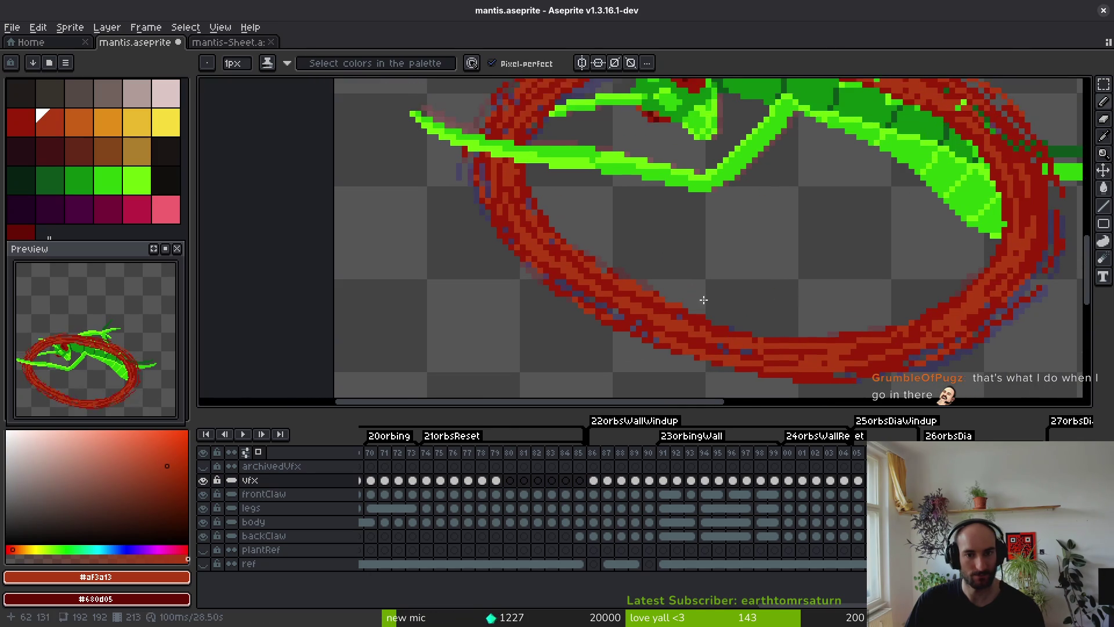
scroll(726, 296, "up", 3)
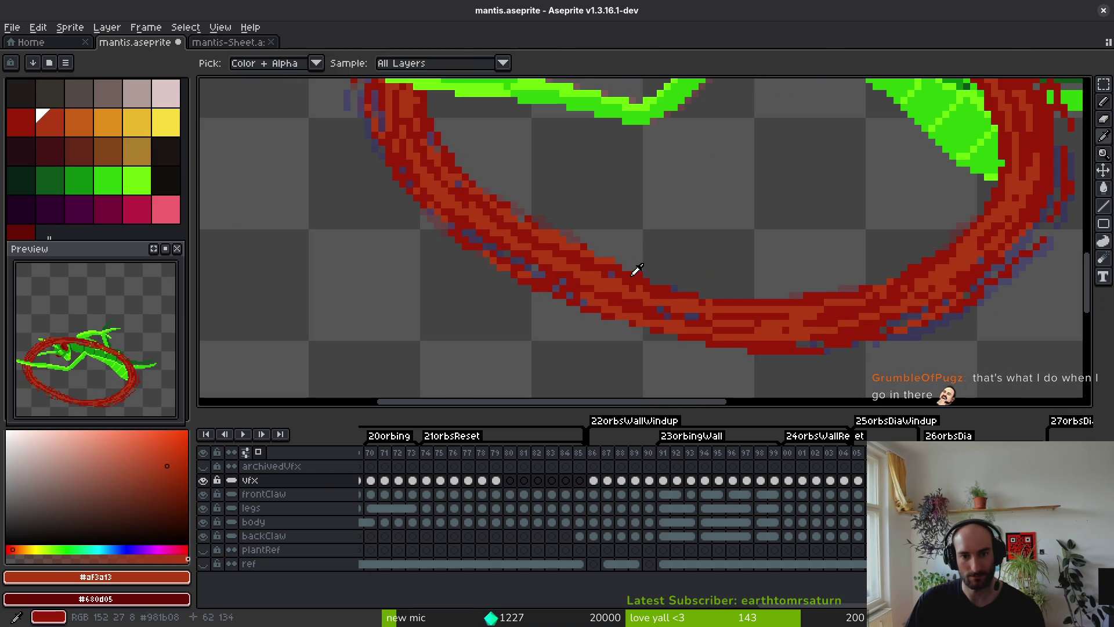
left_click(619, 268, "alt")
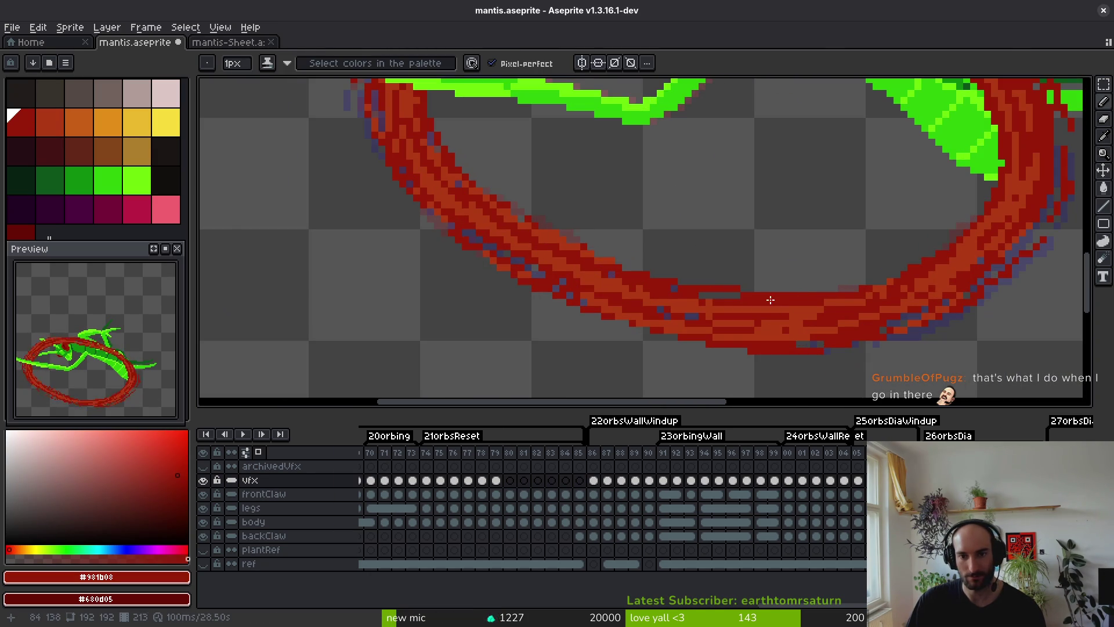
scroll(762, 302, "down", 3)
scroll(698, 292, "up", 4)
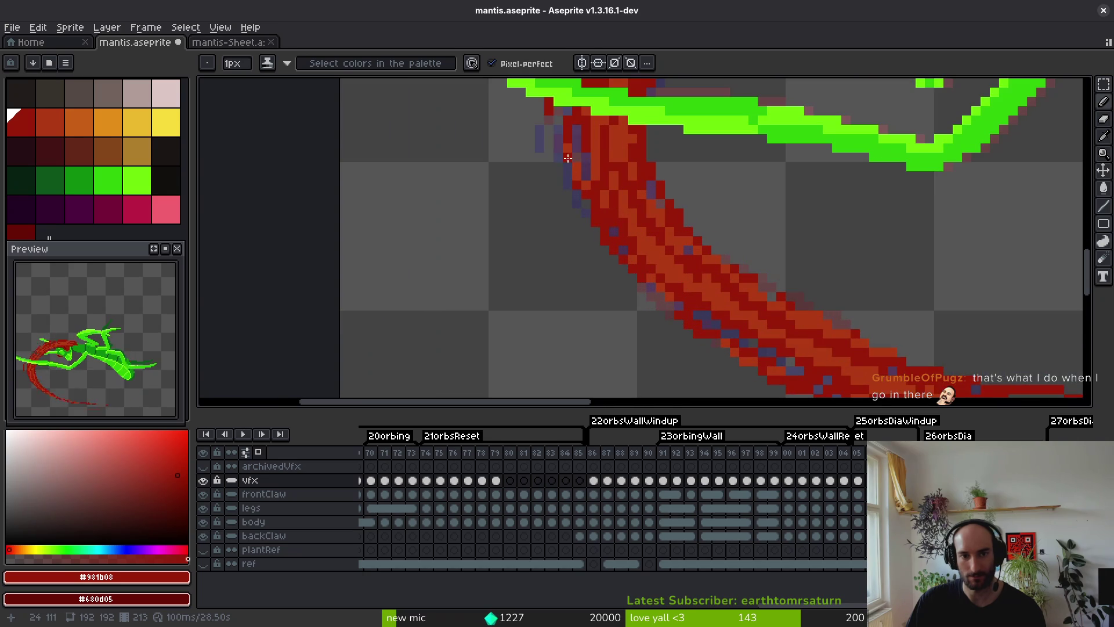
key("ctrl+z")
left_click_drag(588, 204, 589, 234)
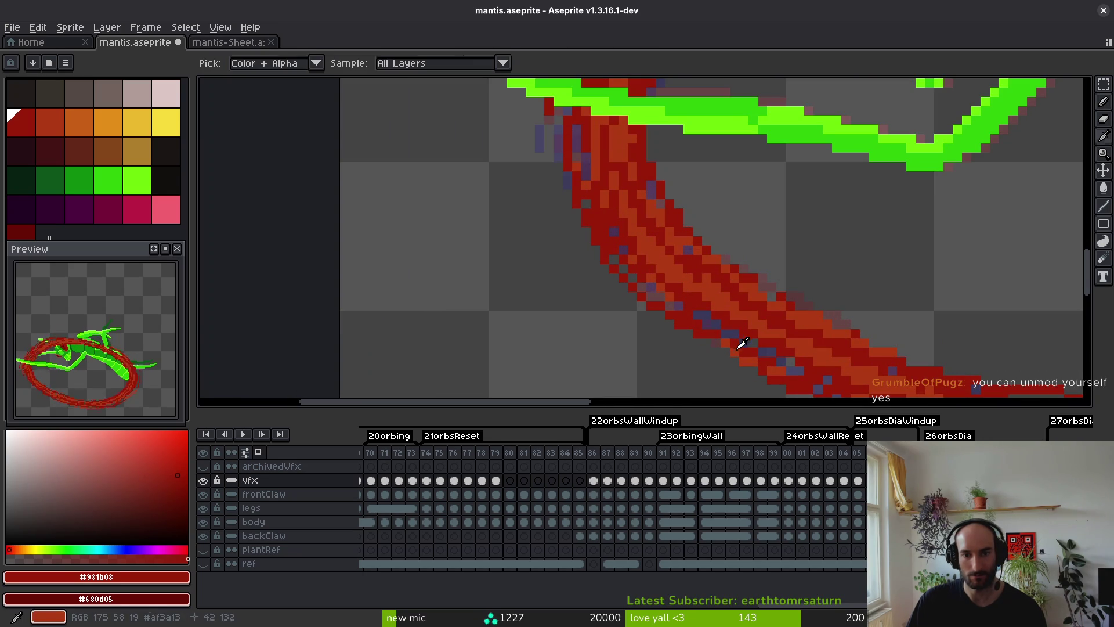
left_click(573, 213, "alt")
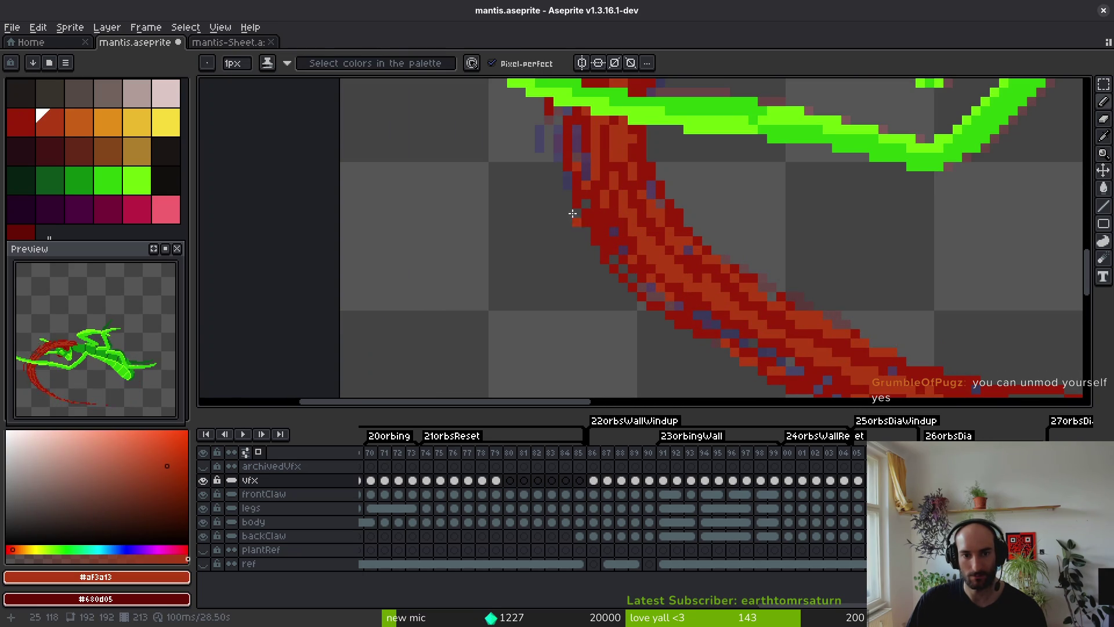
left_click(652, 301, "alt")
left_click_drag(564, 124, 599, 303)
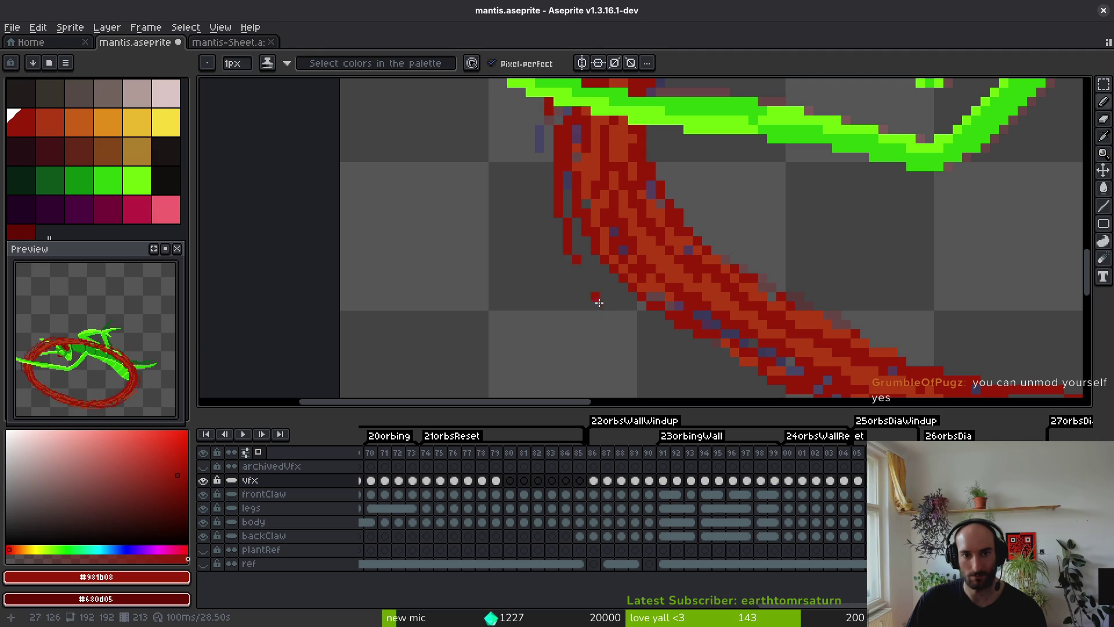
Add more dark-red pixels along the ring's left edge.
scroll(601, 242, "down", 3)
scroll(620, 264, "up", 1)
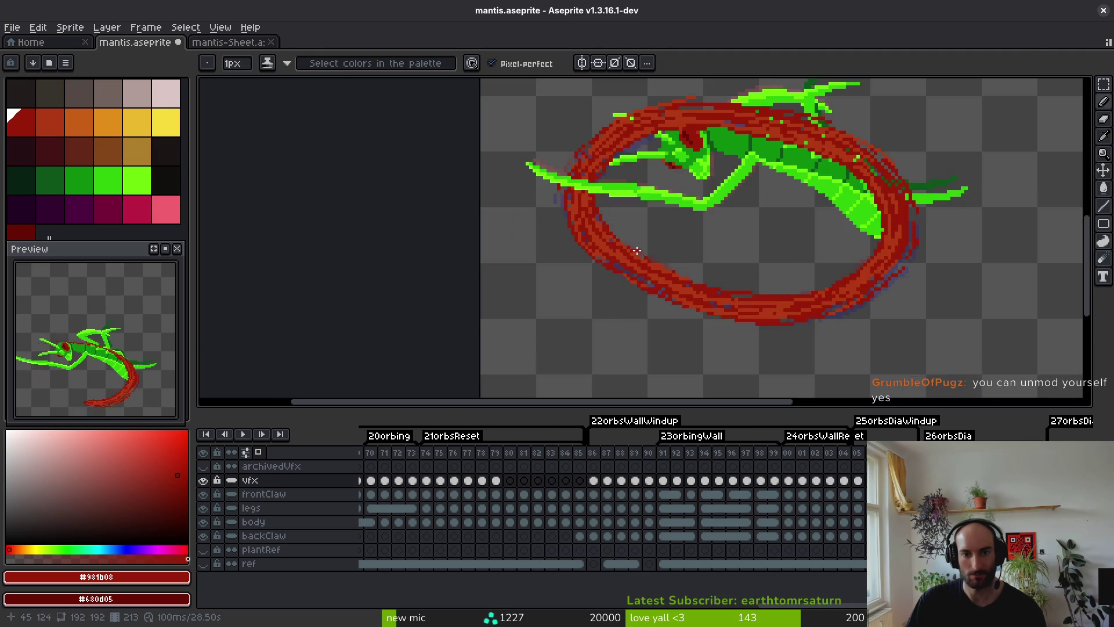
scroll(651, 281, "down", 3)
scroll(650, 281, "up", 4)
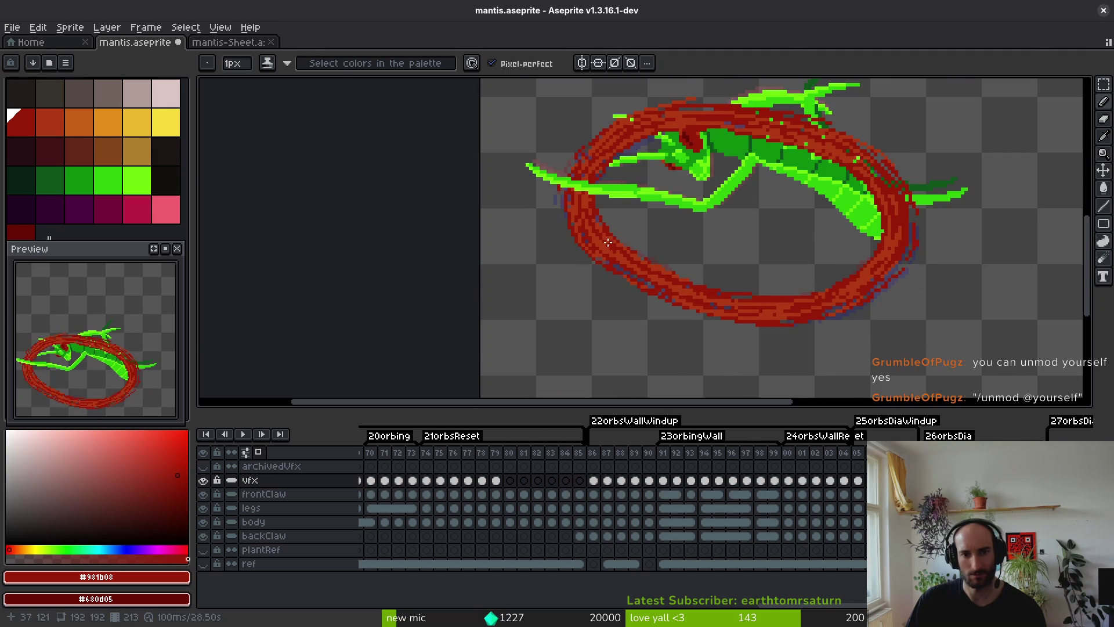
scroll(583, 235, "up", 2)
key("e")
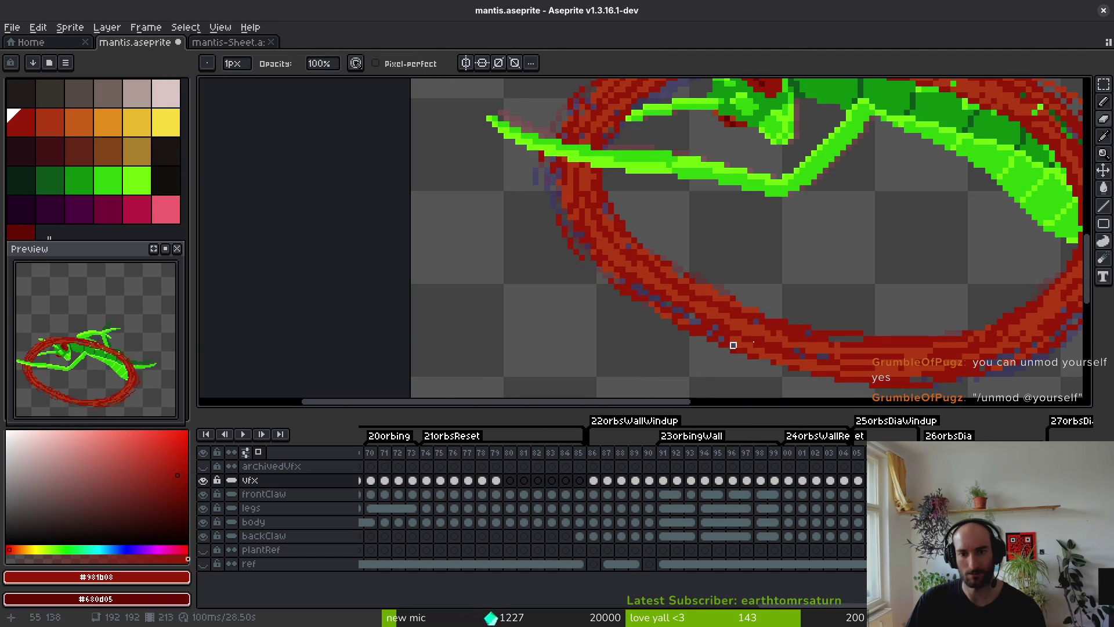
key("f")
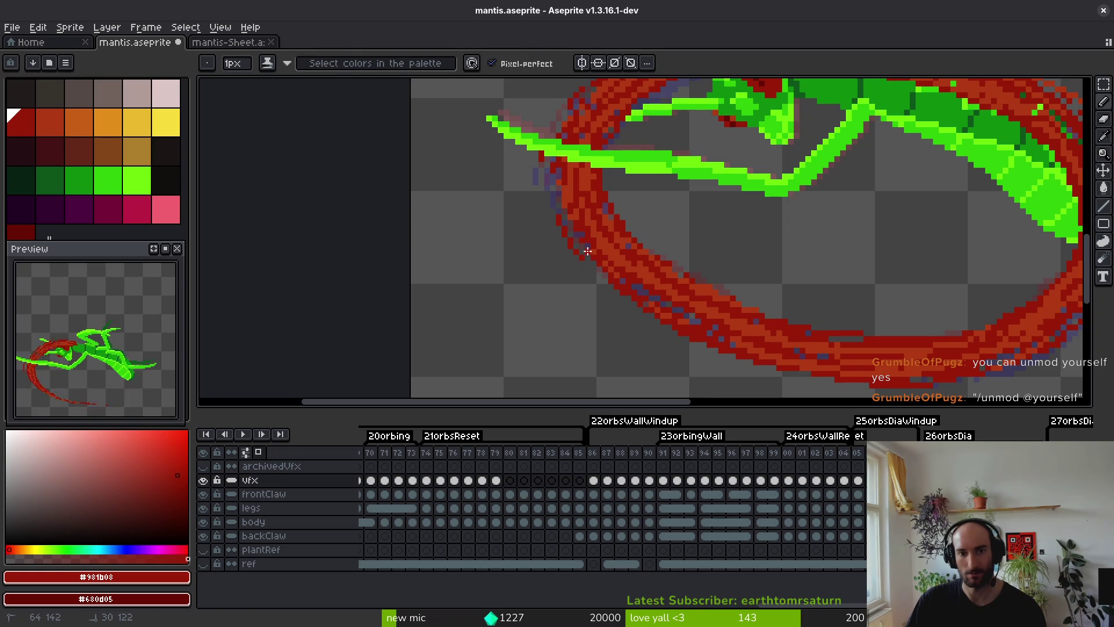
scroll(586, 251, "down", 2)
scroll(583, 250, "up", 3)
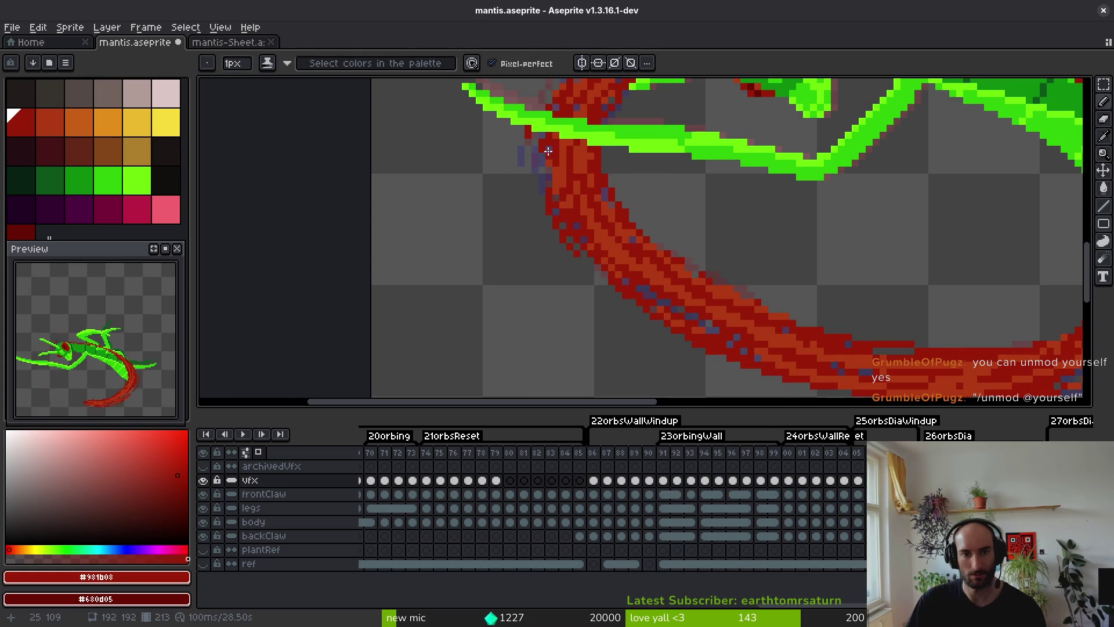
left_click_drag(548, 151, 560, 208)
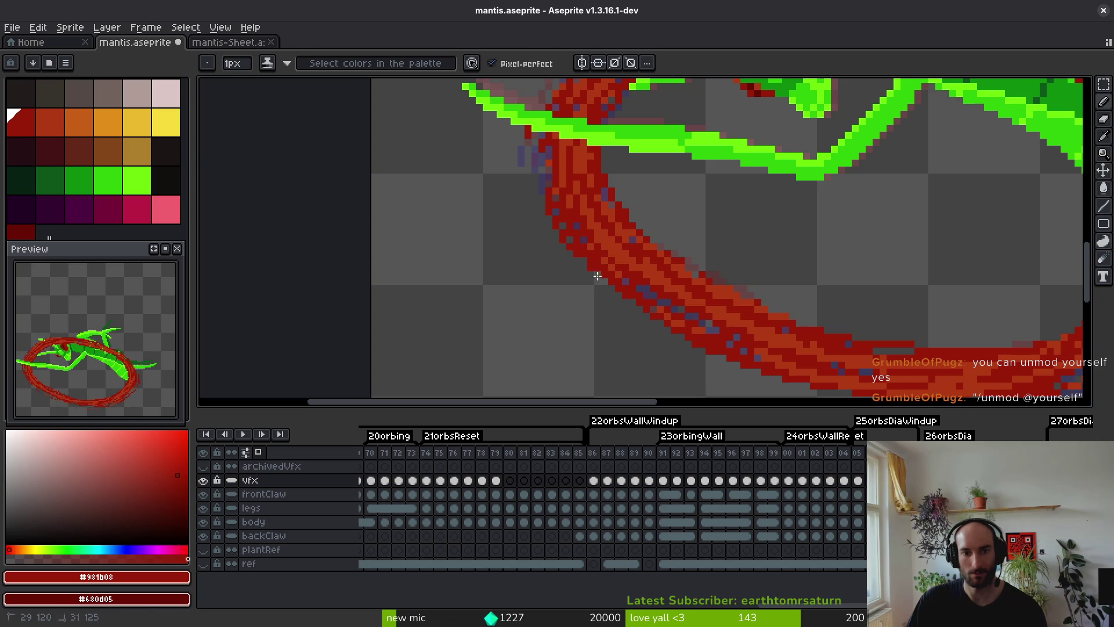
Add pixels along the ring's left curve with the Pencil.
key("e")
scroll(579, 253, "down", 1)
scroll(579, 253, "down", 1)
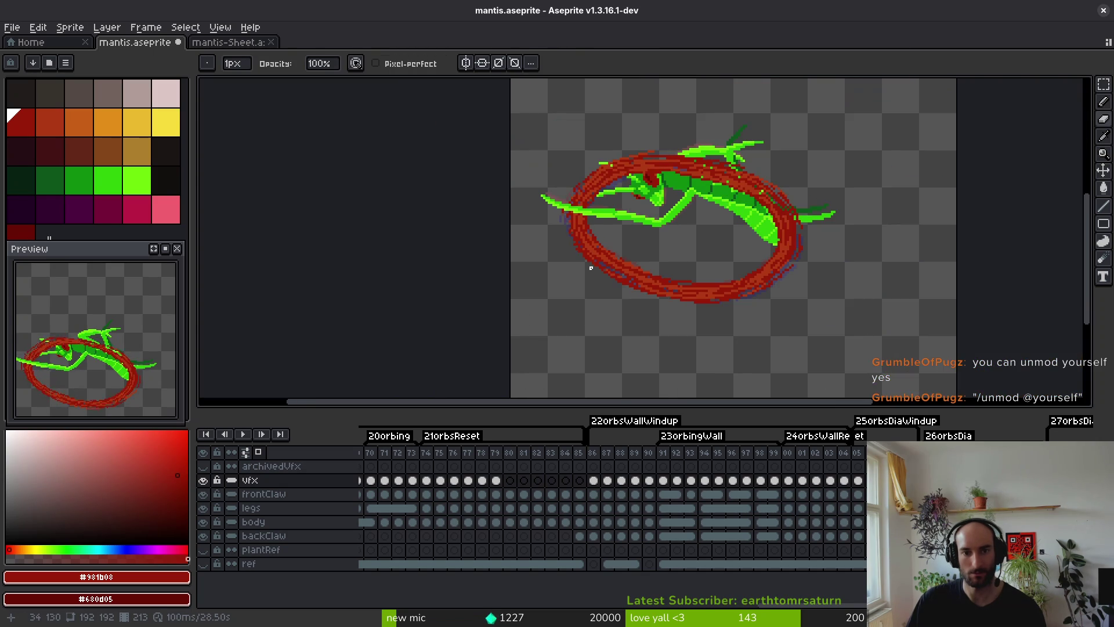
scroll(597, 264, "up", 4)
scroll(759, 242, "up", 2)
scroll(851, 268, "down", 4)
scroll(852, 269, "up", 2)
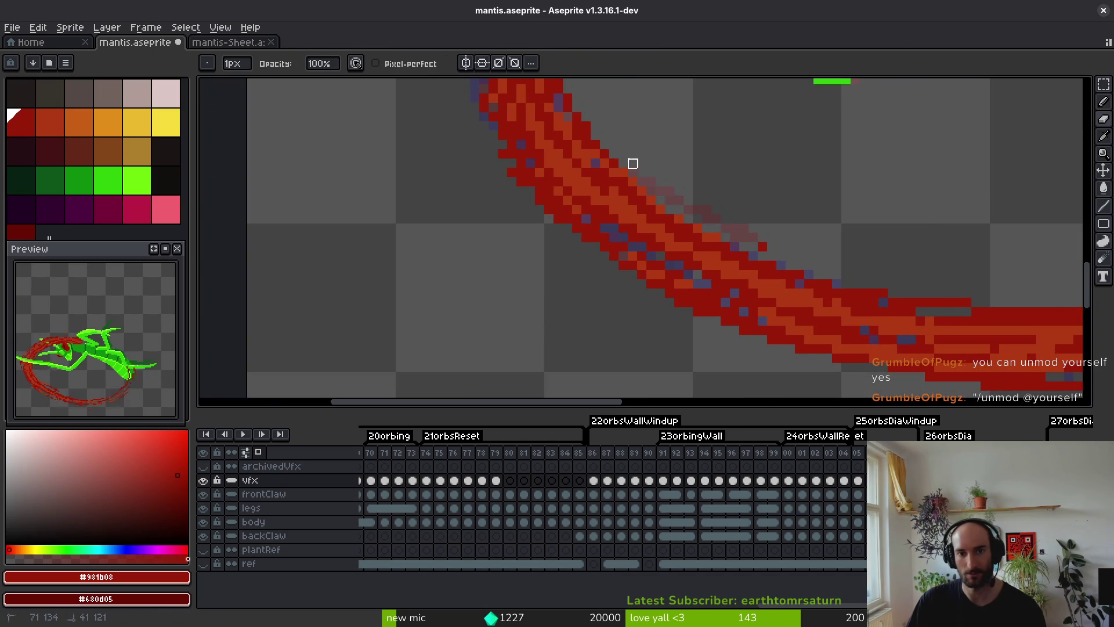
scroll(667, 162, "down", 3)
scroll(696, 252, "up", 2)
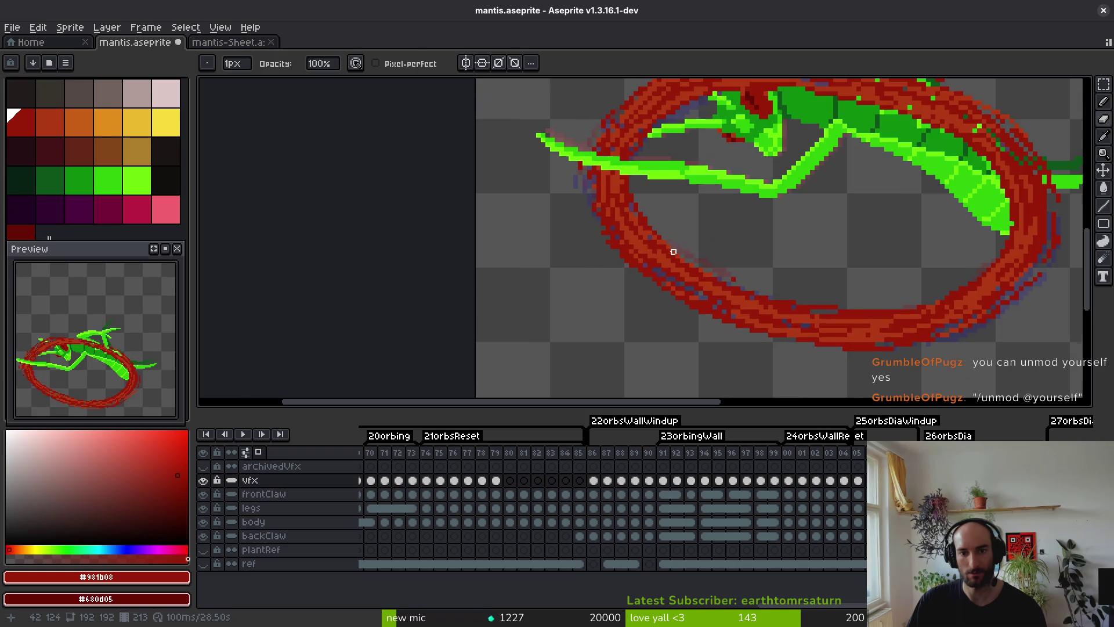
key("f")
scroll(685, 273, "up", 1)
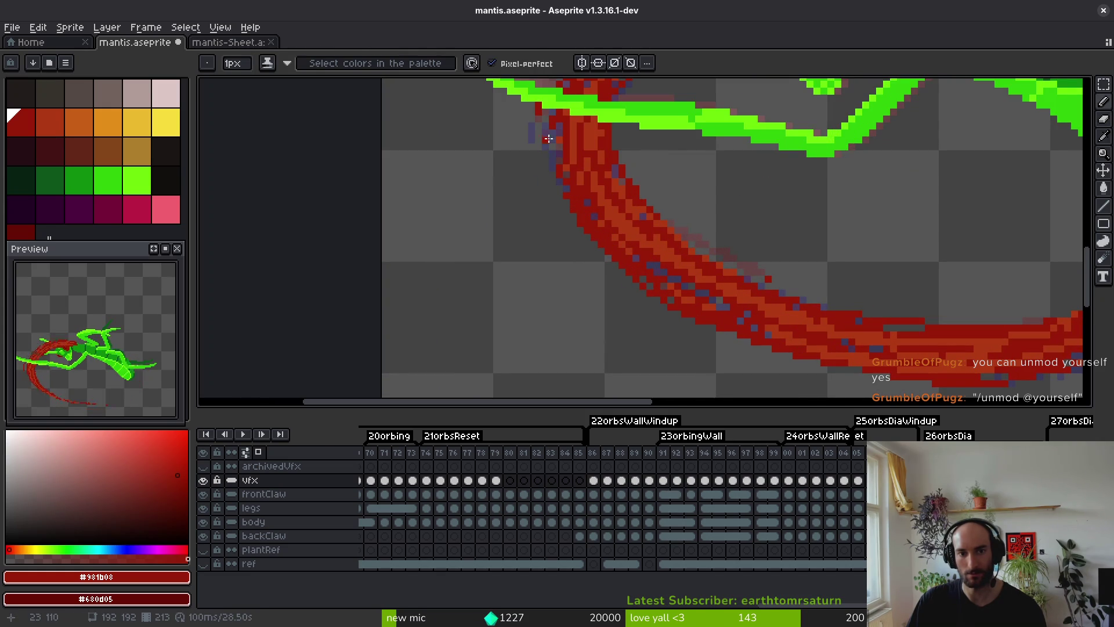
left_click_drag(552, 123, 554, 159)
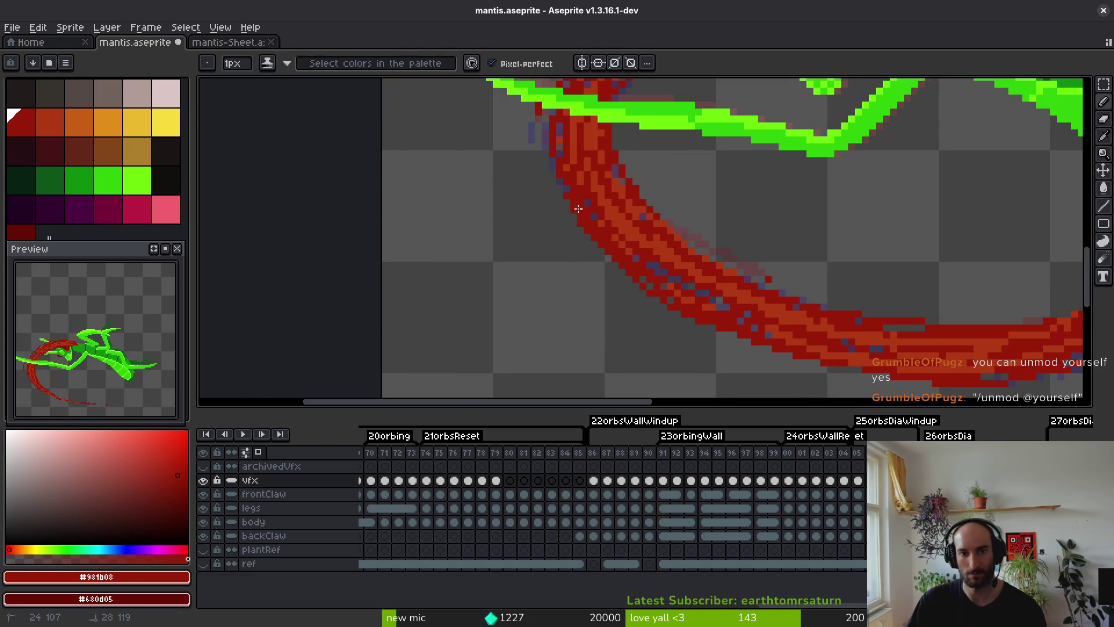
Sample the ring's reds and stroke dark red along the curve's lower edge.
left_click(615, 214, "alt")
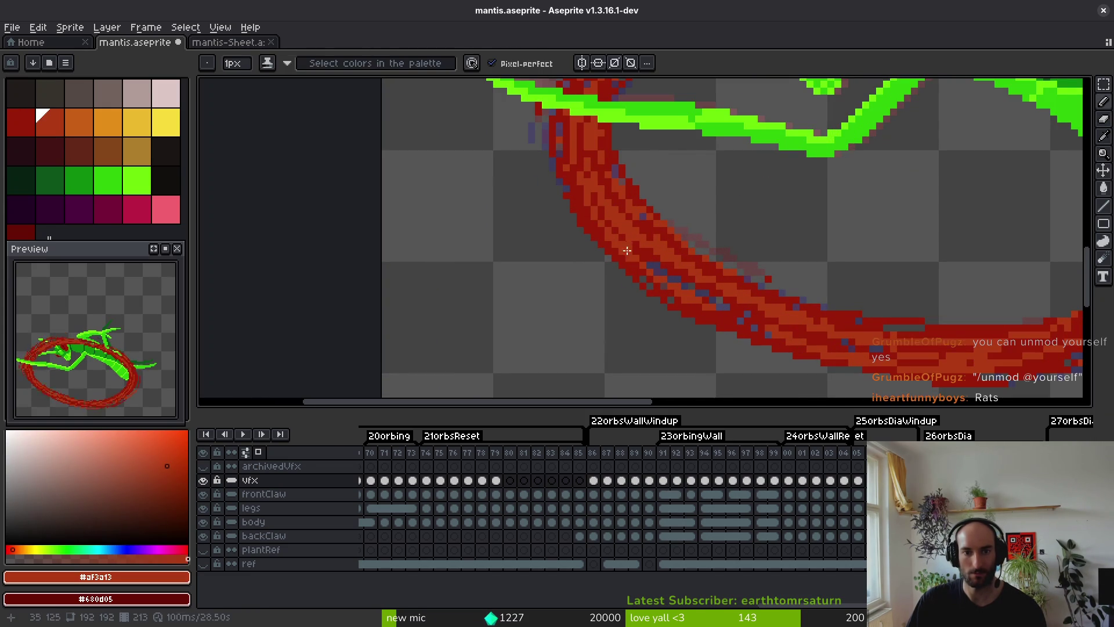
key("alt")
left_click(598, 216, "alt")
left_click_drag(605, 255, 650, 312)
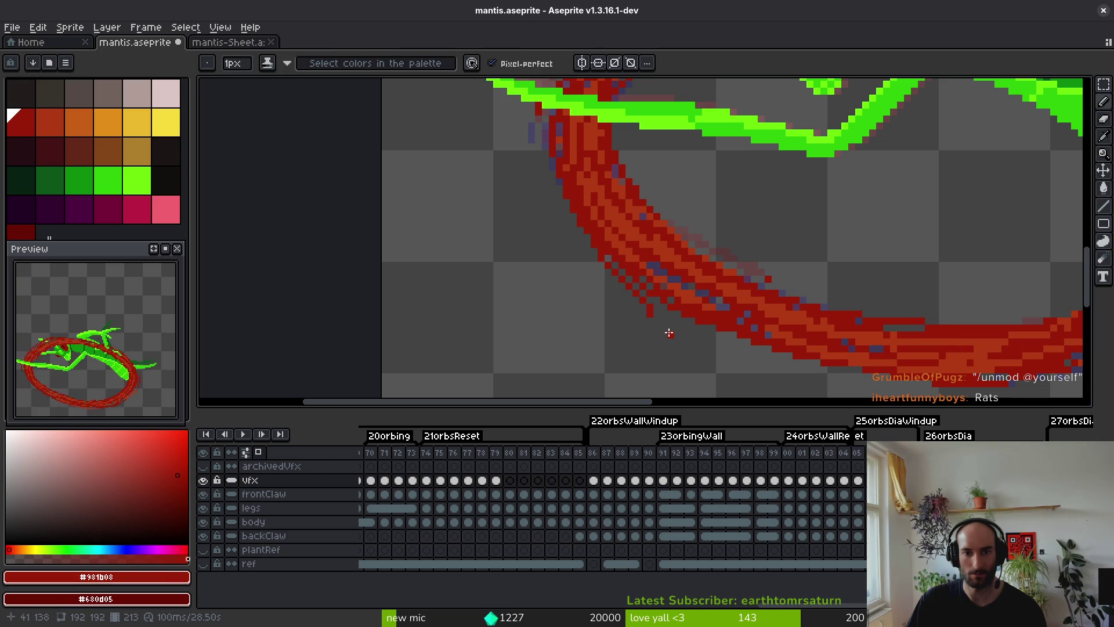
left_click_drag(580, 228, 638, 291)
Extend the dark-red line along the ring's bottom edge, keeping the undone erasure.
scroll(668, 298, "down", 6)
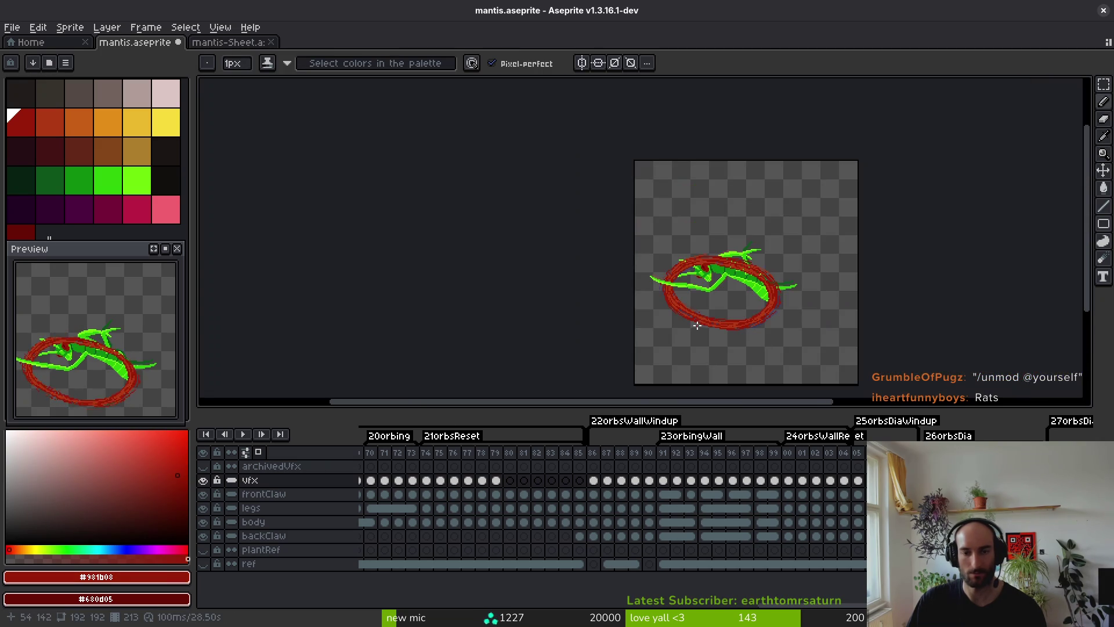
scroll(696, 320, "up", 2)
scroll(695, 320, "up", 4)
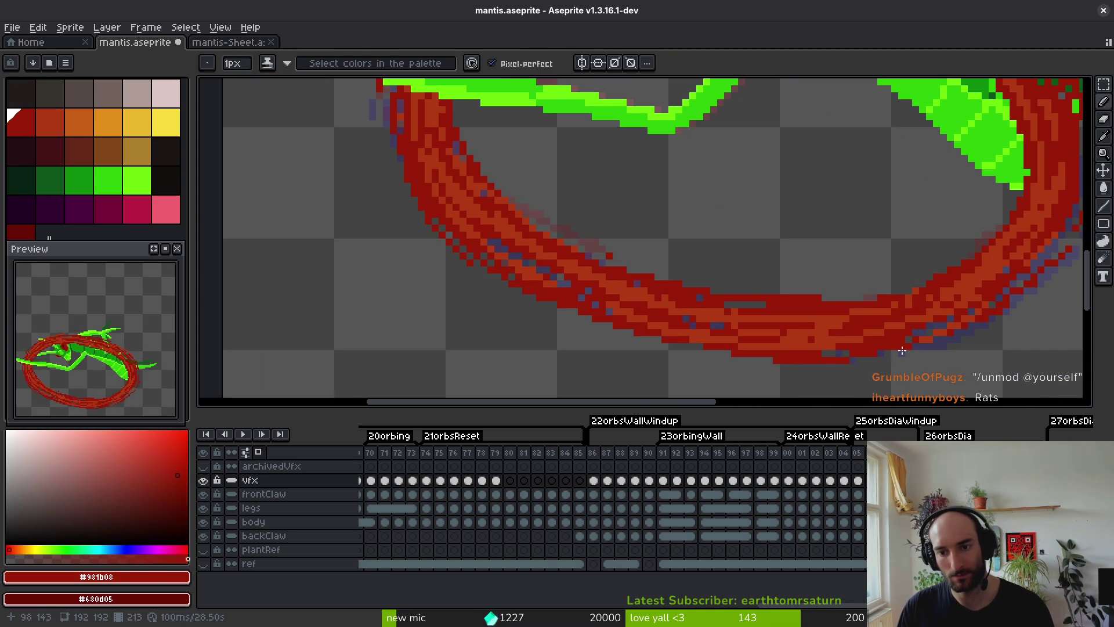
key("e")
left_click_drag(808, 360, 850, 360)
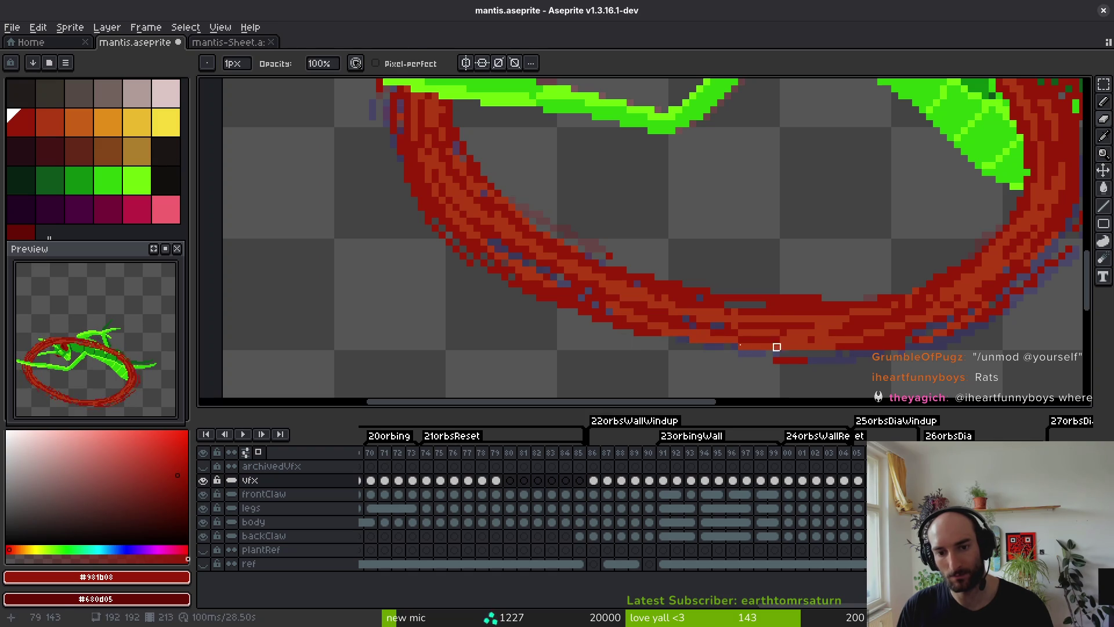
key("ctrl+z")
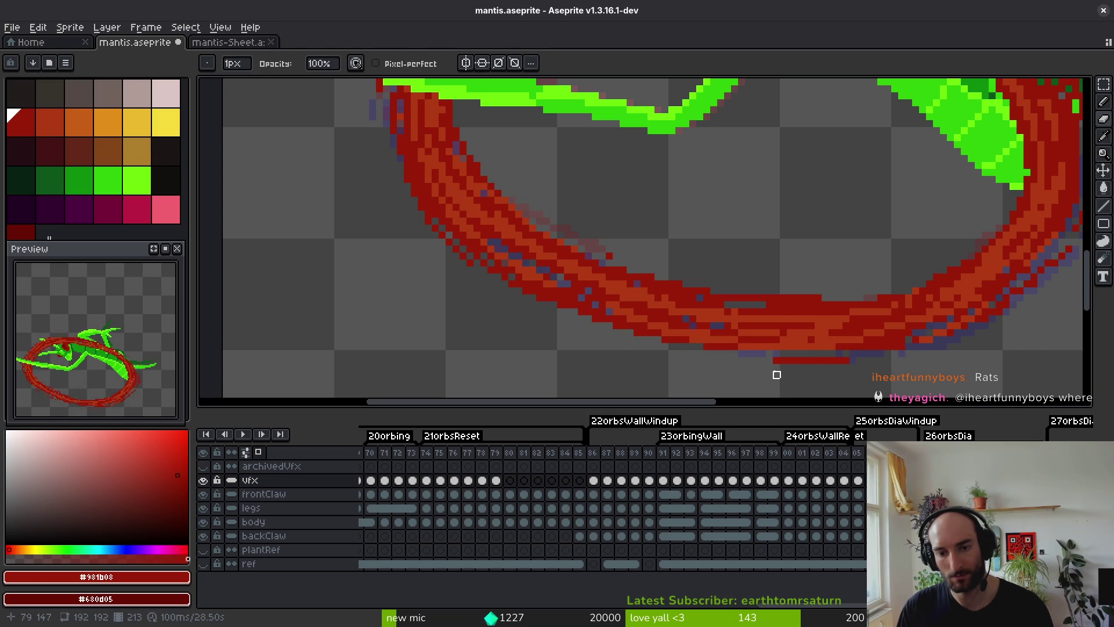
key("b")
left_click_drag(783, 358, 656, 340)
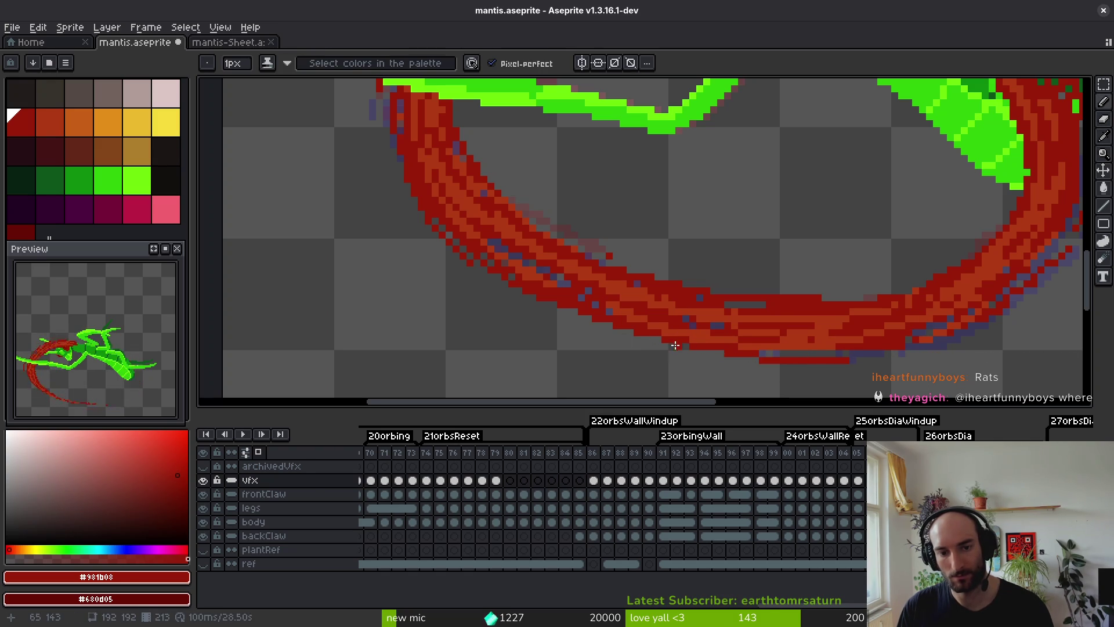
scroll(567, 311, "down", 3)
Save, then paint the ring's top red over the mantis and thicken it by the claw tip.
key("ctrl+s")
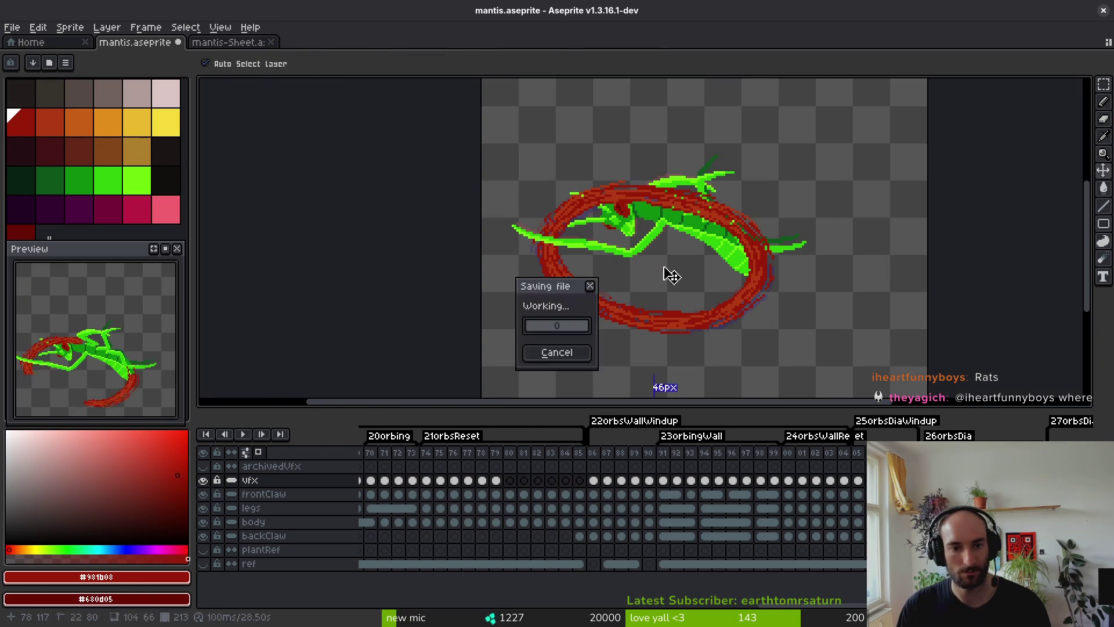
scroll(644, 288, "up", 1)
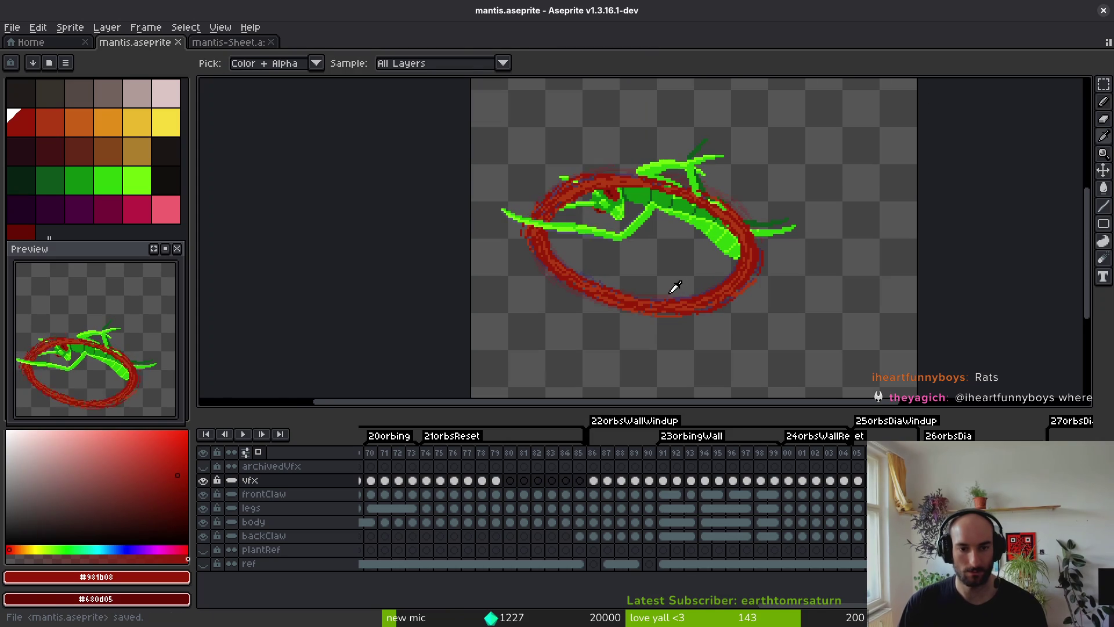
scroll(658, 171, "up", 2)
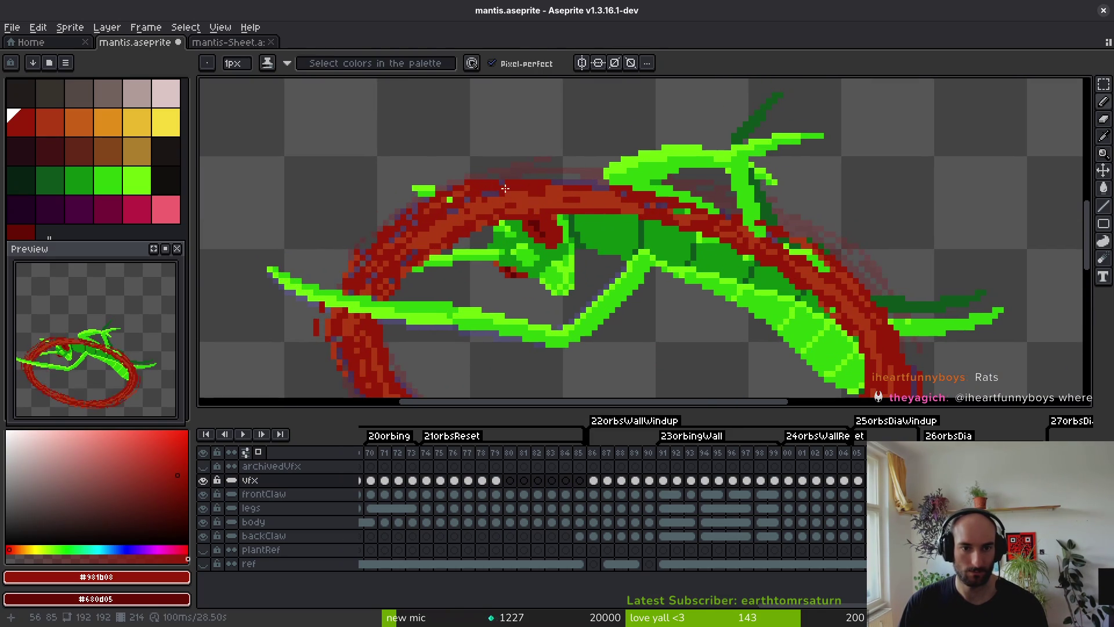
mouse_move(643, 183)
left_mouse_down()
mouse_move(610, 186)
mouse_move(685, 186)
mouse_move(754, 218)
mouse_move(748, 228)
mouse_move(859, 264)
left_mouse_up()
left_click_drag(690, 186, 798, 221)
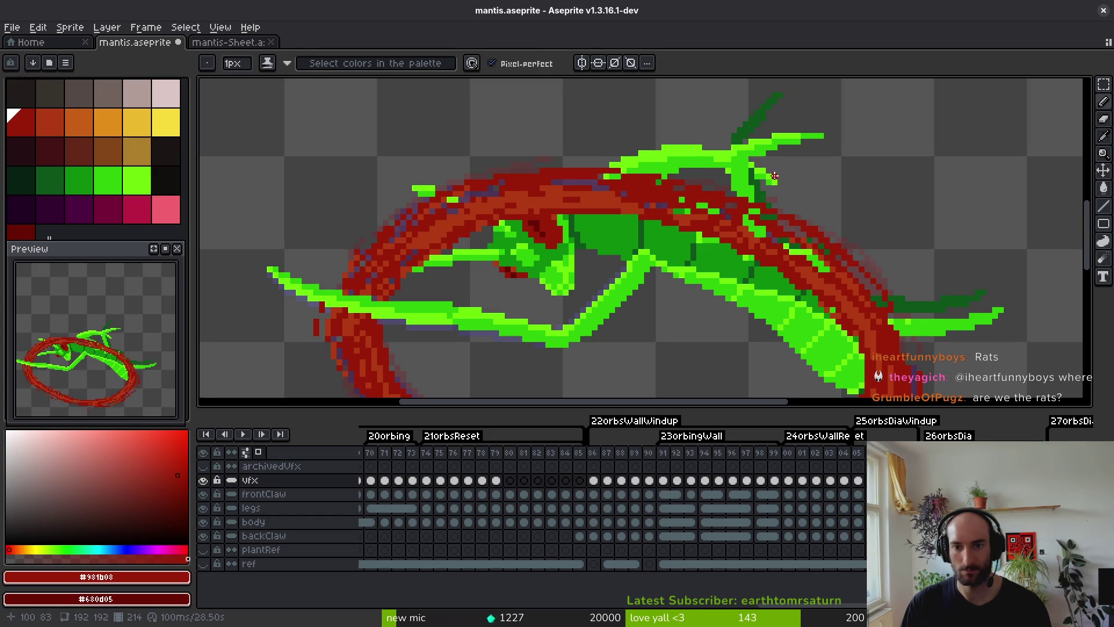
left_click_drag(887, 282, 703, 139)
left_click_drag(759, 216, 760, 238)
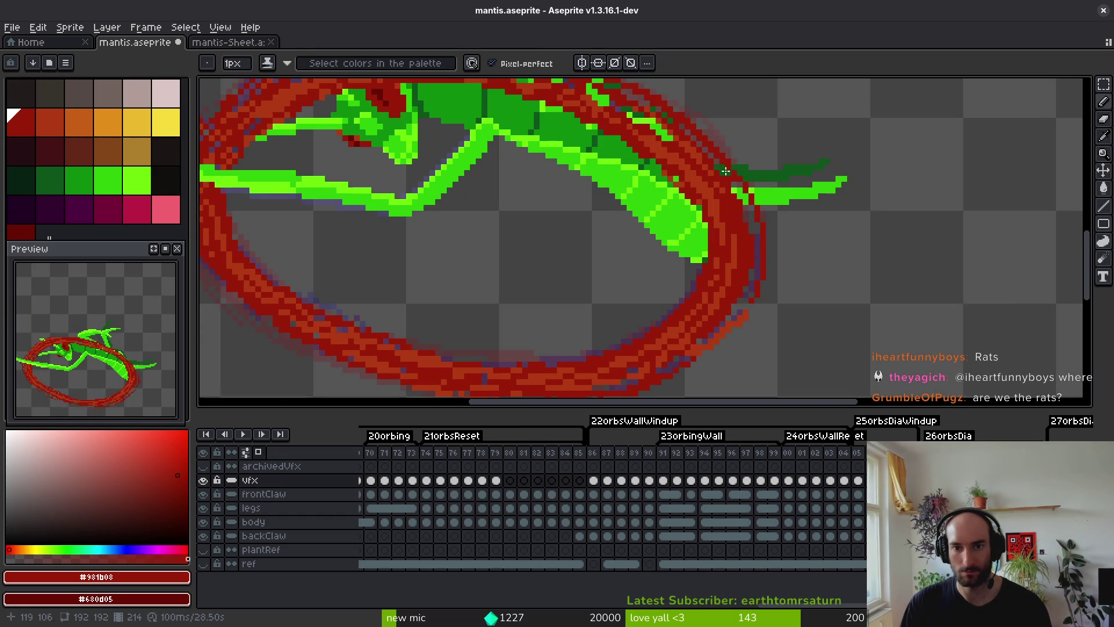
left_click_drag(732, 182, 748, 207)
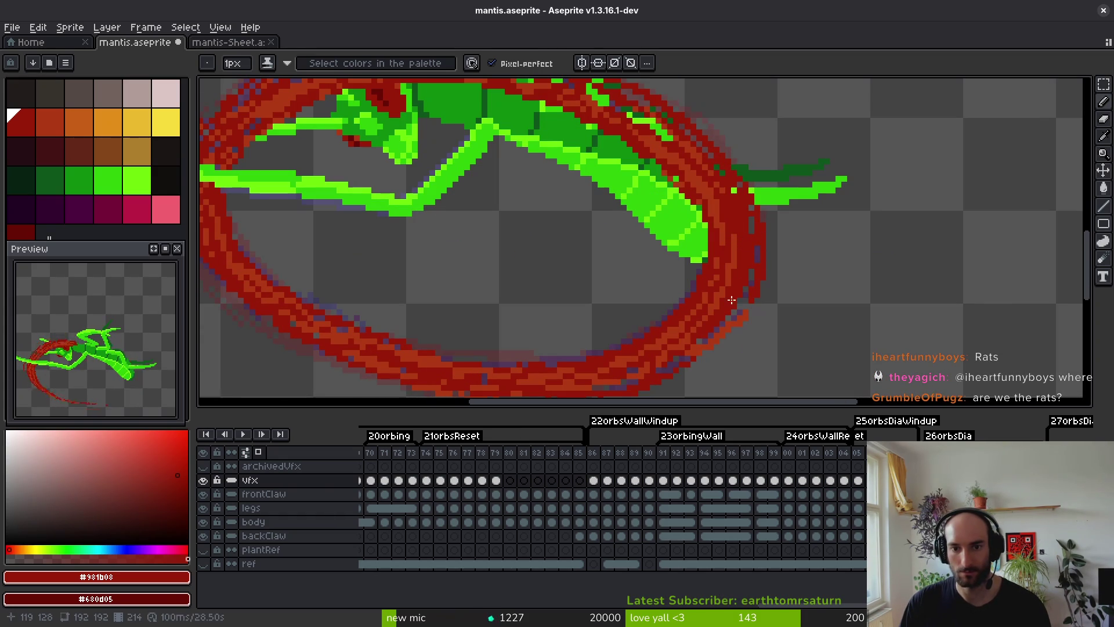
Repaint the ring's lower edge in dark and lighter red, then save mantis.aseprite.
key("Right")
key("Right")
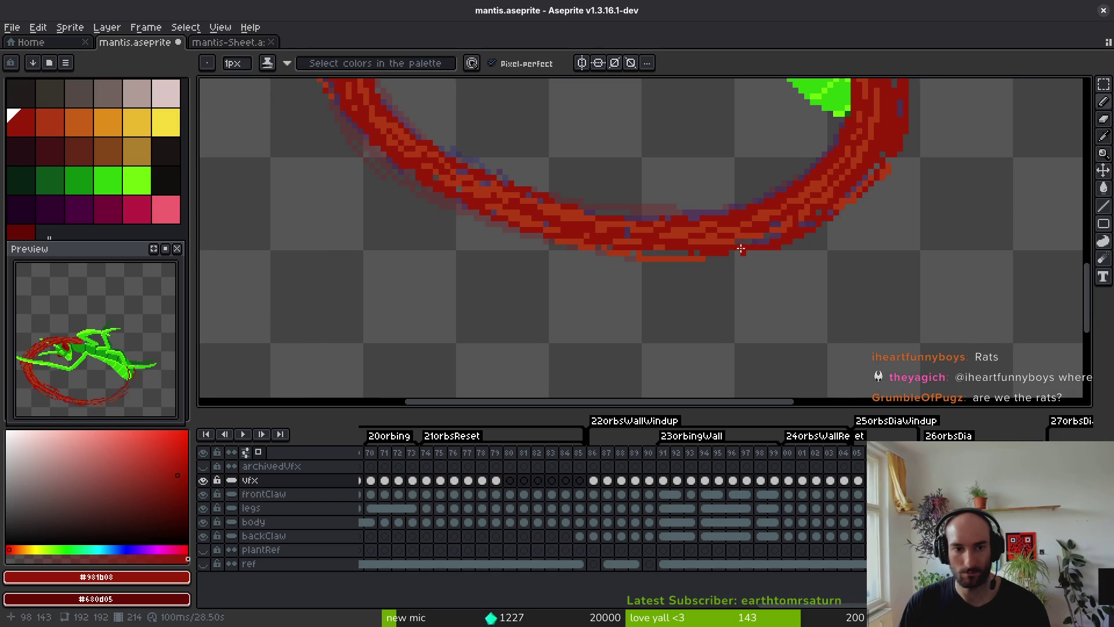
mouse_move(351, 135)
left_mouse_down()
mouse_move(413, 184)
mouse_move(488, 218)
mouse_move(780, 282)
left_mouse_up()
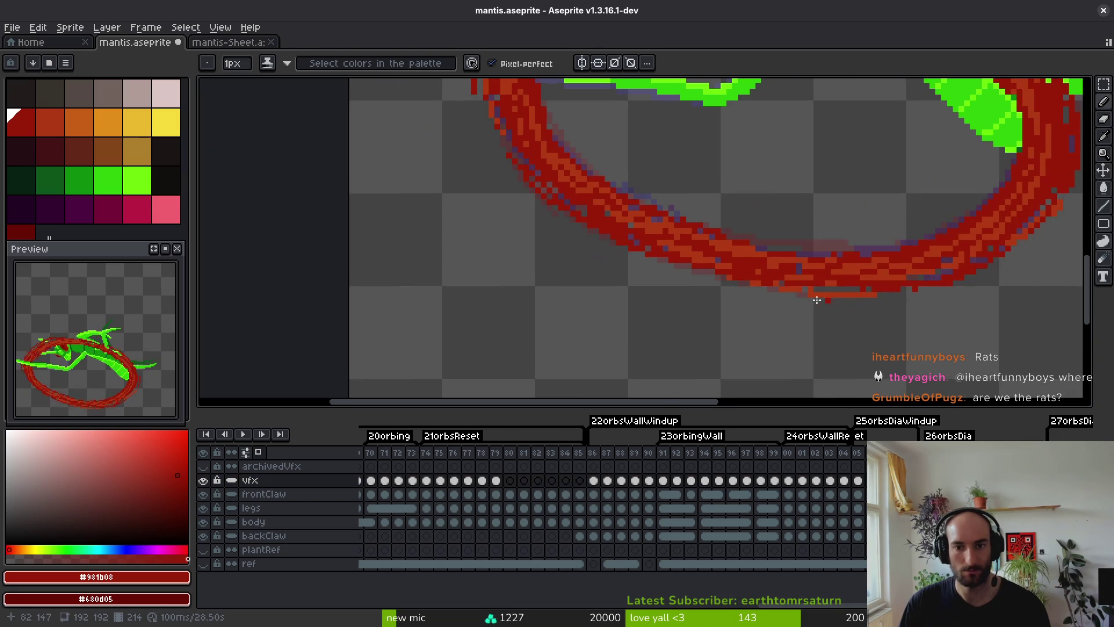
left_click(876, 286, "alt")
mouse_move(1007, 227)
left_mouse_down()
mouse_move(961, 264)
mouse_move(867, 289)
left_mouse_up()
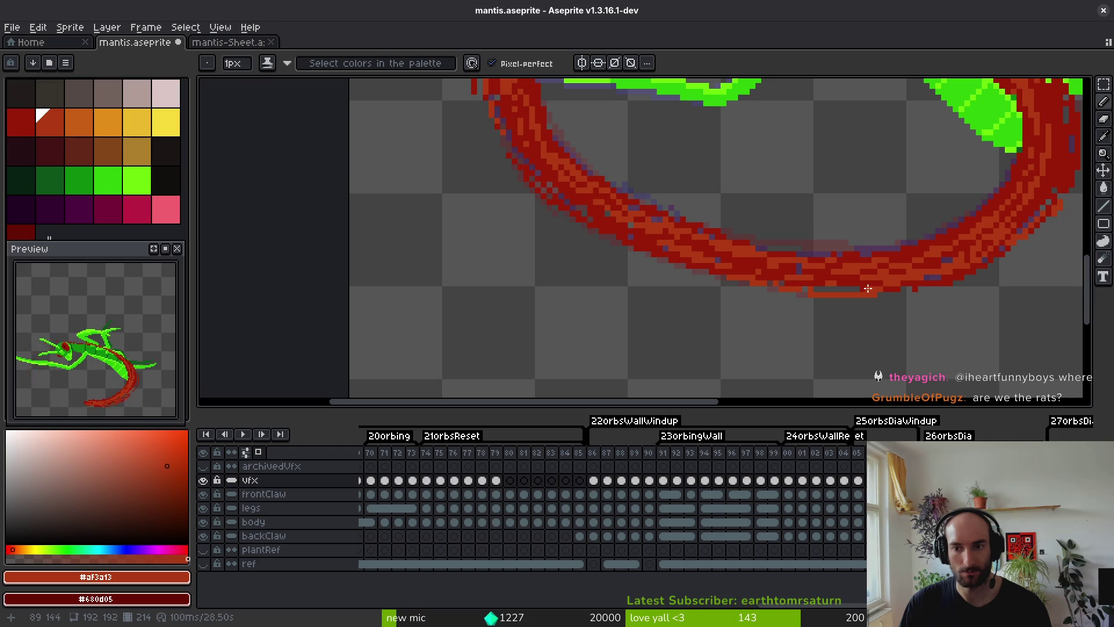
left_click(966, 268, "alt")
mouse_move(950, 273)
left_mouse_down()
mouse_move(896, 288)
mouse_move(807, 290)
left_mouse_up()
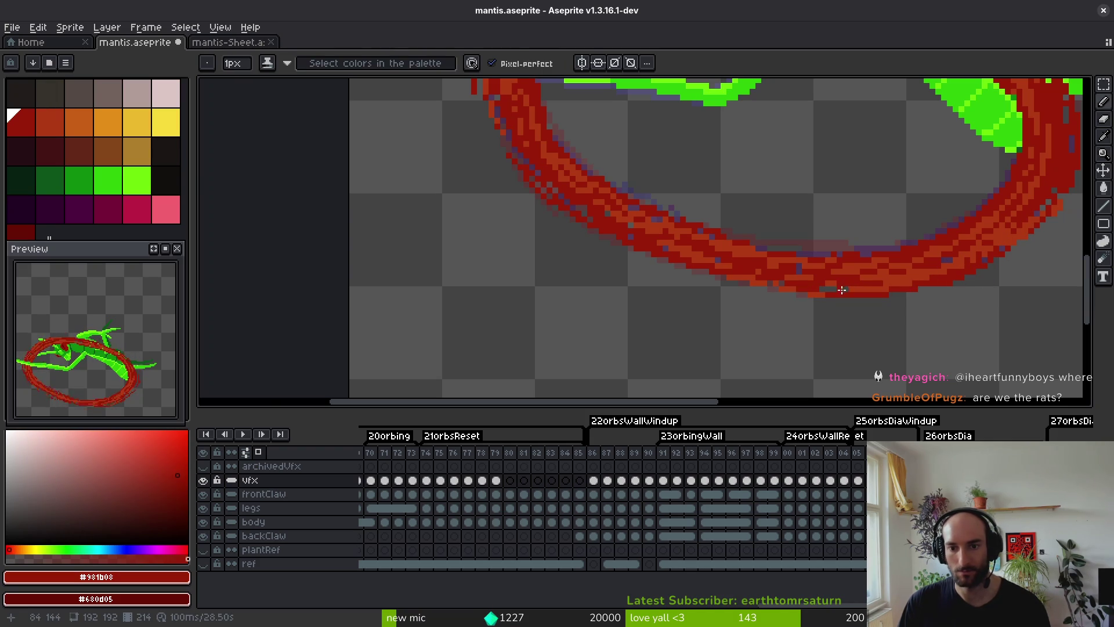
key("ctrl+s")
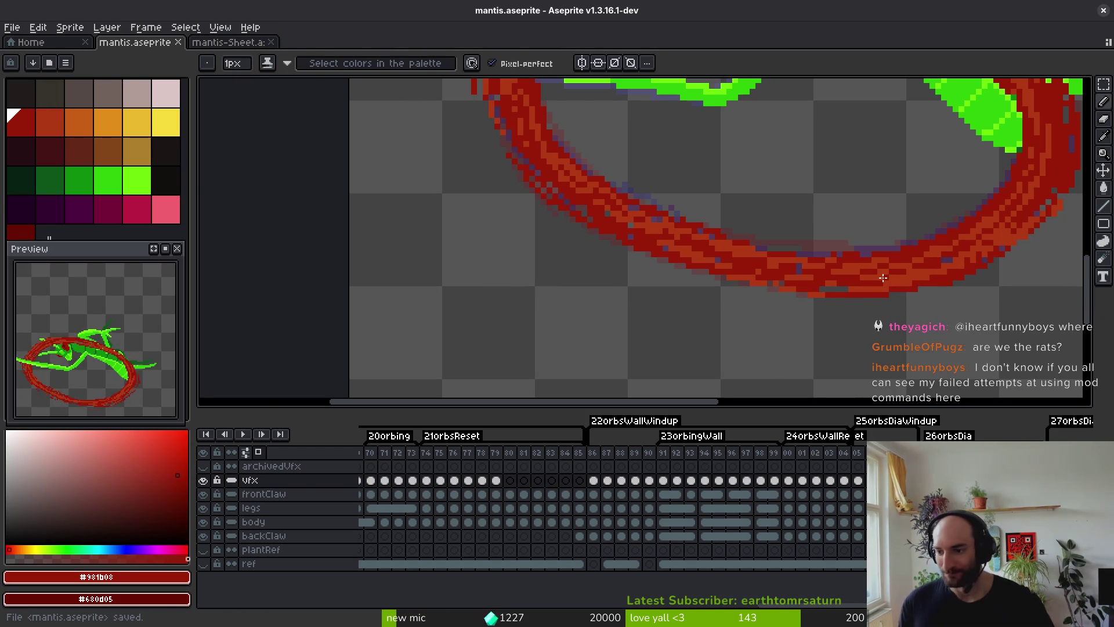
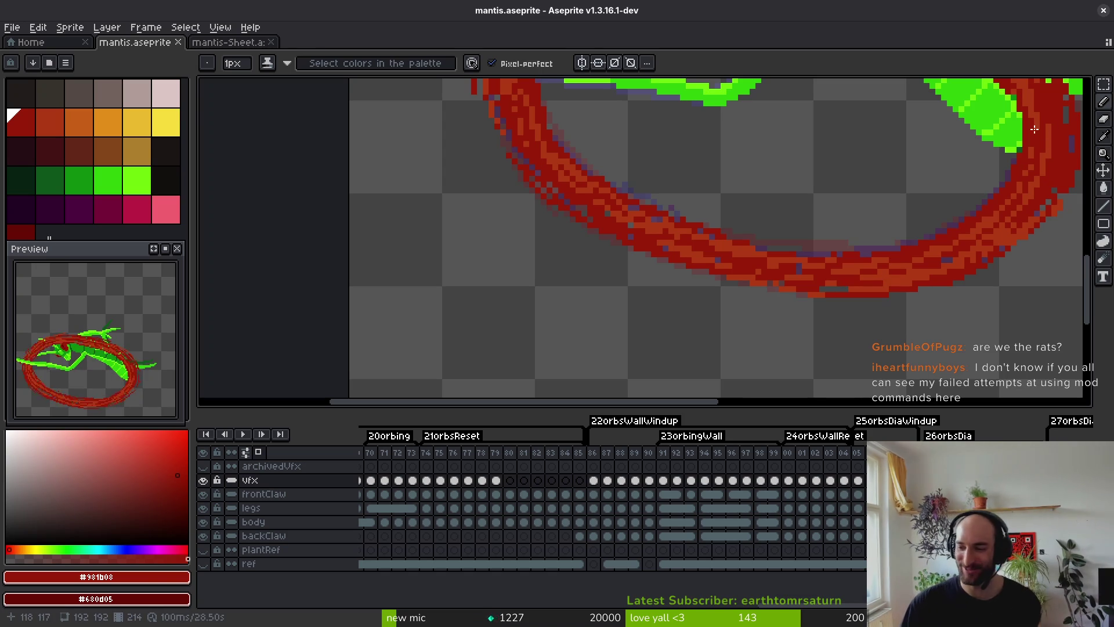
Paint a dark-red stroke and orange highlights along the ring, covering its purple pixels.
scroll(807, 221, "down", 1)
scroll(706, 239, "up", 3)
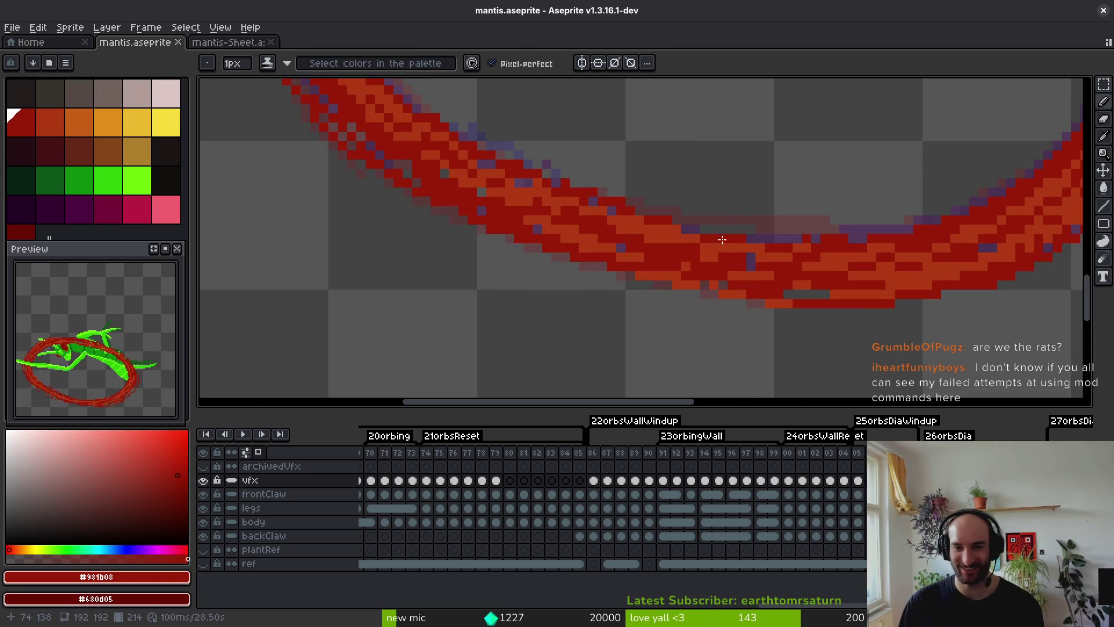
scroll(721, 239, "up", 3)
left_click(459, 195)
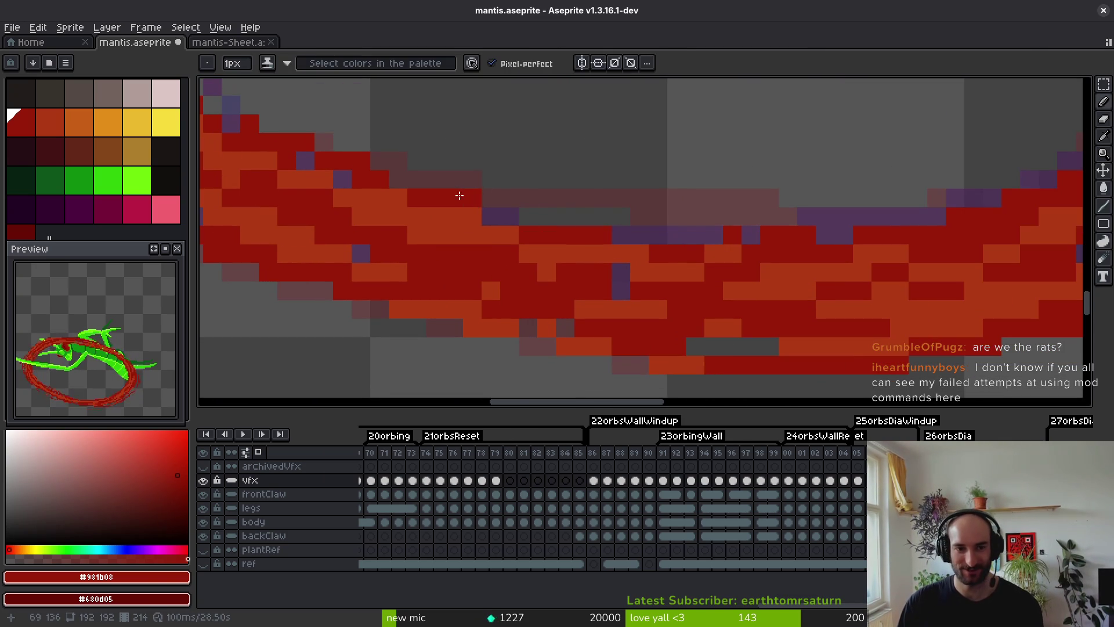
left_click_drag(458, 195, 641, 216)
left_click(510, 229, "alt")
left_click(379, 165)
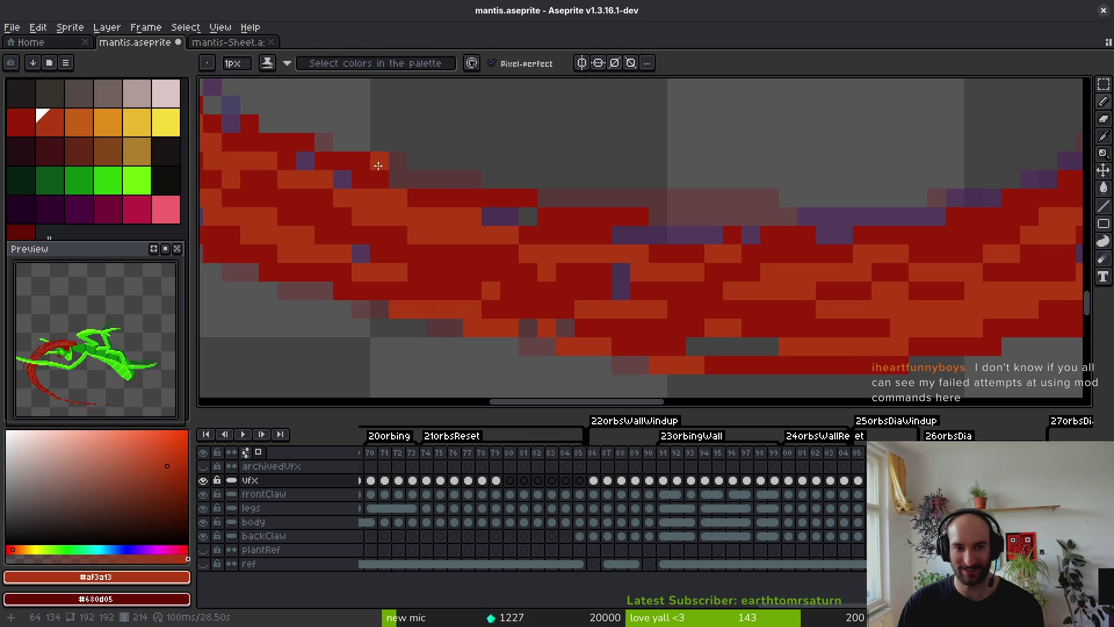
mouse_move(361, 160)
left_mouse_down()
mouse_move(509, 180)
mouse_move(509, 198)
left_mouse_up()
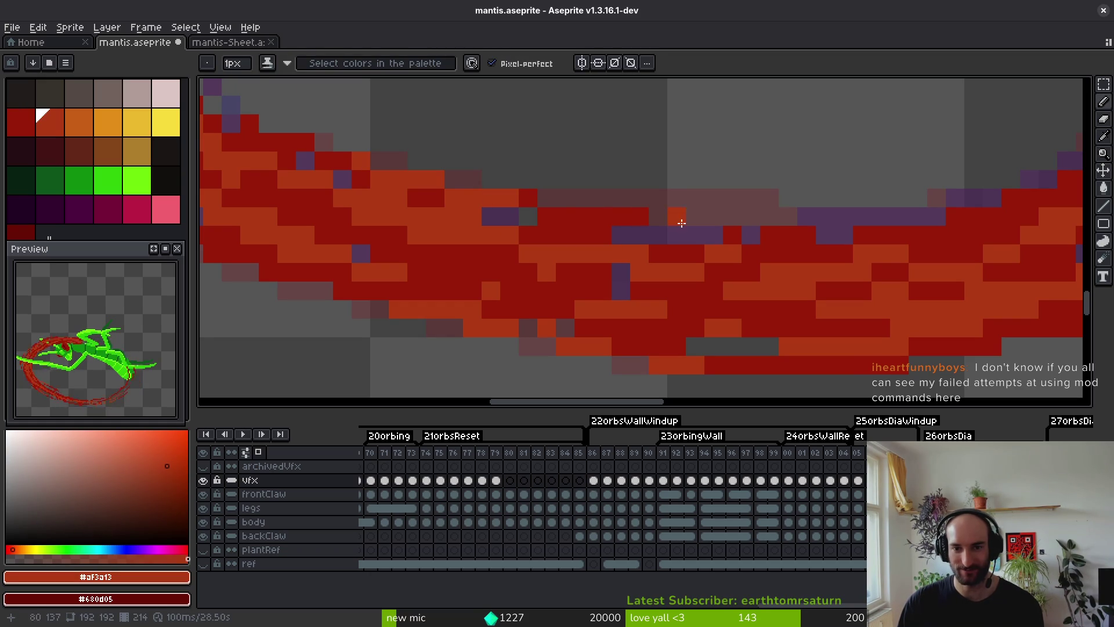
left_click_drag(603, 216, 960, 207)
key("ctrl+z")
left_click_drag(597, 217, 875, 219)
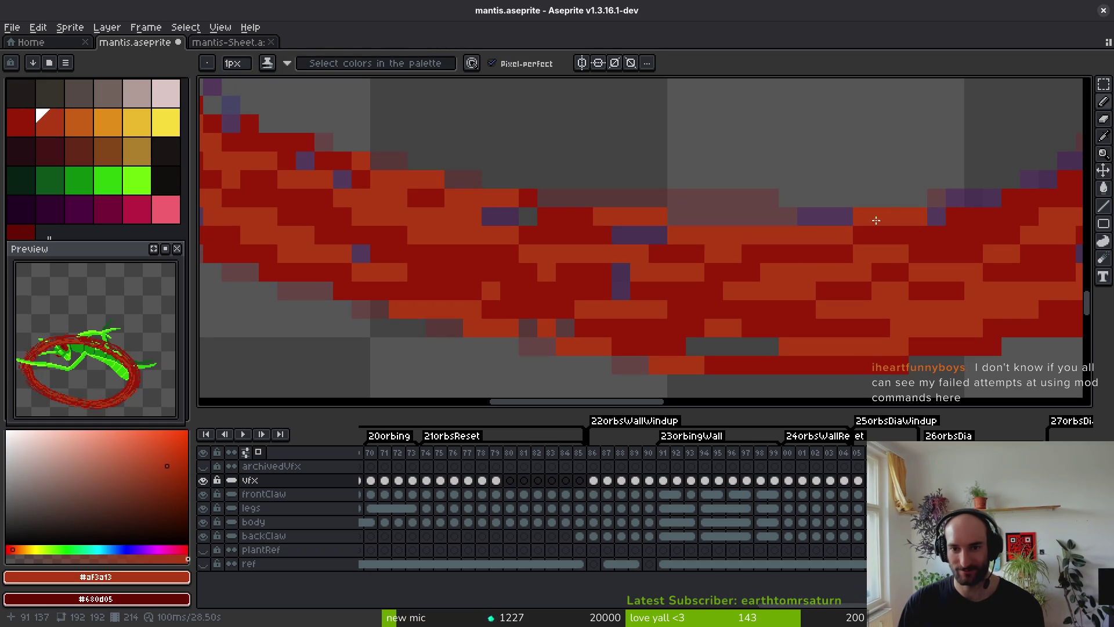
key("ctrl+z")
left_click_drag(632, 235, 971, 185)
Add a dark-red stroke along the ring's inner edge and darken its upper outer edge.
scroll(970, 185, "down", 7)
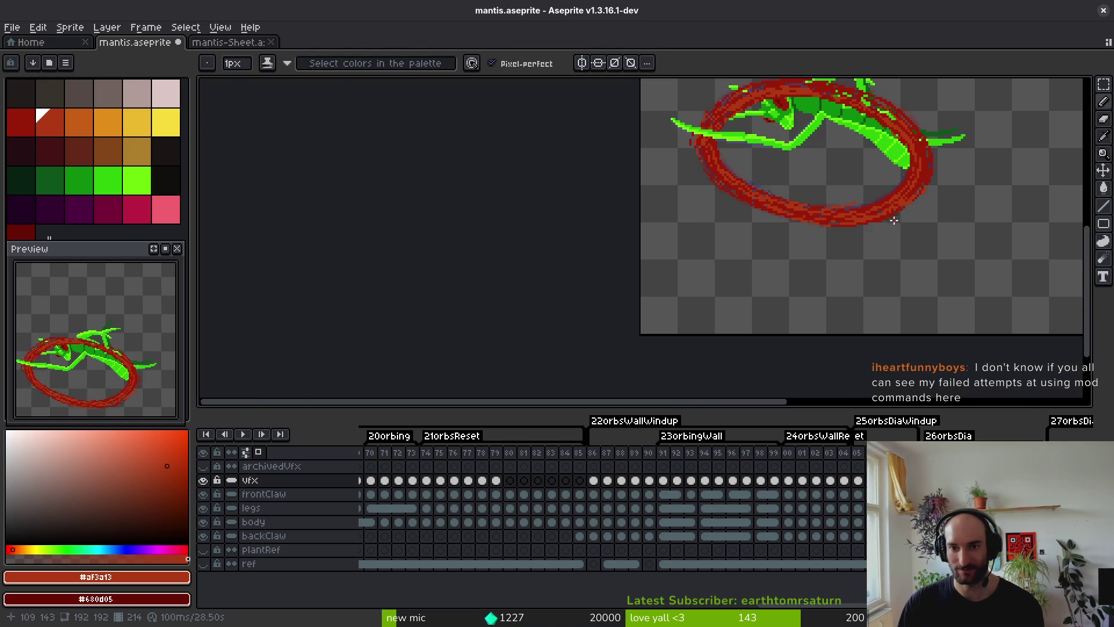
scroll(893, 221, "up", 4)
left_click(712, 209, "alt")
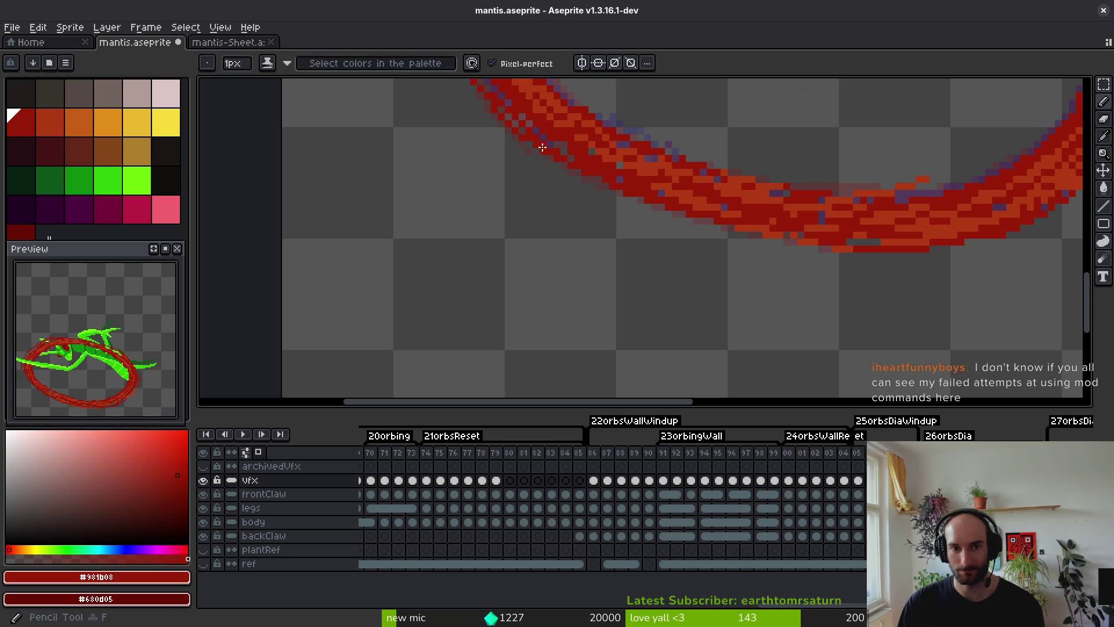
left_click_drag(542, 147, 774, 238)
key("ctrl+z")
left_click_drag(516, 118, 709, 234)
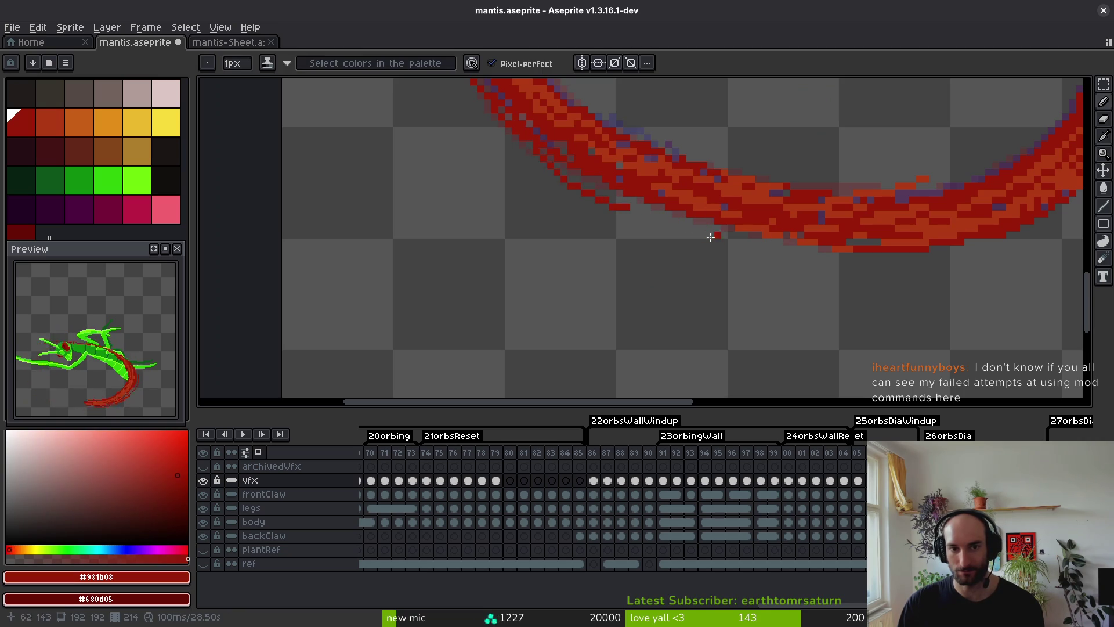
key("ctrl+z")
left_click_drag(522, 117, 762, 240)
scroll(730, 262, "down", 3)
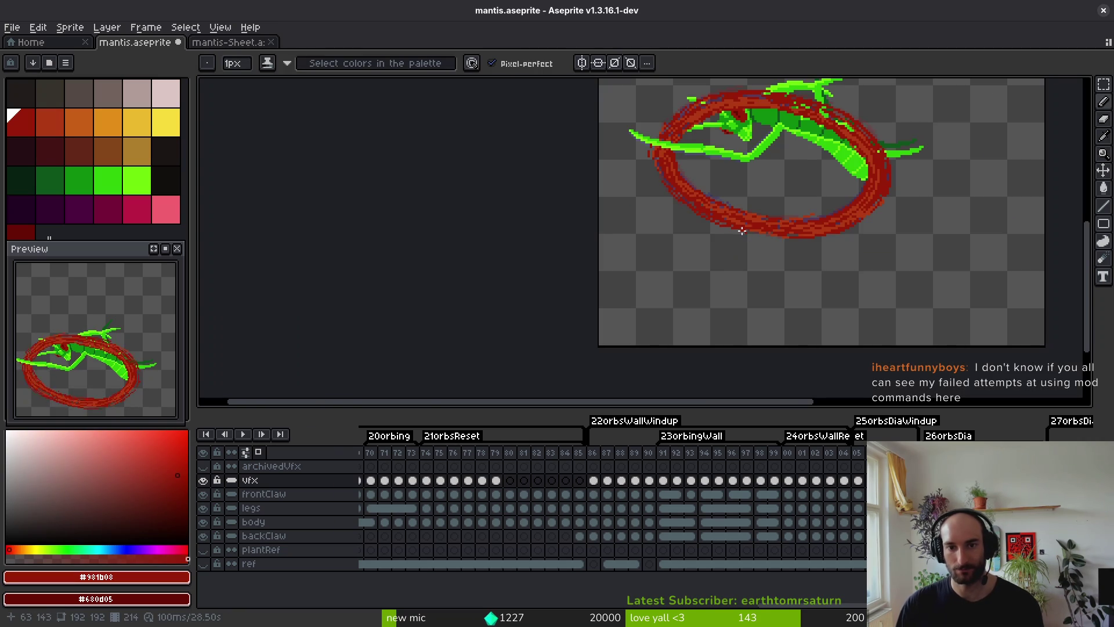
scroll(742, 231, "up", 3)
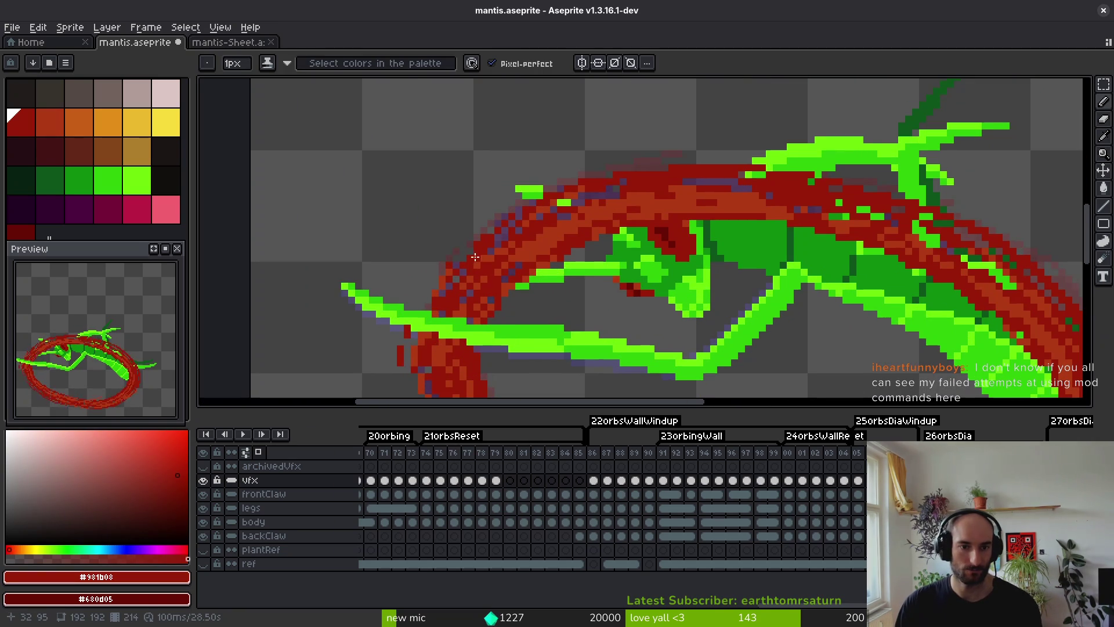
mouse_move(474, 257)
left_mouse_down()
mouse_move(566, 207)
mouse_move(675, 184)
left_mouse_up()
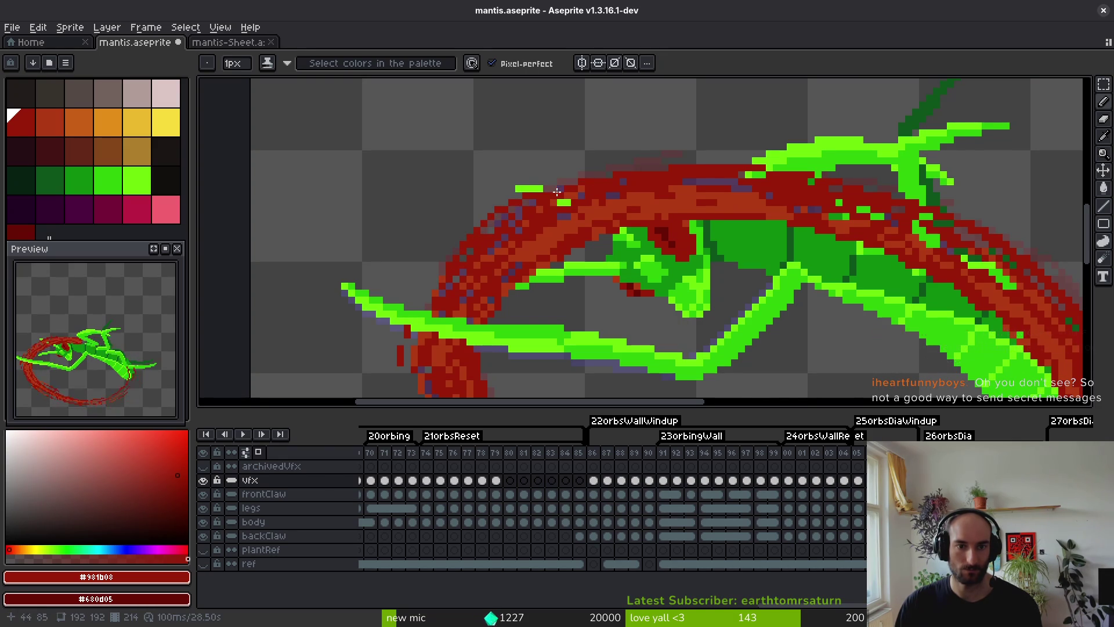
Sample the ring's orange shade and toggle between the eraser and pencil.
scroll(552, 249, "down", 5)
scroll(518, 241, "up", 5)
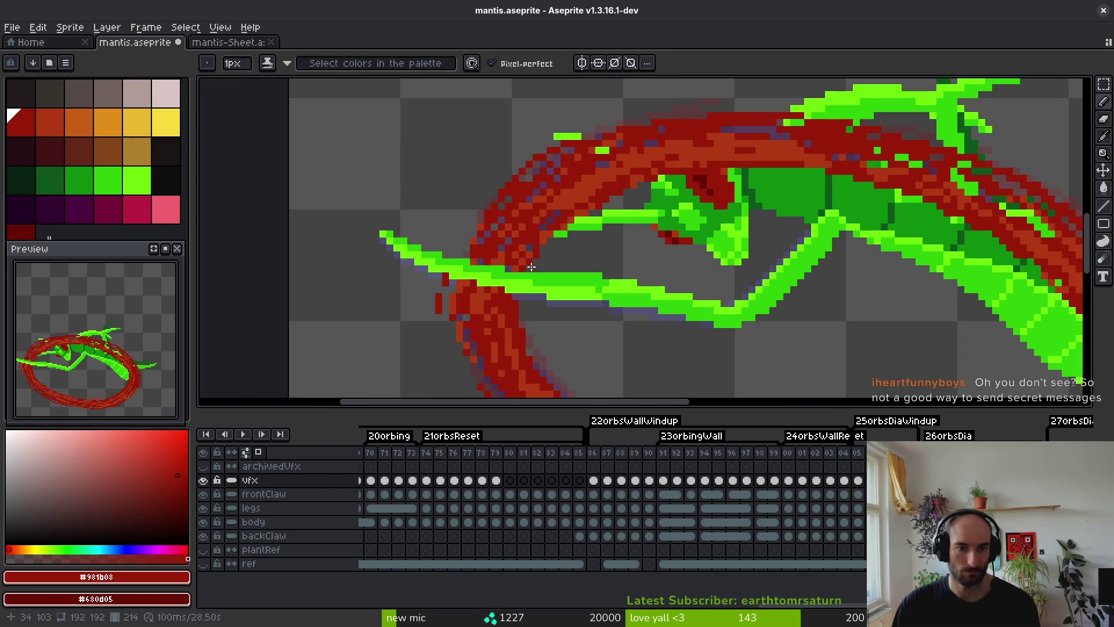
left_click_drag(547, 398, 521, 306)
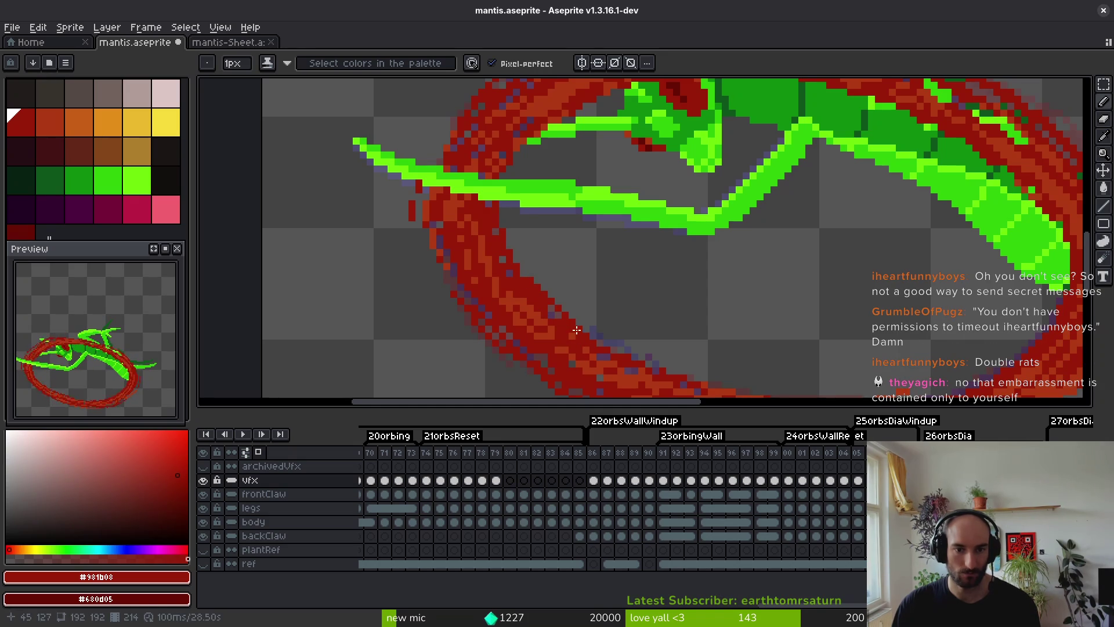
left_click(540, 303, "alt")
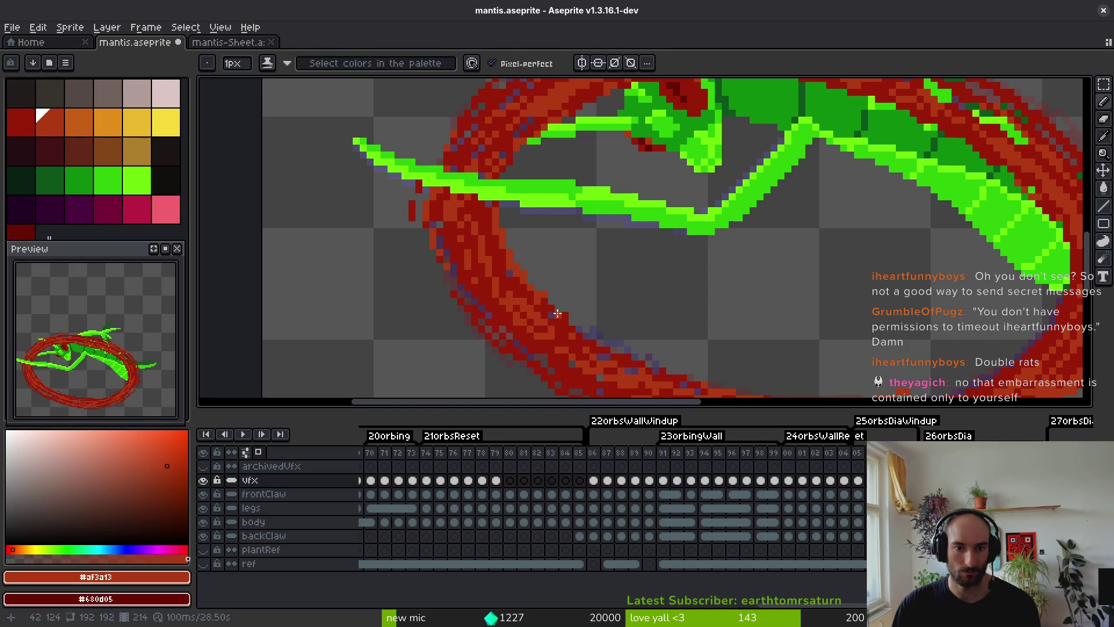
key("e")
key("ctrl+s")
Sample the ring's dark red and step through animation frames to the claw crossing.
left_click(535, 306, "alt")
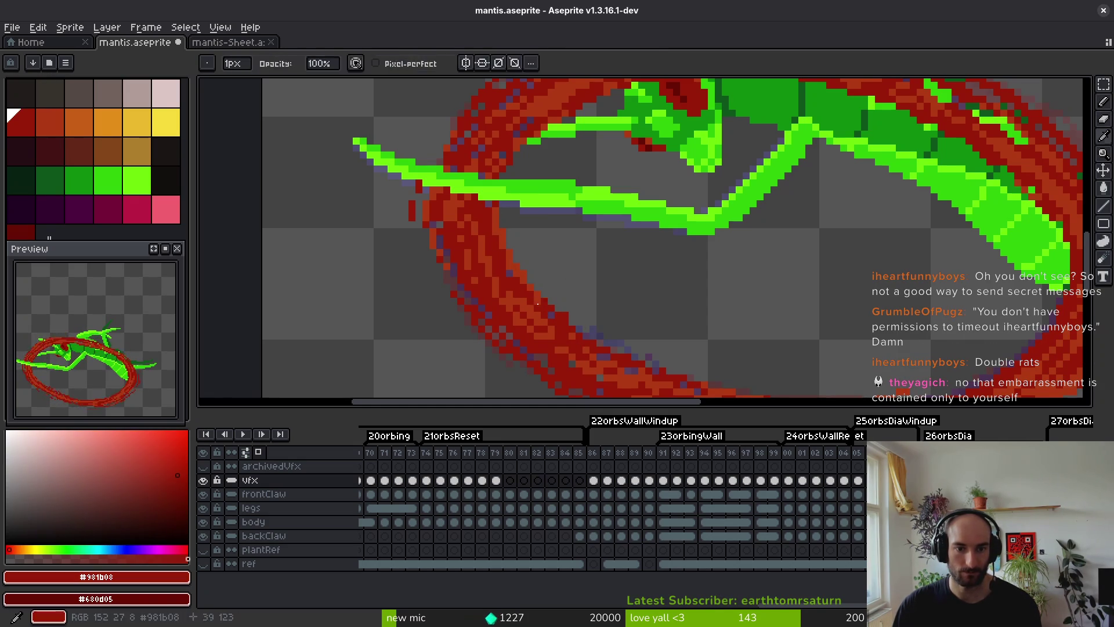
key("b")
scroll(579, 293, "down", 3)
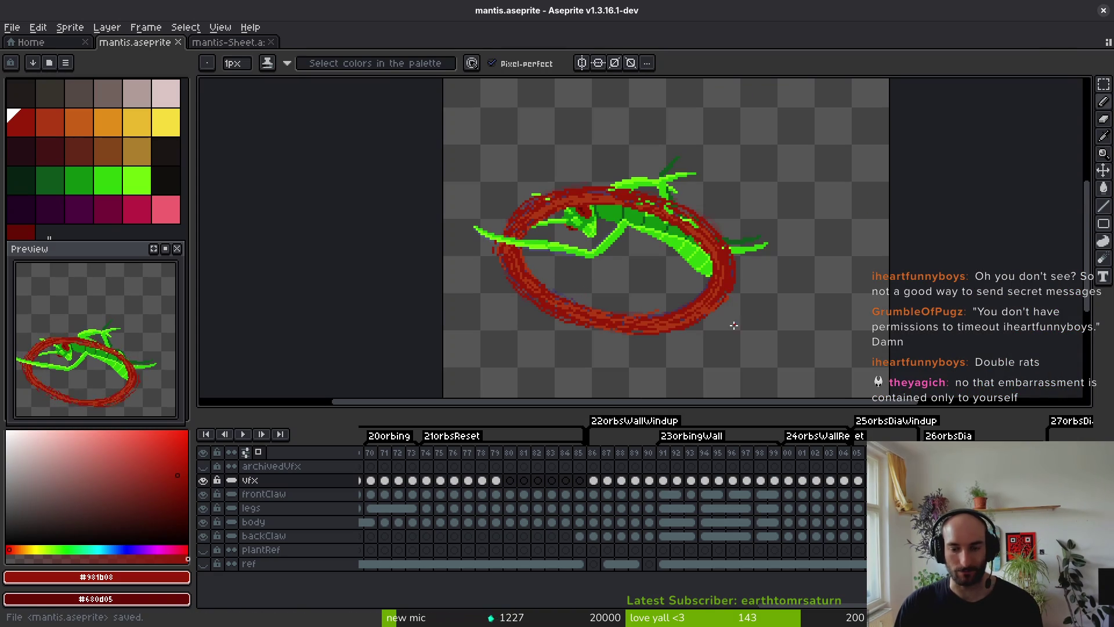
key("Return")
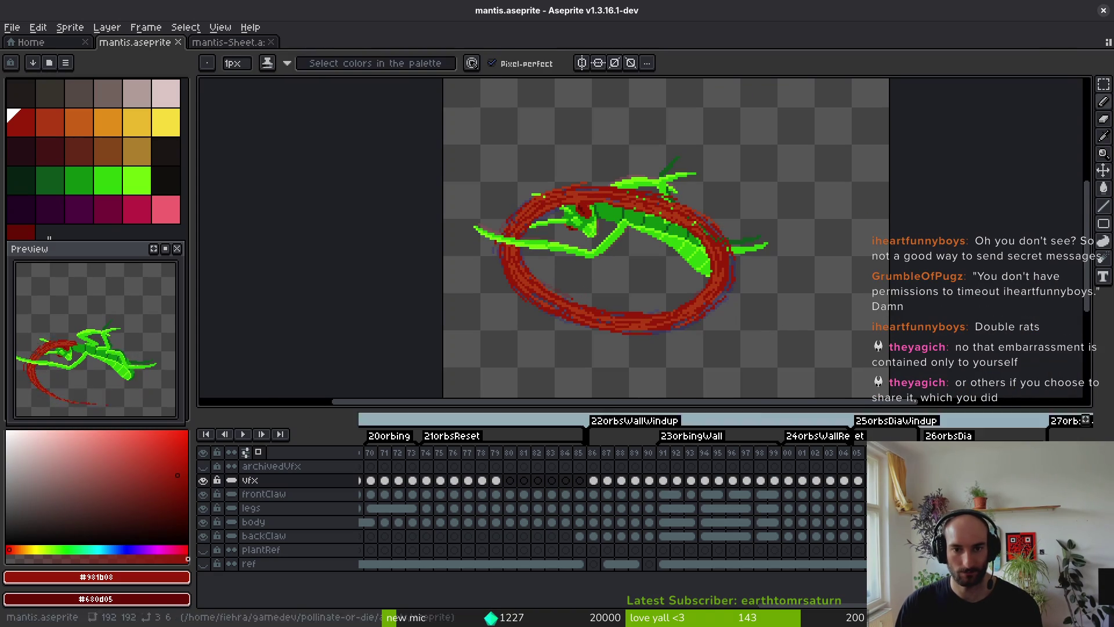
key("m")
key("ctrl+a")
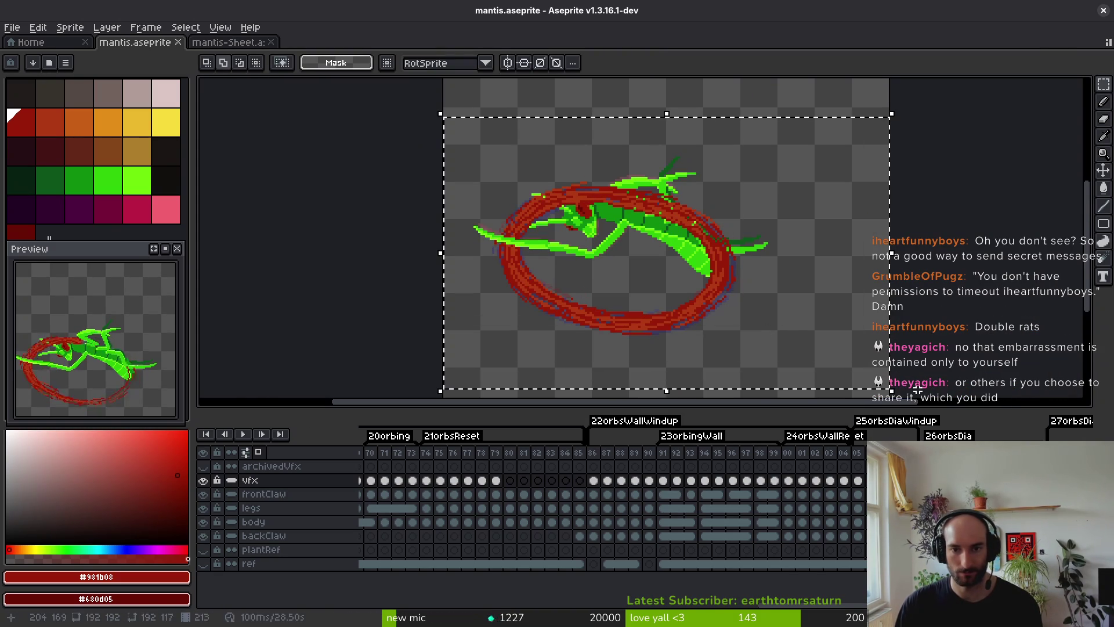
key("Right")
key("Right")
key("ctrl+d")
scroll(505, 231, "up", 8)
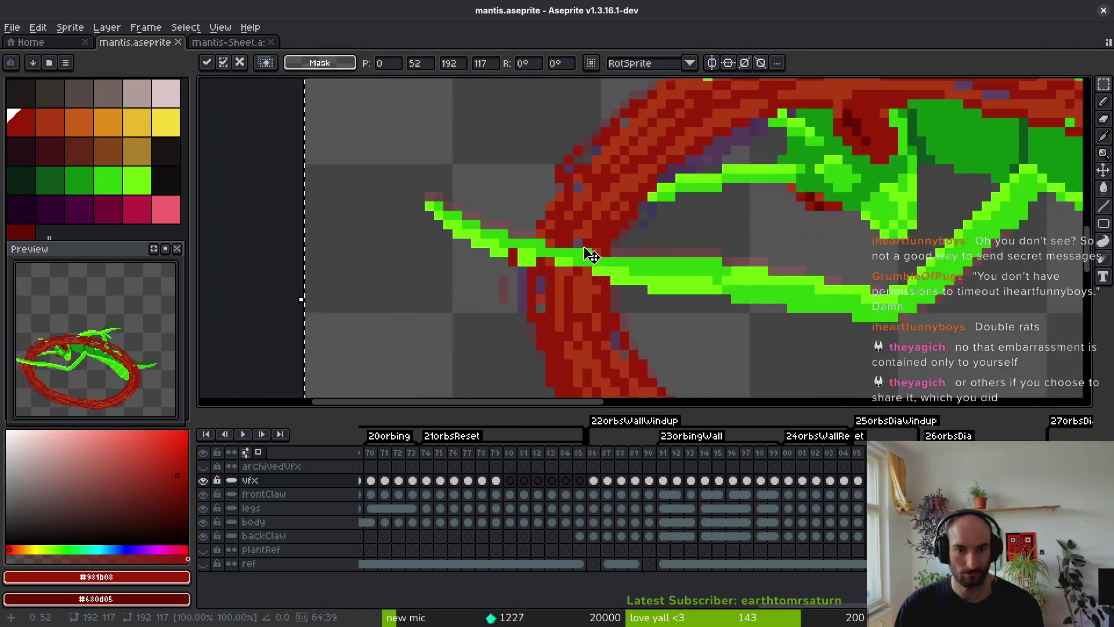
key("b")
Repaint the red ring pixels crossing the claw green and save the sprite.
left_click_drag(628, 294, 572, 276)
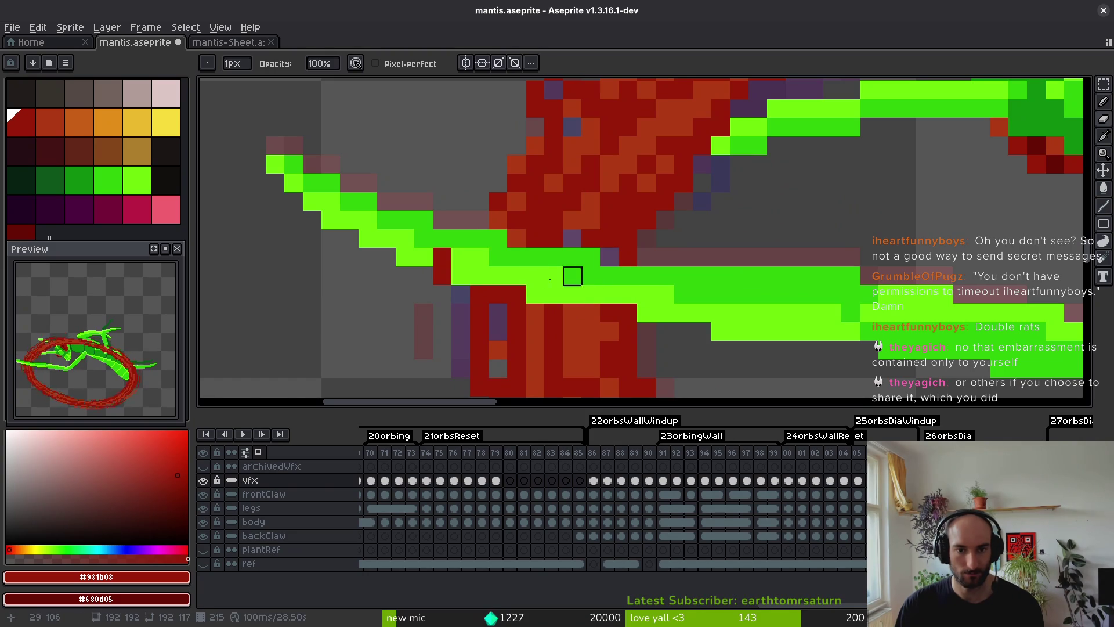
left_click(442, 257)
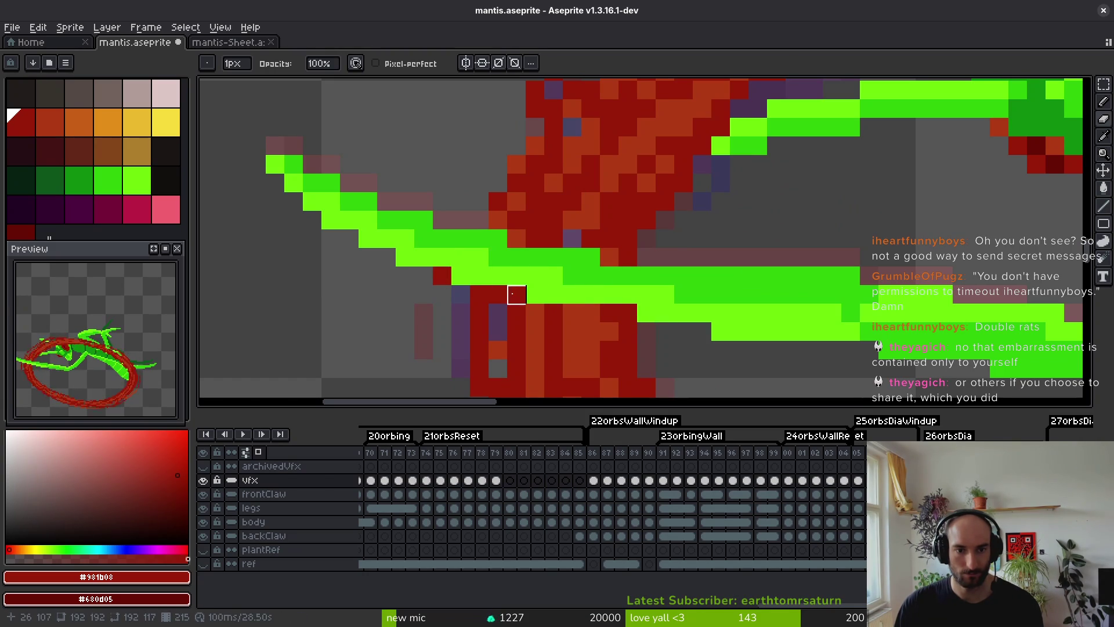
left_click(628, 312)
left_click(609, 312)
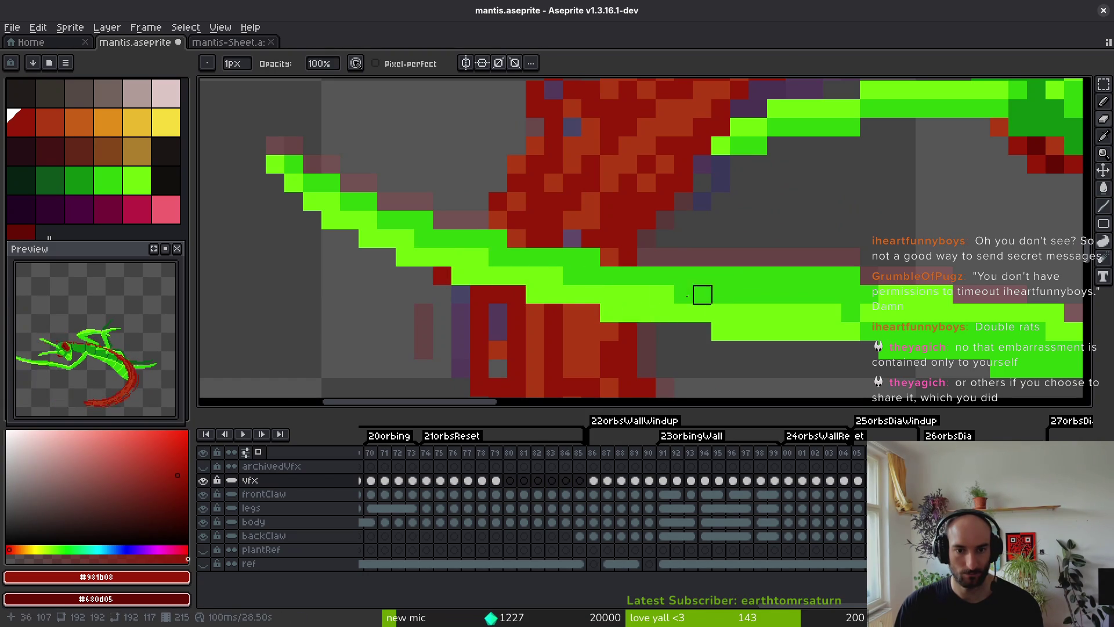
scroll(708, 294, "down", 3)
key("ctrl+s")
Erase stray red pixels at the claw crossing, restoring one dark-red ring pixel.
scroll(739, 291, "down", 1)
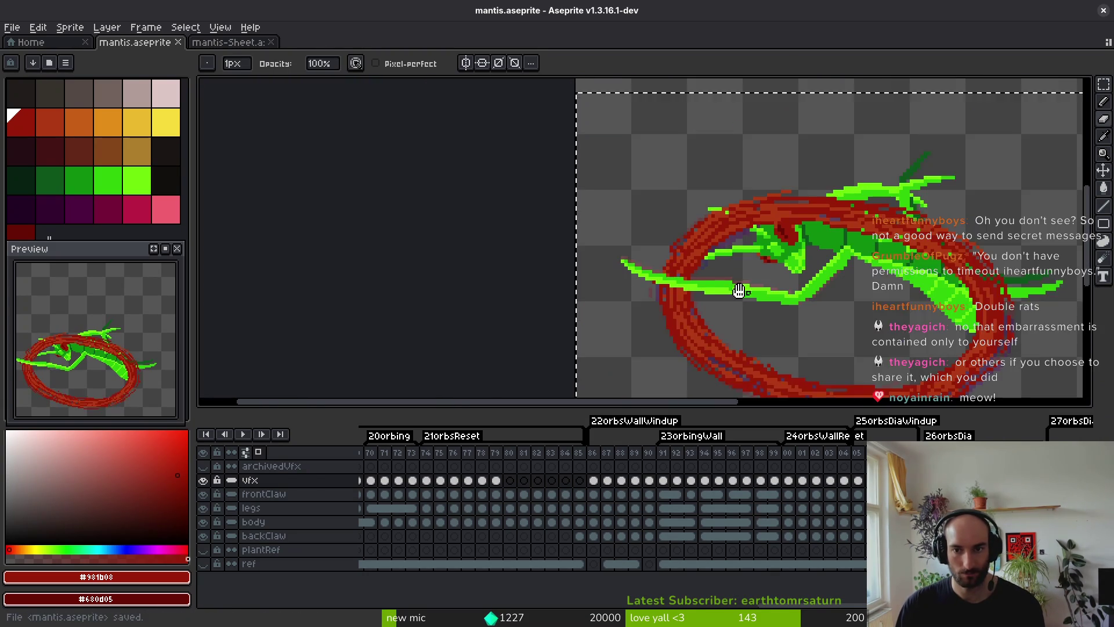
left_click_drag(738, 290, 718, 286)
scroll(627, 261, "down", 3)
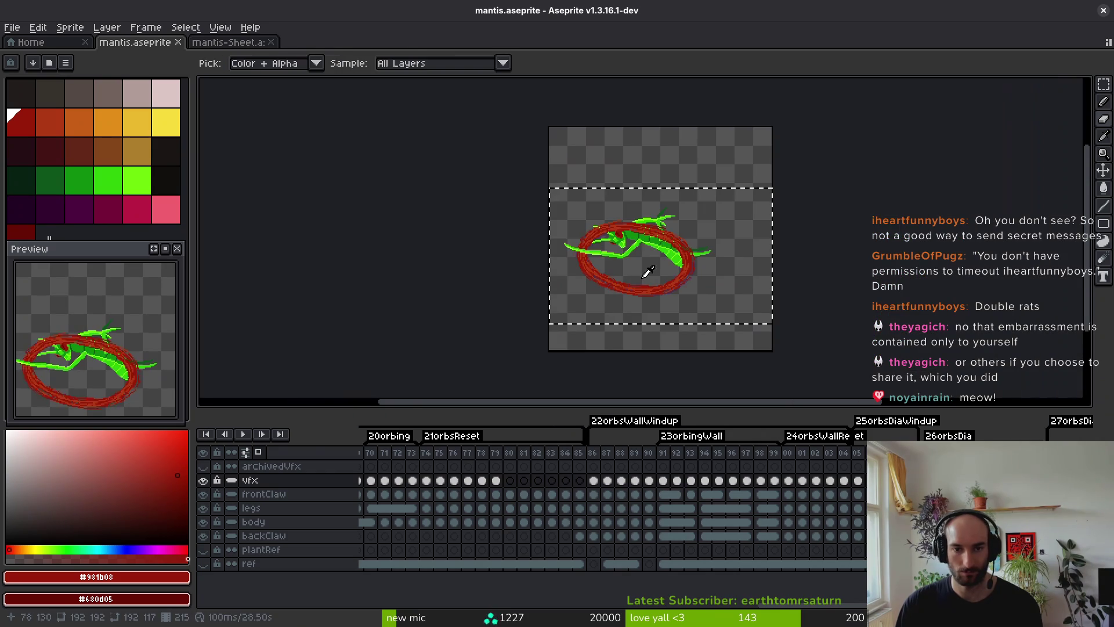
key("ctrl")
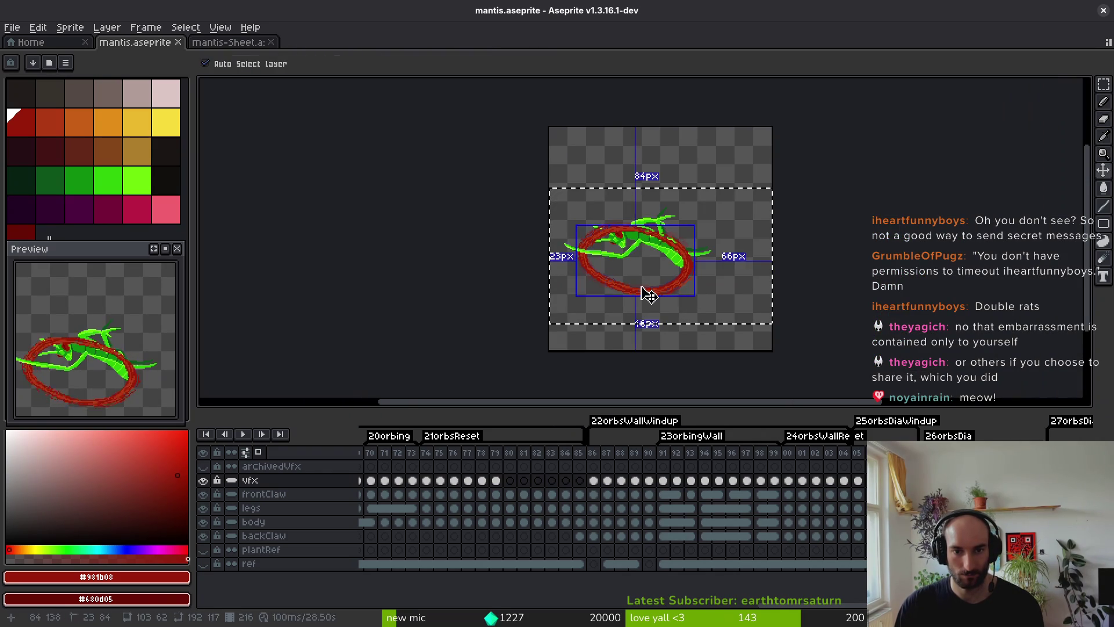
scroll(648, 295, "up", 5)
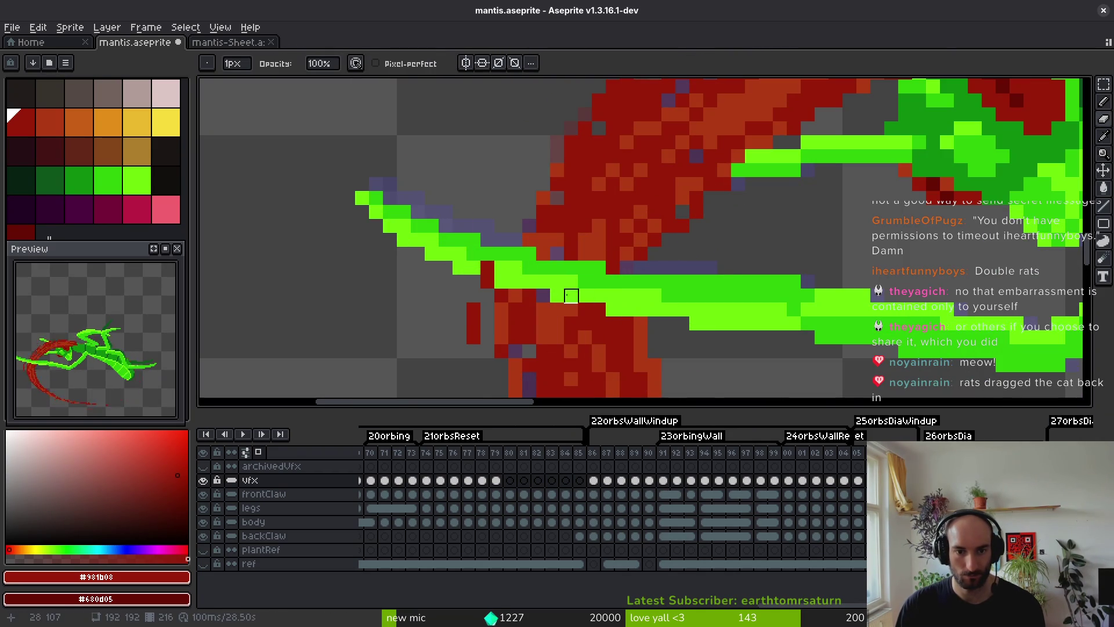
left_click(487, 268)
left_click(613, 268)
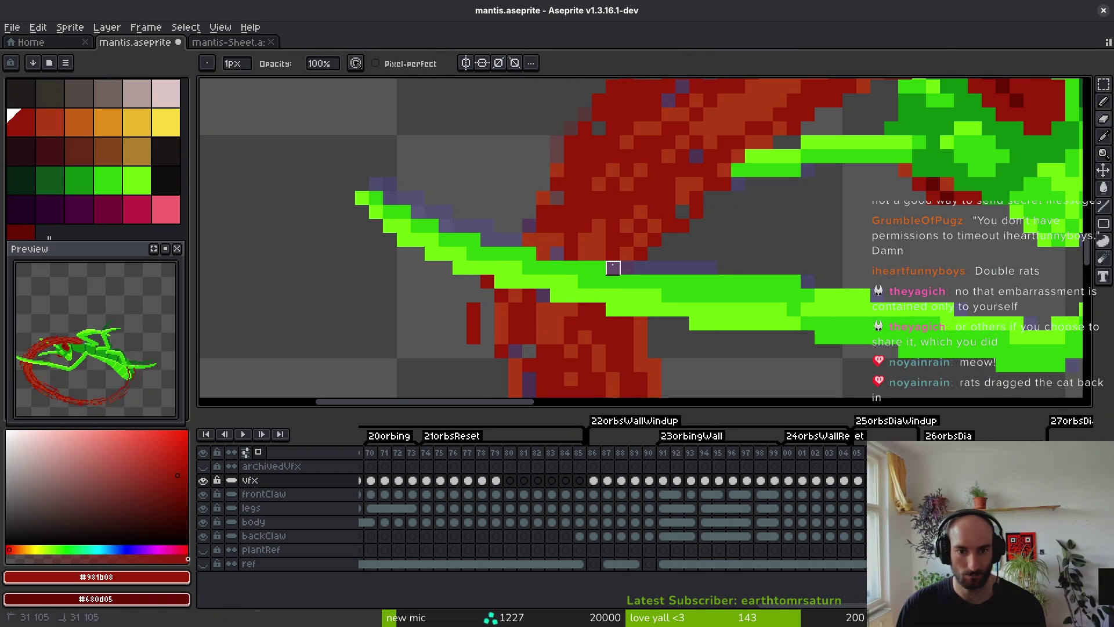
left_click(612, 268)
Sample the ring's orange and dark-red shades with the pencil ready.
left_click(559, 311, "alt")
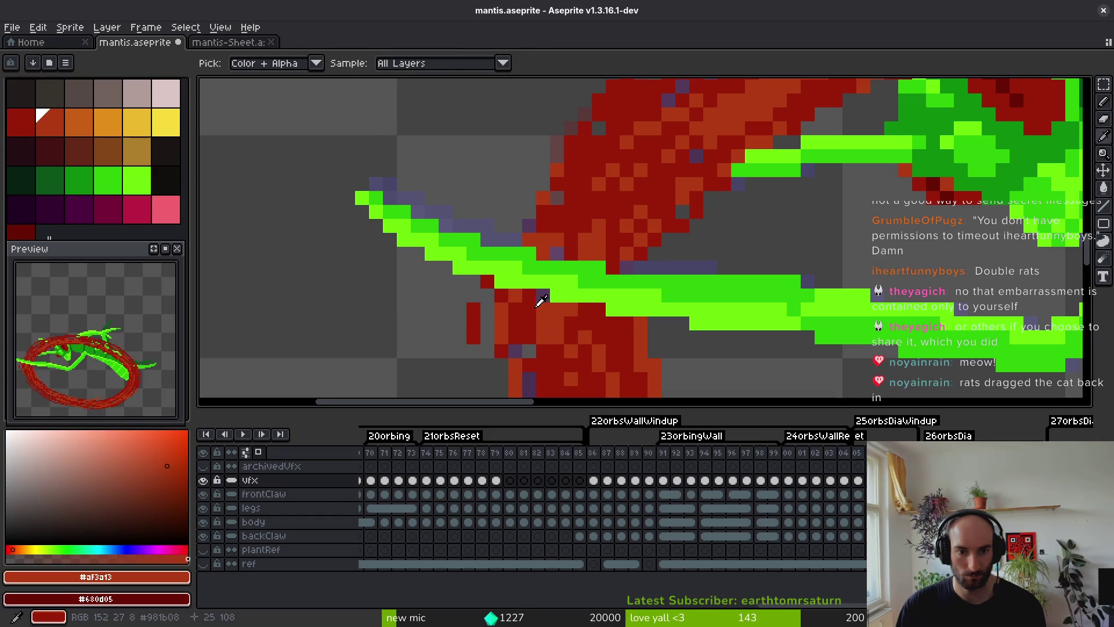
left_click(540, 298, "alt")
key("b")
scroll(557, 256, "down", 2)
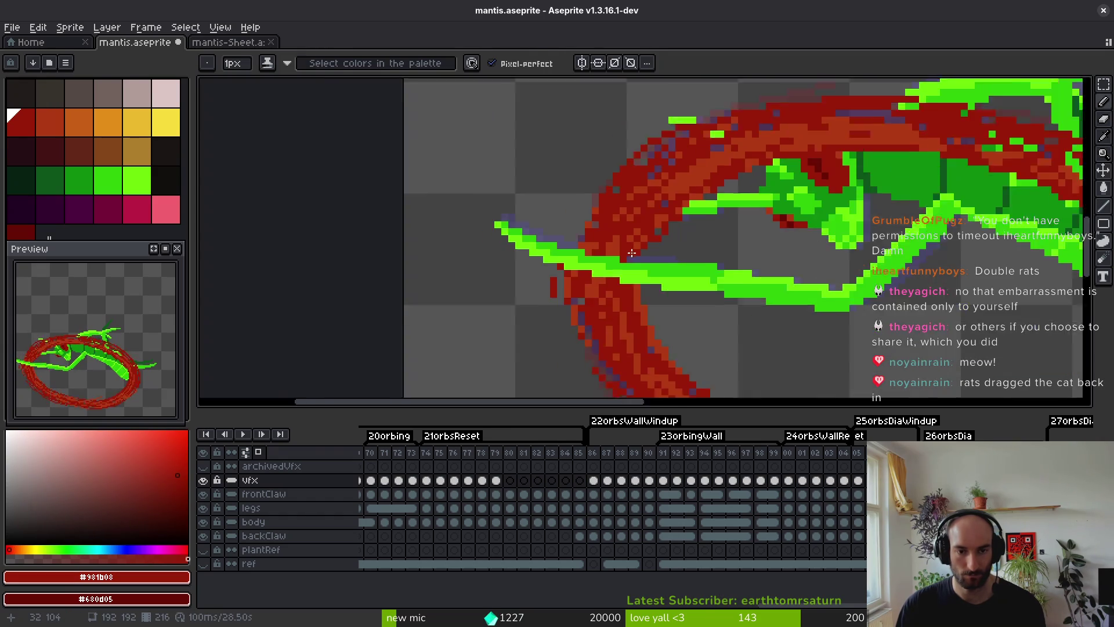
scroll(581, 244, "up", 2)
left_click(608, 241, "alt")
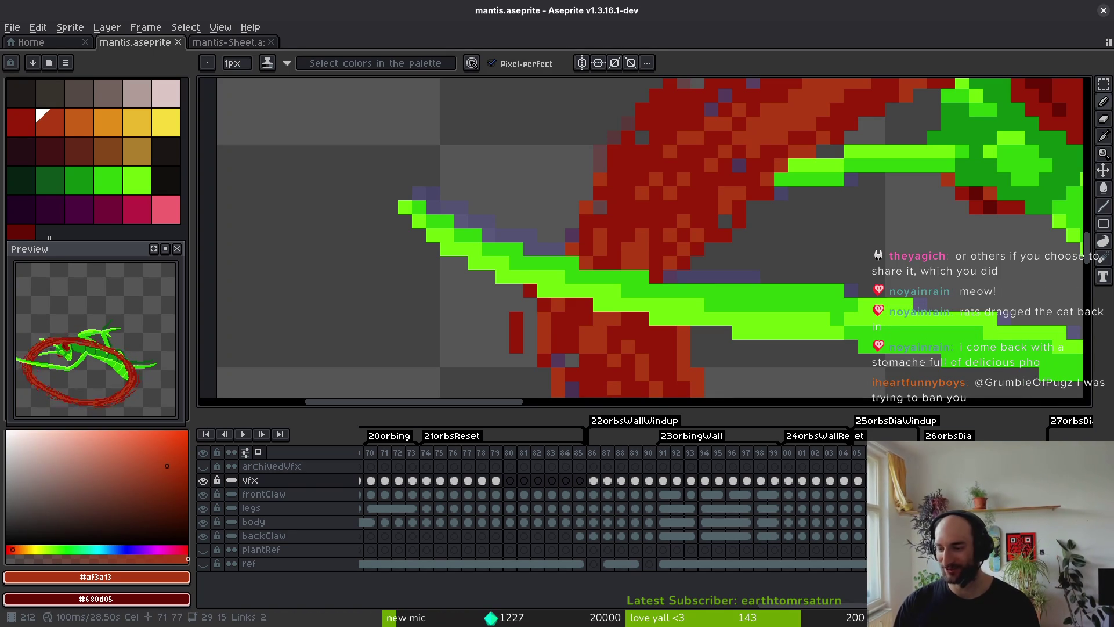
scroll(652, 282, "up", 2)
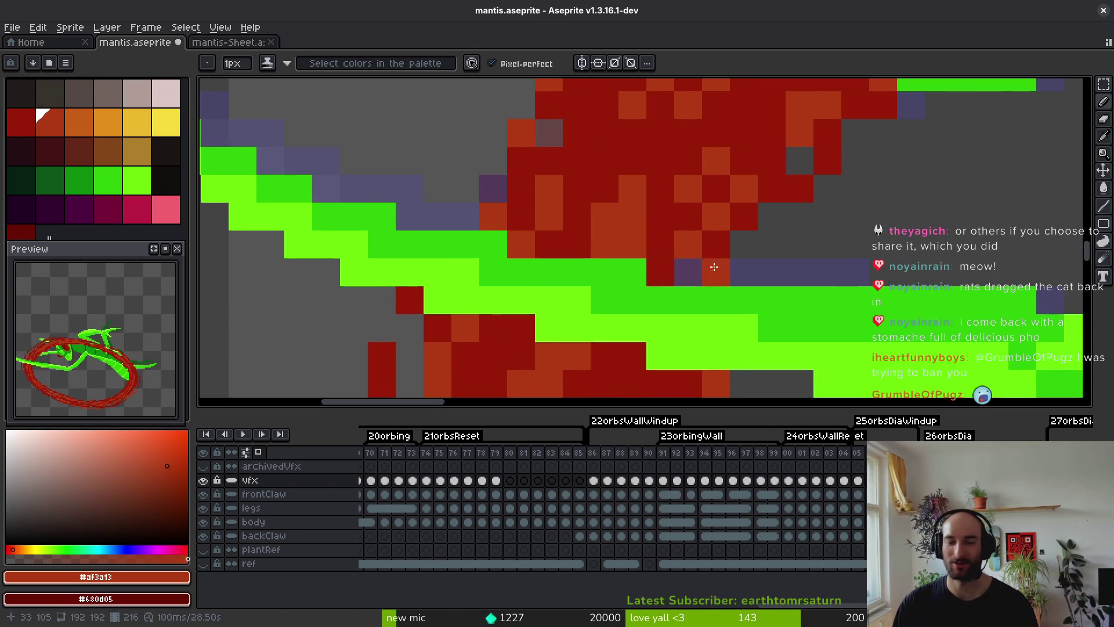
left_click(725, 255, "alt")
scroll(724, 256, "down", 4)
Paint orange highlights along the ring's upper-left edge.
key("ctrl+s")
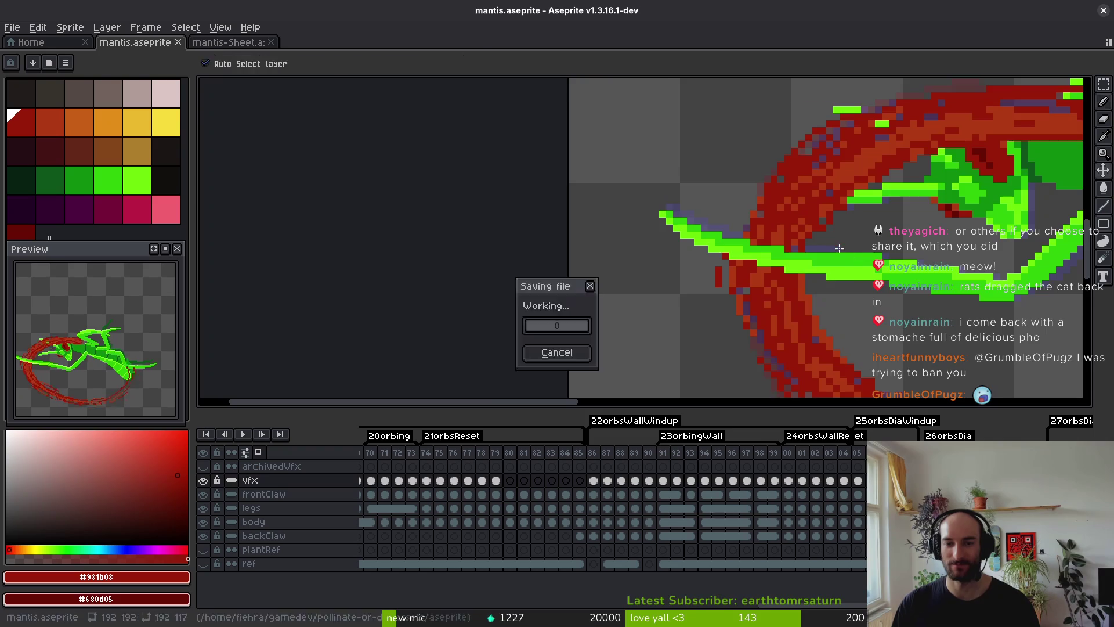
scroll(760, 231, "up", 3)
scroll(767, 231, "down", 4)
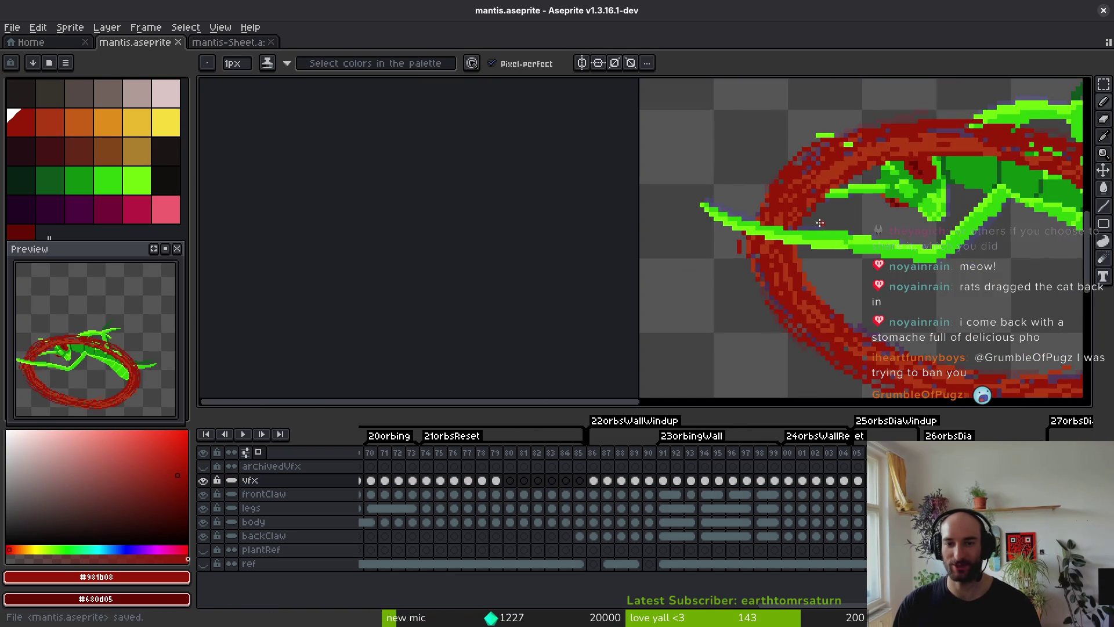
scroll(826, 219, "up", 1)
scroll(851, 241, "down", 1)
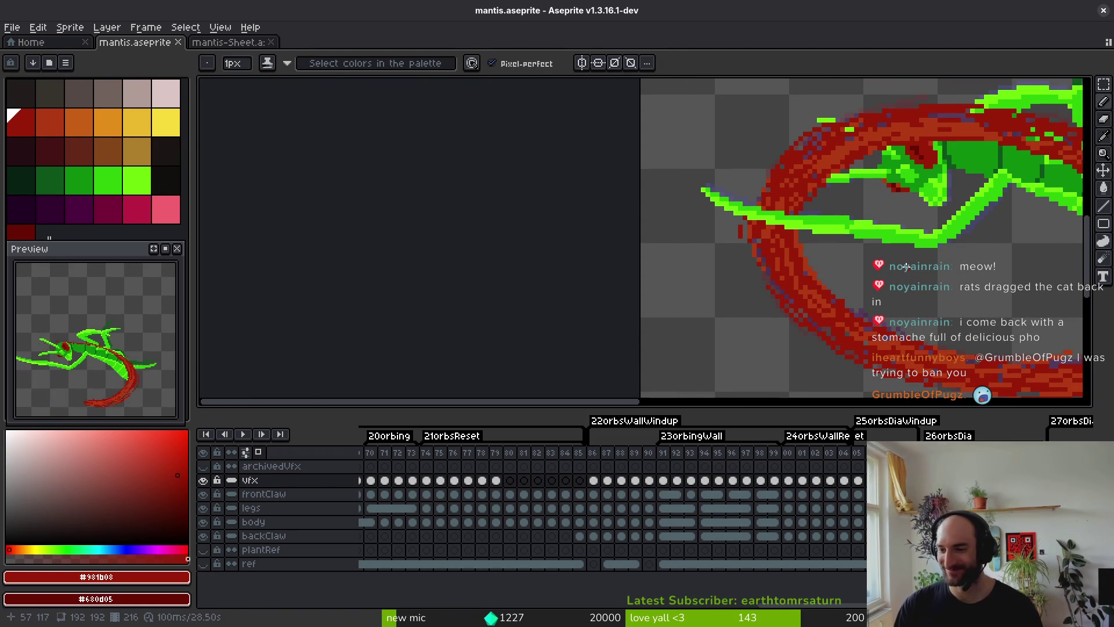
scroll(902, 260, "down", 2)
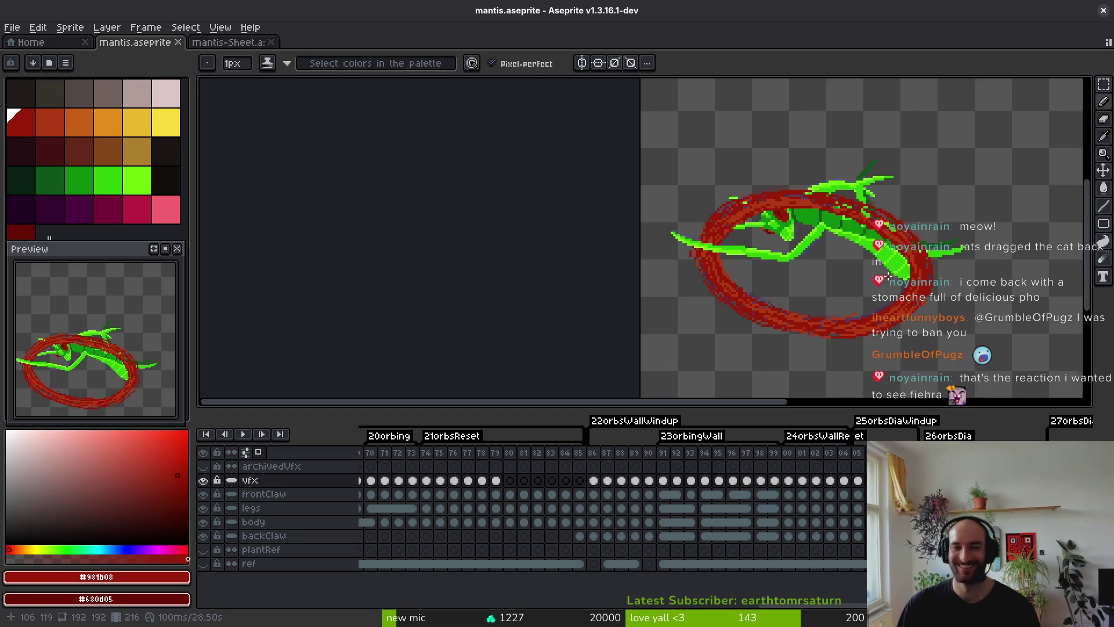
scroll(715, 212, "up", 3)
key("alt")
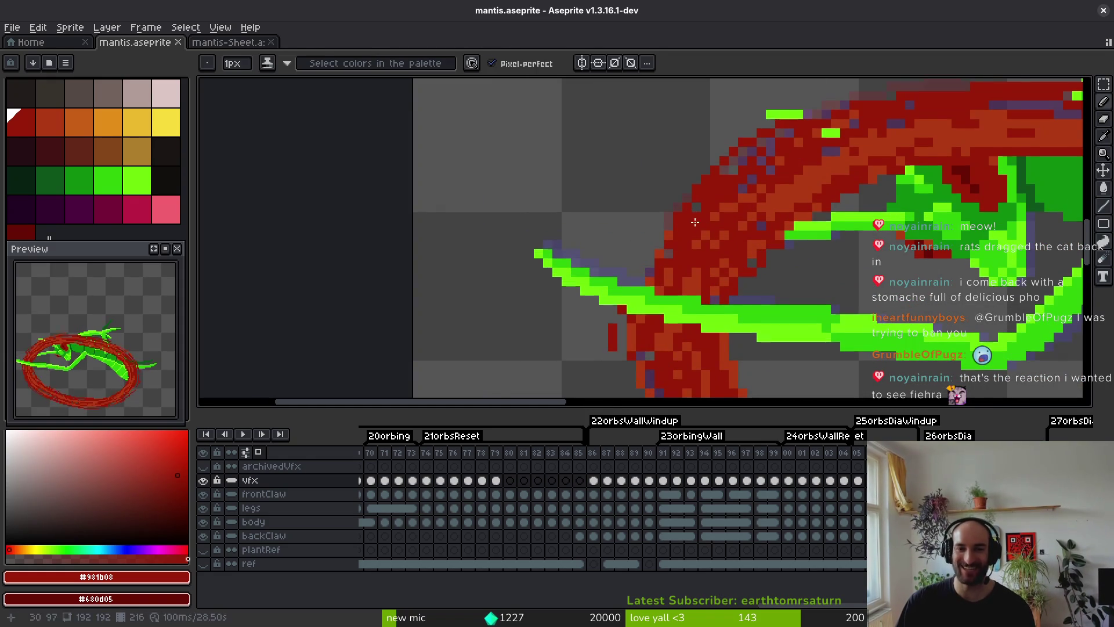
scroll(715, 211, "up", 2)
left_click(724, 135, "alt")
left_click_drag(724, 136, 649, 213)
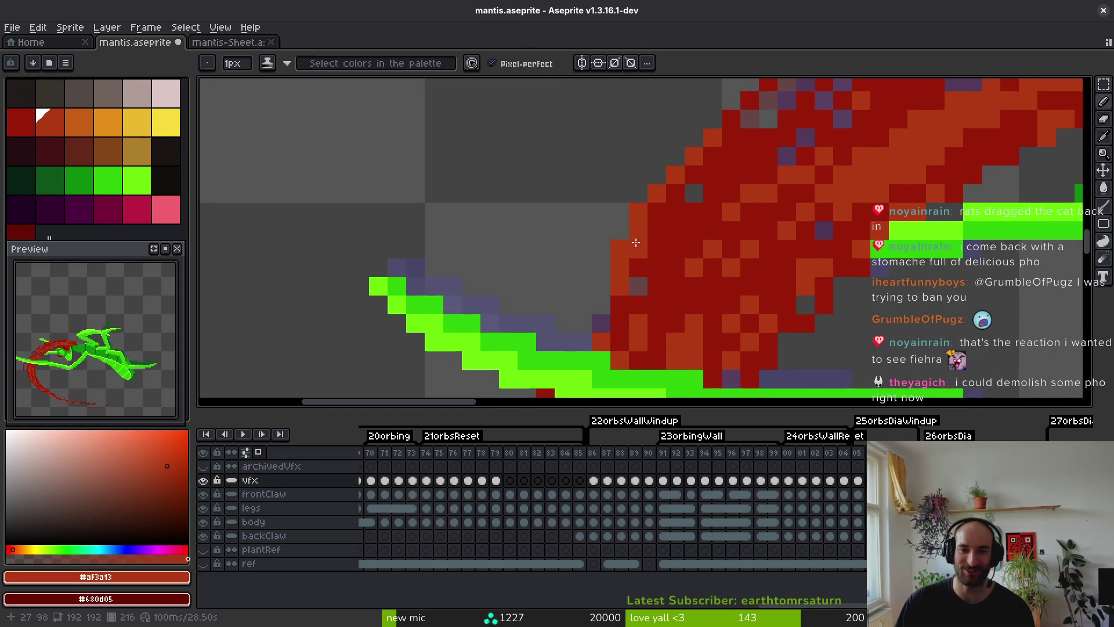
Add an orange and a darker red pixel to the ring's edge and save.
scroll(649, 213, "down", 2)
scroll(688, 242, "up", 3)
key("ctrl+s")
left_click(590, 299)
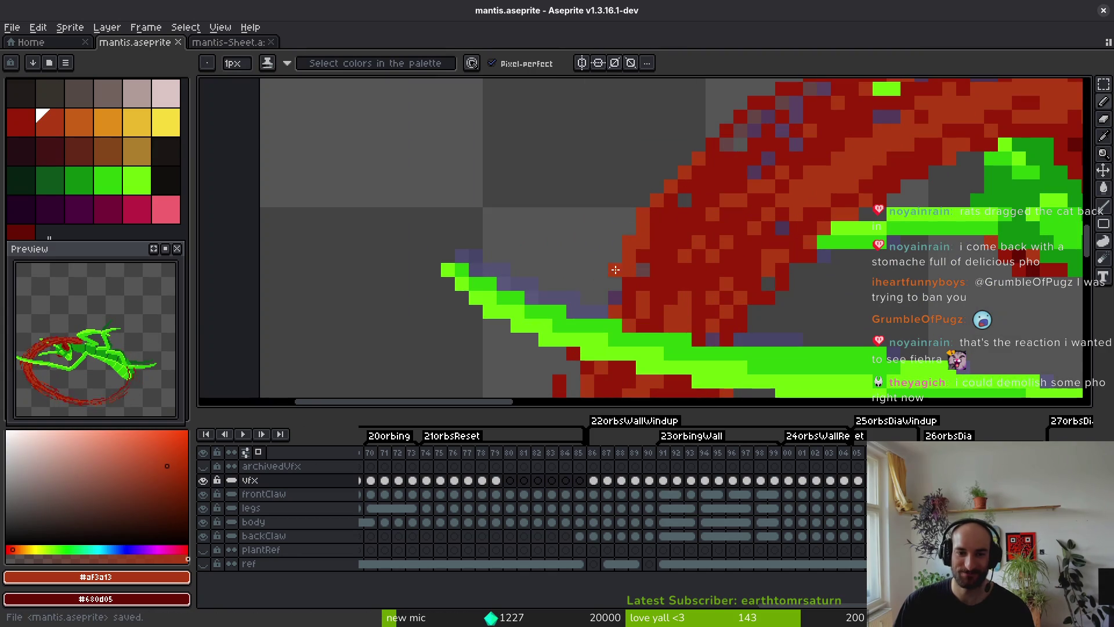
left_click(607, 298, "alt")
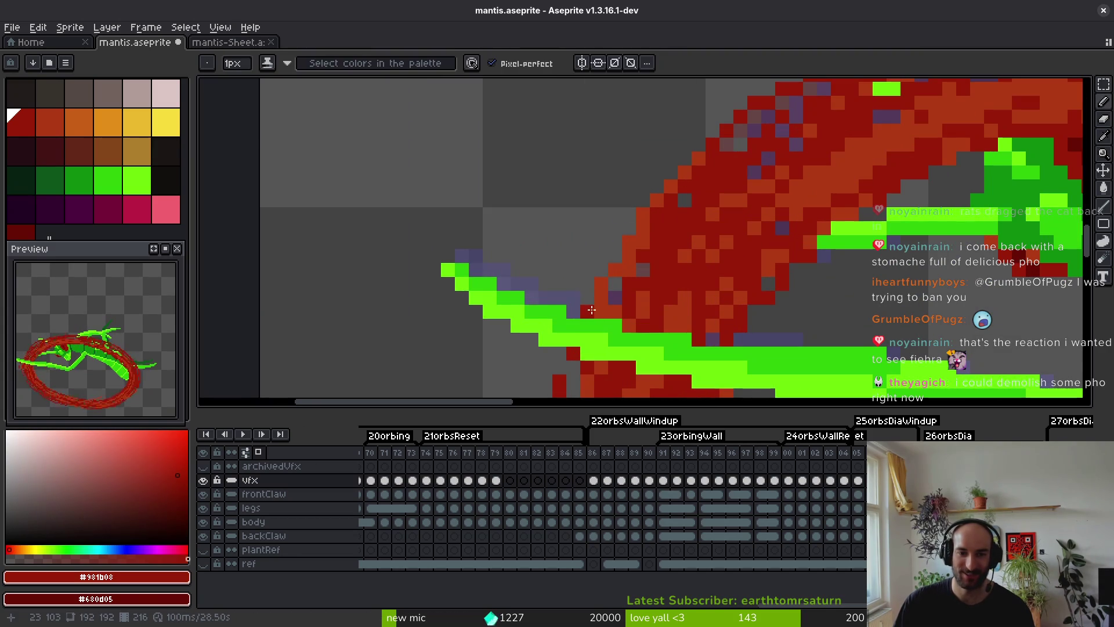
left_click(588, 313)
key("ctrl+s")
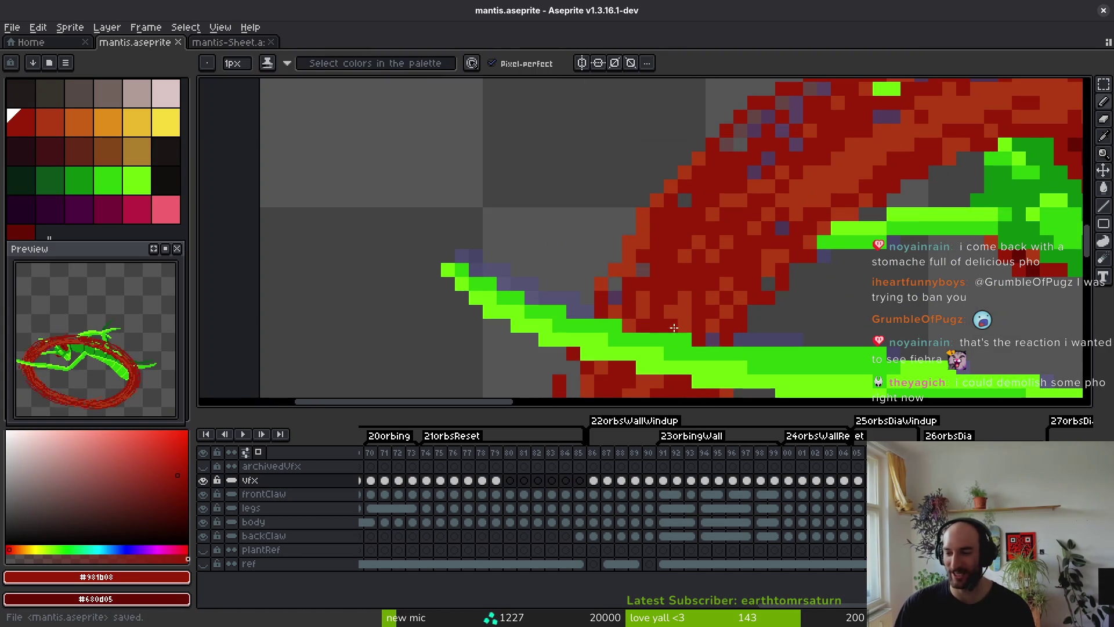
Paint orange highlights along the ring's bottom and save the sprite.
scroll(818, 323, "down", 2)
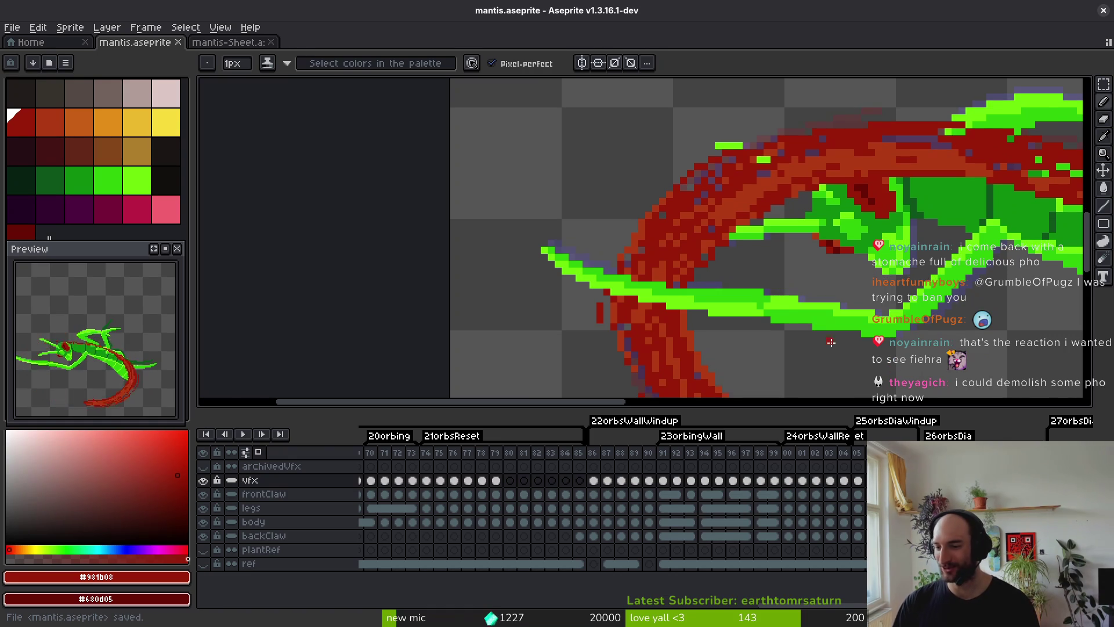
scroll(836, 319, "up", 1)
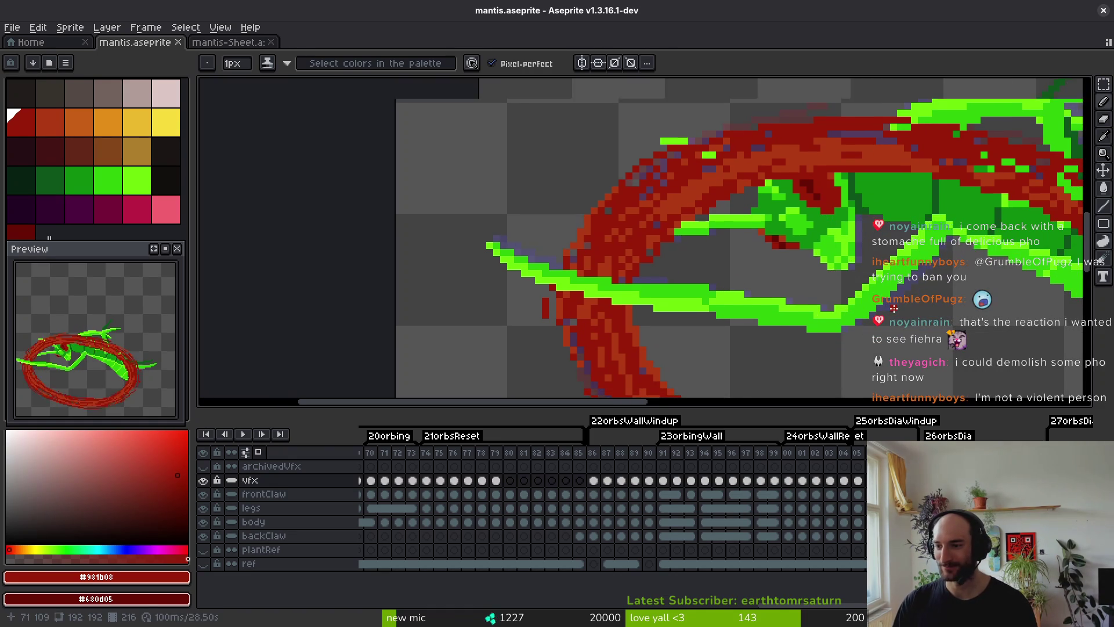
scroll(851, 290, "down", 2)
scroll(851, 289, "right", 2)
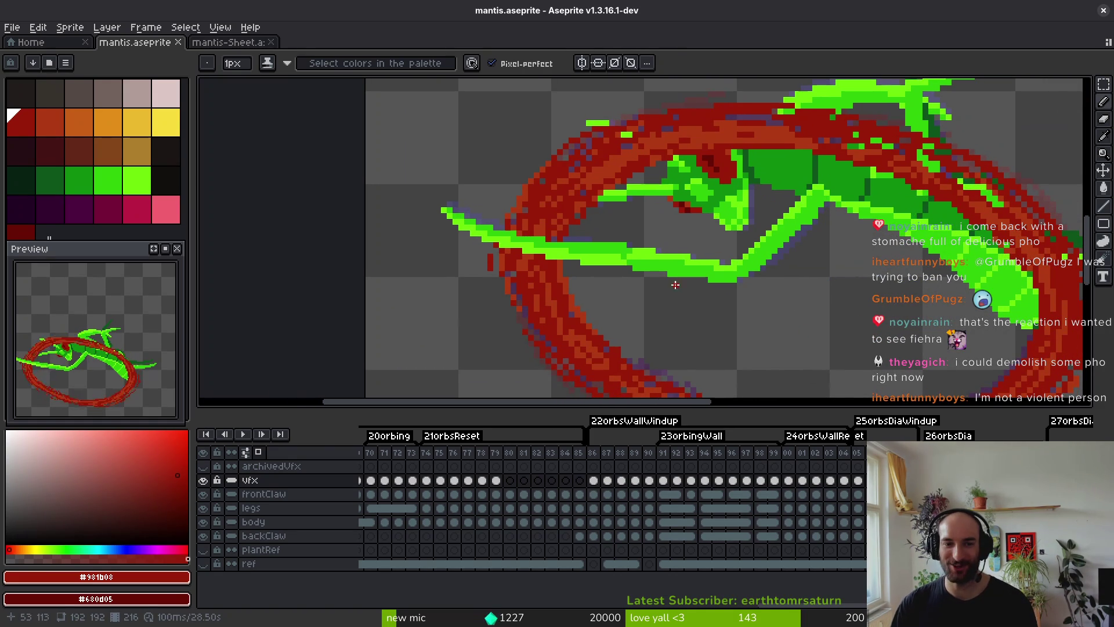
scroll(675, 284, "down", 5)
scroll(784, 308, "up", 5)
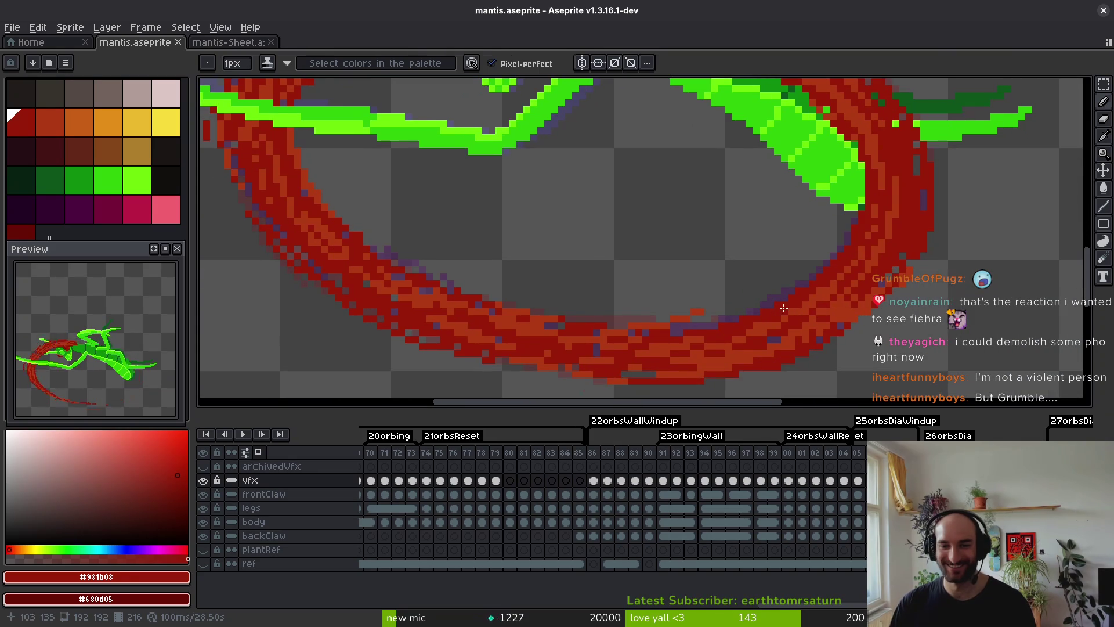
left_click(823, 298, "alt")
scroll(823, 291, "up", 3)
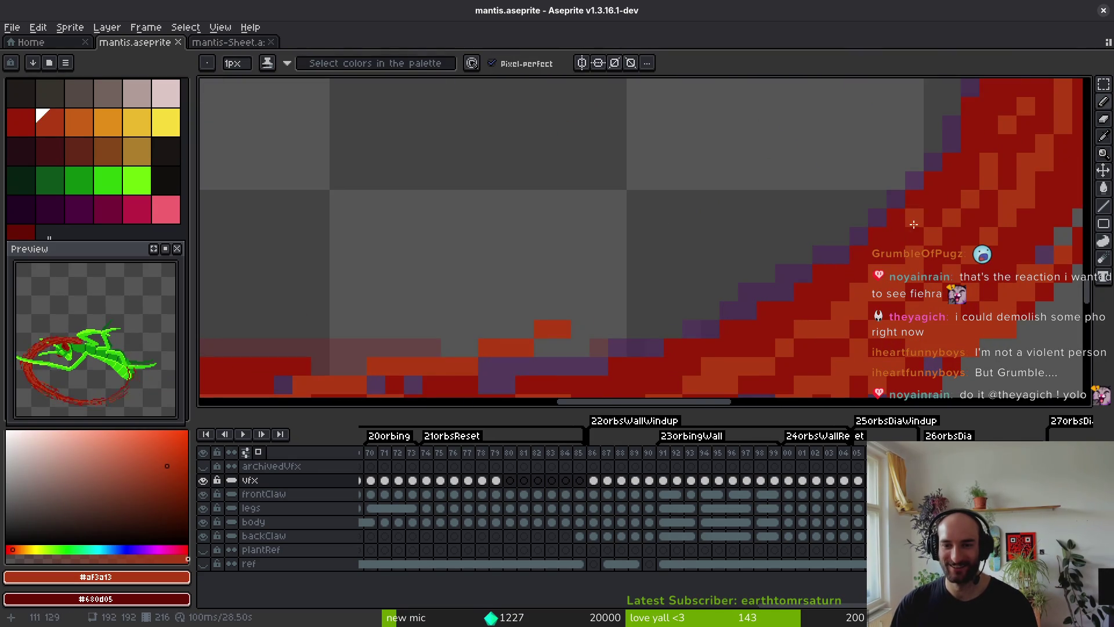
scroll(914, 225, "down", 2)
scroll(914, 225, "left", 2)
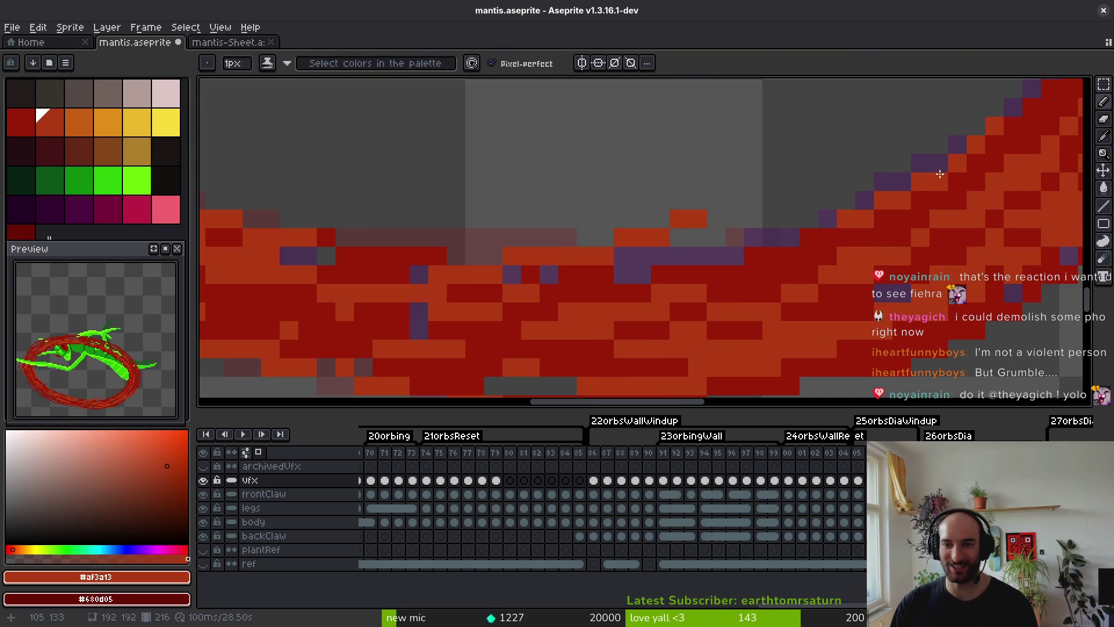
left_click_drag(833, 238, 696, 260)
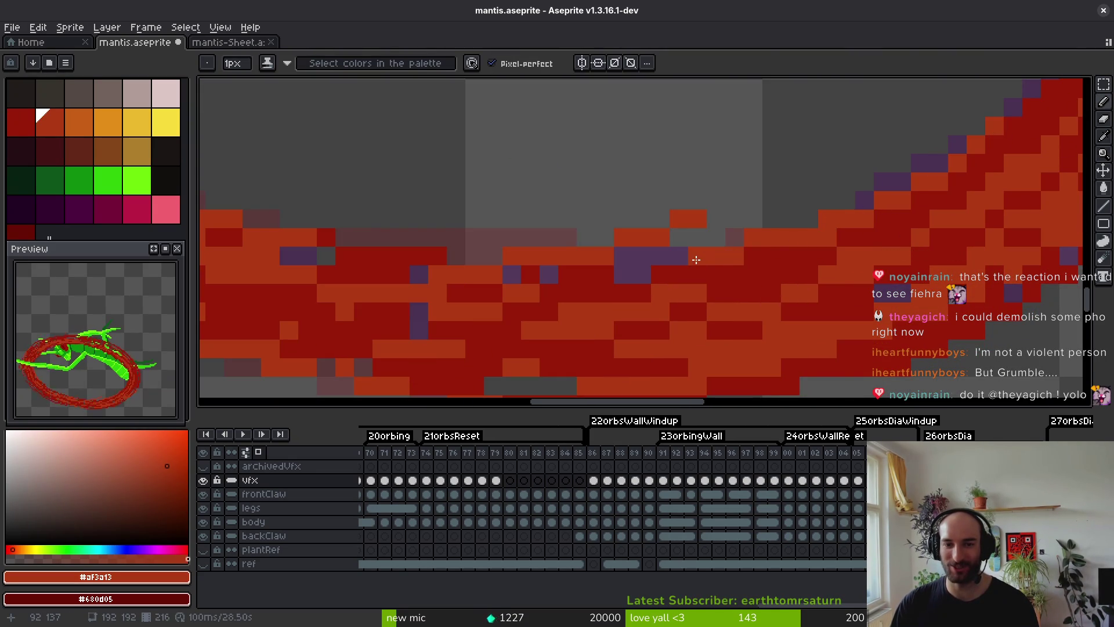
key("ctrl+s")
Fill the grey gaps along the ring's right edge with orange.
scroll(879, 265, "down", 4)
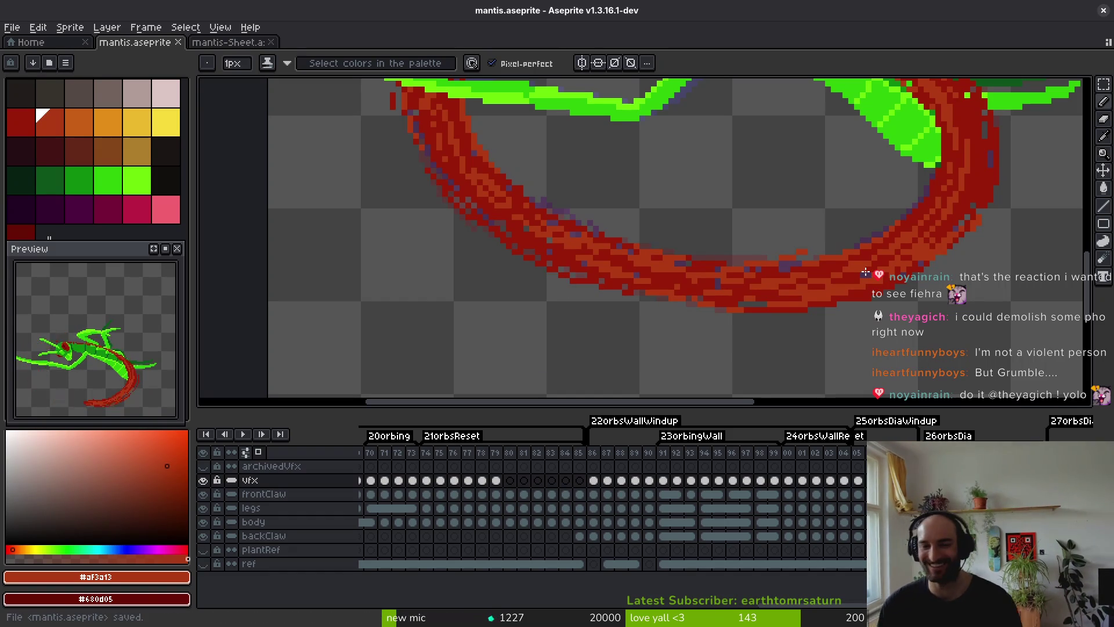
scroll(828, 249, "up", 4)
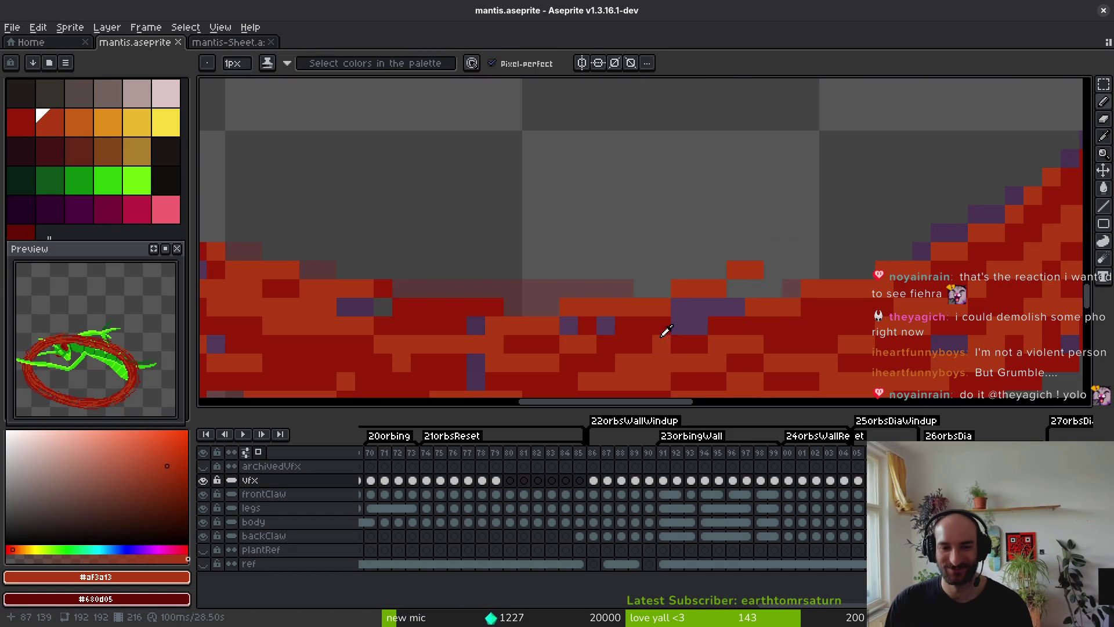
scroll(672, 326, "down", 4)
scroll(688, 327, "up", 2)
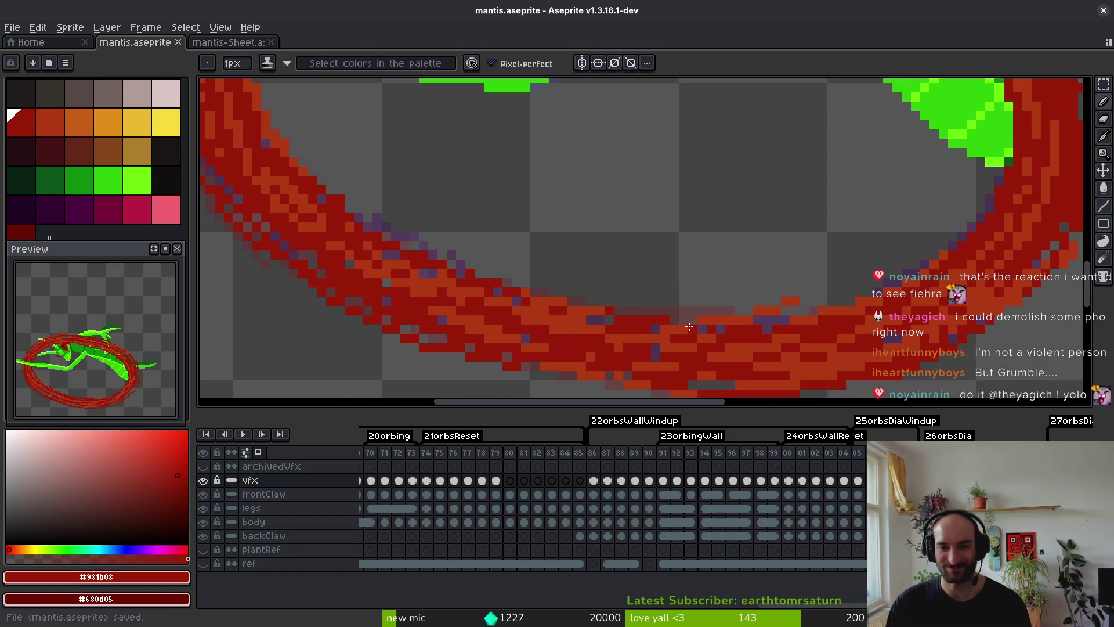
scroll(674, 331, "down", 3)
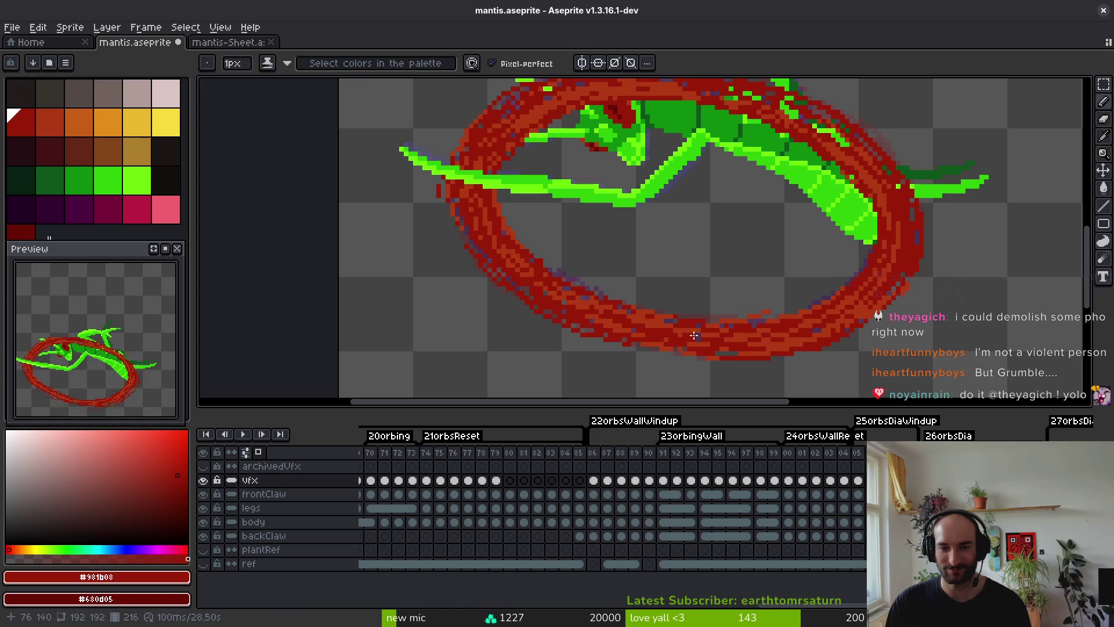
scroll(706, 336, "up", 1)
left_click(901, 188, "alt")
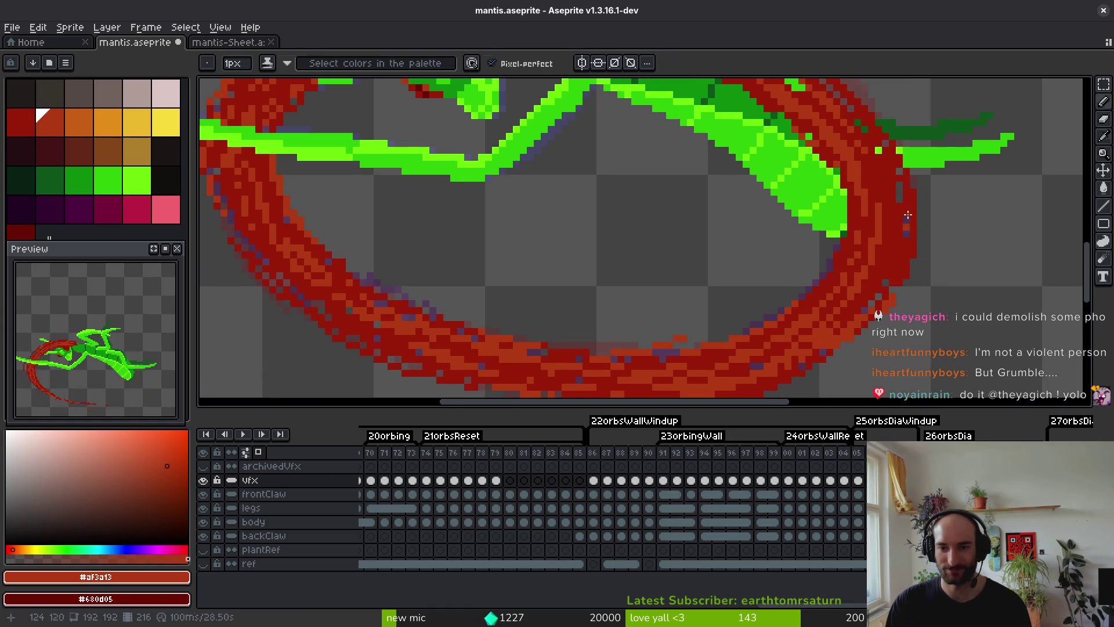
mouse_move(906, 209)
left_mouse_down()
mouse_move(896, 273)
mouse_move(902, 191)
left_mouse_up()
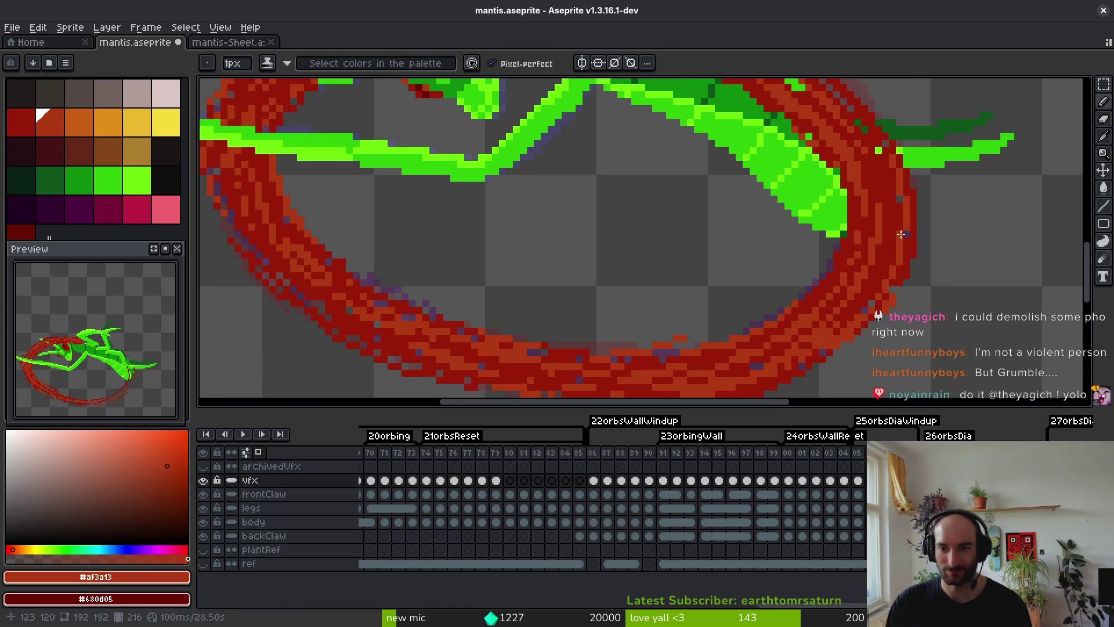
Lighten the red ring pixels along the claw with orange.
scroll(867, 312, "down", 2)
scroll(866, 205, "up", 2)
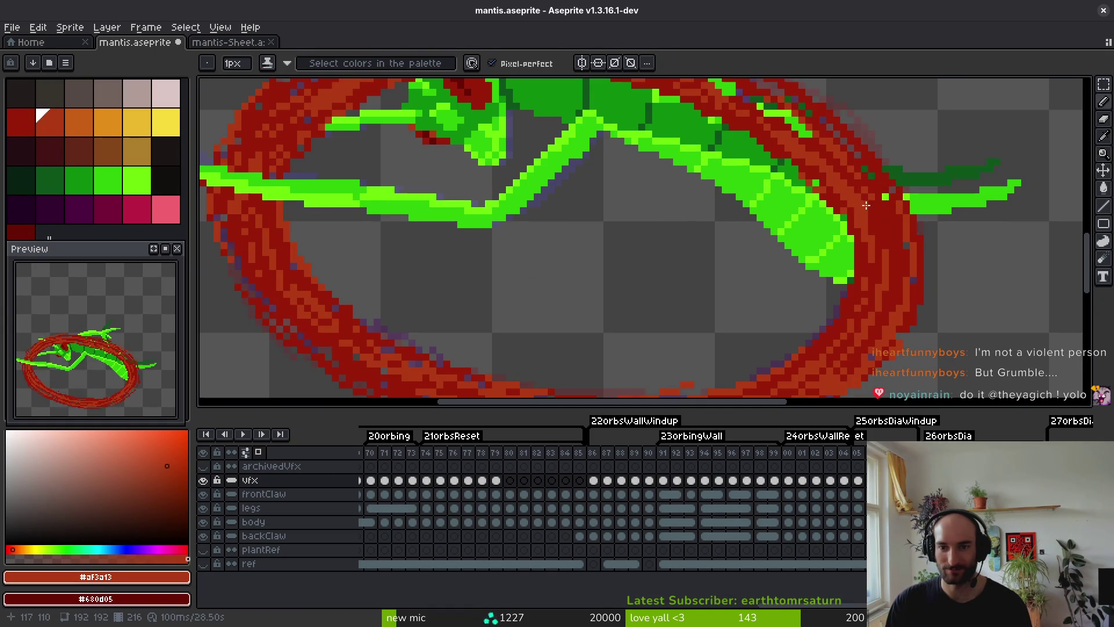
mouse_move(783, 128)
left_mouse_down()
mouse_move(797, 196)
mouse_move(851, 236)
mouse_move(776, 198)
left_mouse_up()
left_click(775, 198, "alt")
left_click(699, 170, "alt")
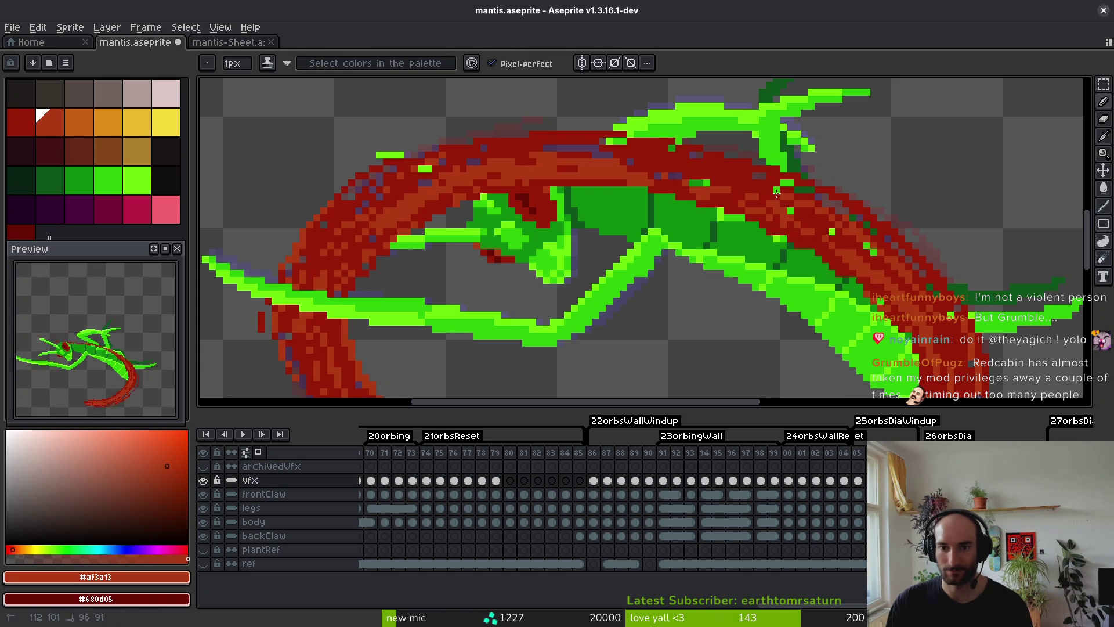
left_click_drag(685, 166, 765, 182)
Sample the ring's orange and dark-red shades while viewing the ring's upper part.
left_click(826, 195, "alt")
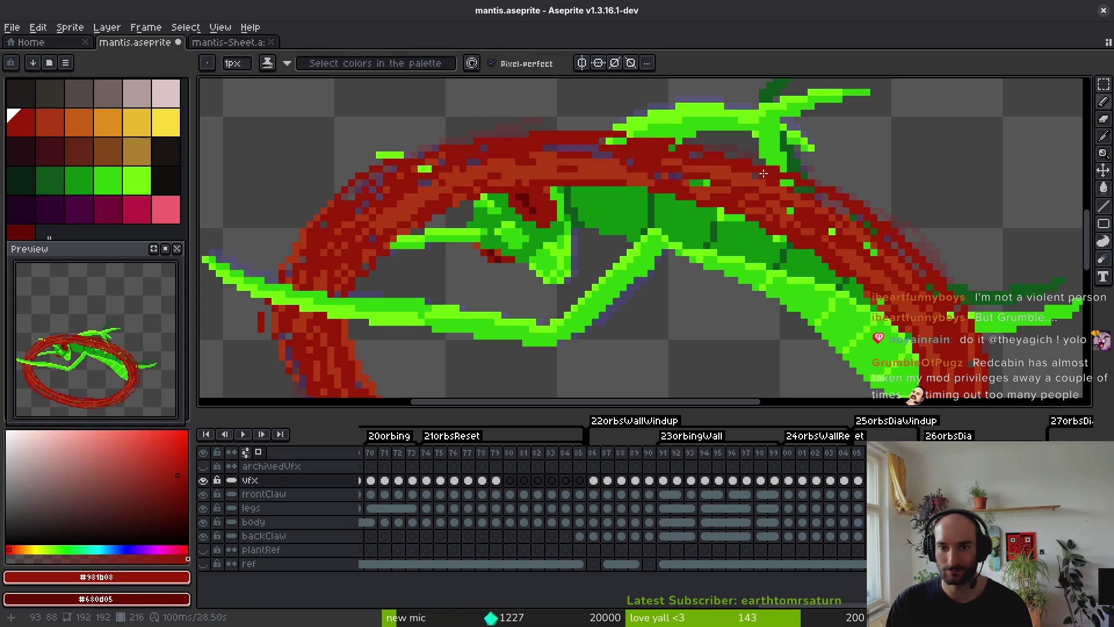
scroll(872, 231, "down", 2)
scroll(875, 226, "up", 3)
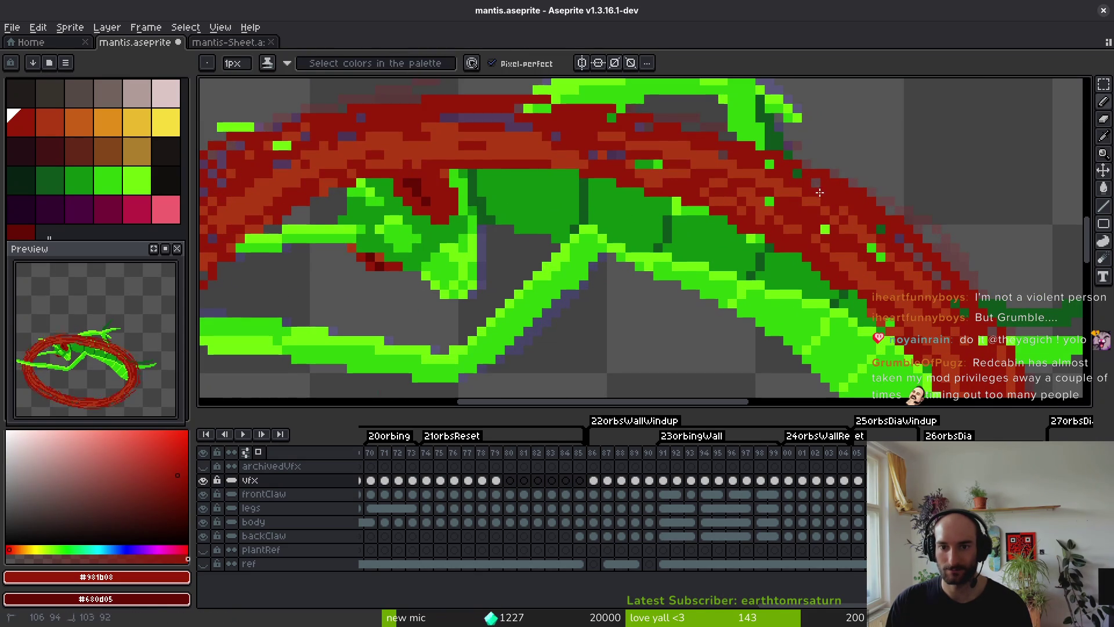
left_click(843, 199, "alt")
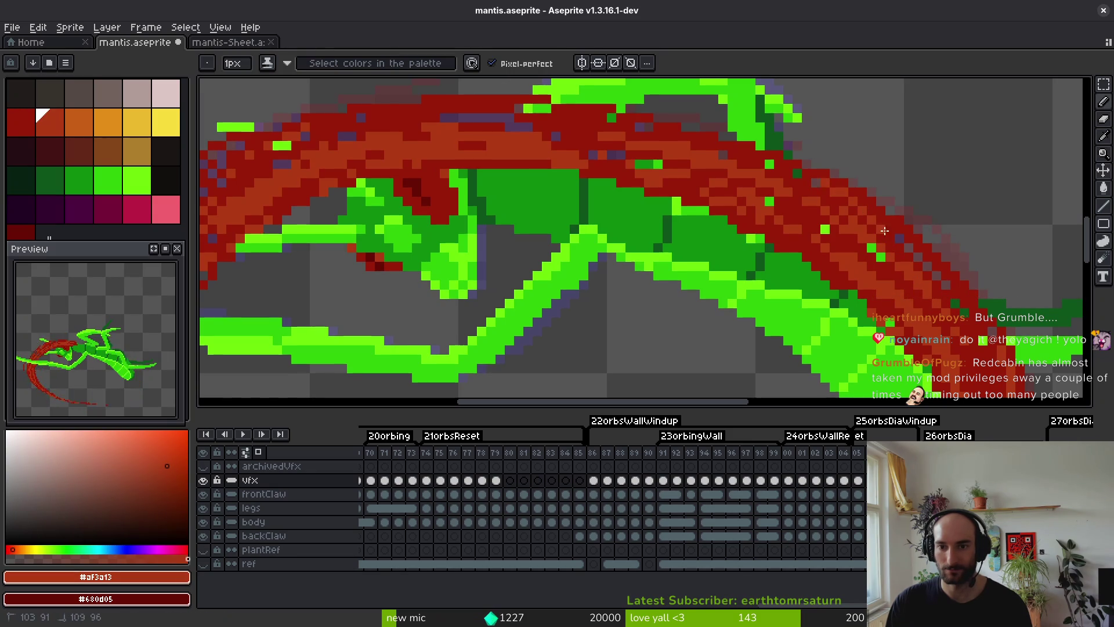
left_click_drag(464, 98, 641, 163)
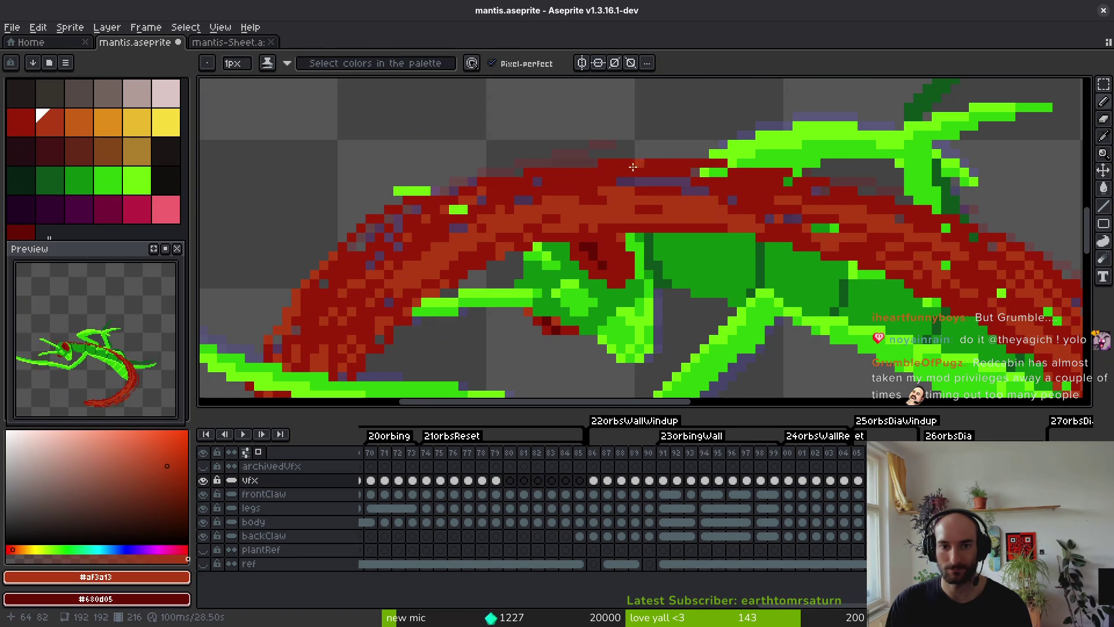
left_click(746, 186, "alt")
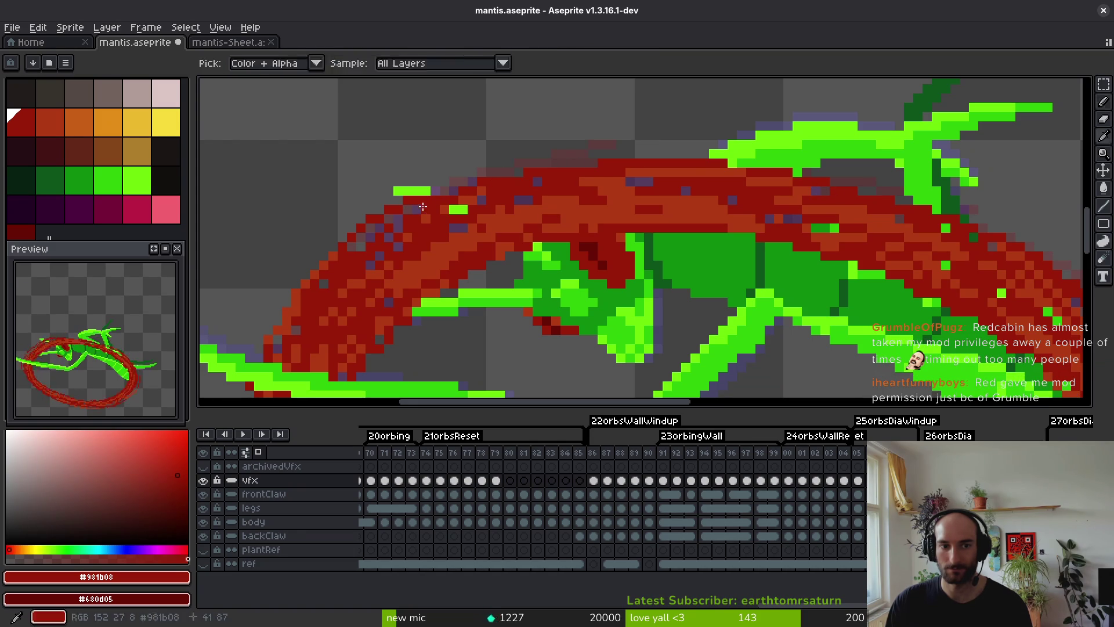
Recolour the stray green pixels on the ring's edge red.
left_click(435, 212, "alt")
left_click(463, 209)
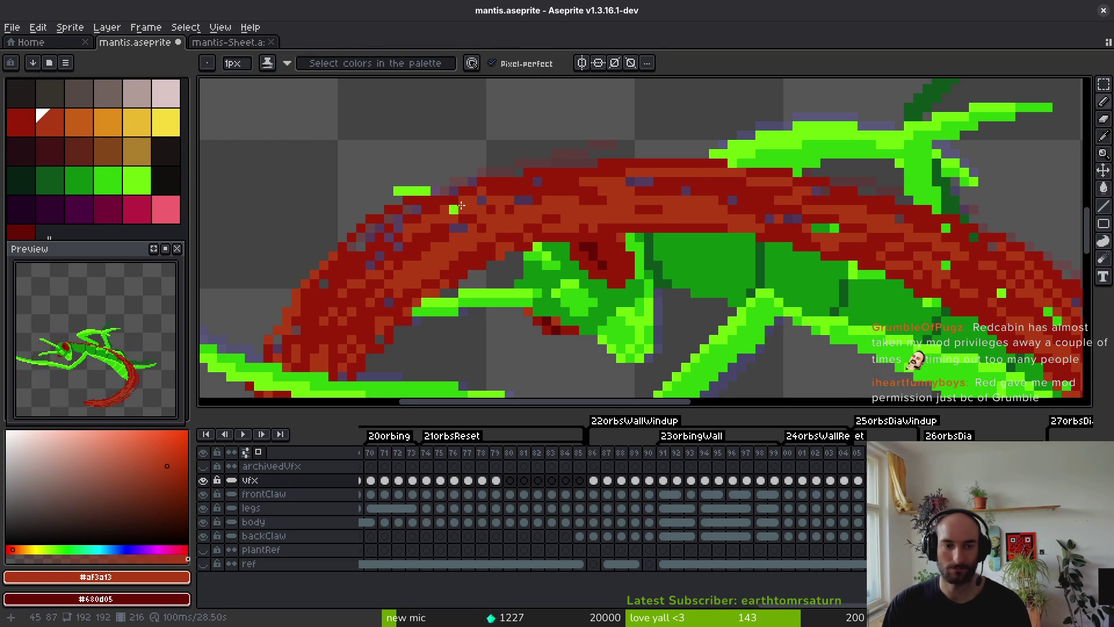
key("ctrl+z")
left_click(454, 209)
left_click(433, 202, "alt")
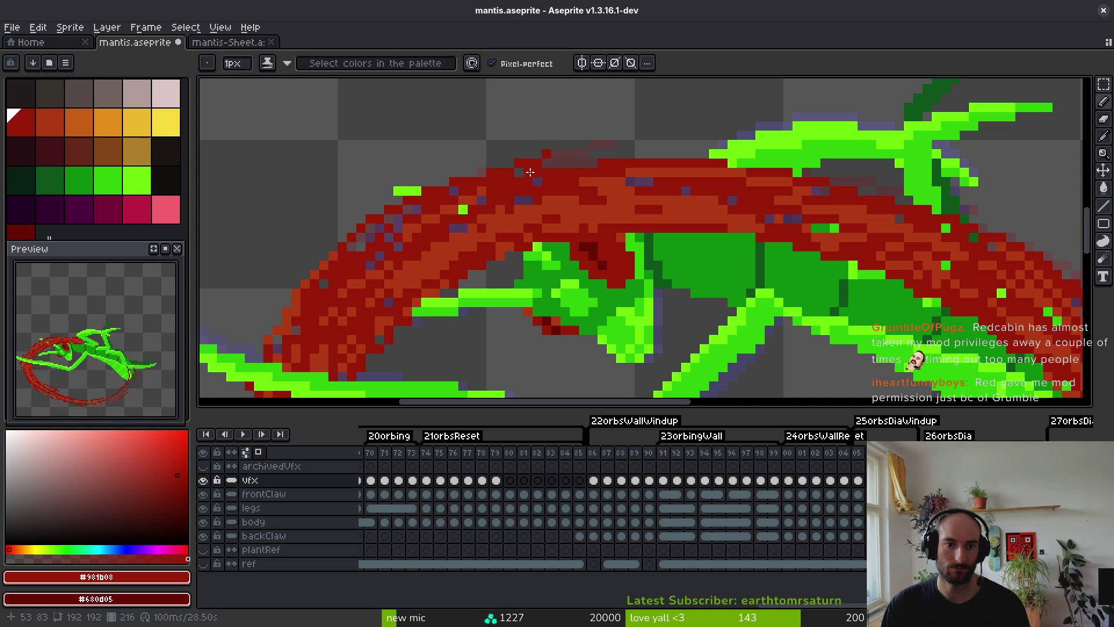
Draw dark-red strokes thickening the ring's top and extending it rightward, then save.
left_click(540, 160, "shift")
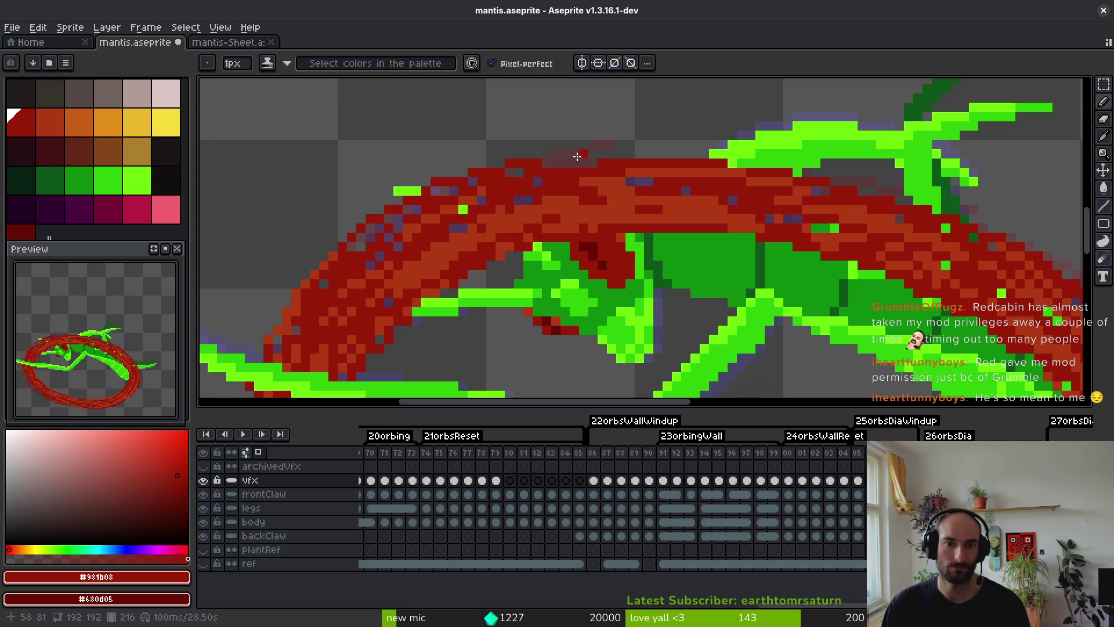
left_click_drag(559, 152, 644, 146)
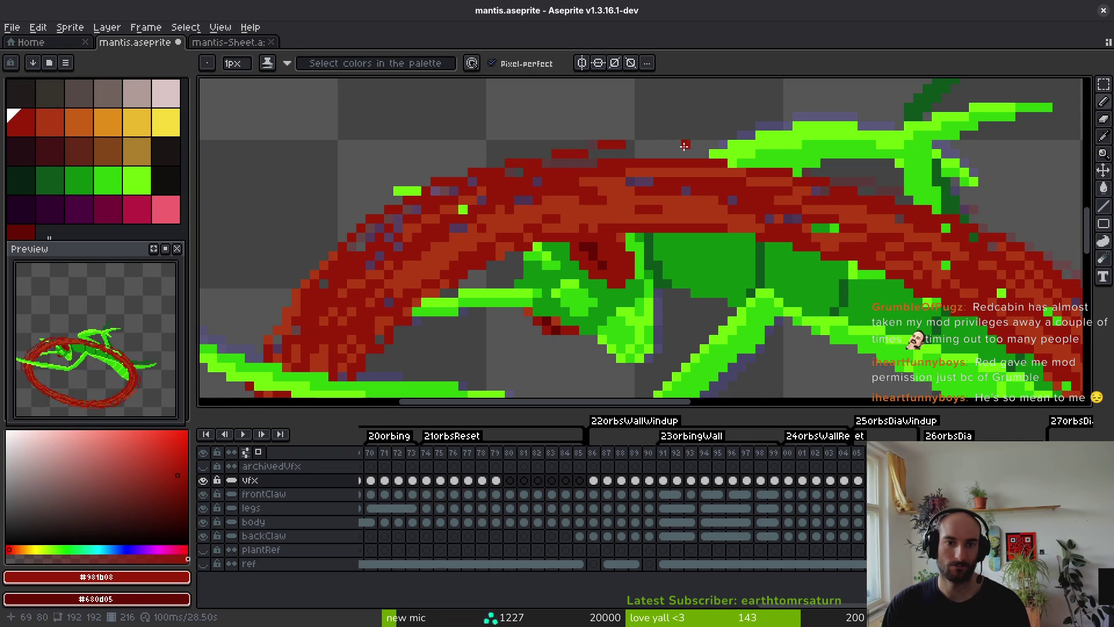
scroll(742, 246, "down", 4)
scroll(723, 206, "up", 4)
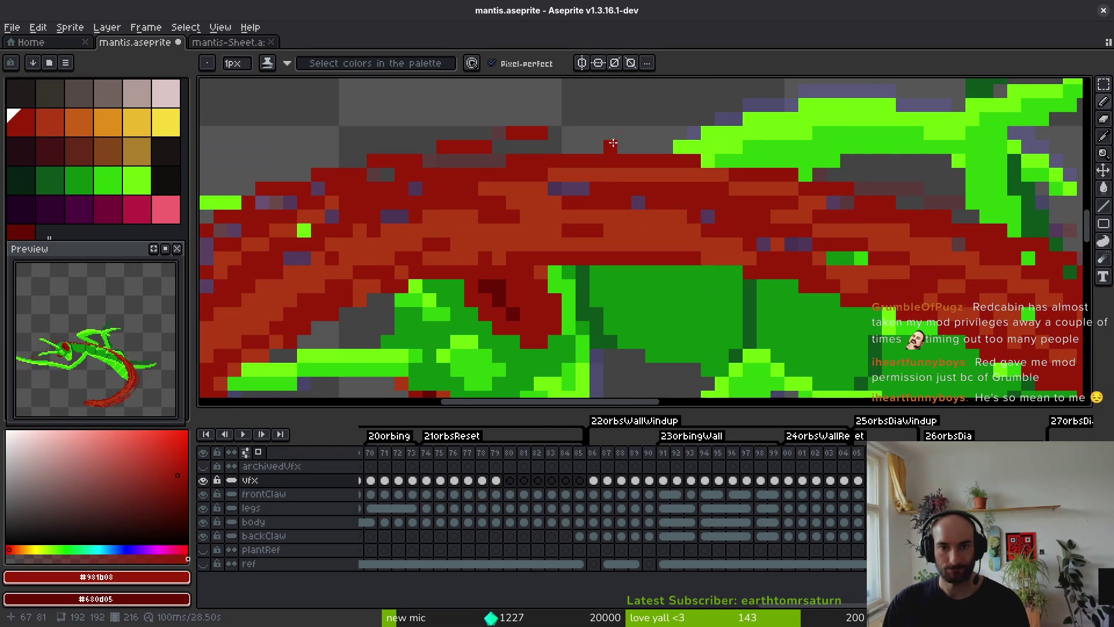
left_click_drag(581, 146, 774, 184)
key("ctrl+s")
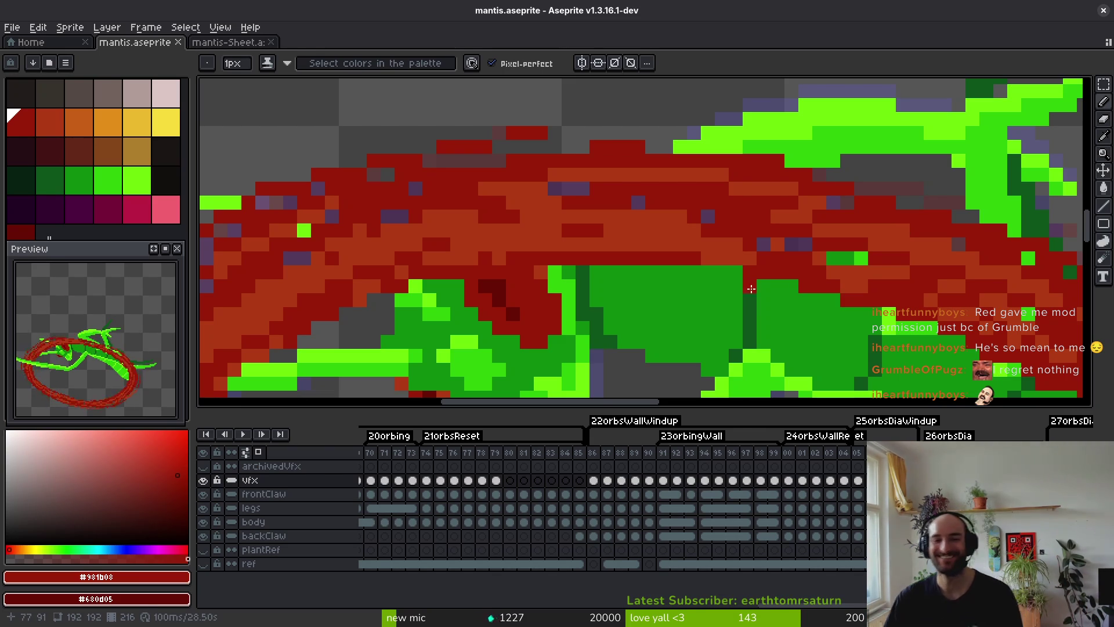
scroll(578, 219, "up", 3)
key("ctrl+s")
scroll(695, 269, "down", 3)
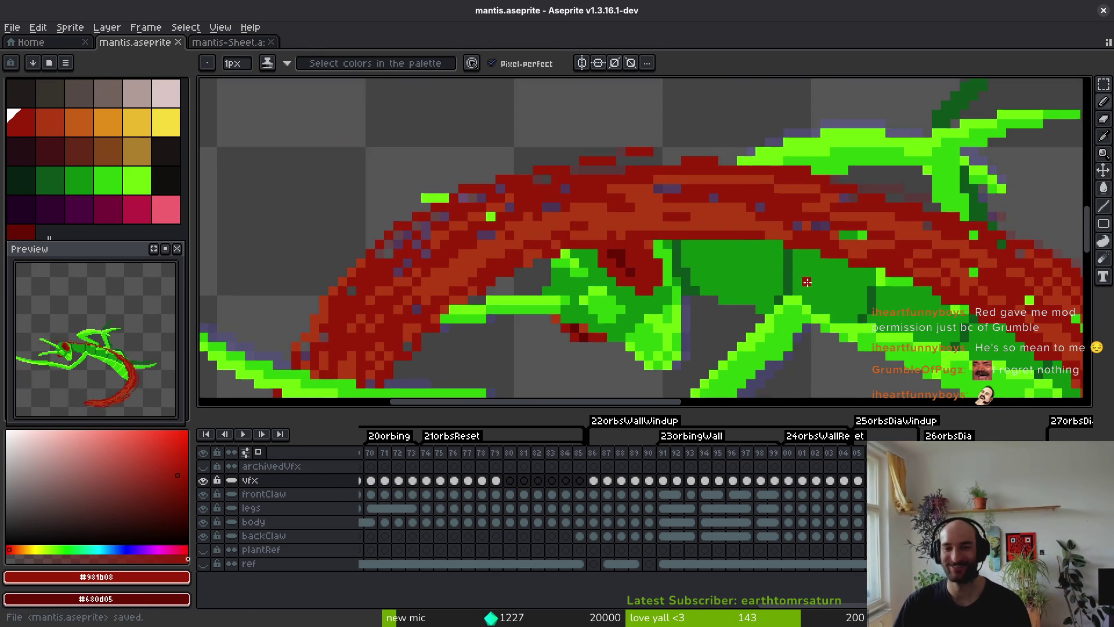
scroll(821, 210, "up", 2)
Recolour a stray purple pixel red, paint a dark-red stroke along the ring's top, then save.
key("ctrl+s")
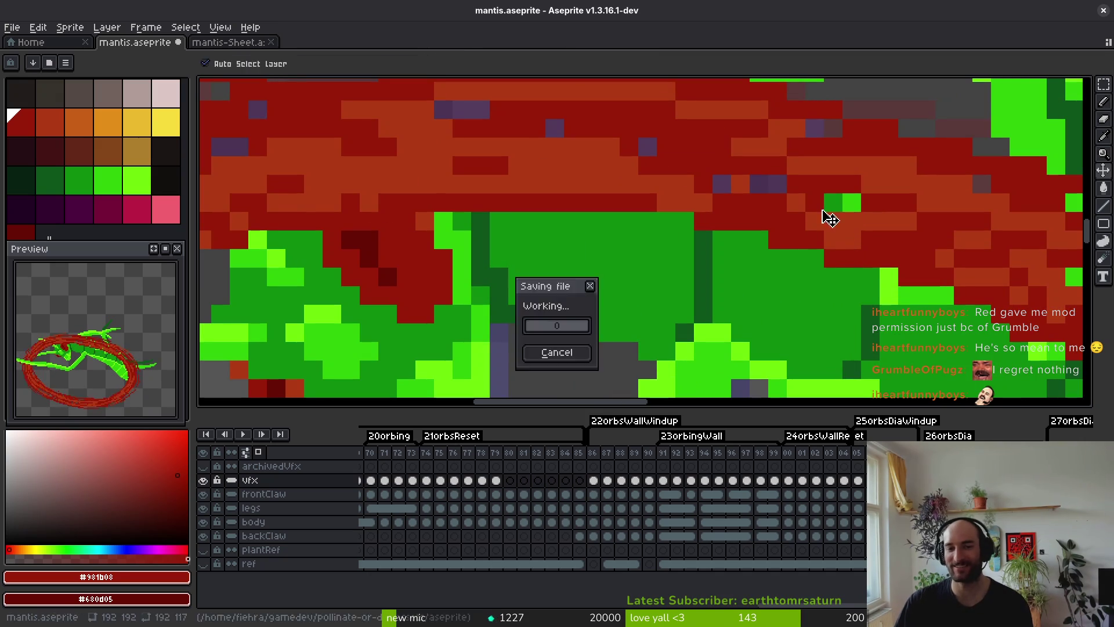
left_click(776, 186)
scroll(720, 194, "down", 3)
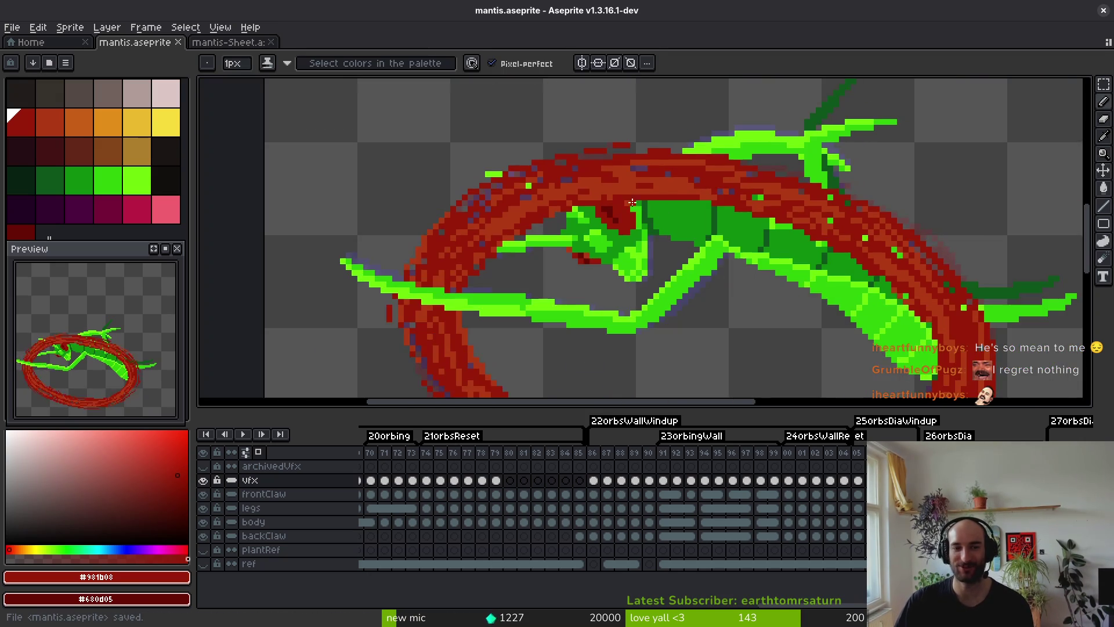
scroll(683, 154, "up", 2)
scroll(522, 192, "up", 1)
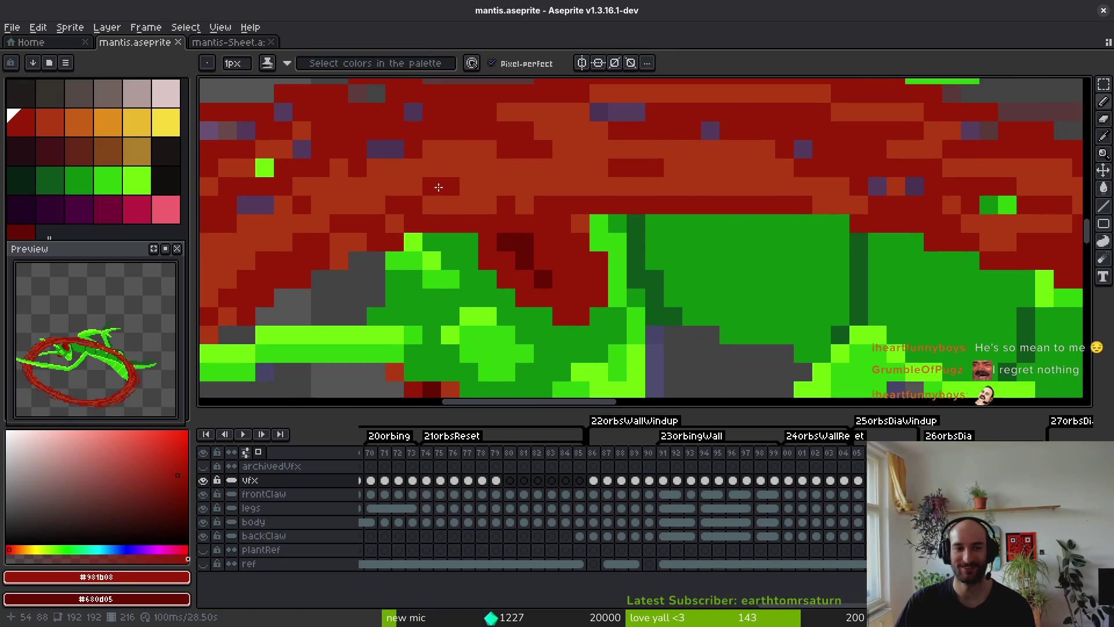
left_click_drag(464, 168, 677, 152)
left_click(678, 152, "alt")
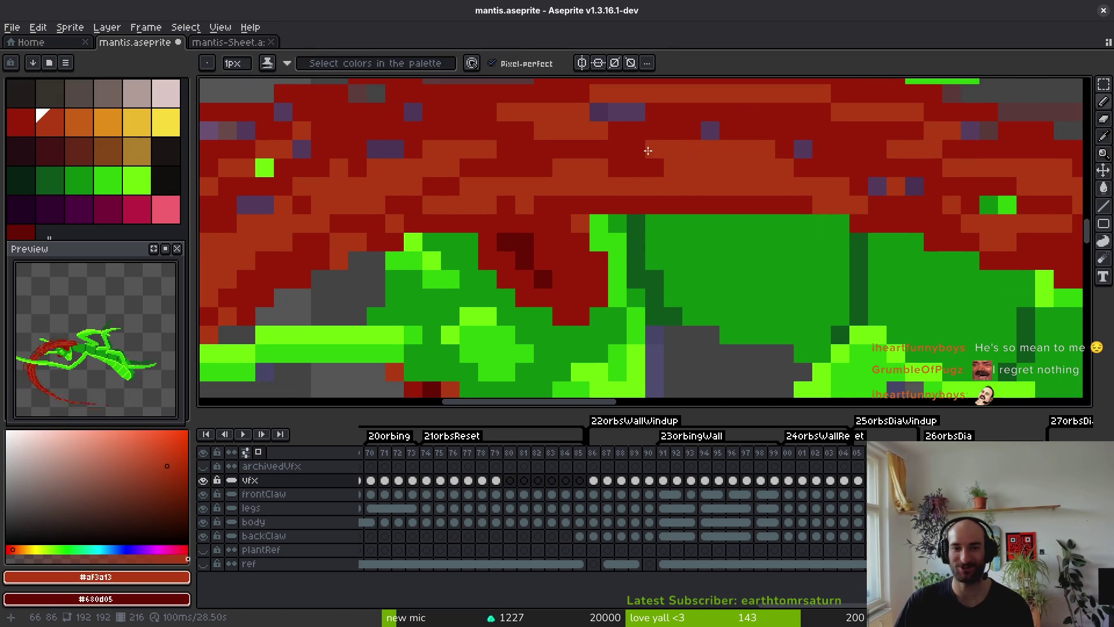
key("ctrl+s")
Zoom around the ring, swap painting tools and save the sprite again.
scroll(799, 209, "down", 3)
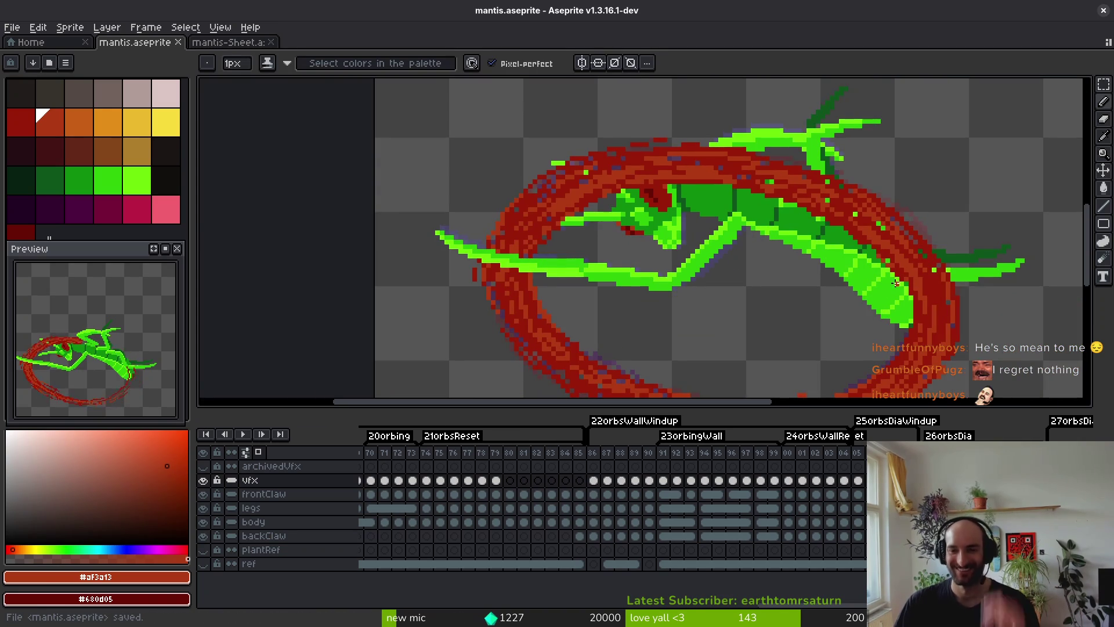
scroll(897, 282, "up", 2)
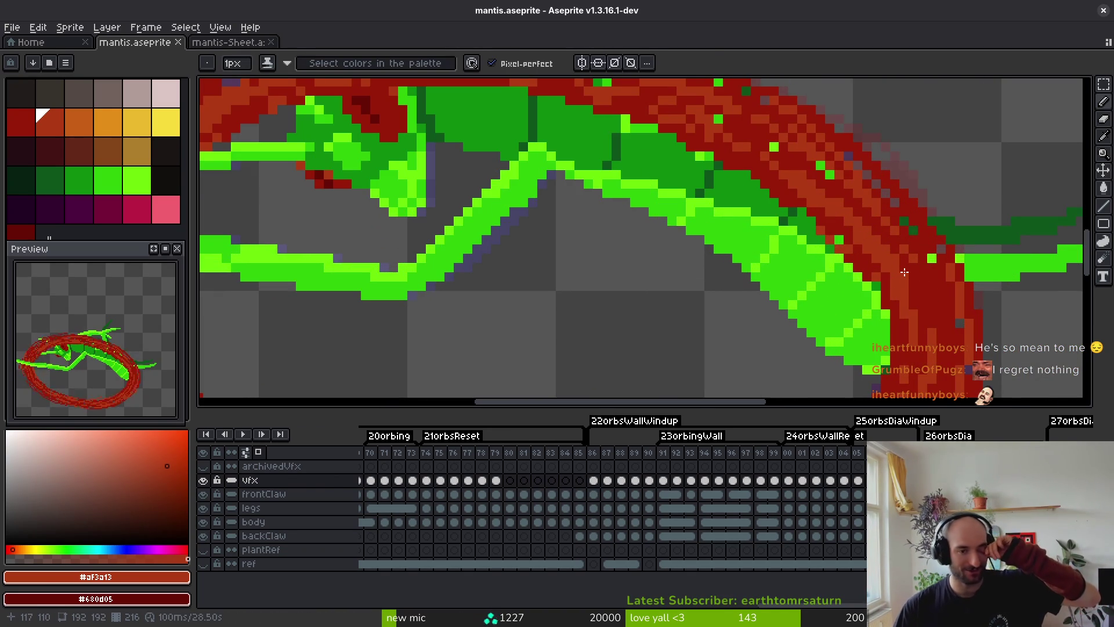
scroll(831, 286, "down", 4)
scroll(831, 286, "up", 1)
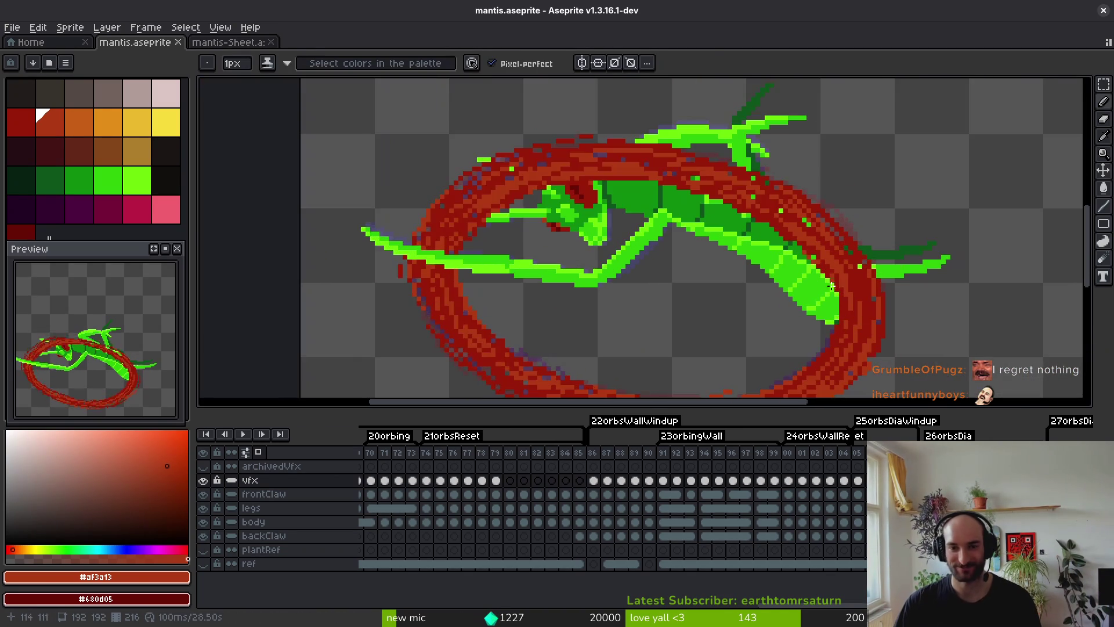
scroll(831, 286, "up", 3)
key("e")
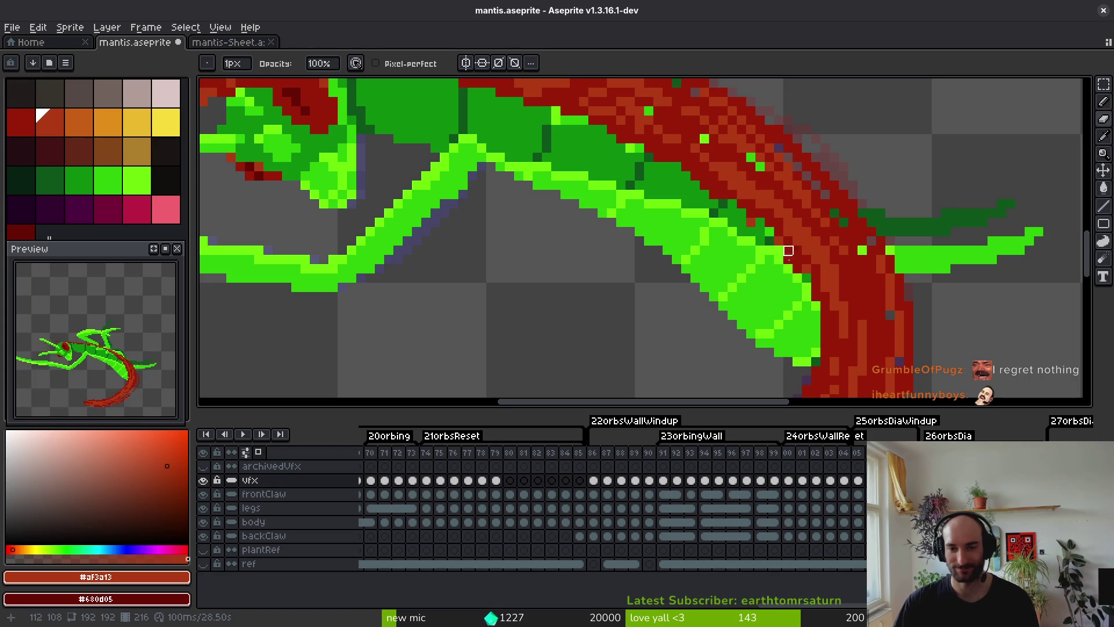
scroll(806, 284, "down", 3)
key("ctrl+s")
With the pencil, add orange highlight pixels along the ring's right diagonal edge.
scroll(823, 302, "down", 1)
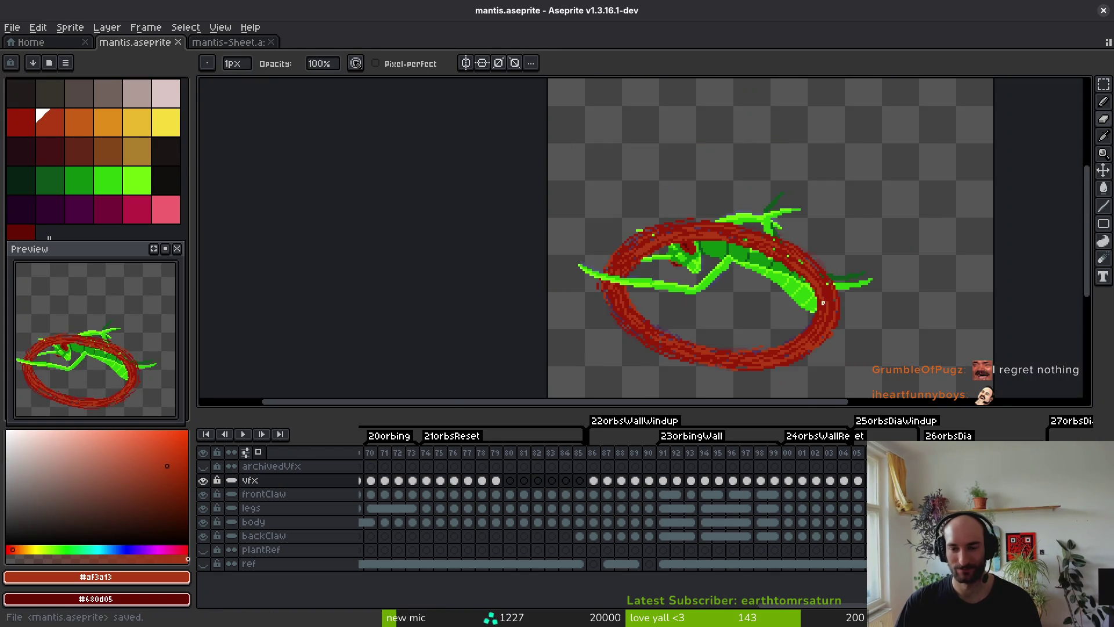
scroll(827, 267, "up", 3)
key("f")
scroll(796, 194, "up", 2)
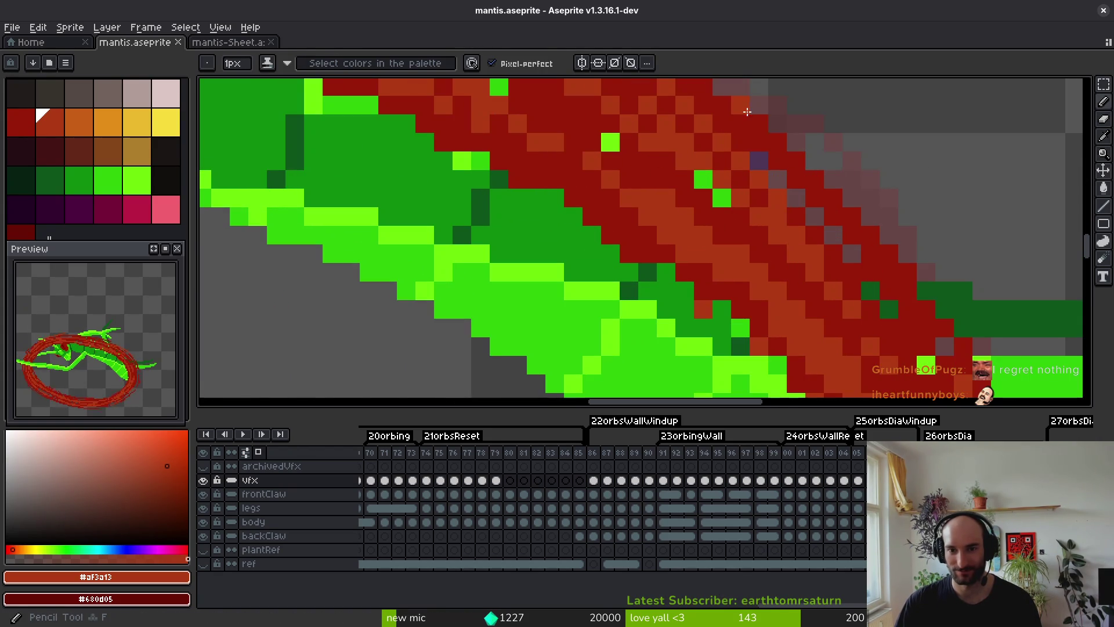
mouse_move(740, 117)
left_mouse_down()
mouse_move(711, 188)
mouse_move(748, 196)
left_mouse_up()
left_click(685, 177)
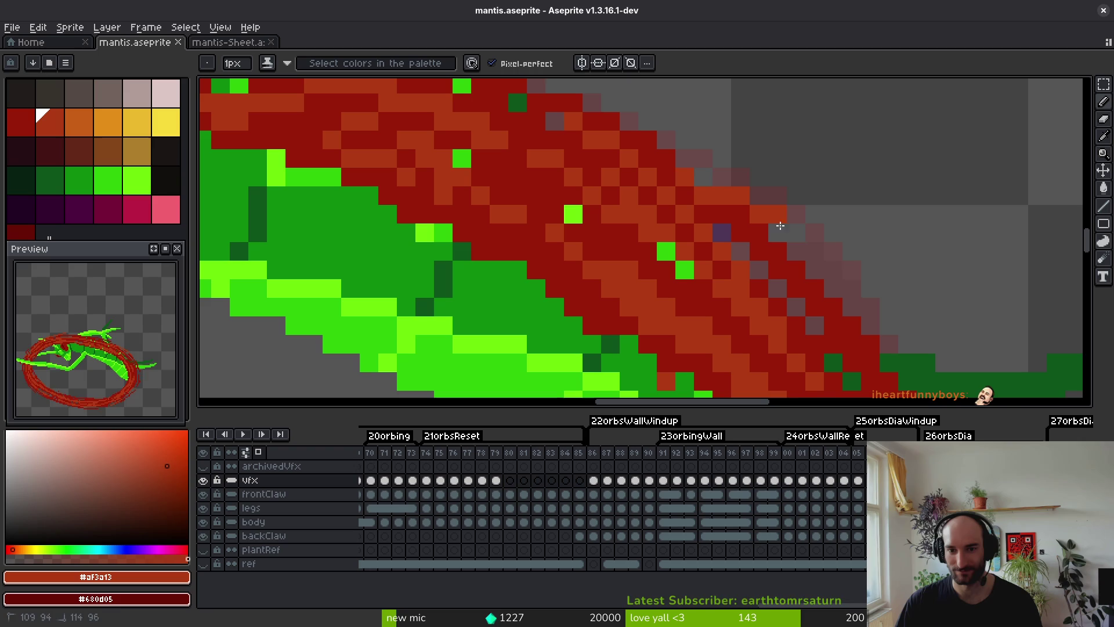
left_click(703, 177)
left_click(800, 251)
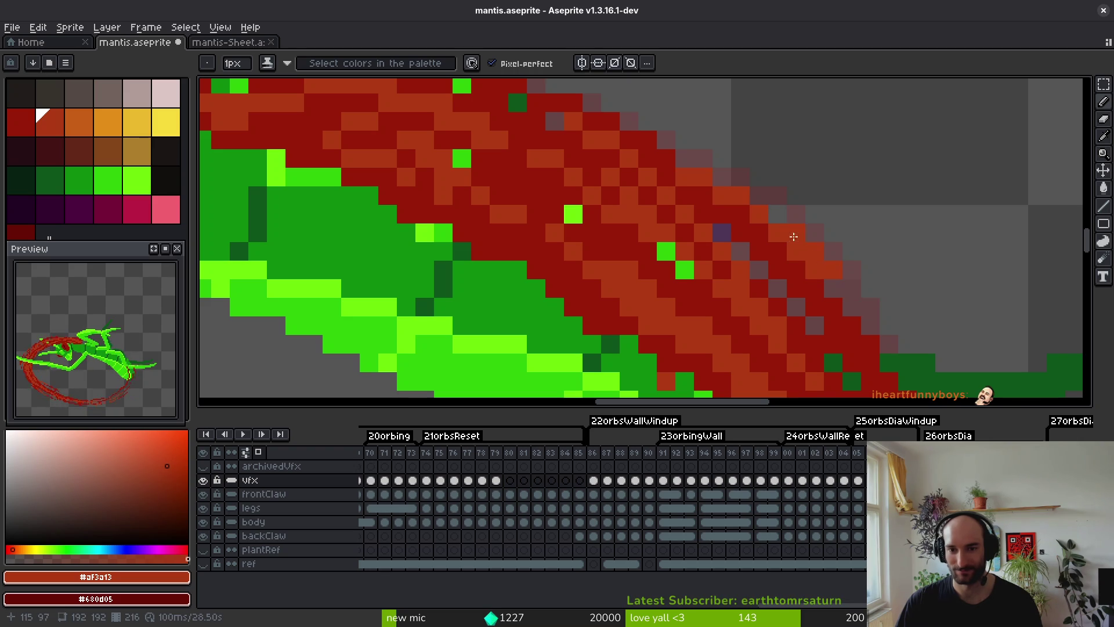
scroll(856, 297, "down", 5)
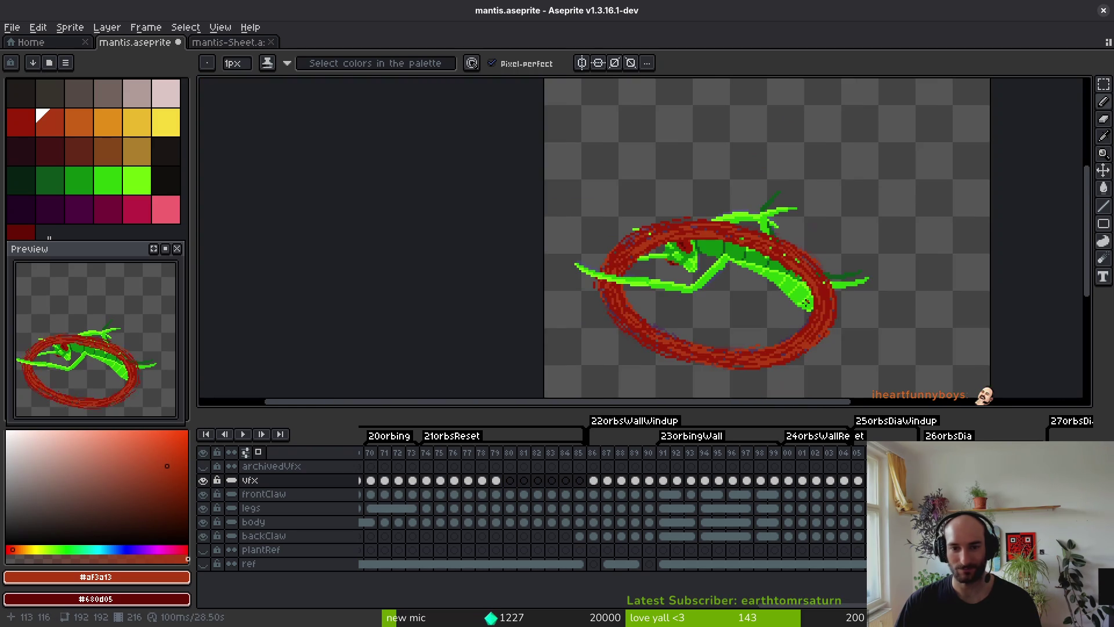
key("alt")
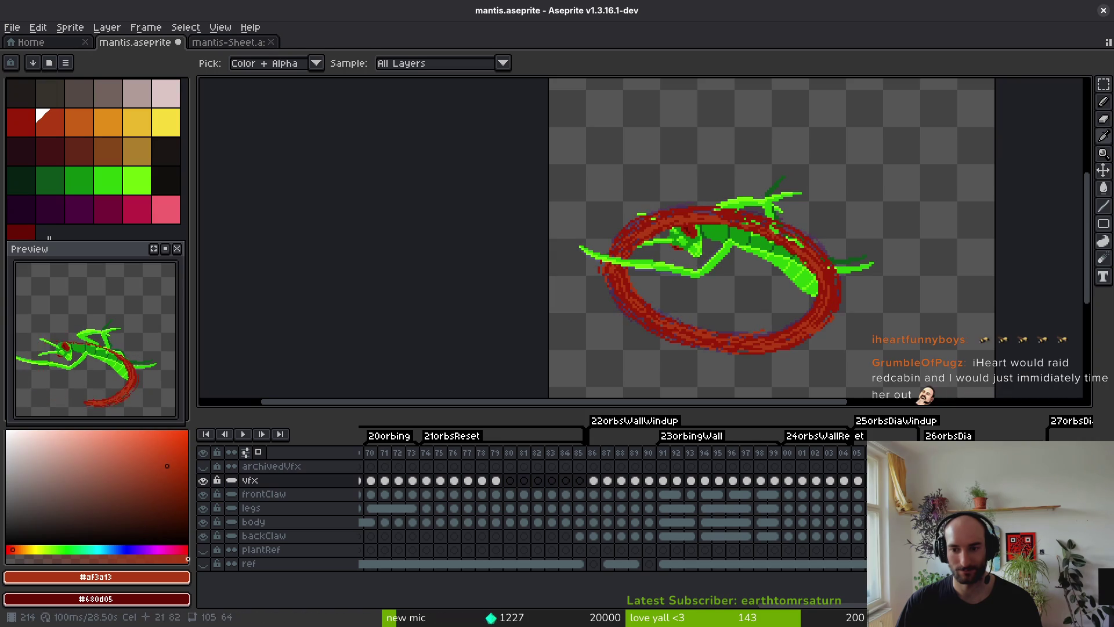
Marquee the area around the mantis and ring, then drop the selection so nothing stays selected.
key("m")
left_click_drag(550, 118, 954, 395)
key("i")
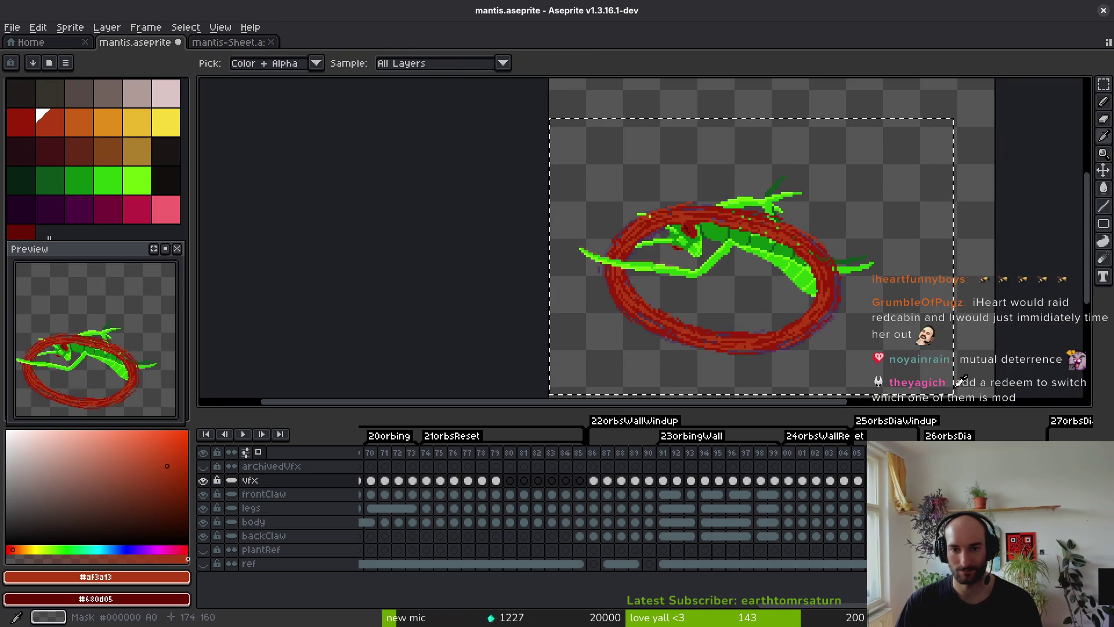
key("m")
key("ctrl+z")
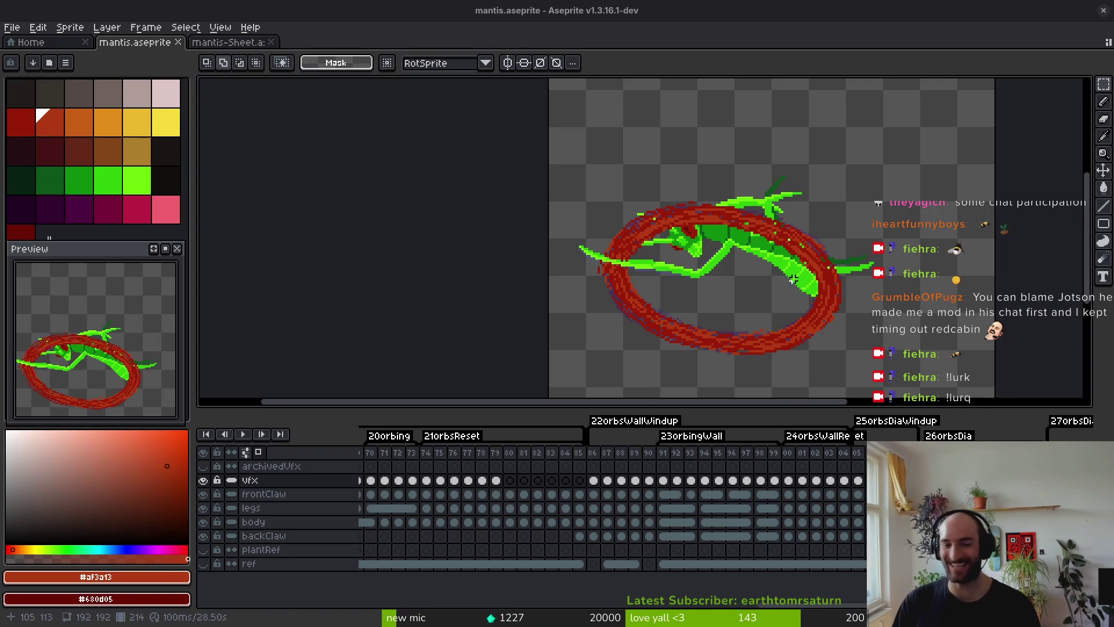
scroll(771, 249, "down", 3)
scroll(784, 249, "up", 4)
scroll(771, 376, "down", 1)
scroll(770, 376, "up", 2)
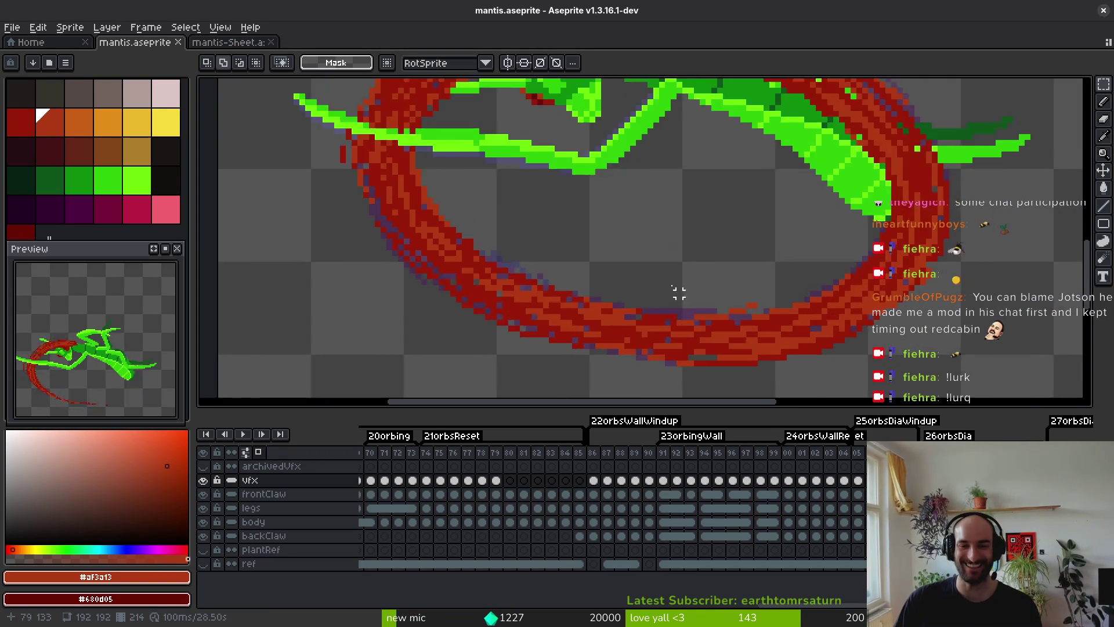
left_click(621, 250, "alt")
scroll(532, 225, "up", 2)
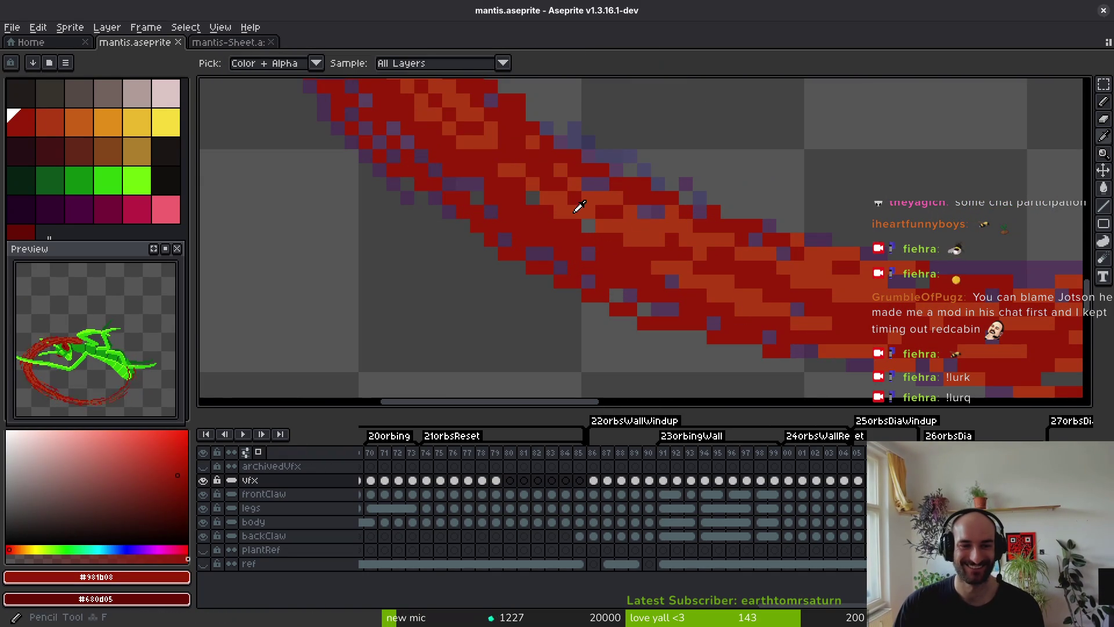
left_click(577, 207, "alt")
left_click_drag(415, 168, 540, 249)
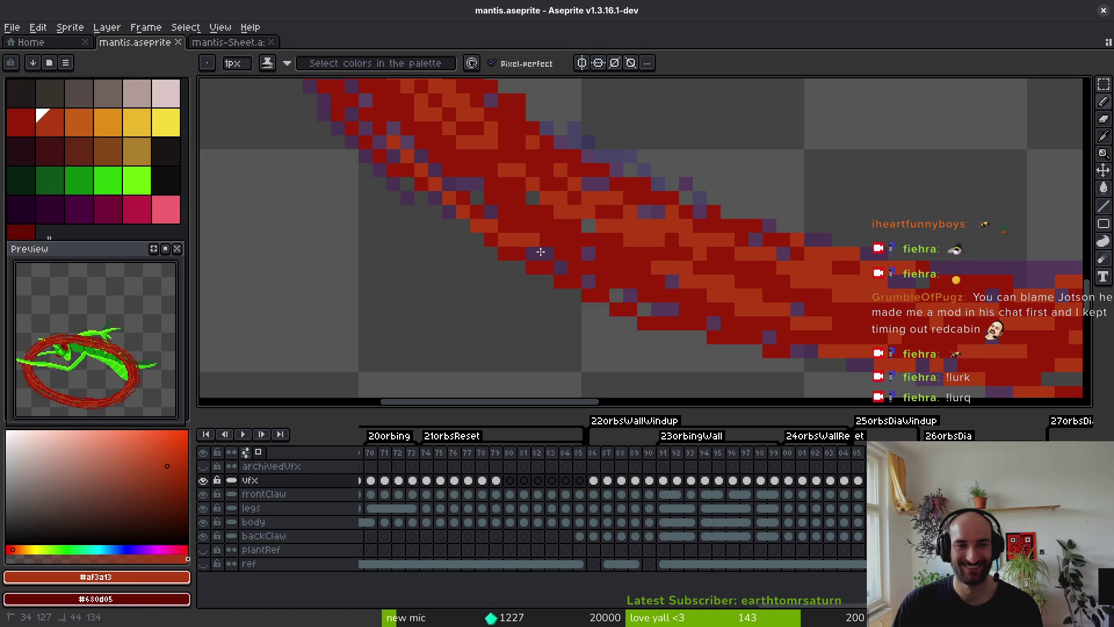
key("ctrl+z")
left_click_drag(426, 174, 576, 289)
left_click(576, 289, "alt")
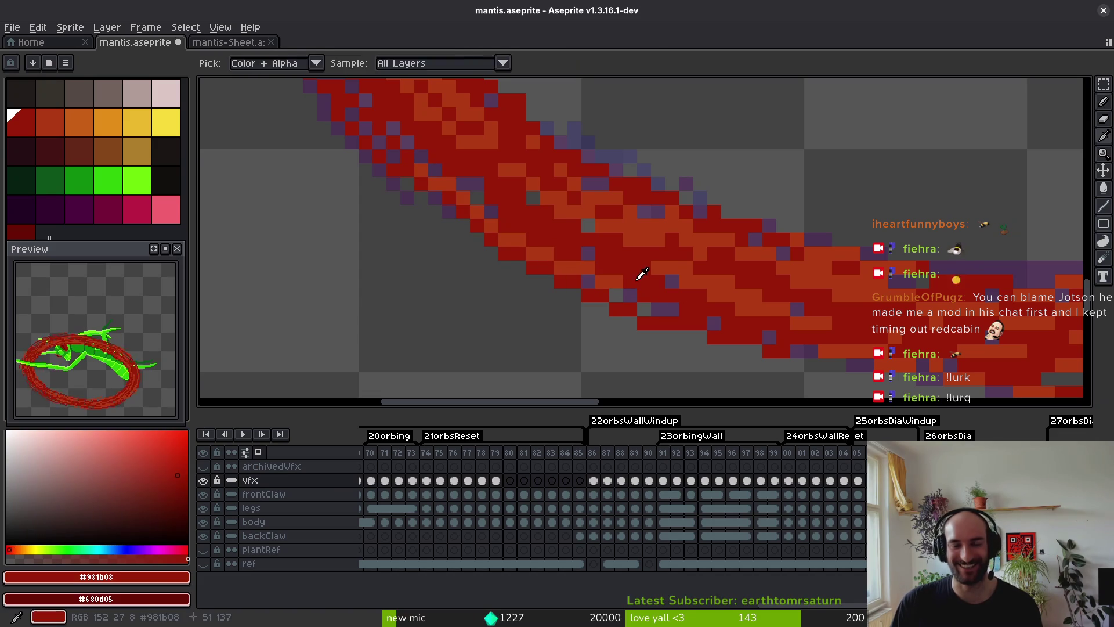
left_click(672, 281)
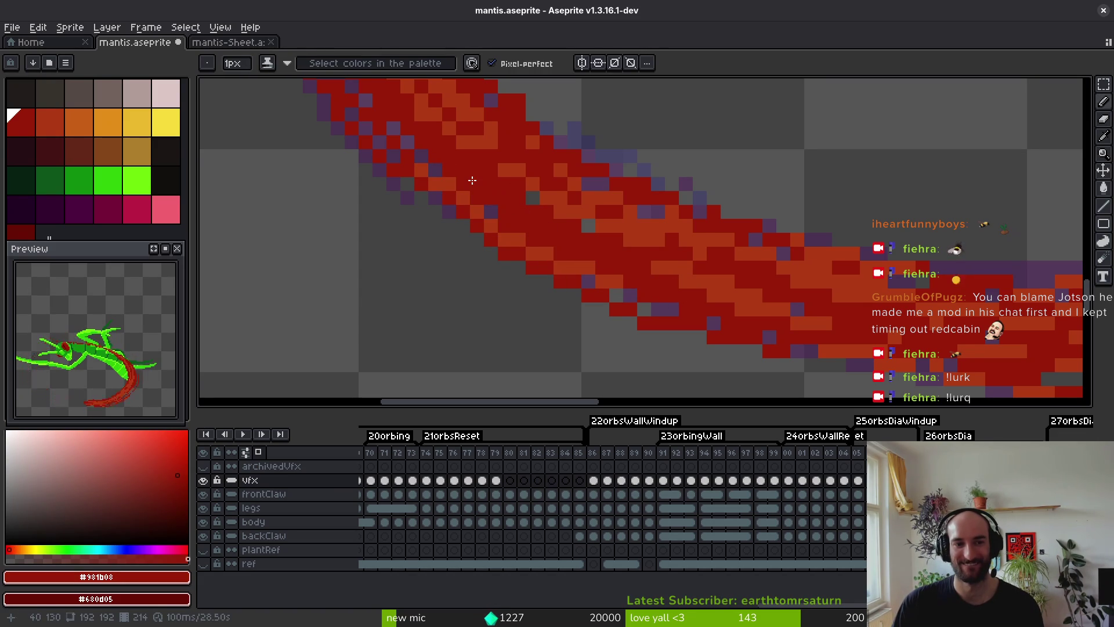
key("ctrl+s")
scroll(531, 230, "down", 5)
scroll(756, 296, "up", 5)
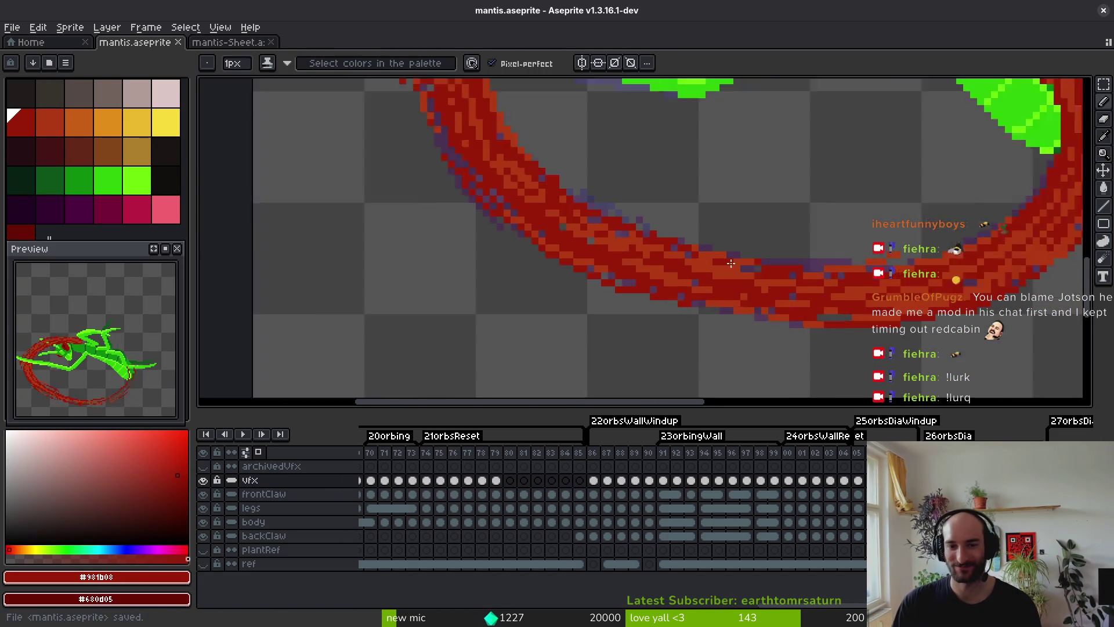
scroll(776, 274, "down", 3)
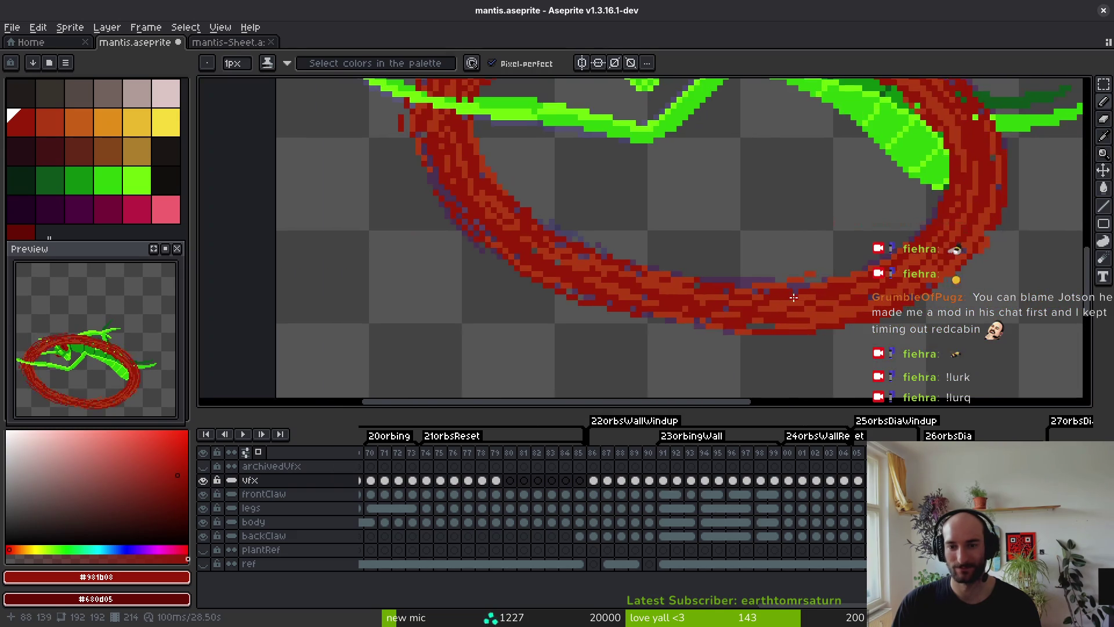
scroll(785, 286, "up", 3)
scroll(725, 291, "down", 3)
key("ctrl+s")
scroll(671, 248, "up", 2)
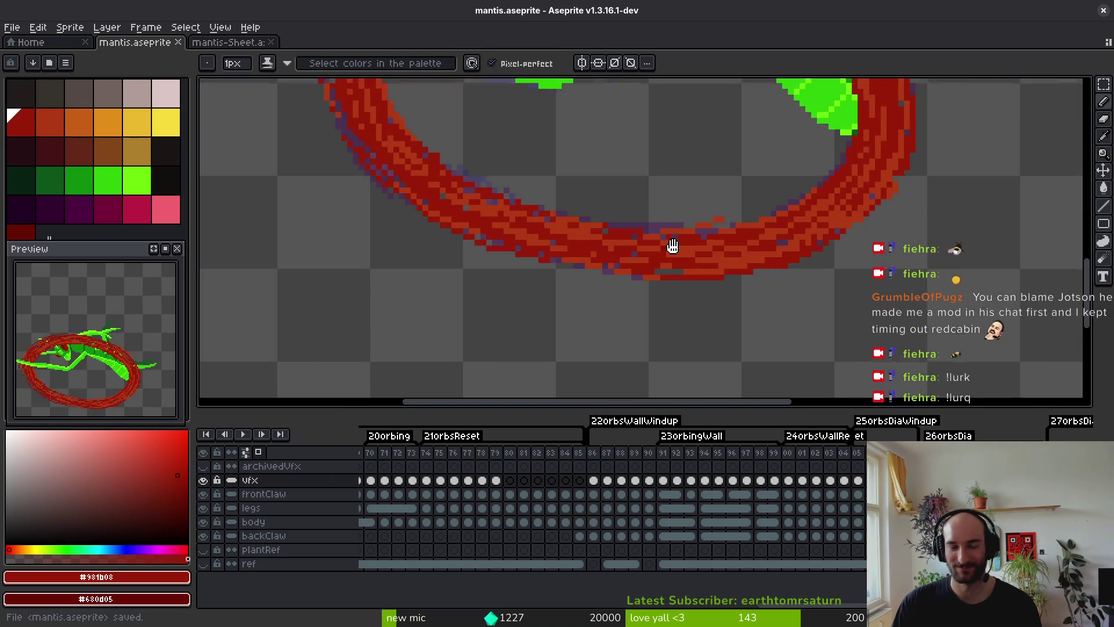
scroll(706, 276, "down", 4)
scroll(618, 244, "down", 3)
scroll(655, 261, "up", 3)
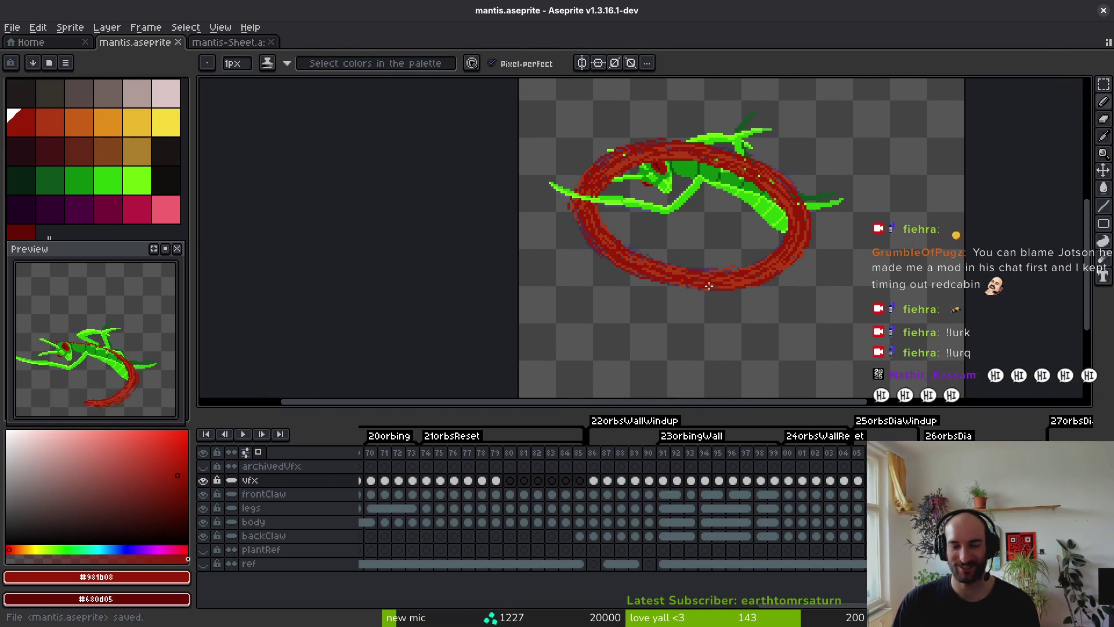
key("m")
left_click_drag(516, 133, 882, 344)
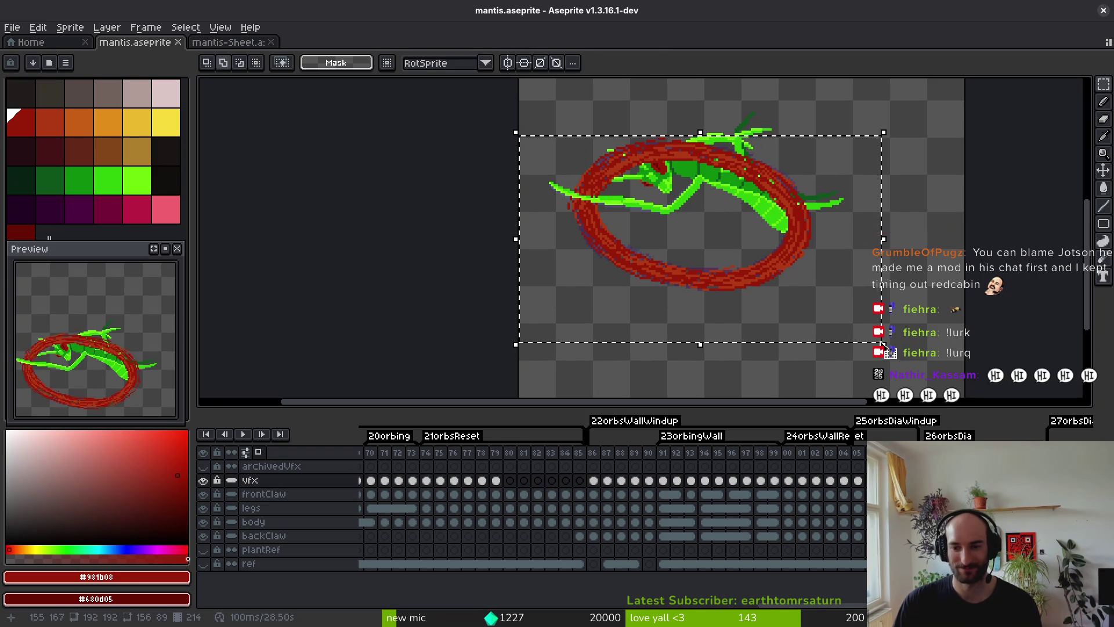
key("ctrl+d")
key("ctrl+s")
key("b")
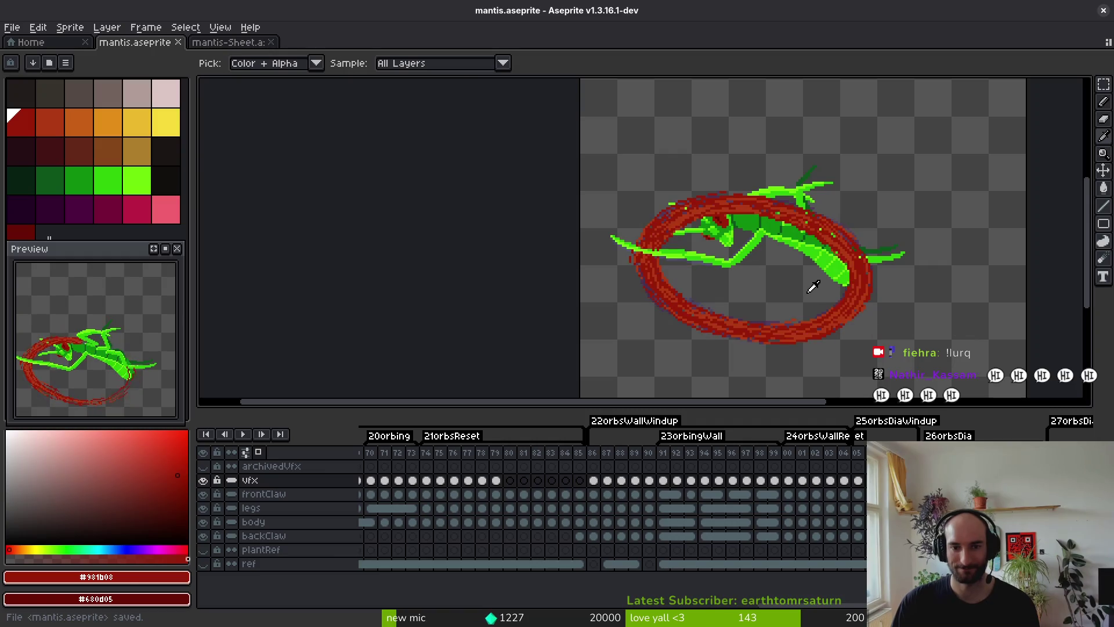
scroll(667, 255, "up", 5)
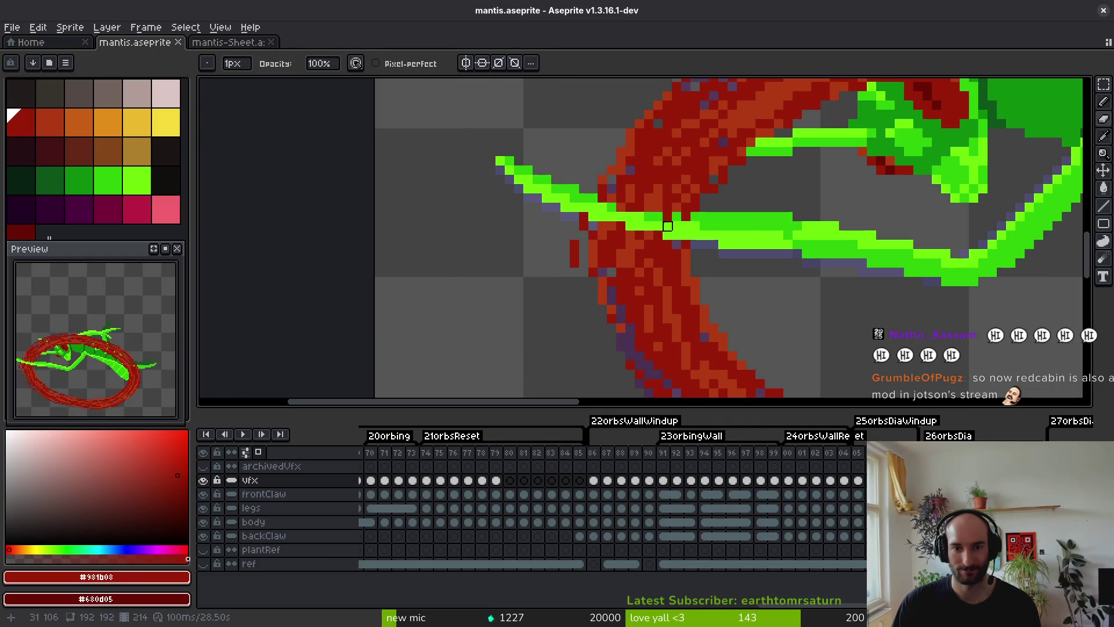
left_click(620, 199)
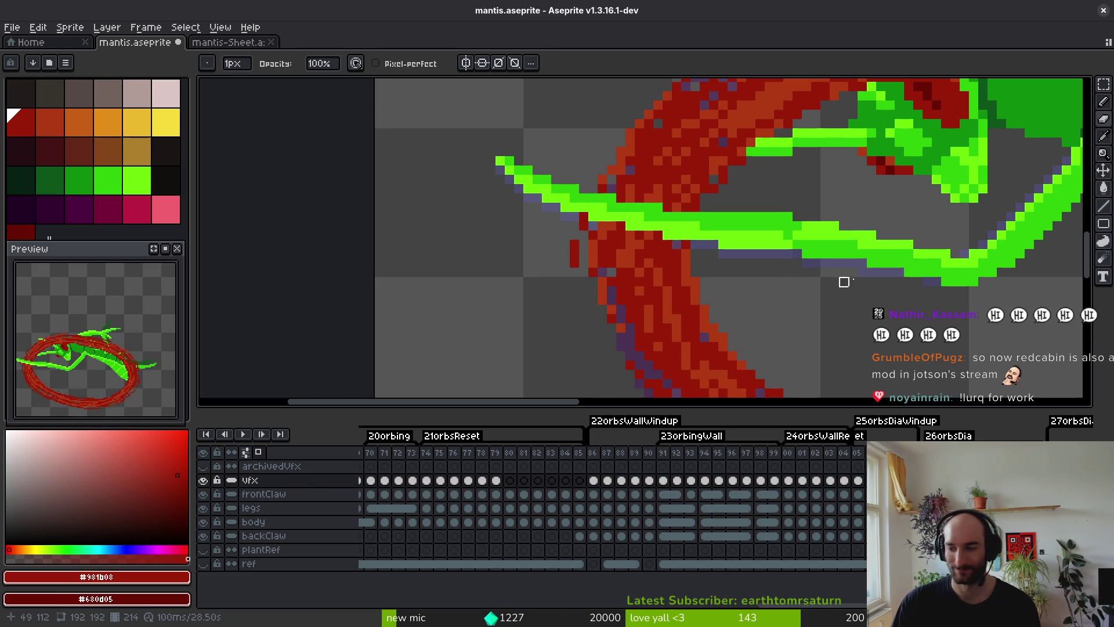
scroll(825, 217, "down", 2)
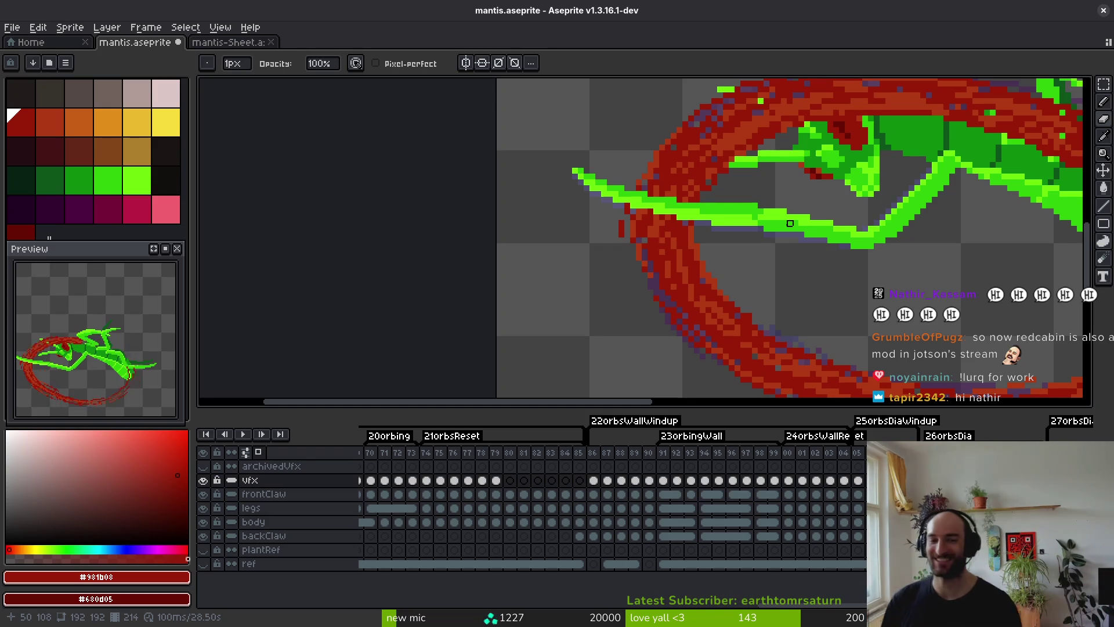
scroll(859, 217, "down", 3)
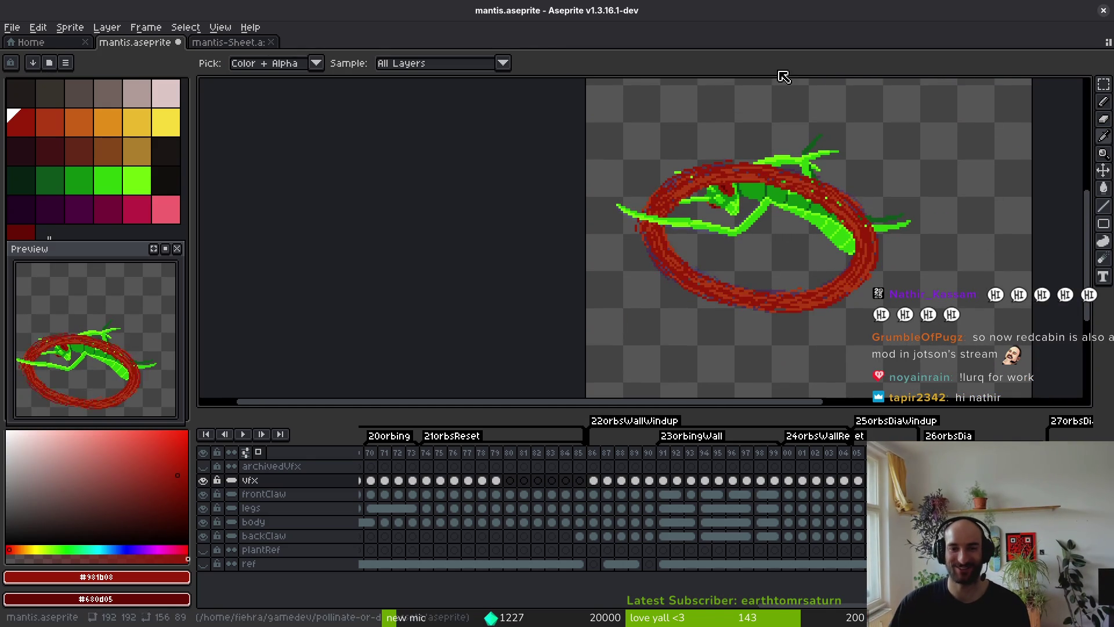
scroll(786, 224, "up", 3)
scroll(700, 173, "down", 3)
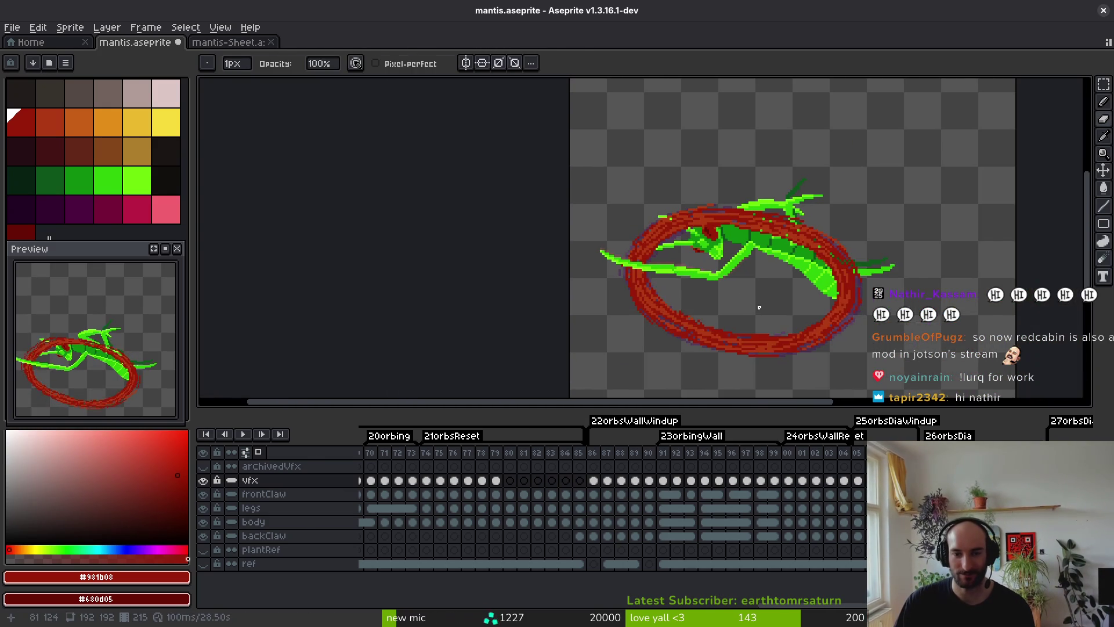
key("i")
scroll(720, 315, "up", 5)
key("f")
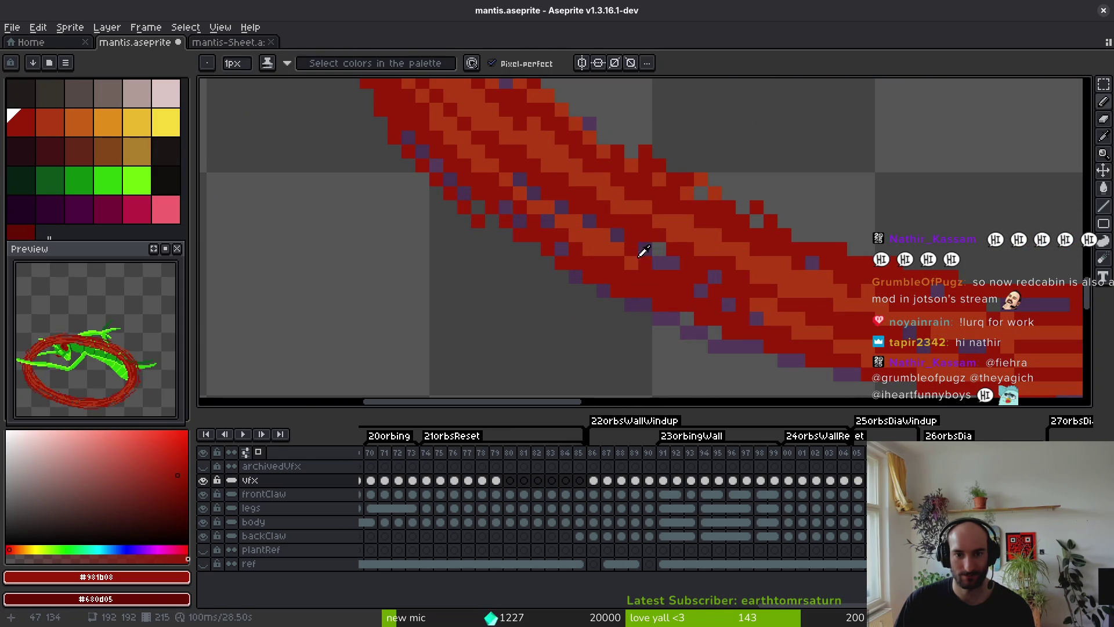
Sample the ring's lighter orange-red and its dark red, save, and zoom out.
left_click(609, 236, "alt")
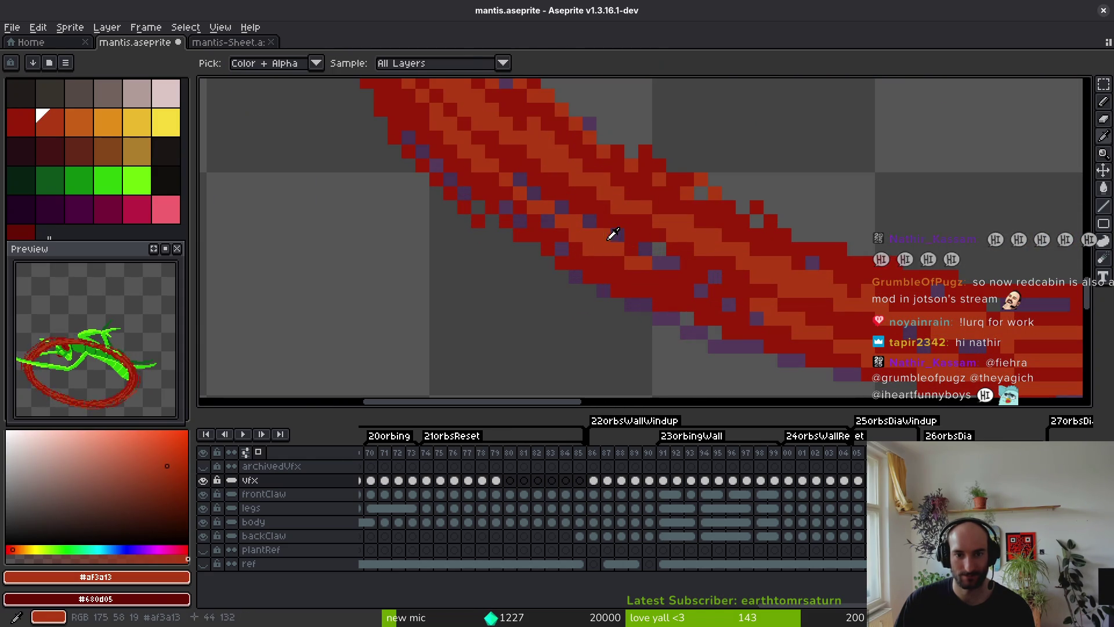
left_click(676, 270, "alt")
scroll(713, 279, "down", 3)
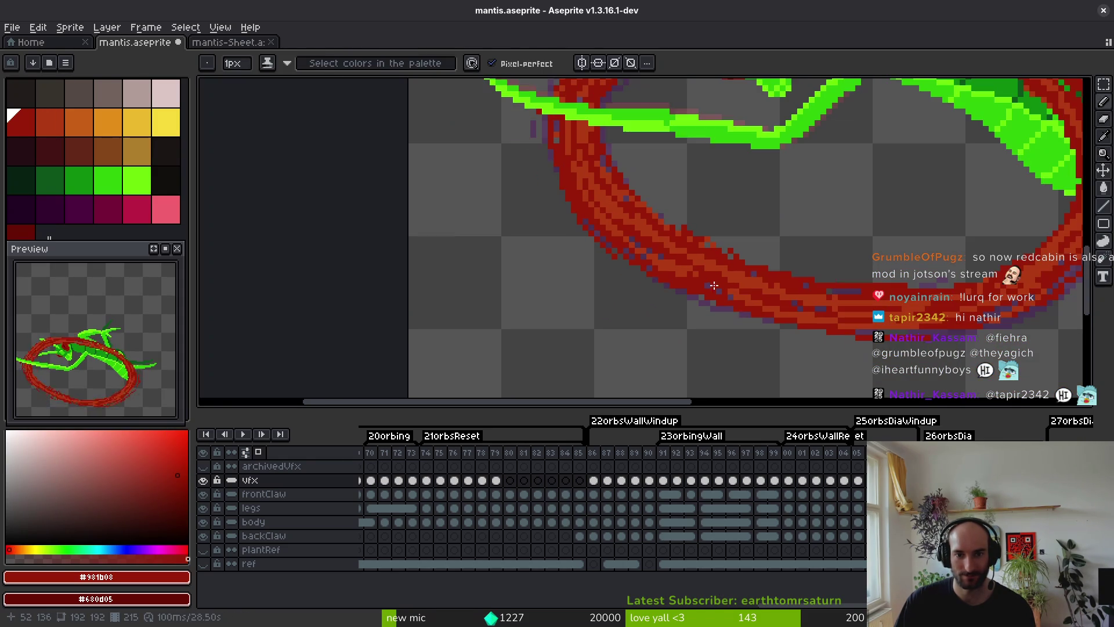
key("ctrl+s")
scroll(748, 308, "down", 1)
scroll(760, 308, "down", 3)
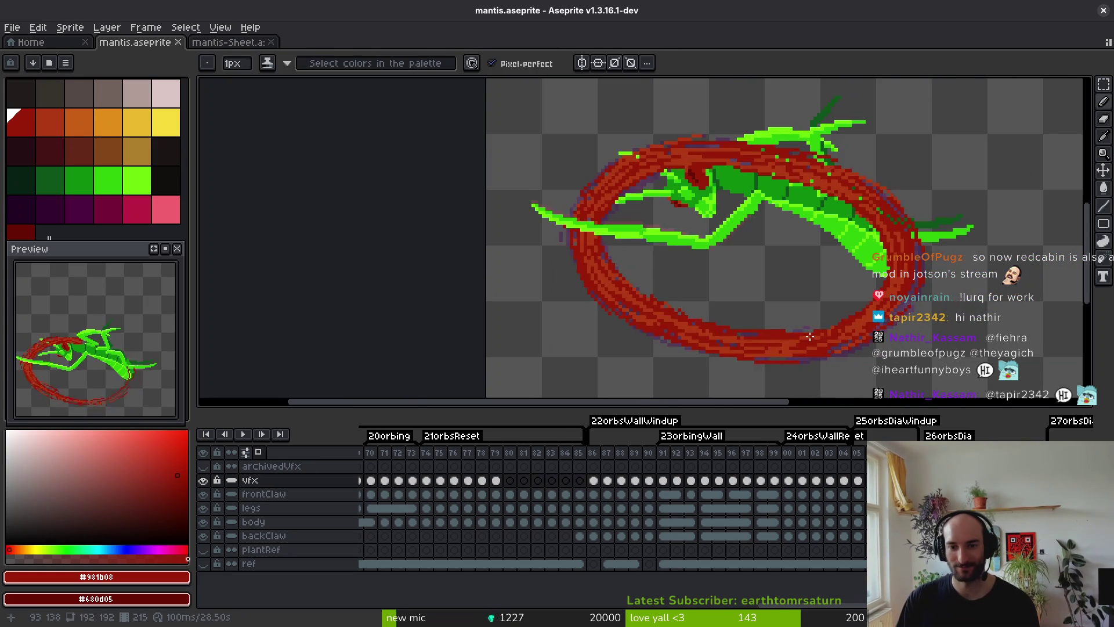
scroll(773, 324, "up", 3)
scroll(801, 325, "down", 2)
scroll(808, 325, "down", 1)
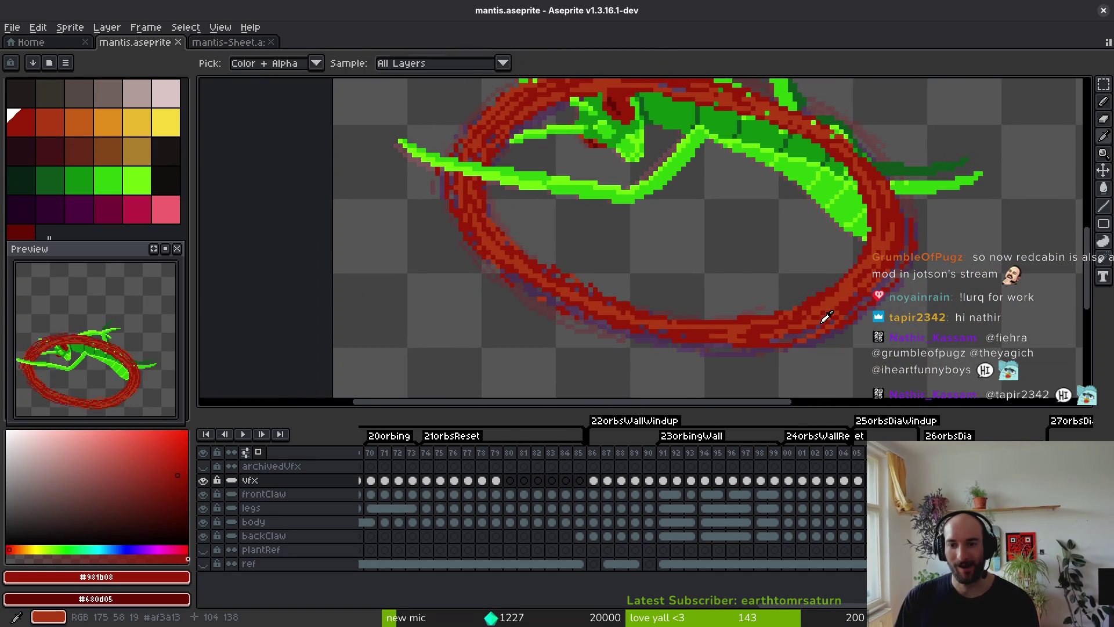
scroll(829, 314, "down", 2)
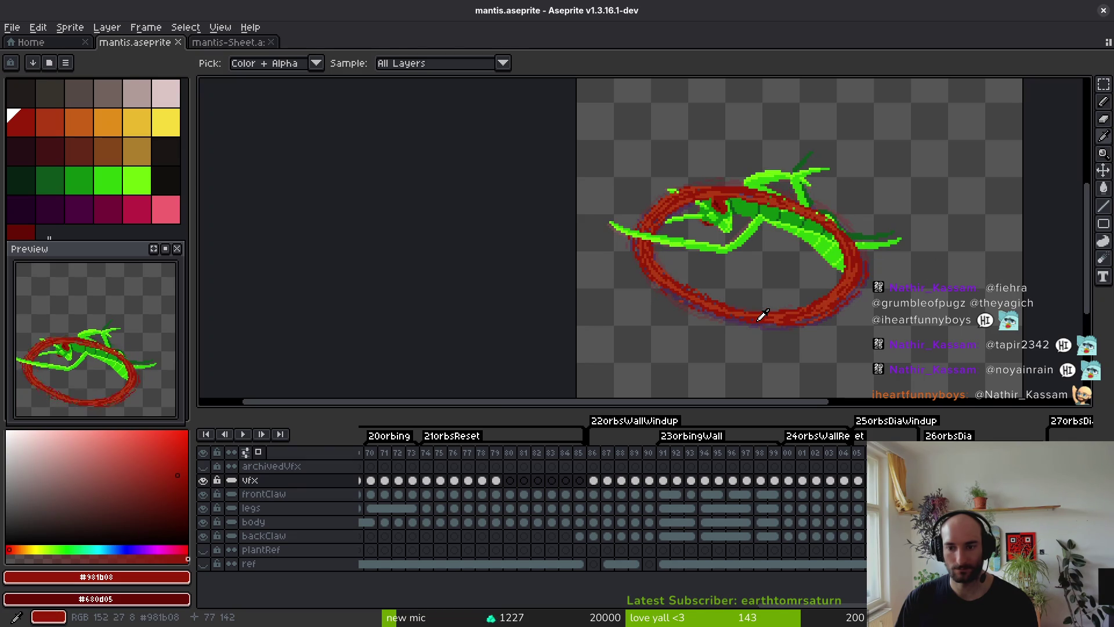
Clear the selection and erase the red ring pixels covering the green limb.
key("m")
key("ctrl+a")
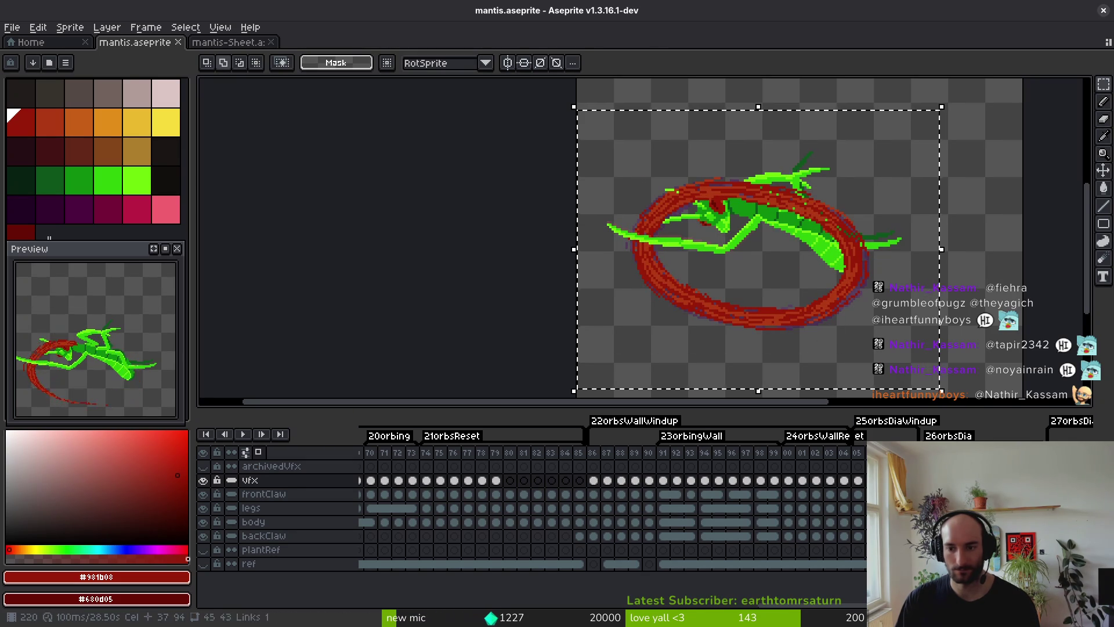
key("ctrl+d")
key("e")
scroll(670, 239, "up", 3)
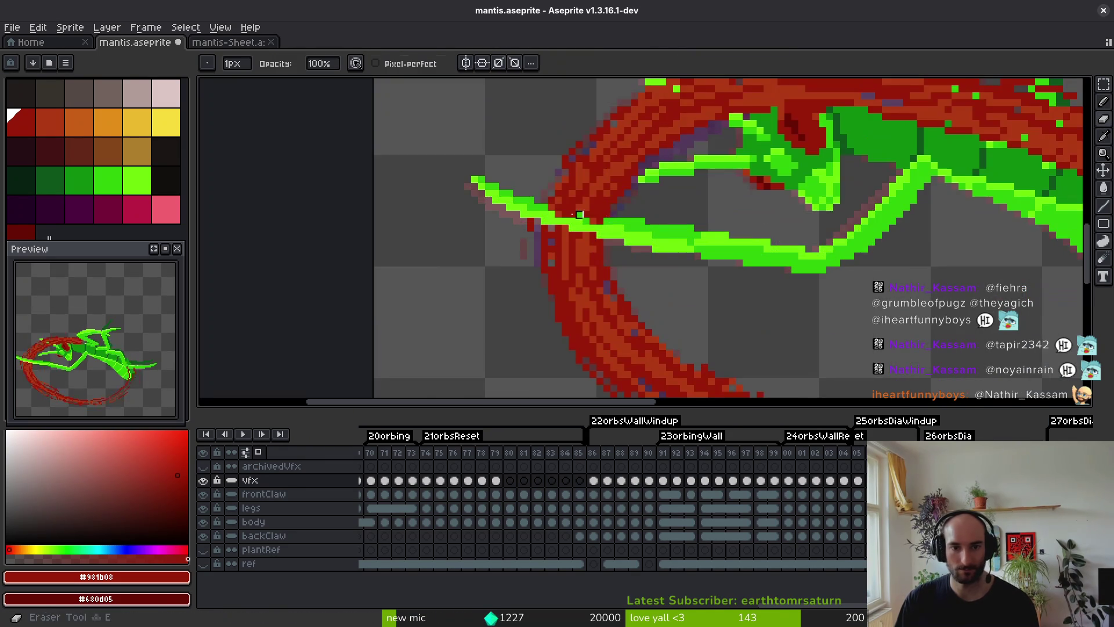
scroll(580, 215, "up", 2)
left_click_drag(647, 229, 620, 229)
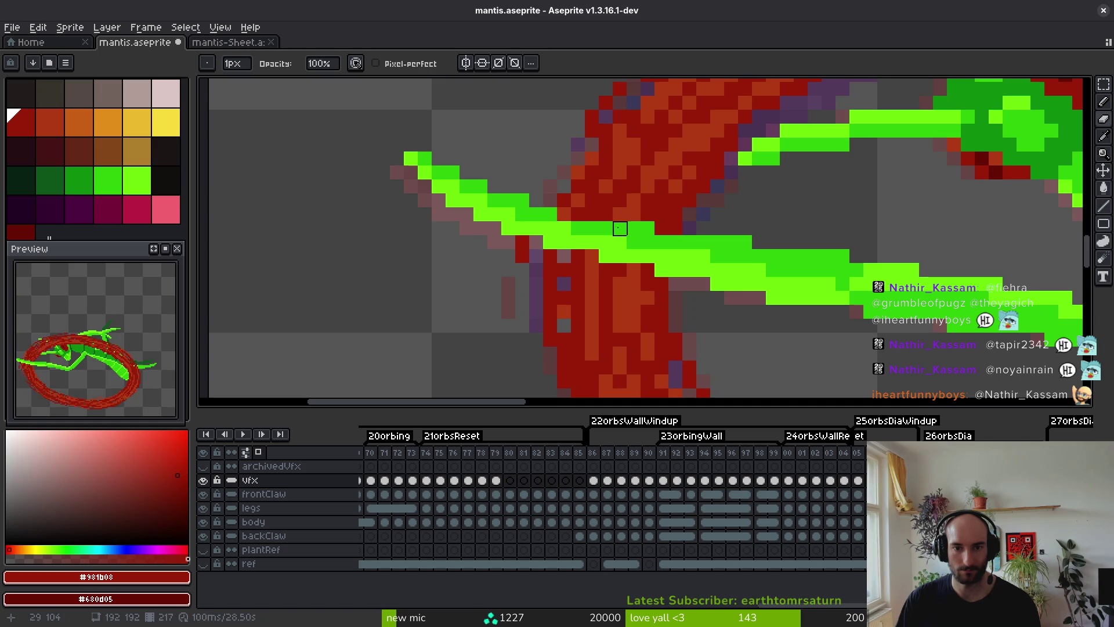
Erase the stray red pixel below the limb and save the mantis sprite.
key("b")
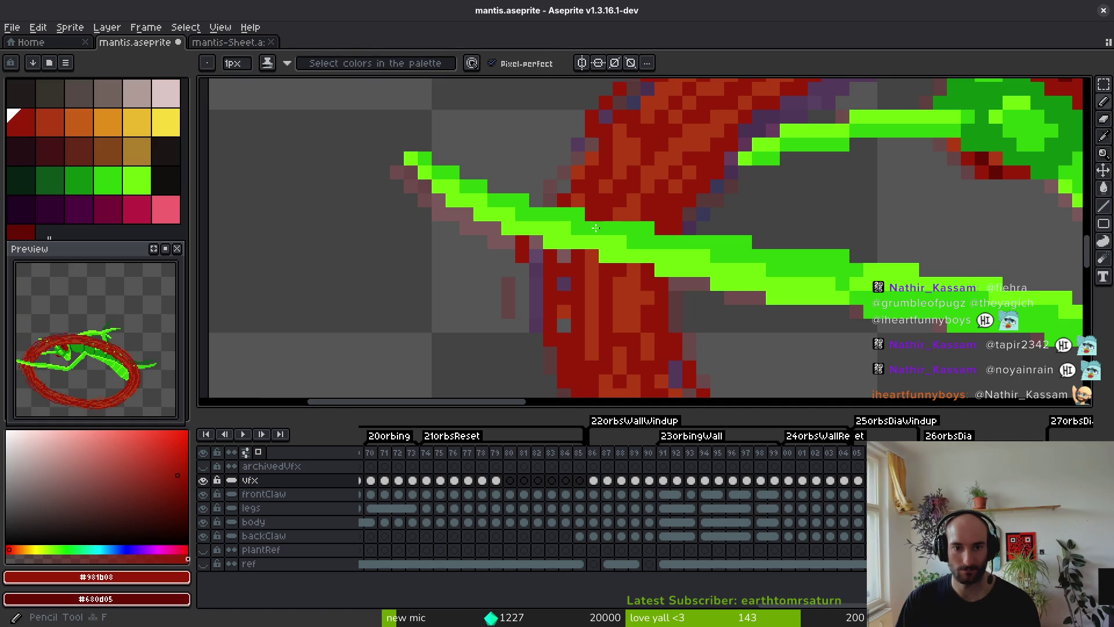
scroll(708, 305, "up", 1)
key("e")
left_click(649, 277)
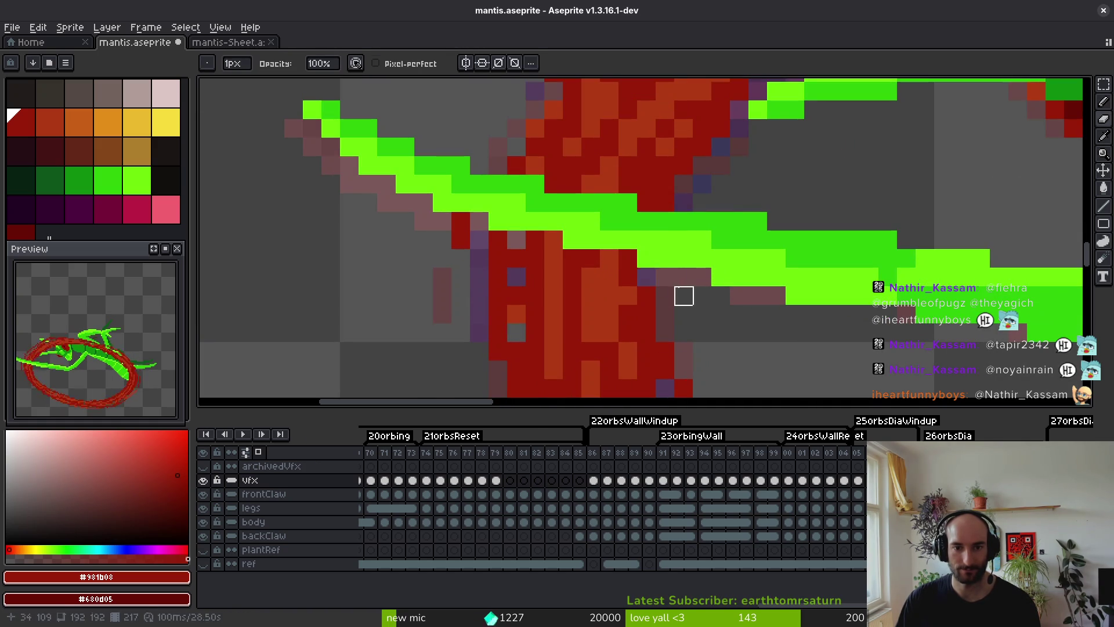
key("ctrl+s")
scroll(702, 221, "down", 5)
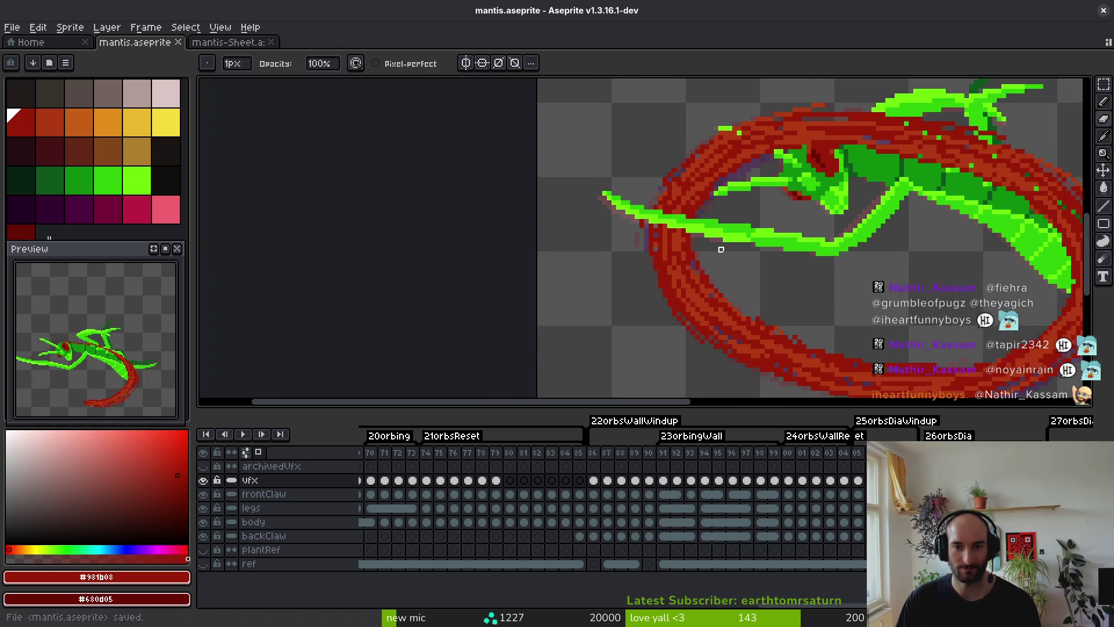
Marquee the mantis area, erase the red ring pixels over the green arm, and save.
left_click_drag(735, 265, 743, 274)
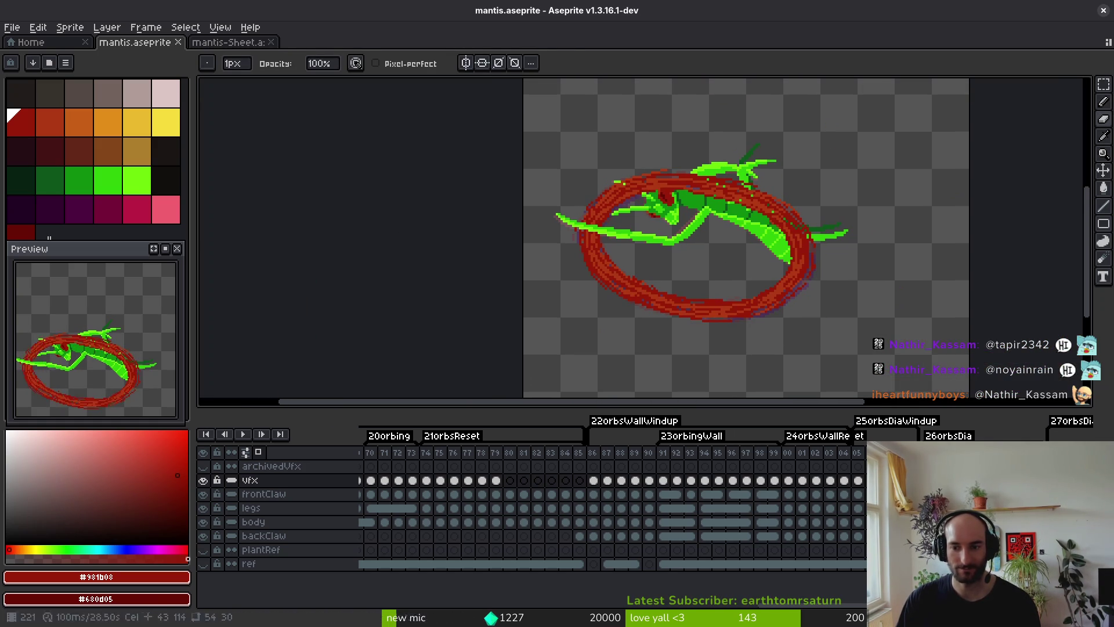
key("m")
left_click_drag(524, 130, 879, 358)
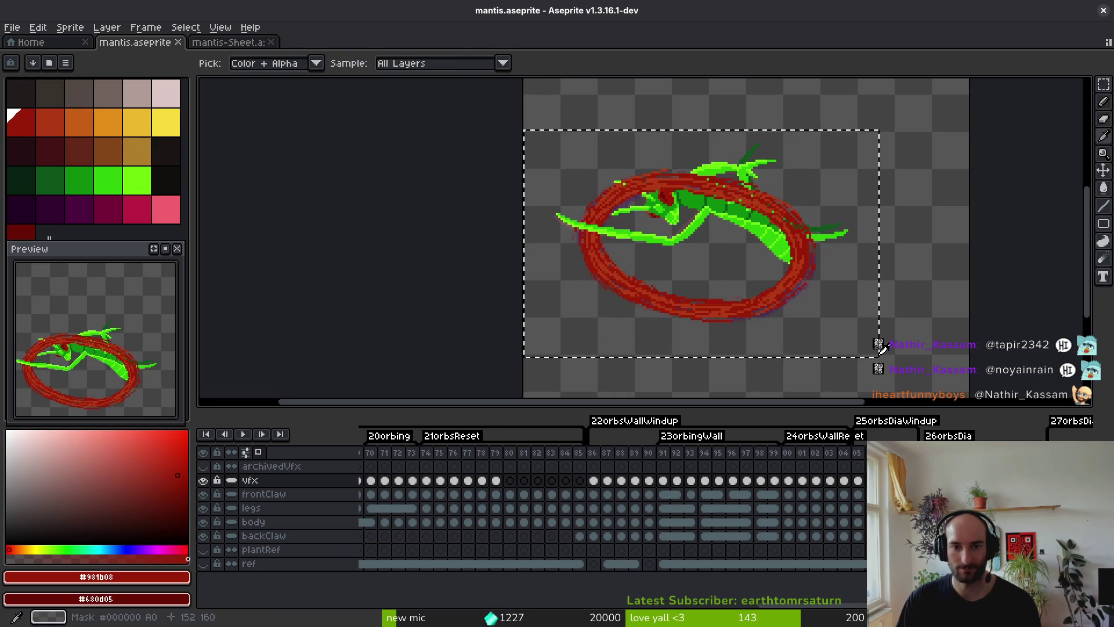
key("e")
scroll(655, 255, "up", 8)
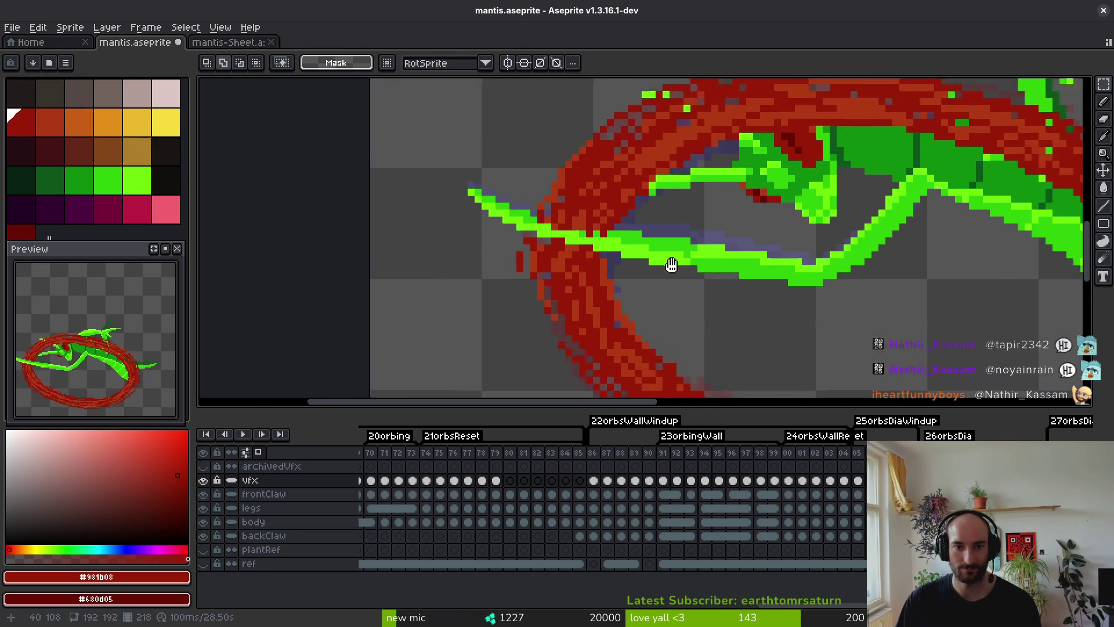
mouse_move(415, 182)
left_mouse_down()
mouse_move(619, 238)
mouse_move(542, 199)
mouse_move(582, 202)
left_mouse_up()
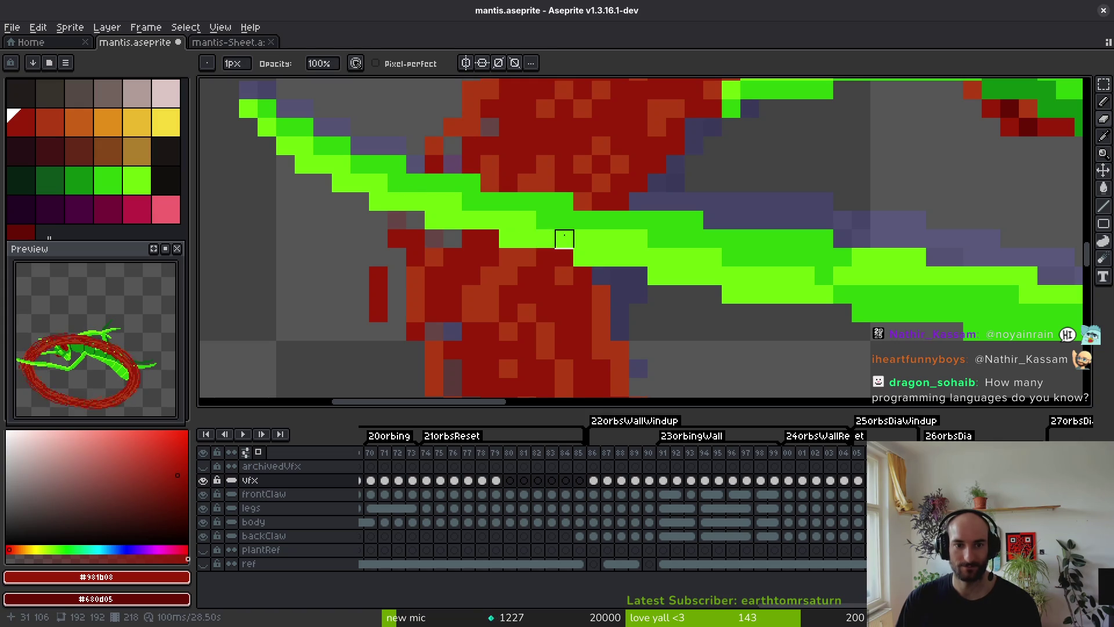
scroll(556, 247, "down", 5)
key("ctrl+s")
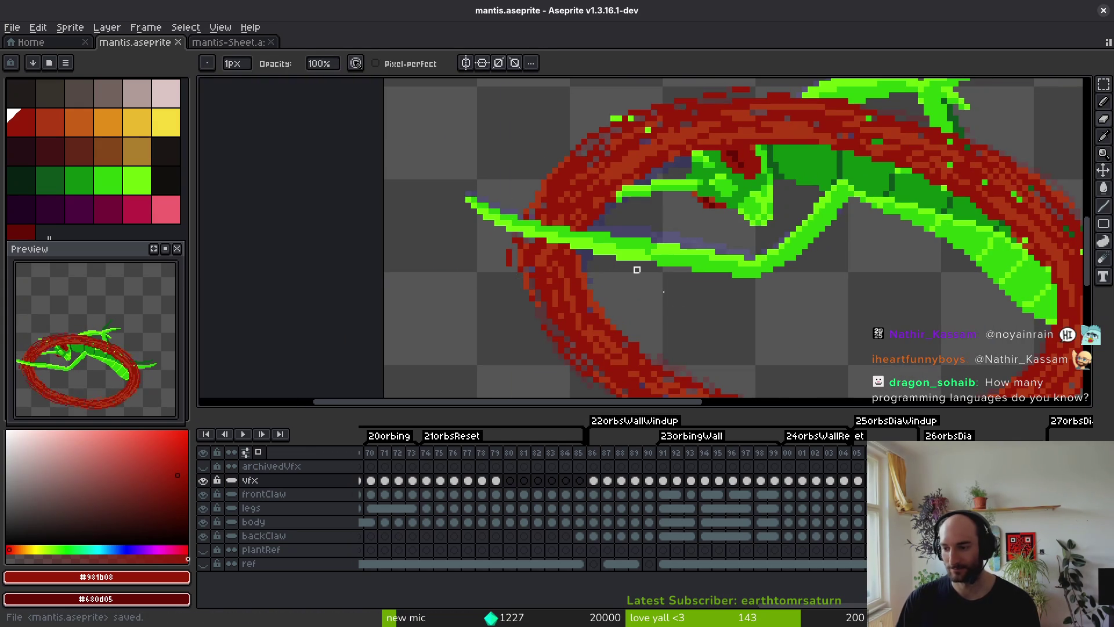
Restore the last erased pixel with undo and save the sprite again.
scroll(667, 307, "up", 3)
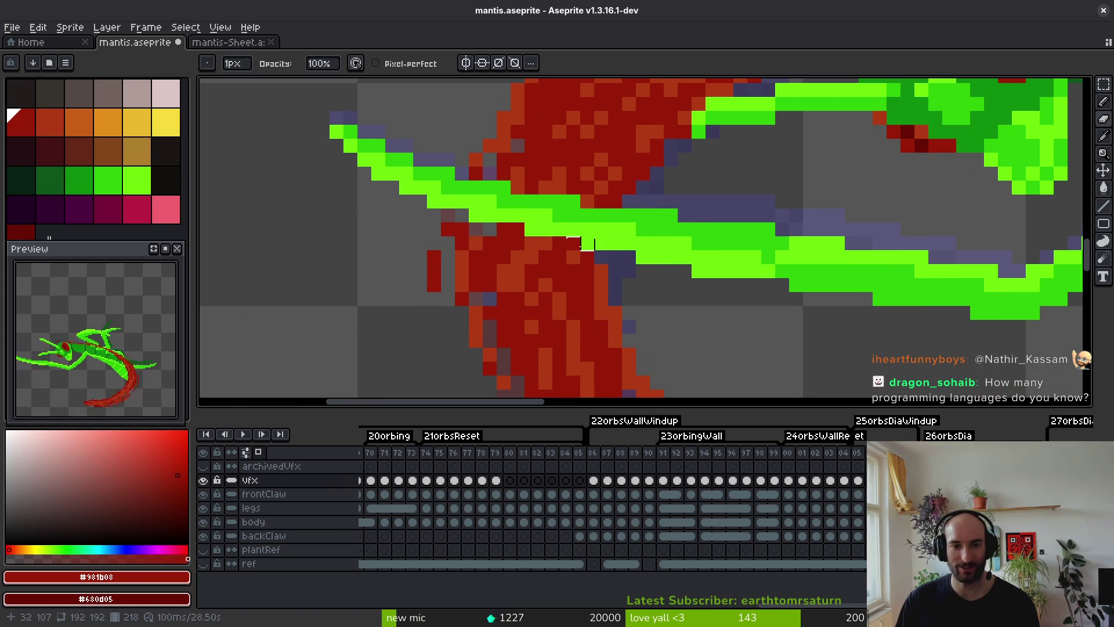
key("ctrl+z")
key("f")
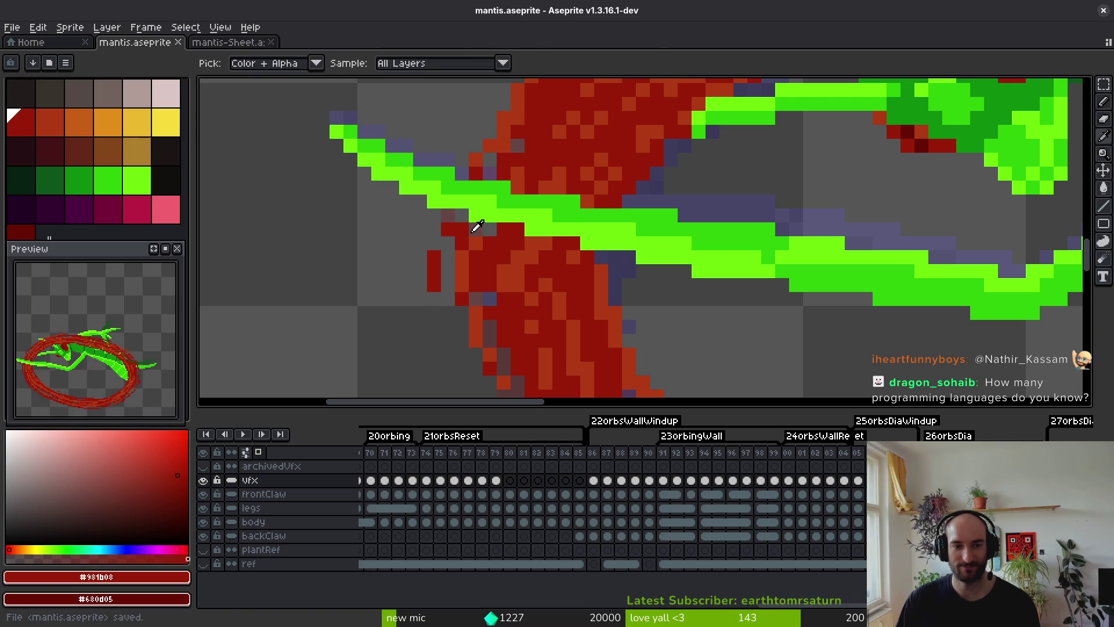
key("ctrl+s")
scroll(546, 240, "down", 2)
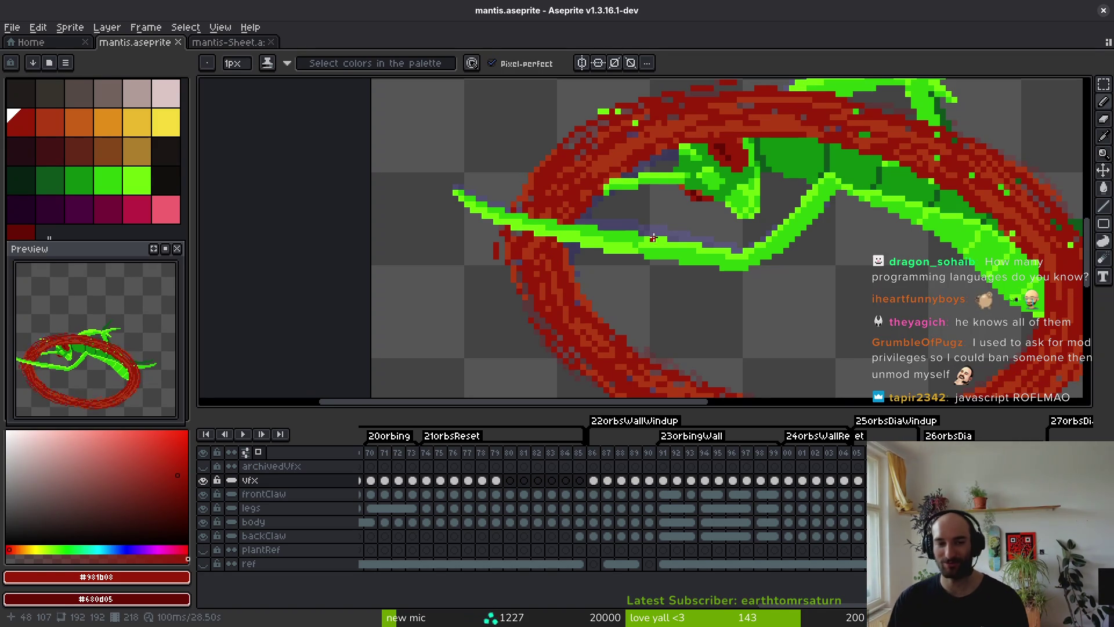
Sample the ring's orange-red (#af3a13) and save the mantis sprite.
scroll(573, 230, "down", 2)
scroll(608, 214, "up", 3)
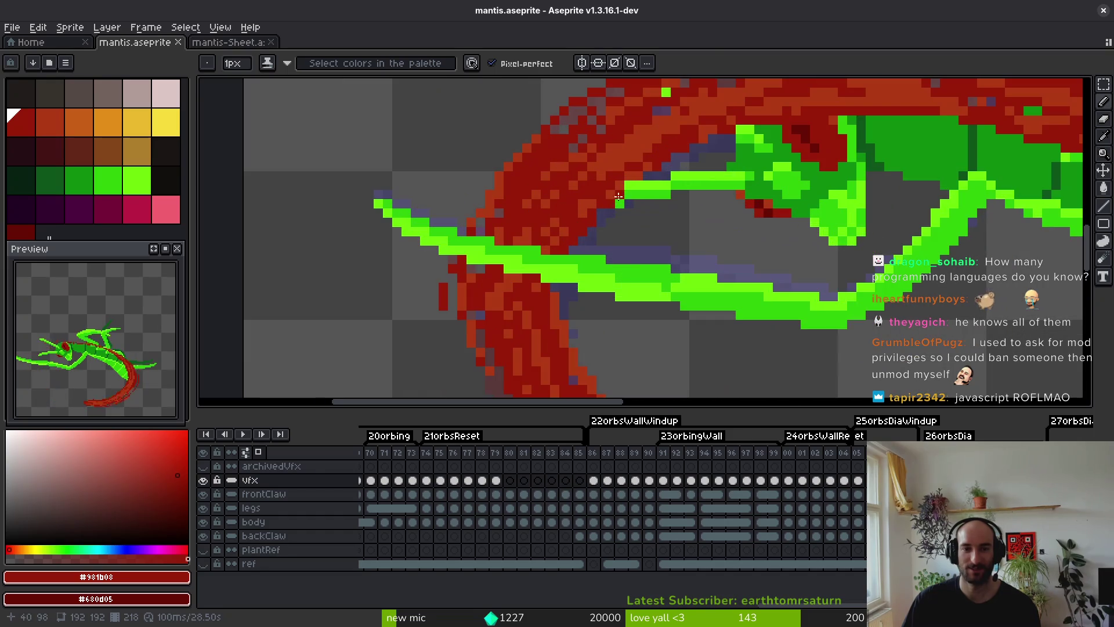
left_click(608, 213, "alt")
scroll(608, 214, "down", 5)
scroll(612, 200, "up", 7)
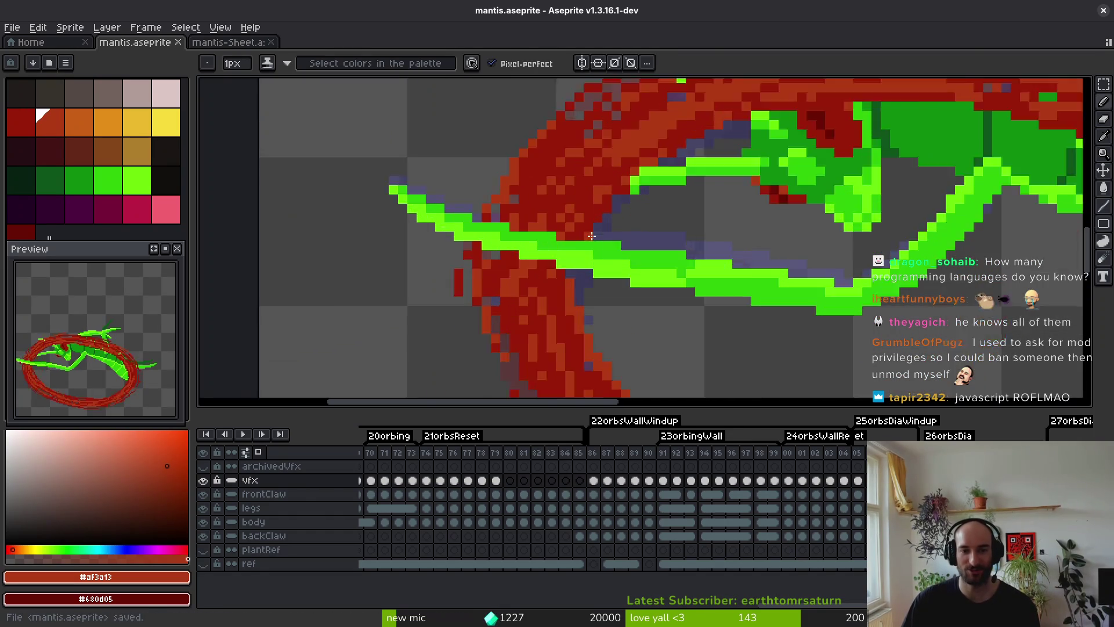
key("e")
key("ctrl+s")
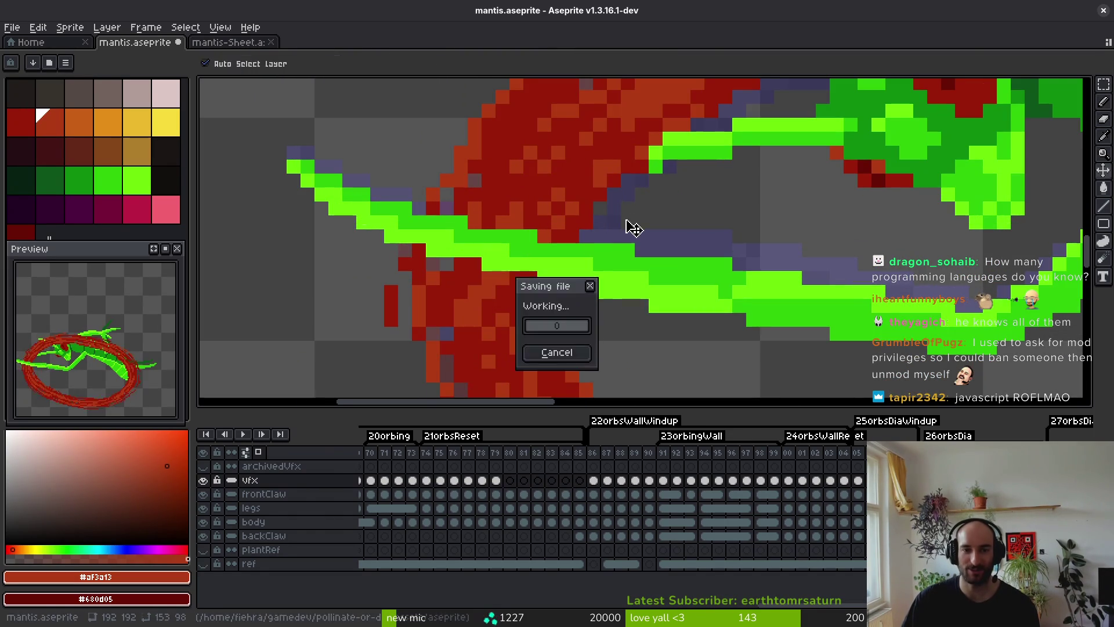
scroll(728, 279, "down", 3)
key("ctrl+s")
Pick the ring's dark red for the pencil and save again.
scroll(779, 328, "up", 2)
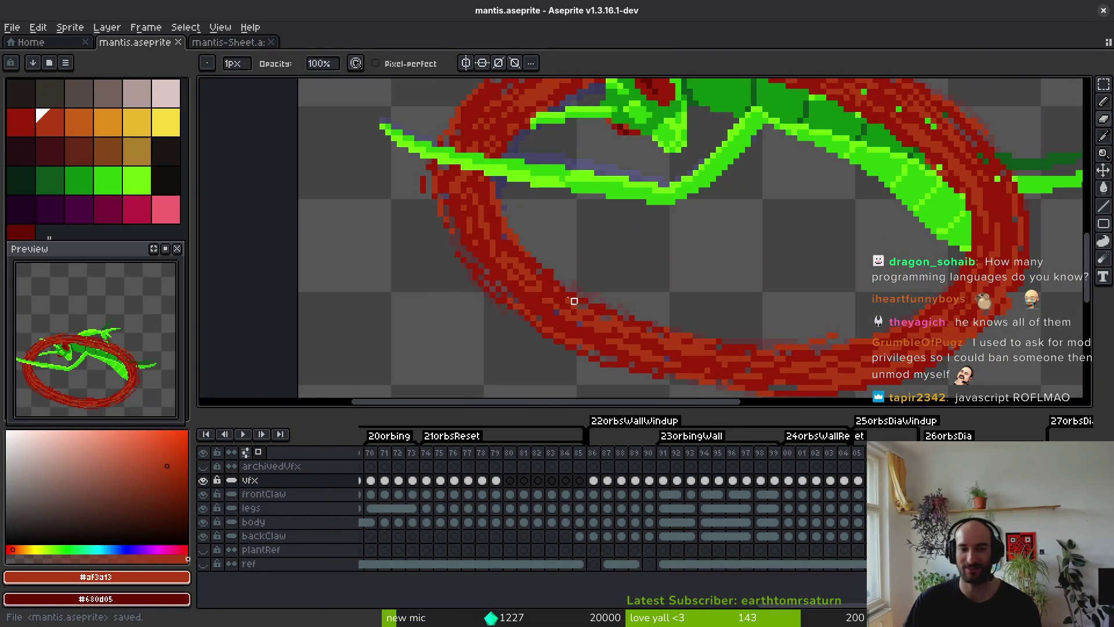
scroll(542, 249, "up", 3)
key("ctrl+s")
scroll(603, 254, "down", 2)
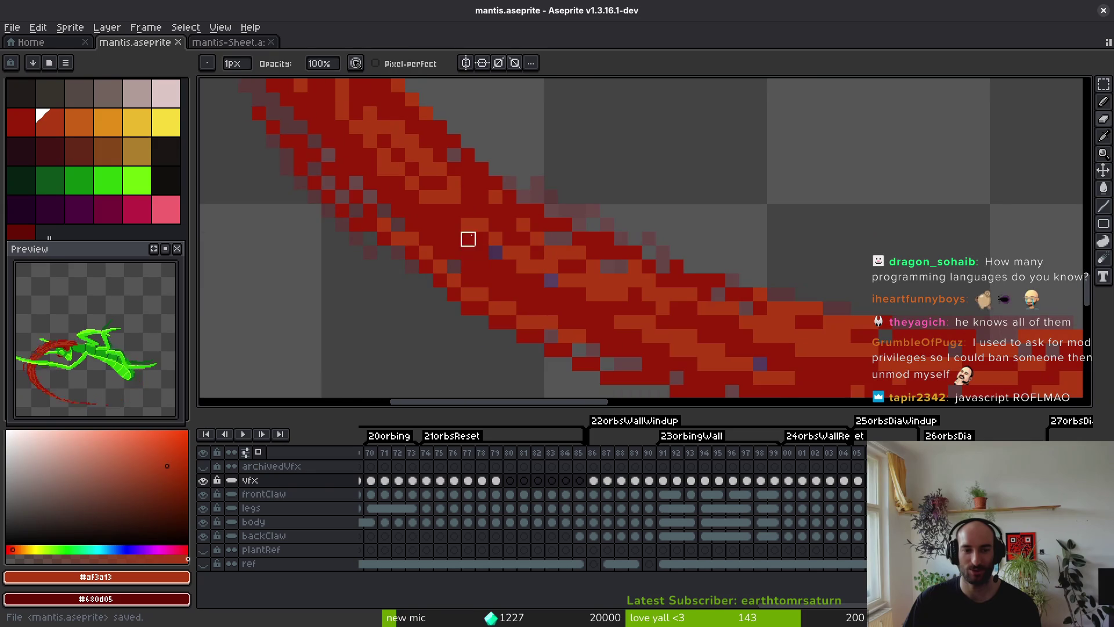
key("b")
left_click(468, 251, "alt")
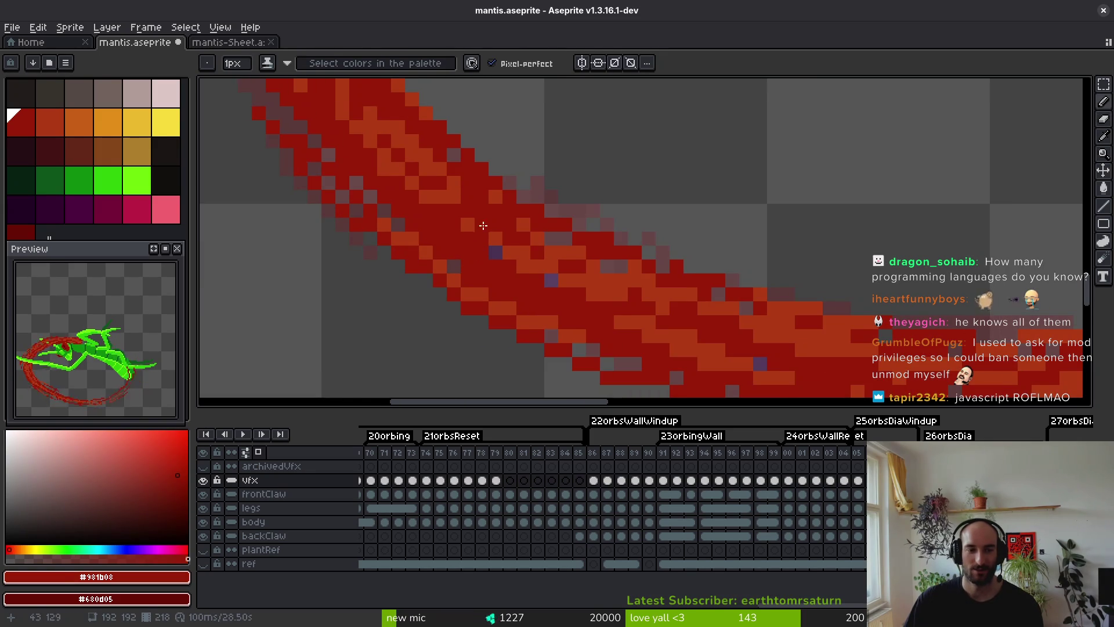
scroll(484, 226, "down", 2)
key("ctrl+s")
scroll(474, 230, "down", 3)
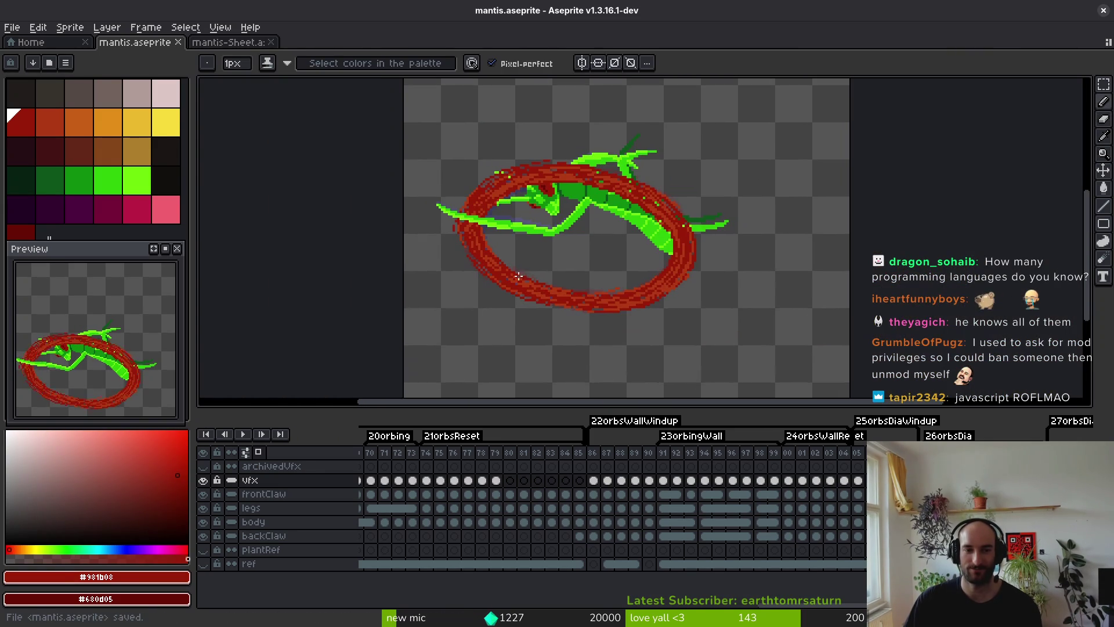
Zoom in on the mantis, save mantis.aseprite, then zoom back out to the full sprite.
scroll(580, 226, "up", 5)
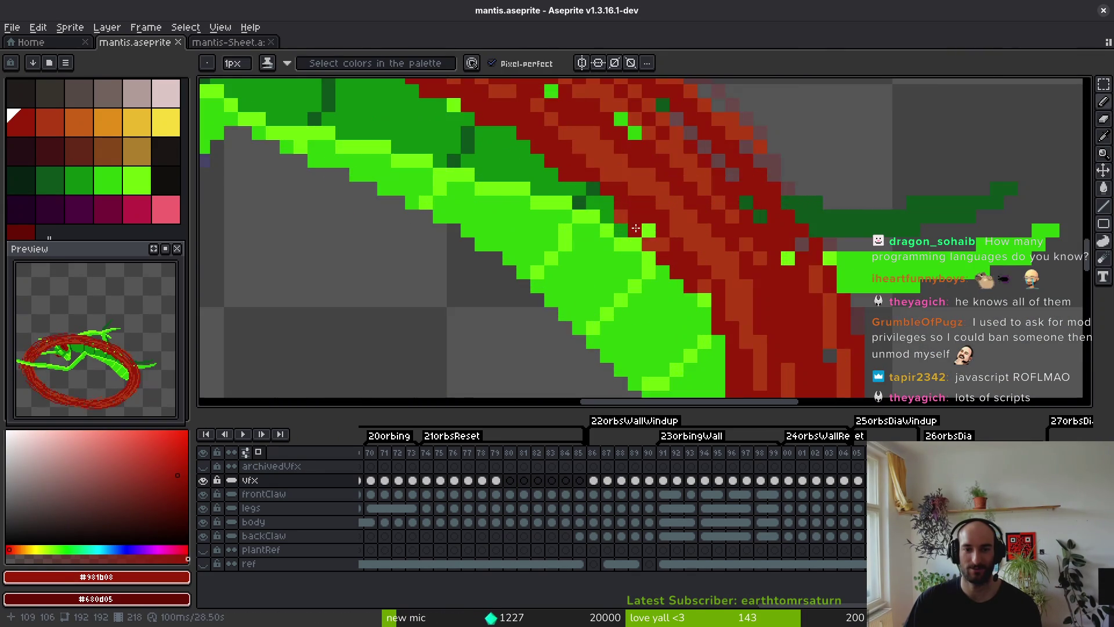
scroll(628, 224, "down", 3)
scroll(624, 221, "up", 3)
key("e")
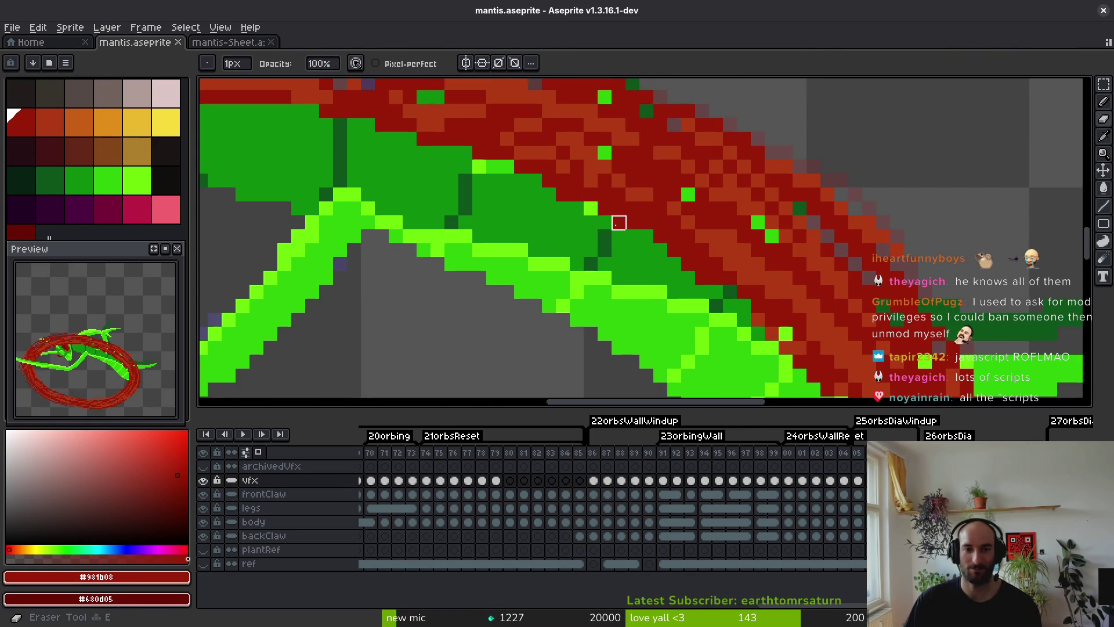
key("ctrl+s")
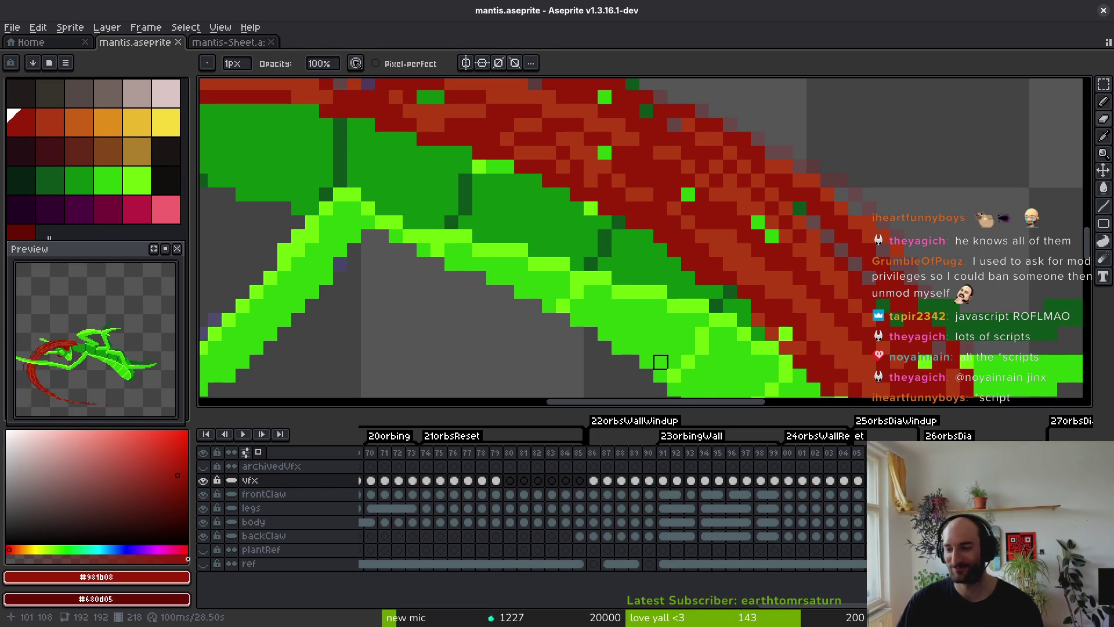
scroll(647, 334, "down", 2)
scroll(694, 365, "up", 1)
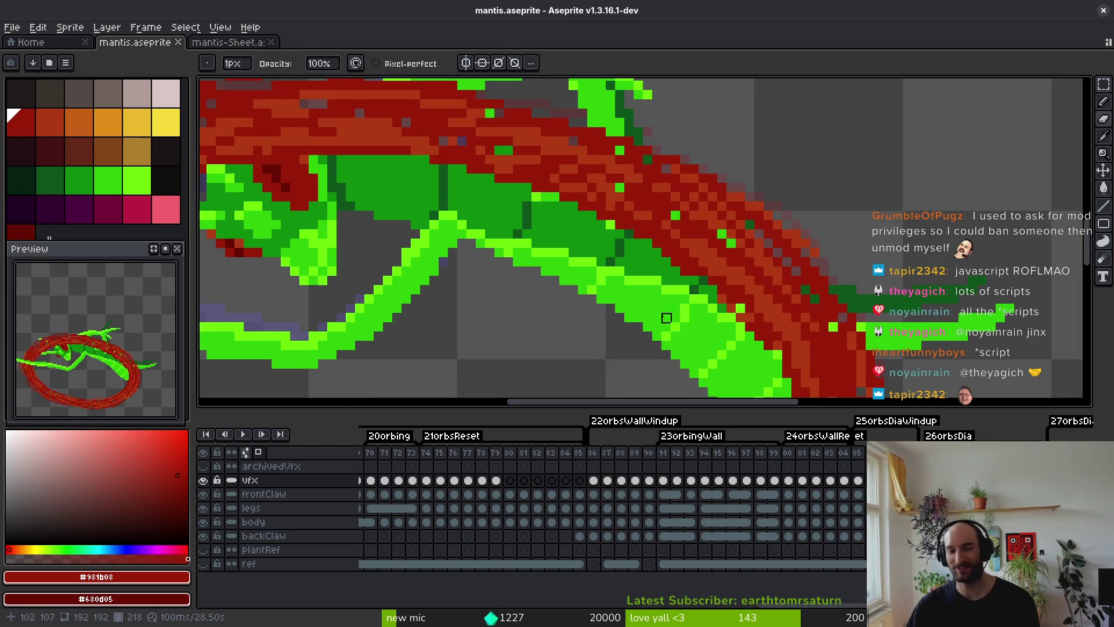
scroll(666, 318, "down", 4)
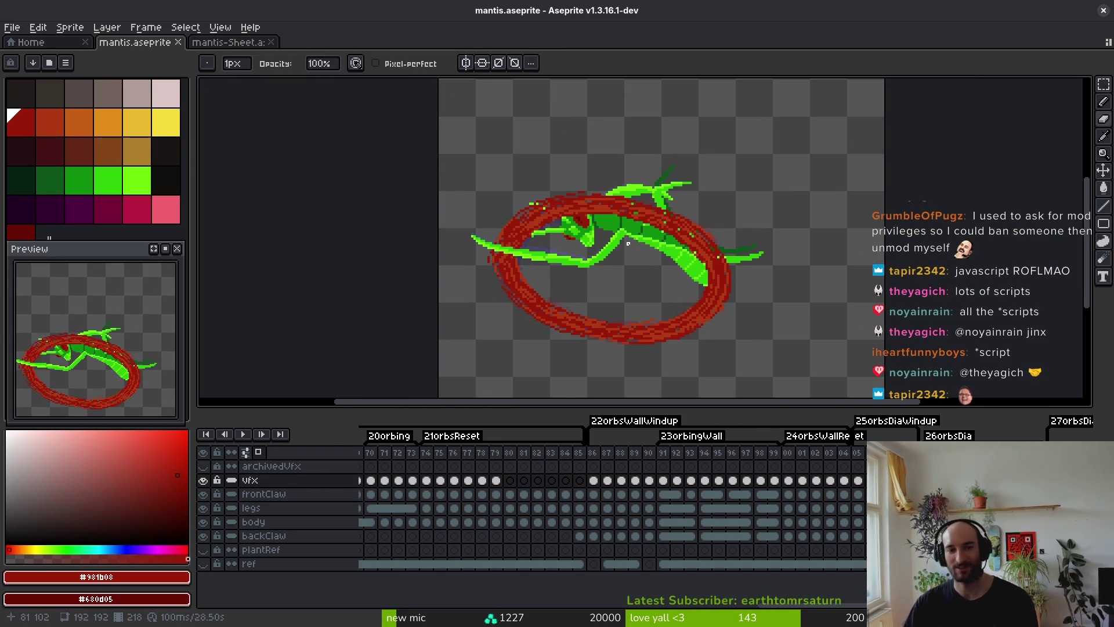
key("alt")
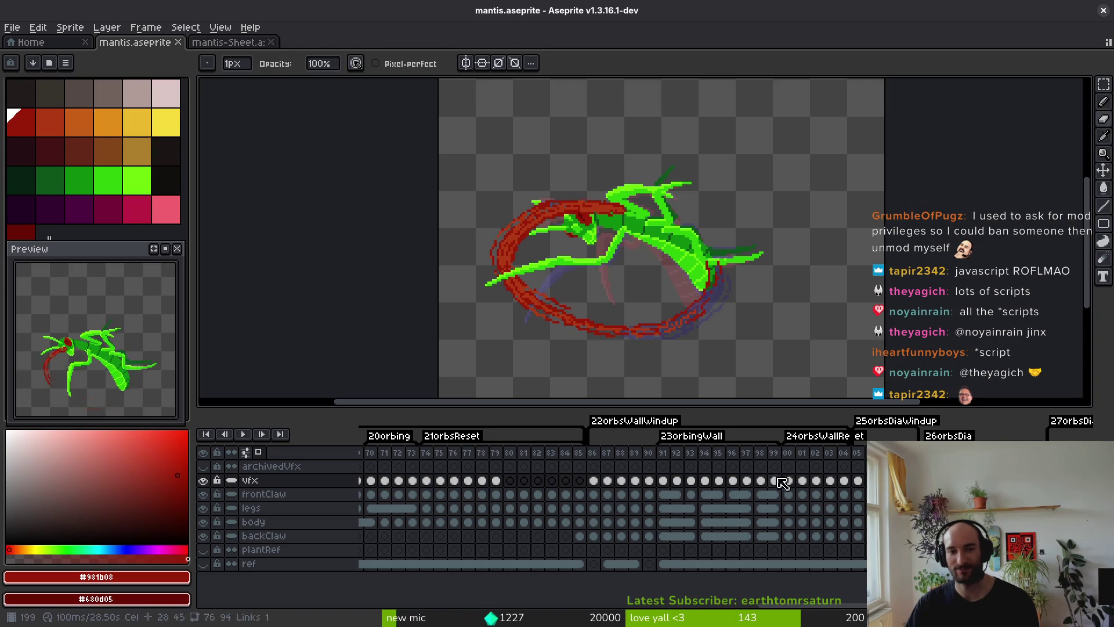
Step through the wall sequence frames to find frame 191, where the ring starts.
left_click(771, 480)
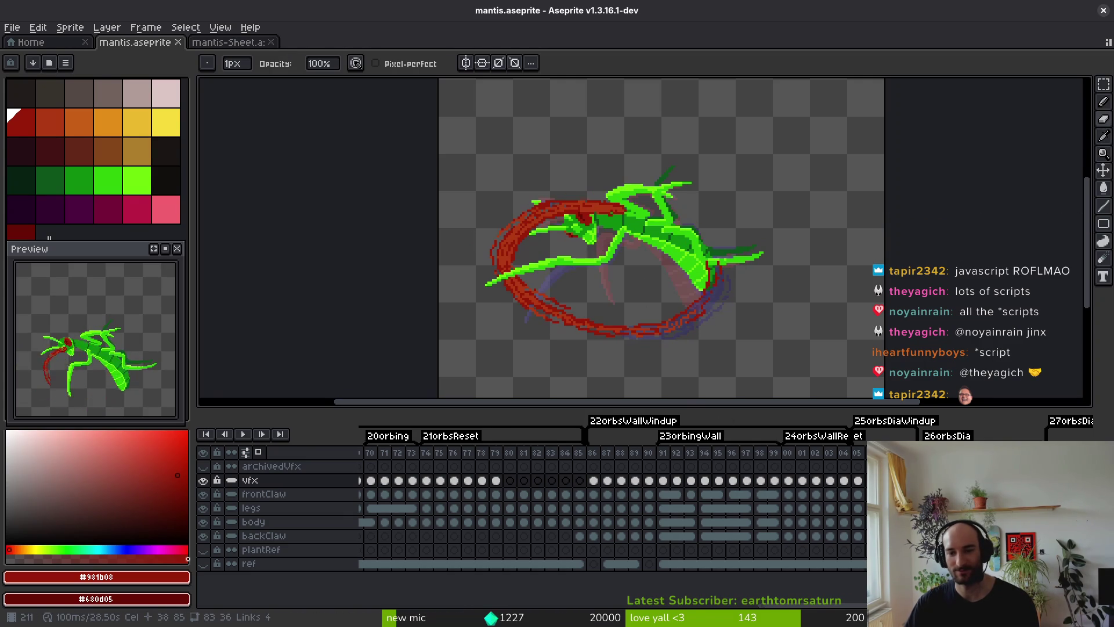
scroll(836, 520, "right", 5)
key("Right")
key("Right")
key("Right")
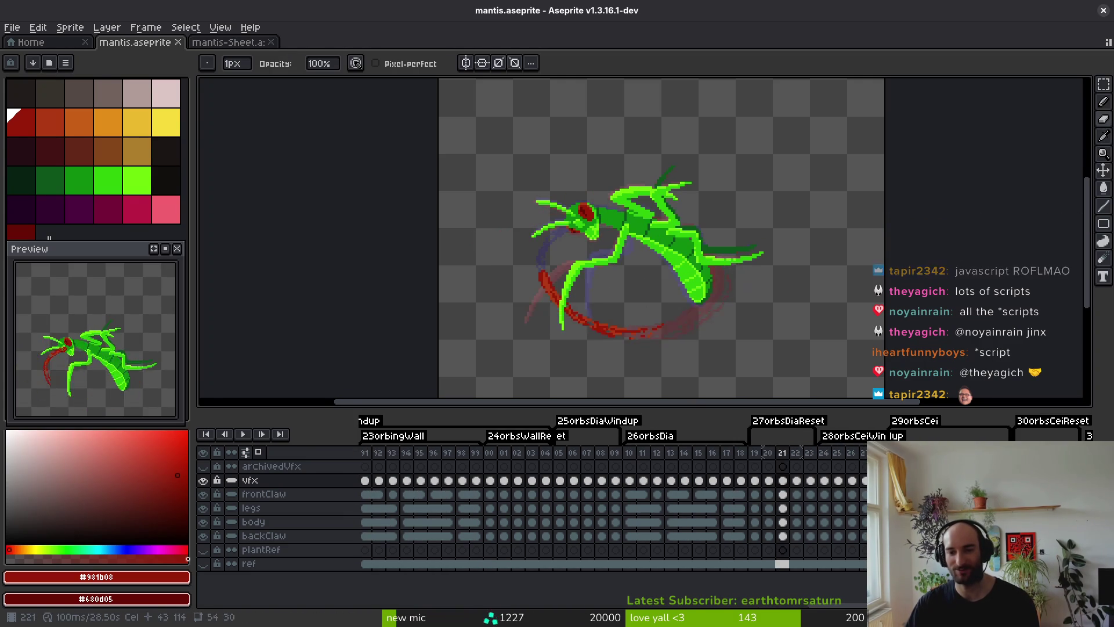
key("Right")
key("Right")
key("Right")
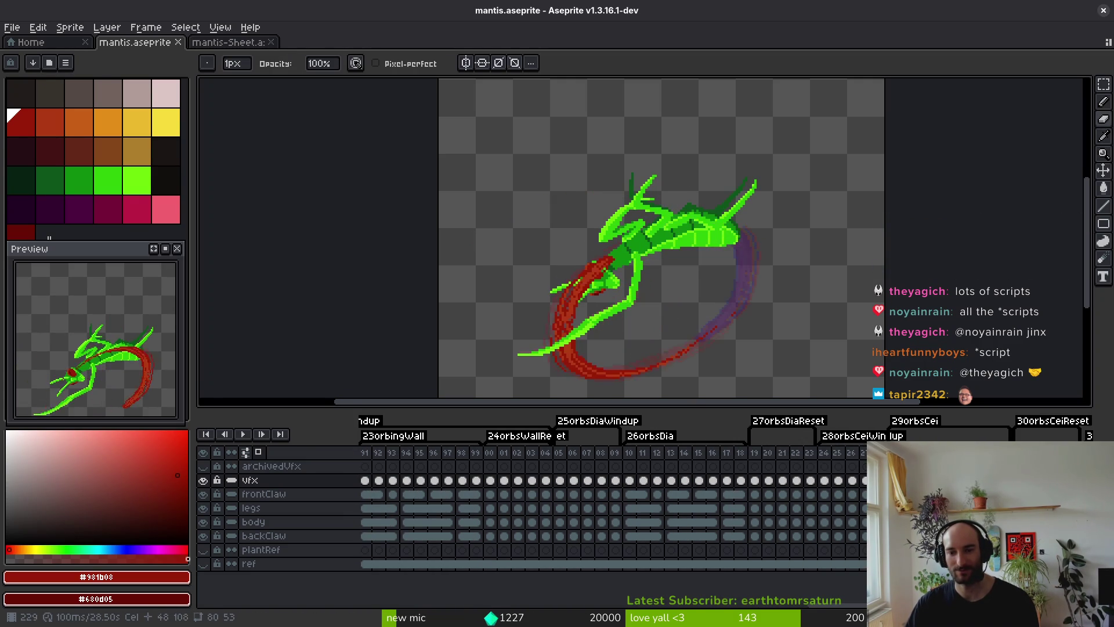
key("Right")
key("Right")
key("Right")
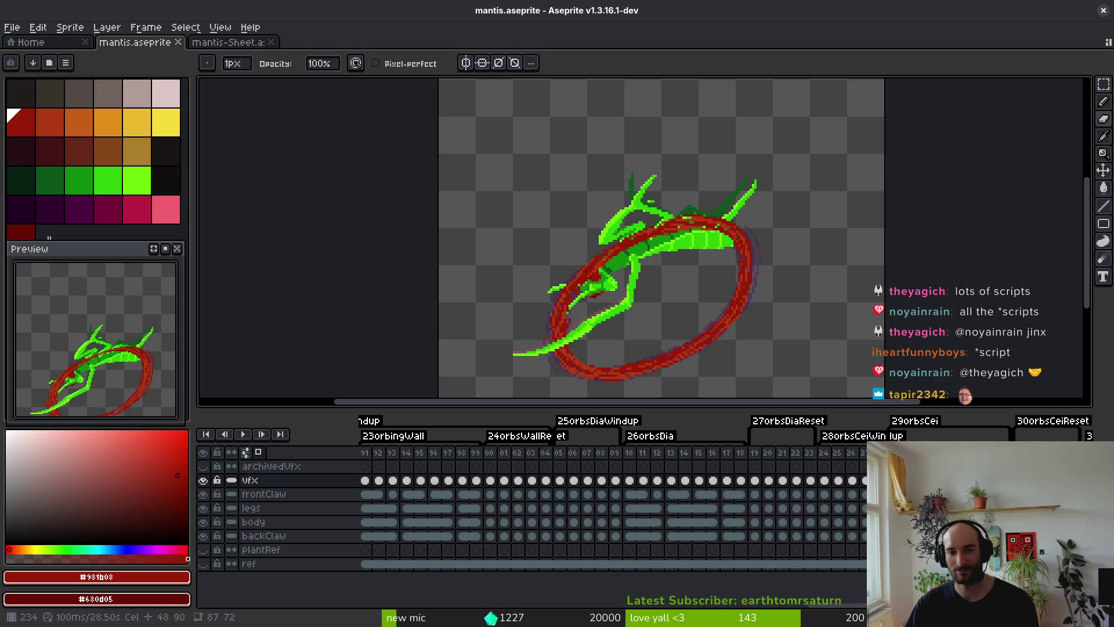
key("Left")
key("Left")
key("Left")
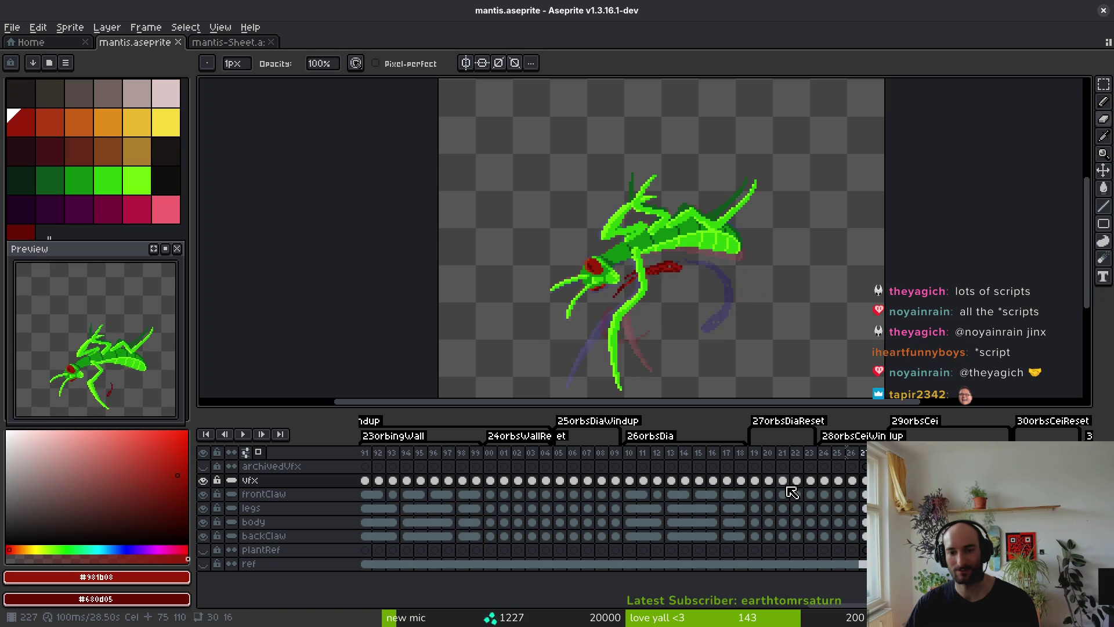
key("Left")
key("Left")
key("Left")
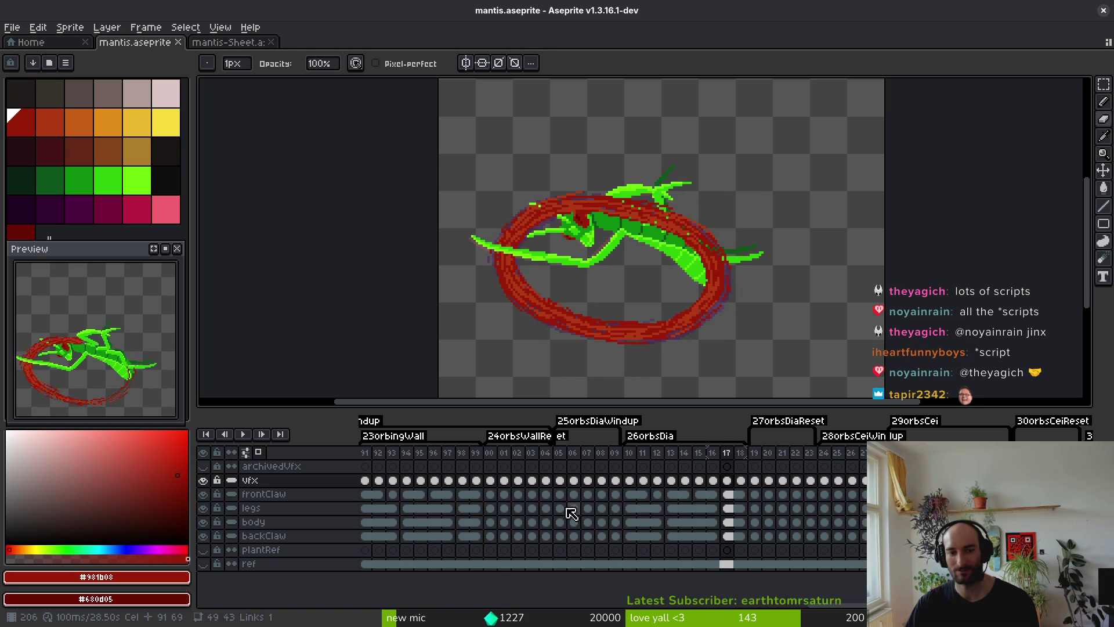
scroll(708, 490, "right", 2)
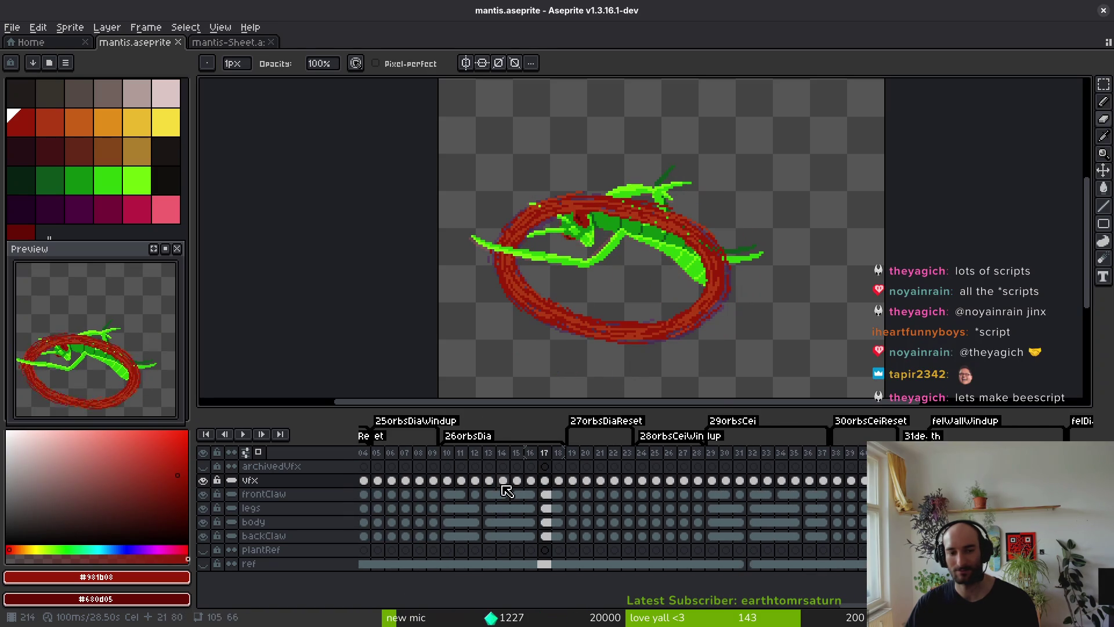
scroll(482, 495, "left", 6)
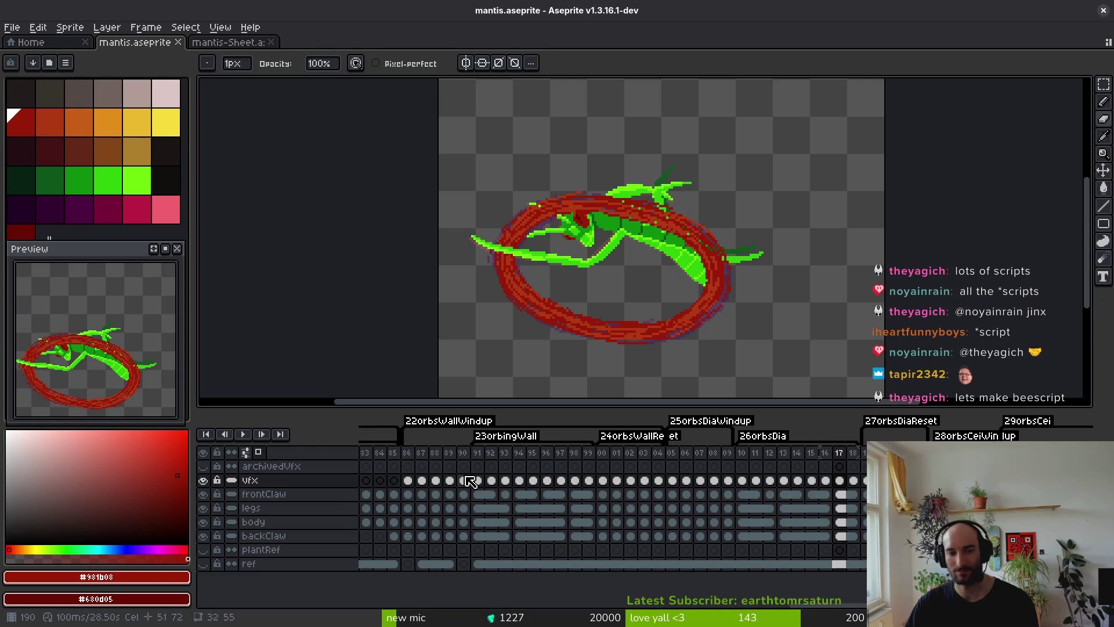
left_click(486, 491)
key("Right")
key("Right")
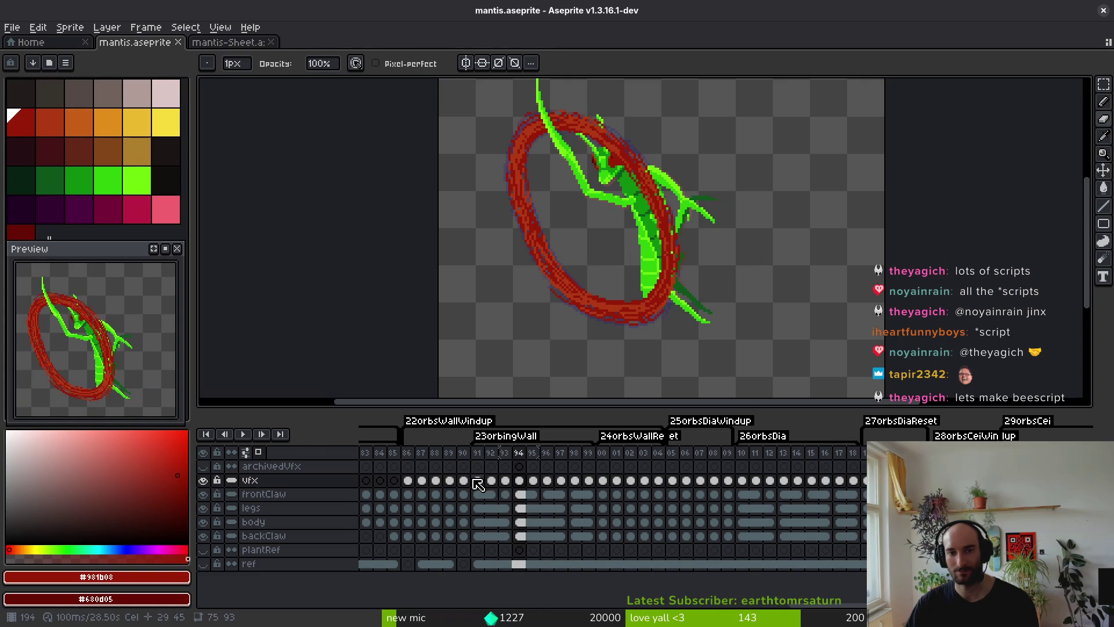
key("Right")
key("Left")
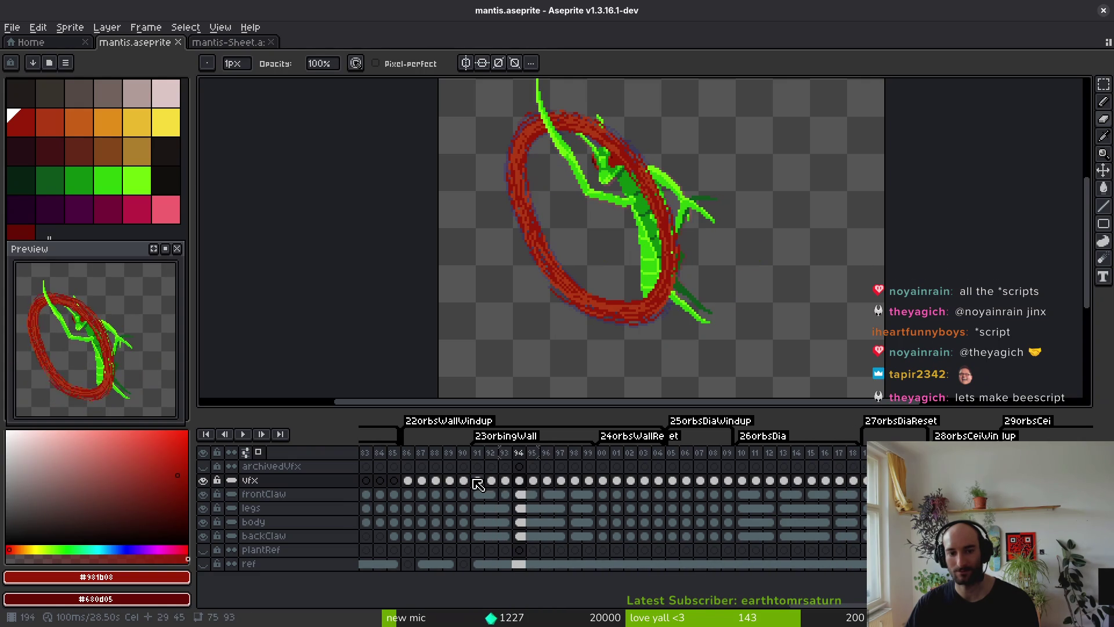
key("Left")
key("Left")
key("Left")
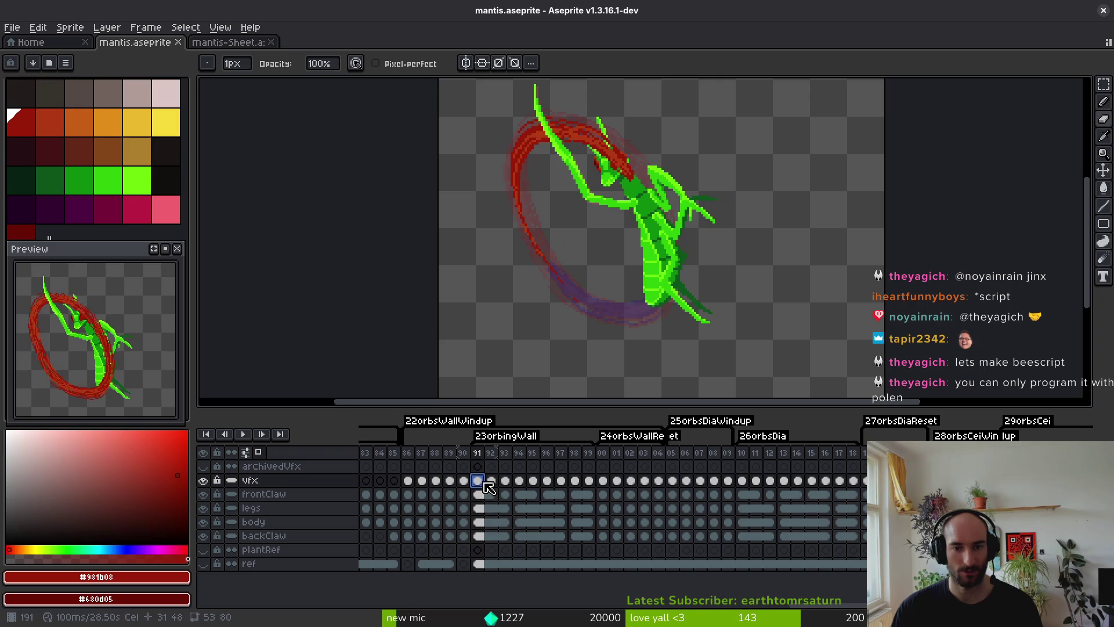
Select the ring cels across frames 91–99 in the timeline and copy them.
left_click_drag(487, 483, 588, 482)
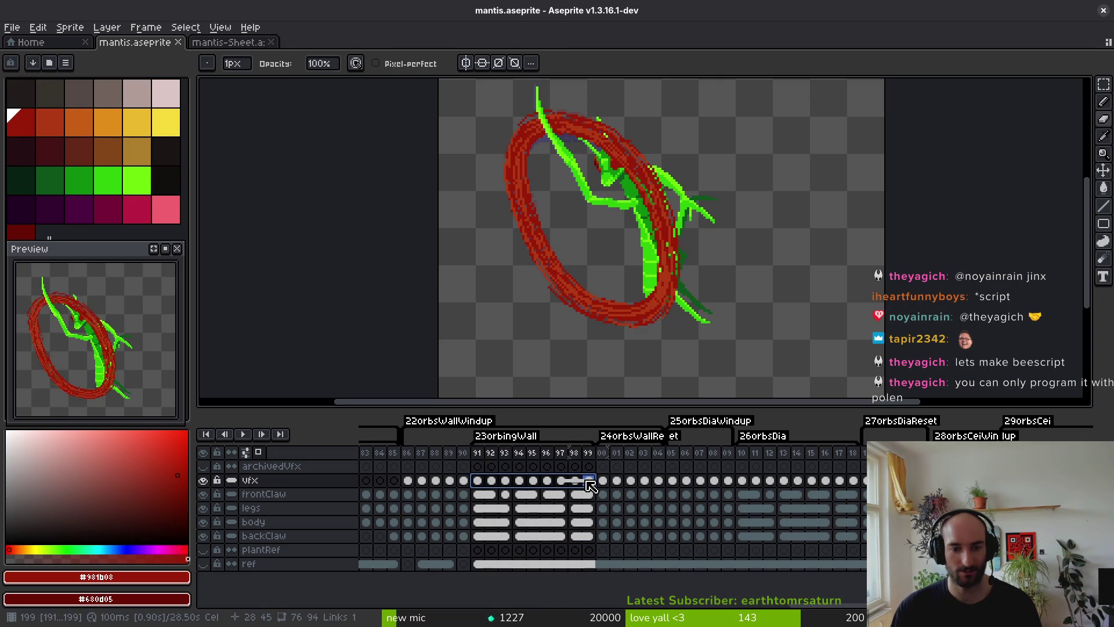
left_click(562, 482)
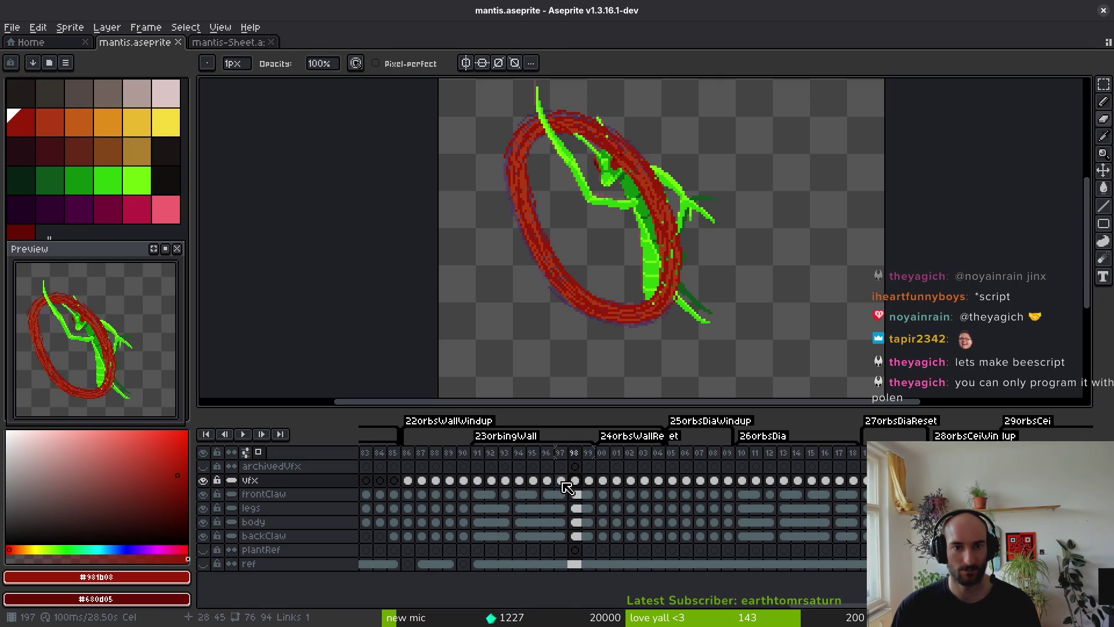
key("Right")
key("Right")
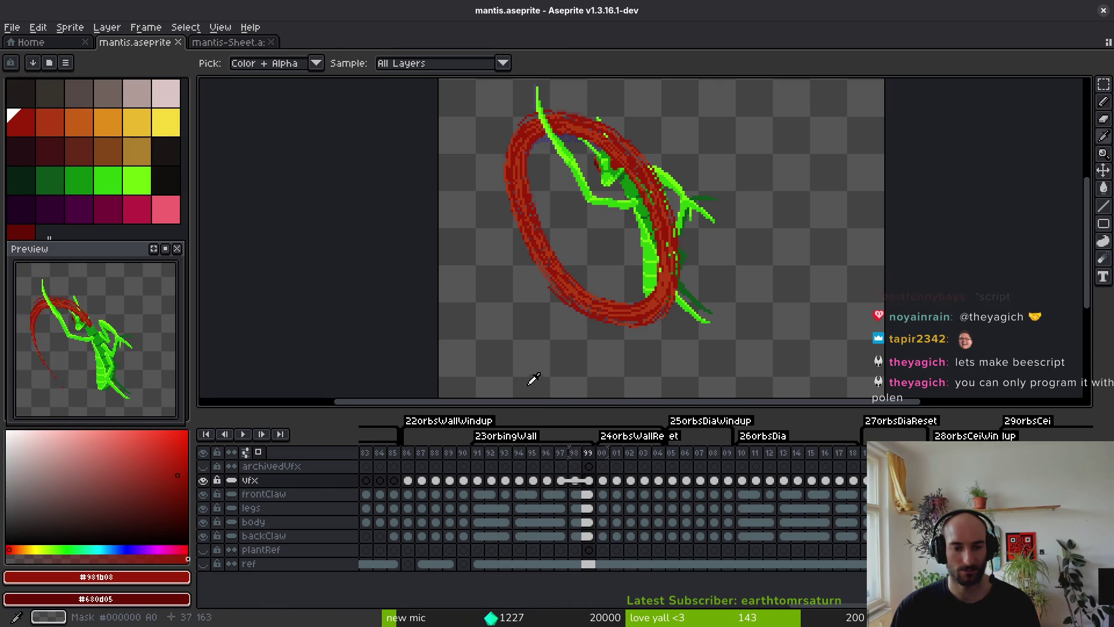
left_click_drag(481, 488, 588, 482)
scroll(601, 513, "right", 5)
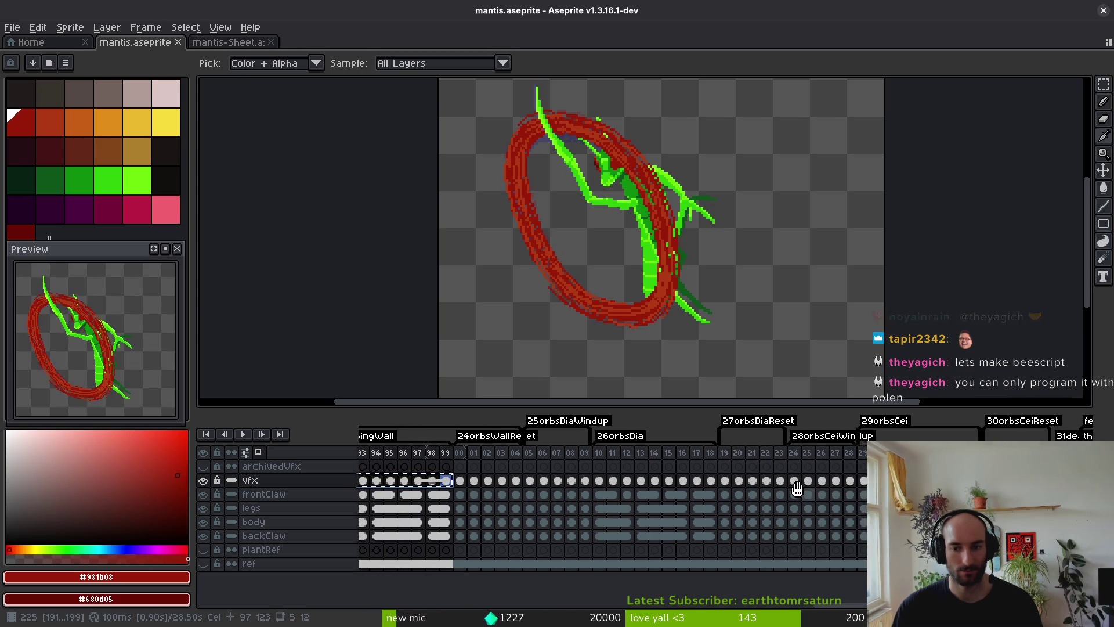
scroll(497, 501, "left", 4)
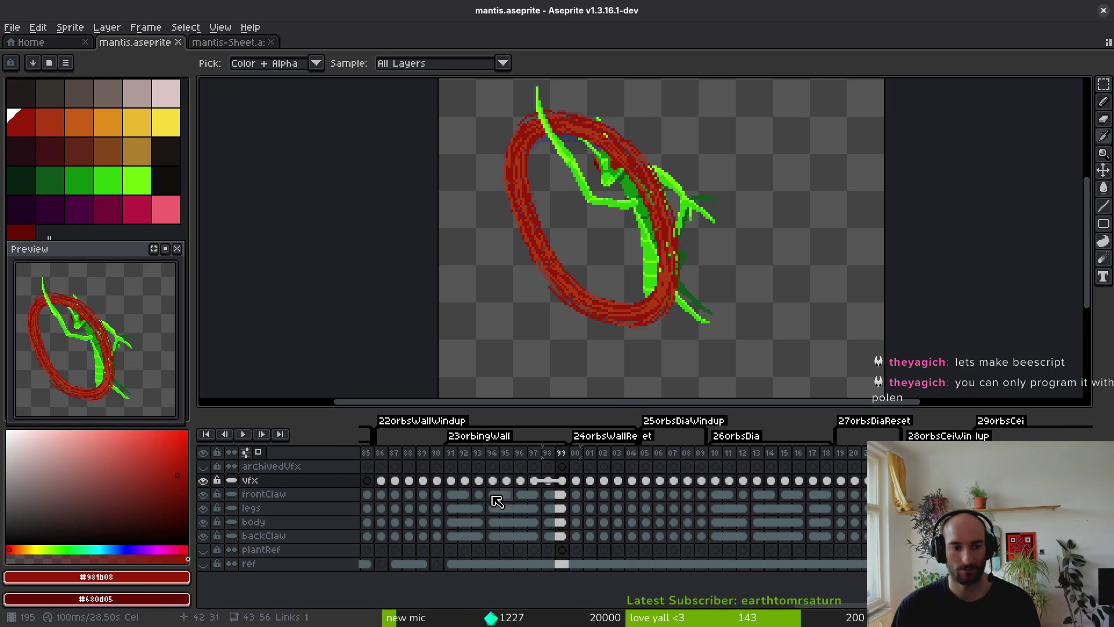
left_click_drag(469, 485, 547, 482)
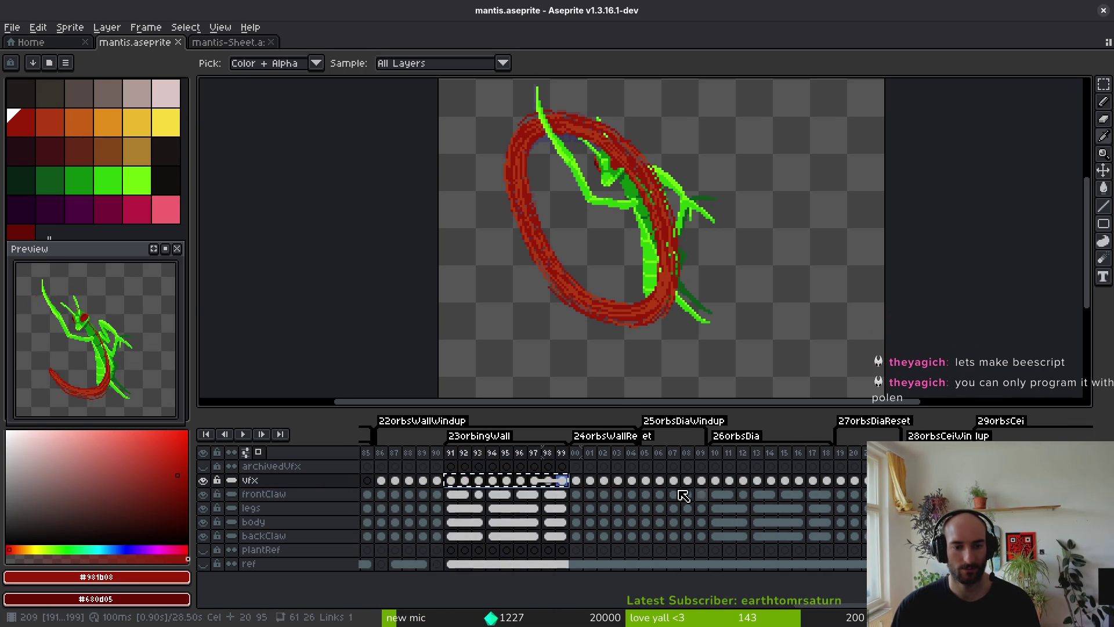
scroll(701, 497, "right", 3)
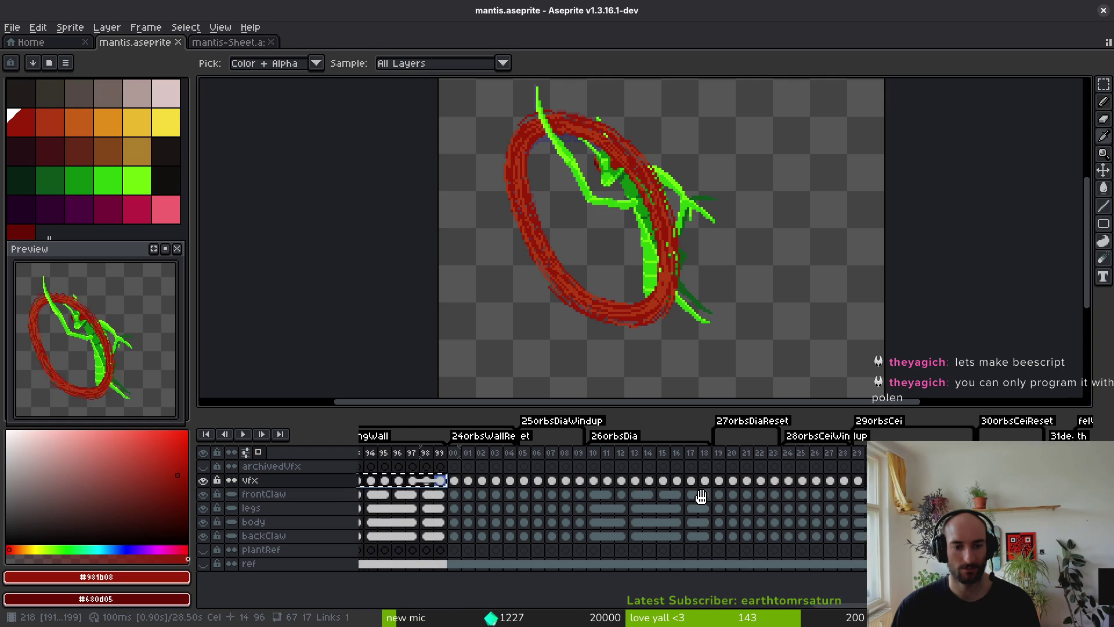
scroll(539, 512, "left", 3)
left_click(510, 481)
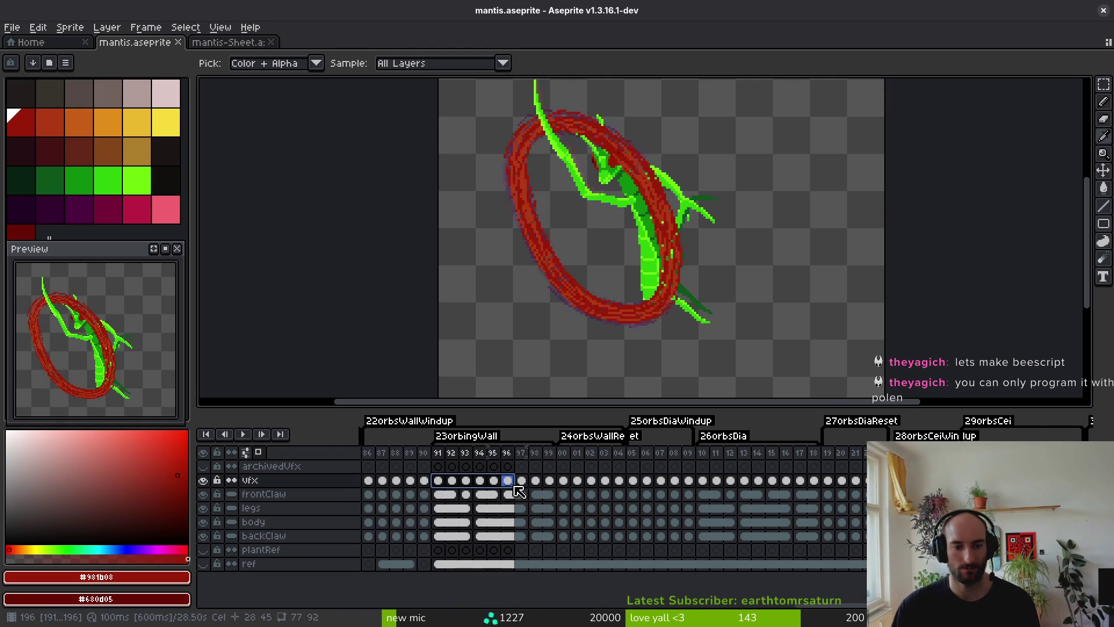
left_click_drag(518, 491, 548, 491)
key("ctrl+c")
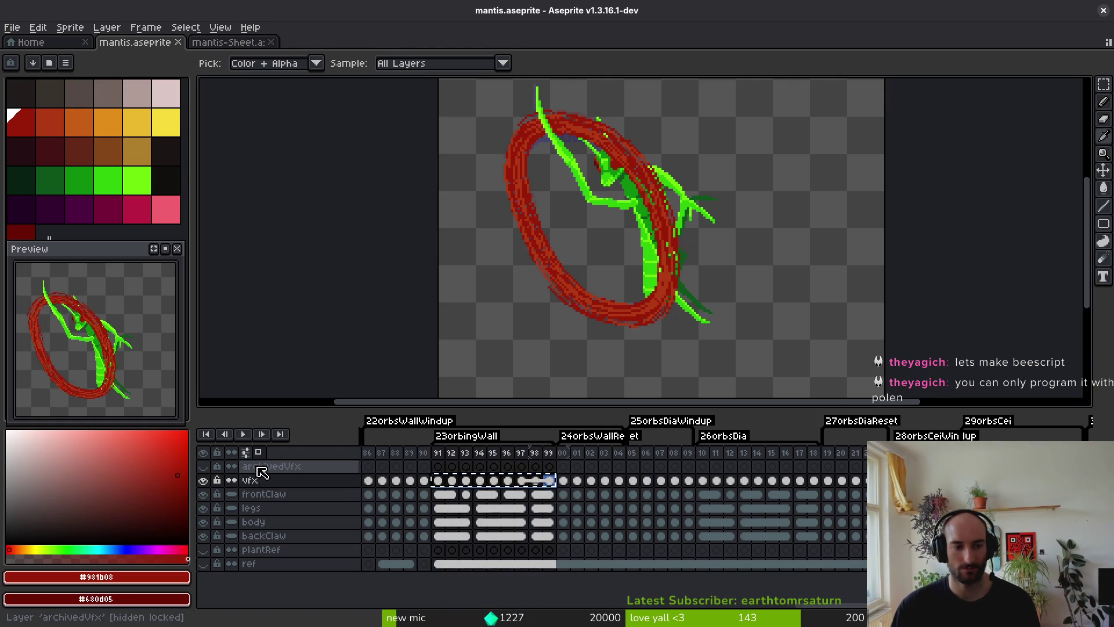
mouse_move(800, 497)
left_mouse_down()
mouse_move(672, 504)
mouse_move(791, 498)
mouse_move(704, 505)
mouse_move(734, 526)
mouse_move(791, 521)
mouse_move(671, 515)
mouse_move(702, 515)
left_mouse_up()
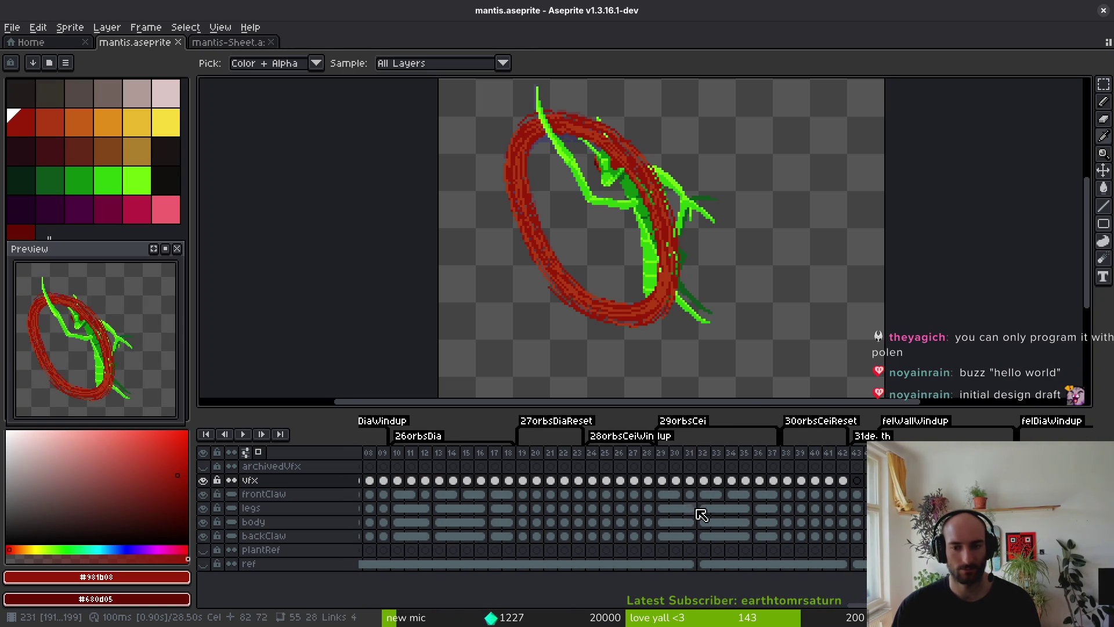
Select frames 29–37 of 29orbsCei and apply the ring cels rotated 180°.
left_click(676, 480)
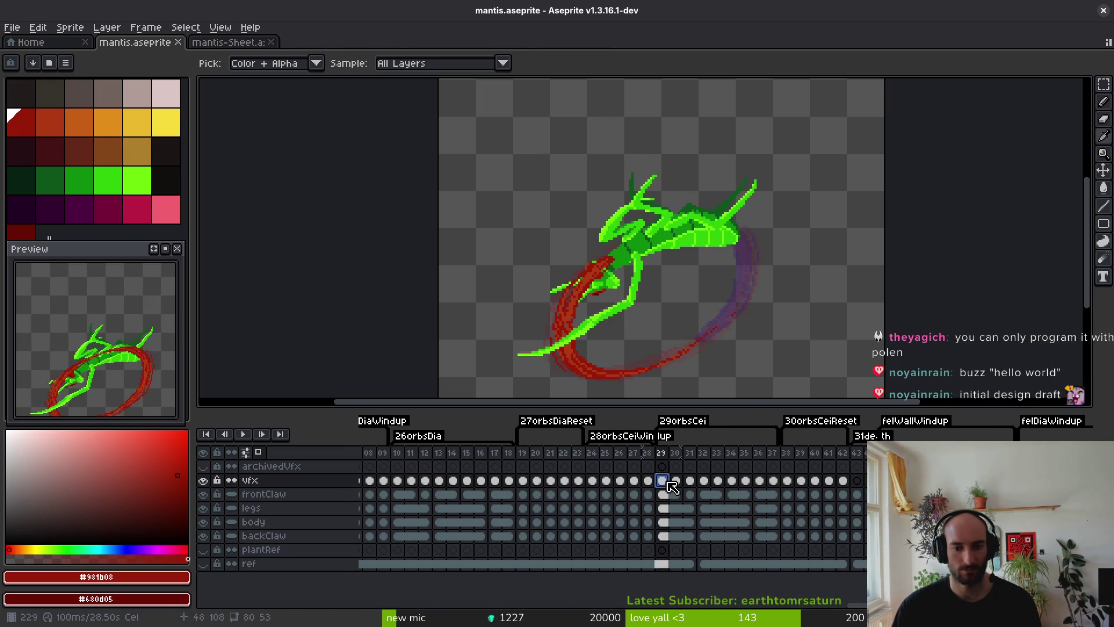
left_click(662, 480)
scroll(778, 257, "down", 3)
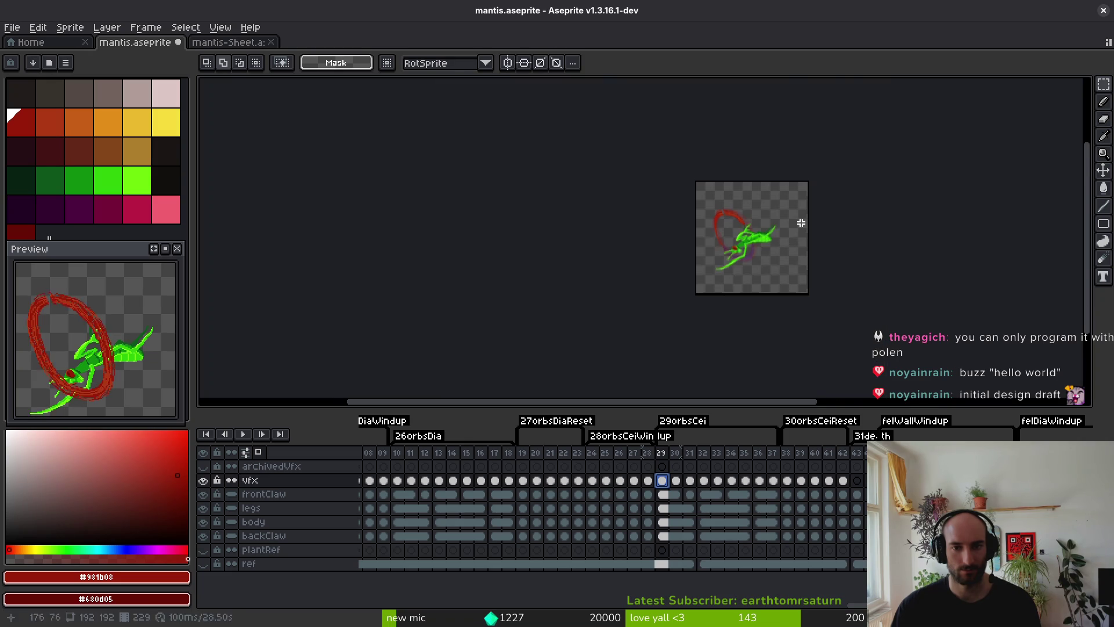
left_click_drag(775, 485, 675, 494)
scroll(754, 248, "up", 3)
key("ctrl+r")
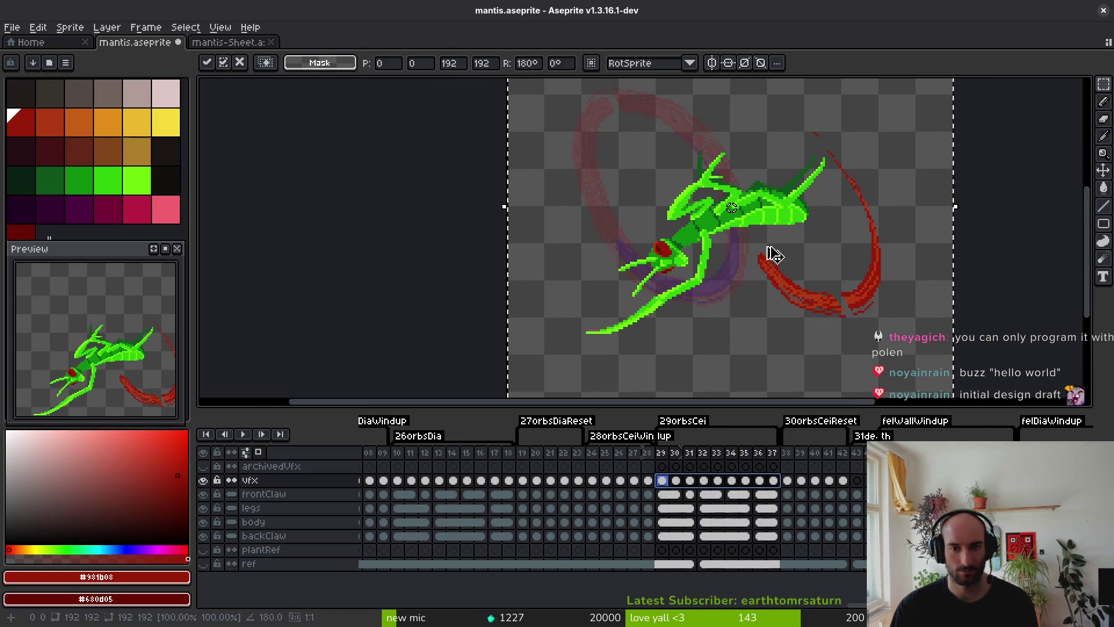
key("Return")
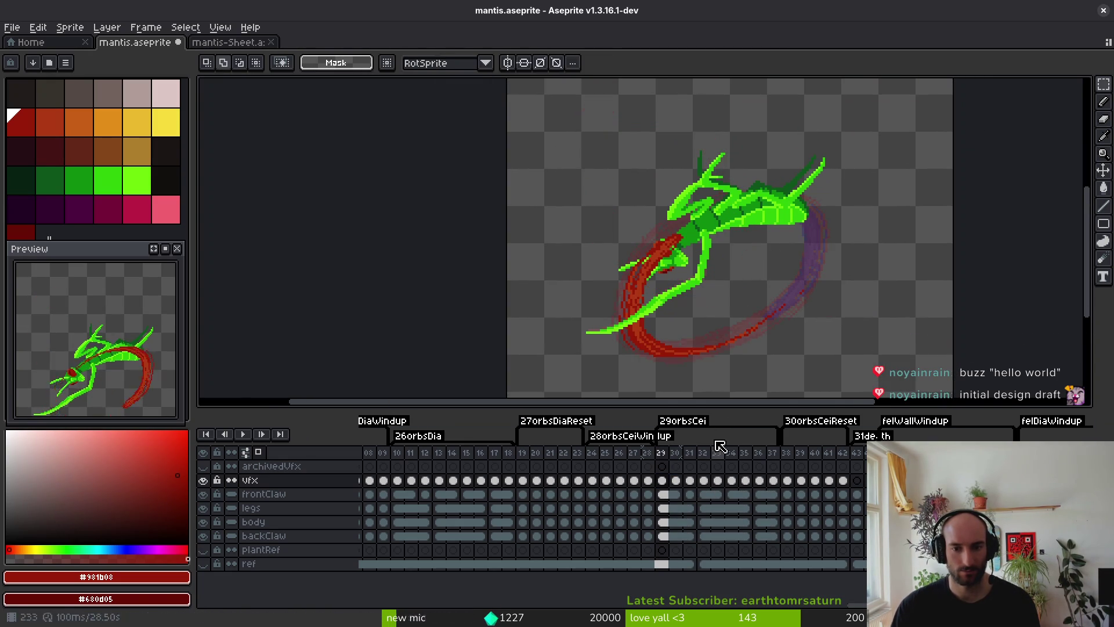
Step through frames 30–36 to check the flipped ring, then save.
key("Right")
key("Right")
key("Right")
key("Right")
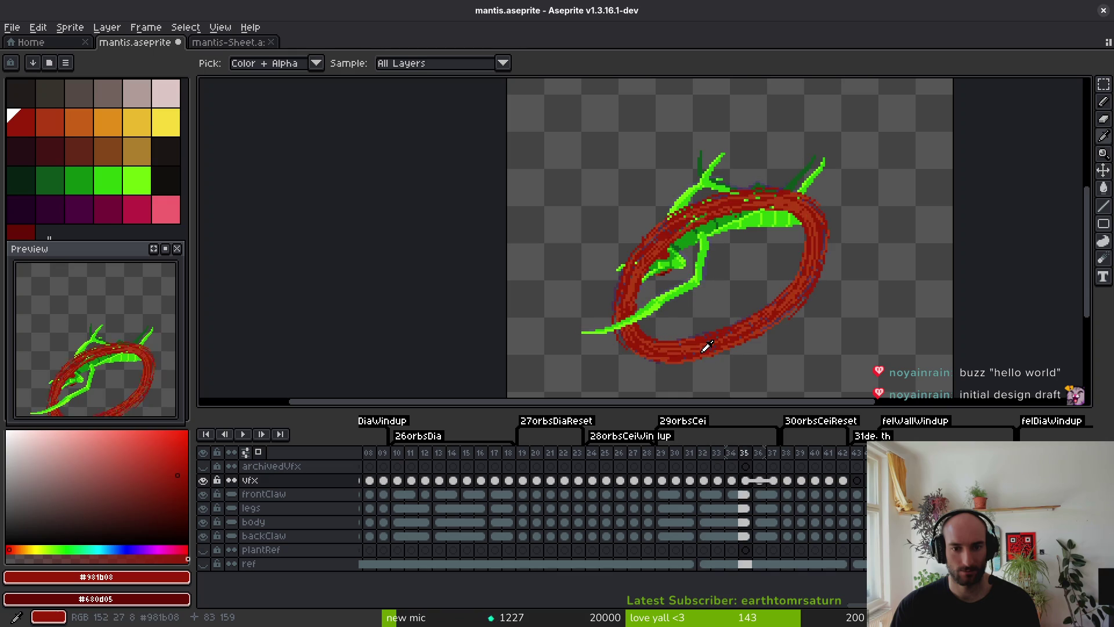
key("Right")
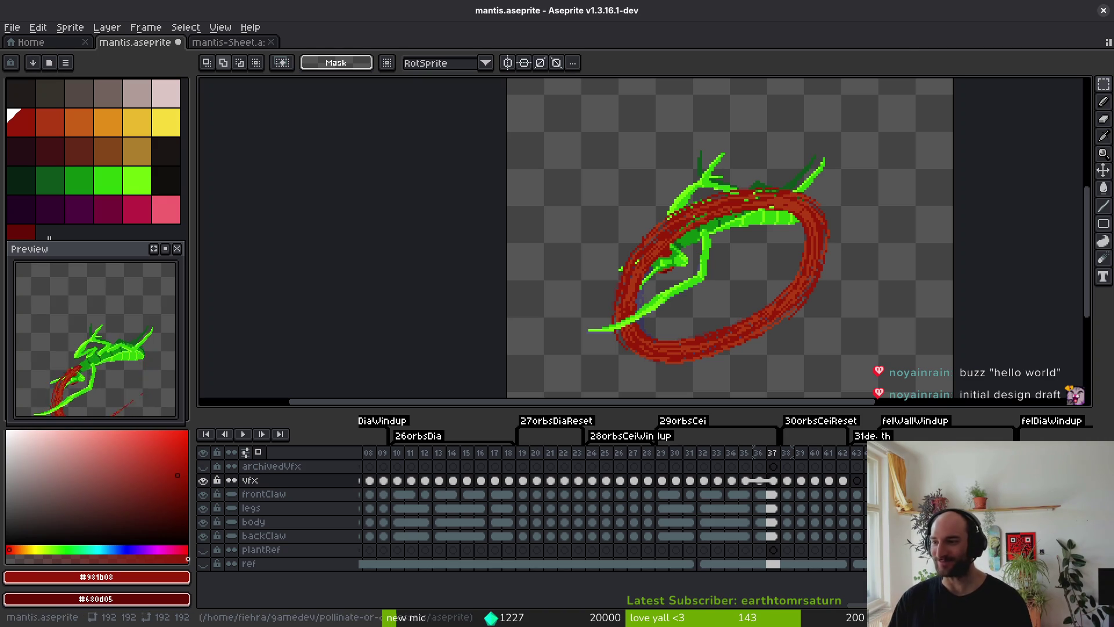
key("ctrl+s")
Center the mantis sprite in the view and play its animation.
scroll(714, 308, "down", 5)
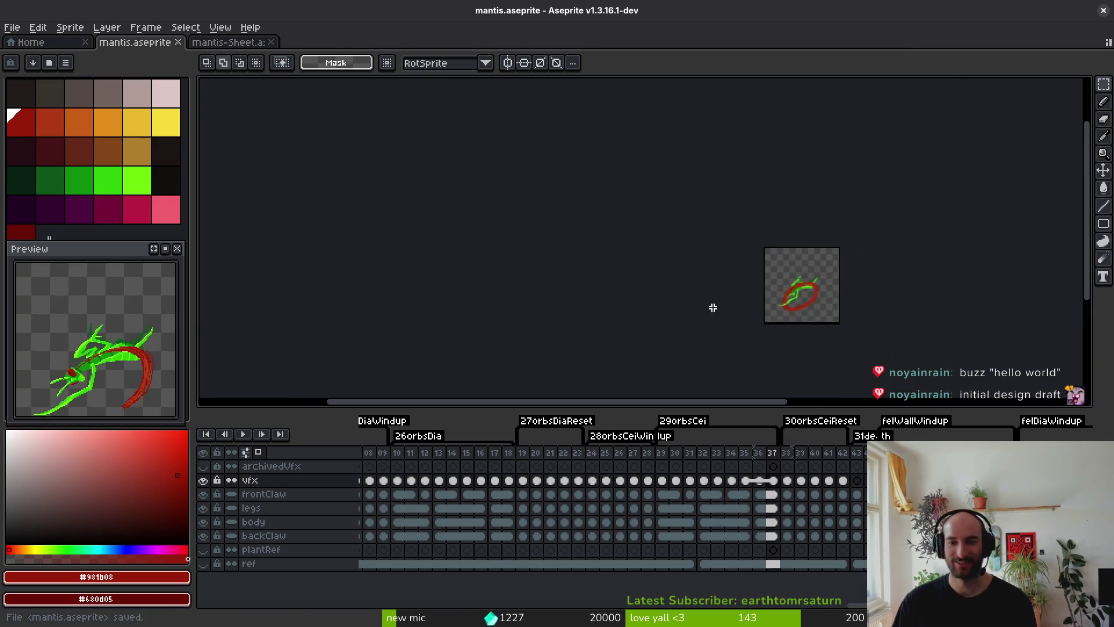
scroll(714, 308, "up", 5)
left_click_drag(867, 301, 608, 257)
scroll(607, 257, "right", 3)
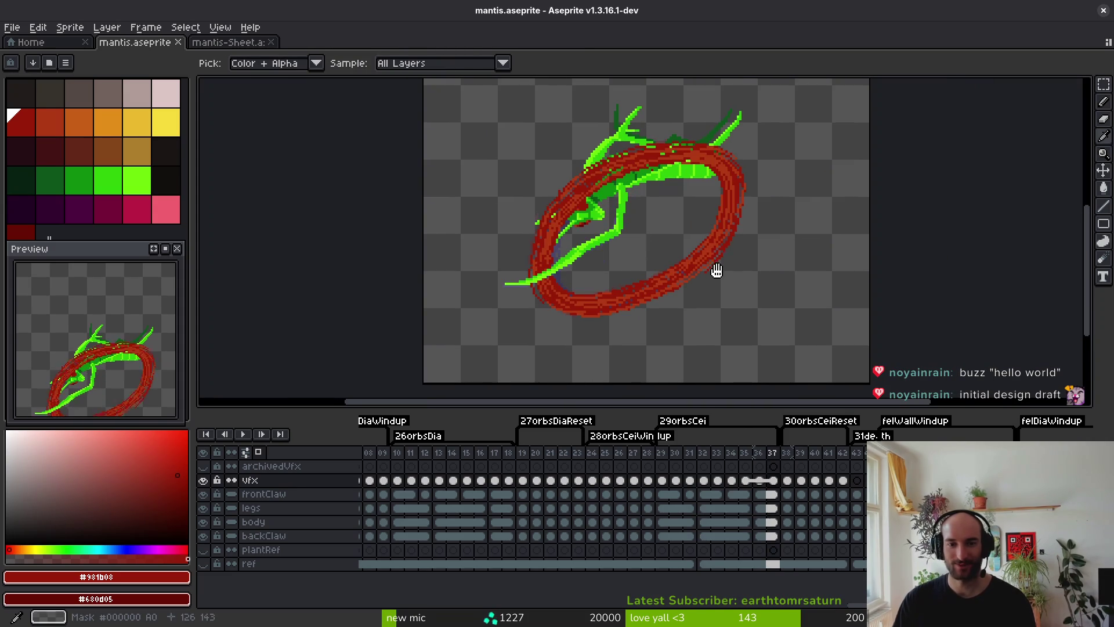
key("Return")
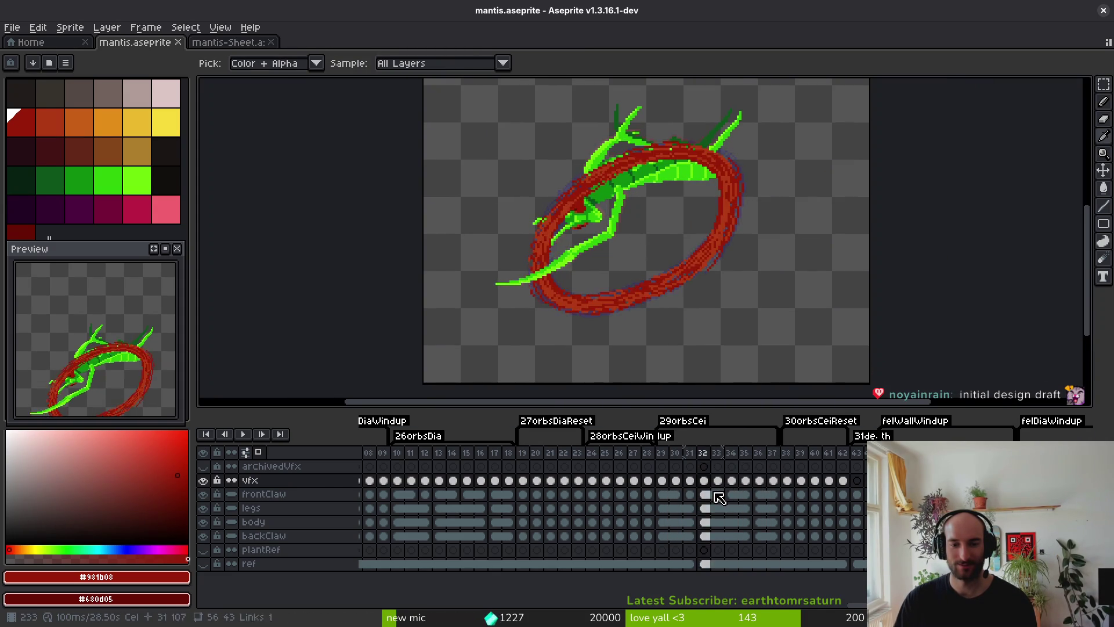
Jump to frame 91, the start of the wall-orbing animation, and save the mantis file.
scroll(515, 504, "left", 15)
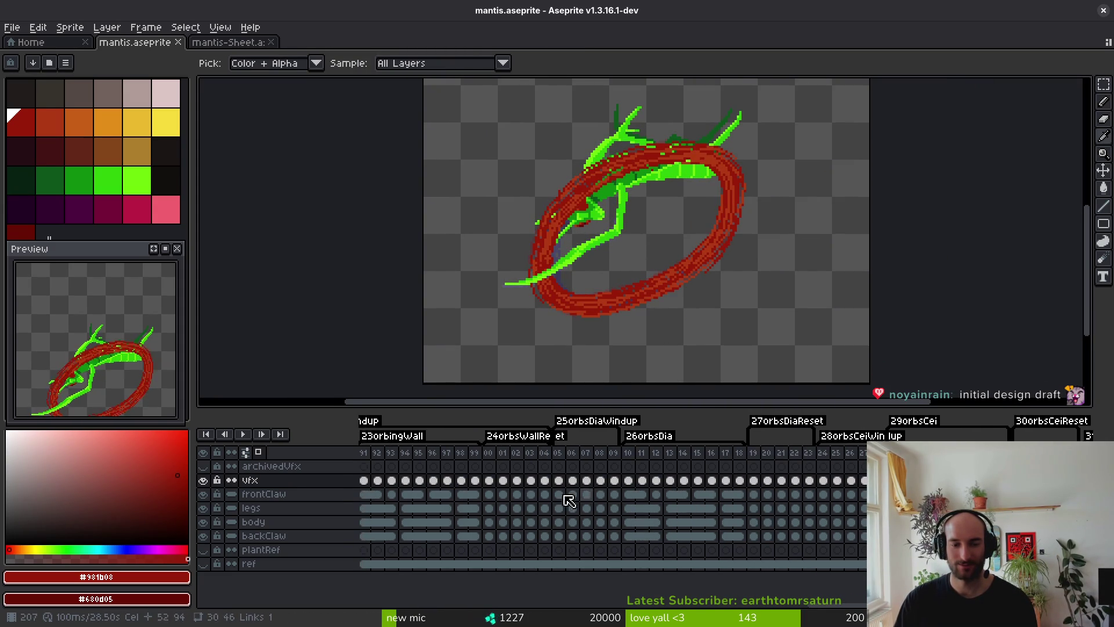
left_click(521, 484)
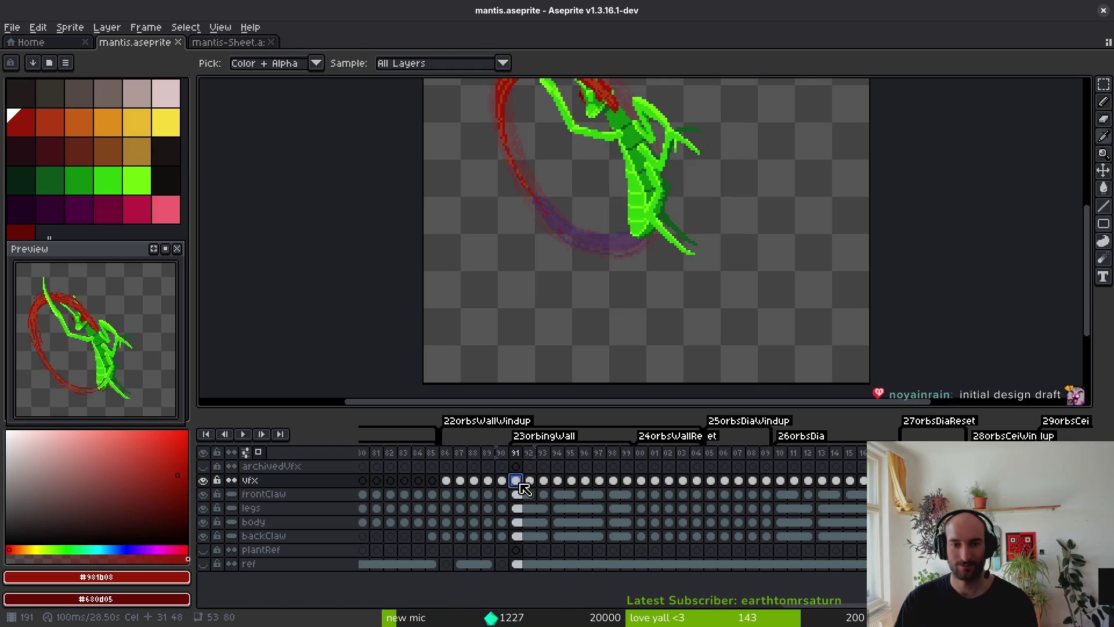
key("m")
scroll(261, 371, "down", 3)
key("ctrl+s")
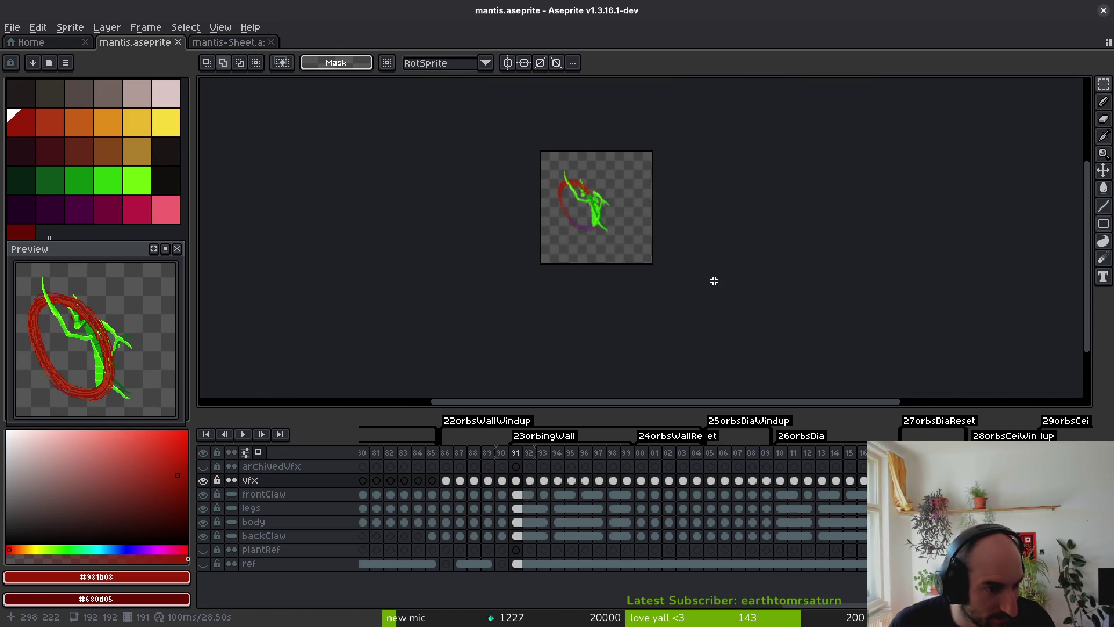
Step through the wall-orbing and diagonal orbing frames, then bring up Export Sprite Sheet.
key("b")
key("Right")
key("Right")
key("Right")
key("Right")
key("Right")
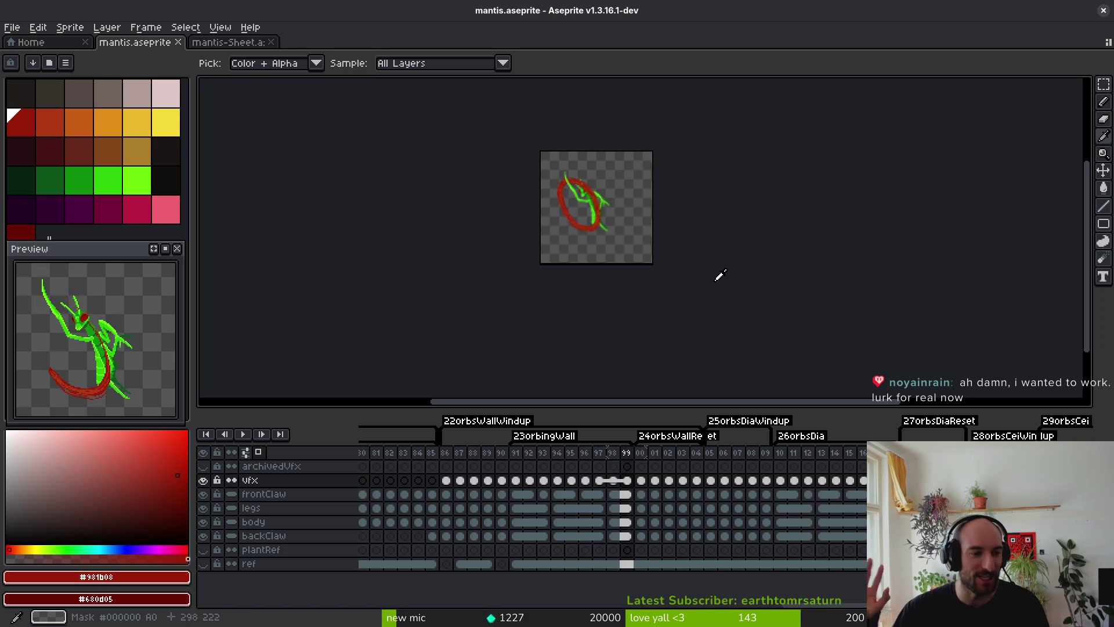
key("Right")
key("Right")
key("Right")
key("Right")
key("Right")
key("Right")
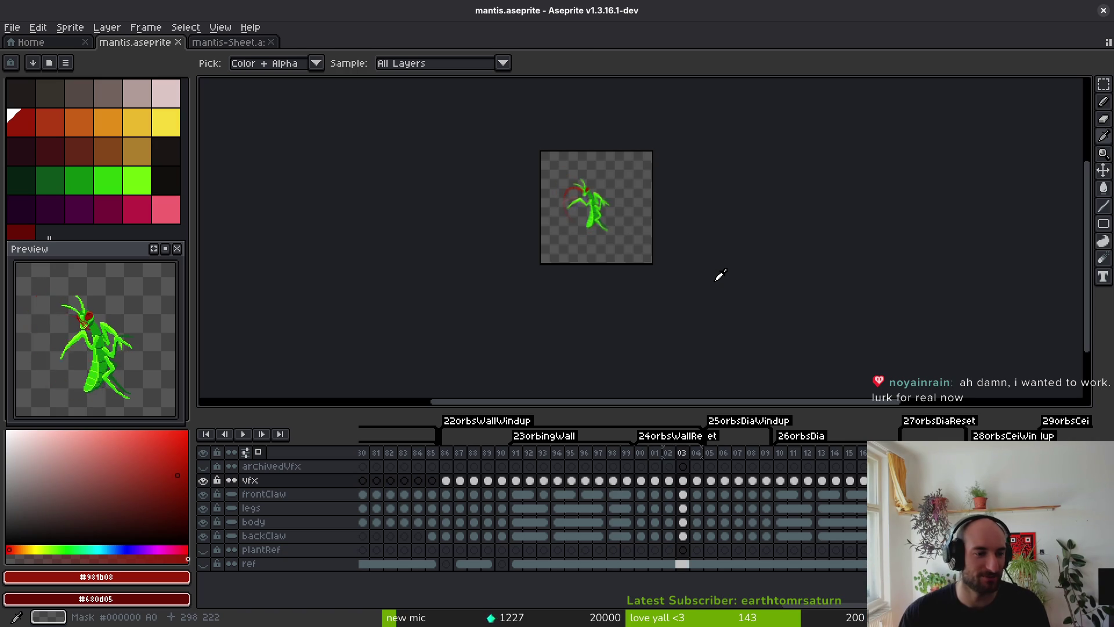
key("Right")
key("Right")
key("Right")
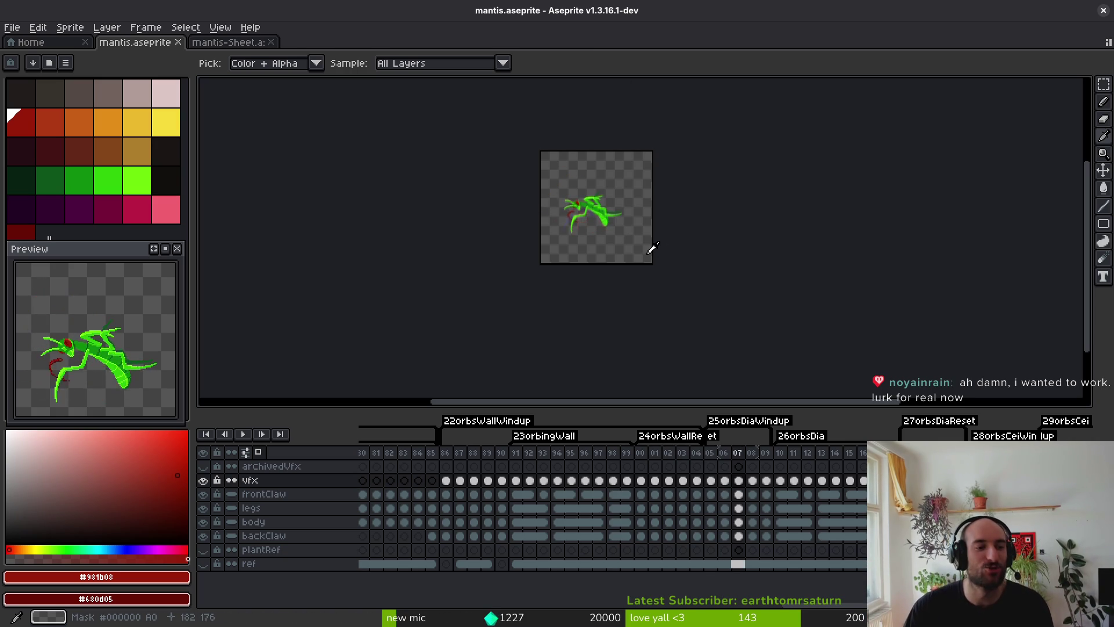
key("v")
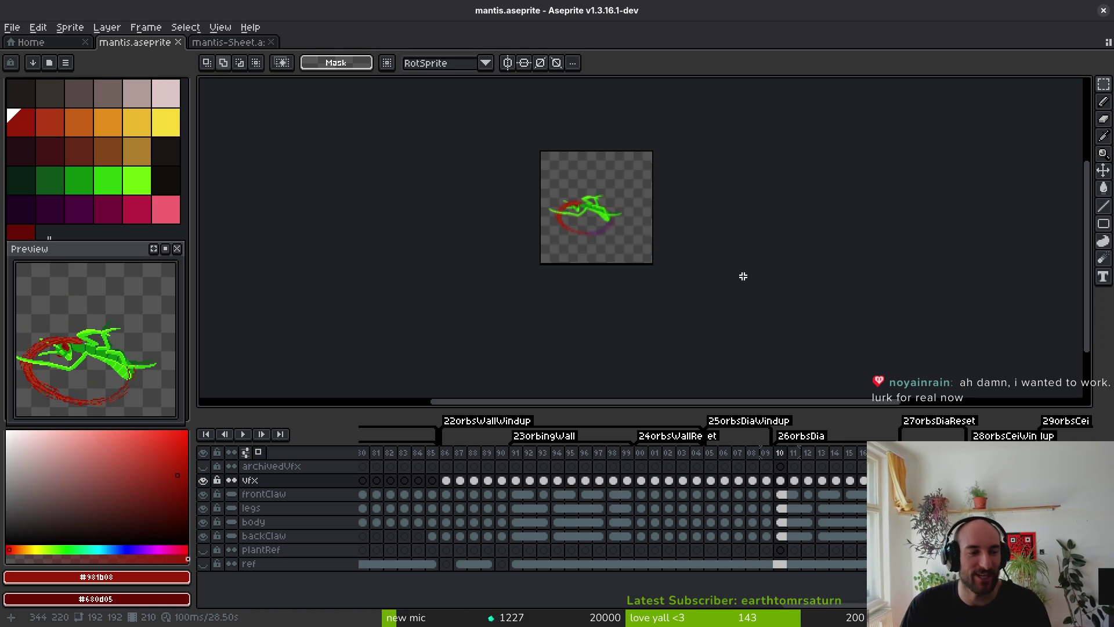
key("ctrl+e")
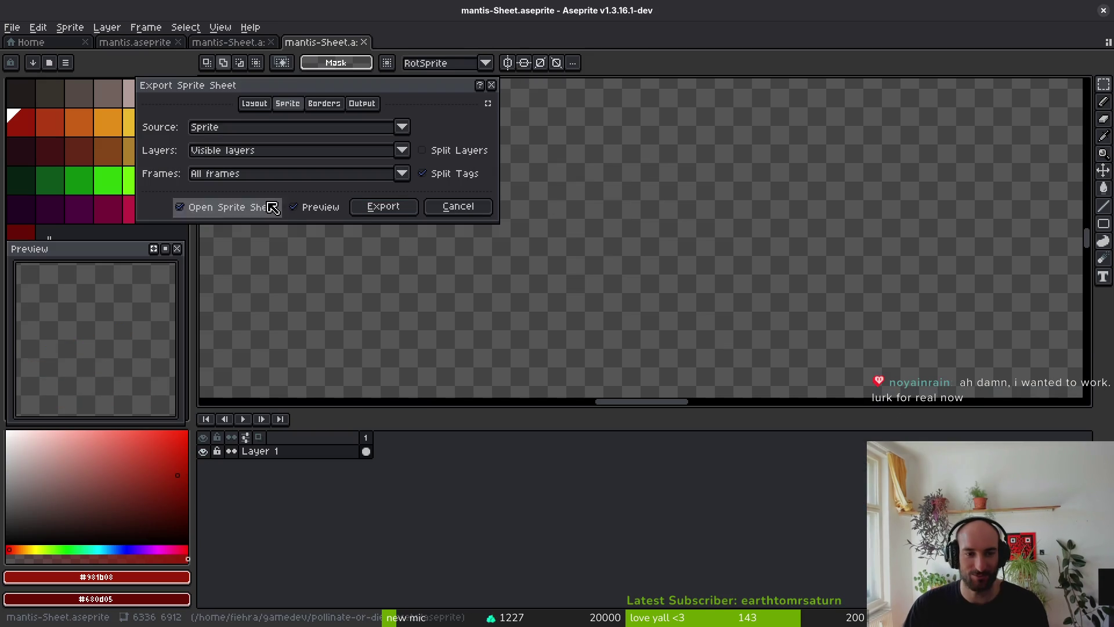
Generate a sprite sheet, cancel its file export and close the sheet documents.
left_click(383, 207)
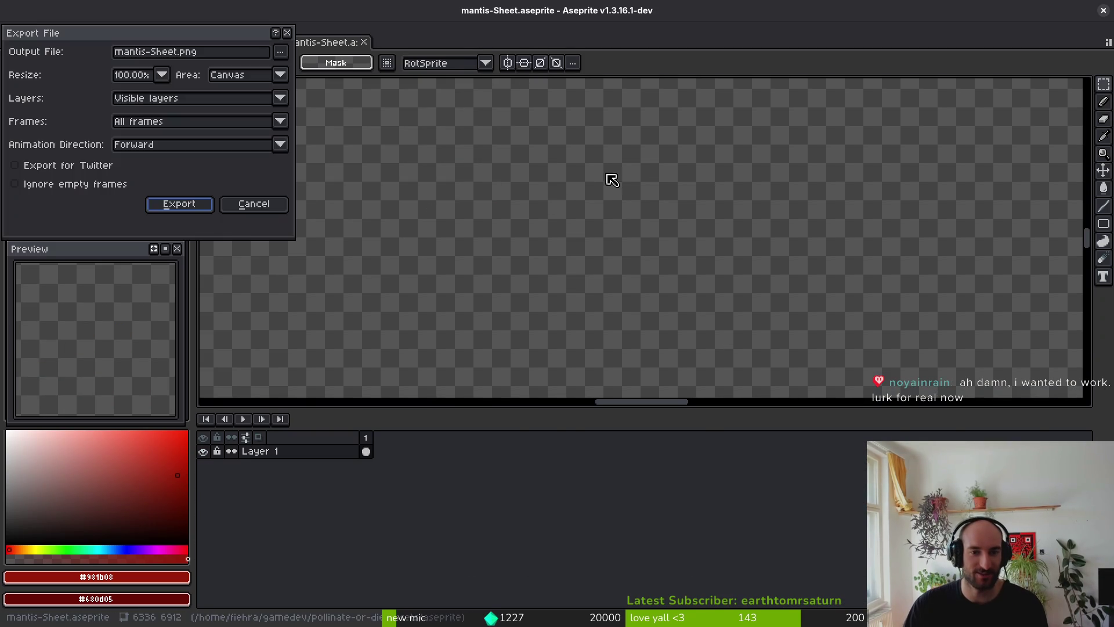
left_click(289, 34)
key("ctrl+w")
key("ctrl+w")
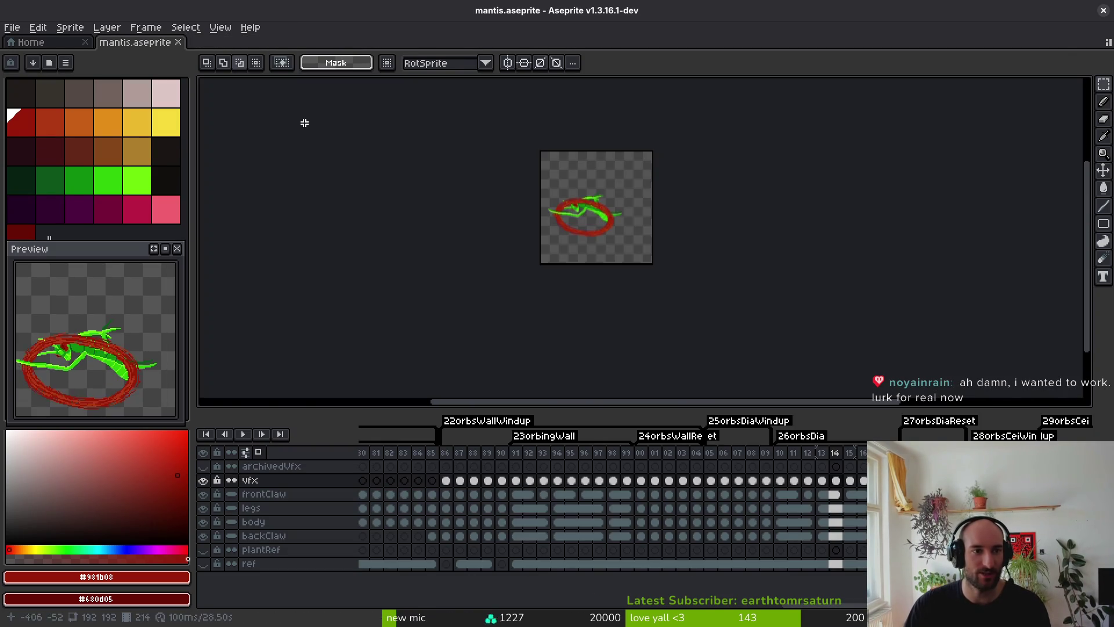
scroll(804, 535, "left", 5)
scroll(660, 510, "left", 3)
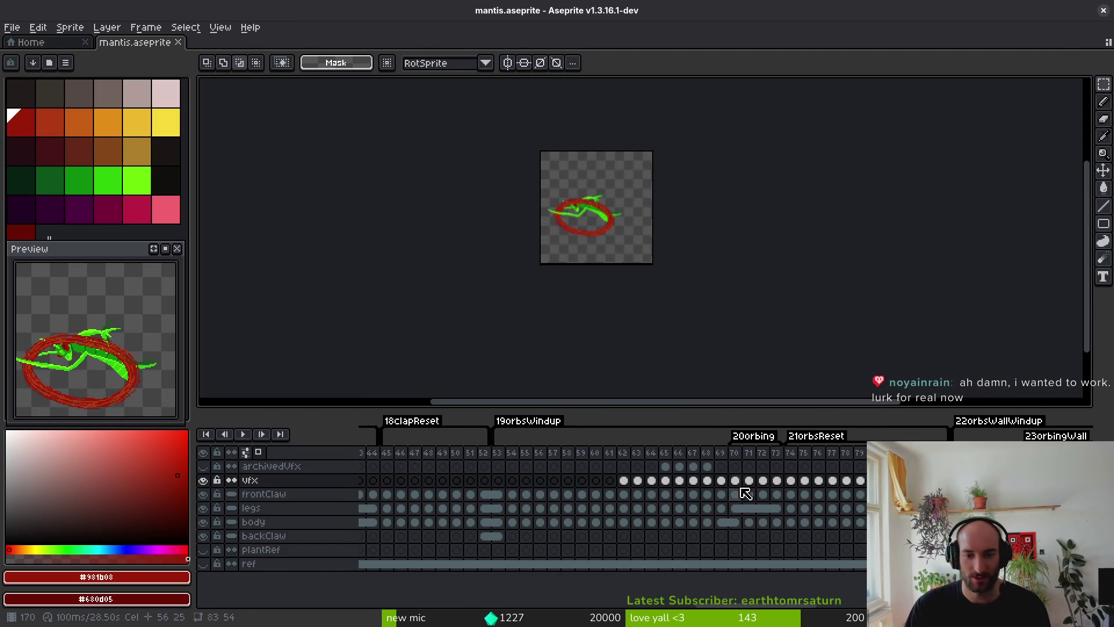
From frame 70, step through the orbing frames to inspect the butterfly-shaped red rings.
left_click(735, 480)
scroll(651, 181, "up", 5)
scroll(651, 181, "up", 5)
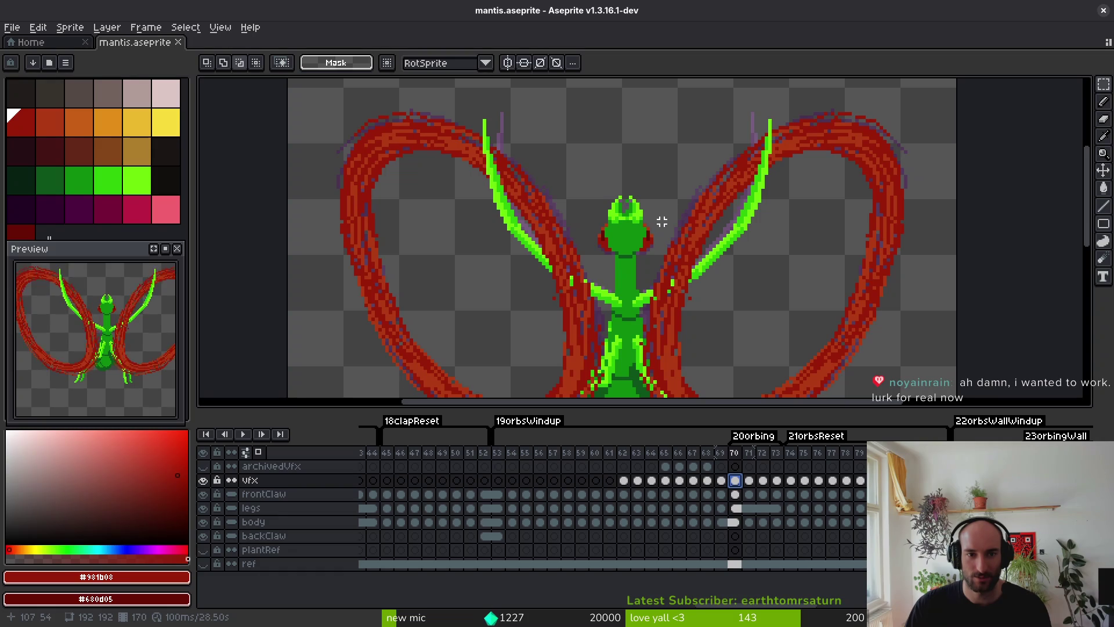
scroll(737, 209, "right", 1)
key("period")
scroll(741, 228, "down", 2)
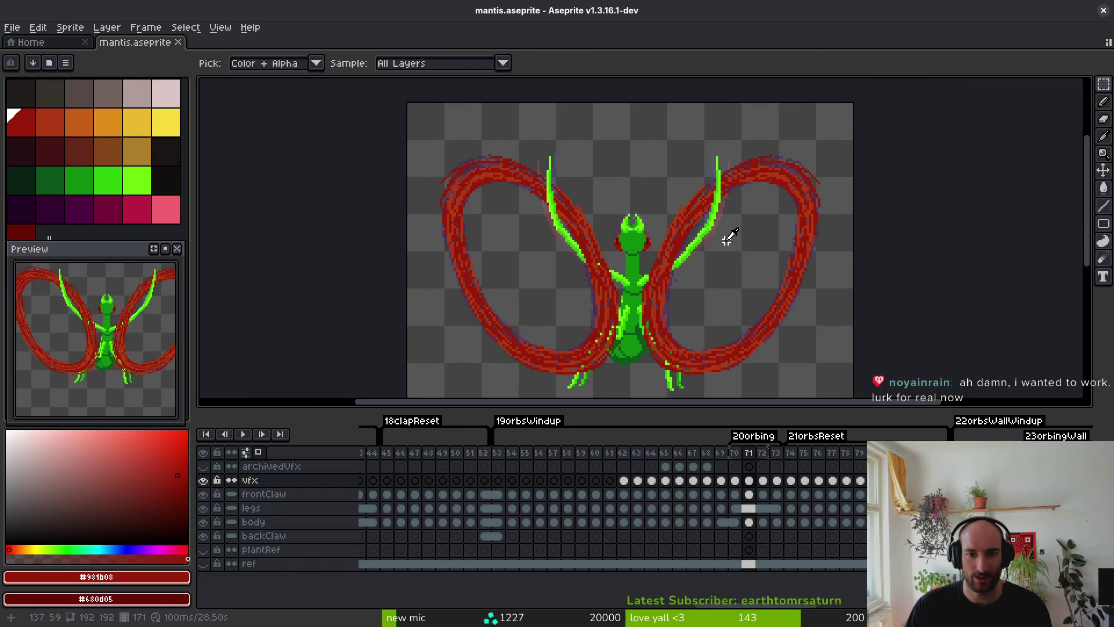
key("period")
key("period")
key("period")
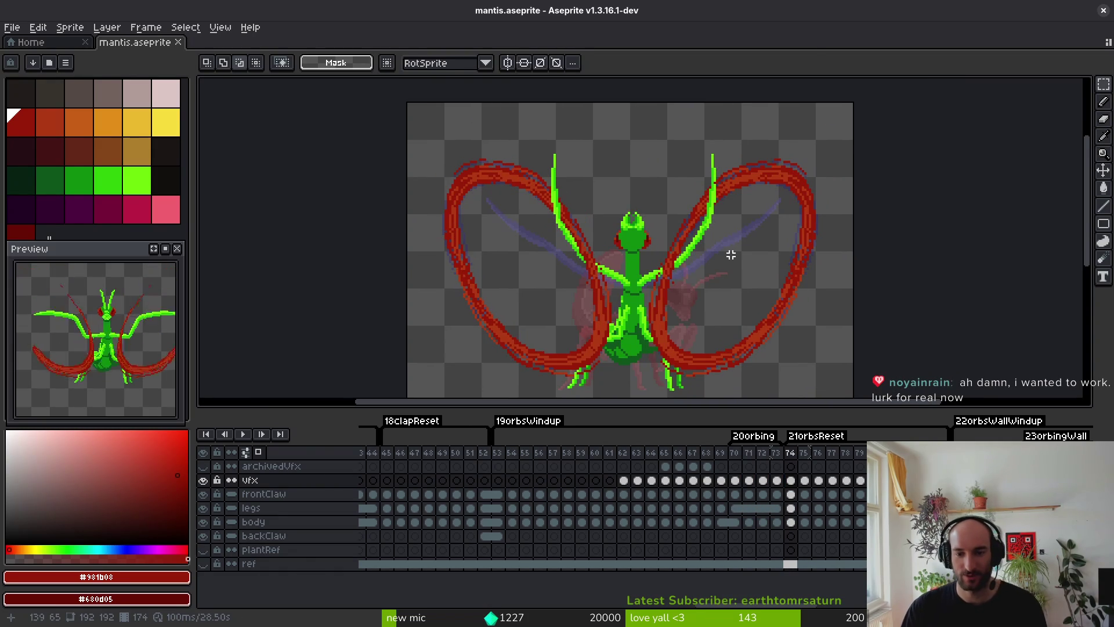
Regenerate the sprite sheet from all frames, skip its file export and close it.
key("ctrl+e")
left_click(416, 207)
key("ctrl+alt+shift+s")
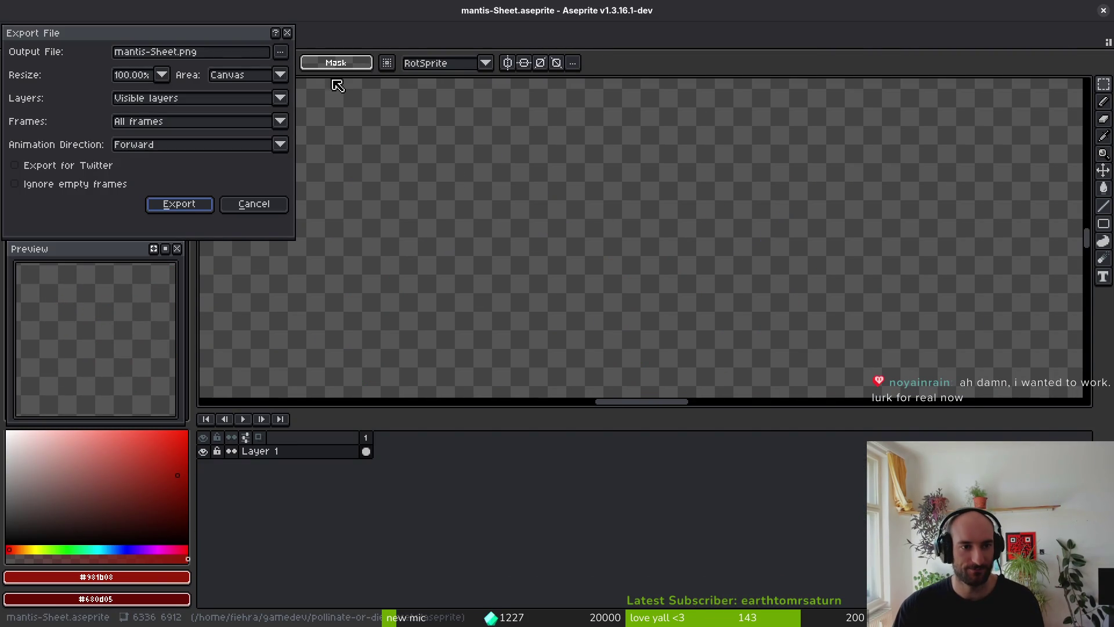
key("Return")
scroll(580, 226, "down", 3)
scroll(610, 224, "down", 3)
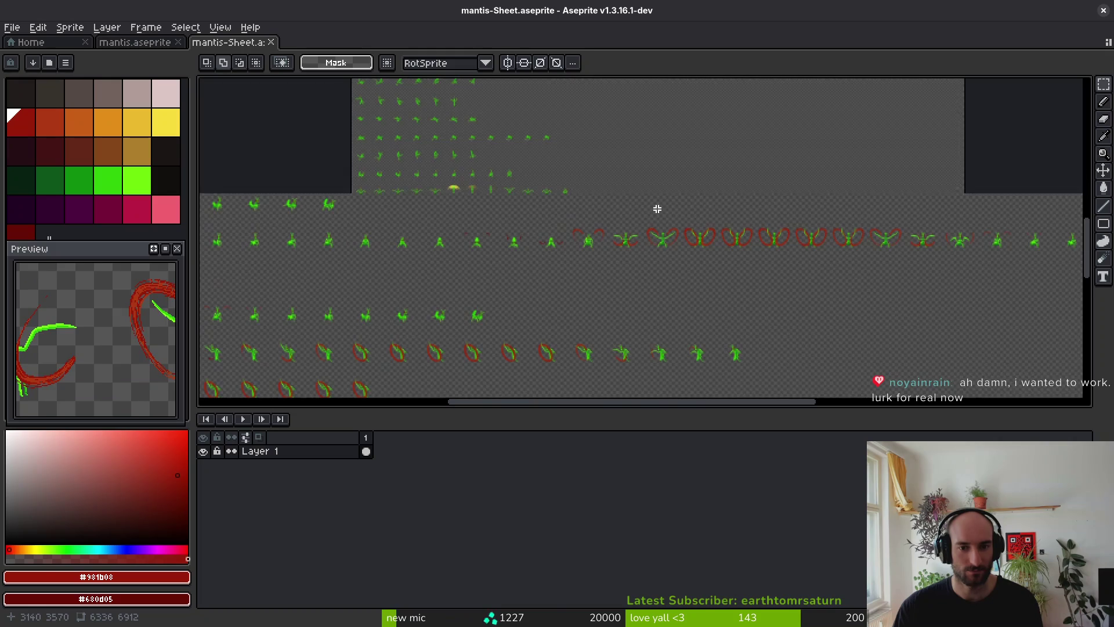
key("ctrl+w")
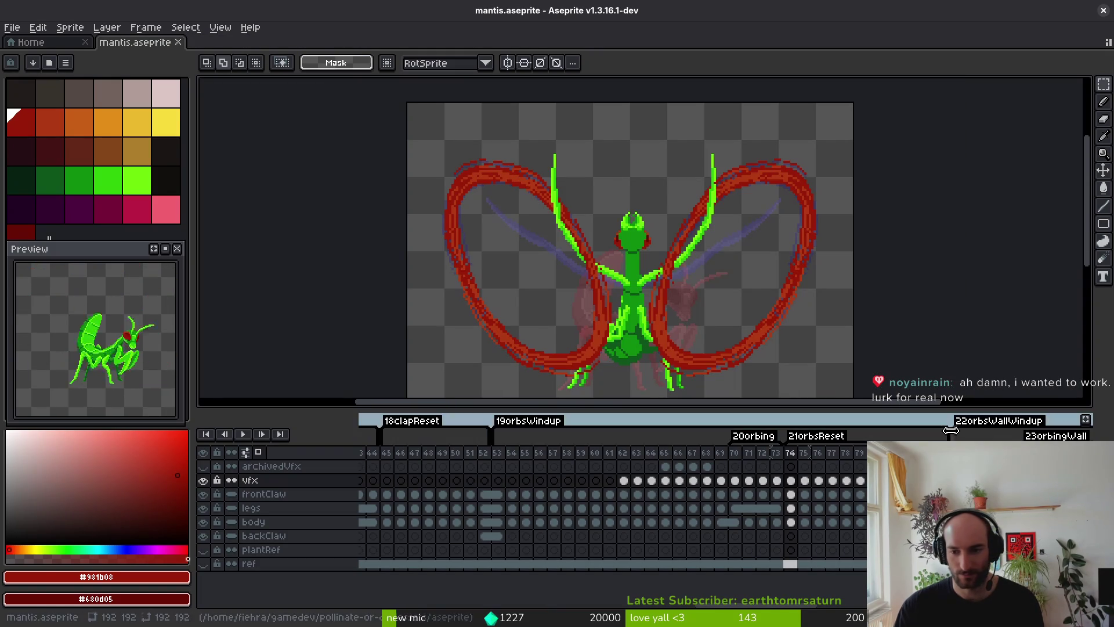
Save the mantis.aseprite file.
scroll(863, 500, "right", 5)
scroll(863, 500, "right", 1)
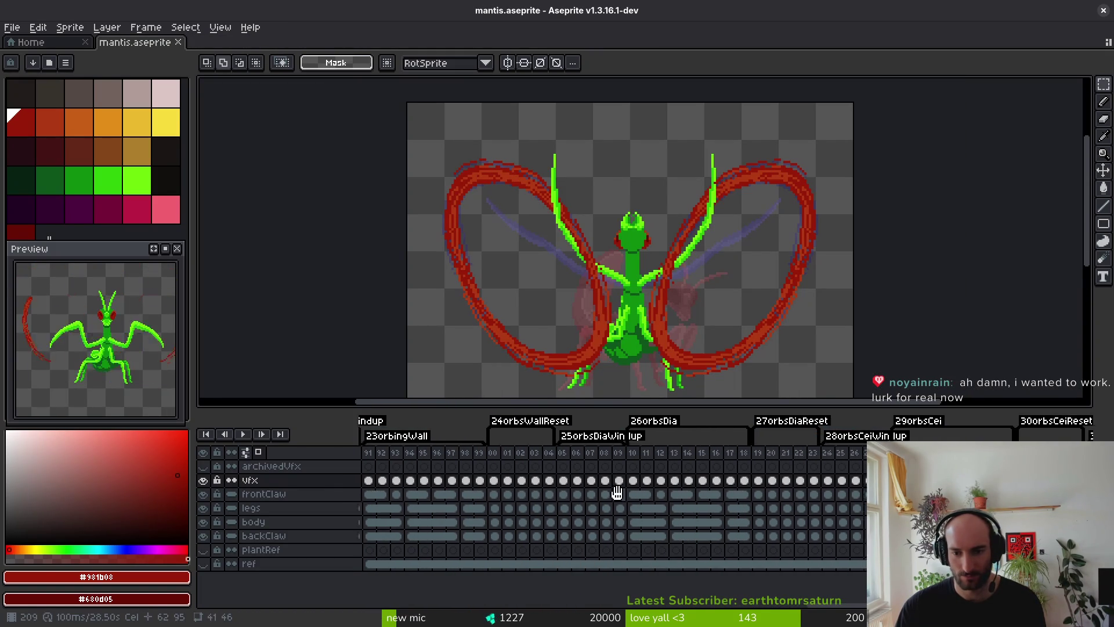
scroll(719, 484, "left", 8)
key("ctrl+s")
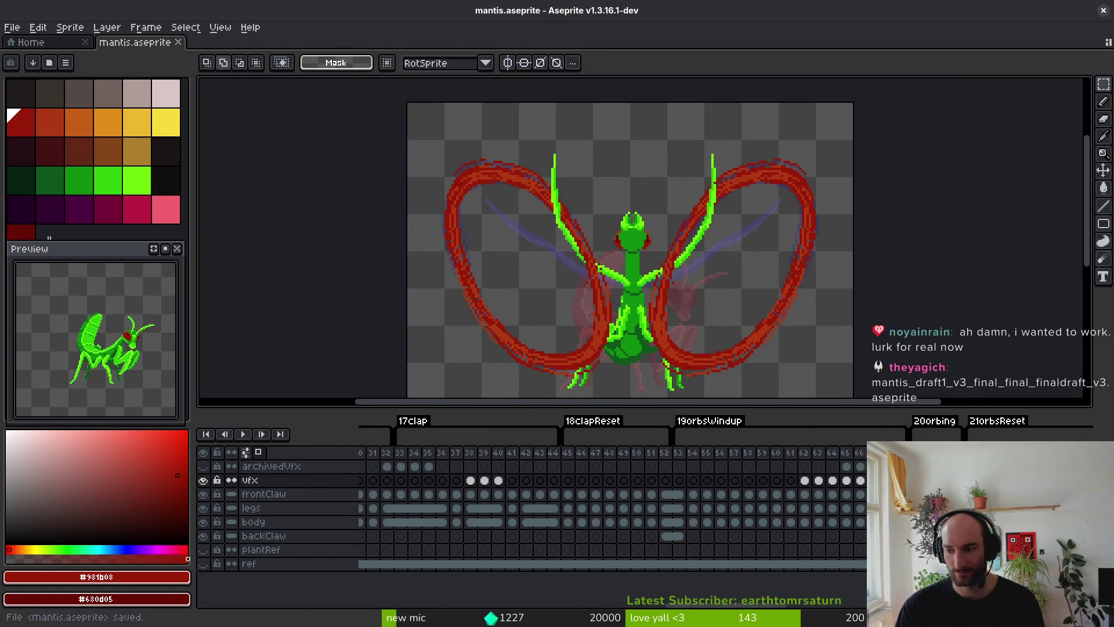
key("ctrl+e")
Export the generated sheet to assets/art/enemies/mantis-Sheet.png, overwriting the existing file.
left_click(385, 207)
key("ctrl+shift+e")
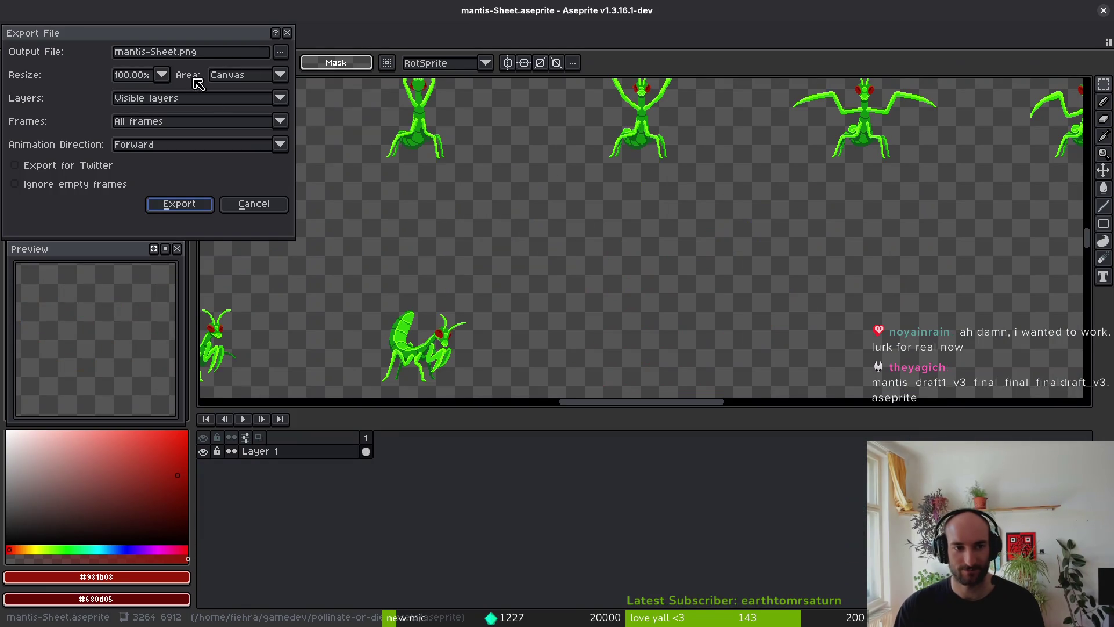
left_click(280, 51)
left_click(293, 70)
left_click(171, 109)
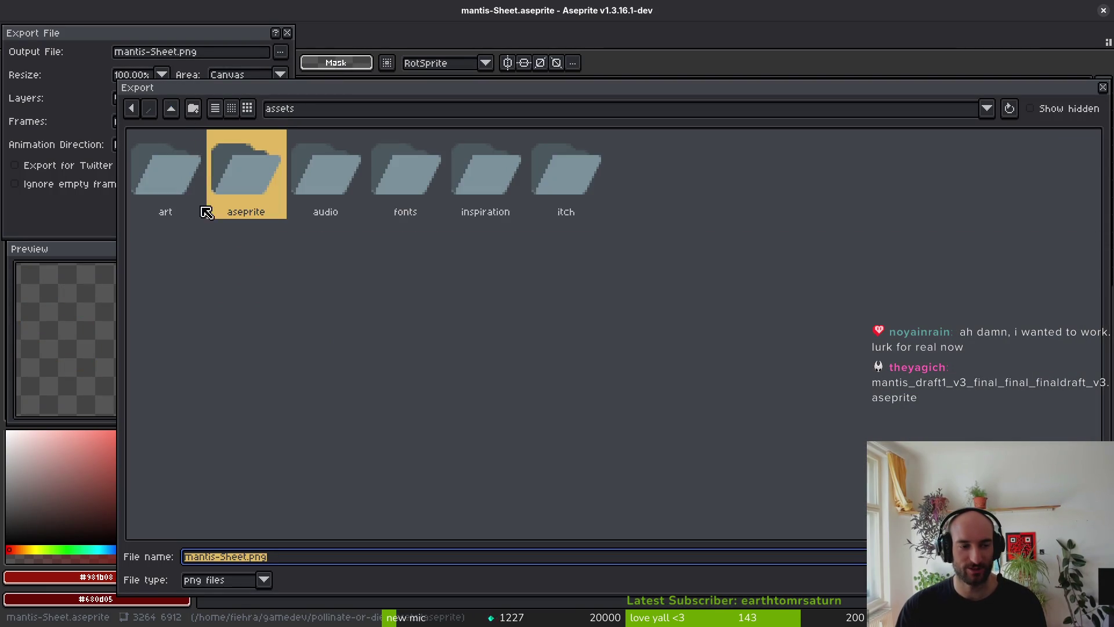
double_click(175, 174)
double_click(496, 182)
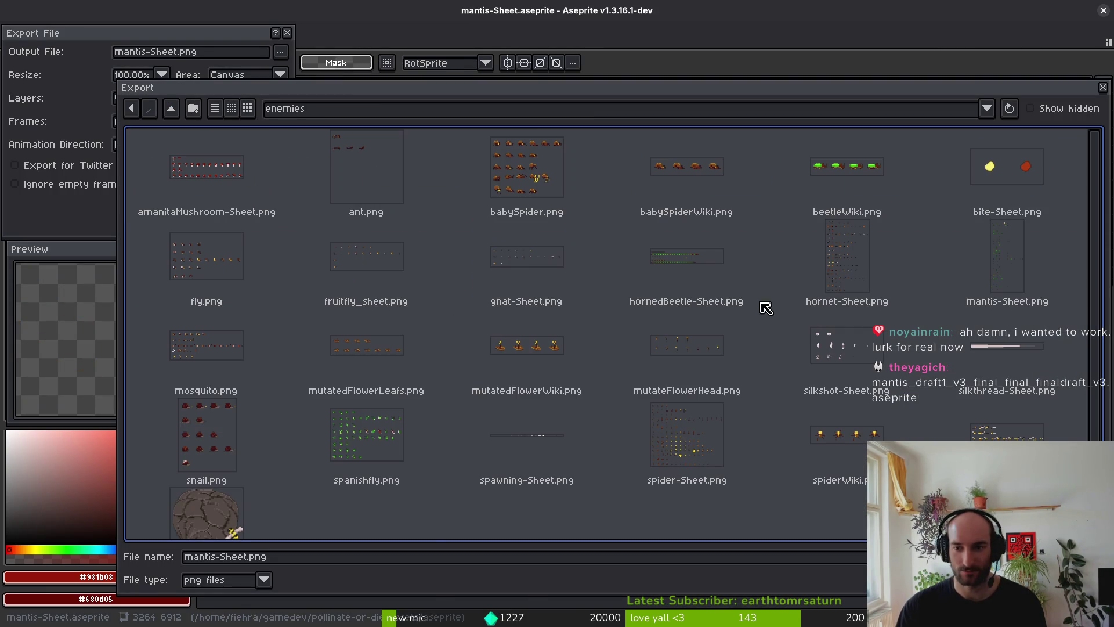
left_click(1006, 261)
double_click(1007, 261)
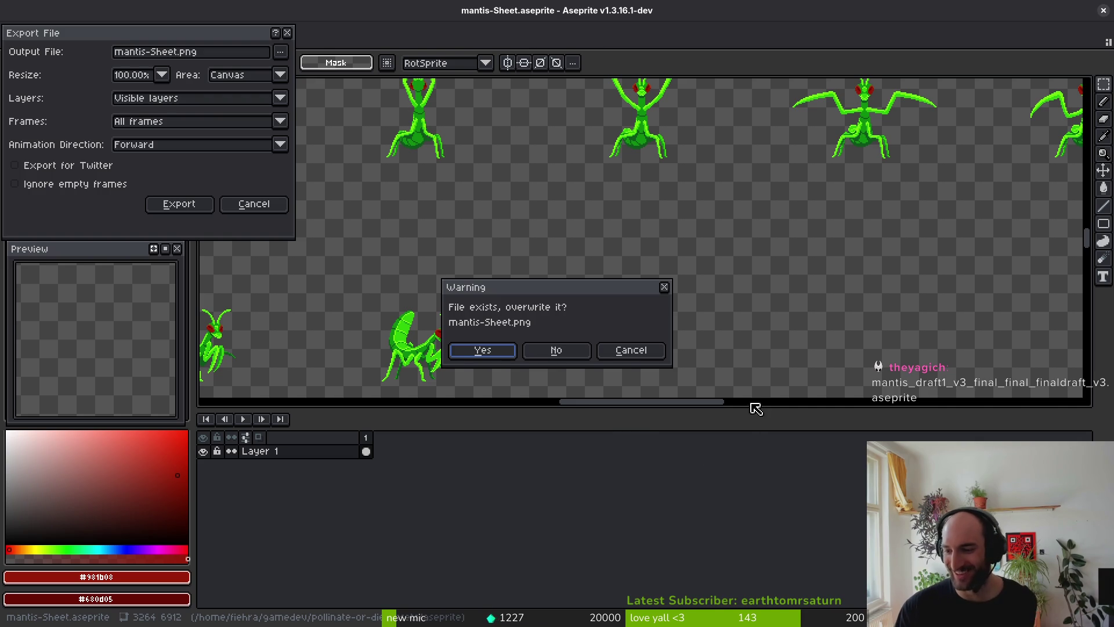
left_click(501, 349)
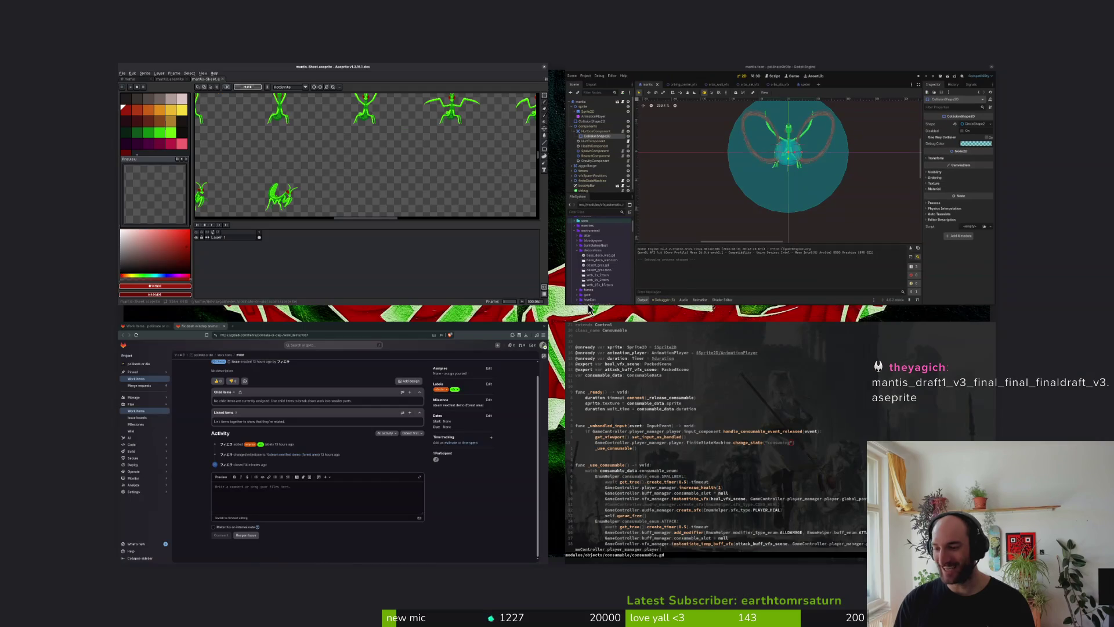
Change into the pollinate-or-die project's assets/aseprite folder.
type("cd gamedev/po")
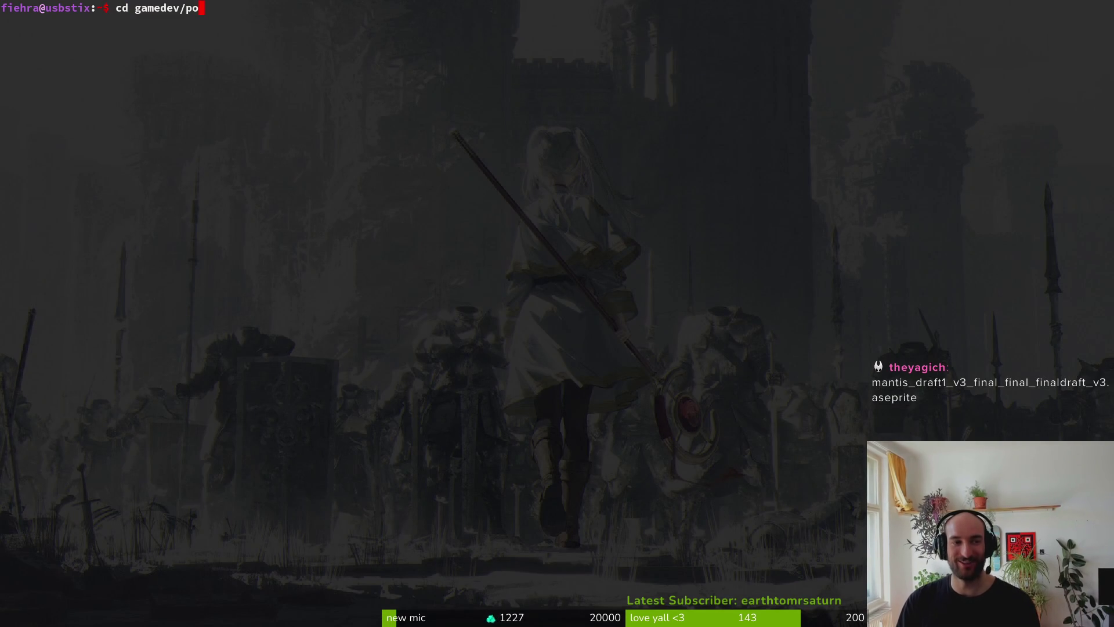
key("Tab")
key("Return")
type("cd assets/ase")
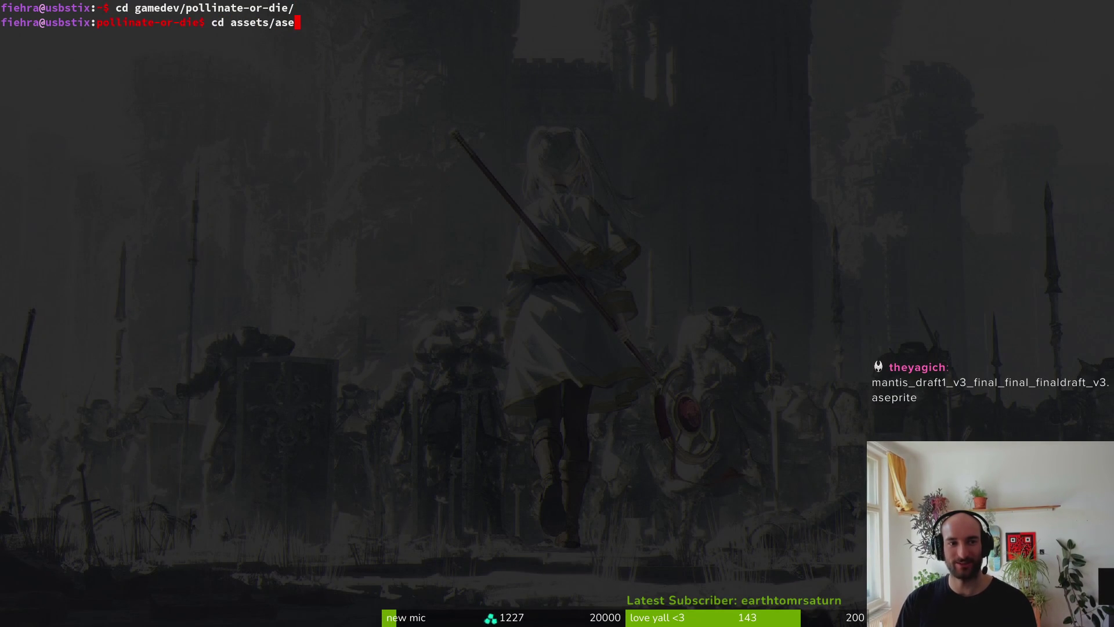
key("Tab")
key("Return")
Review changes in tig, commit the mantis file as "mantis_v3_final_final_finaldraft_vf3" and push.
type("tig")
key("Return")
key("Down")
type("qg")
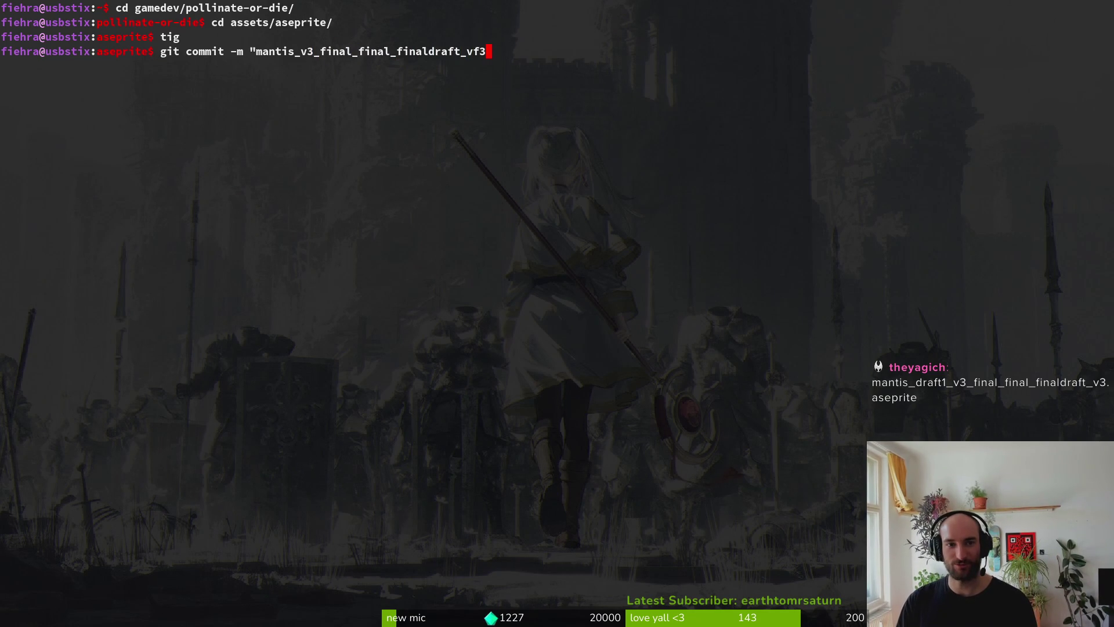
key("Return")
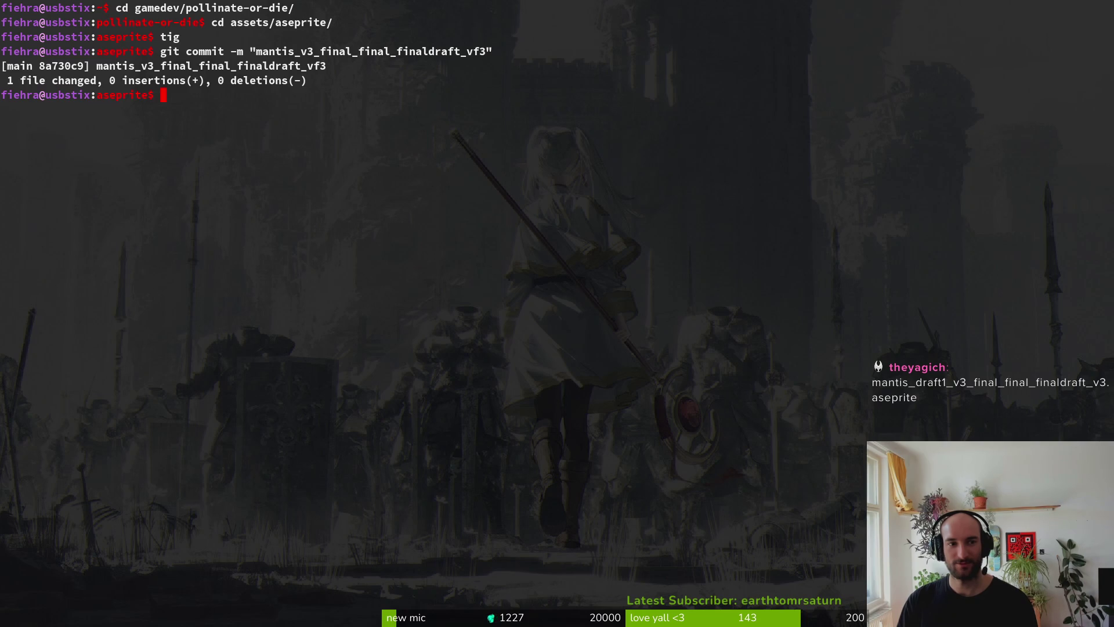
type("git push")
key("Return")
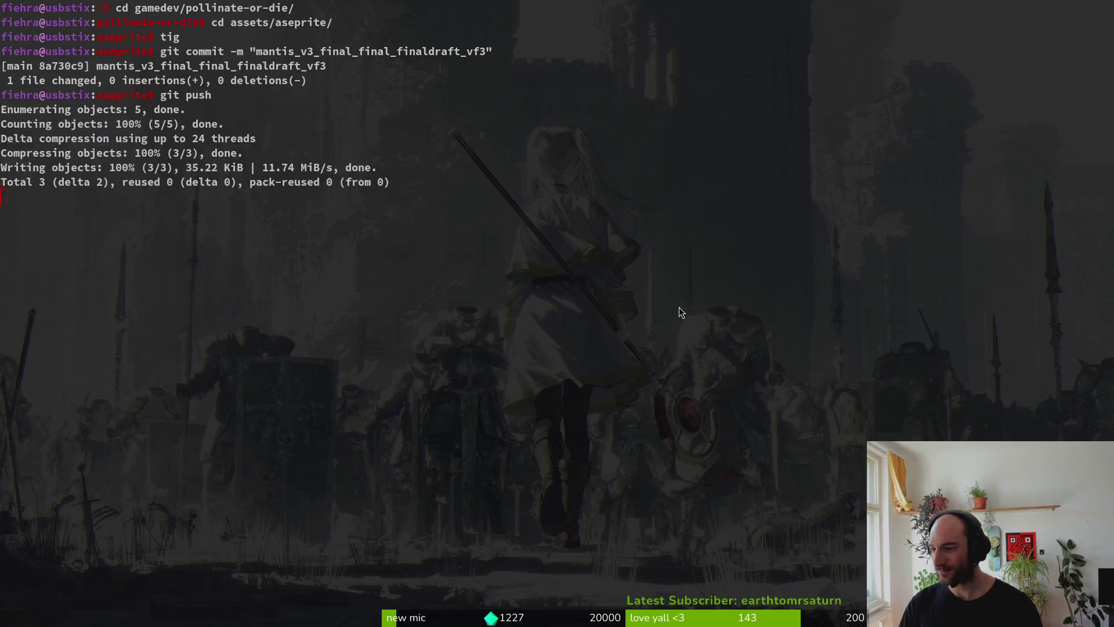
key("alt+Tab")
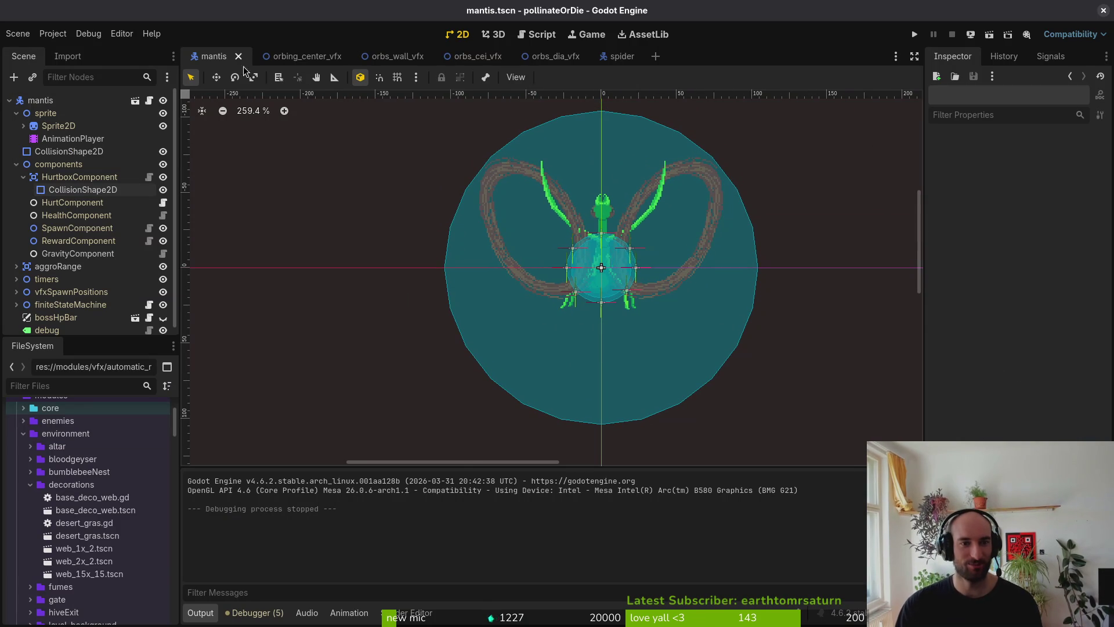
In orbing_center_vfx, show the sprite and resize the left wing capsule to fit its ring.
left_click(302, 55)
scroll(448, 236, "up", 3)
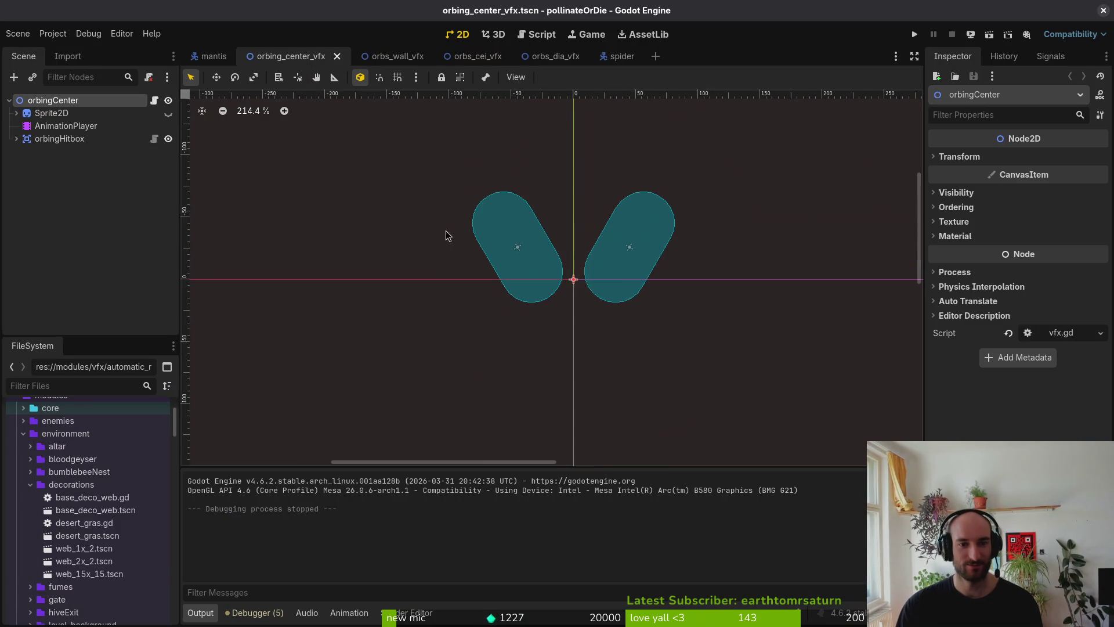
left_click(168, 113)
scroll(622, 258, "up", 4)
left_click(521, 224)
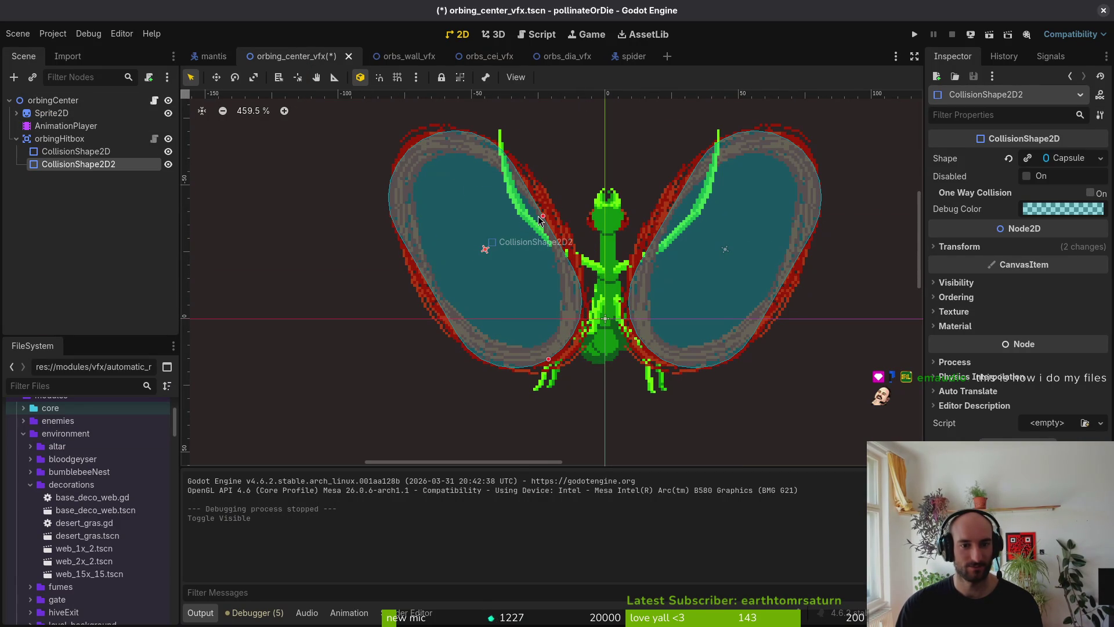
left_click_drag(540, 219, 553, 210)
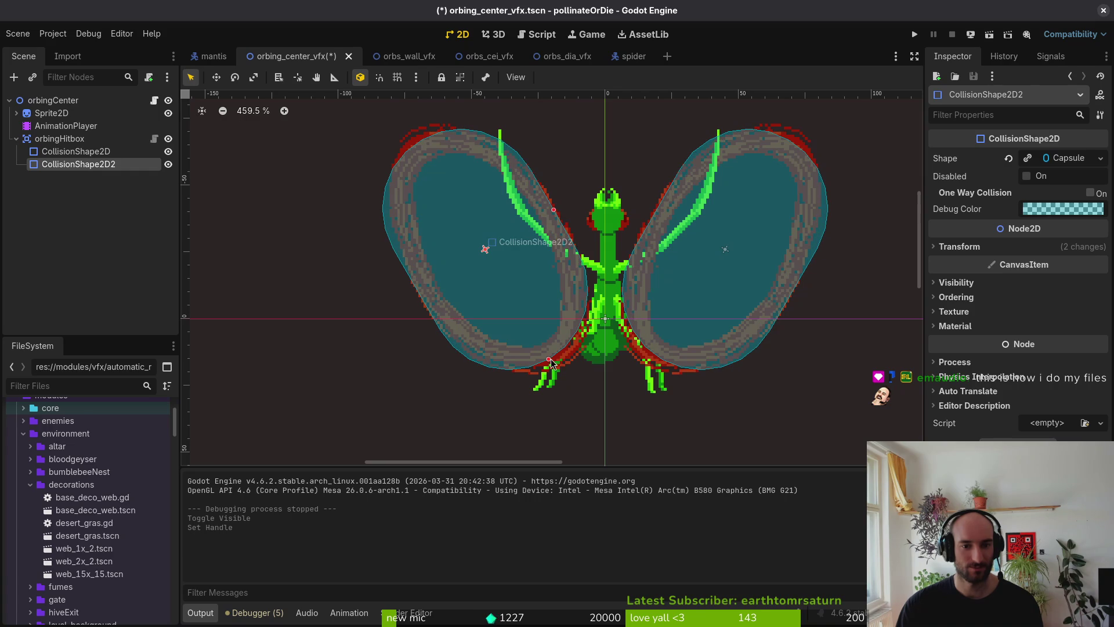
left_click_drag(550, 360, 559, 368)
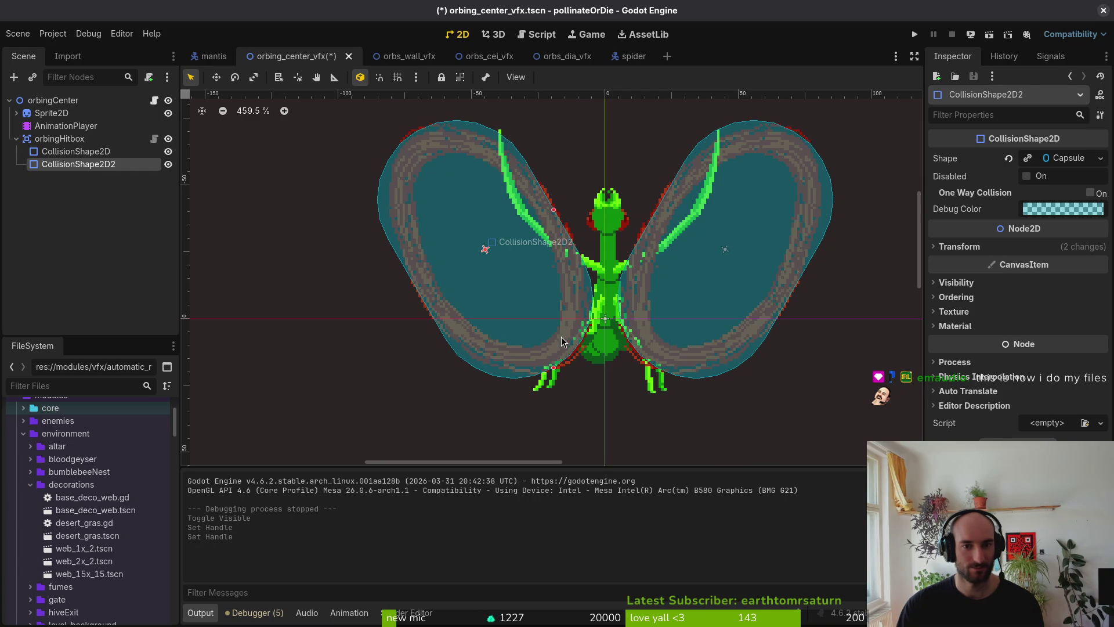
left_click_drag(554, 211, 552, 215)
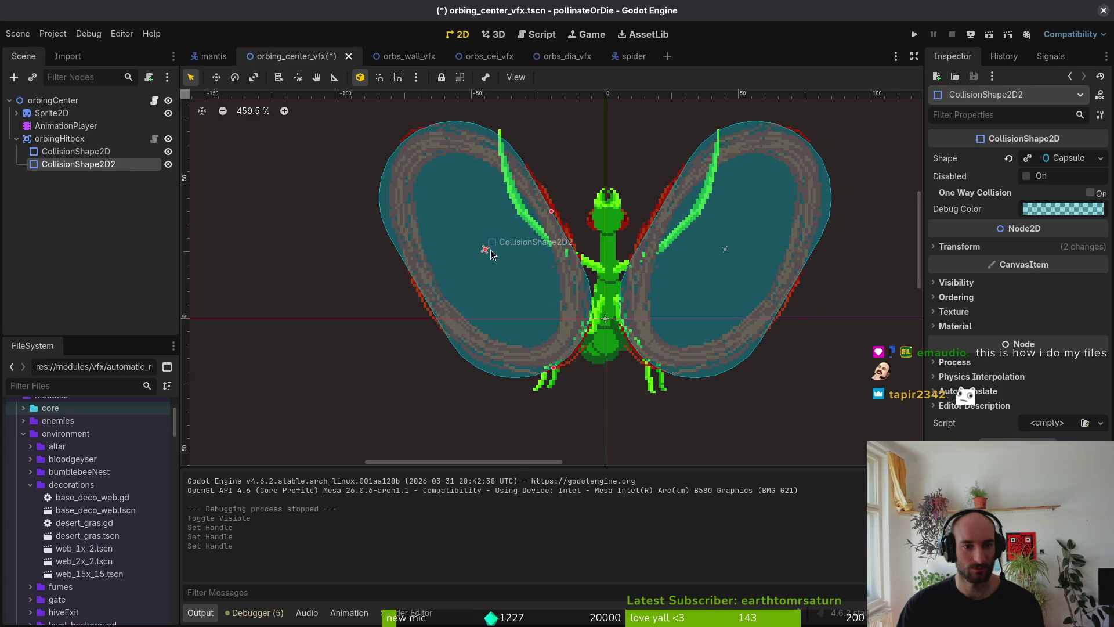
left_click_drag(492, 256, 493, 257)
Nudge both wing capsules into alignment with the red rings and save the scene.
left_click(554, 286)
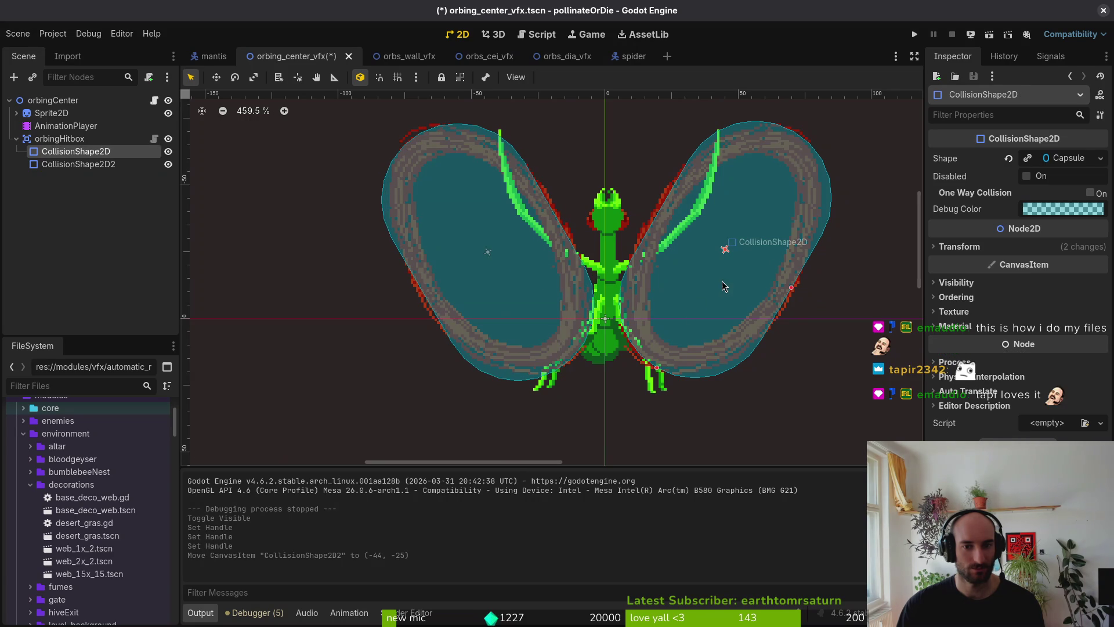
key("ctrl+z")
left_click(556, 282)
left_click_drag(556, 281, 557, 279)
left_click(784, 250)
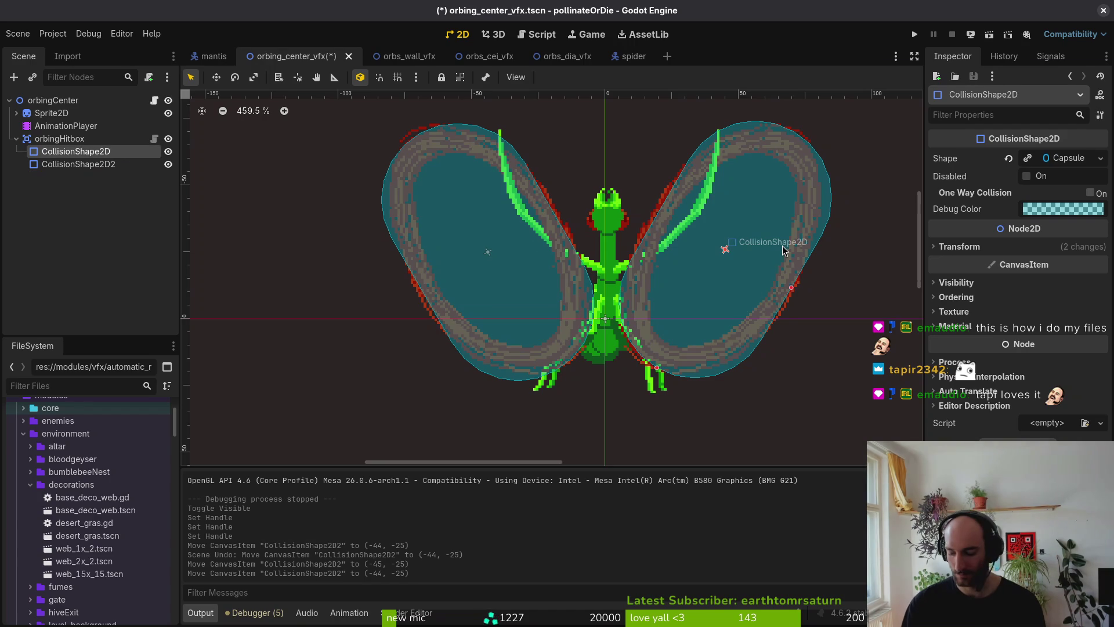
left_click_drag(783, 251, 784, 248)
key("ctrl+s")
Check the hitboxes on other sprite frames, hide the sprite, save, and open orbs_wall_vfx.
left_click(561, 209)
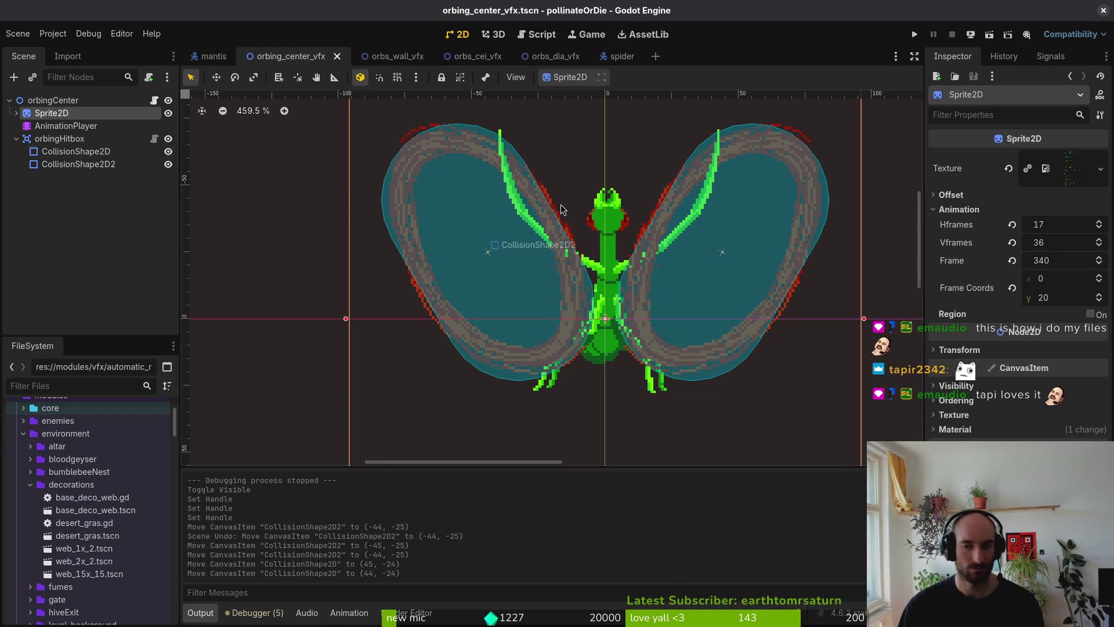
left_click(1099, 276)
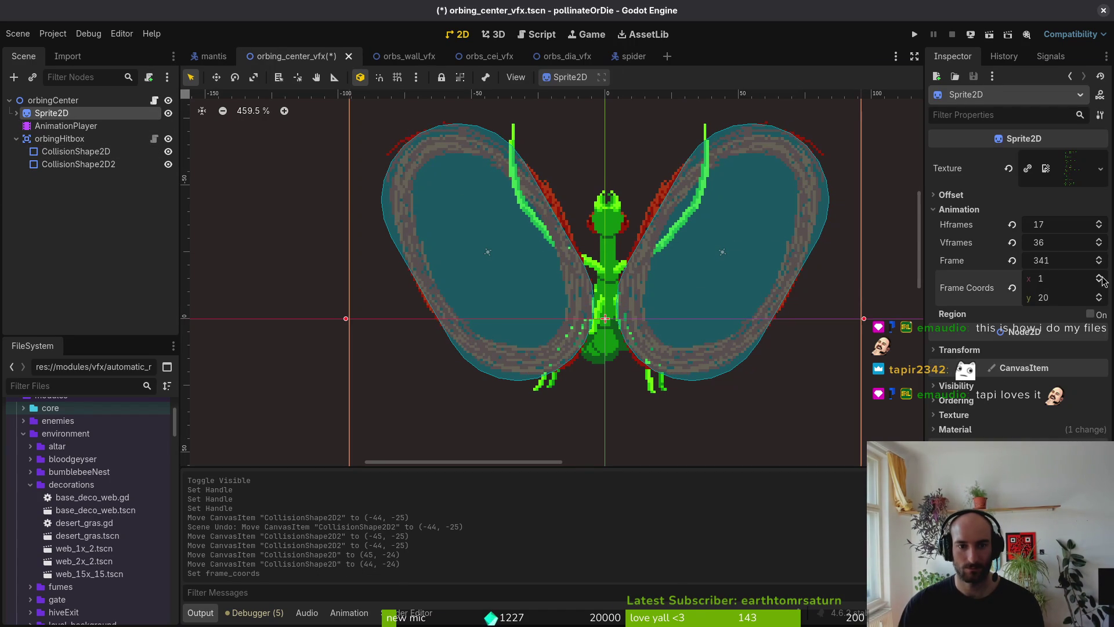
left_click(1099, 276)
left_click(315, 134)
key("ctrl+s")
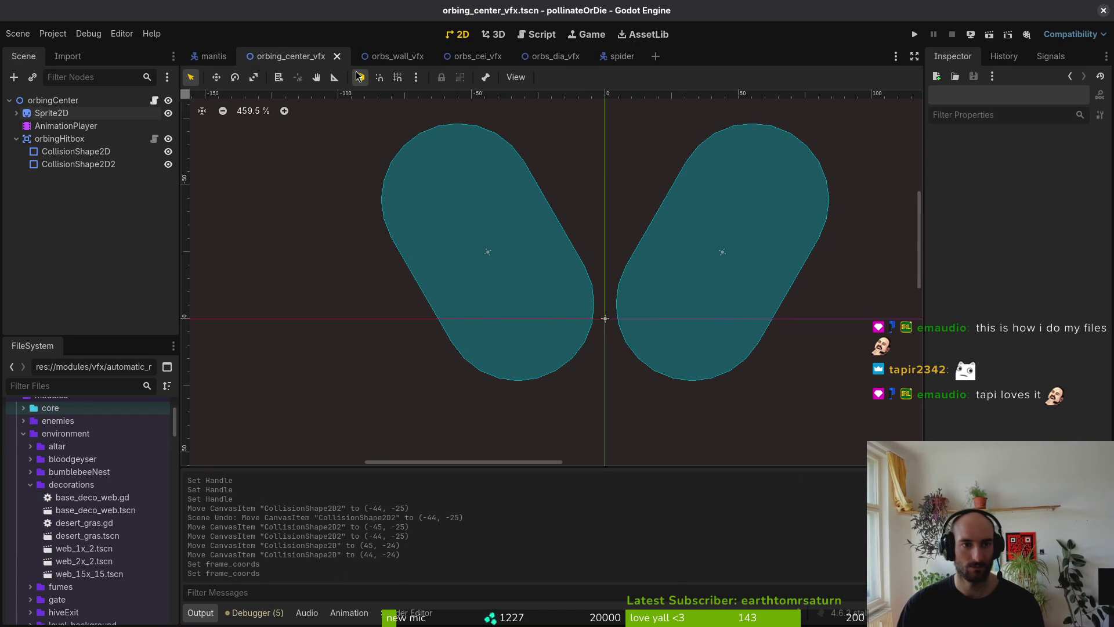
left_click(168, 113)
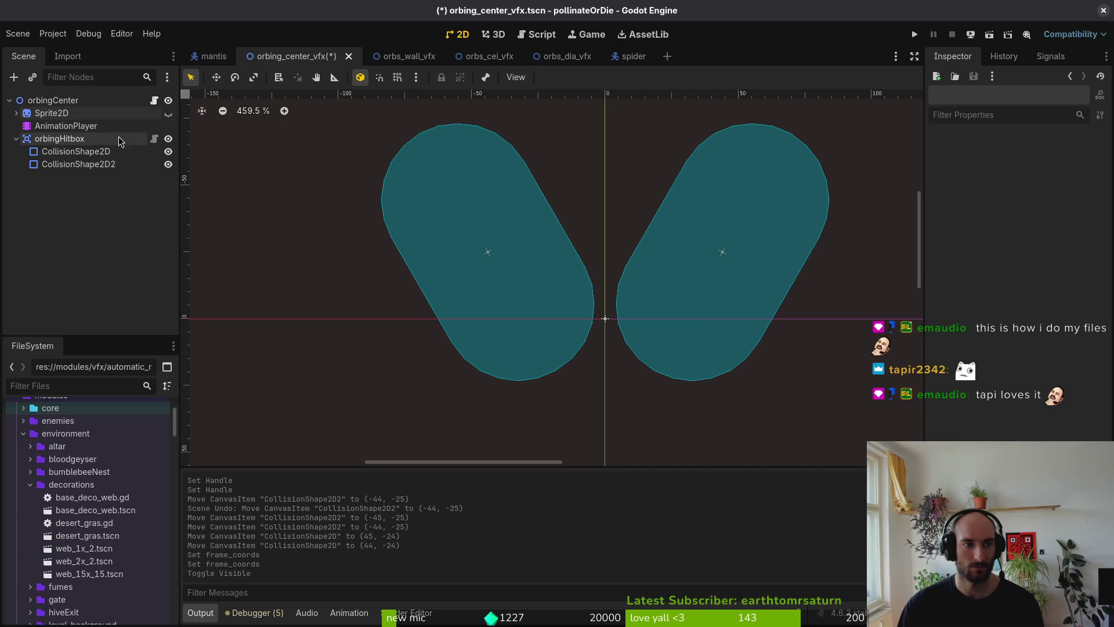
left_click(16, 139)
key("ctrl+s")
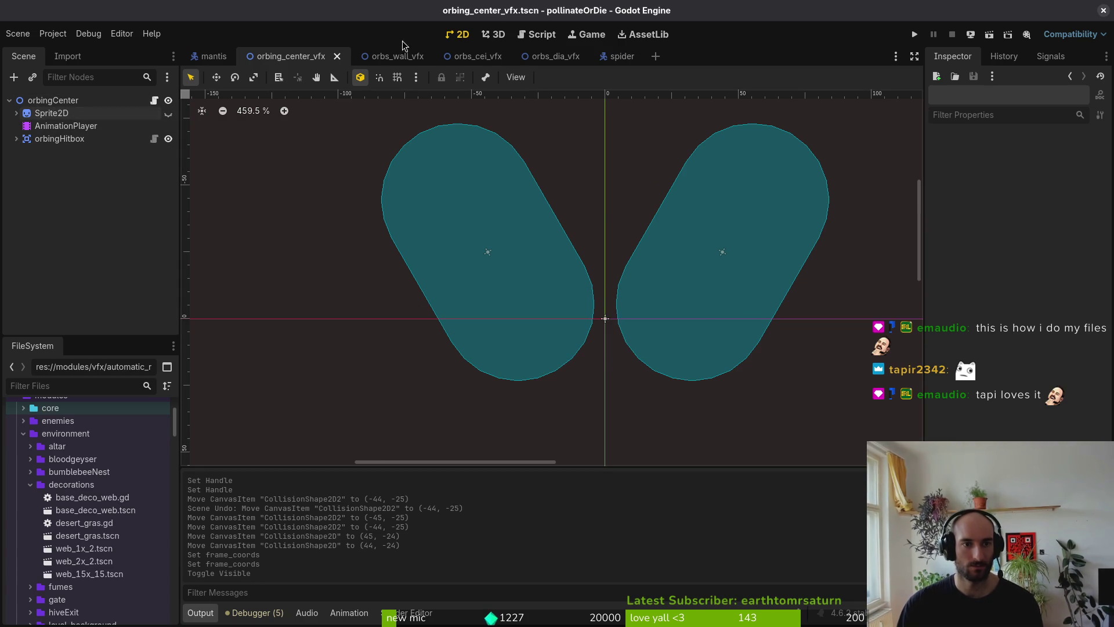
left_click(399, 55)
left_click(51, 112)
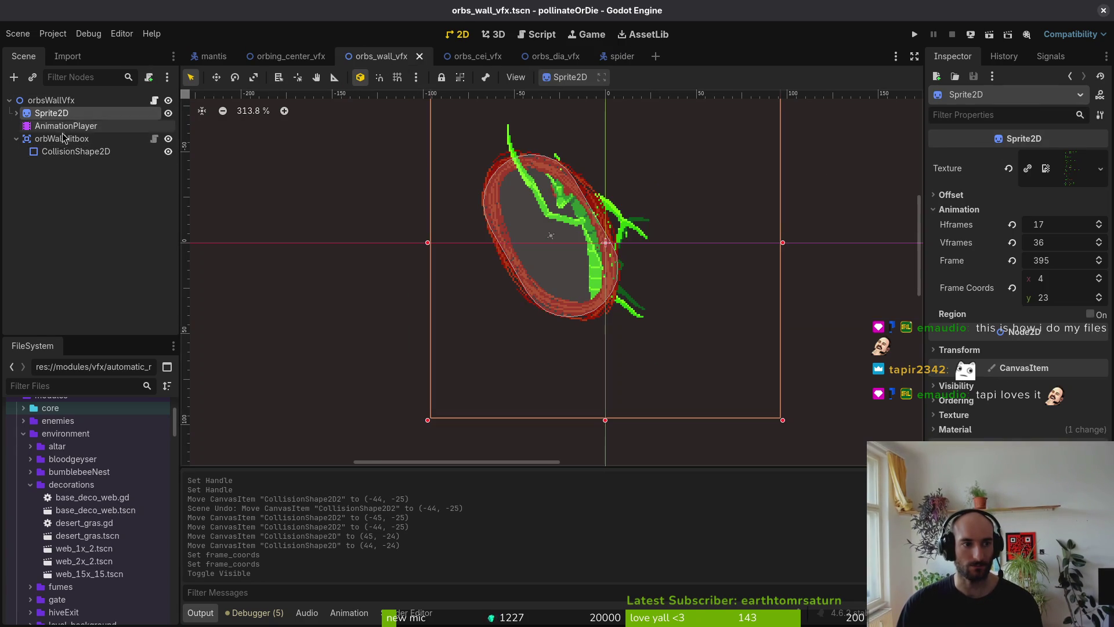
Preview the wall orb sprite frames, settling on frame 4, and select the wall hitbox shape.
left_click(75, 151)
left_click(51, 100)
left_click(51, 112)
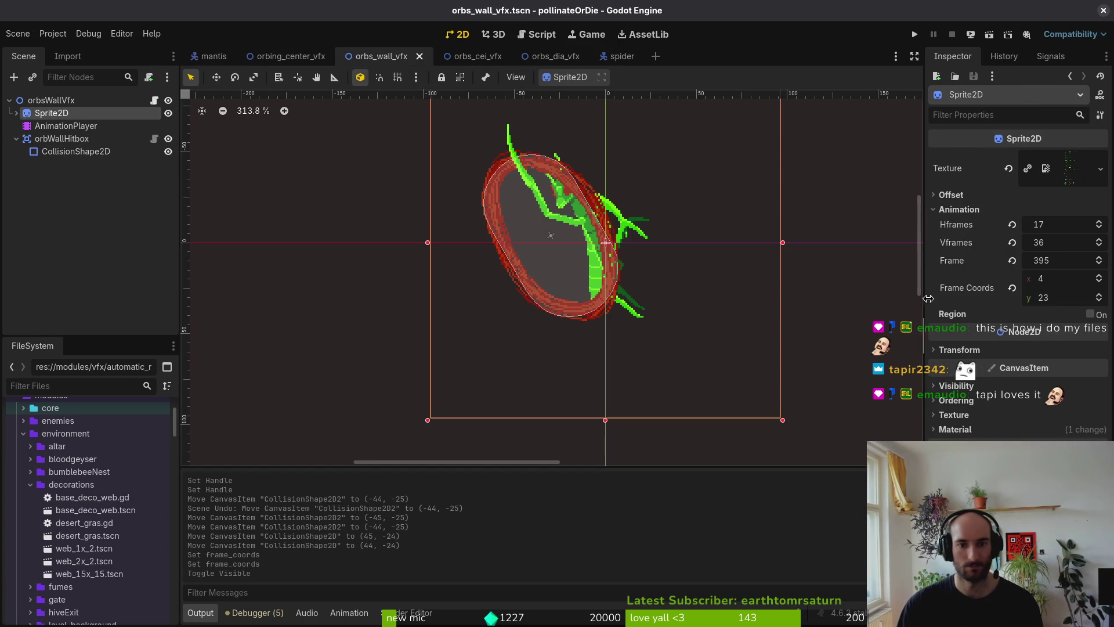
left_click(1102, 279)
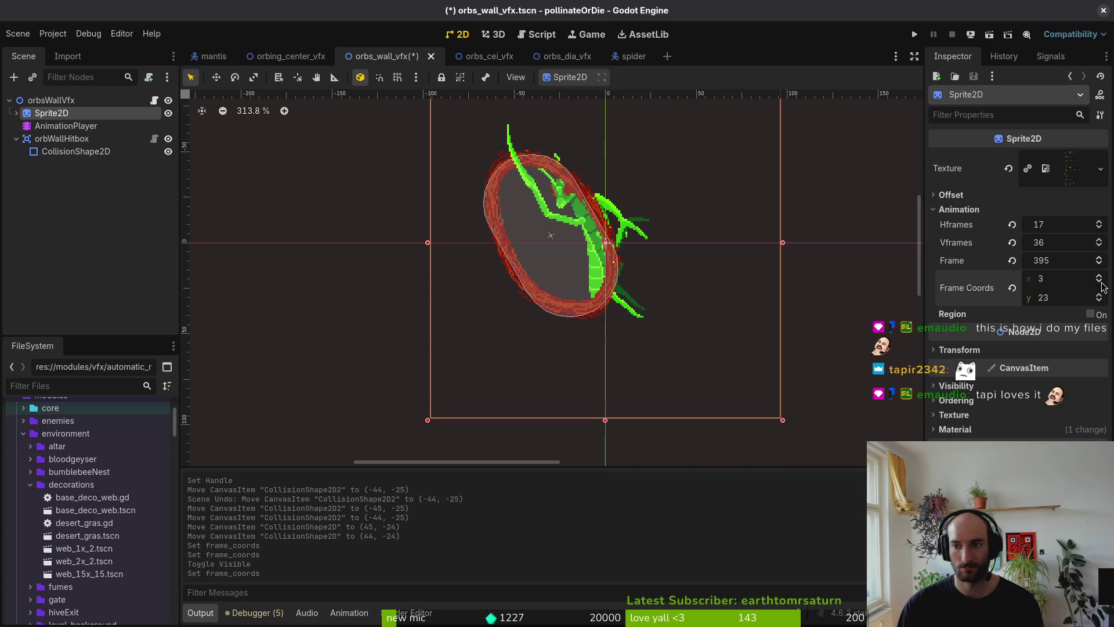
left_click(1103, 279)
left_click(111, 152)
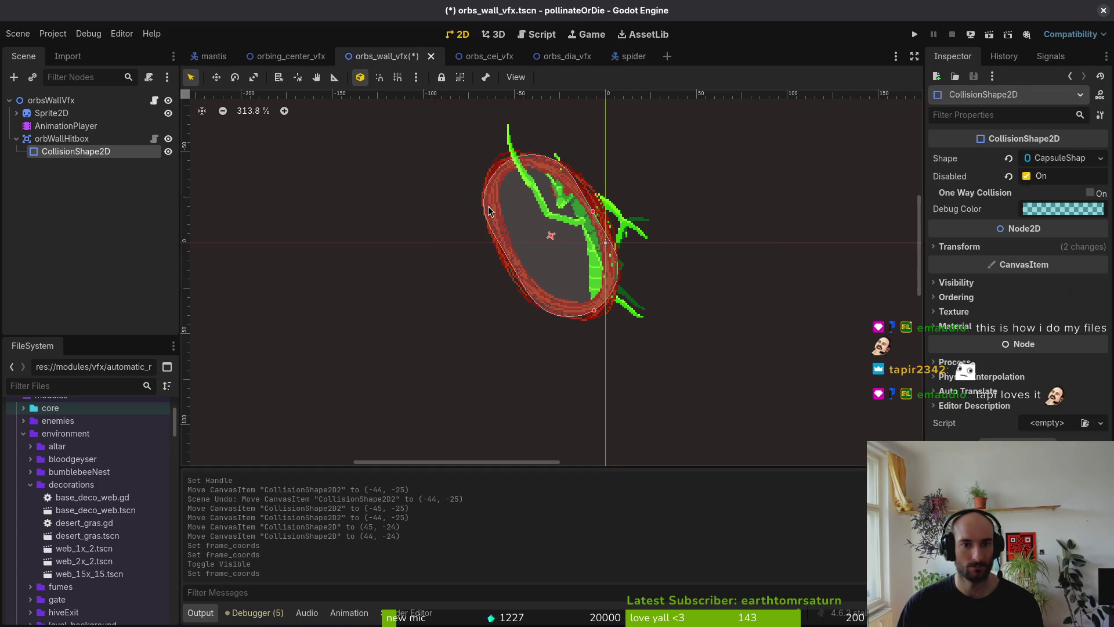
scroll(613, 210, "up", 3)
Widen and extend the wall capsule over the red ring, nudge it to (-30, -4), and save.
left_click_drag(606, 211, 618, 211)
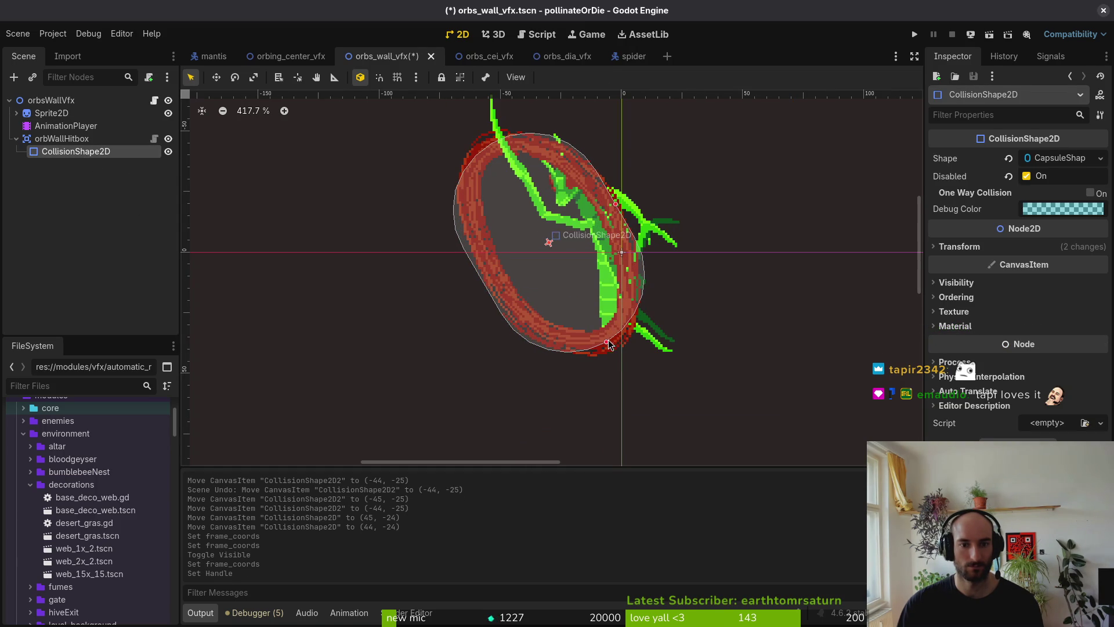
left_click_drag(609, 343, 610, 347)
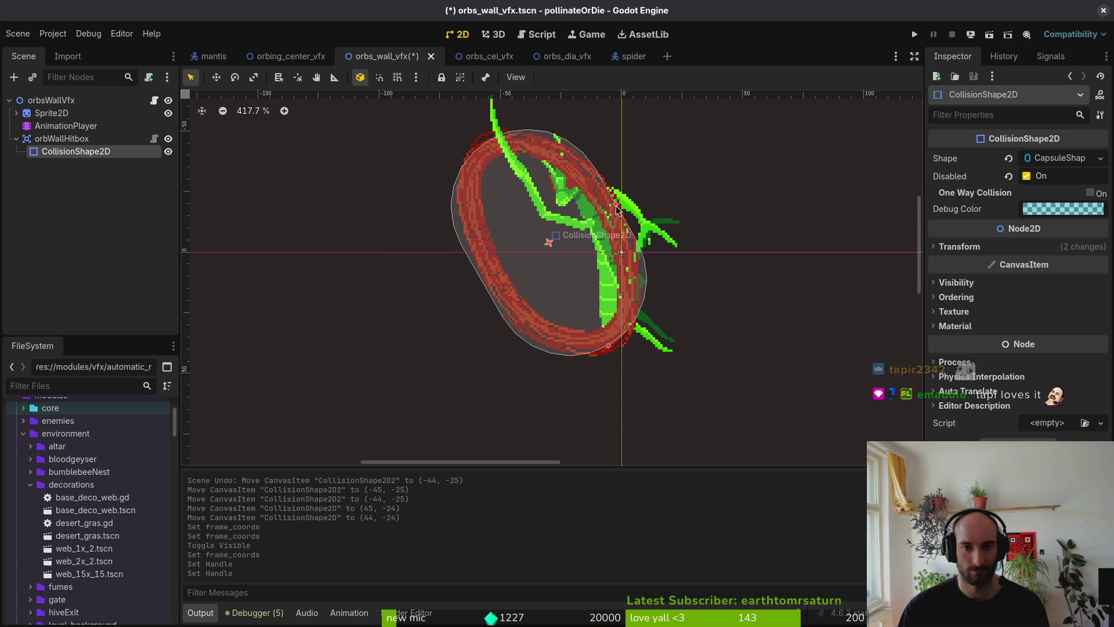
left_click_drag(617, 210, 614, 210)
key("Right")
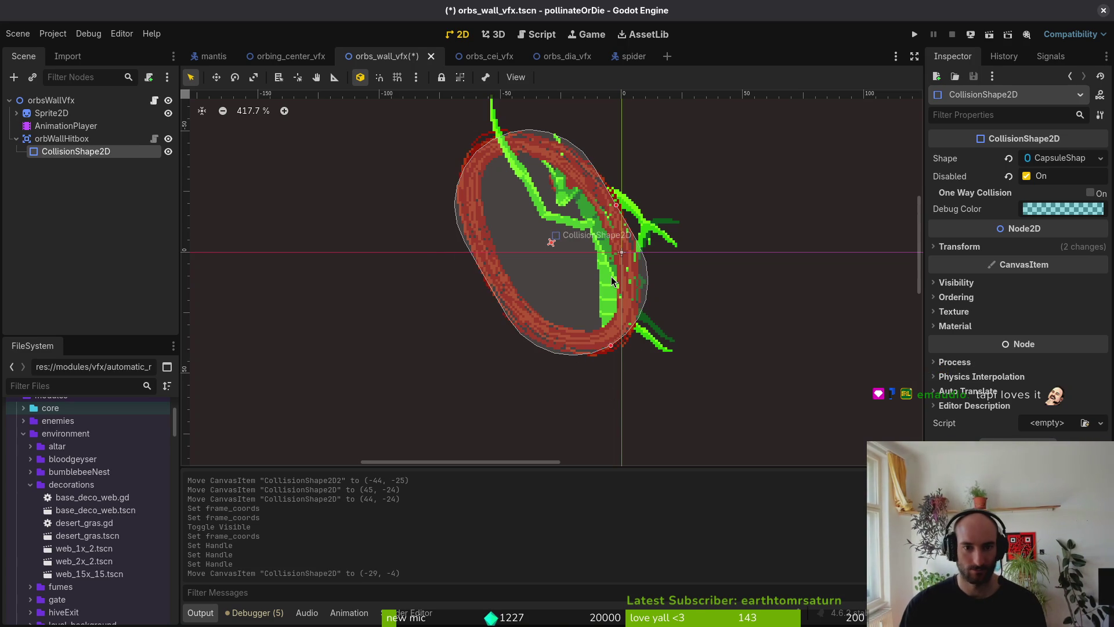
key("Left")
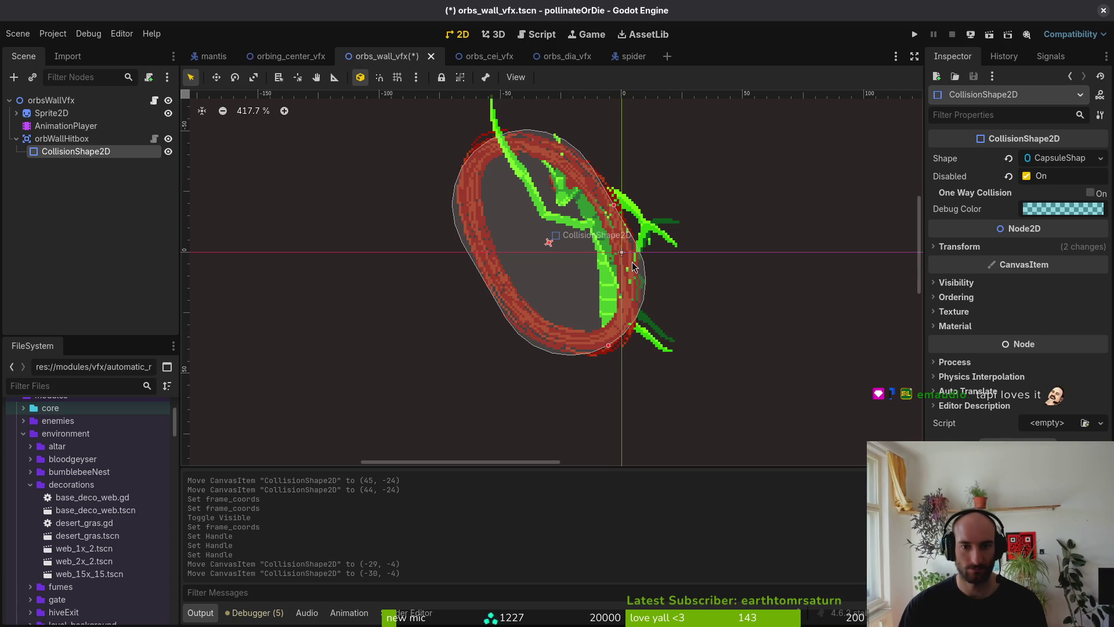
scroll(633, 267, "down", 3)
left_click(255, 209)
key("ctrl+s")
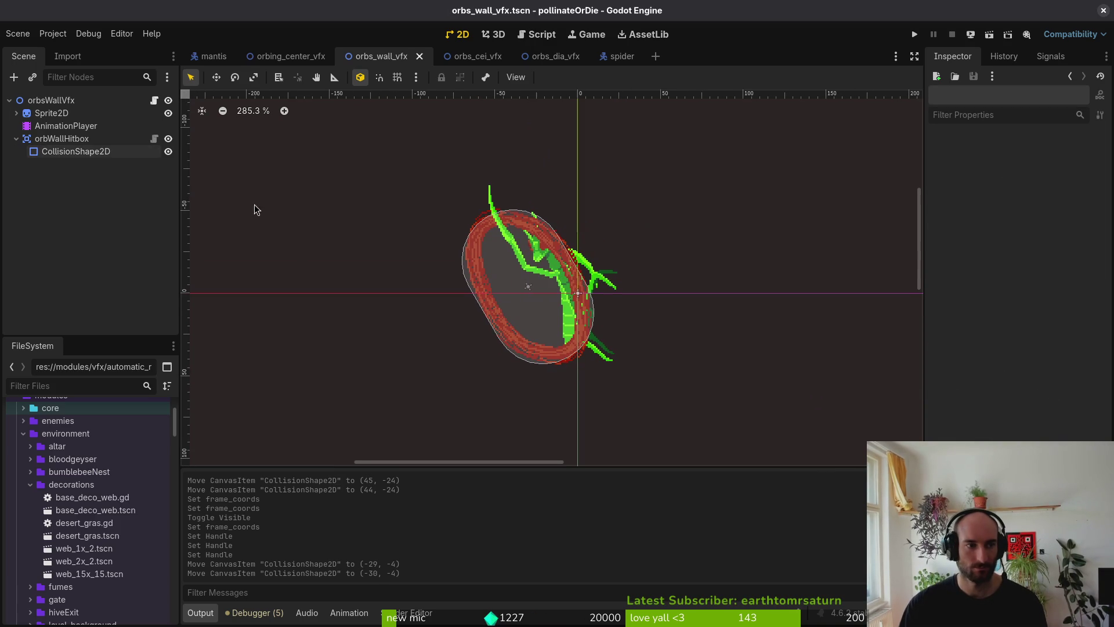
Look up the orbs_wall_vfx capsule's radius and height values.
left_click(475, 57)
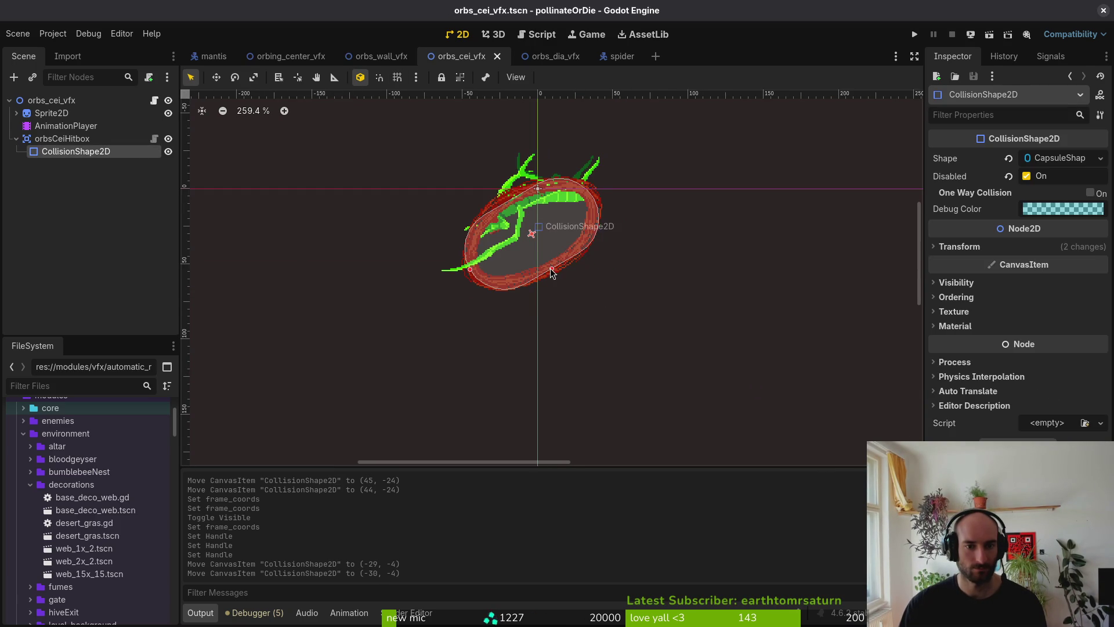
left_click(381, 57)
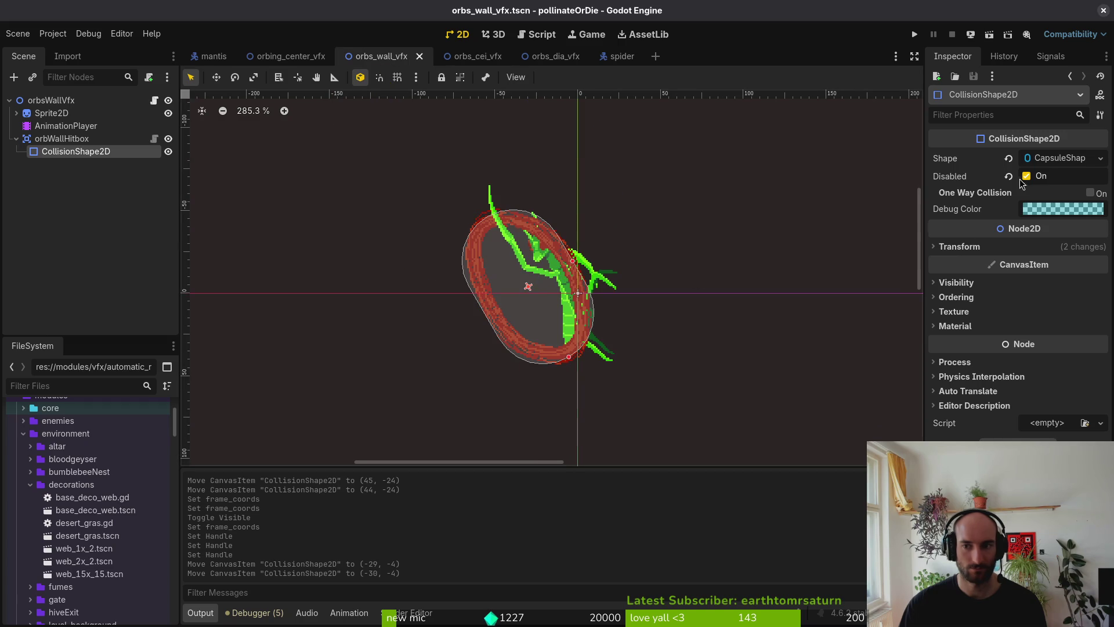
right_click(974, 159)
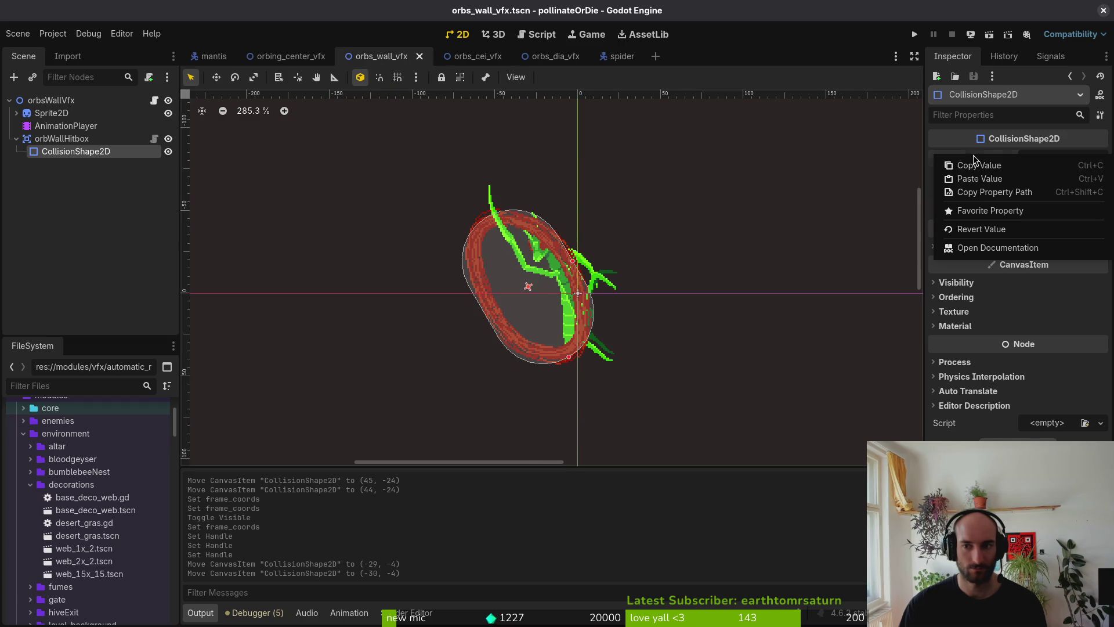
left_click(892, 215)
left_click(1039, 159)
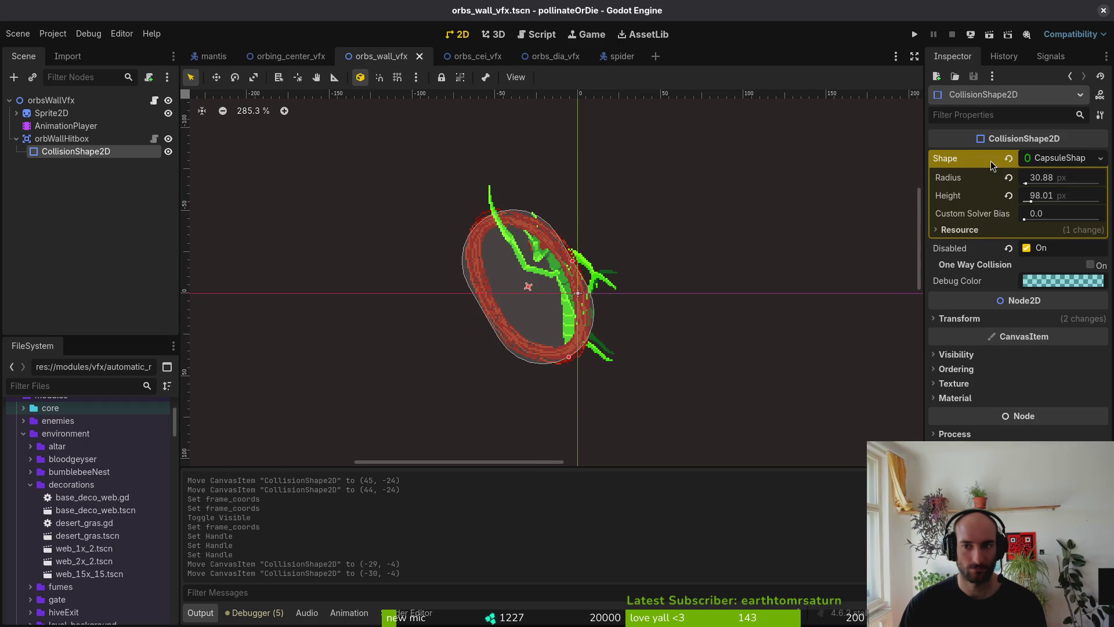
Set the orbs_cei_vfx capsule hitbox to radius 30 and height 98.
left_click(477, 57)
left_click(1062, 163)
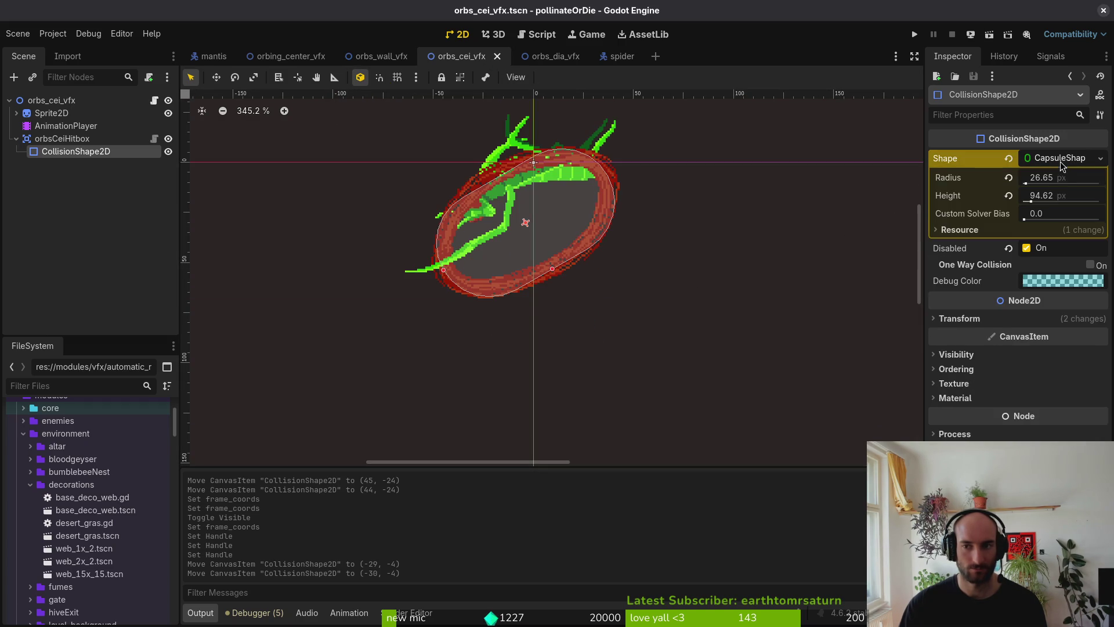
left_click(1063, 180)
type("30")
key("Return")
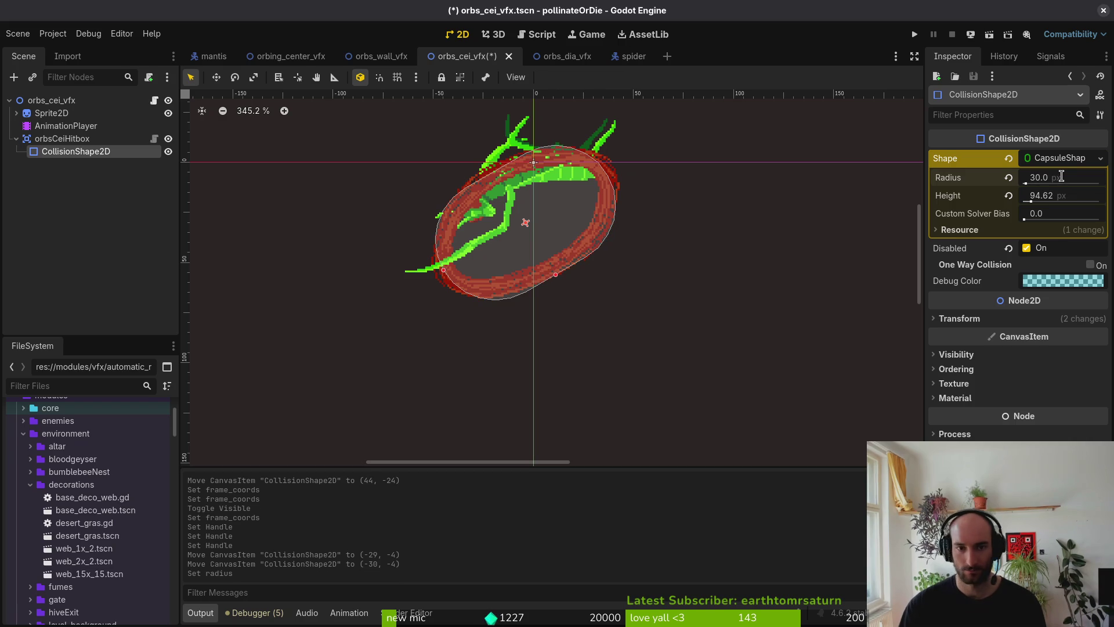
left_click(377, 57)
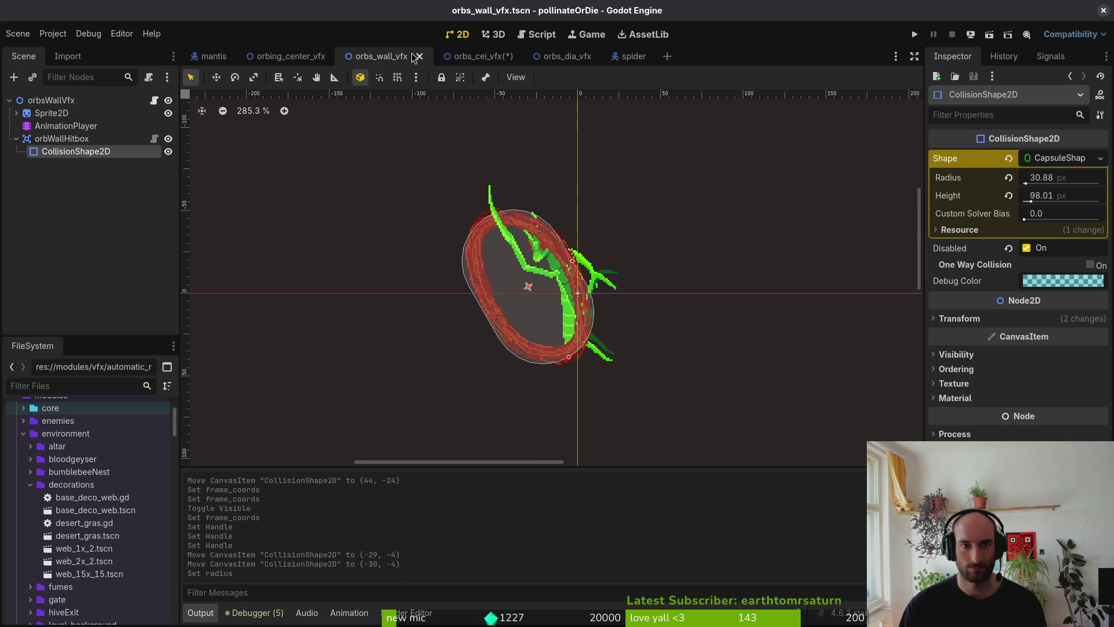
left_click(464, 57)
left_click(1074, 193)
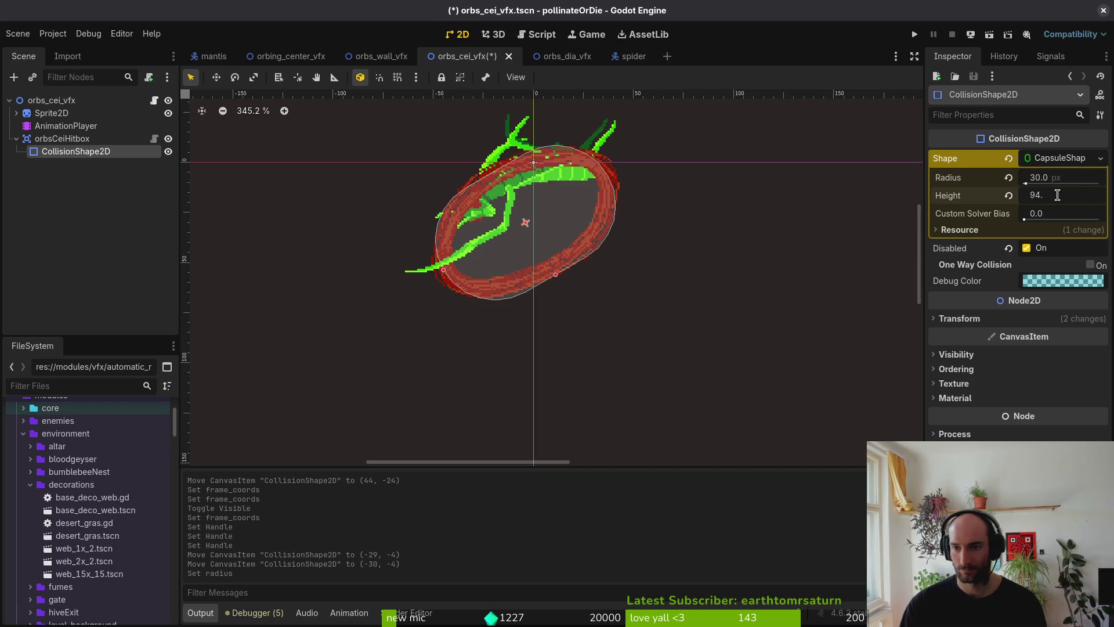
type("8")
key("Return")
key("ctrl+s")
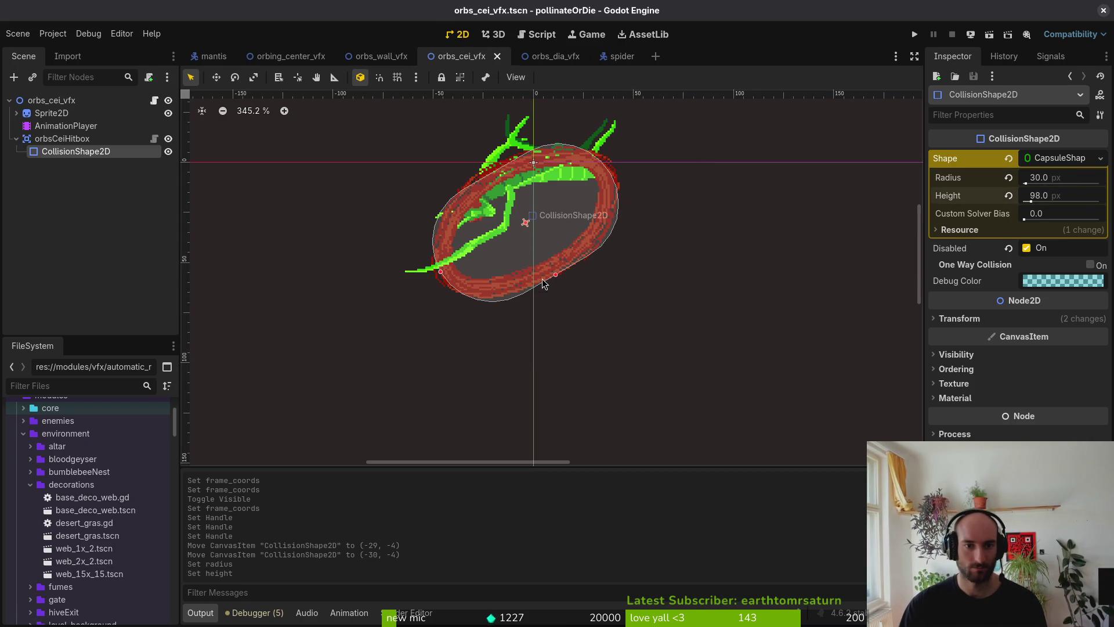
Nudge the ceiling hitbox to (-4, 29), save the scene, and open orbs_dia_vfx.
key("Left")
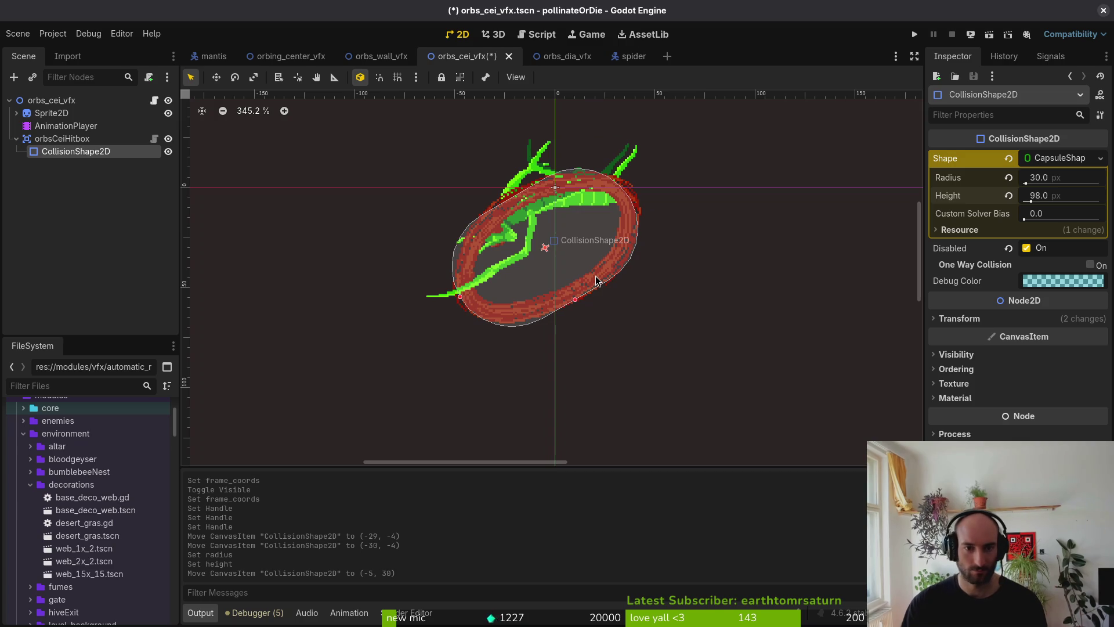
key("Right")
key("Up")
left_click(517, 117)
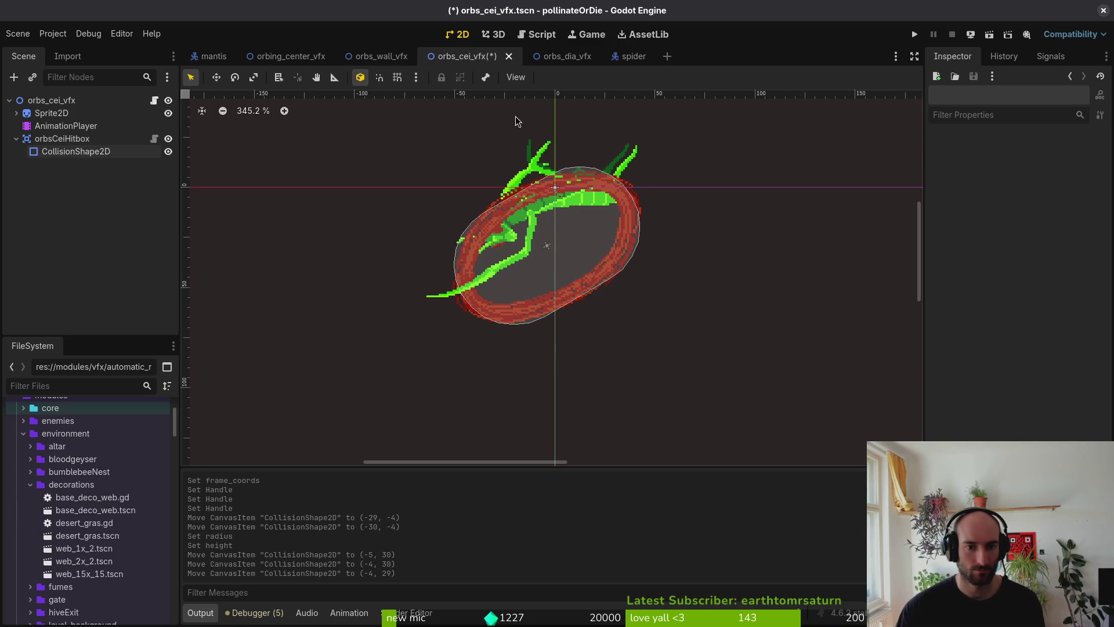
key("ctrl+s")
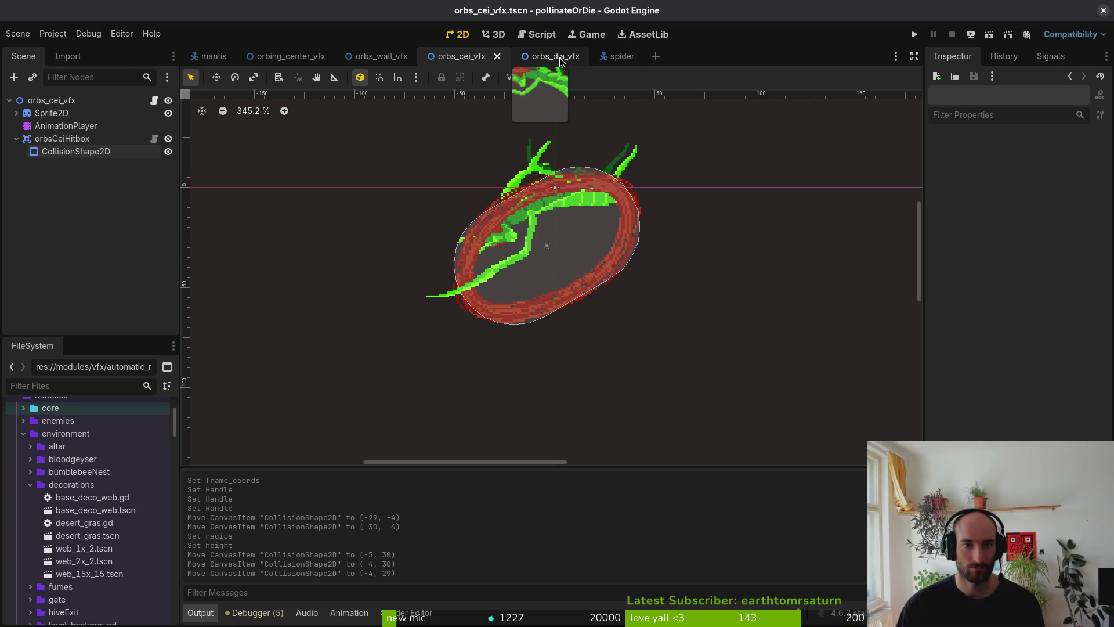
left_click(552, 57)
Step the orbs_dia_vfx sprite's frame coords forward to show the red ring.
left_click(110, 113)
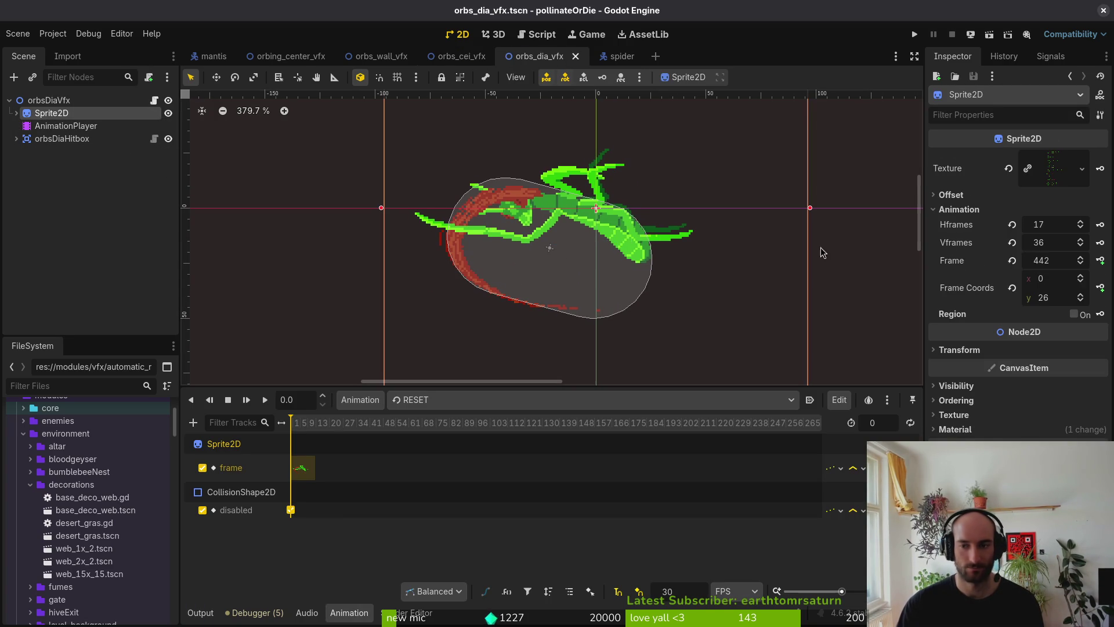
left_click(1080, 279)
left_click(1080, 279)
left_click(1081, 278)
left_click(1080, 278)
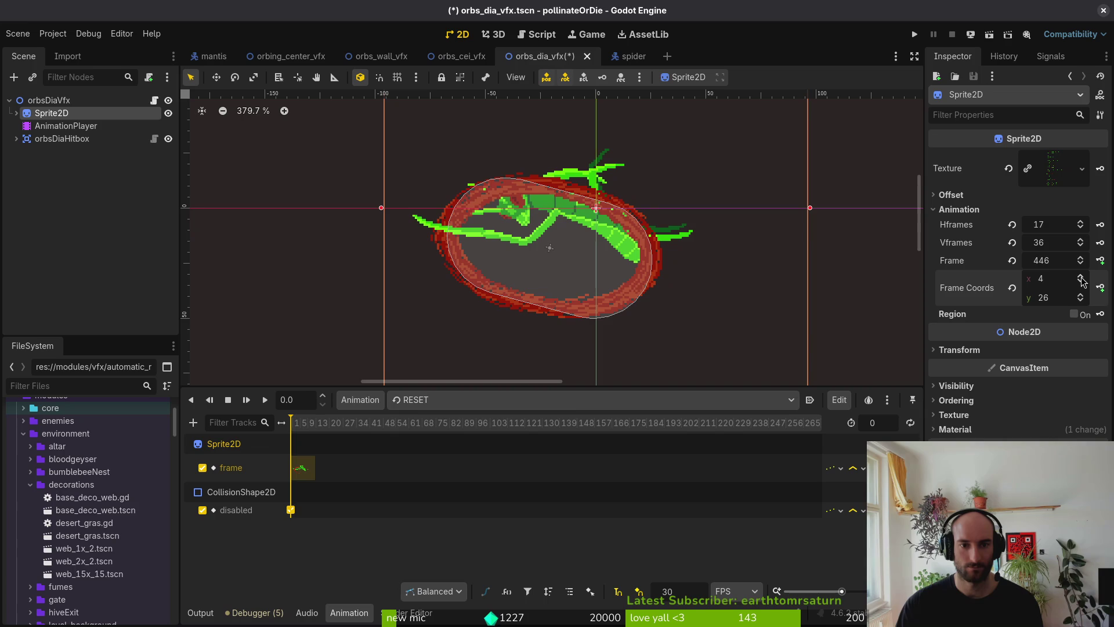
Give the hitbox's capsule collision shape a radius of 30.
left_click(661, 270)
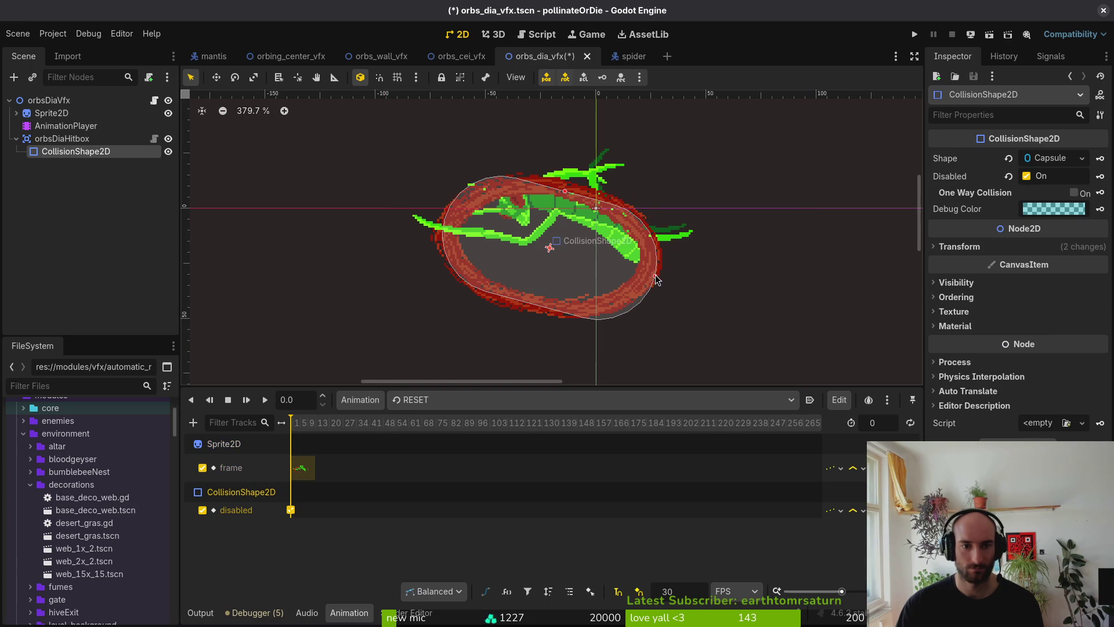
left_click(1044, 159)
left_click(1056, 179)
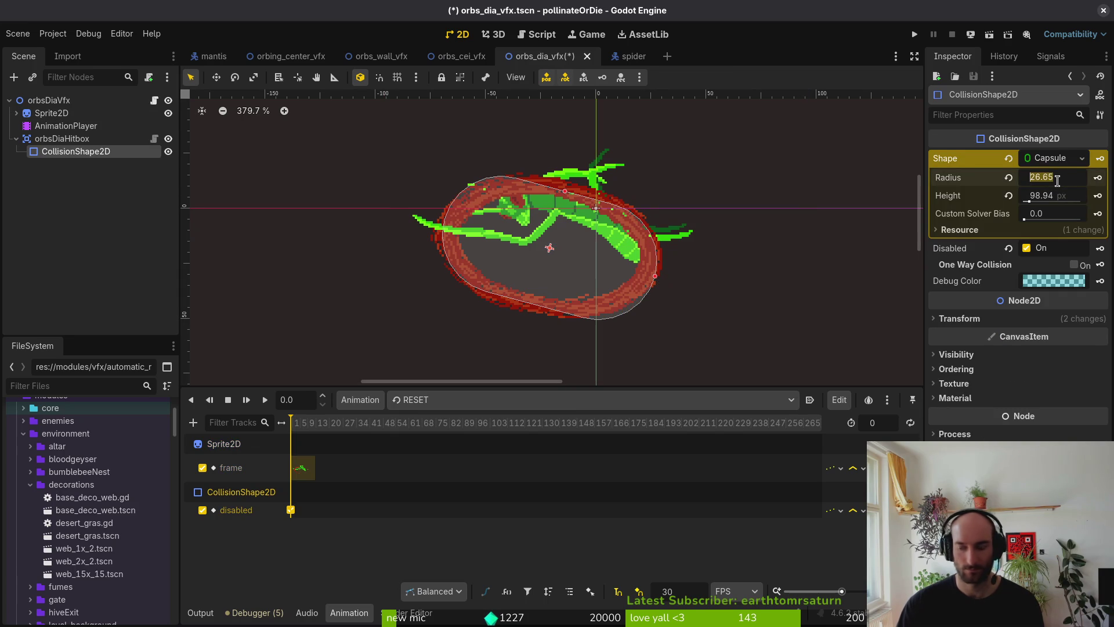
type("30")
key("Return")
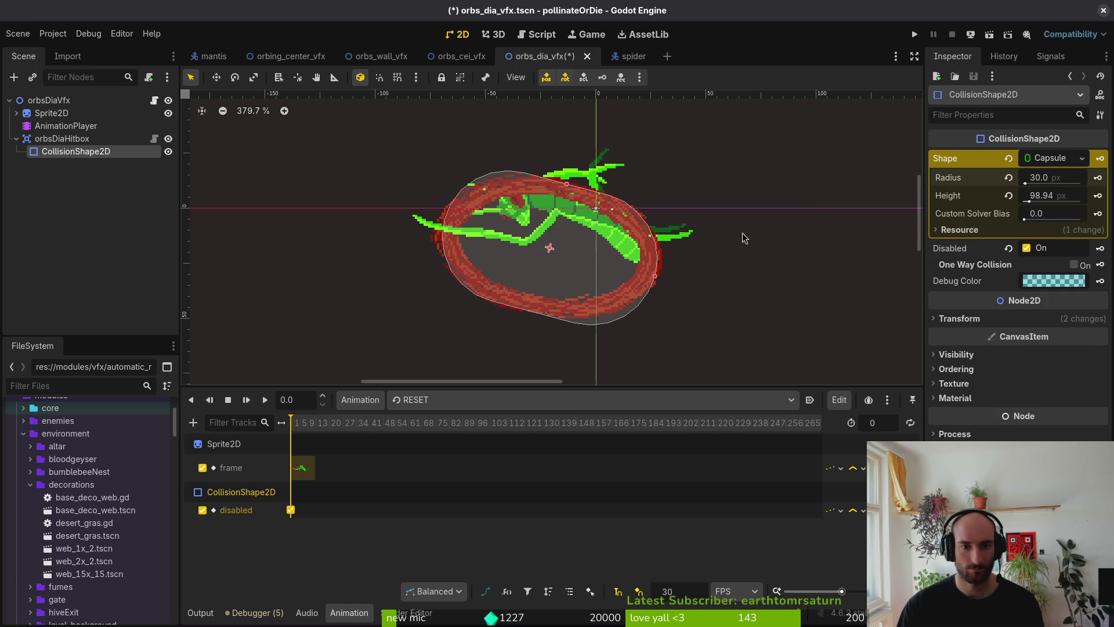
Rotate the hitbox to -78°, nudge it up one pixel, and save the scene.
left_click(959, 318)
double_click(1061, 370)
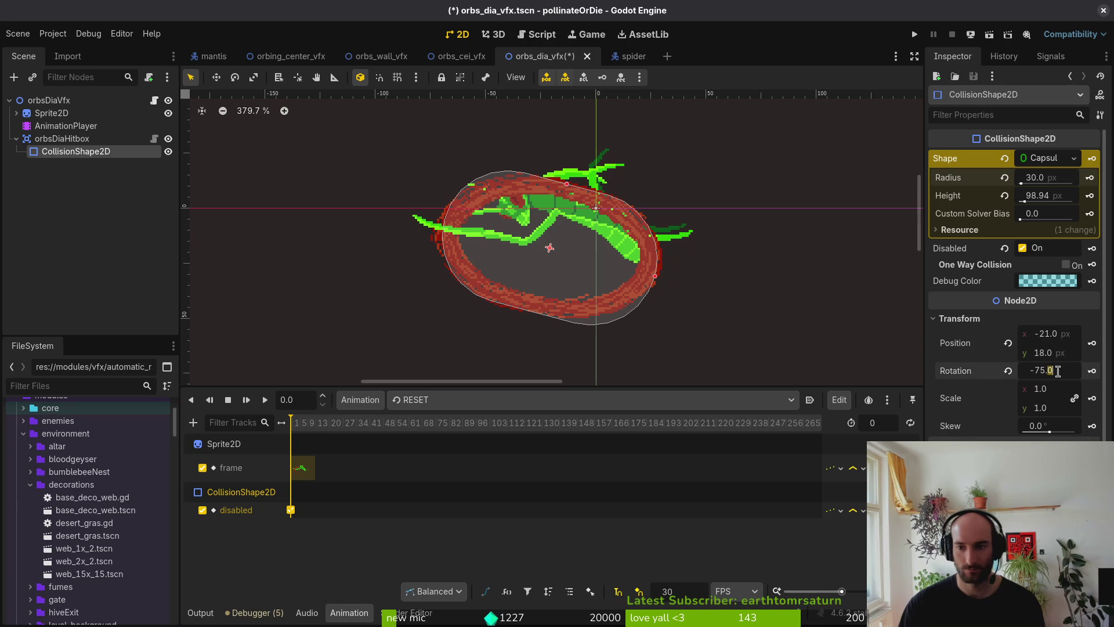
type("-70")
key("Return")
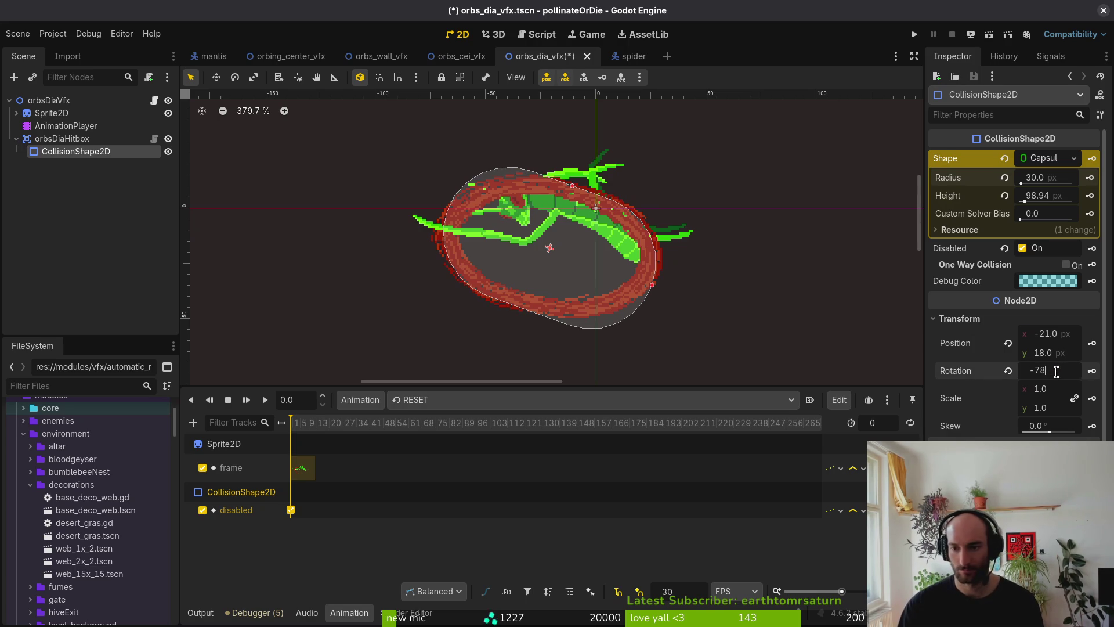
key("Return")
key("ctrl+s")
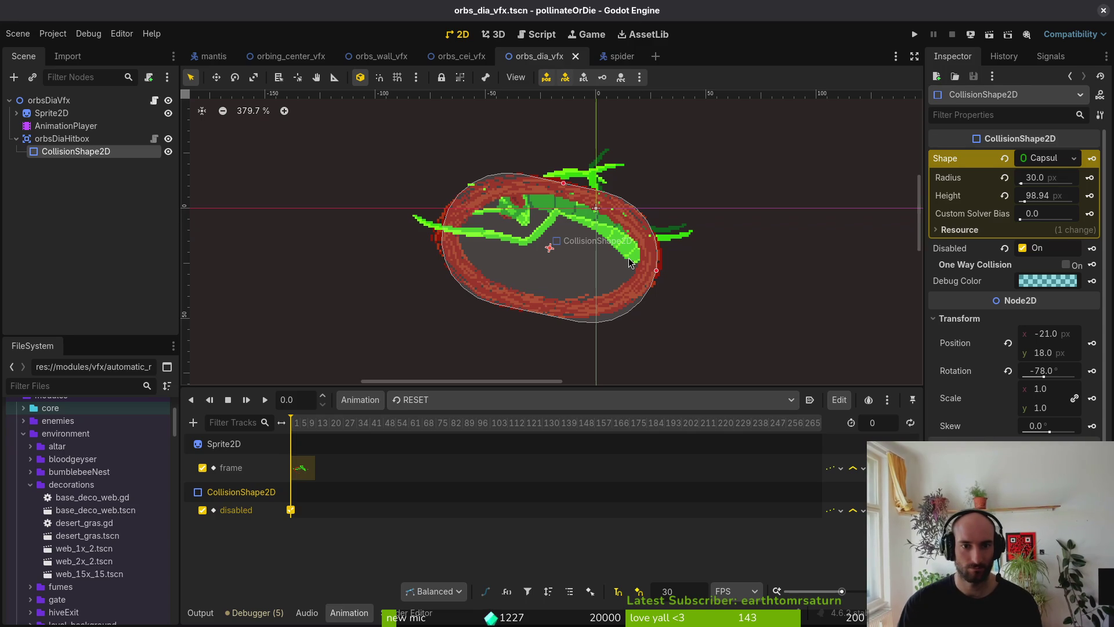
key("Up")
key("ctrl+s")
Advance the sprite to later frames to check the hitbox fit, then deselect it.
left_click(68, 113)
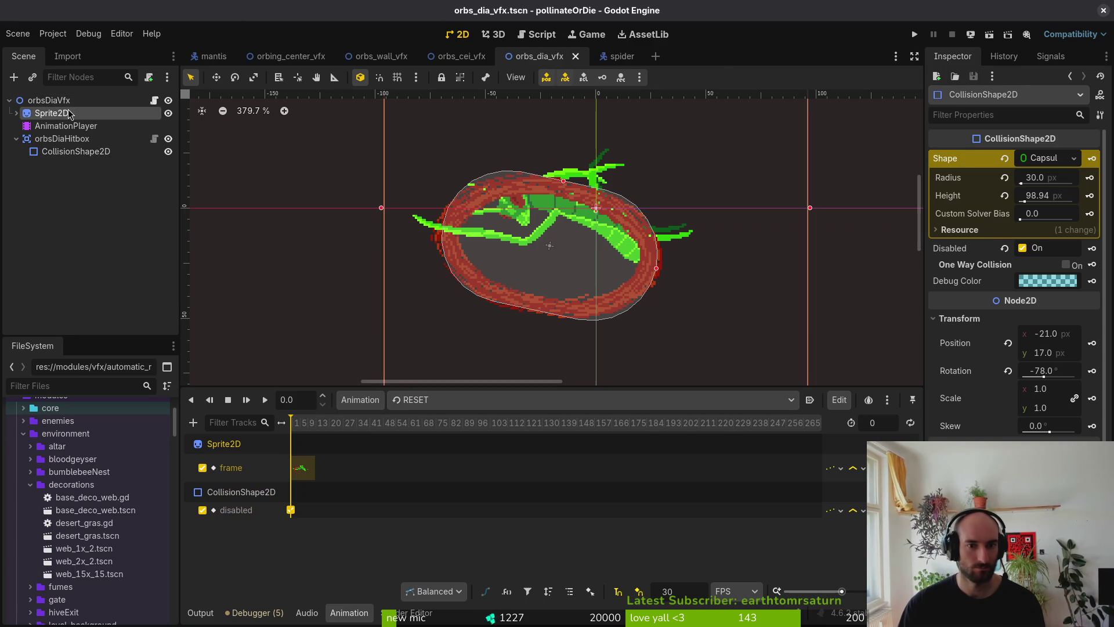
left_click(1081, 277)
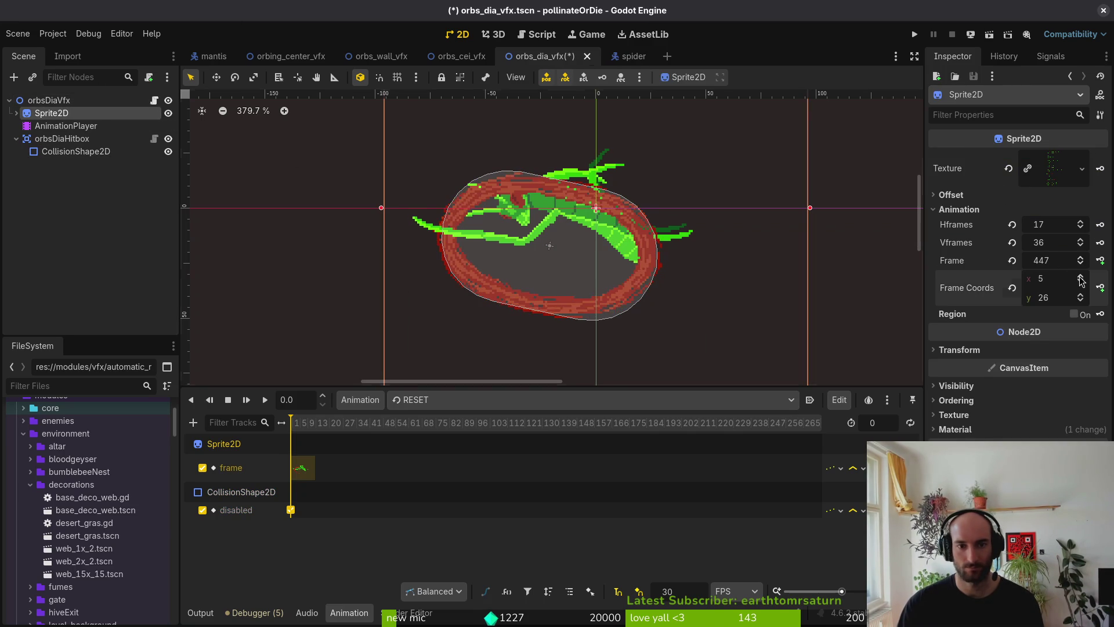
left_click(1081, 276)
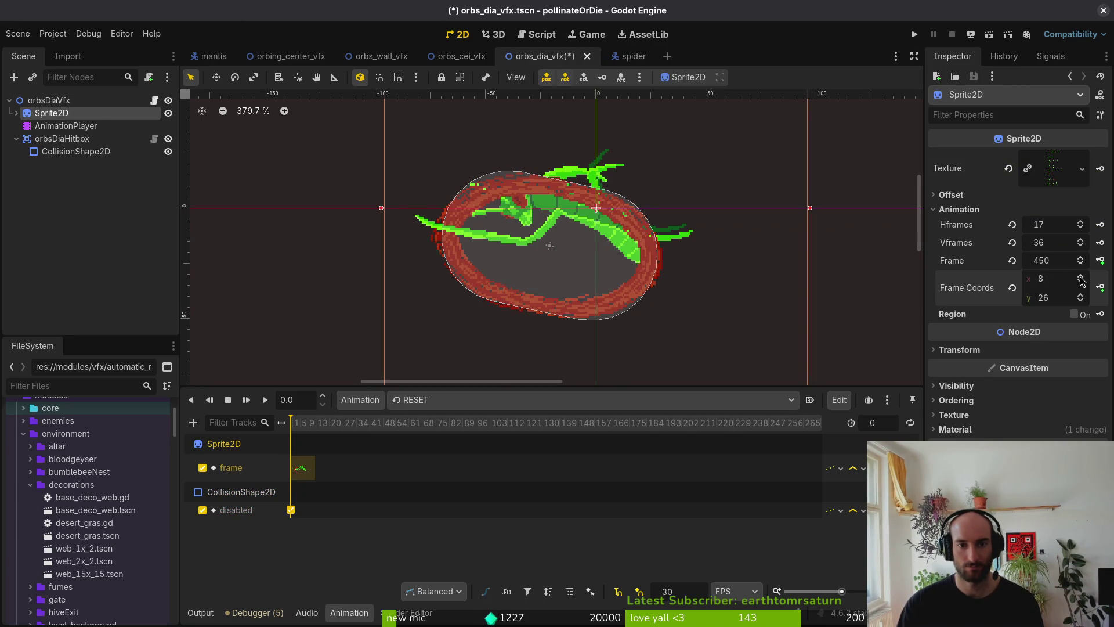
left_click(596, 180)
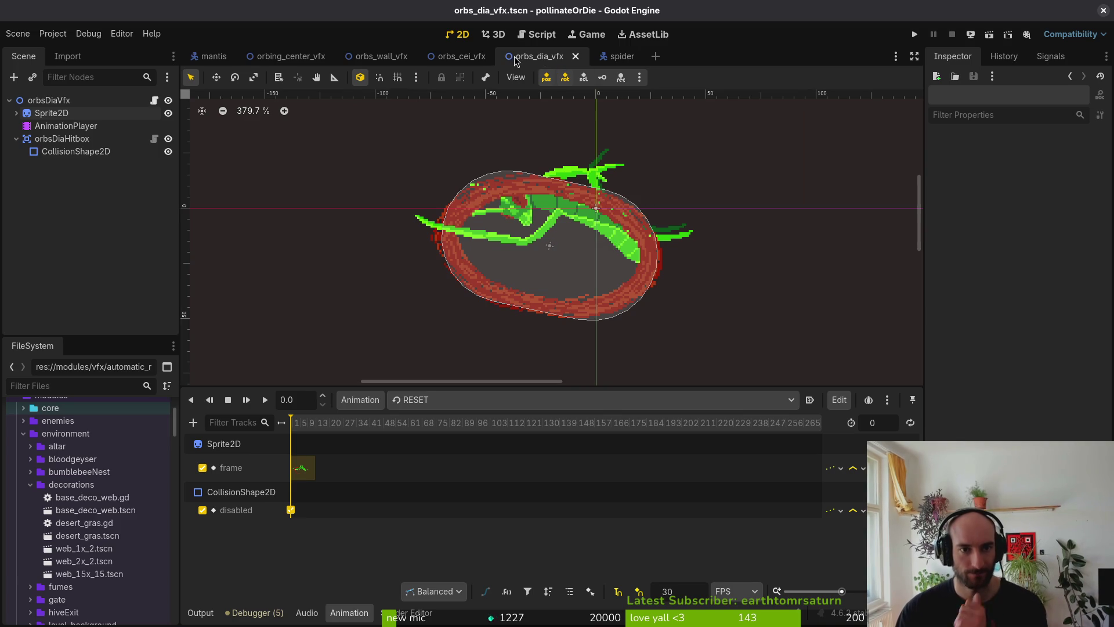
left_click(458, 56)
Open the orbing_center_vfx scene and run the project in a maximised game window.
left_click(373, 58)
left_click(276, 56)
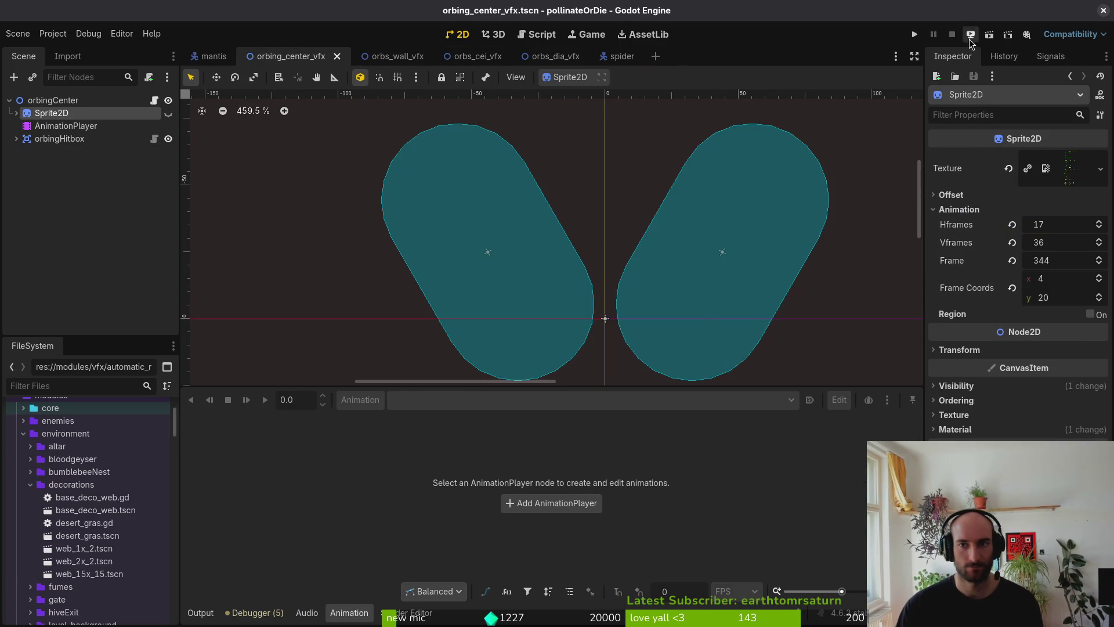
left_click(912, 34)
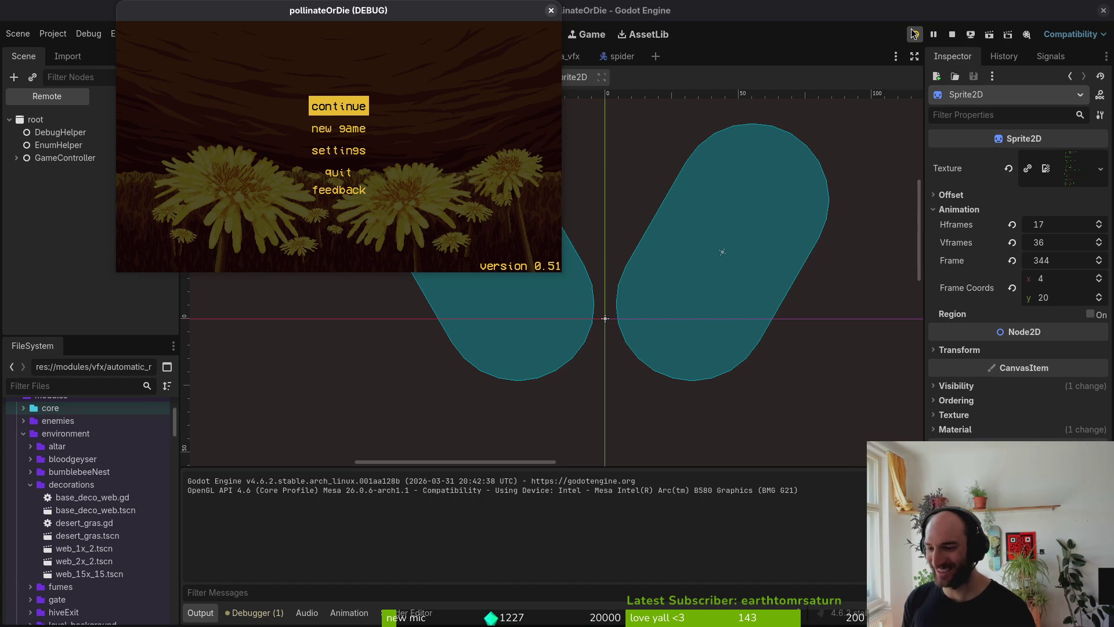
key("Return")
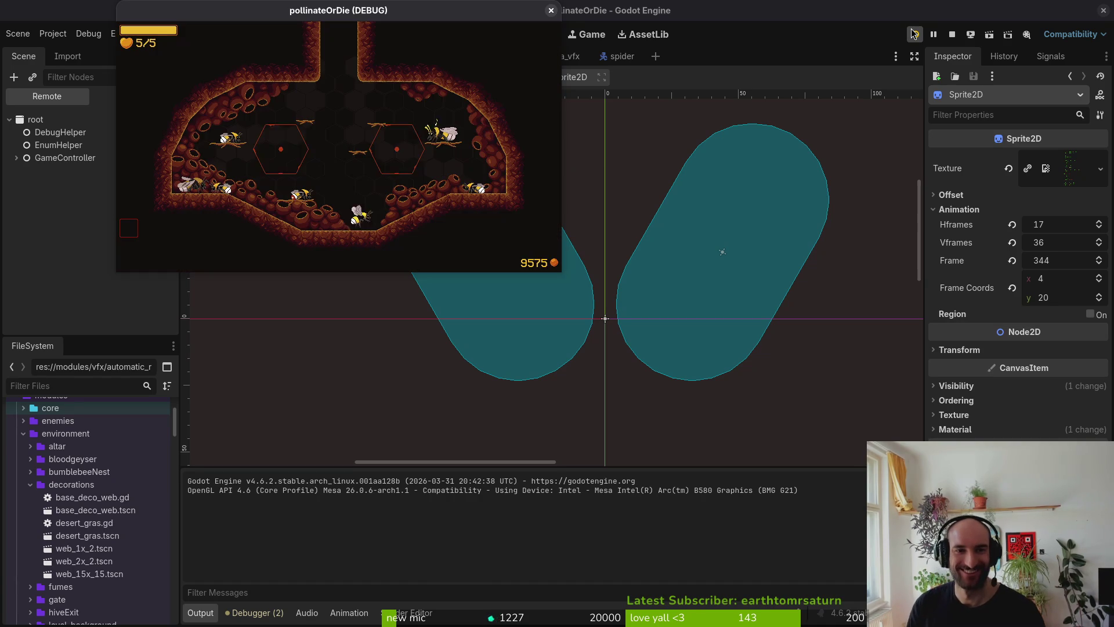
double_click(346, 14)
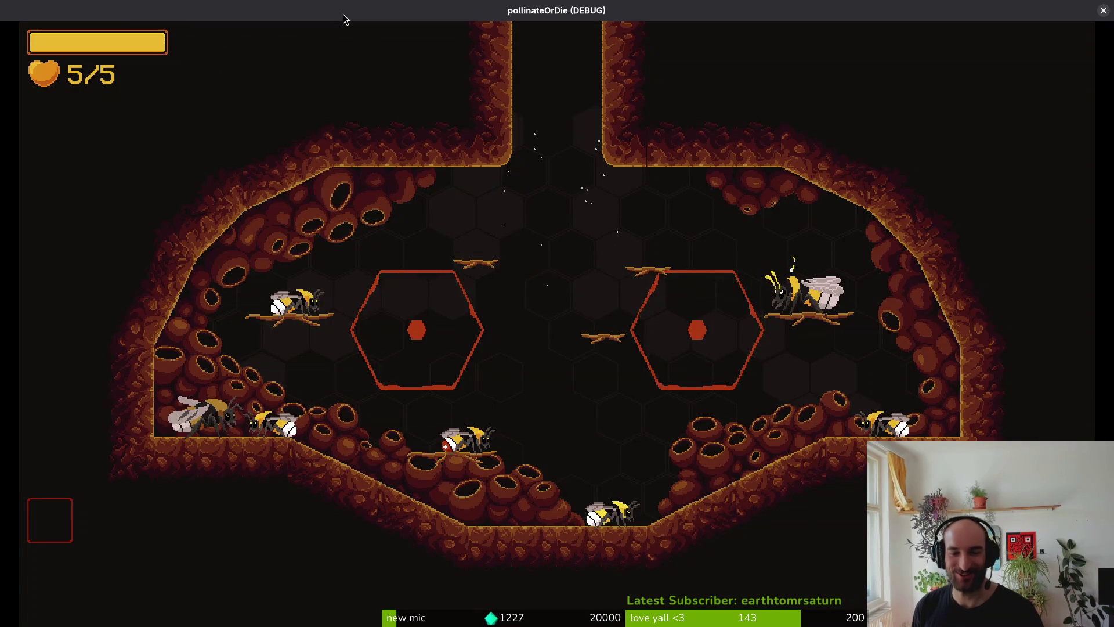
Enter the mantis boss level from the game's level-select menu.
key("Tab")
key("Escape")
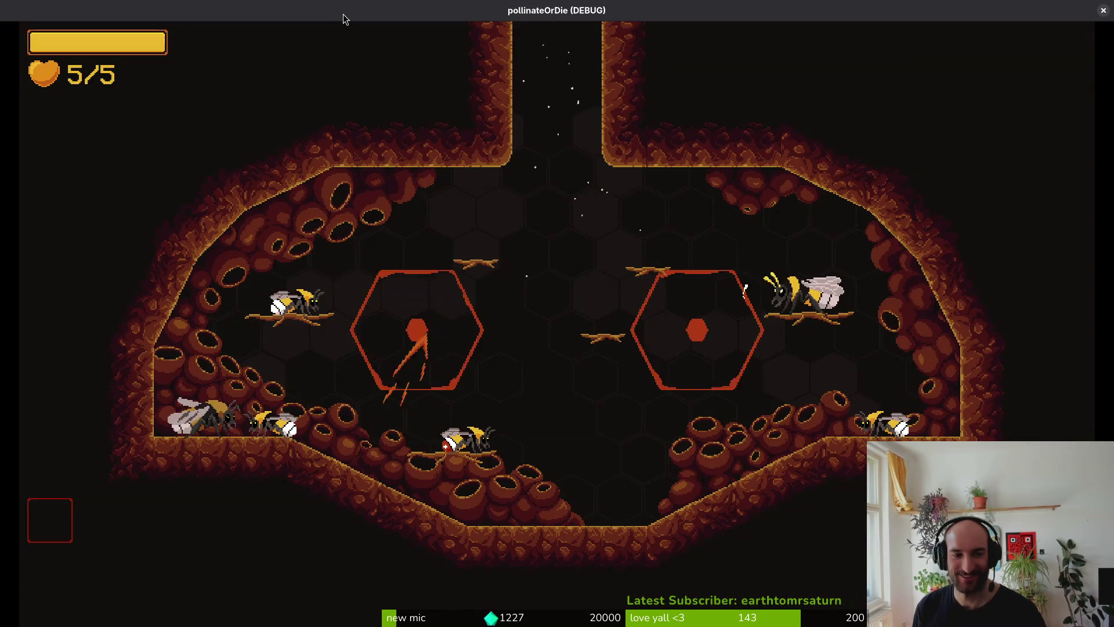
key("Escape")
key("Return")
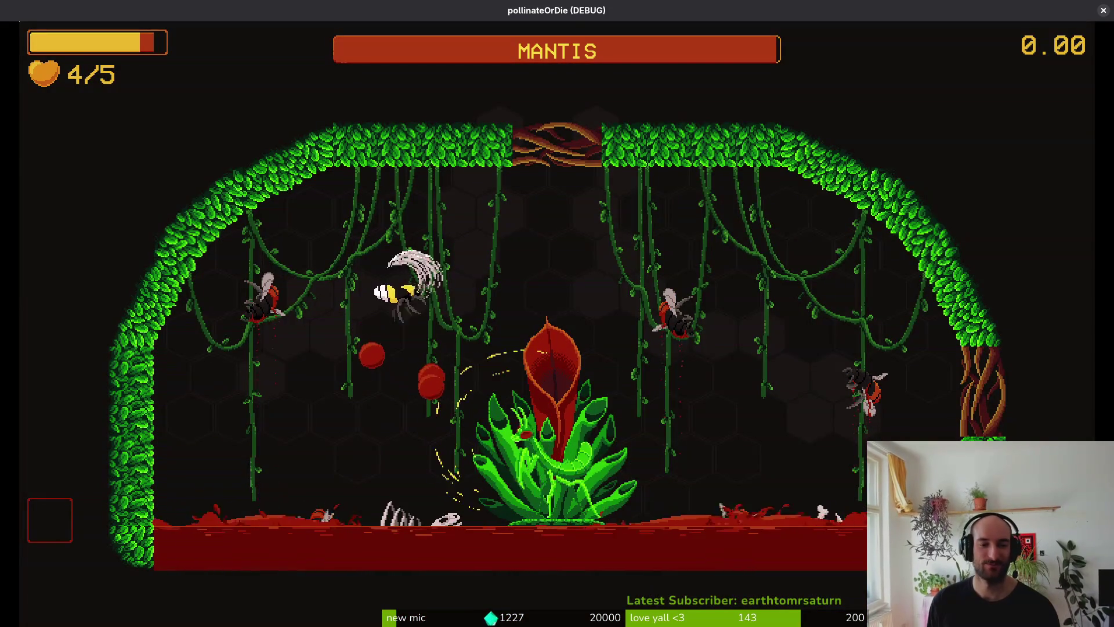
Turn on the debugging option to show collision shapes and re-enter the mantis arena.
key("Escape")
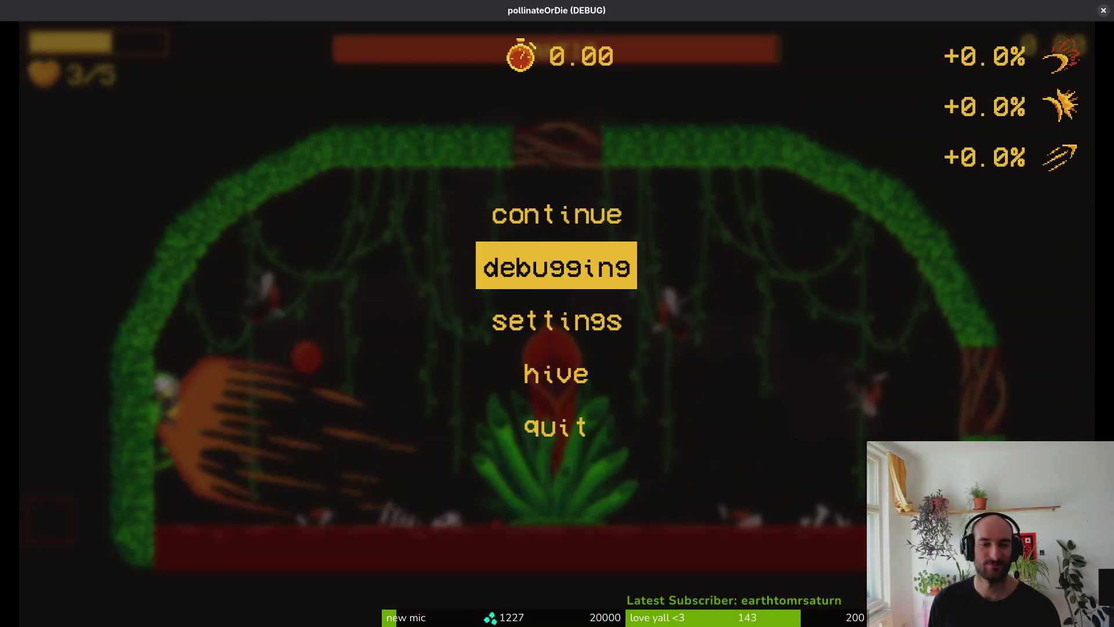
key("Return")
key("Down")
key("Escape")
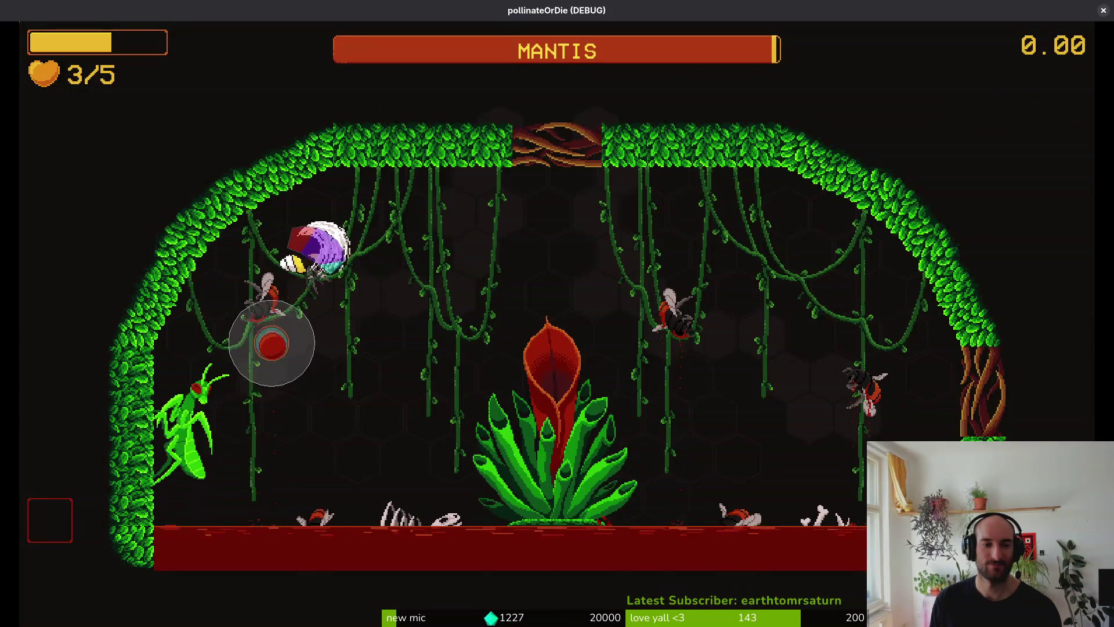
key("space")
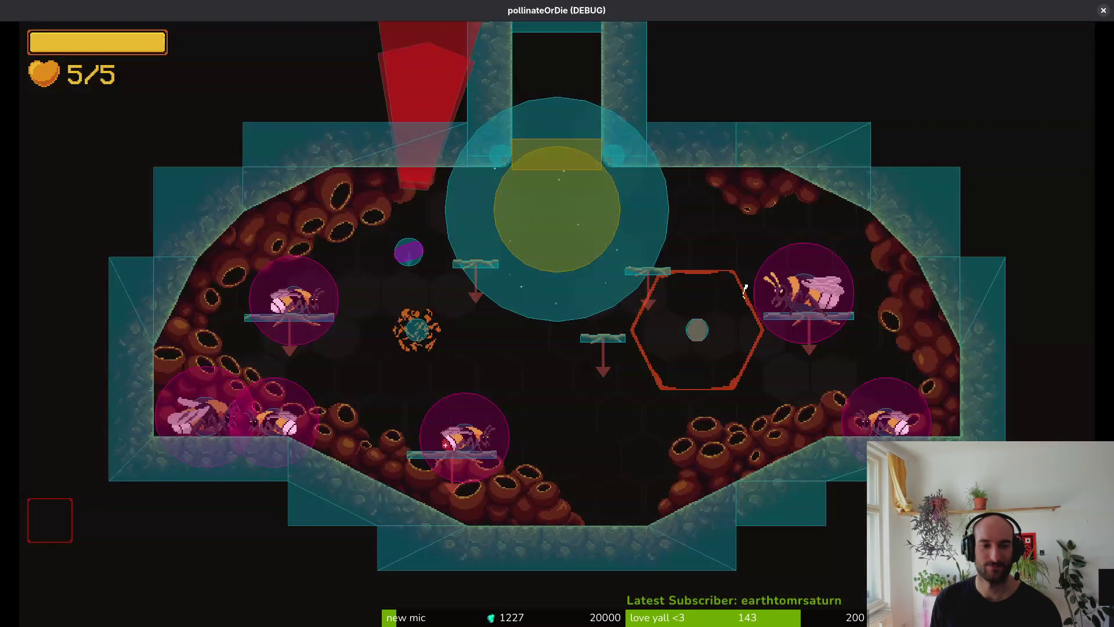
key("Escape")
key("Return")
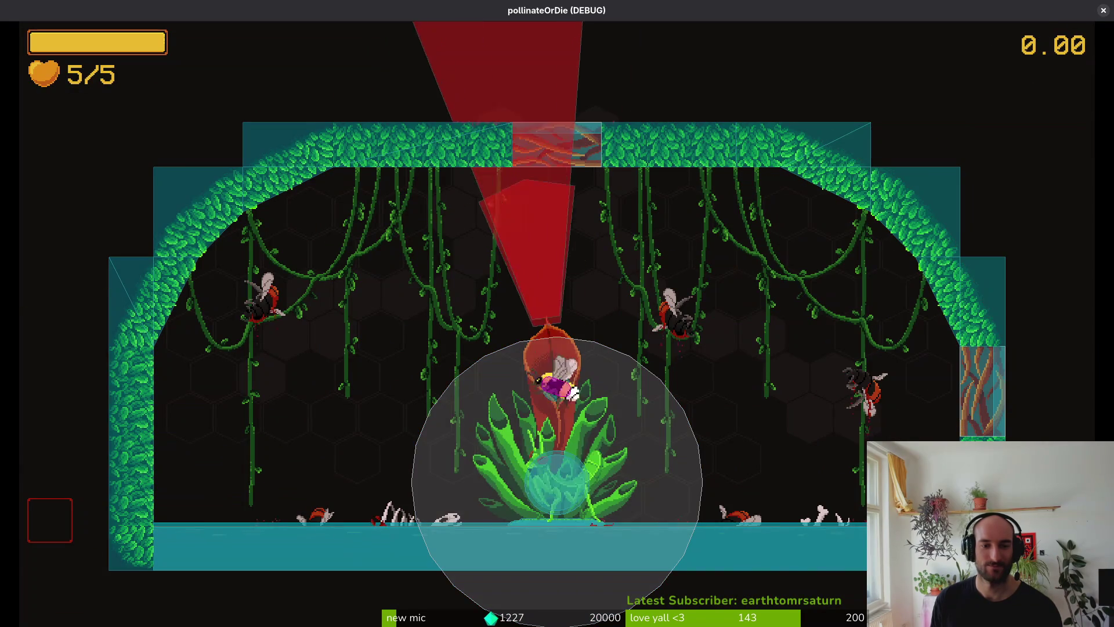
Fight the mantis with WASD, dodging its beams around the plant until the bee dies.
key("d")
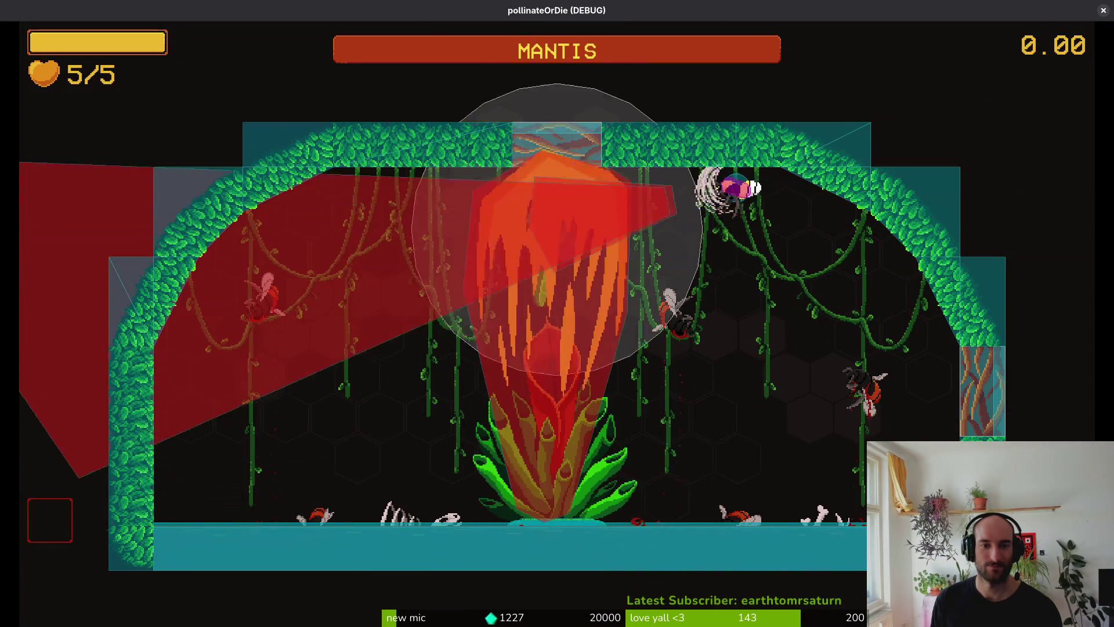
key("s")
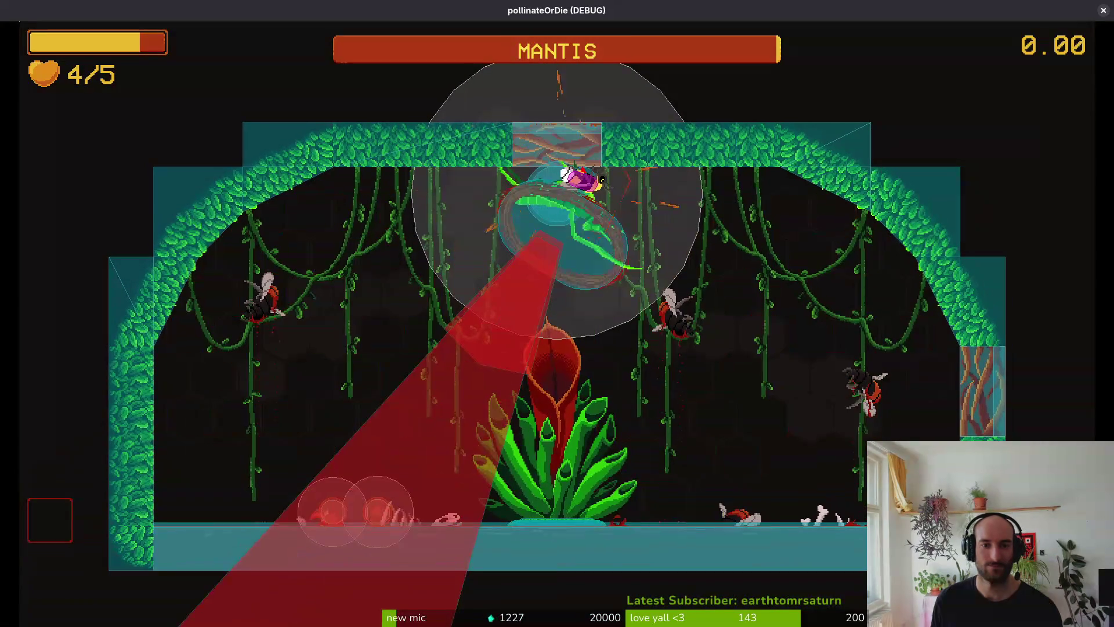
key("d")
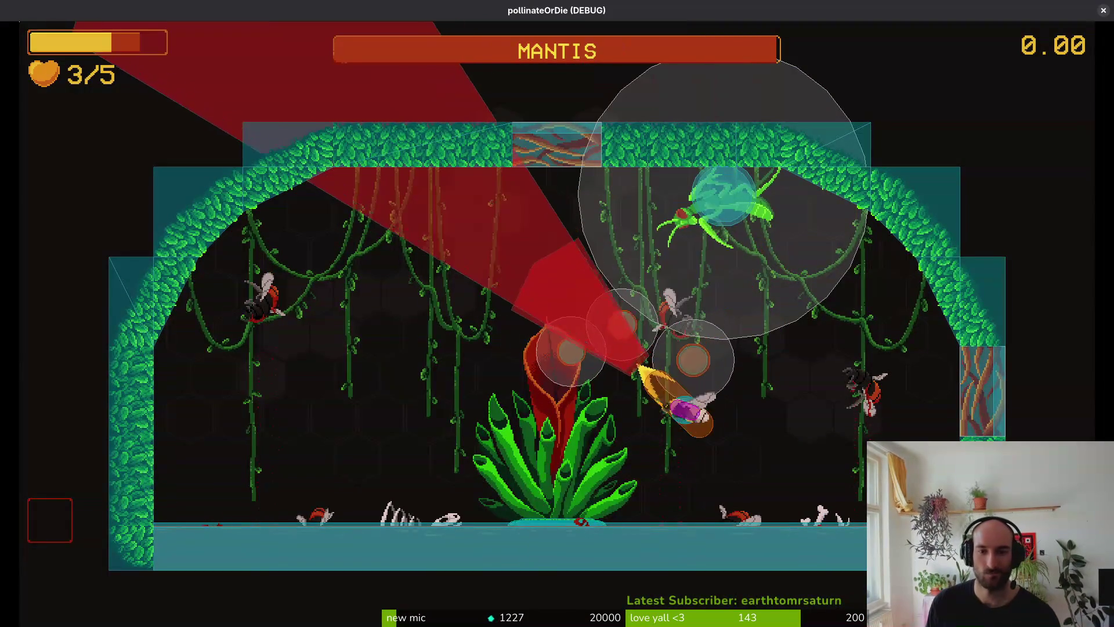
key("a")
key("d")
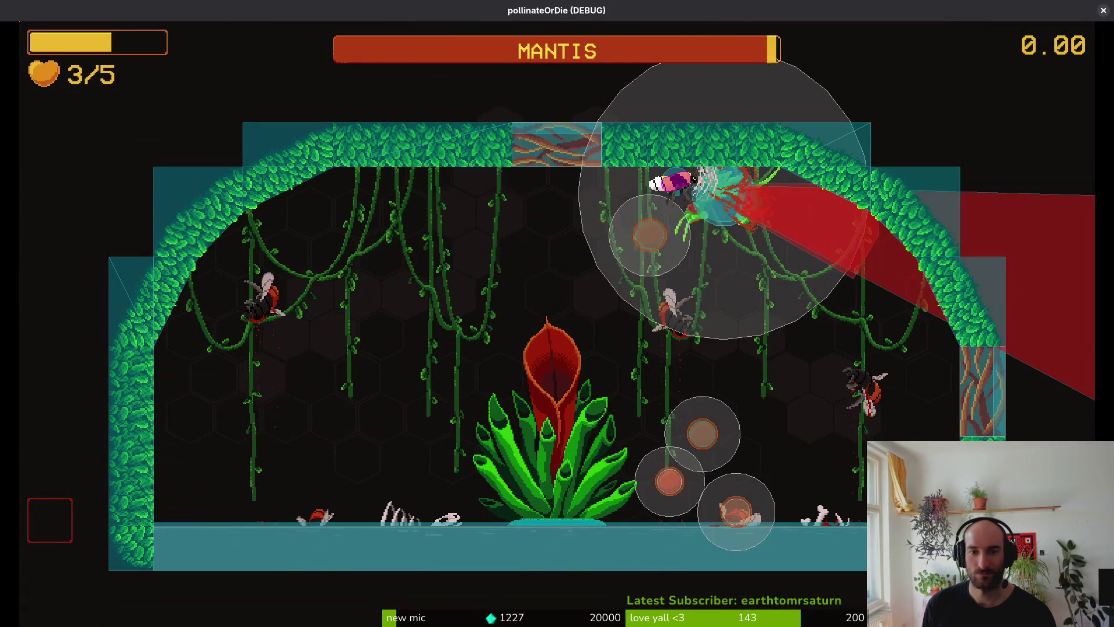
key("a")
key("a")
key("s")
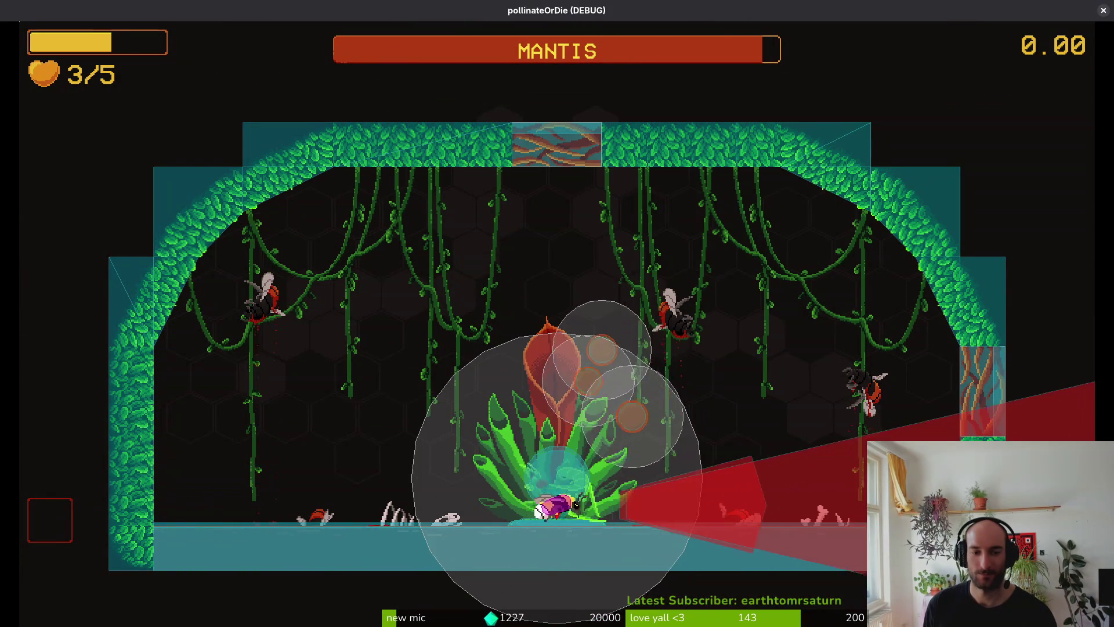
key("w")
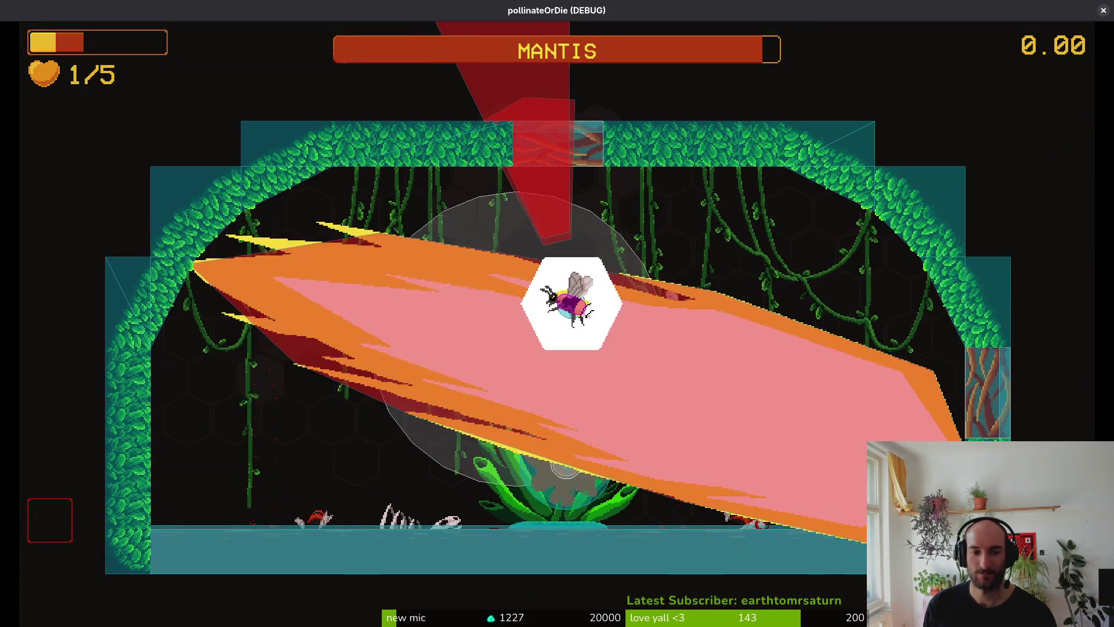
key("a")
key("w")
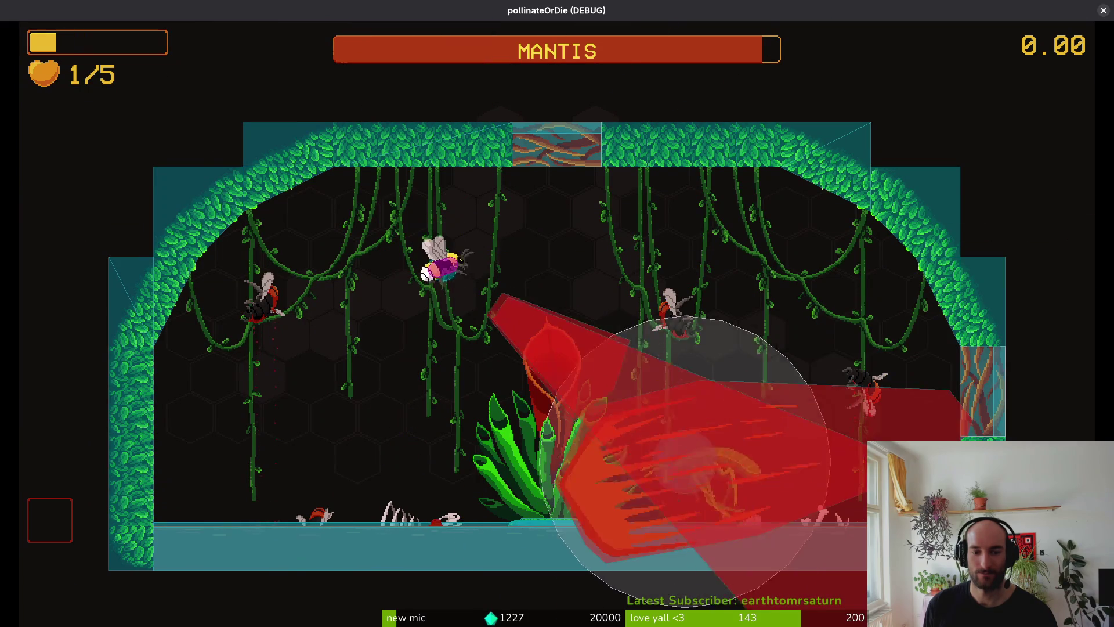
key("s")
key("w")
key("a")
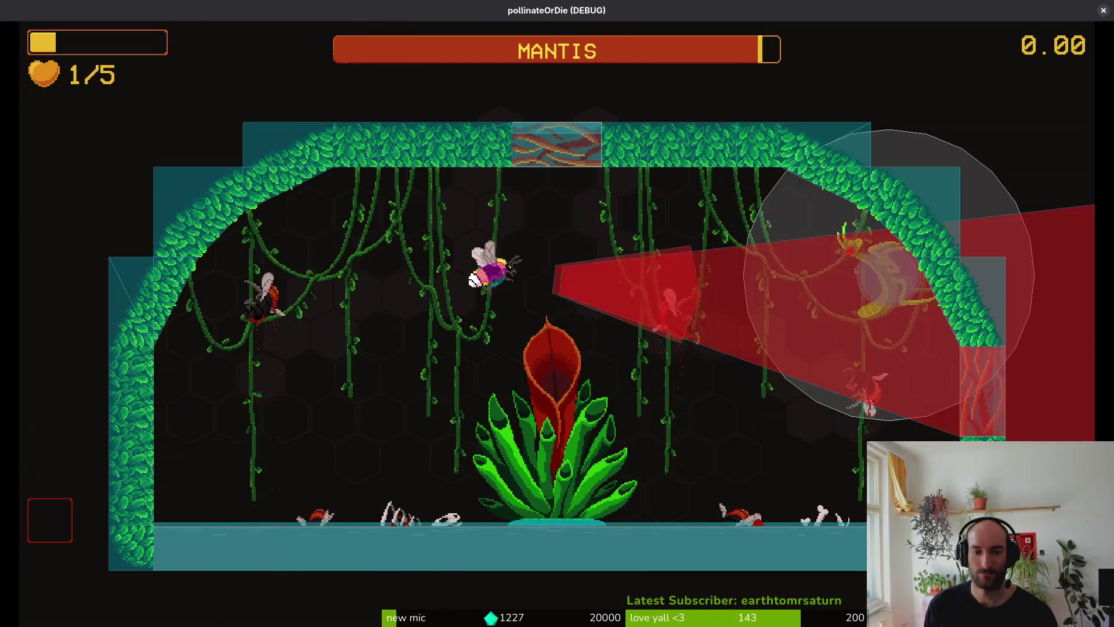
key("s")
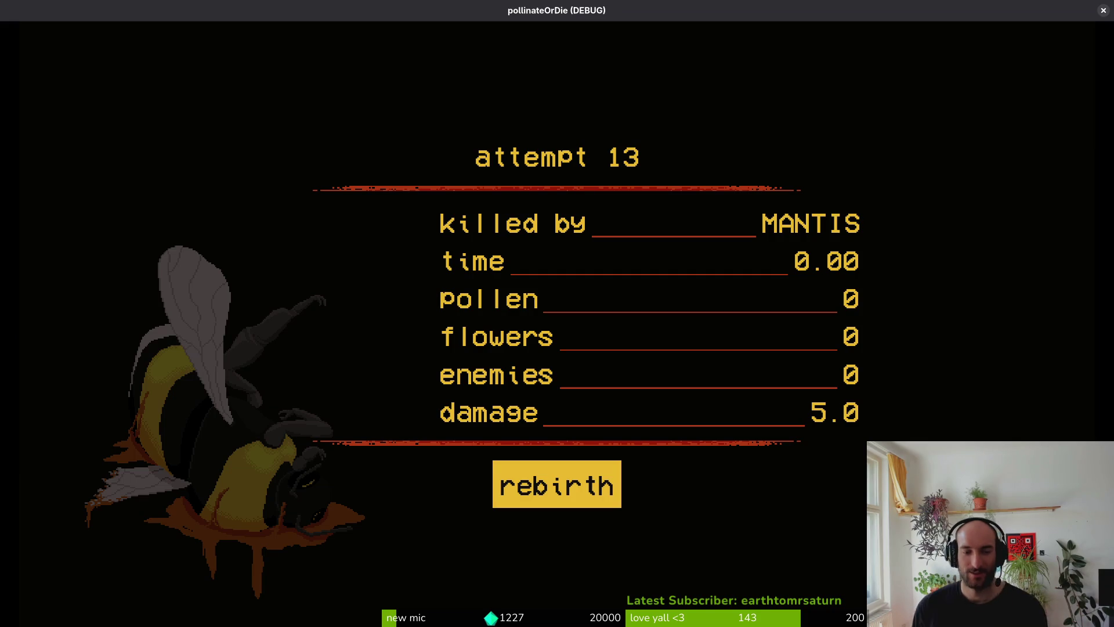
Respawn and load the mantis level from the debug level select to trigger the fight.
key("space")
key("w")
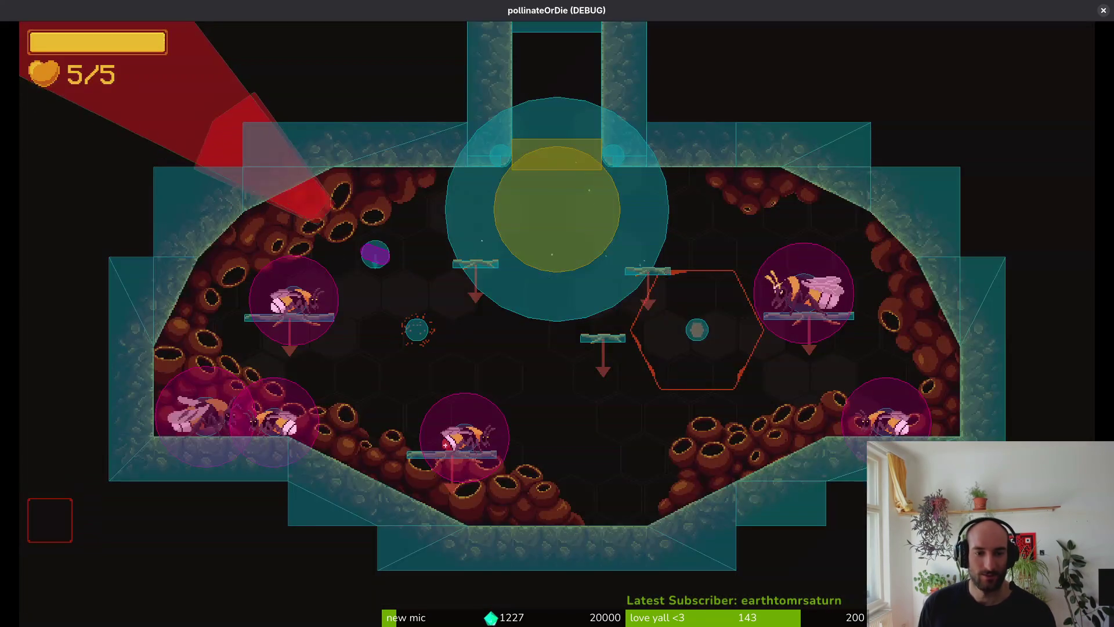
key("Escape")
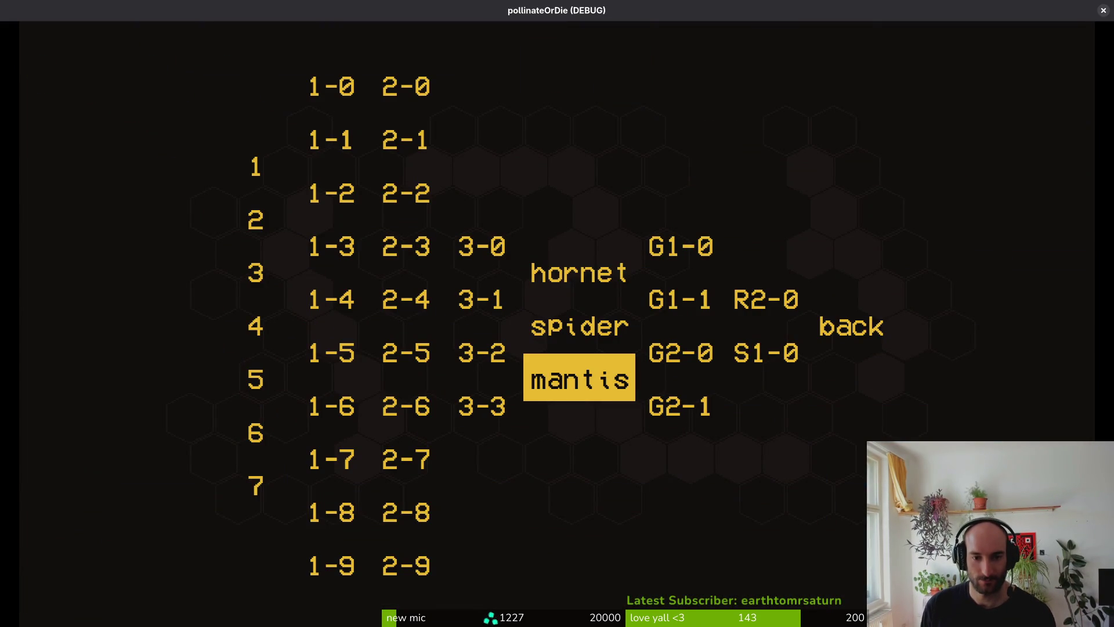
key("Return")
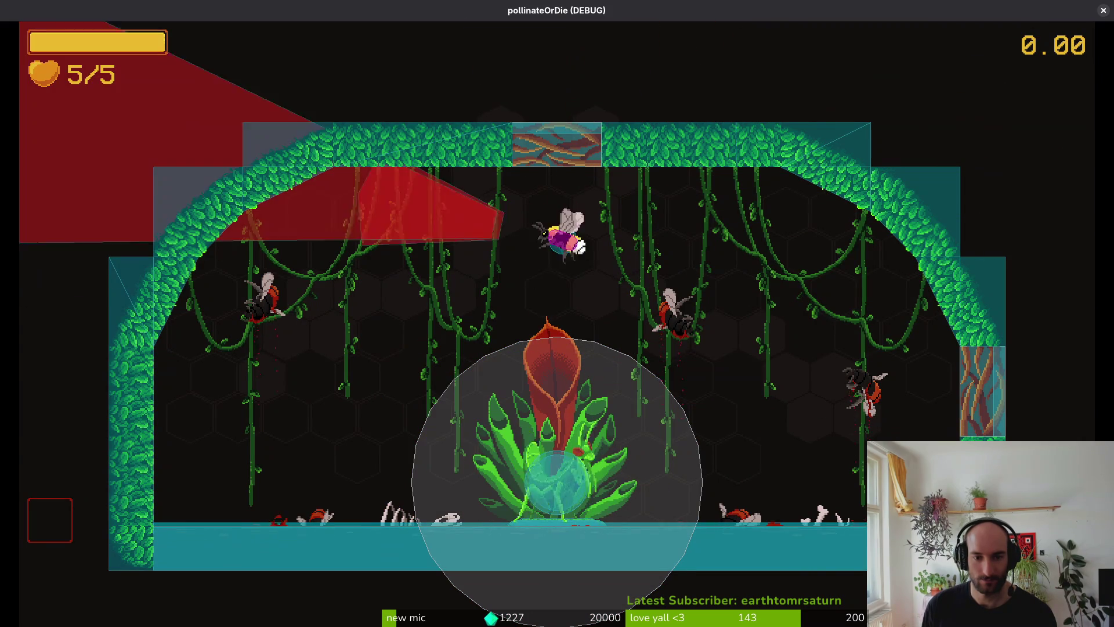
key("d")
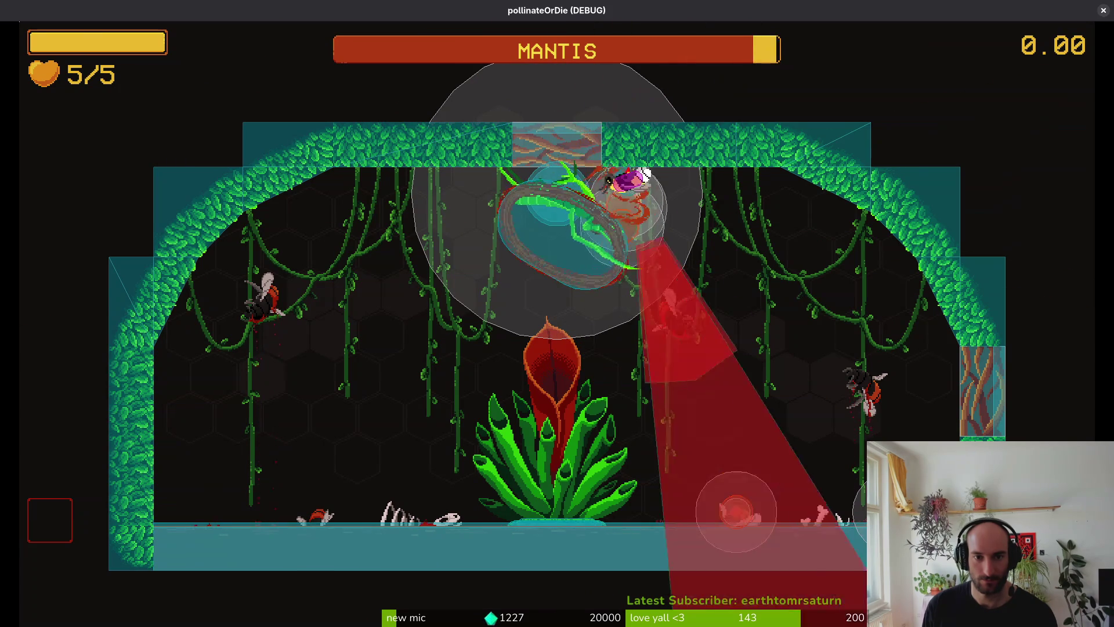
Dodge across the arena and attack the mantis near the ceiling.
key("s")
key("w")
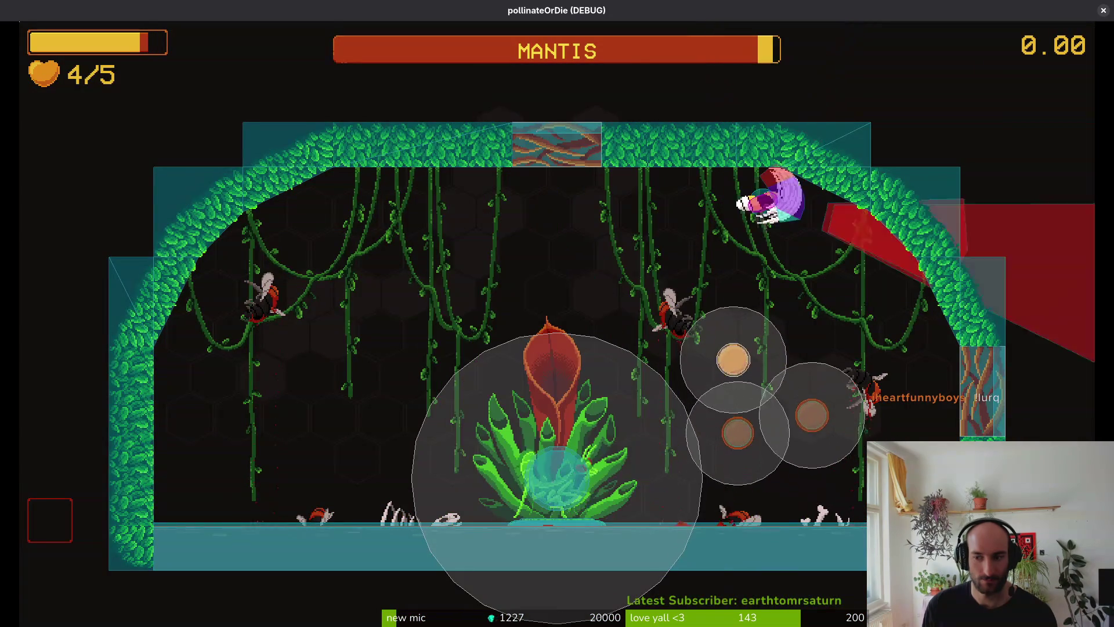
key("a")
key("s")
key("a")
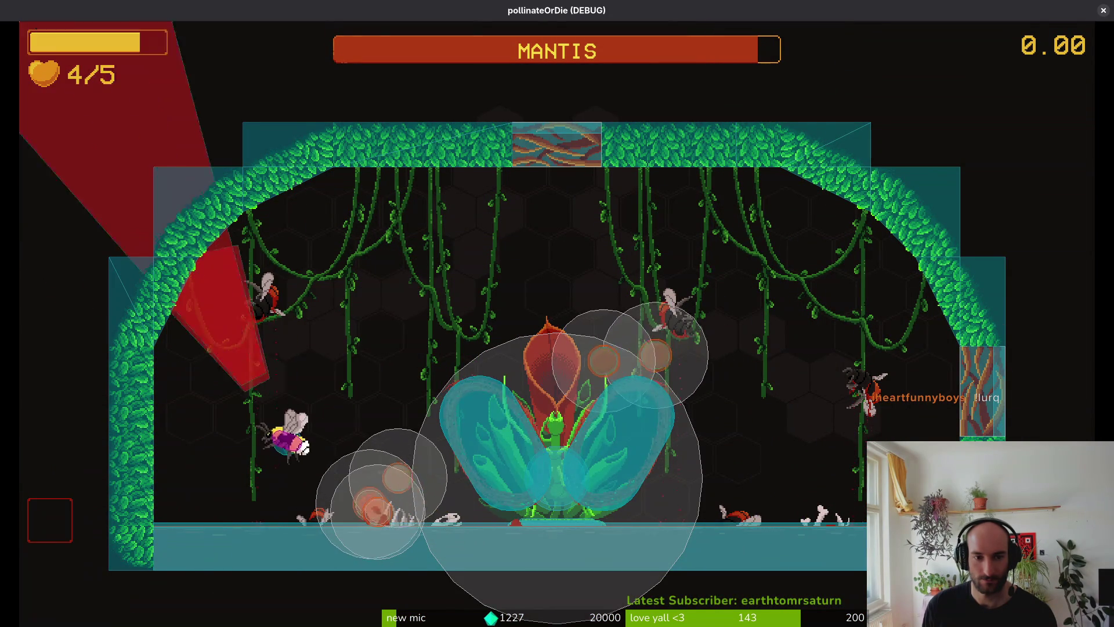
key("w")
key("d")
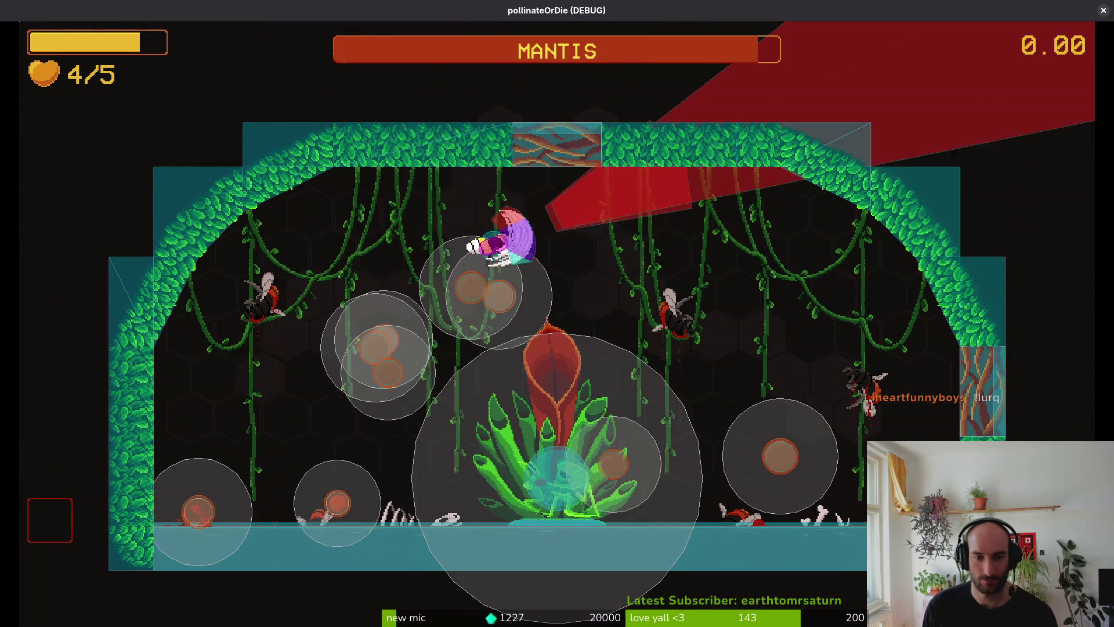
key("a")
key("w")
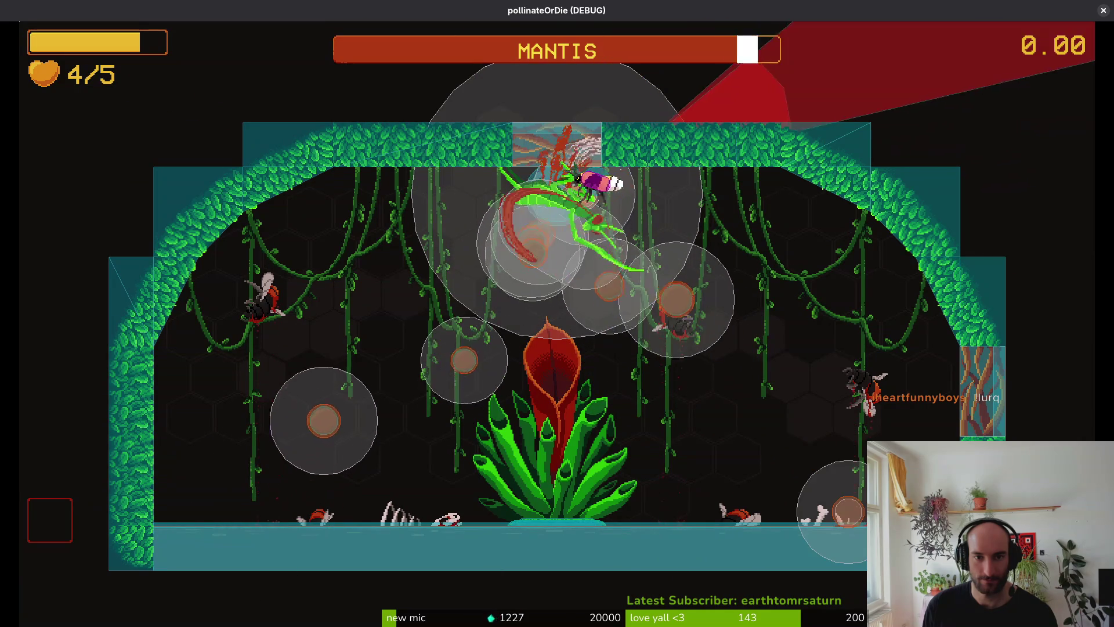
key("d")
Keep diving at the mantis around the plant until dying, then respawn in the hive.
key("s")
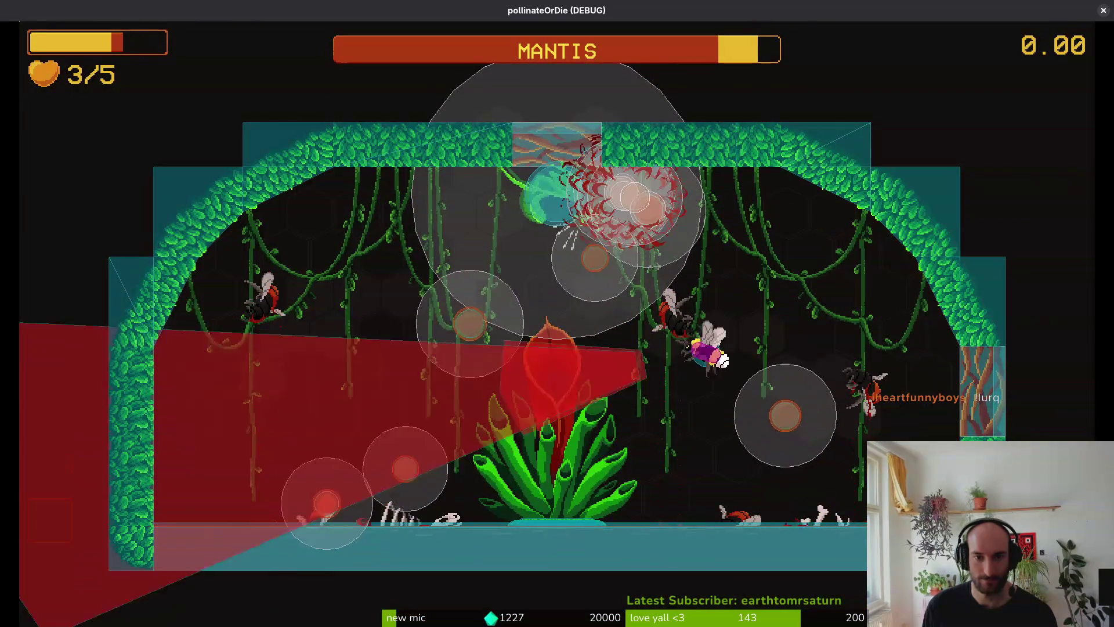
key("a")
key("d")
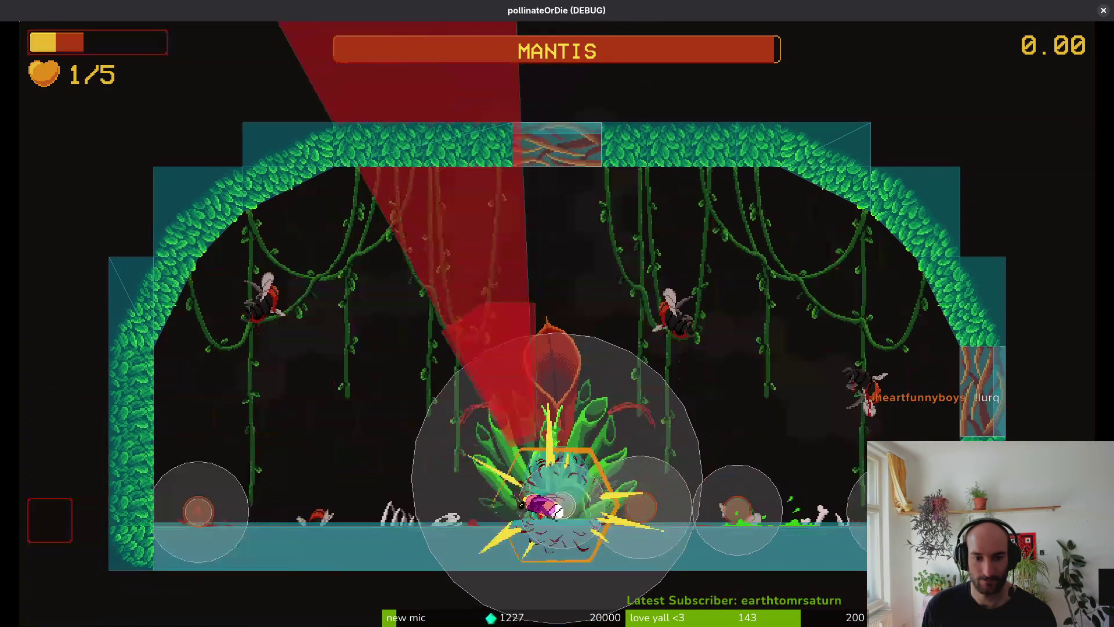
key("w")
key("d")
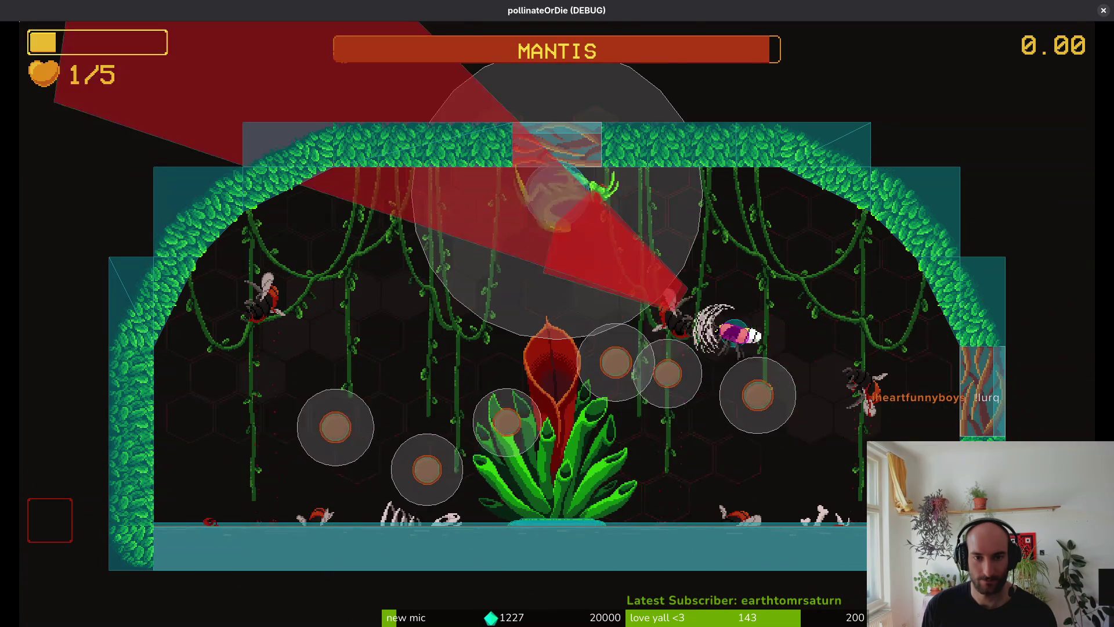
key("a")
key("d")
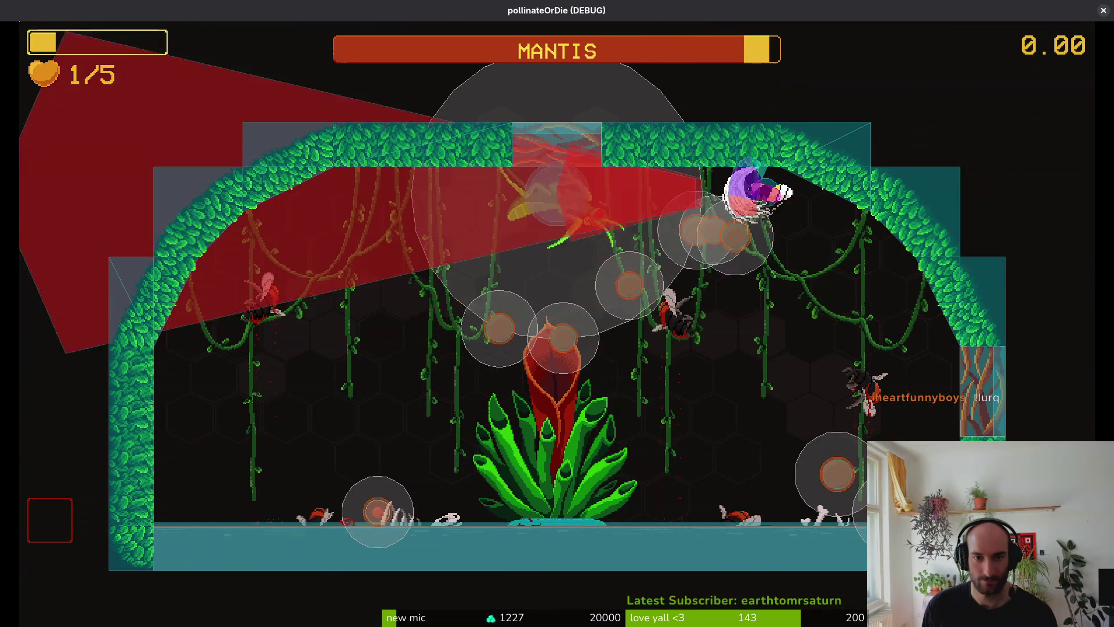
key("a")
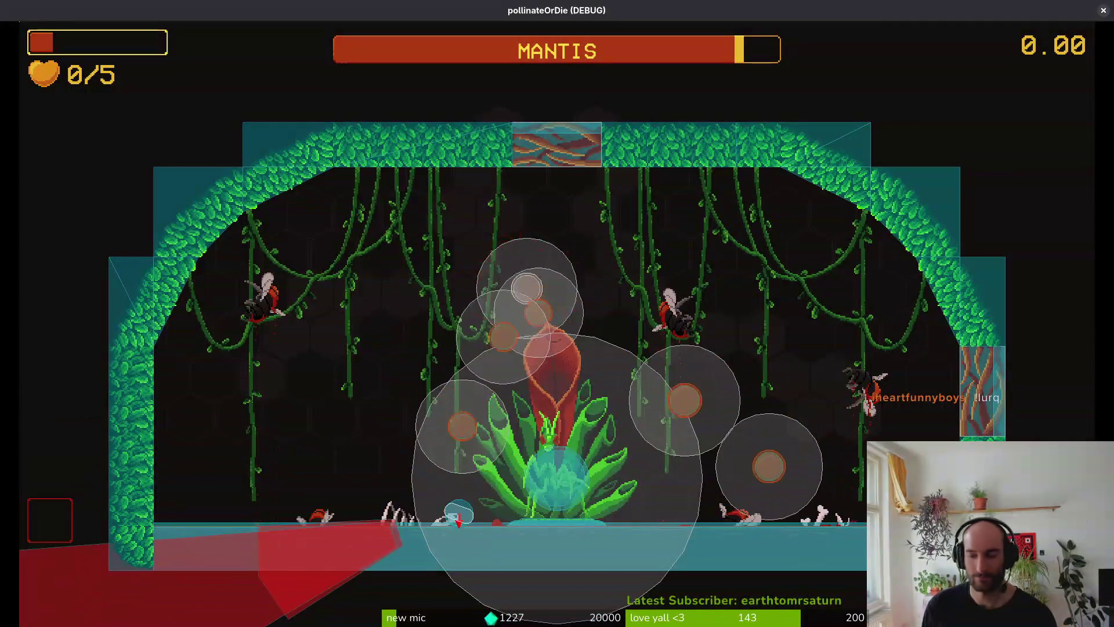
key("space")
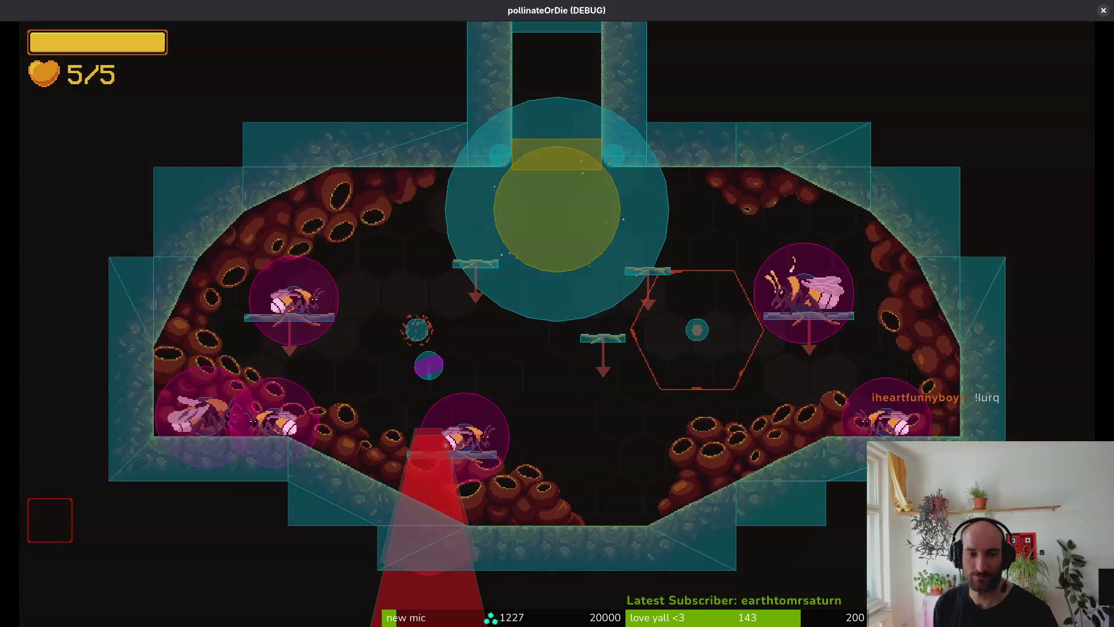
Reload the mantis jungle level, restart it with the timer reset, and respawn after dying.
key("Escape")
key("Return")
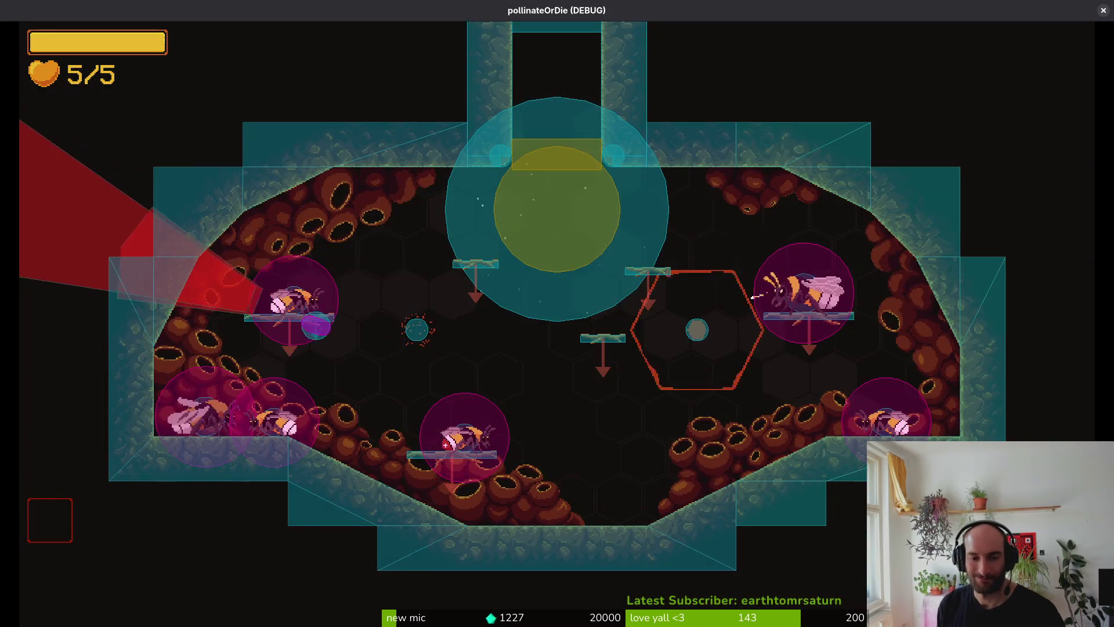
key("Escape")
left_click(580, 325)
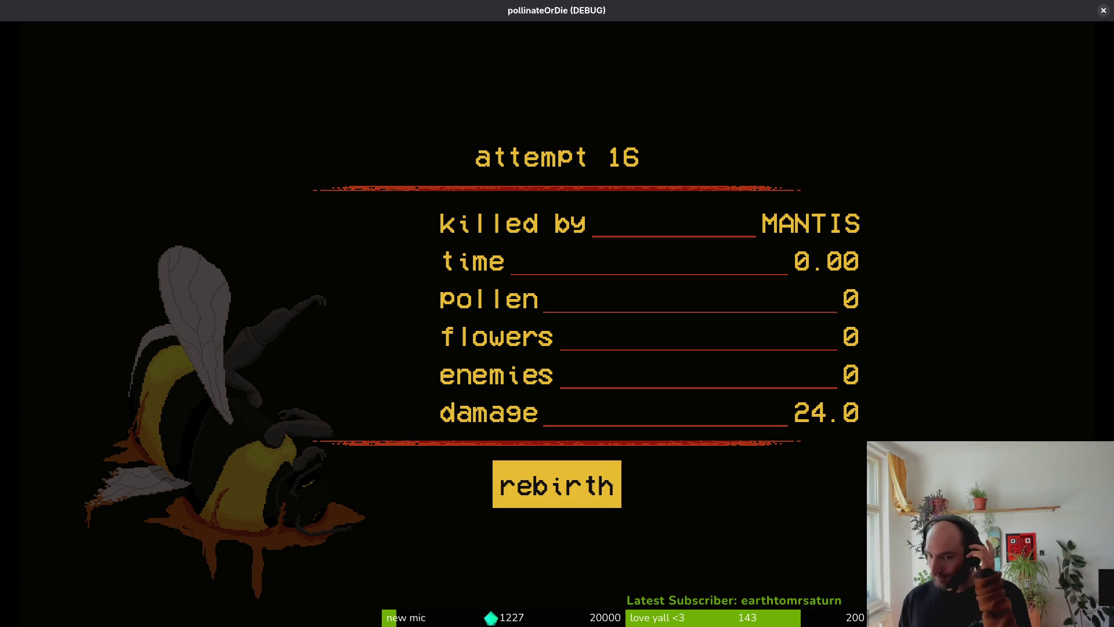
key("Return")
Leave the game and launch Neovim's file finder from a terminal.
key("a")
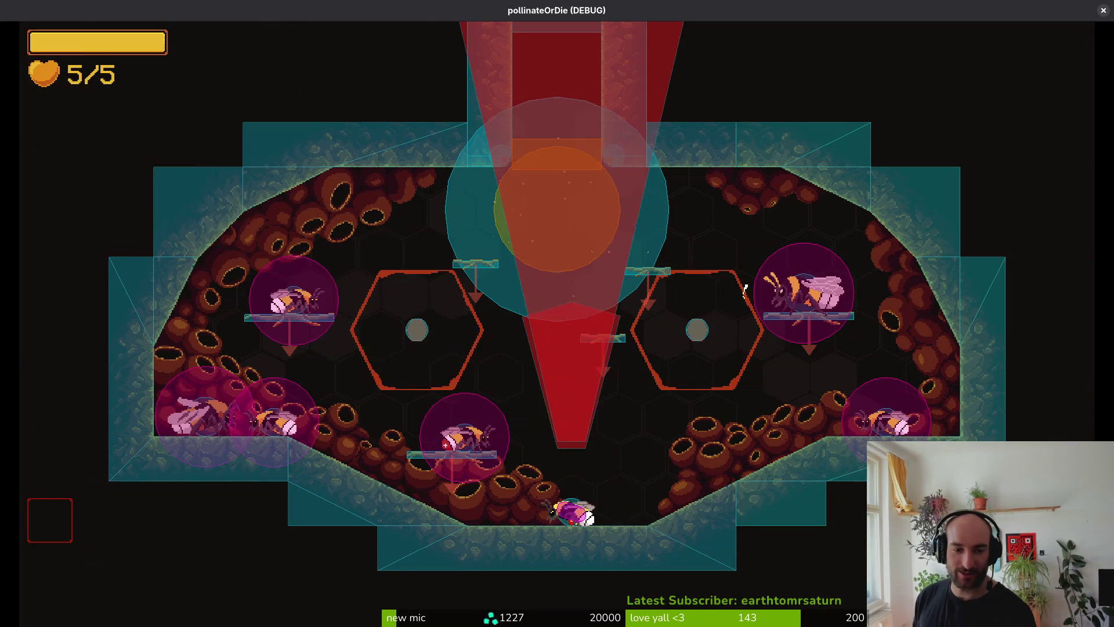
key("super")
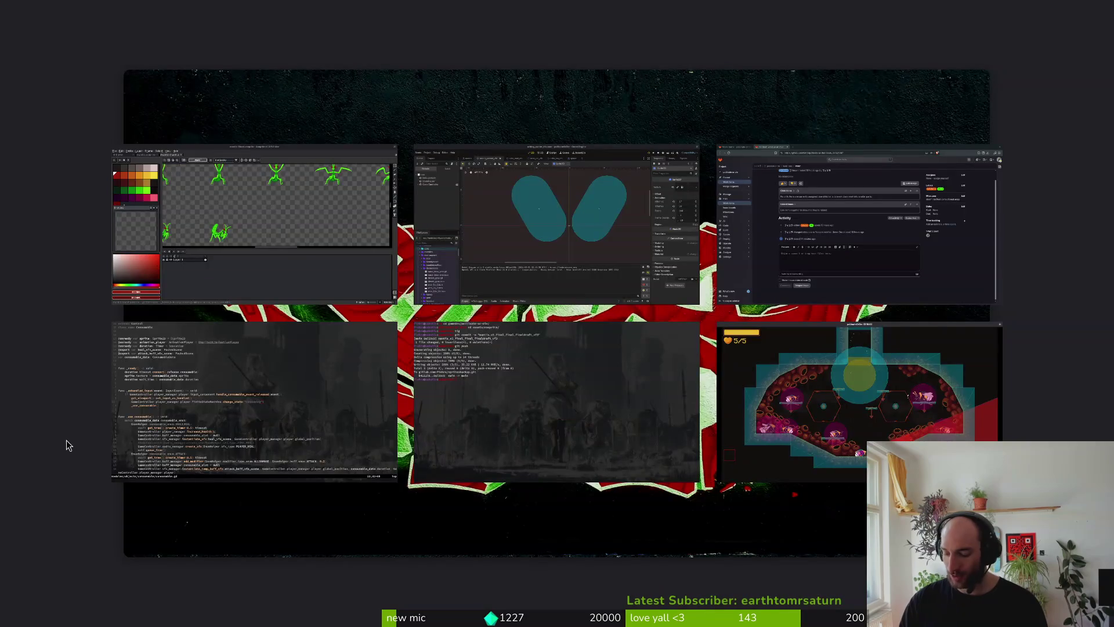
key("super")
key("super+Return")
type("v")
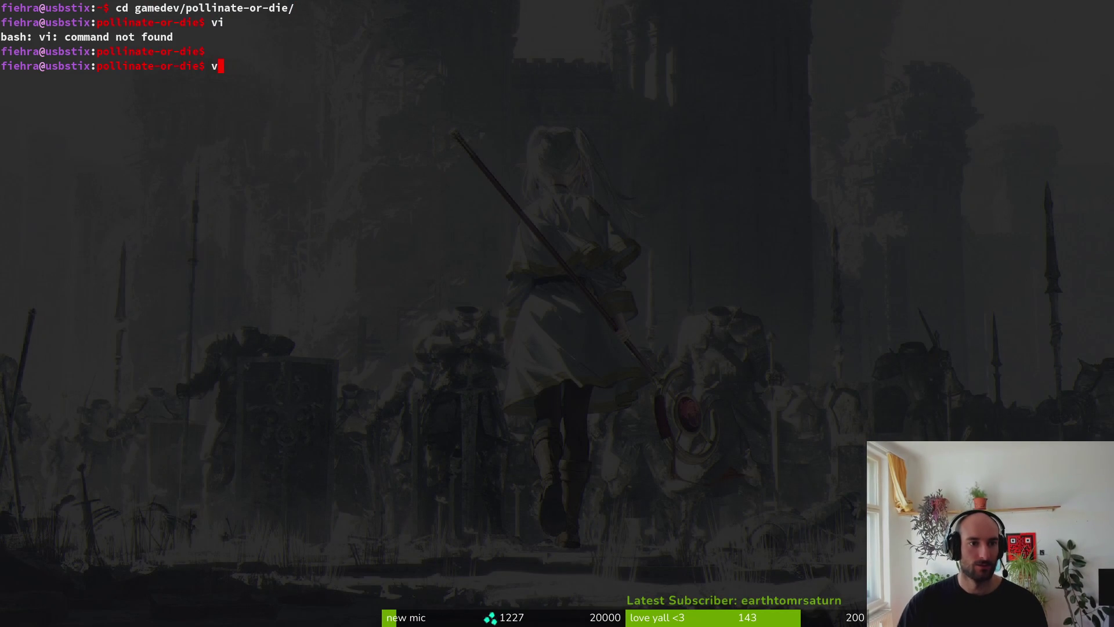
key("Return")
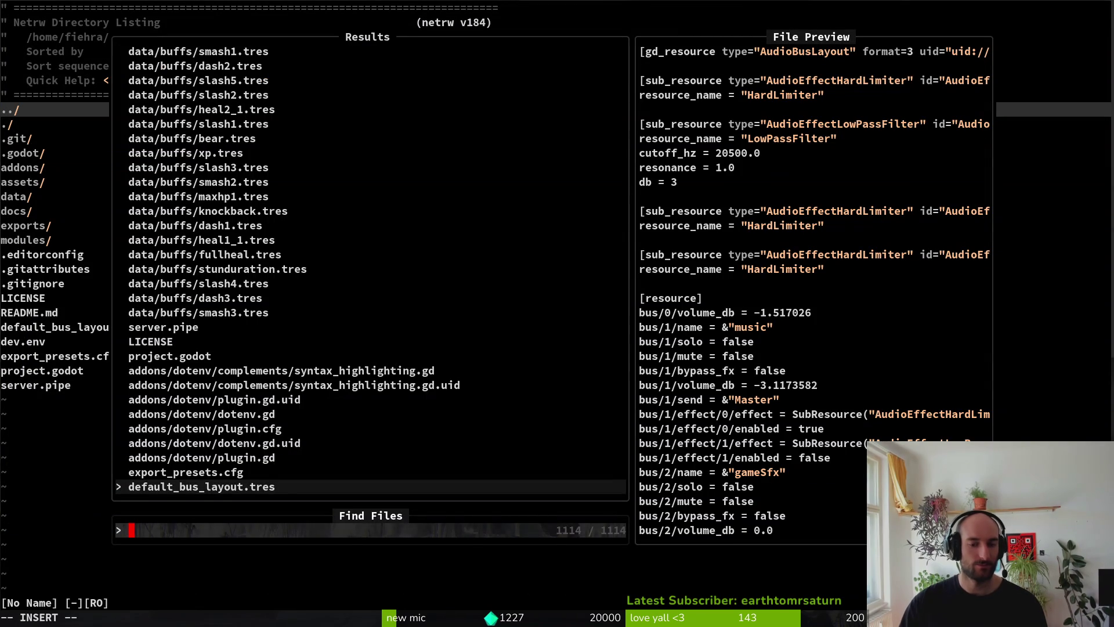
Search 'dashing', open modules/enemies/mantis/dashing.gd and scroll through its code.
type("dashing")
key("Up")
key("Up")
key("Up")
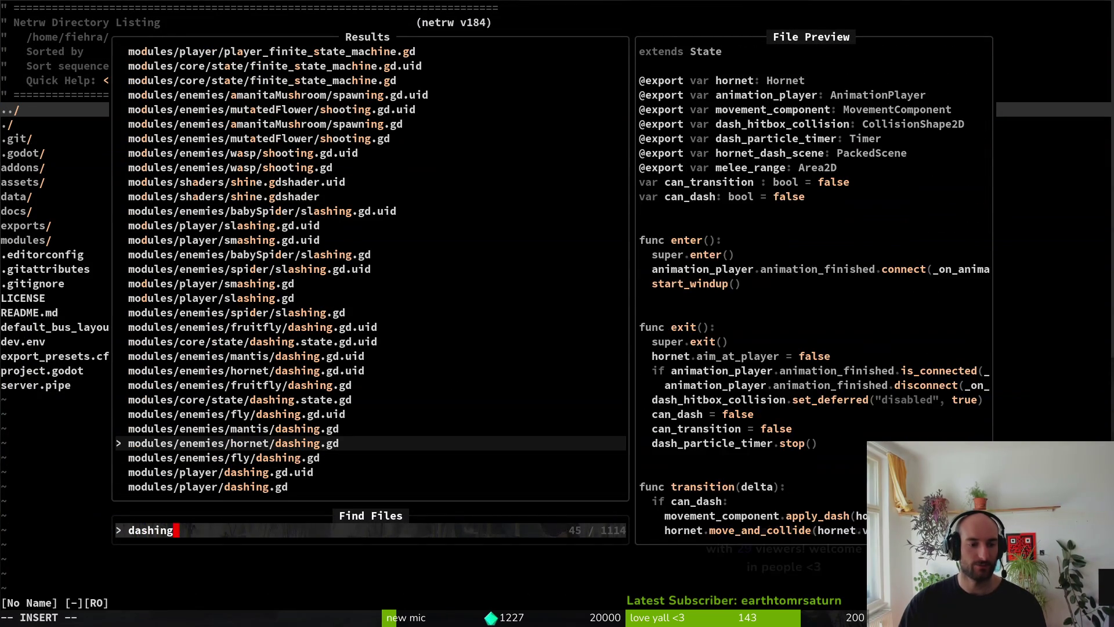
key("Return")
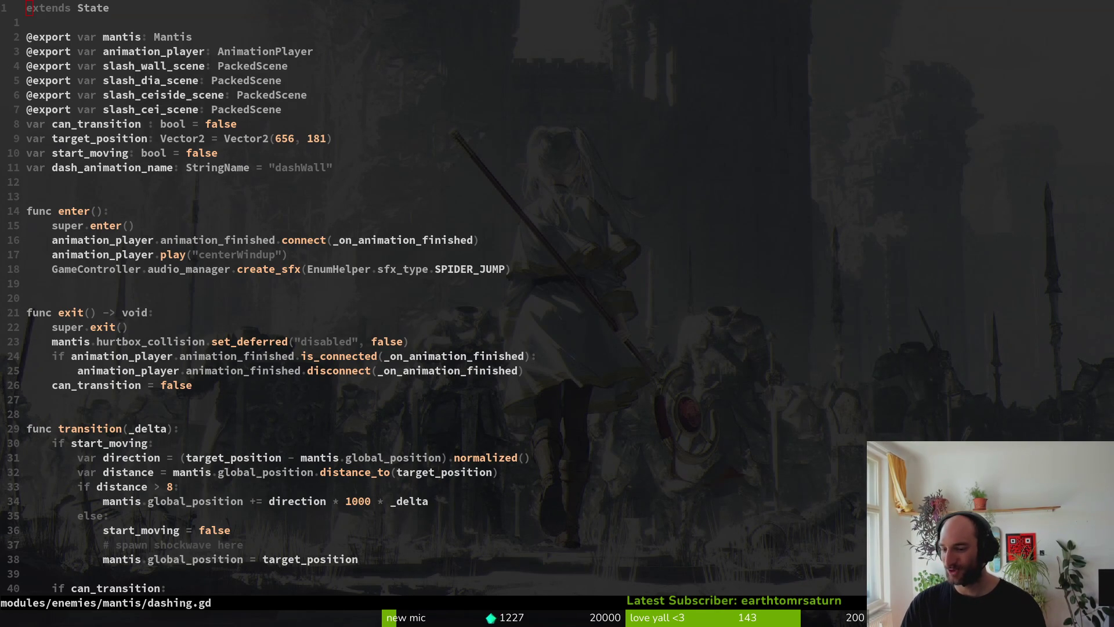
key("super")
key("super")
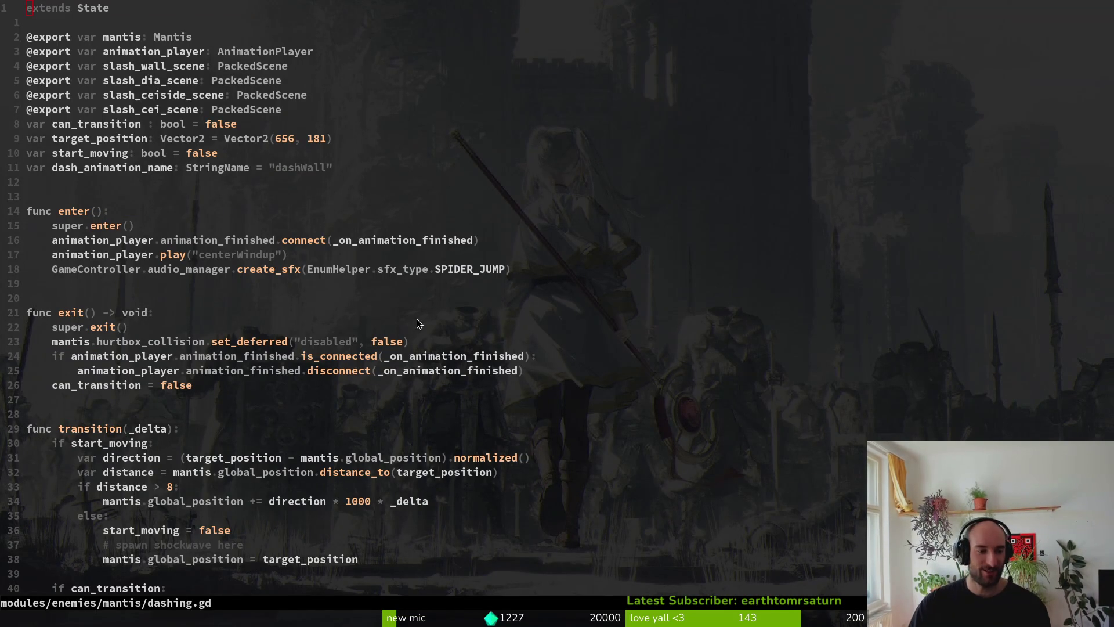
scroll(417, 324, "down", 4)
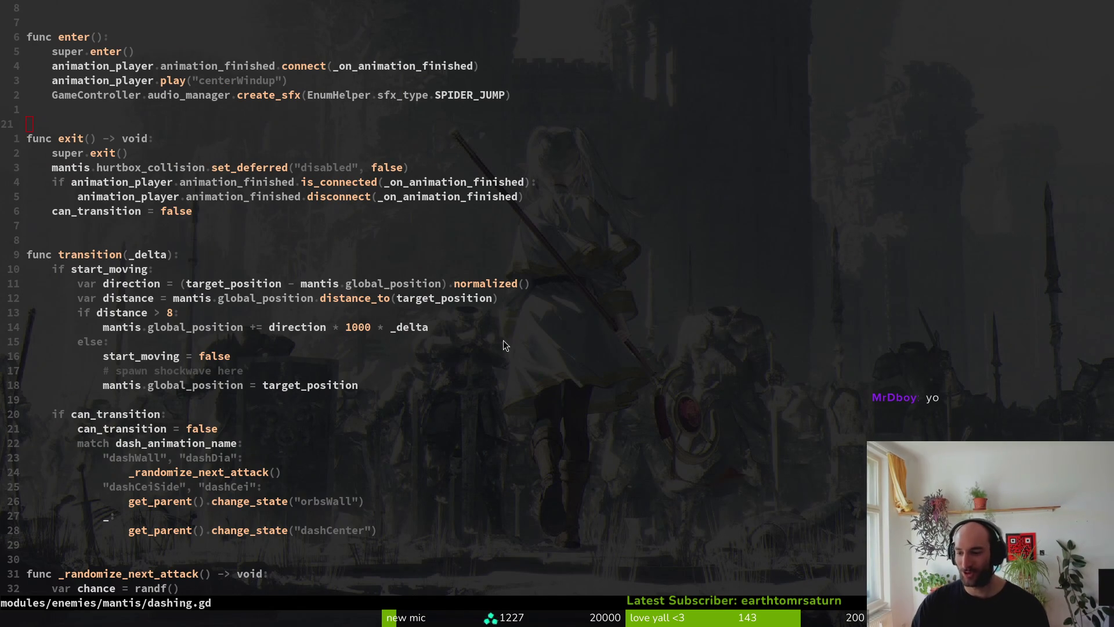
scroll(391, 288, "down", 4)
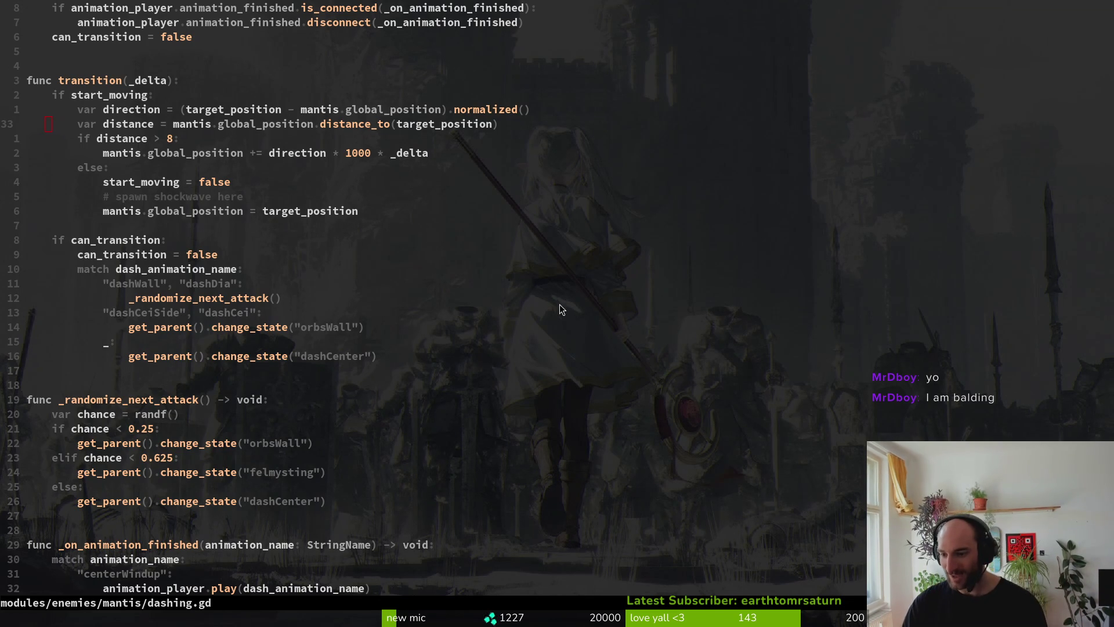
key("alt+Tab")
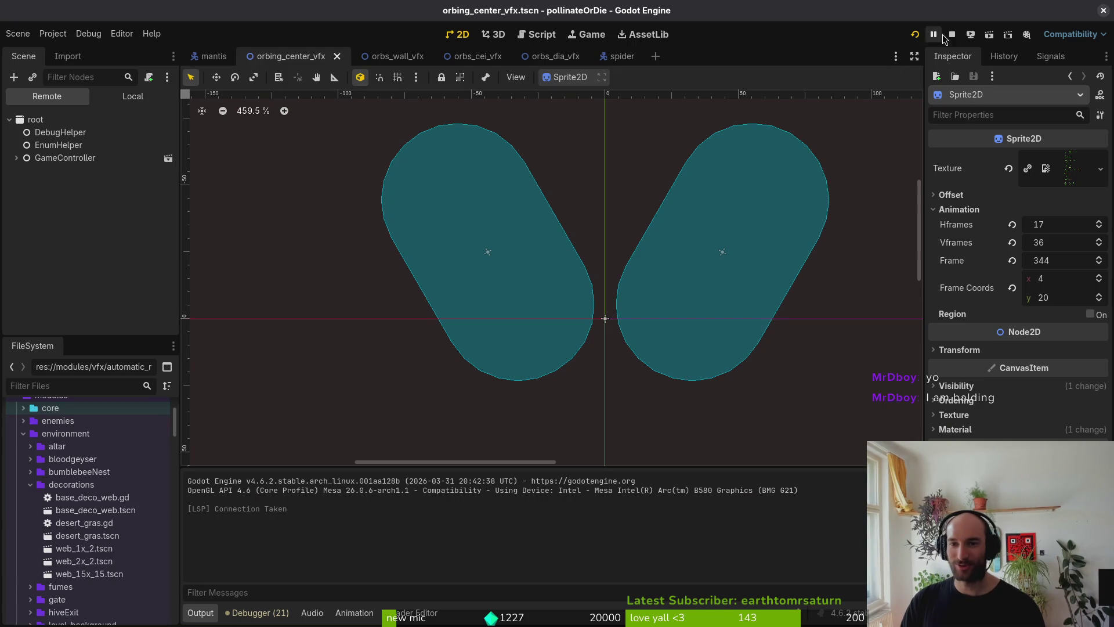
Relaunch the game maximised, continue, and pick mantis instead of spider in debug level select.
left_click(915, 35)
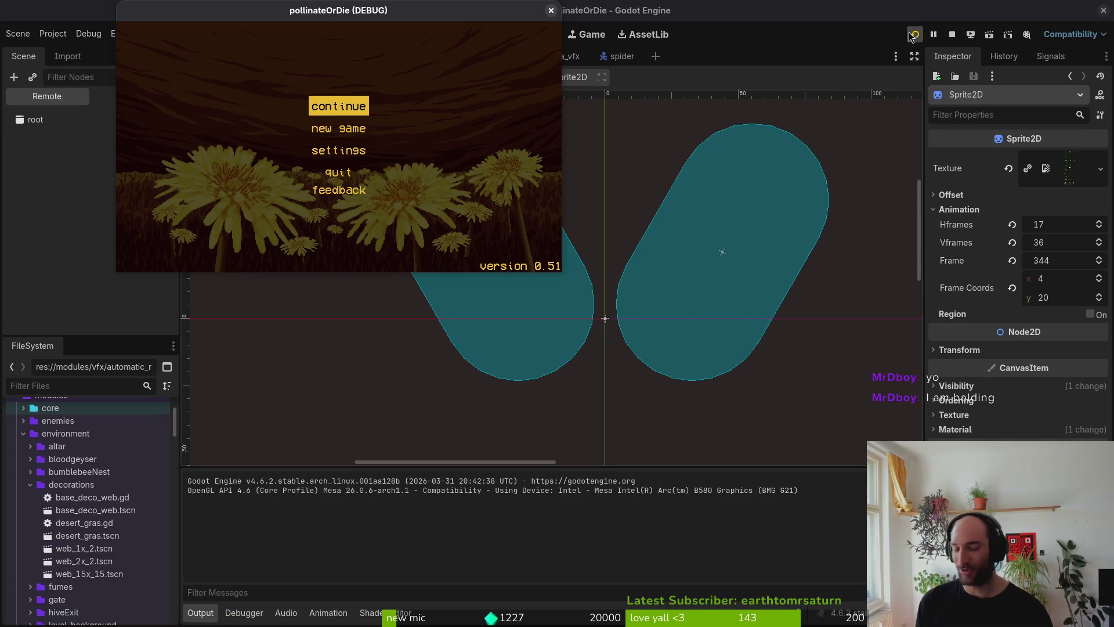
double_click(311, 12)
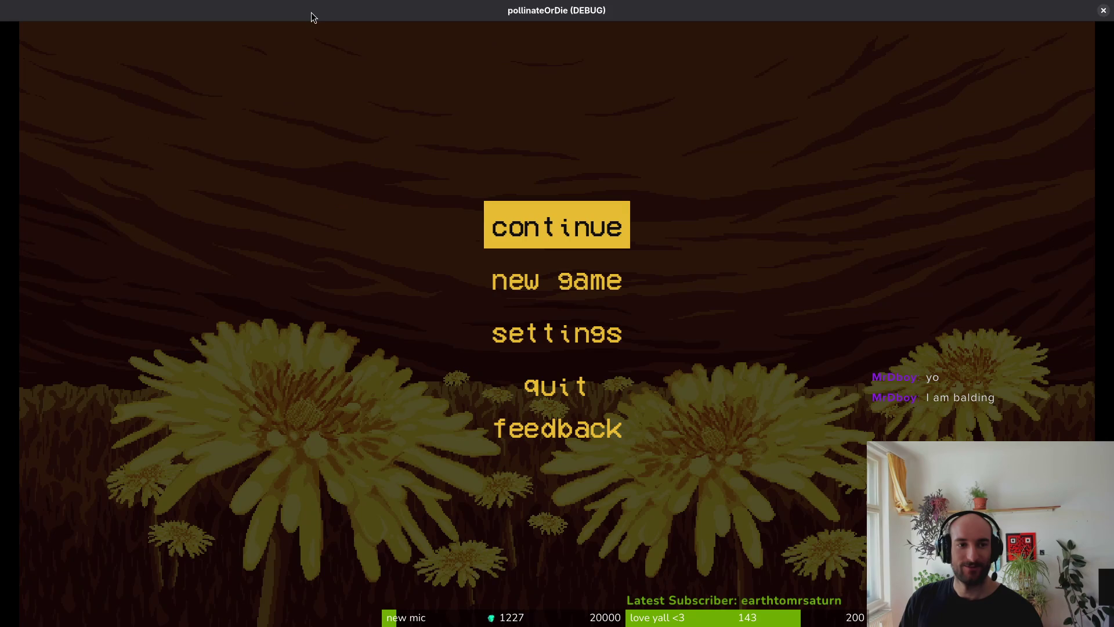
key("Return")
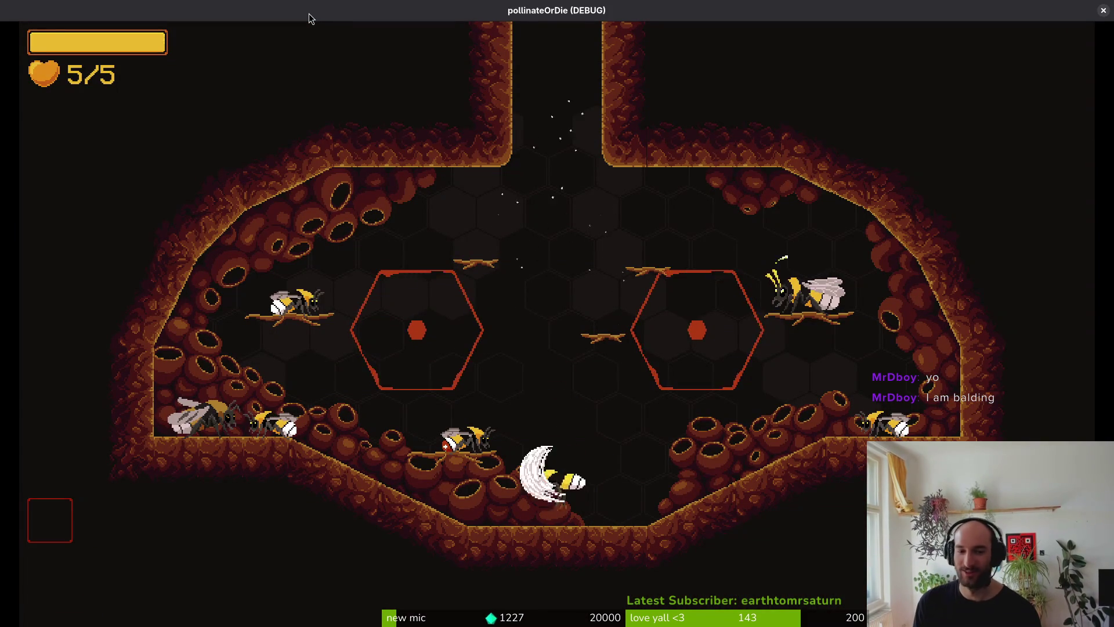
key("Escape")
key("Down")
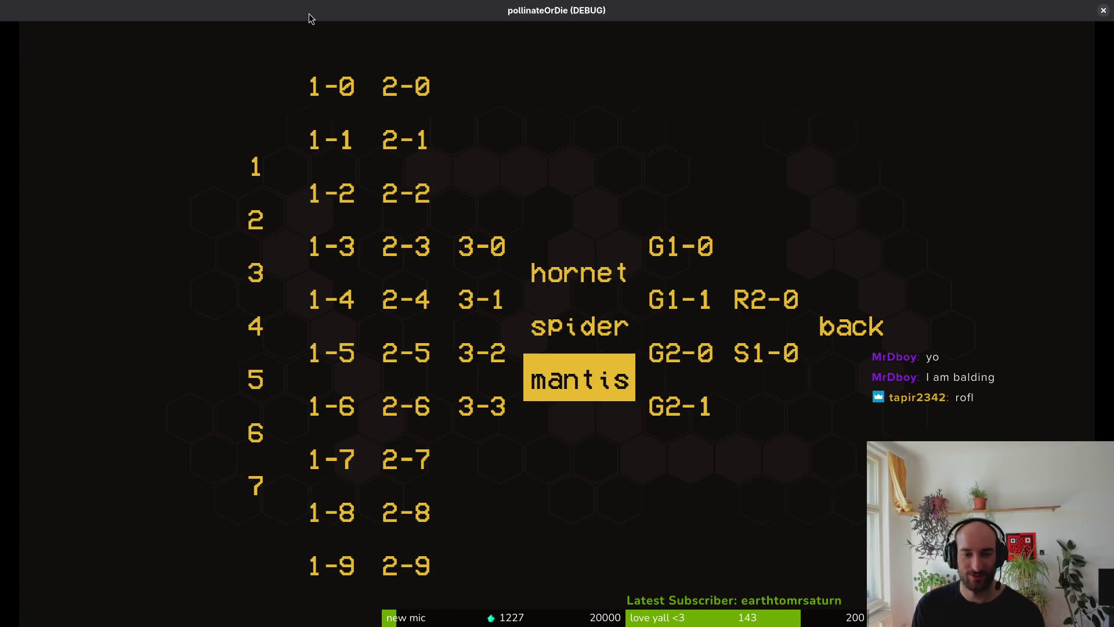
key("Return")
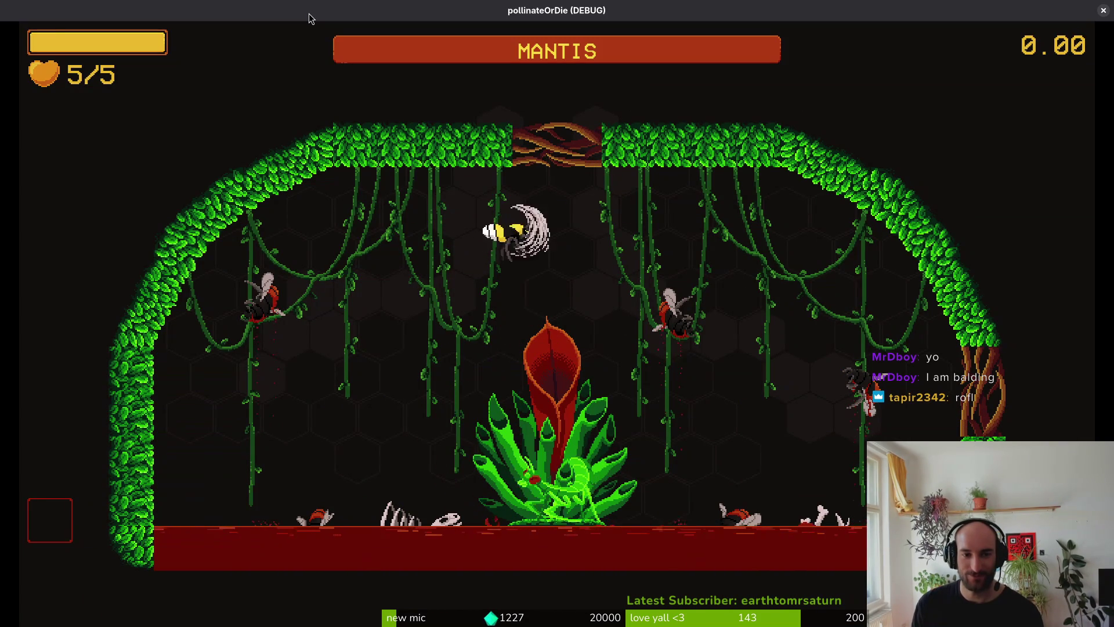
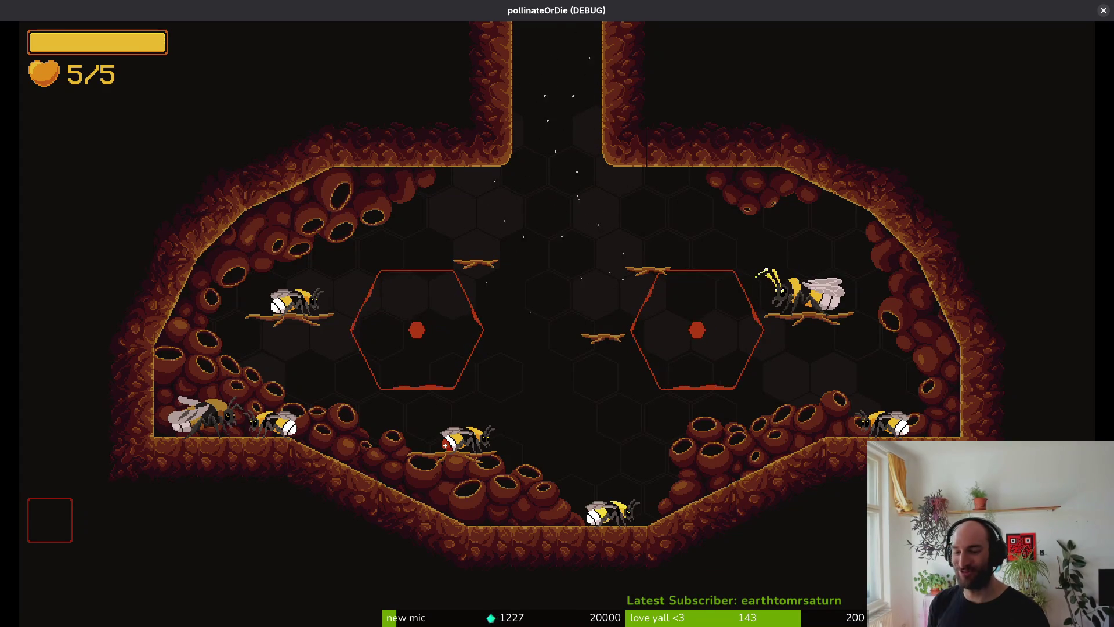
Load the mantis boss level from the debug level-select menu.
key("Escape")
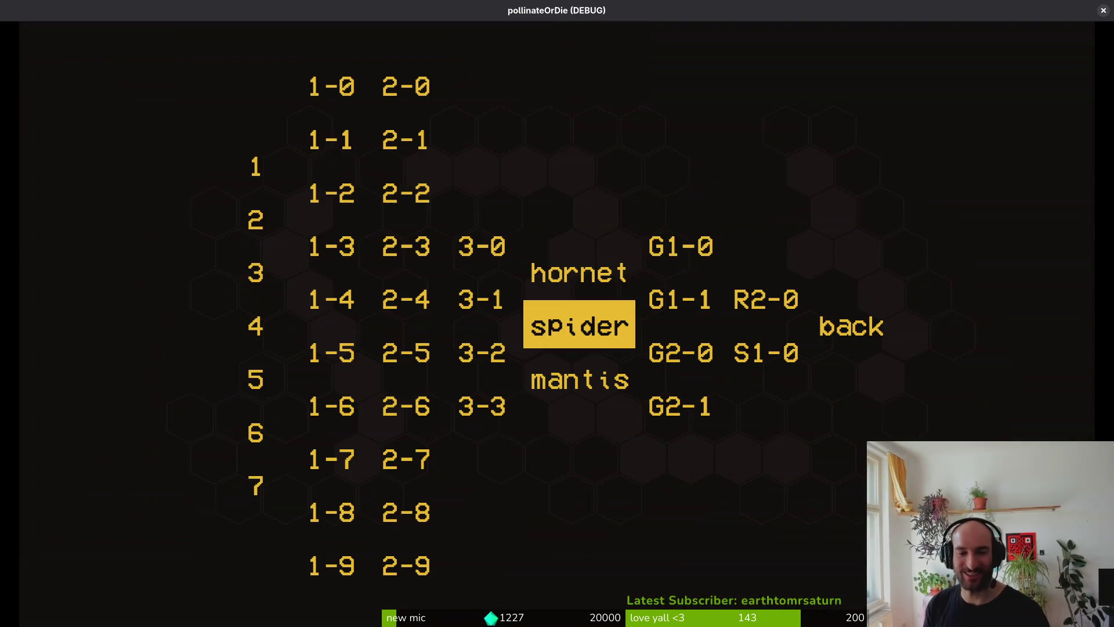
key("Down")
key("Return")
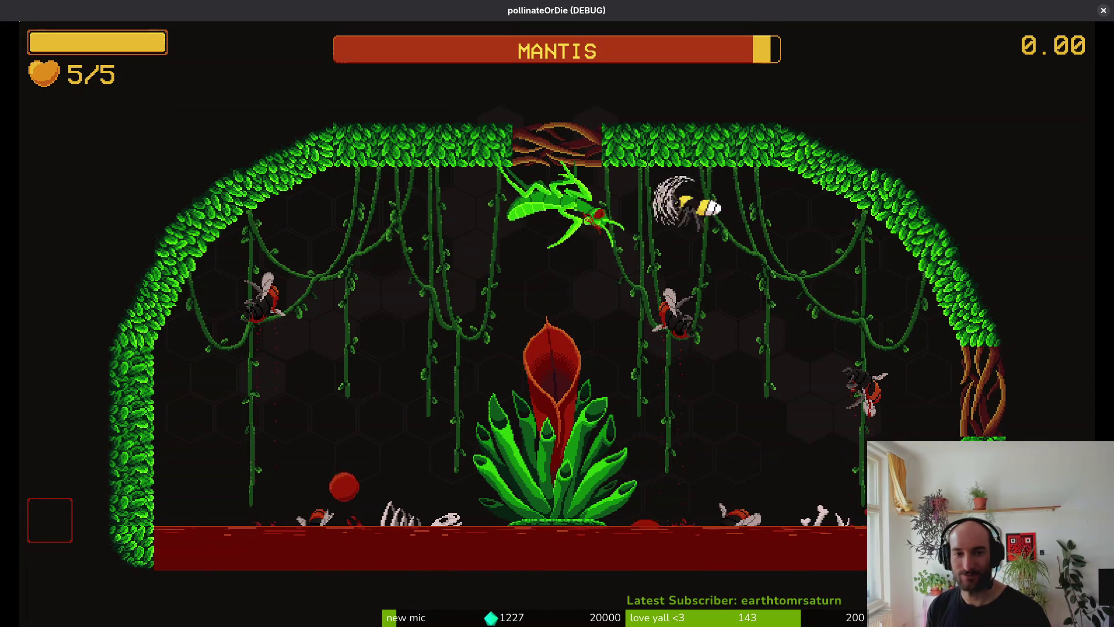
Strike the mantis with diving attacks until the bee dies, then respawn in the hive.
key("Down")
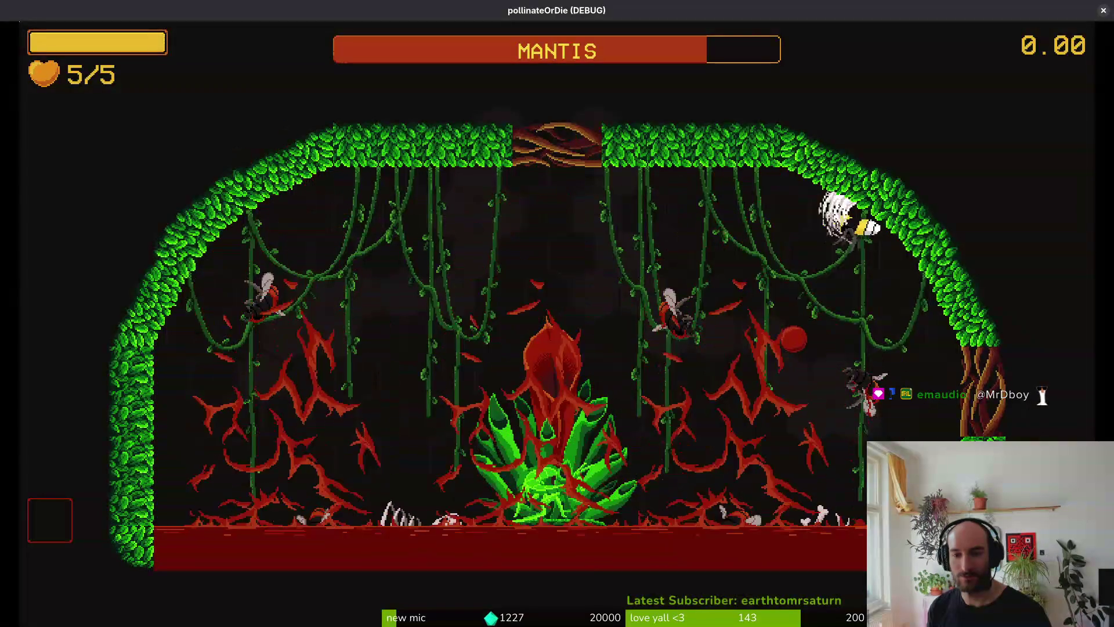
key("space")
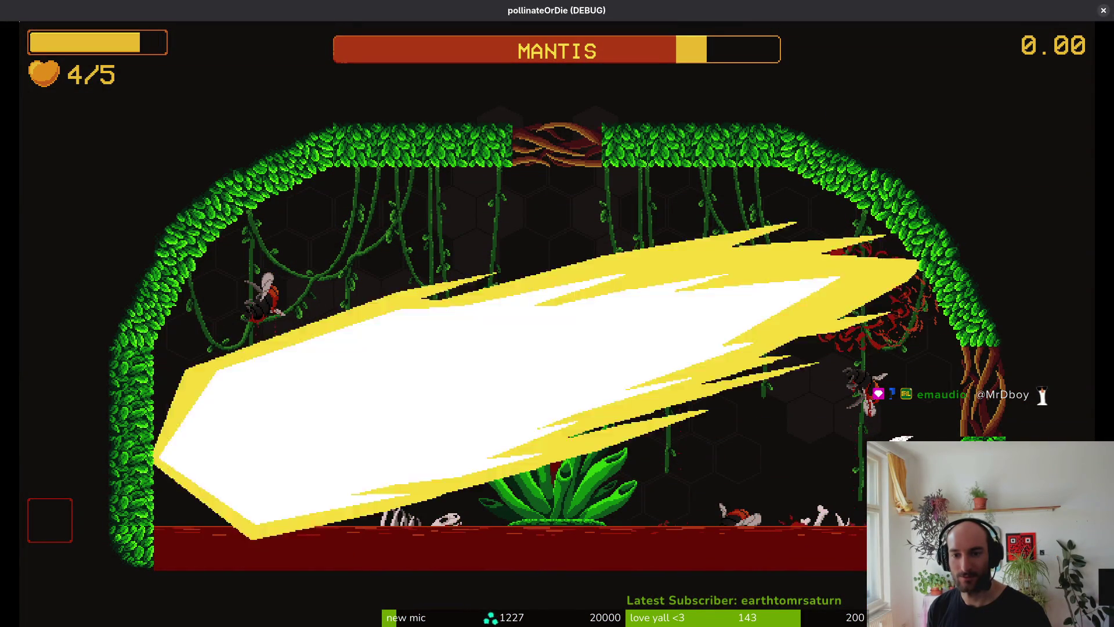
key("Down")
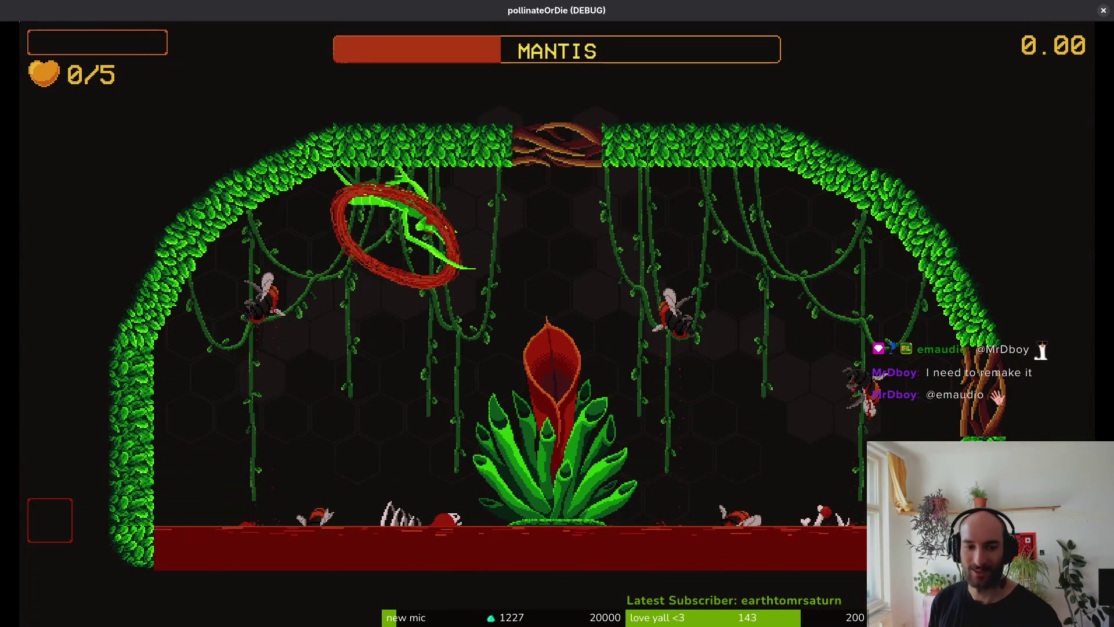
key("space")
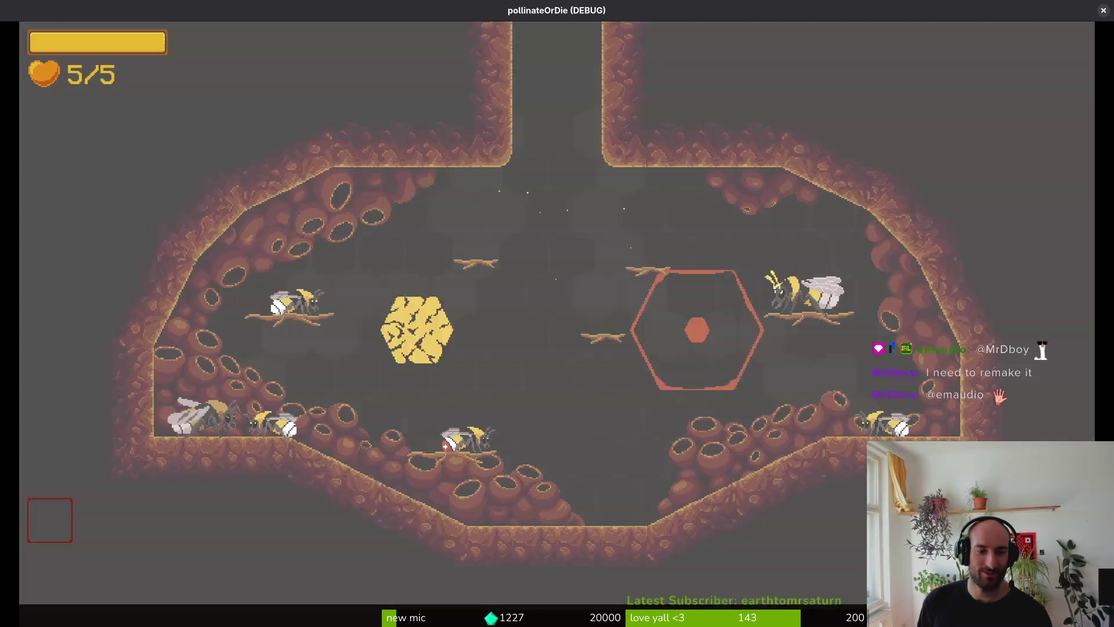
Load the mantis boss level and fly up to attack the mantis.
key("Down")
key("space")
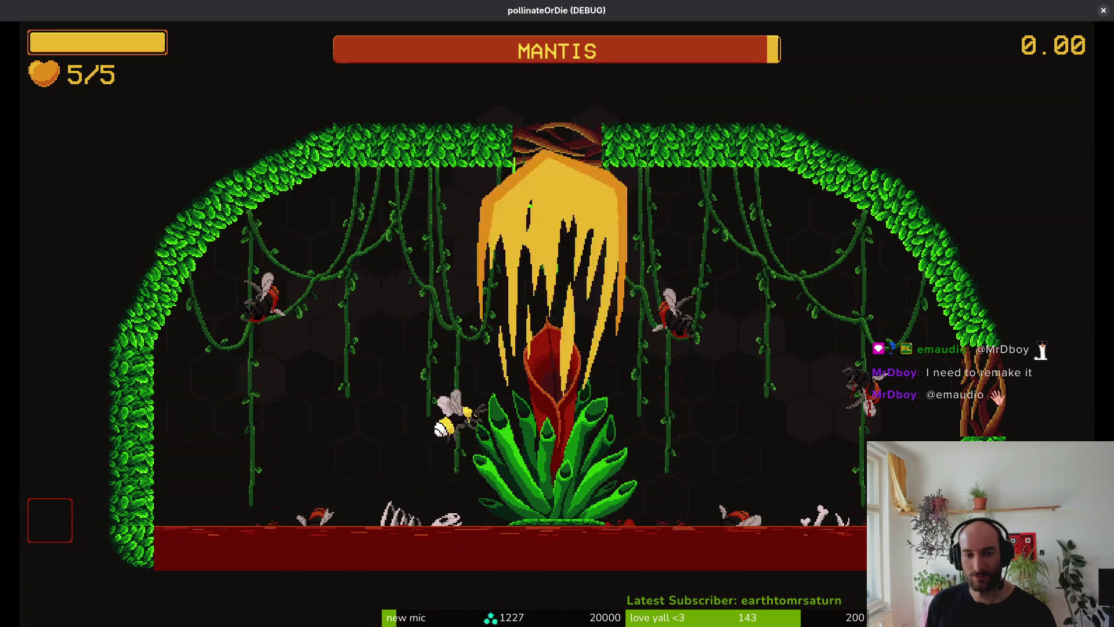
key("space")
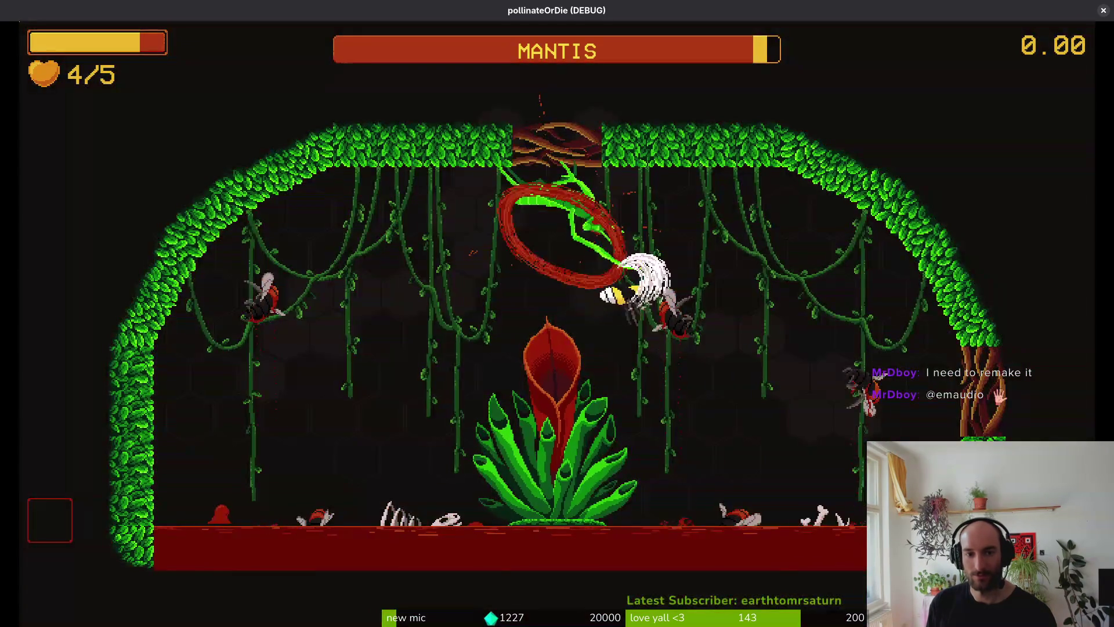
Reload the mantis level and slash the mantis with a down-left dive.
key("Escape")
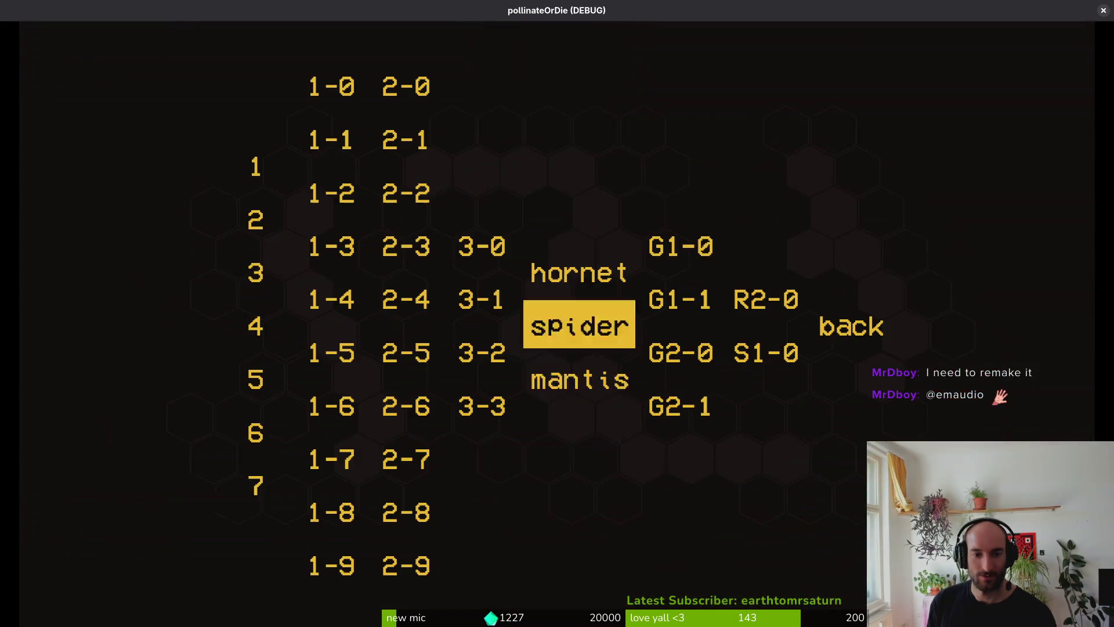
key("Down")
key("Return")
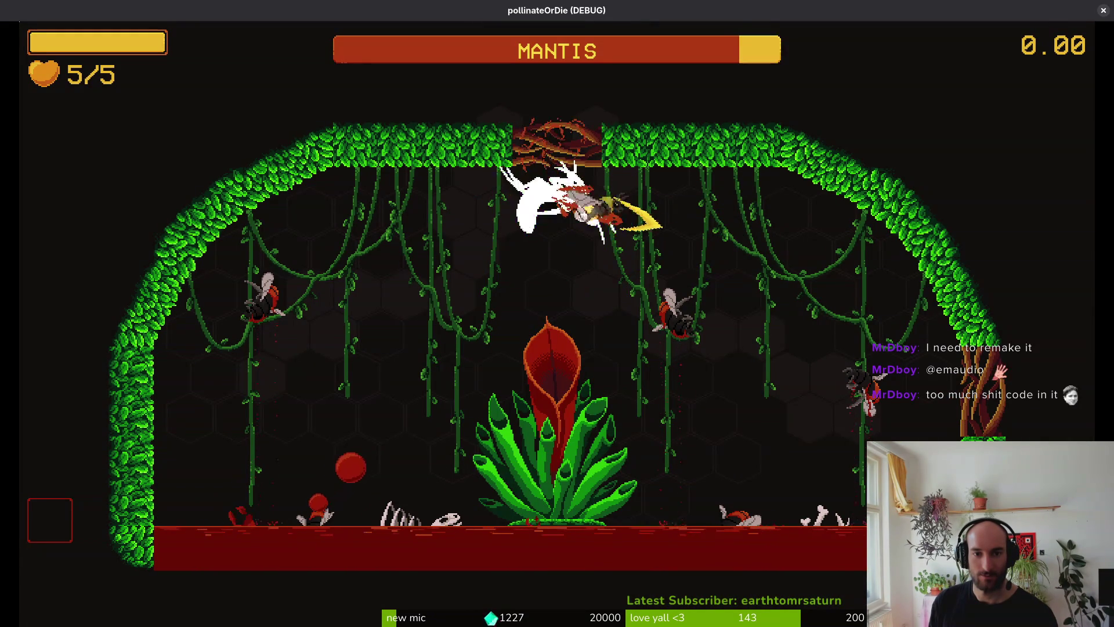
key("Down")
key("Left")
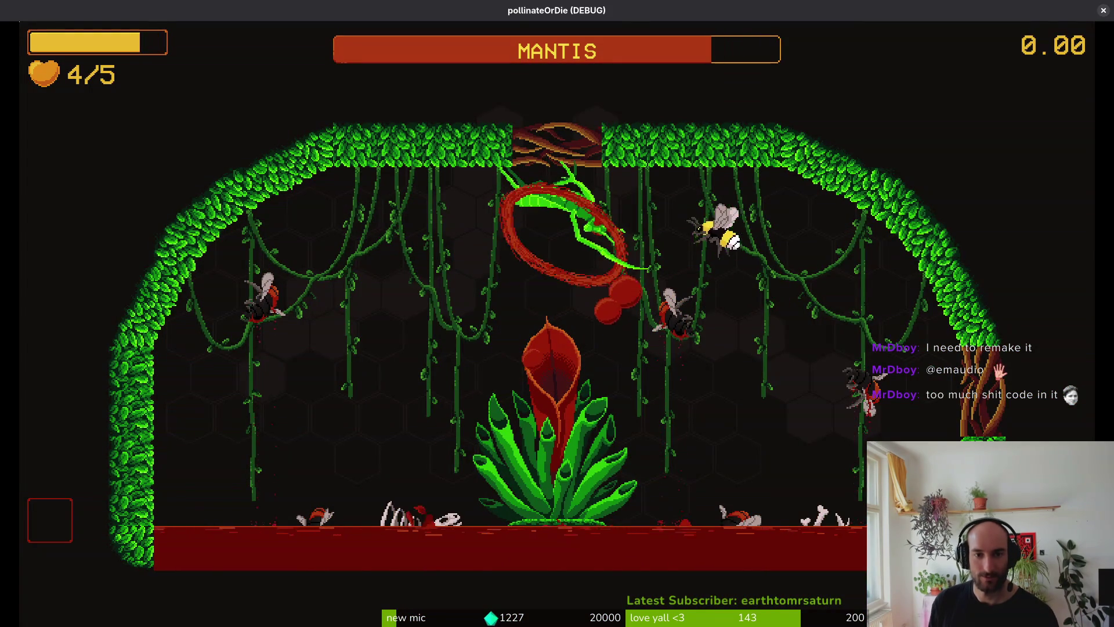
Reset to the hive at full health and load the mantis boss level.
key("r")
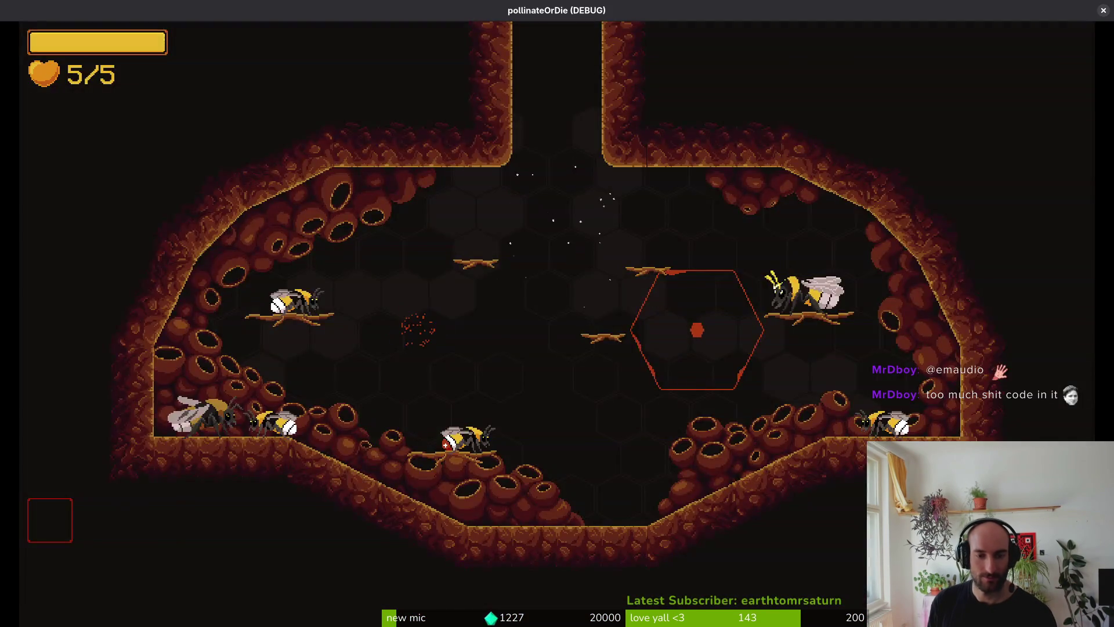
key("Escape")
key("Down")
key("Return")
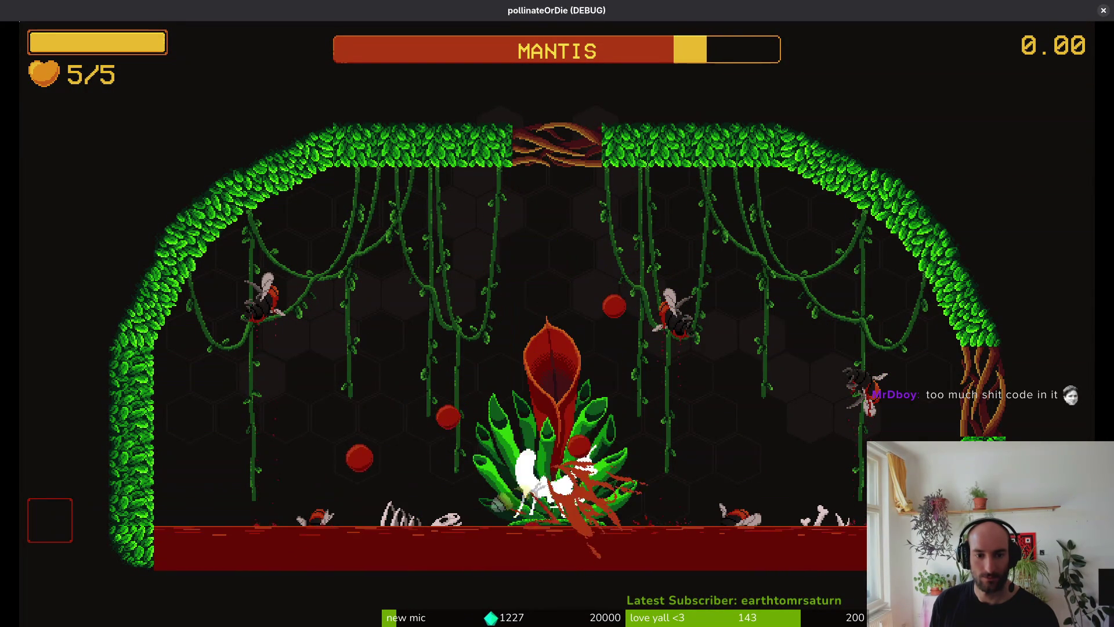
Slash the mantis repeatedly, dodging right and rising to the upper right before diving back.
key("space")
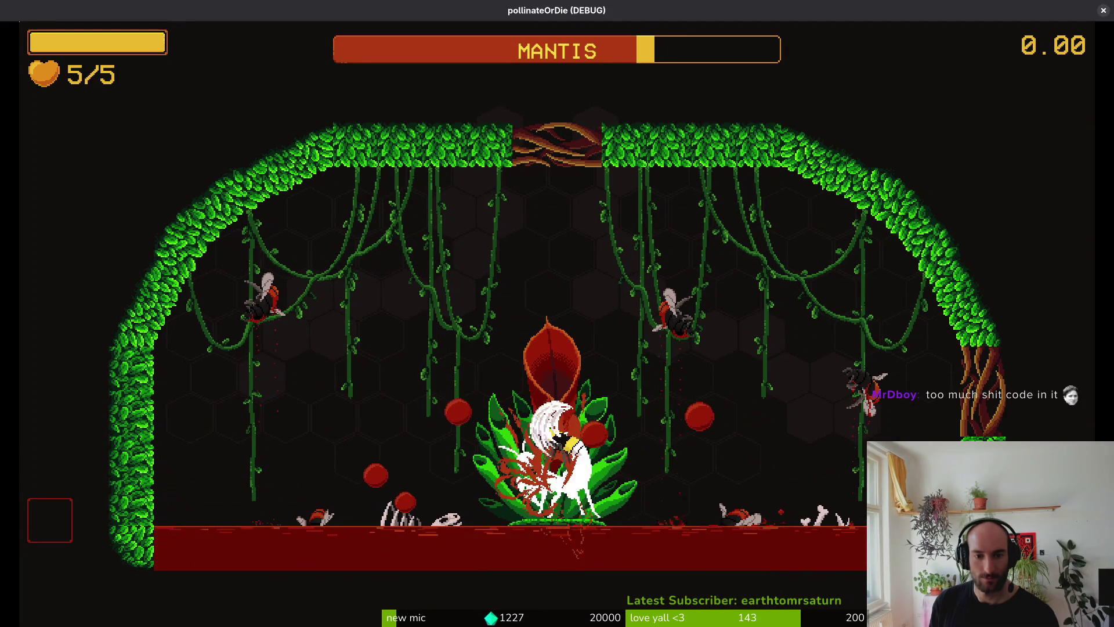
key("space")
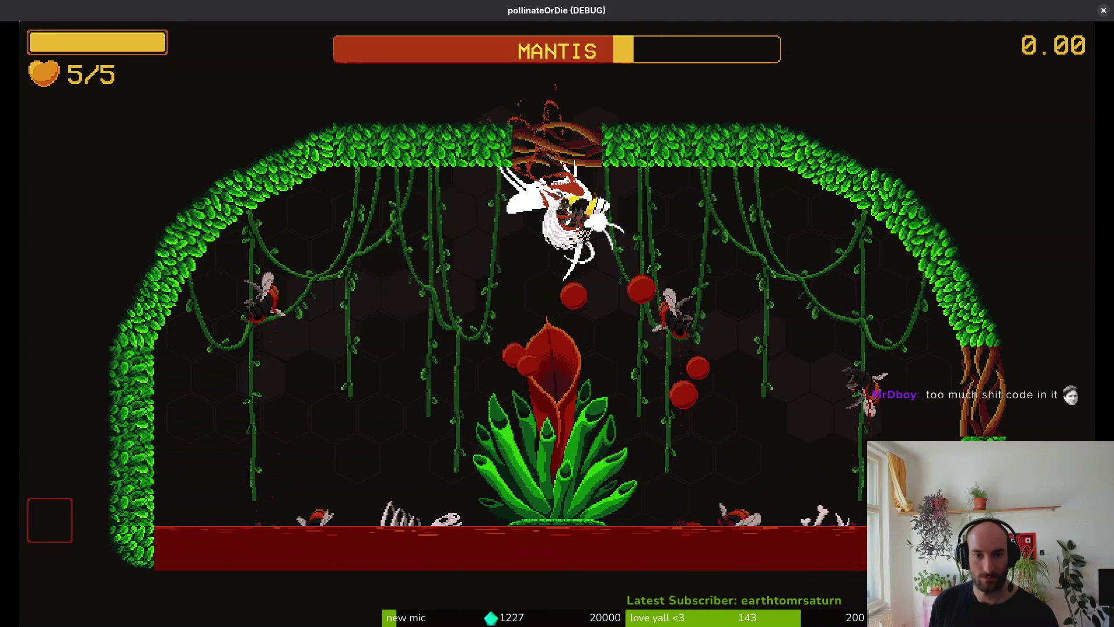
key("space")
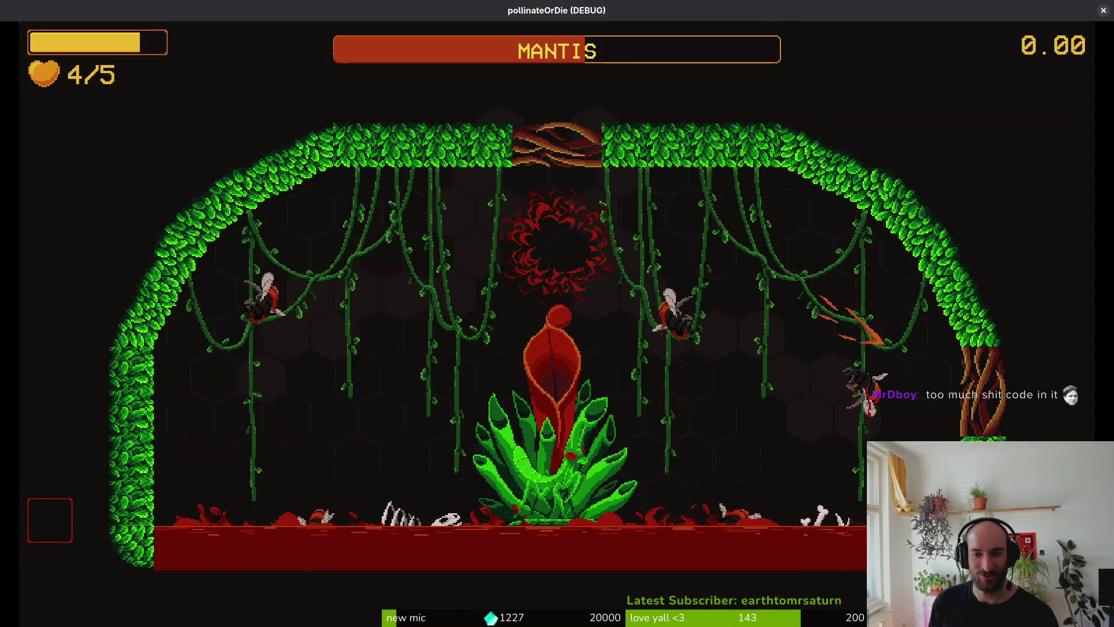
key("w")
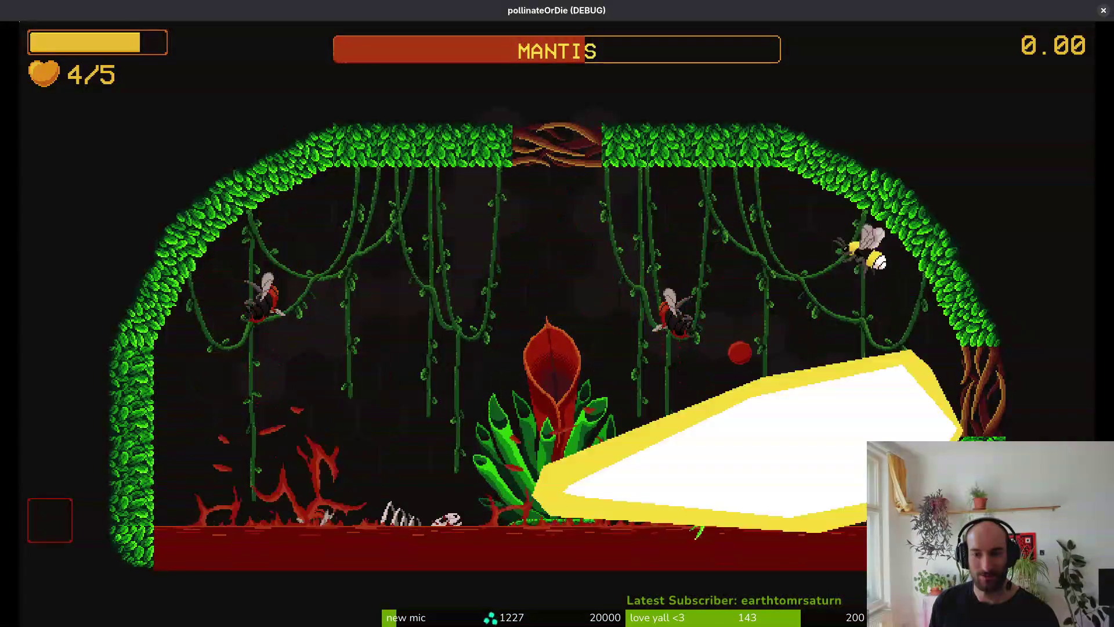
key("space")
key("a")
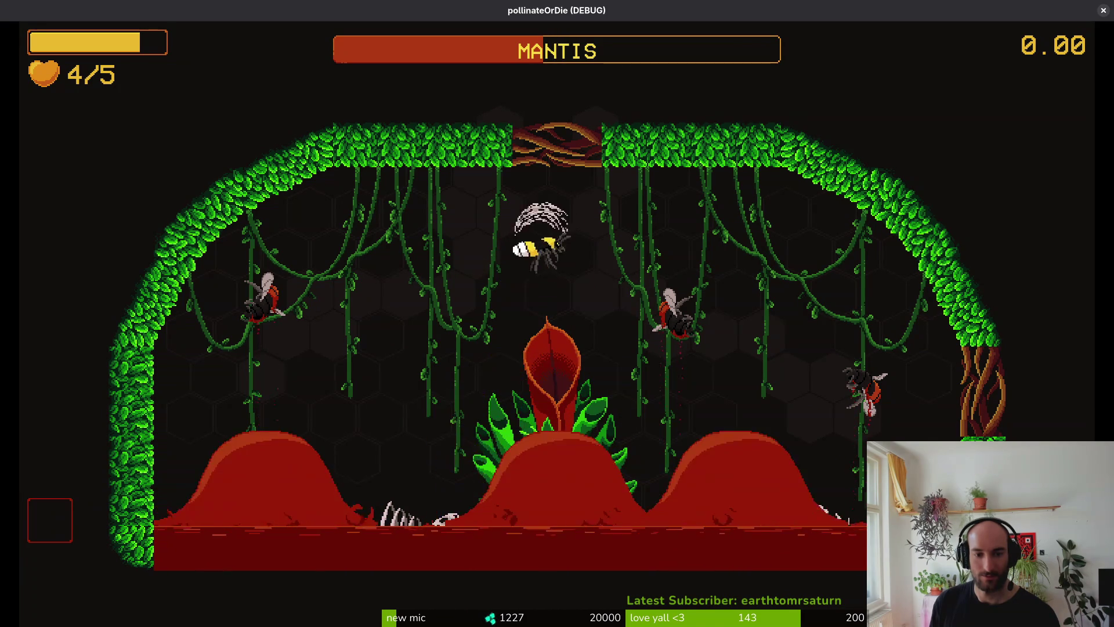
Keep fighting near the flower, dodging thorns and diving onto the mantis until killed.
key("a")
key("a")
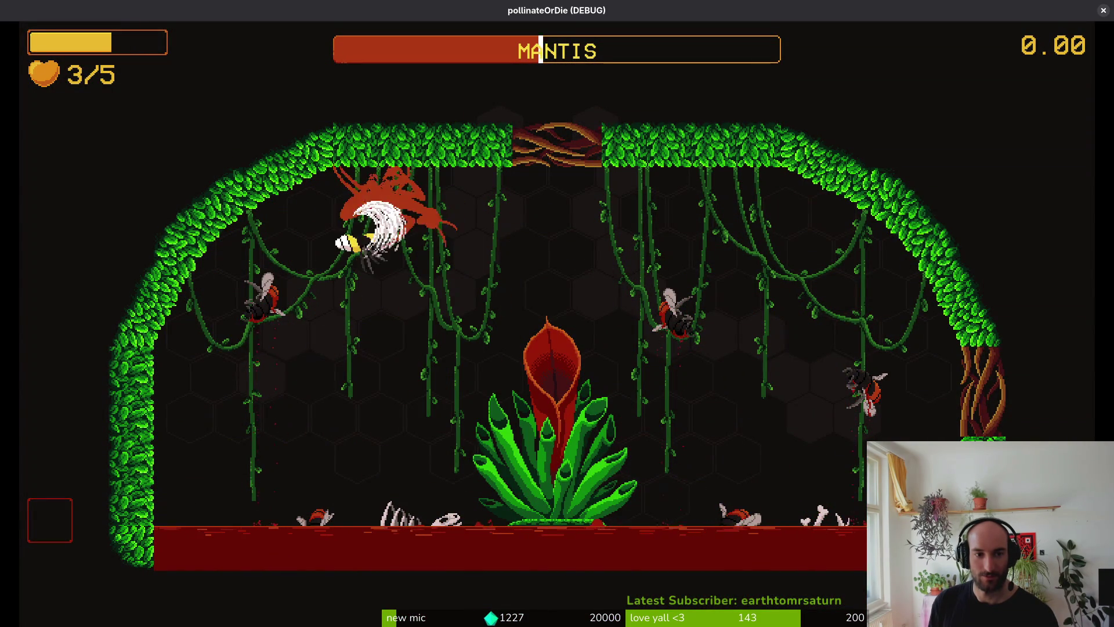
key("a")
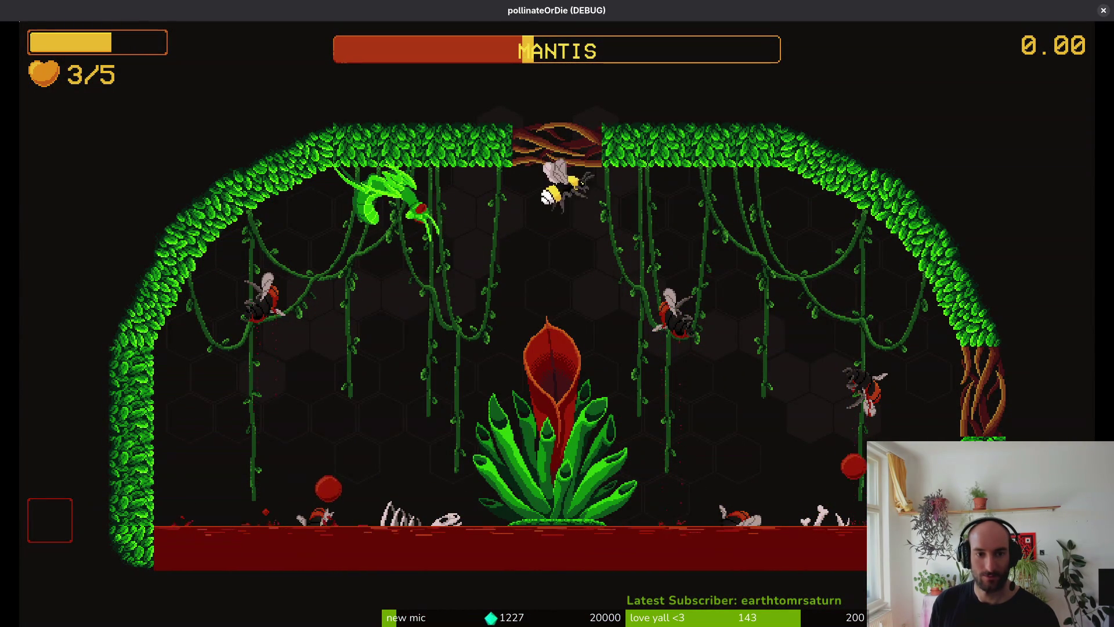
key("s")
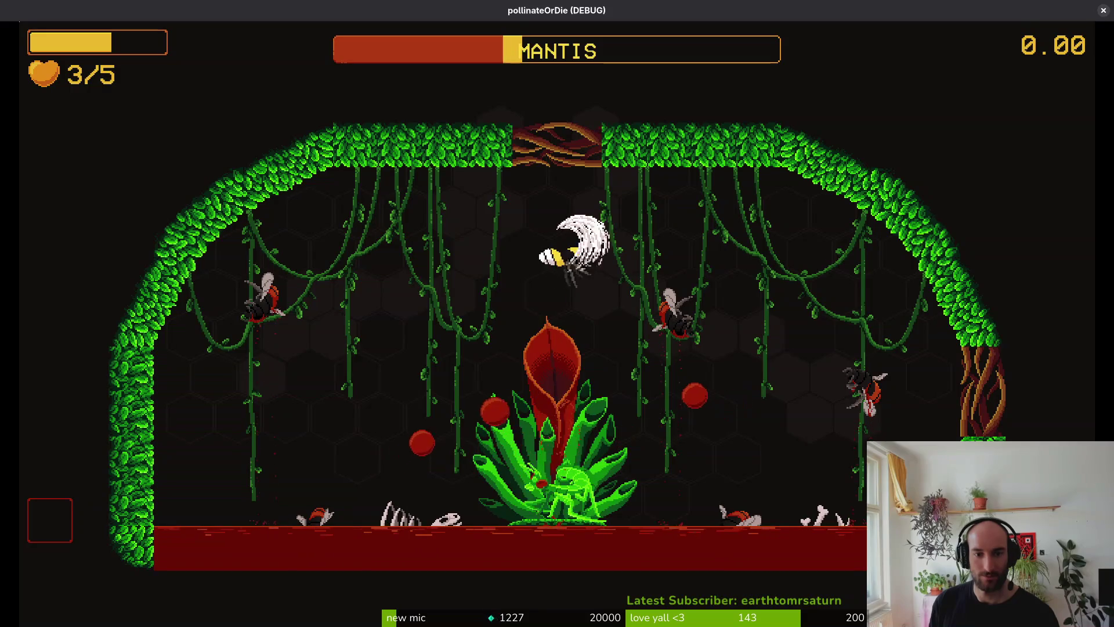
key("a")
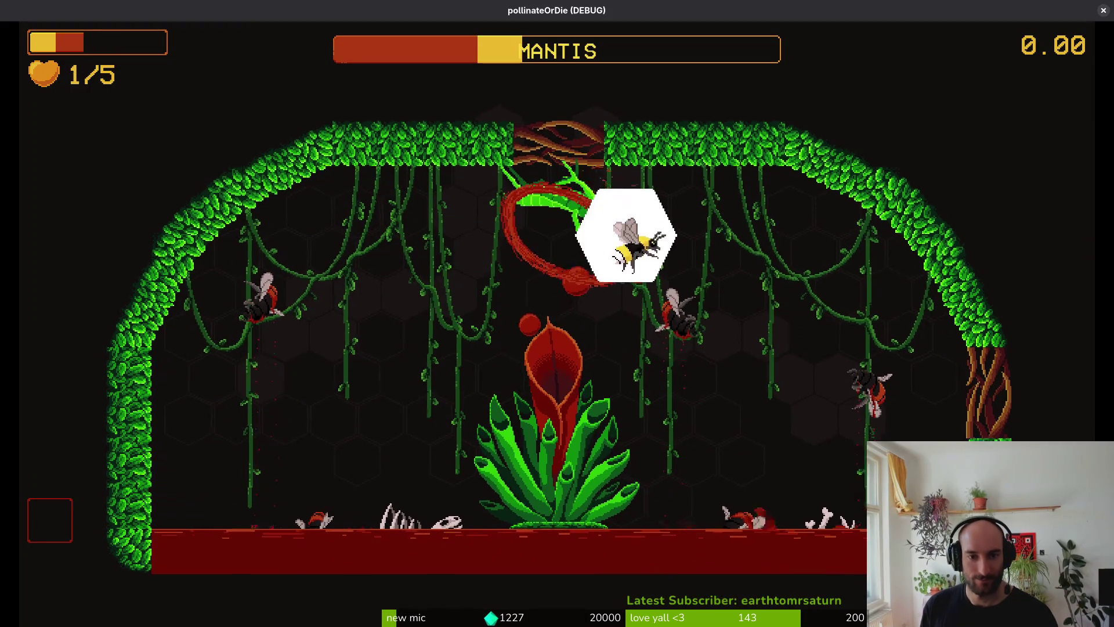
key("a")
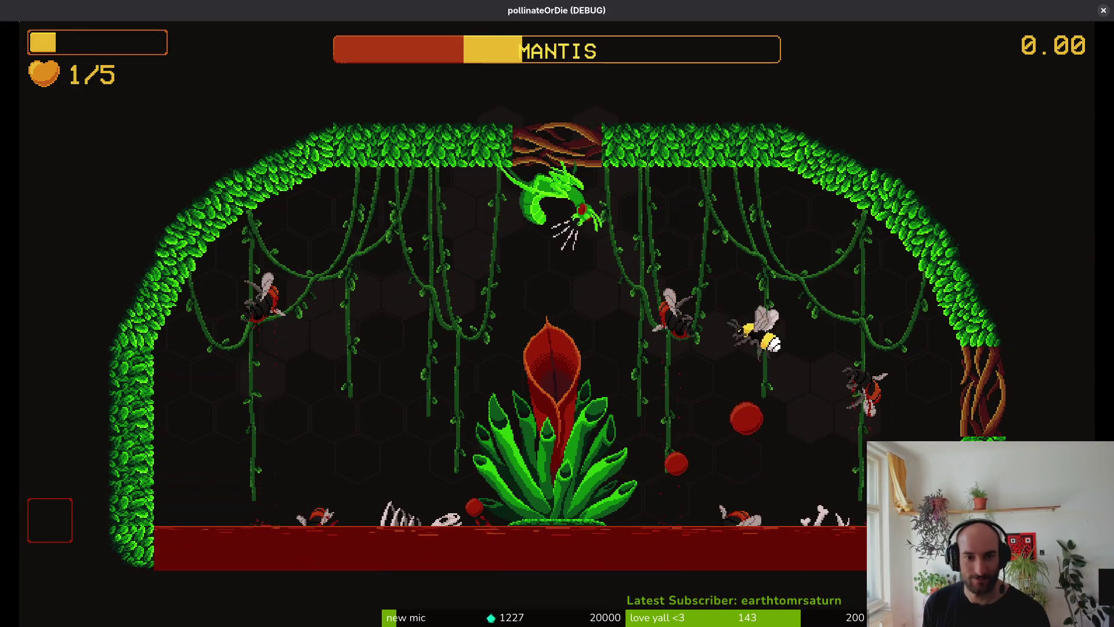
key("a")
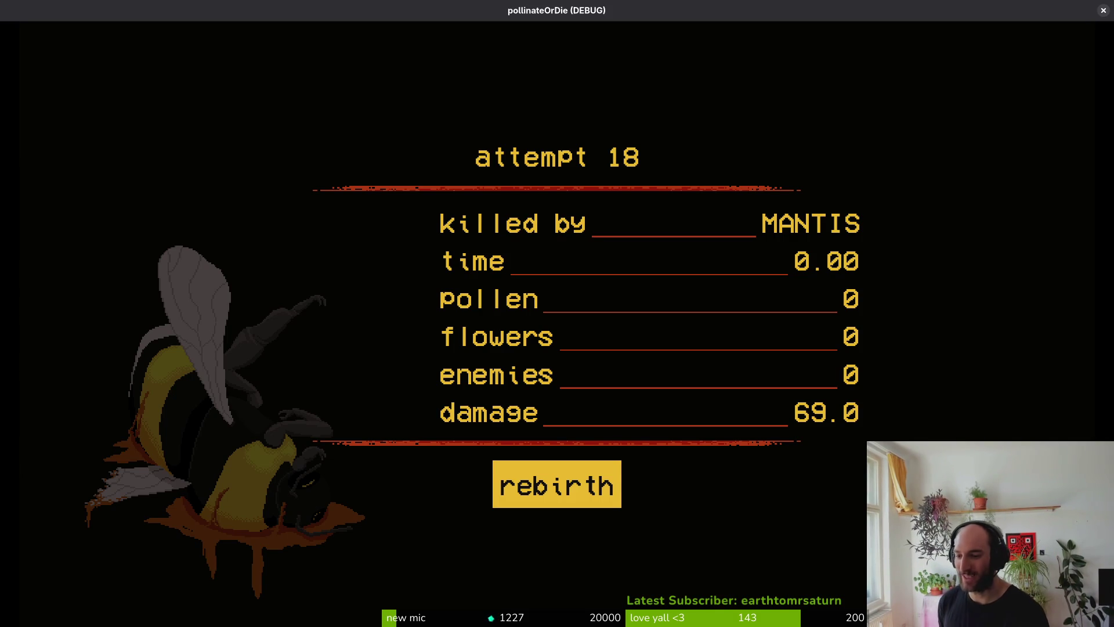
Respawn in the hive and load the mantis boss level again.
key("Return")
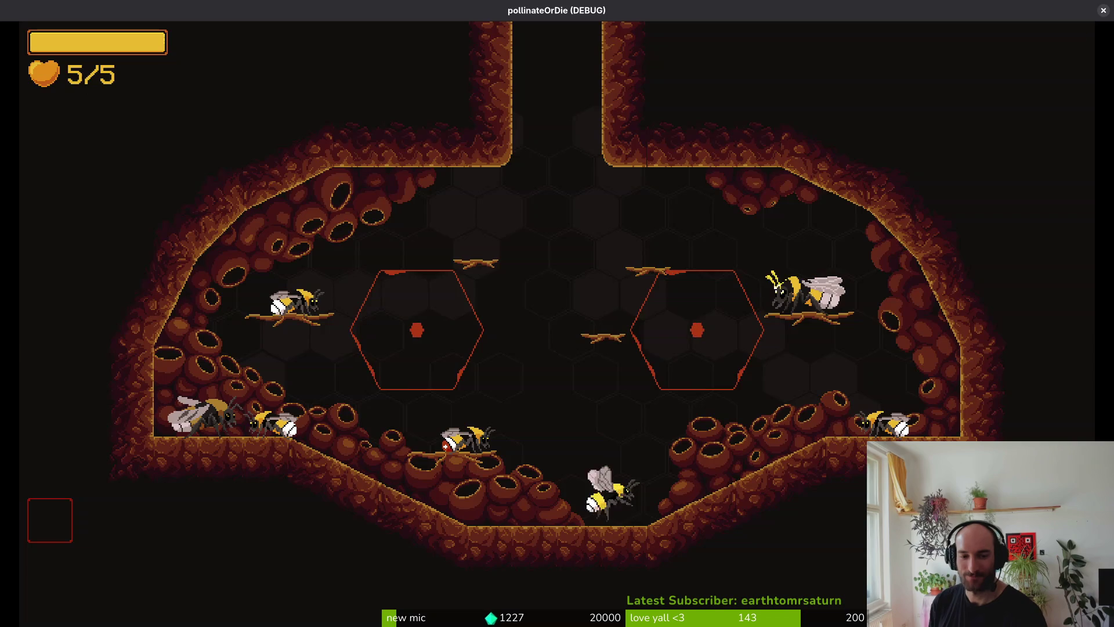
key("Escape")
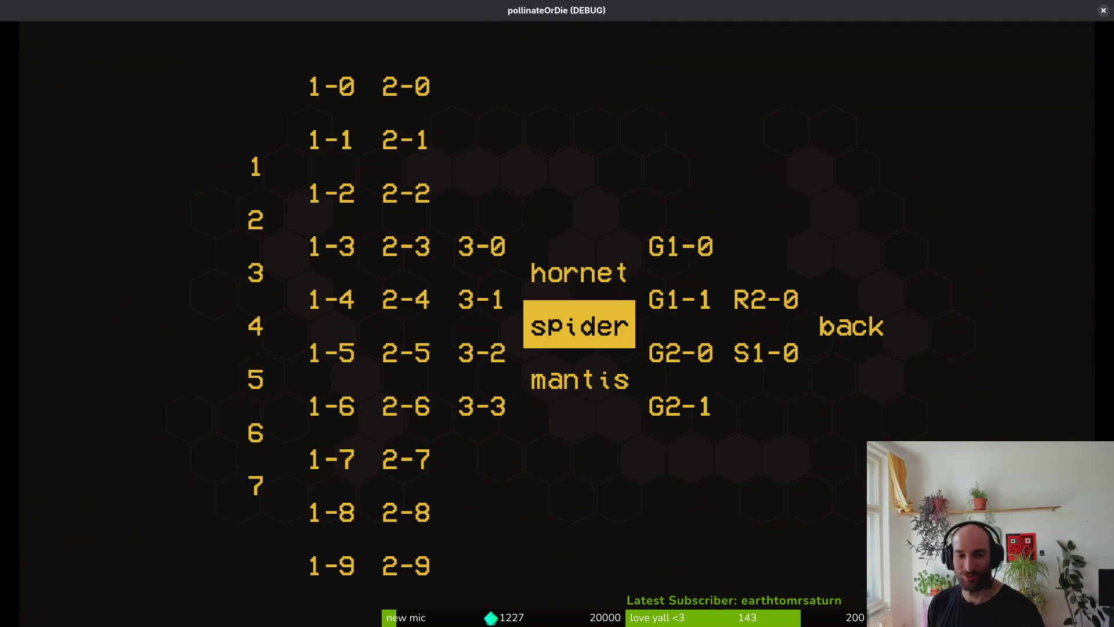
key("Down")
key("Return")
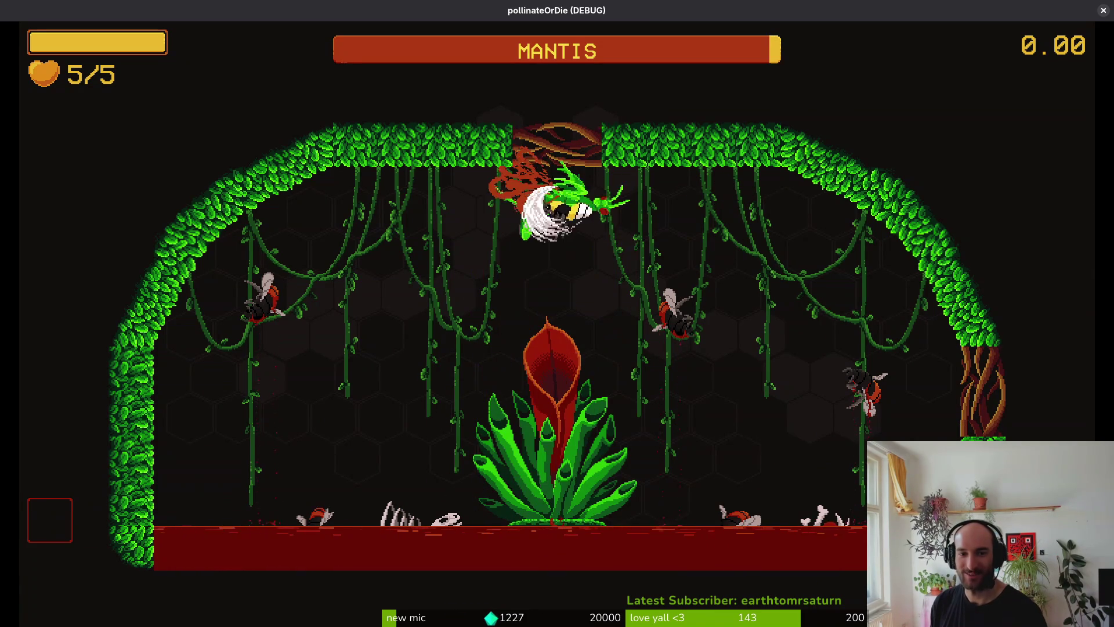
Trade blows with the mantis, dodging left and right and striking it above the plant.
key("a")
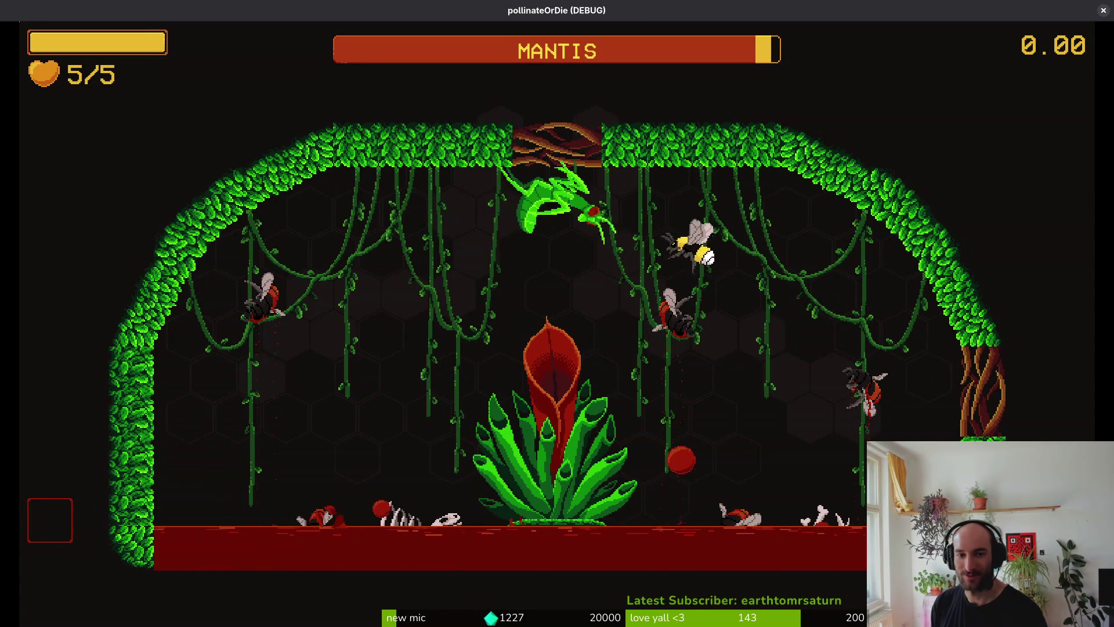
key("d")
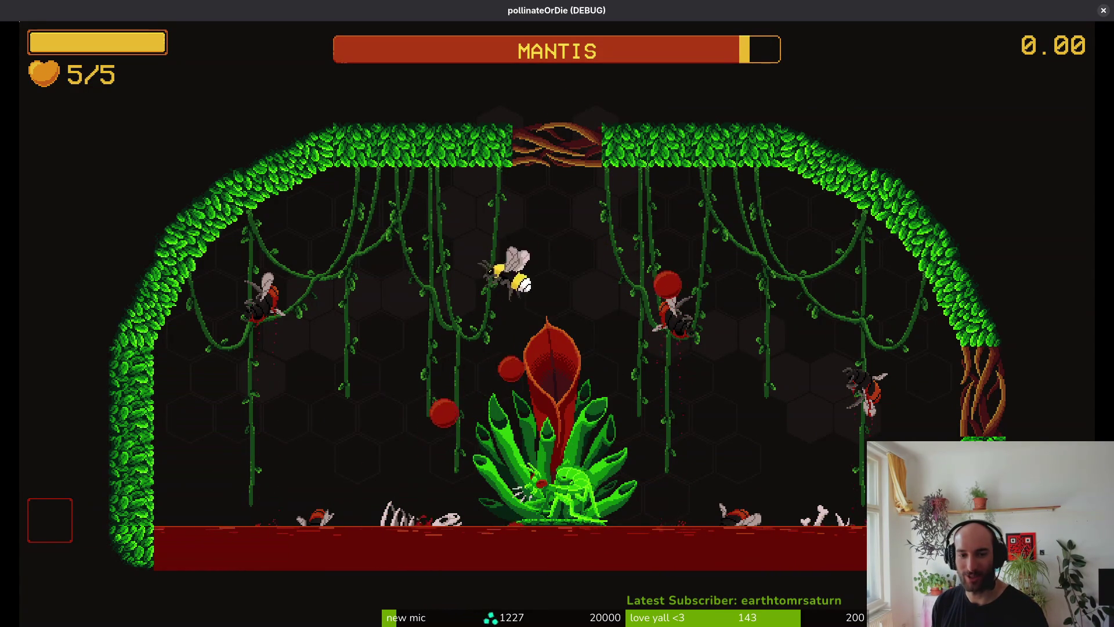
key("a")
key("d")
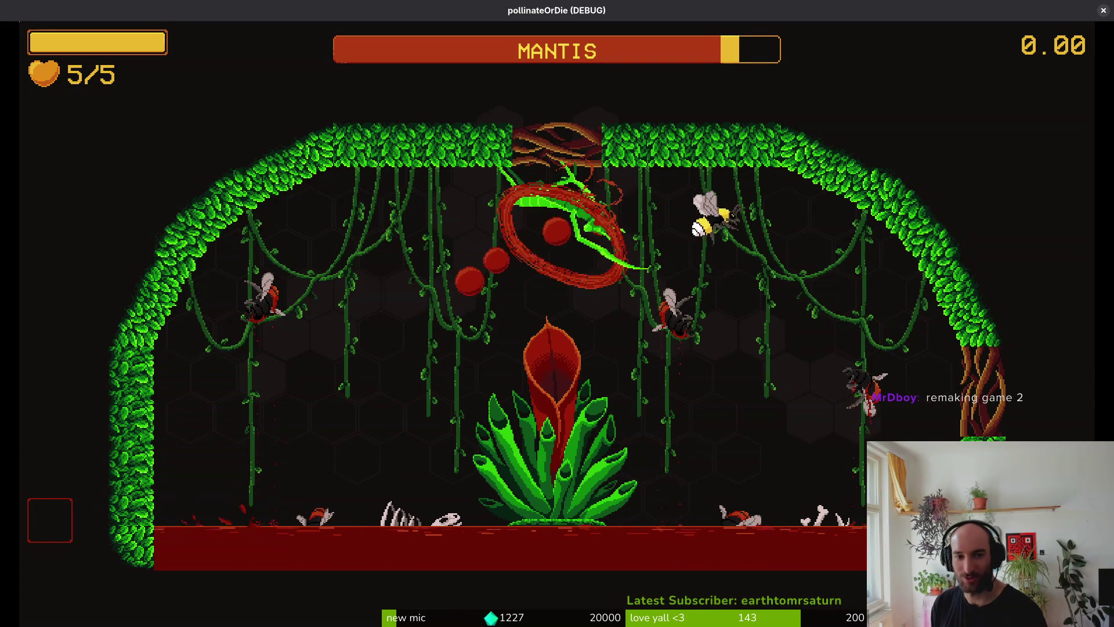
key("d")
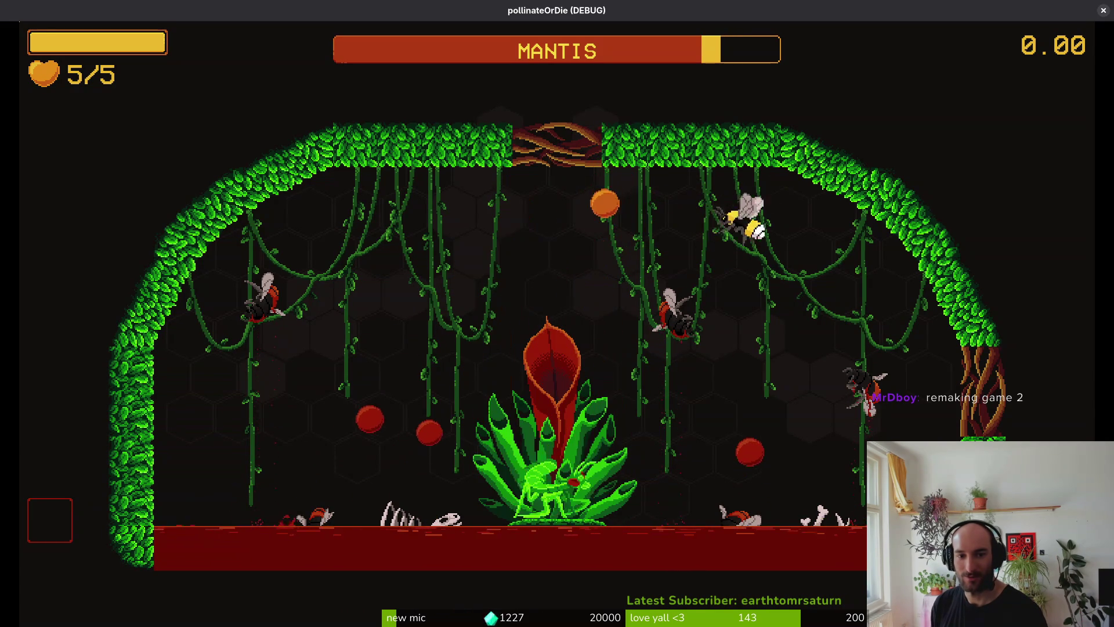
key("a")
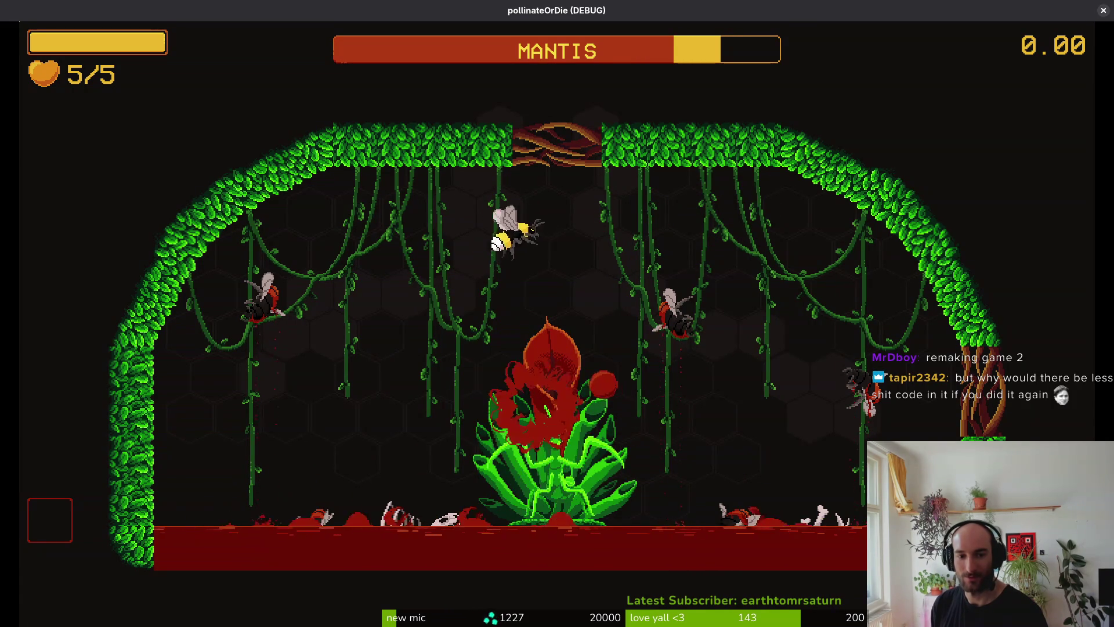
key("d")
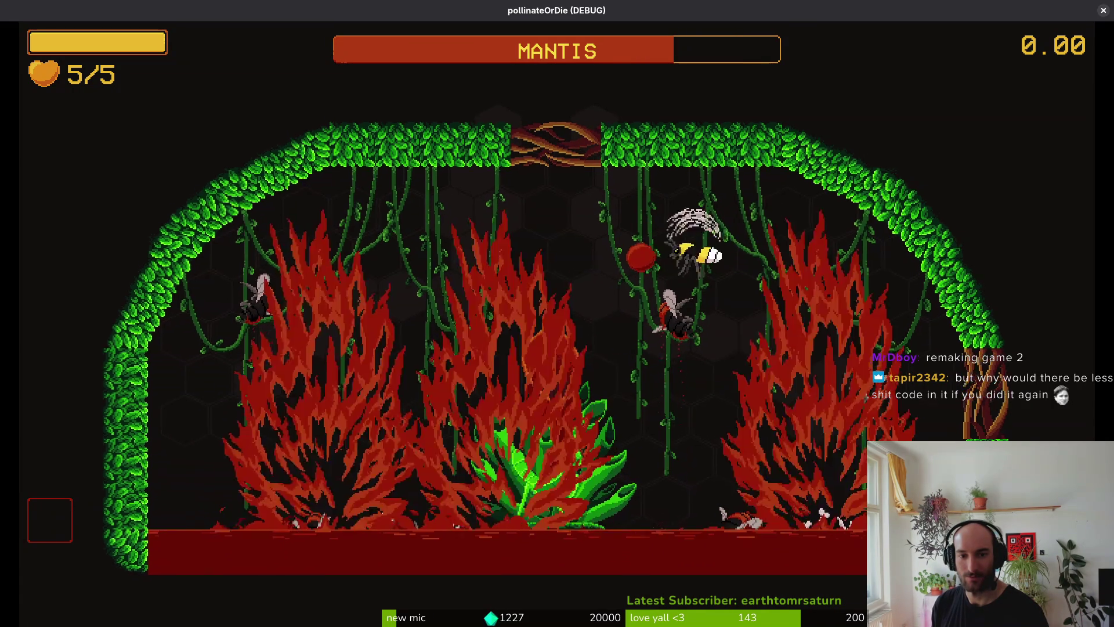
key("w")
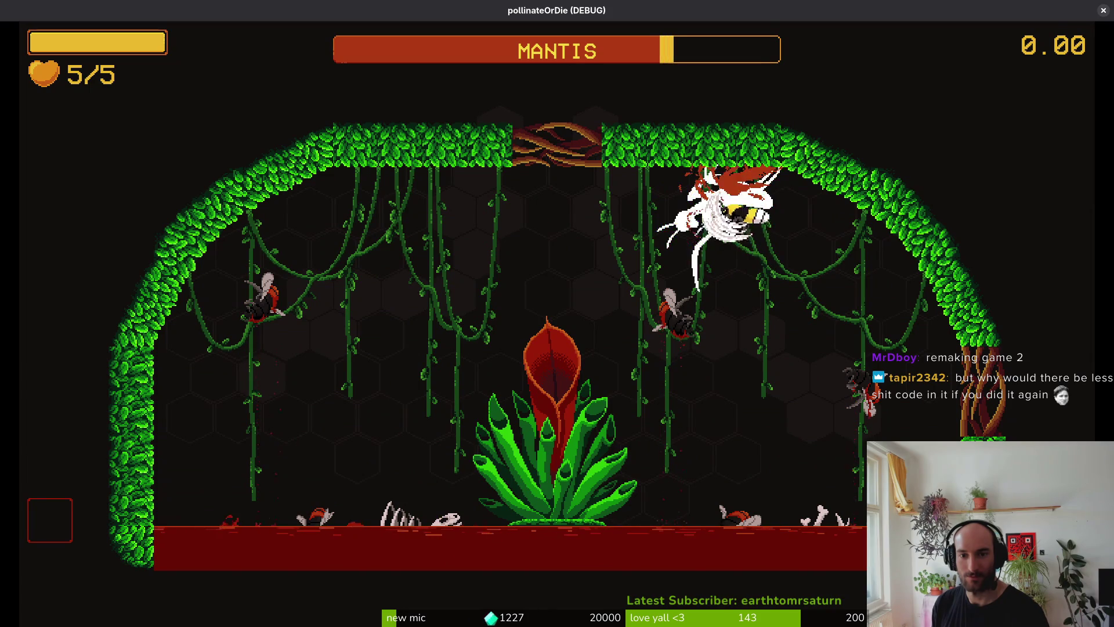
key("d")
key("w")
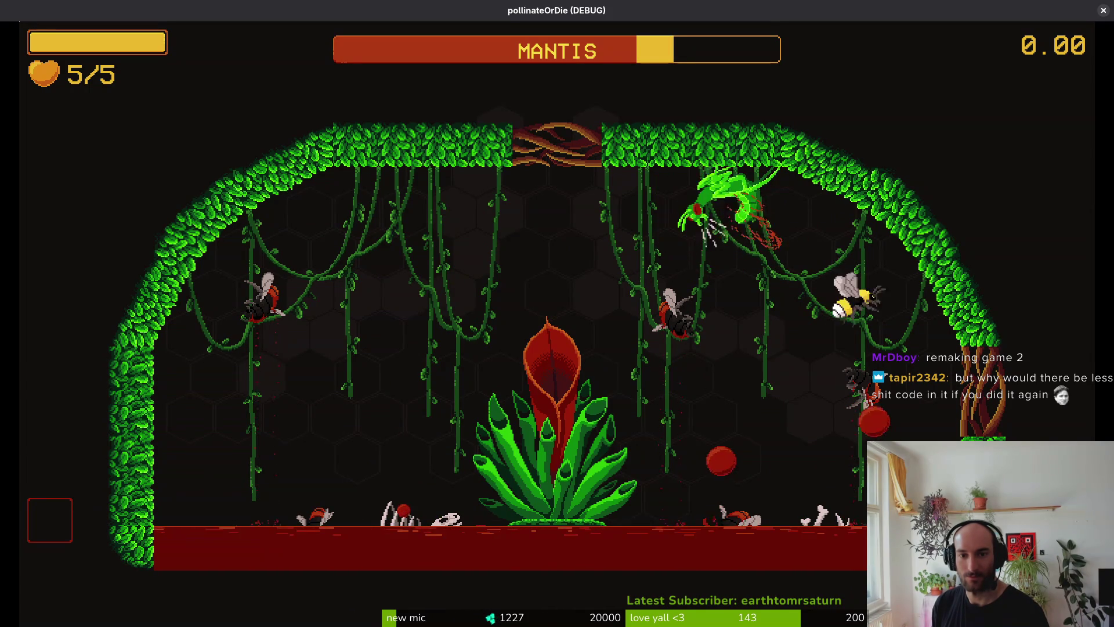
Keep slashing the mantis while dropping low to avoid its tentacles, leaps and blade attack.
key("s")
key("a")
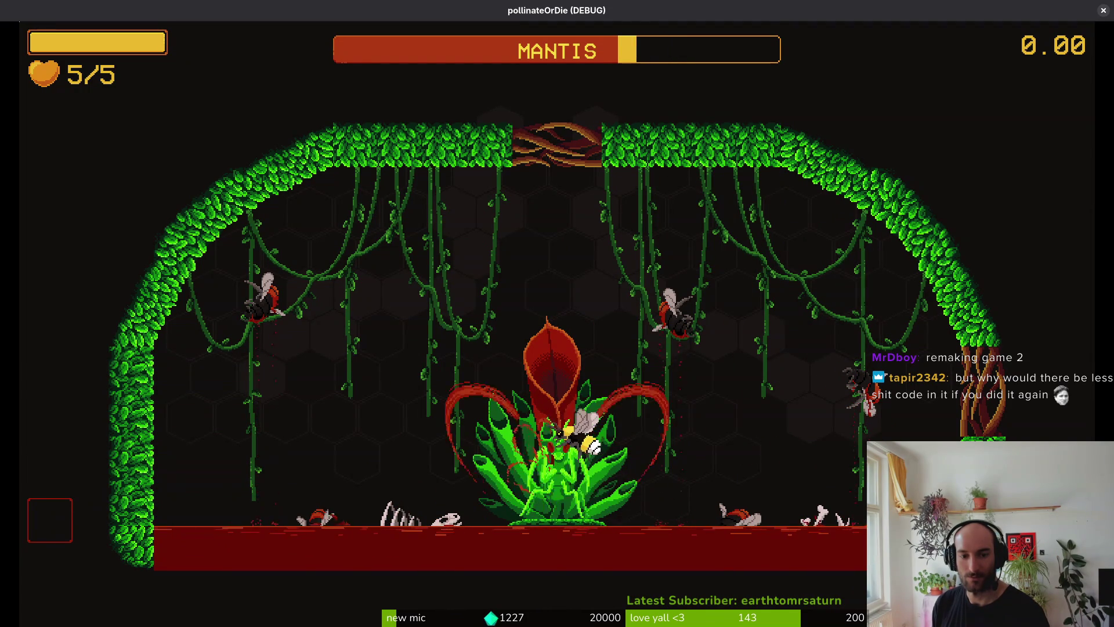
key("s")
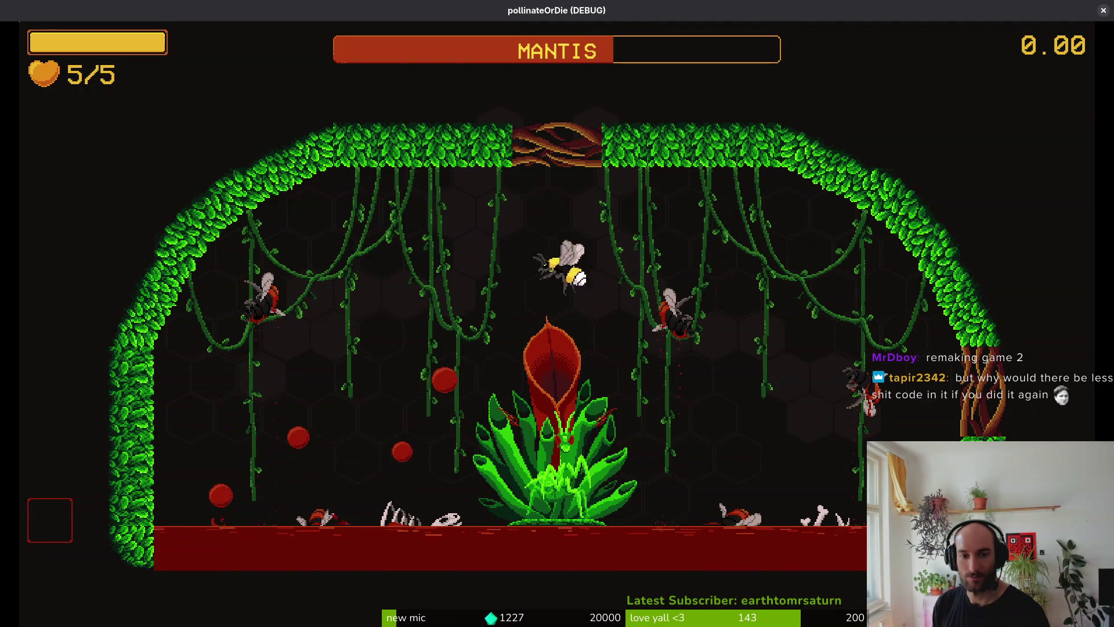
key("d")
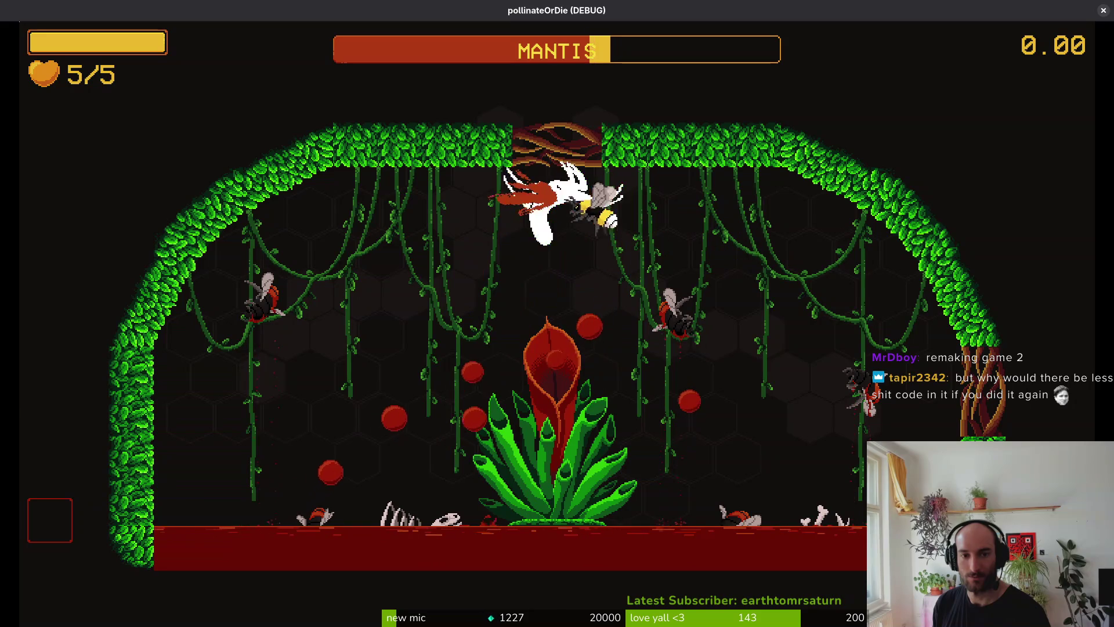
key("a")
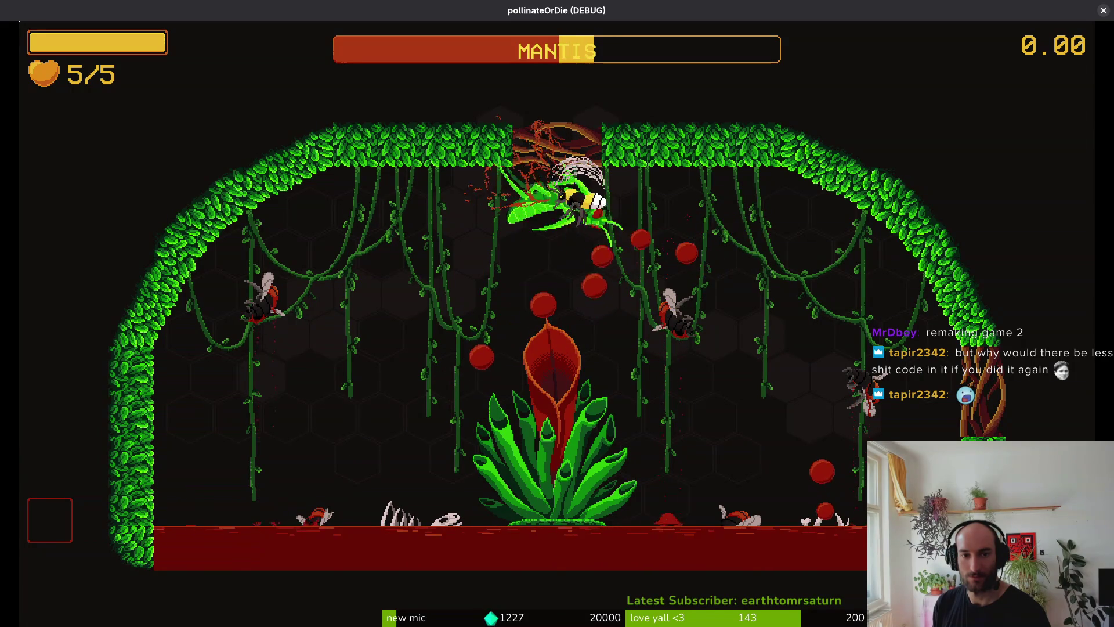
key("d")
key("s")
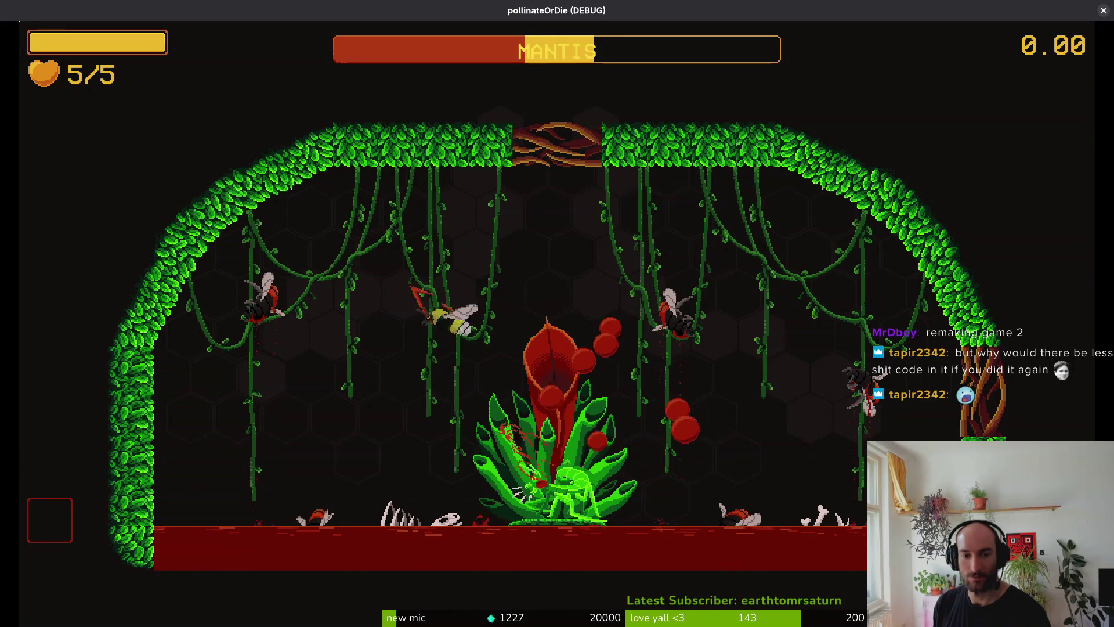
key("a")
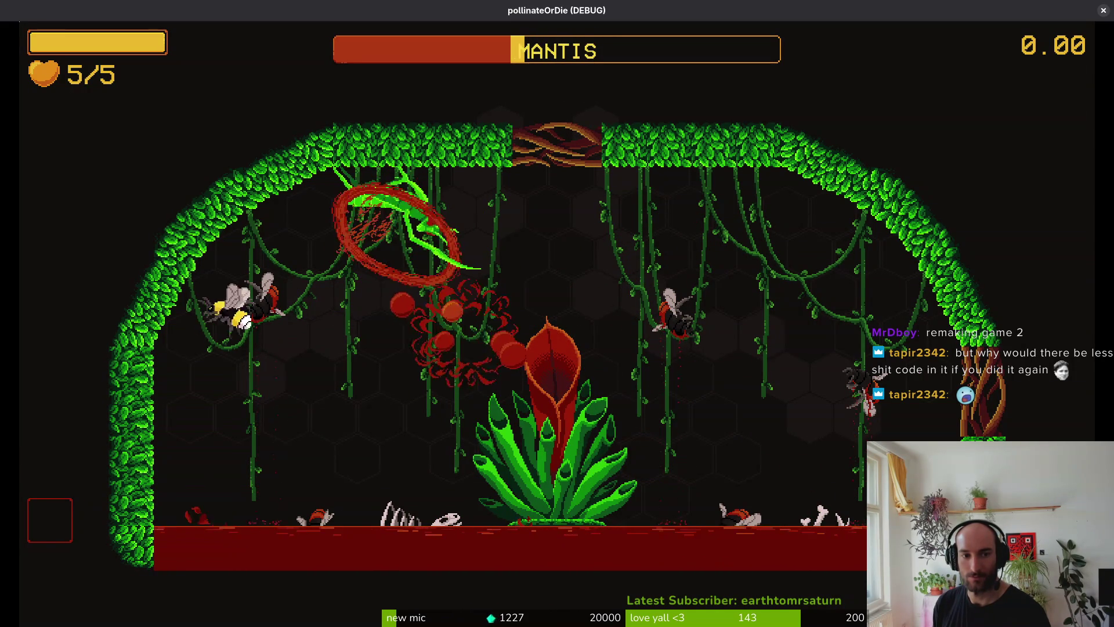
key("s")
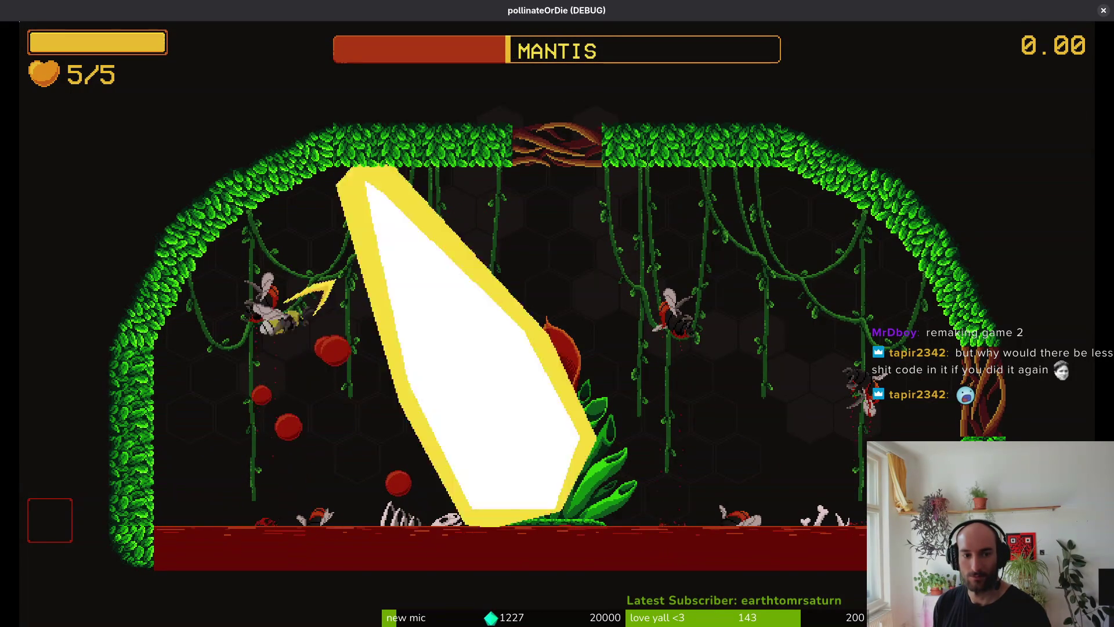
key("d")
key("a")
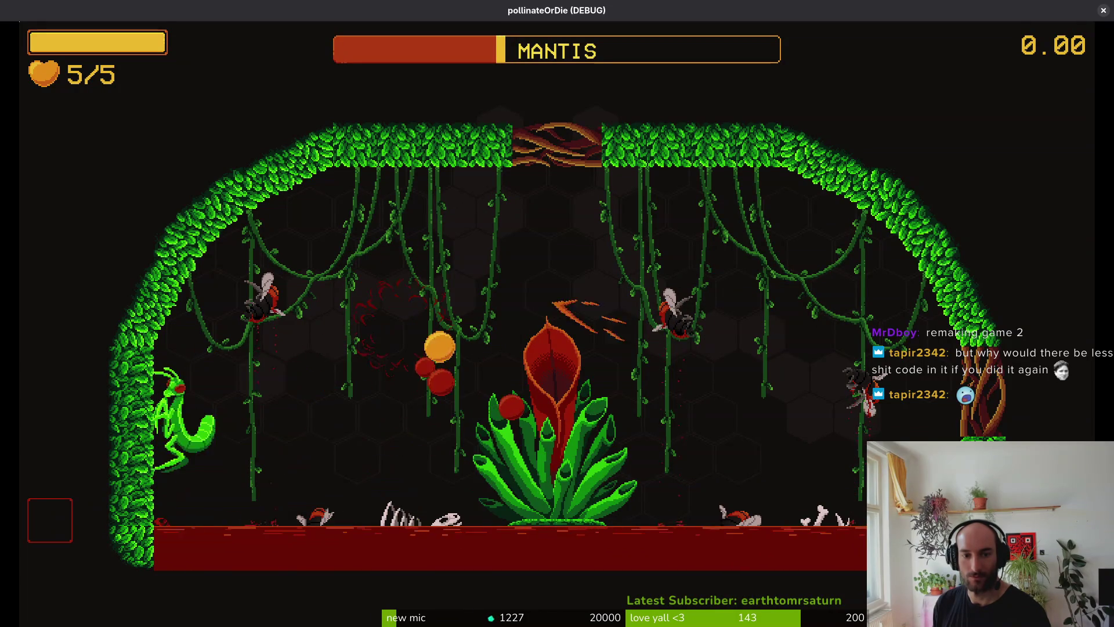
key("d")
key("s")
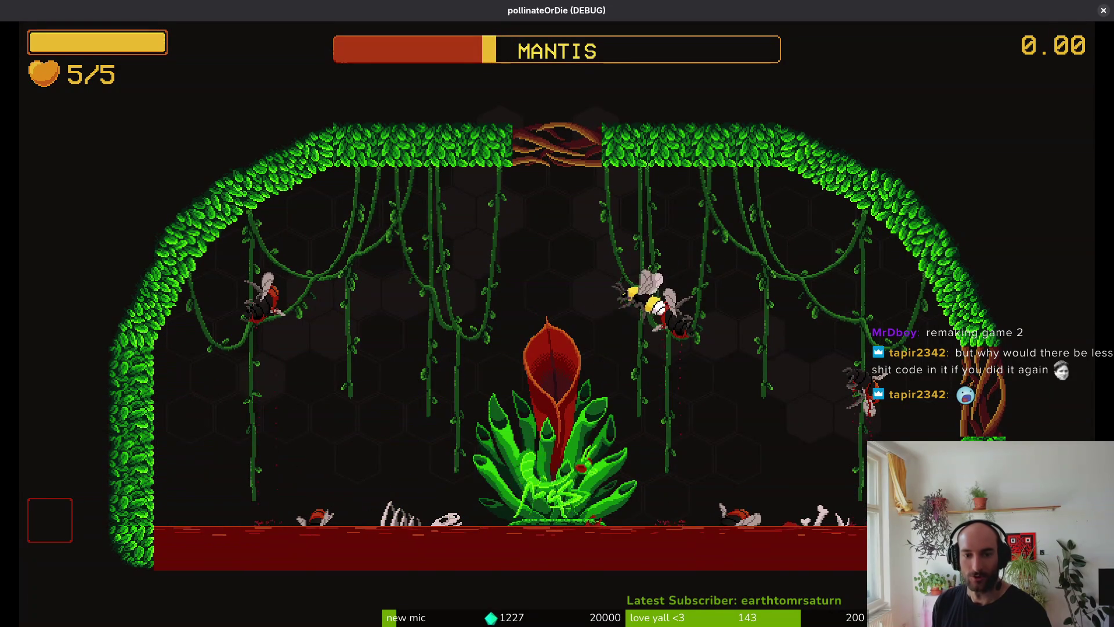
Attack the mantis on the left wall, dodge the thorn sweep, and land the final hit.
key("w")
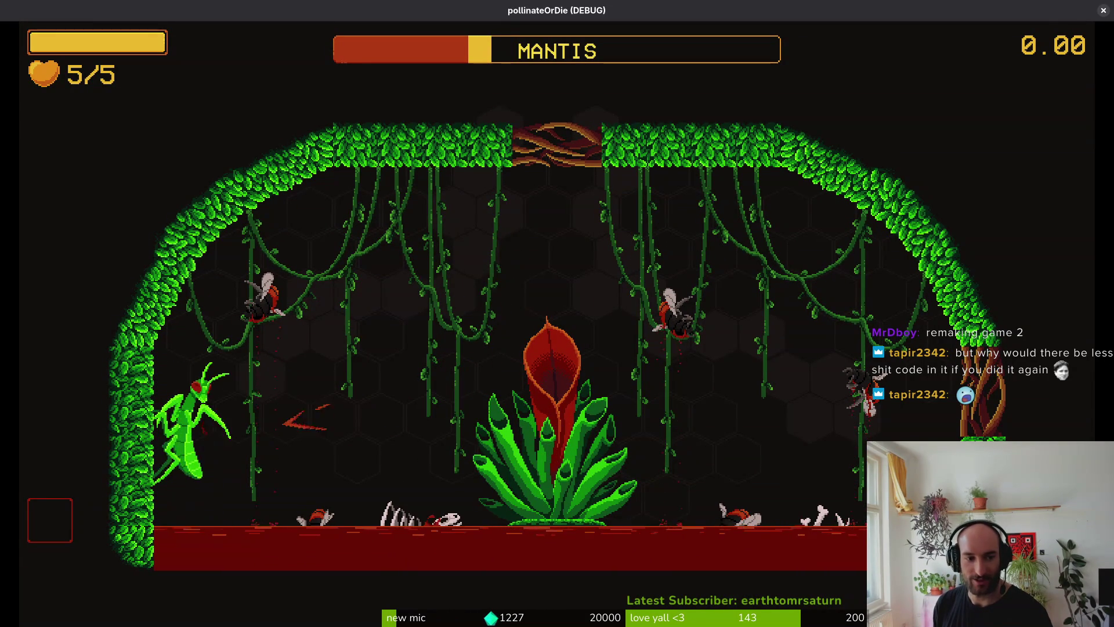
key("a")
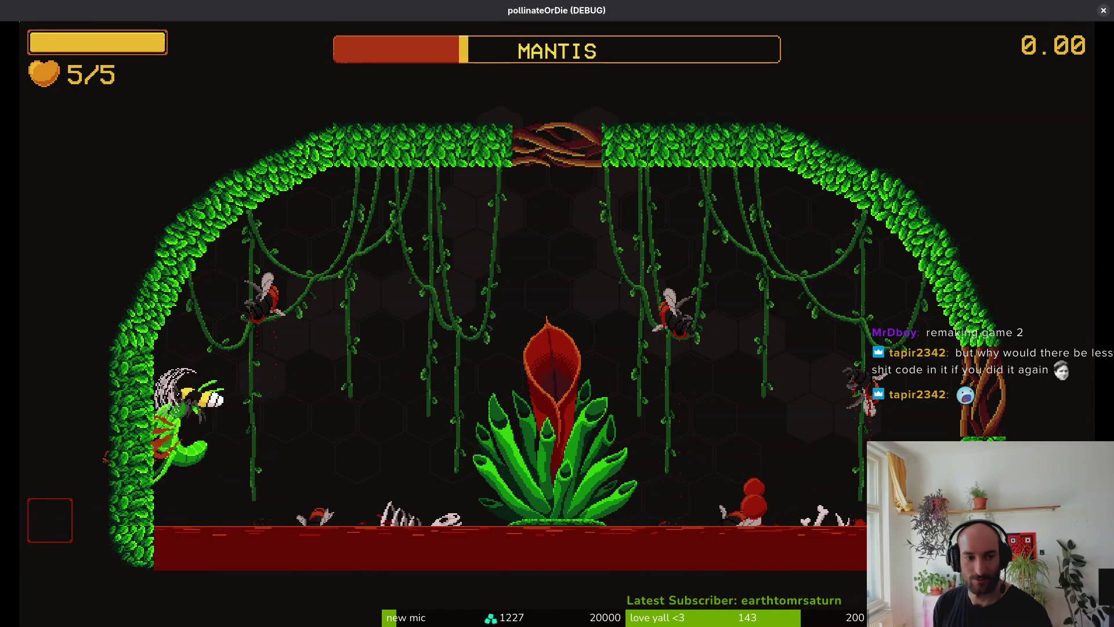
key("w")
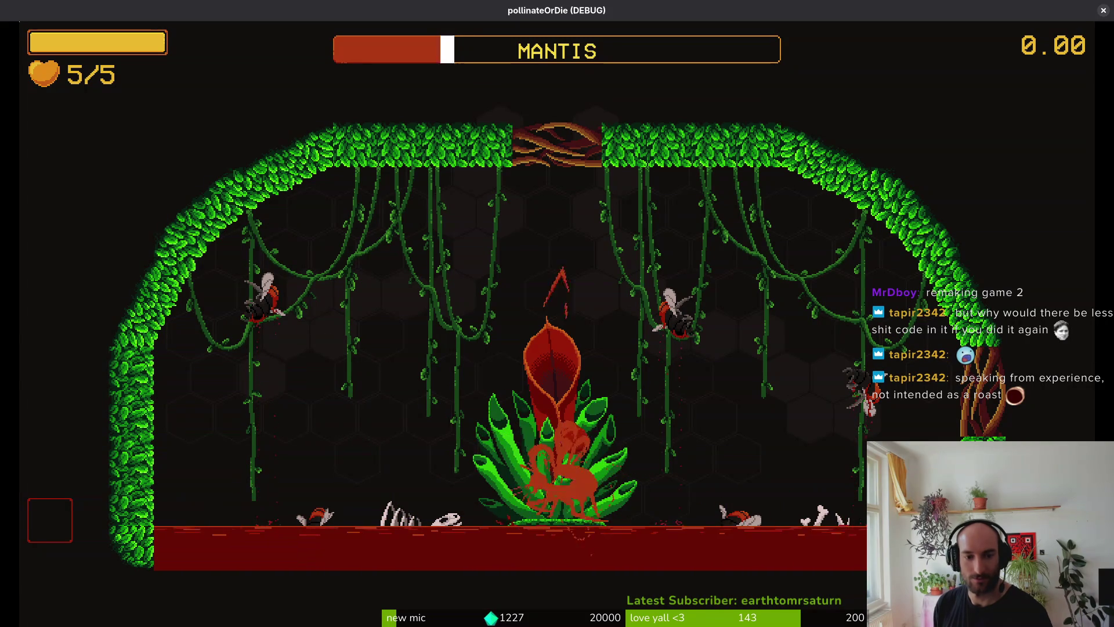
key("w")
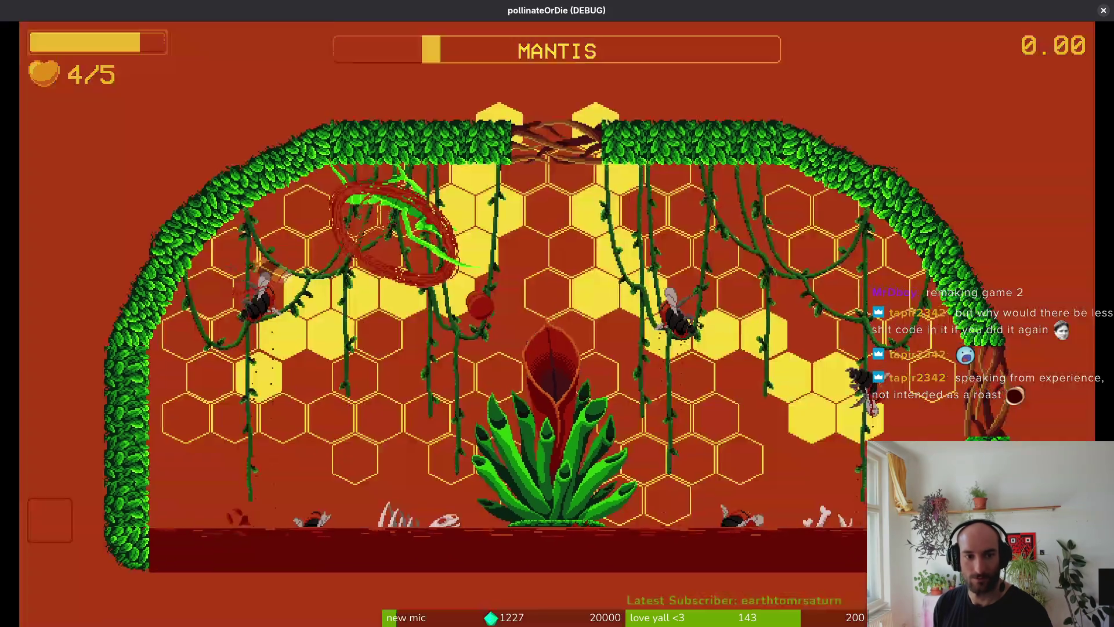
key("d")
key("a")
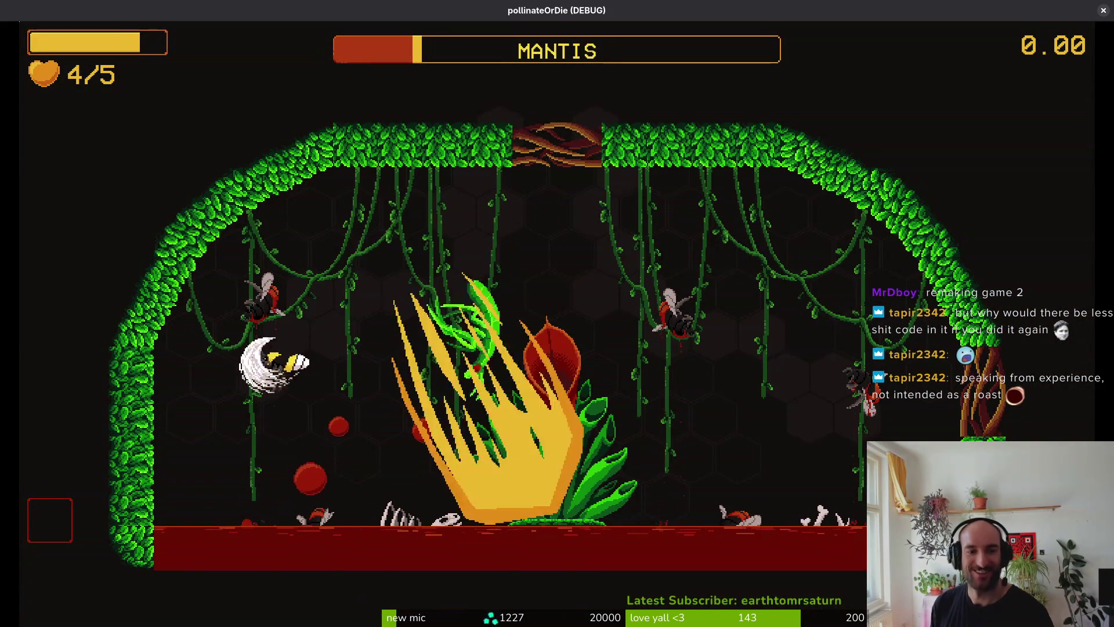
key("w")
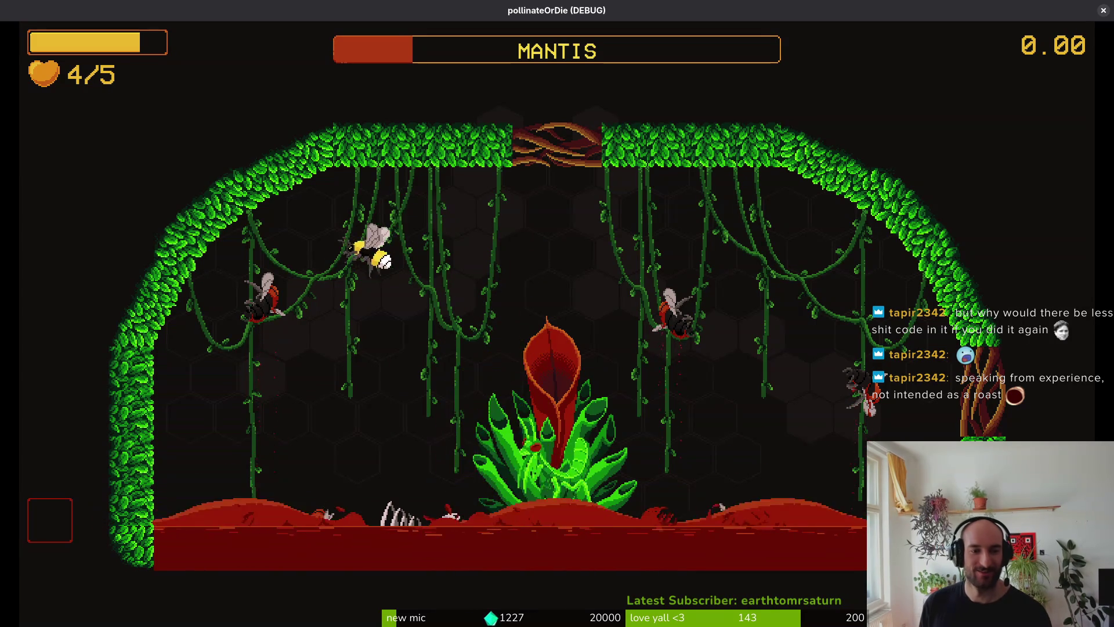
key("s")
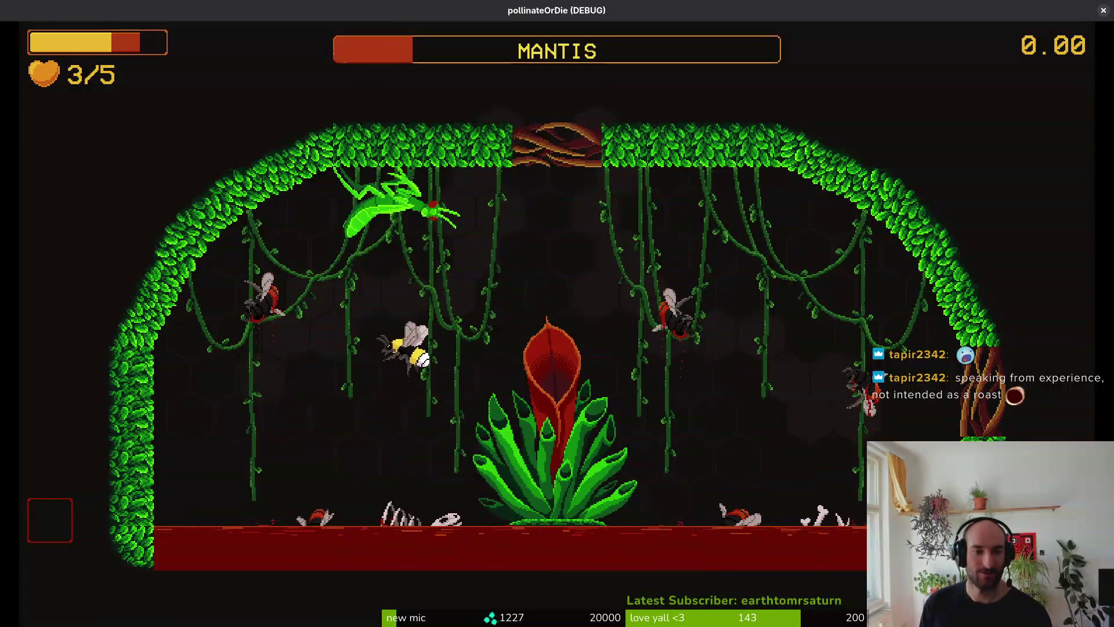
key("space")
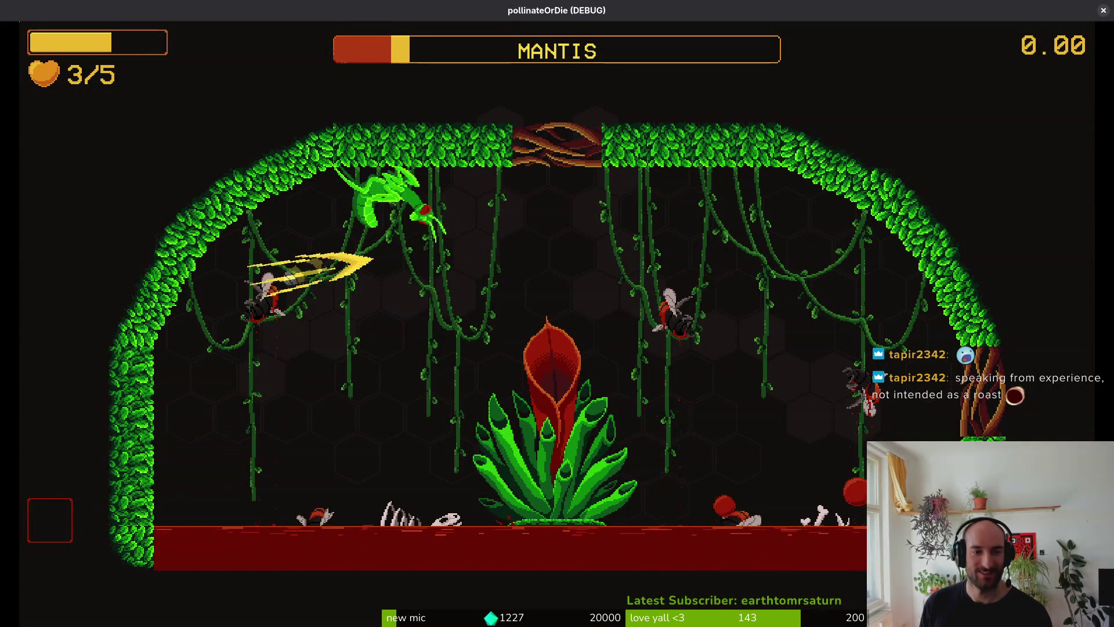
key("s")
key("w")
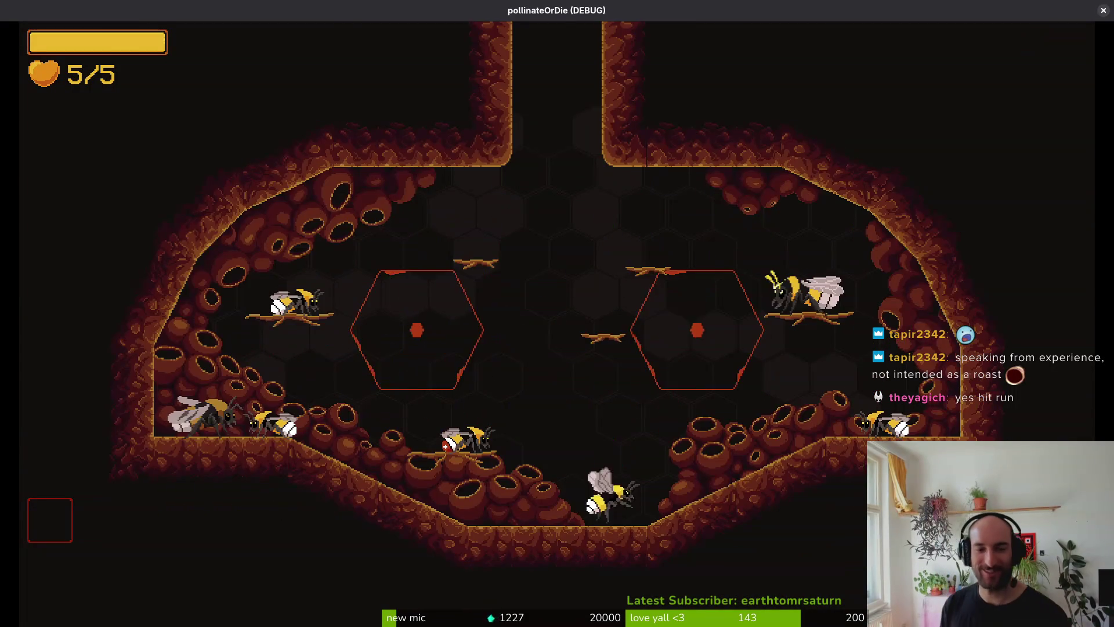
Switch the debug level selection from spider to hornet and load the hornet boss fight.
key("w")
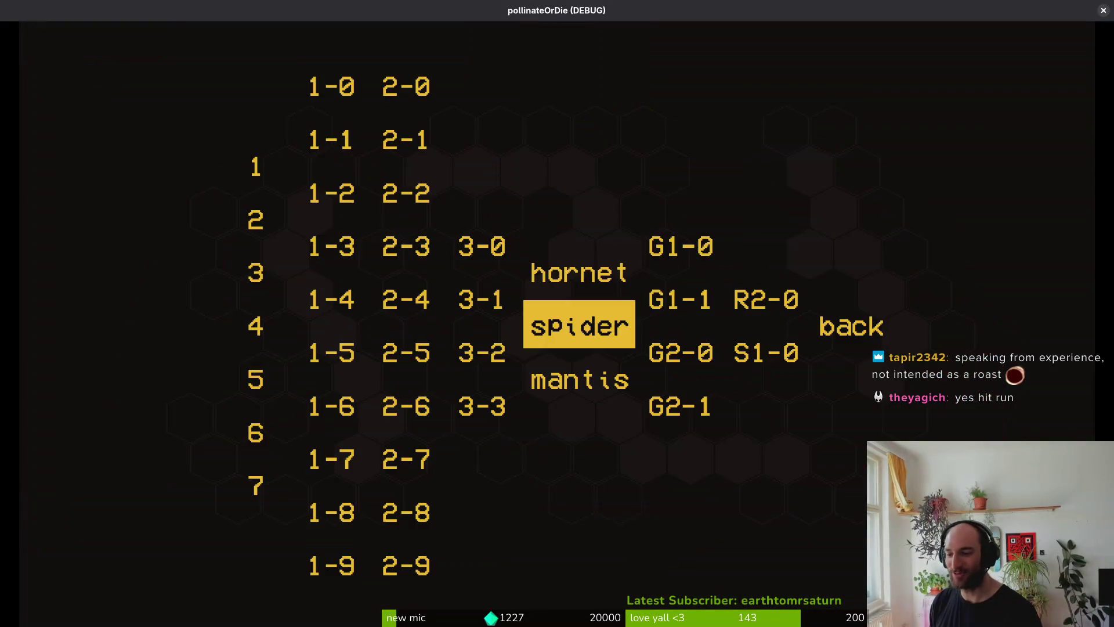
key("Return")
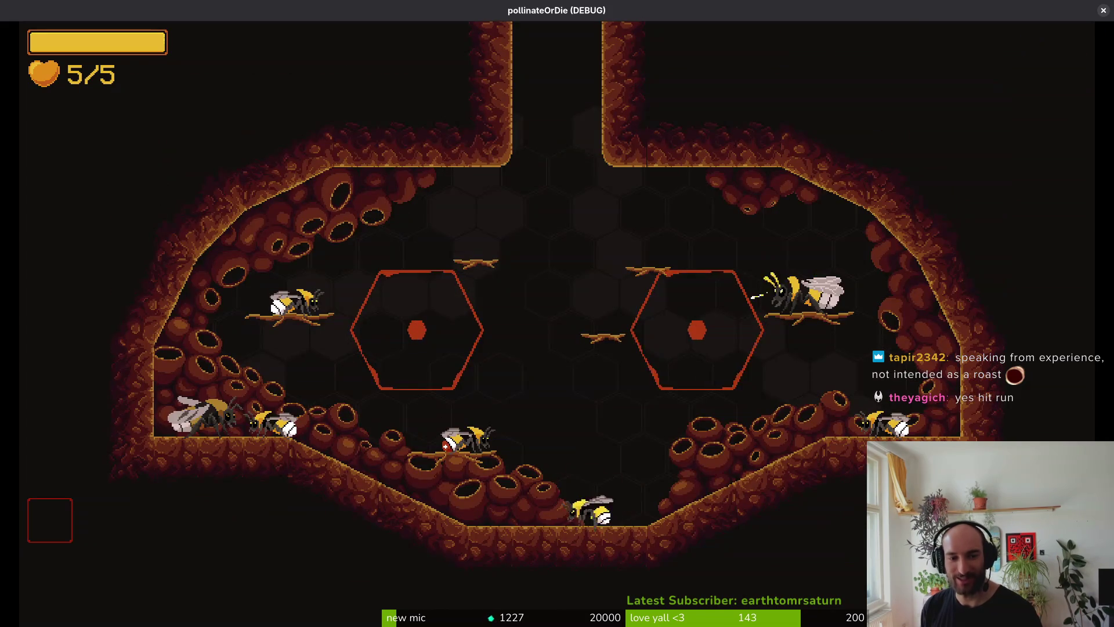
key("Escape")
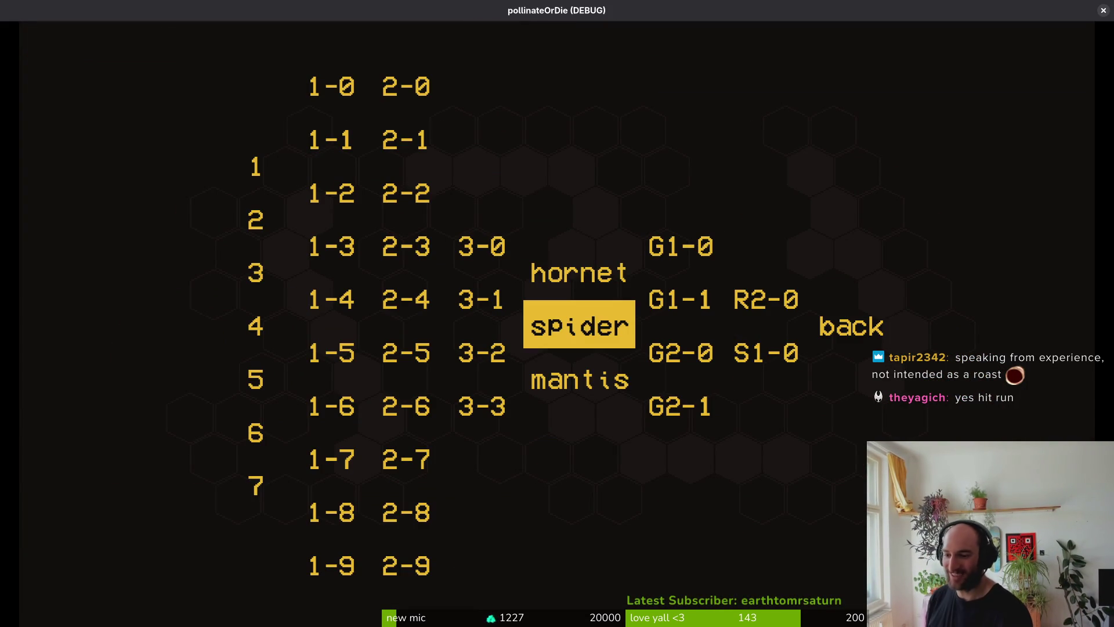
key("Left")
key("Up")
key("Left")
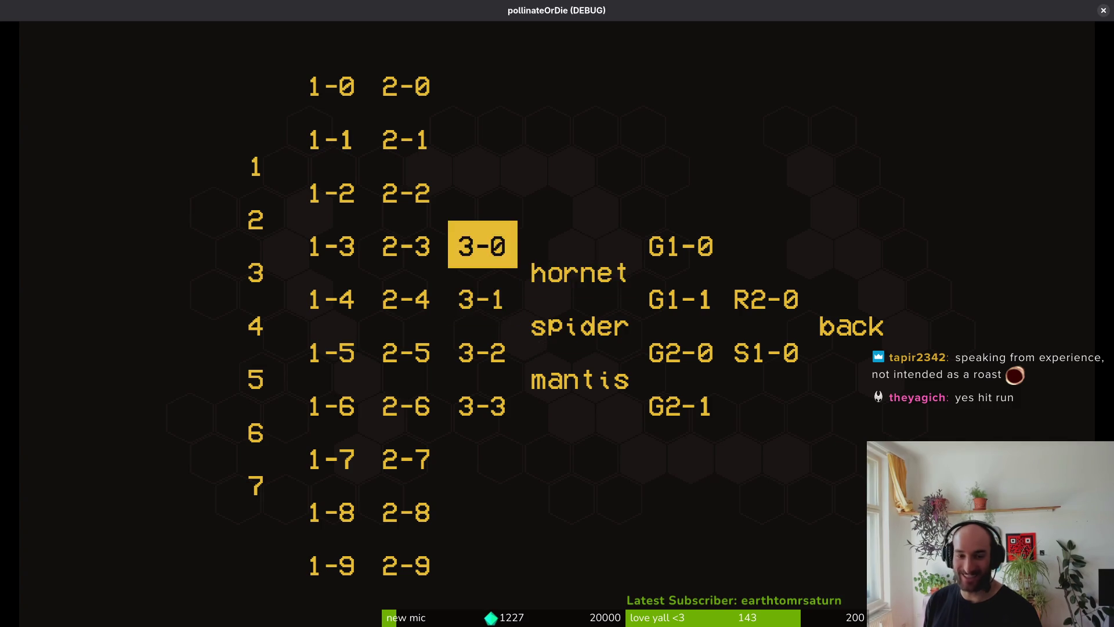
key("Right")
key("Return")
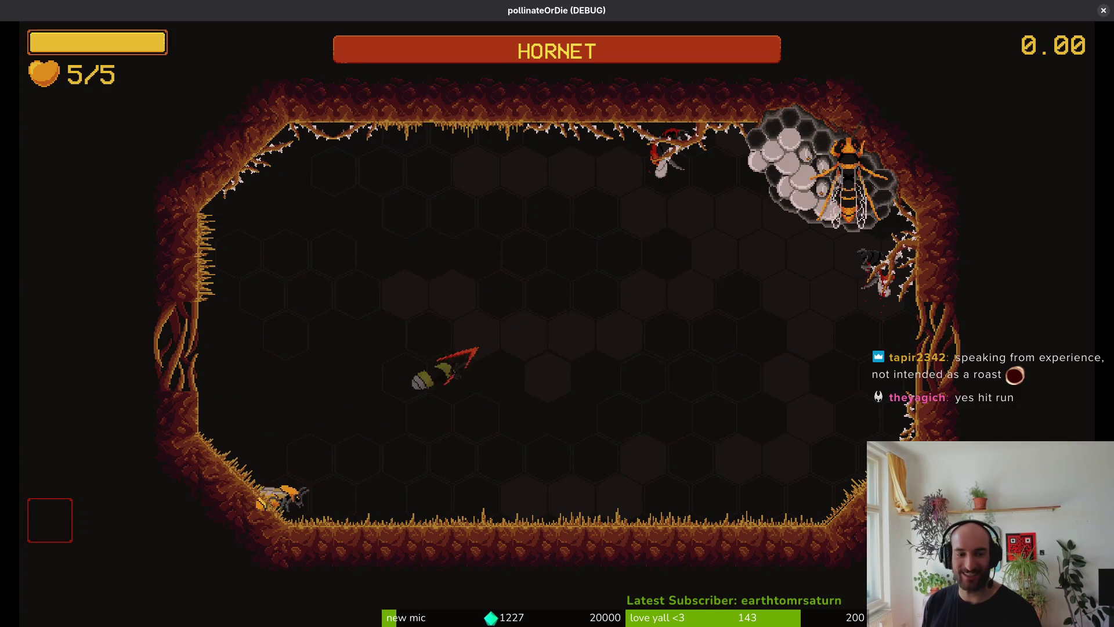
Evade the hornet toward the upper left, then dash past it and land strikes.
key("Up")
key("Left")
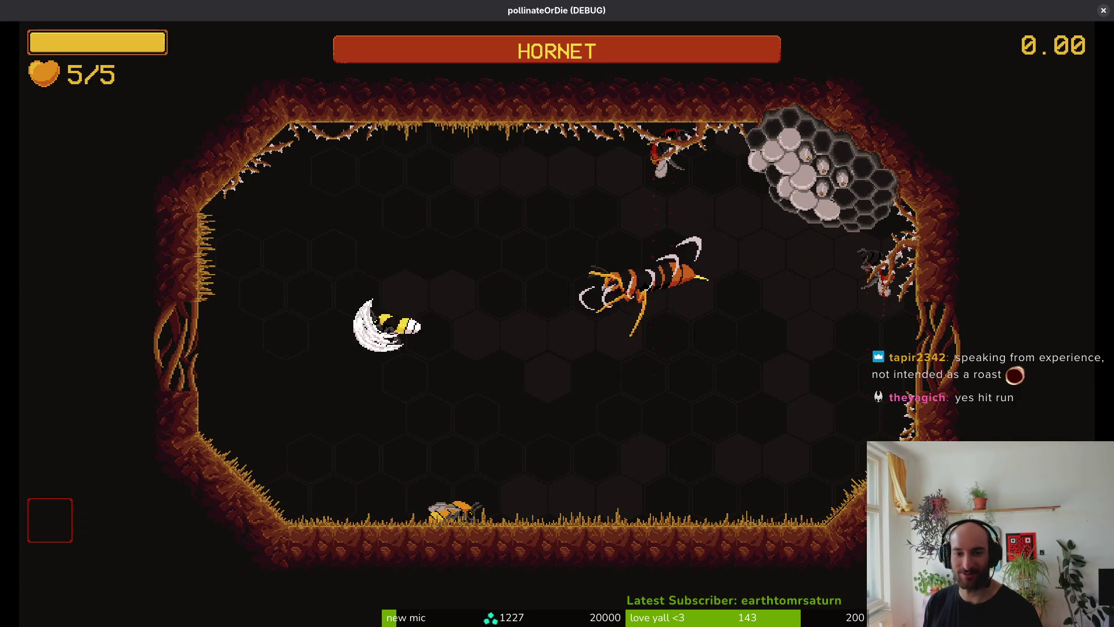
key("Up")
key("Right")
key("Right")
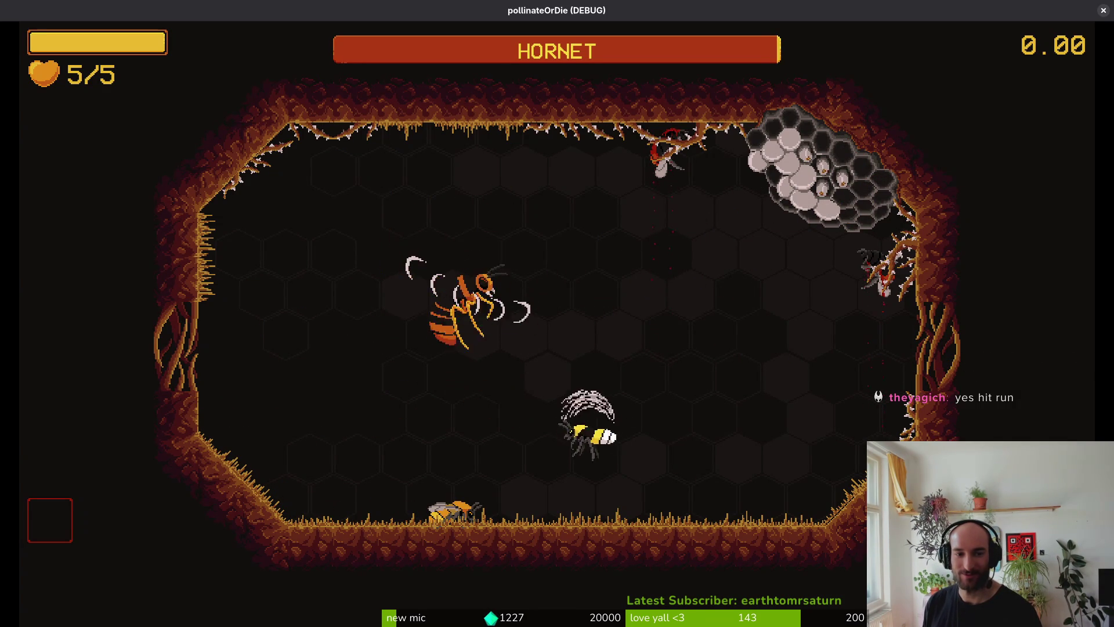
key("Left")
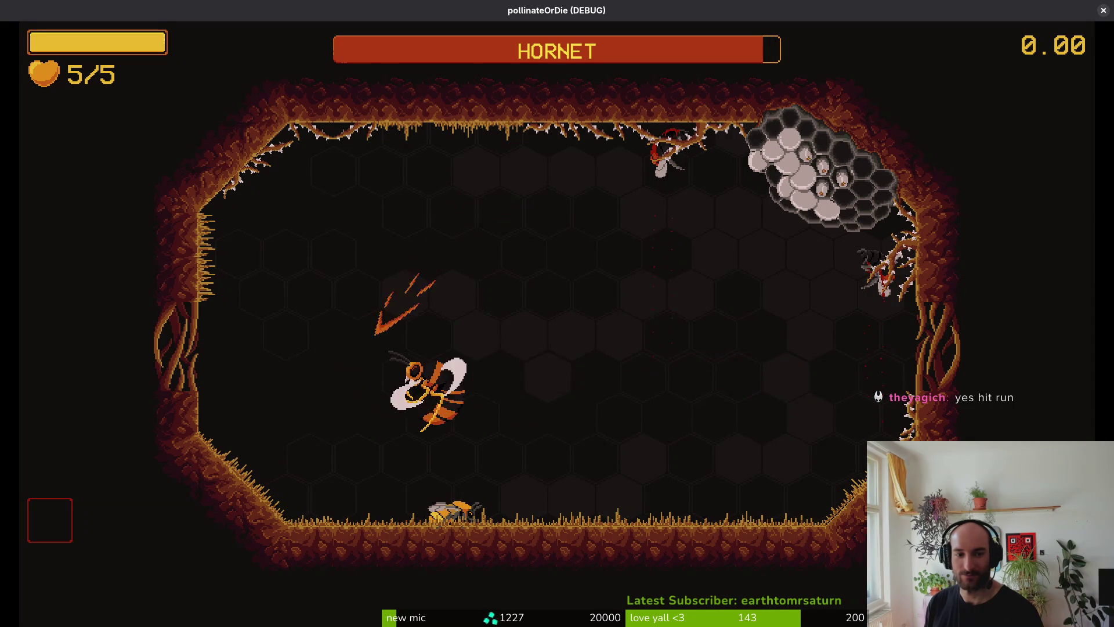
key("Right")
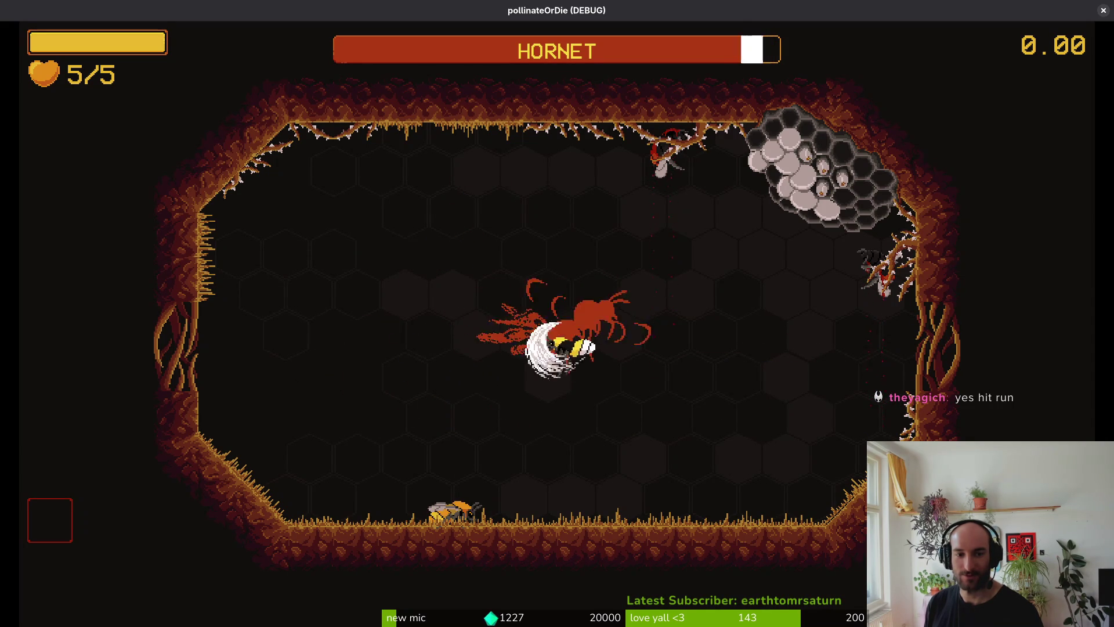
key("Right")
key("Left")
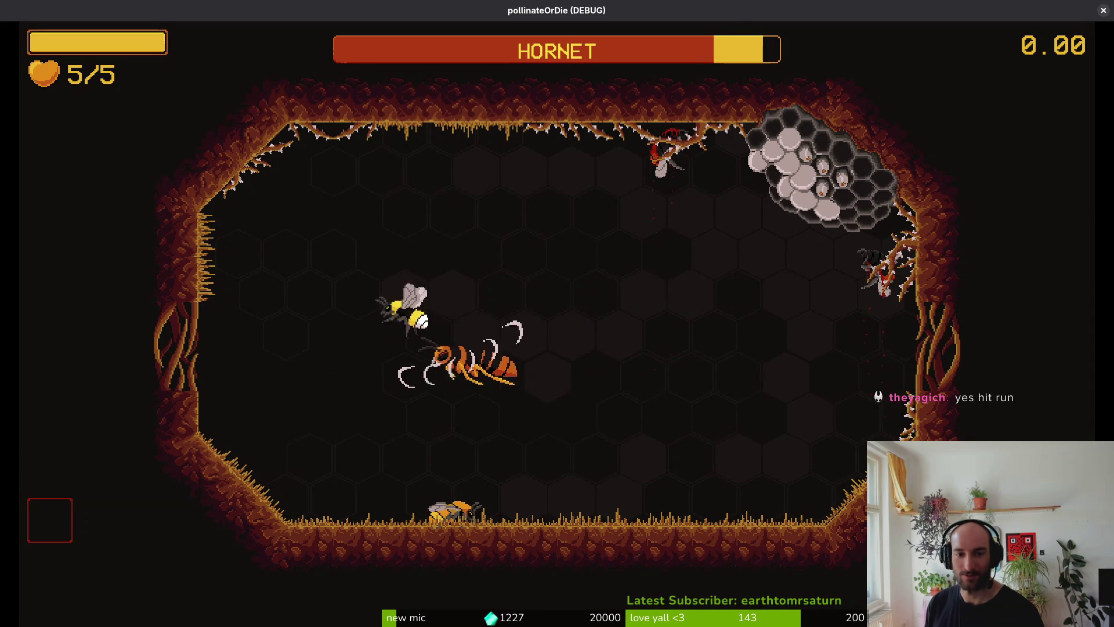
Dodge the hornet's crescent volley and counter with large blasts and a slash.
key("Up")
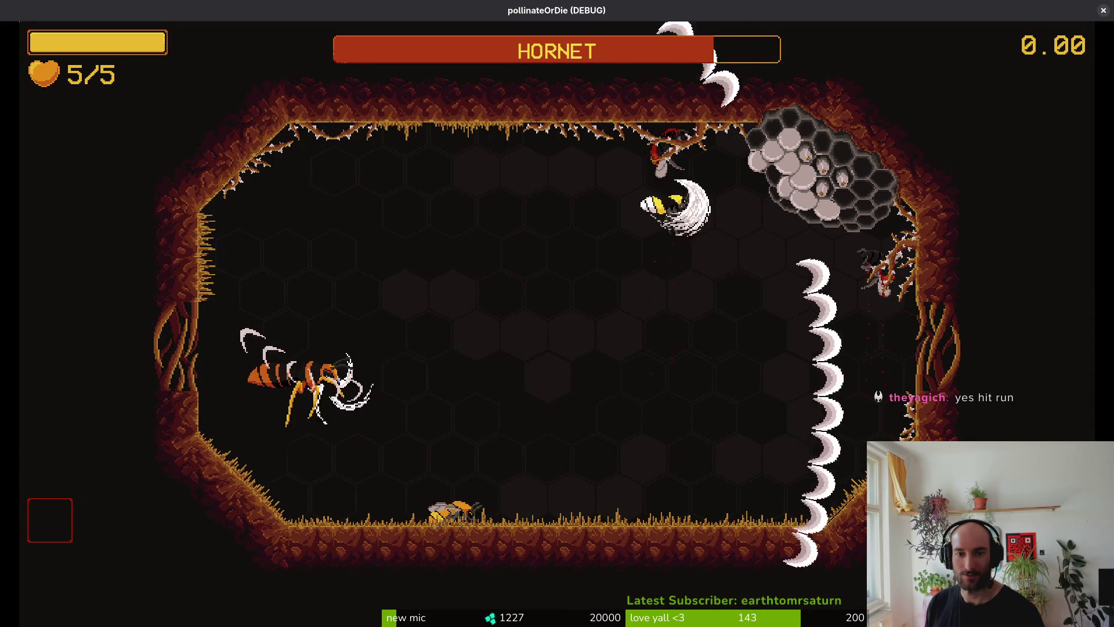
key("Down")
key("Left")
key("Right")
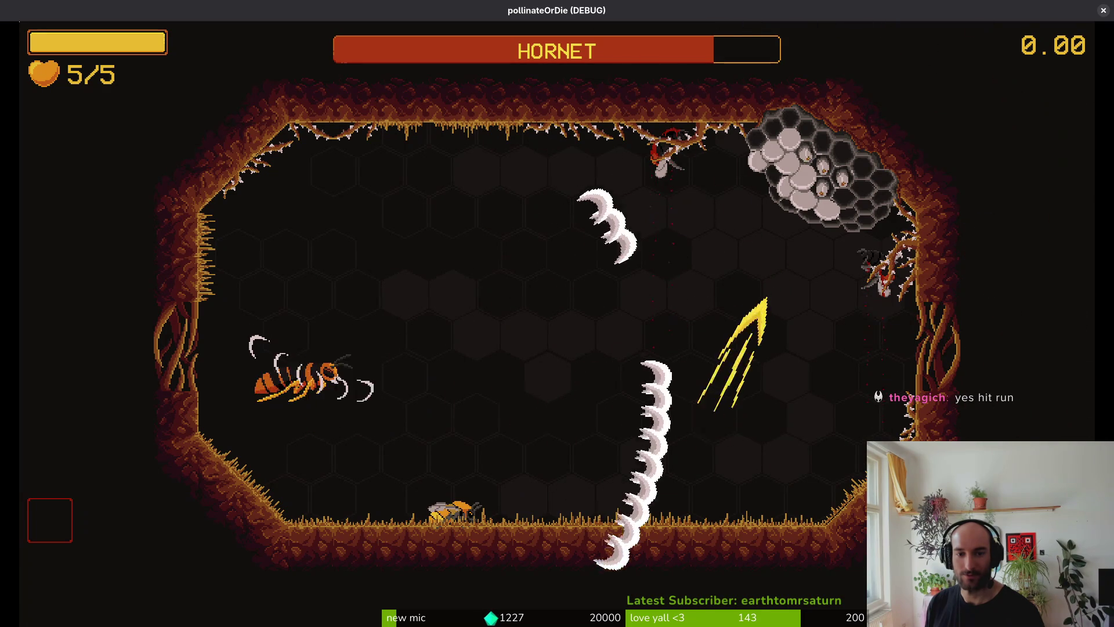
key("Left")
key("Up")
key("Up")
key("Right")
key("Down")
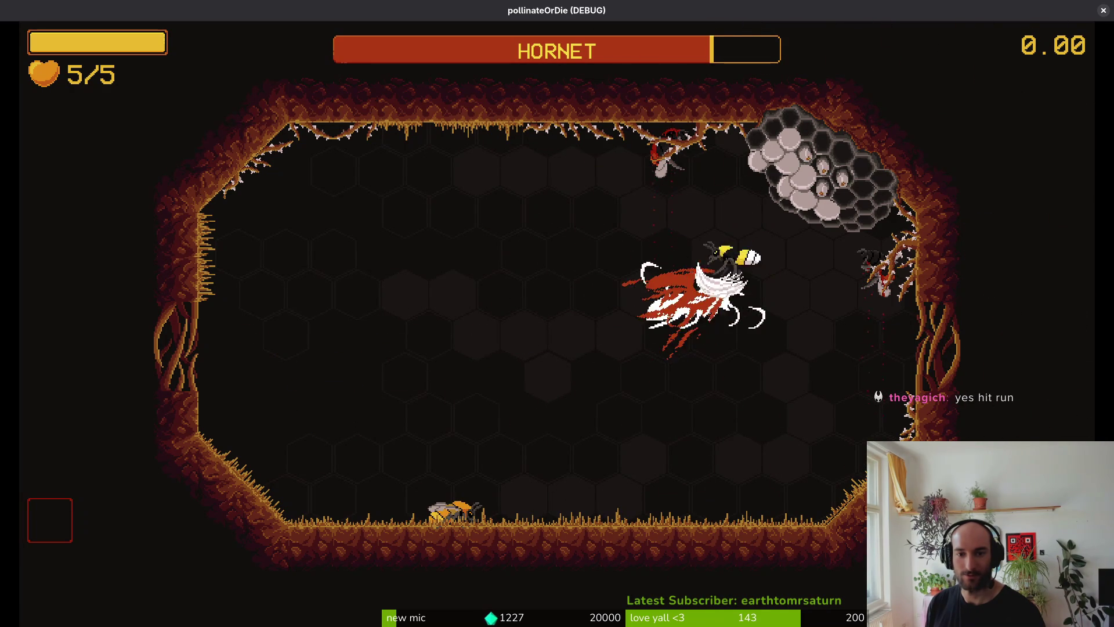
key("Left")
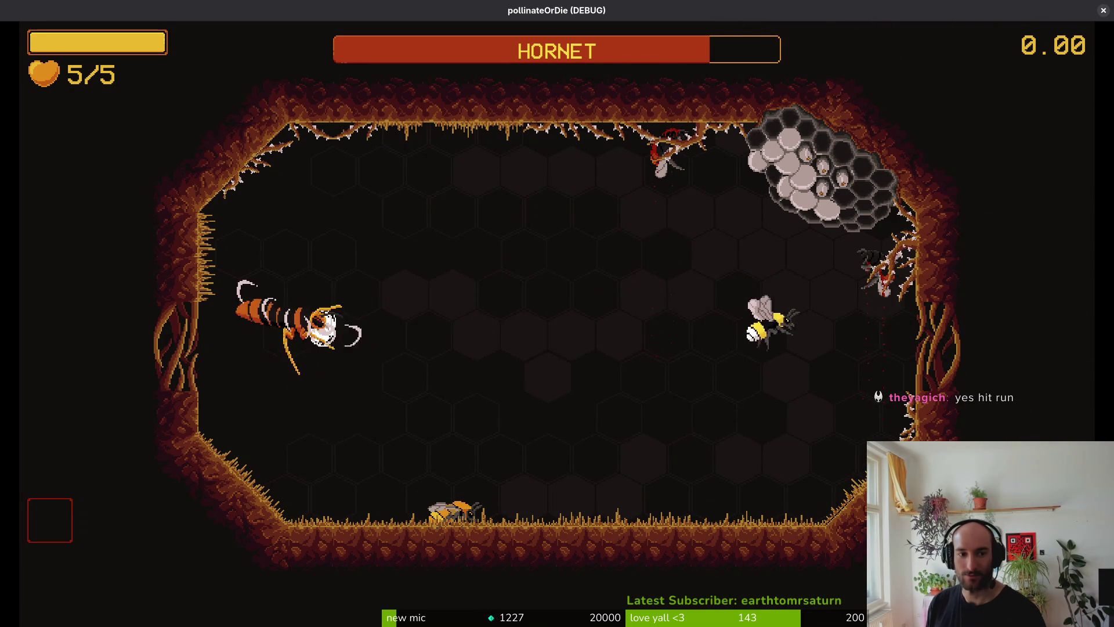
key("Left")
Weave through the claw waves, dash out of the lunge, and blast off a chunk of health.
key("Down")
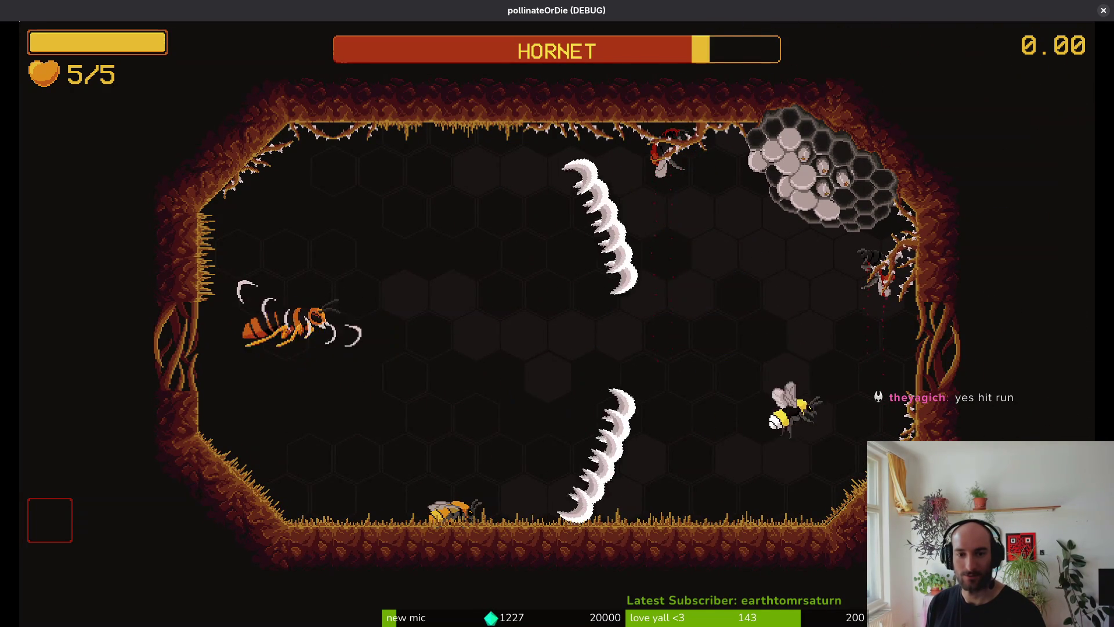
key("Left")
key("Down")
key("Up")
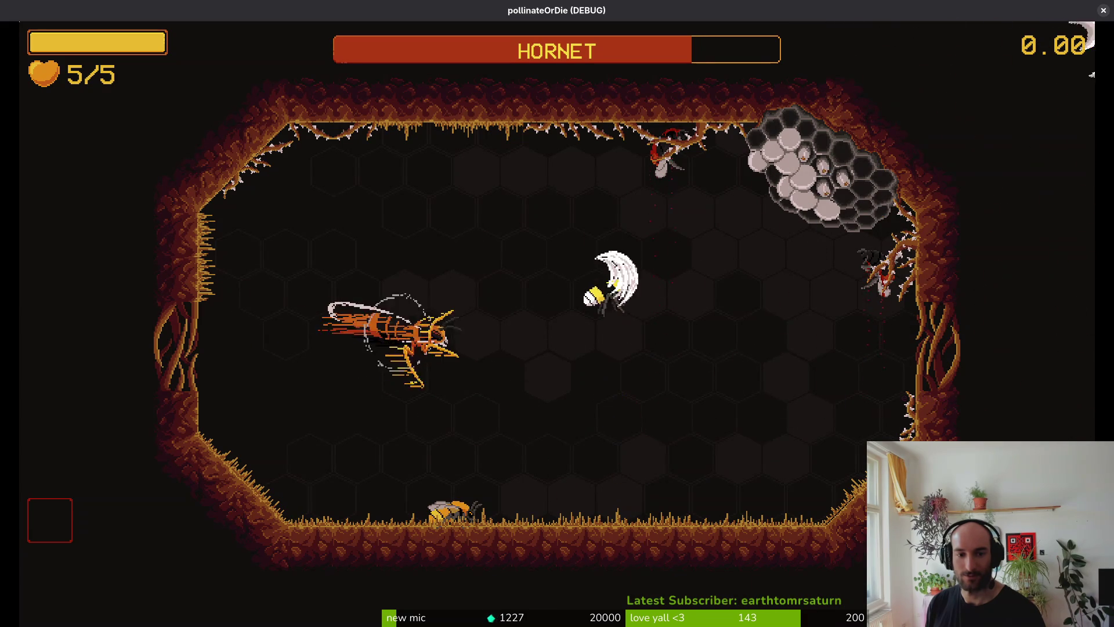
key("Right")
key("Up")
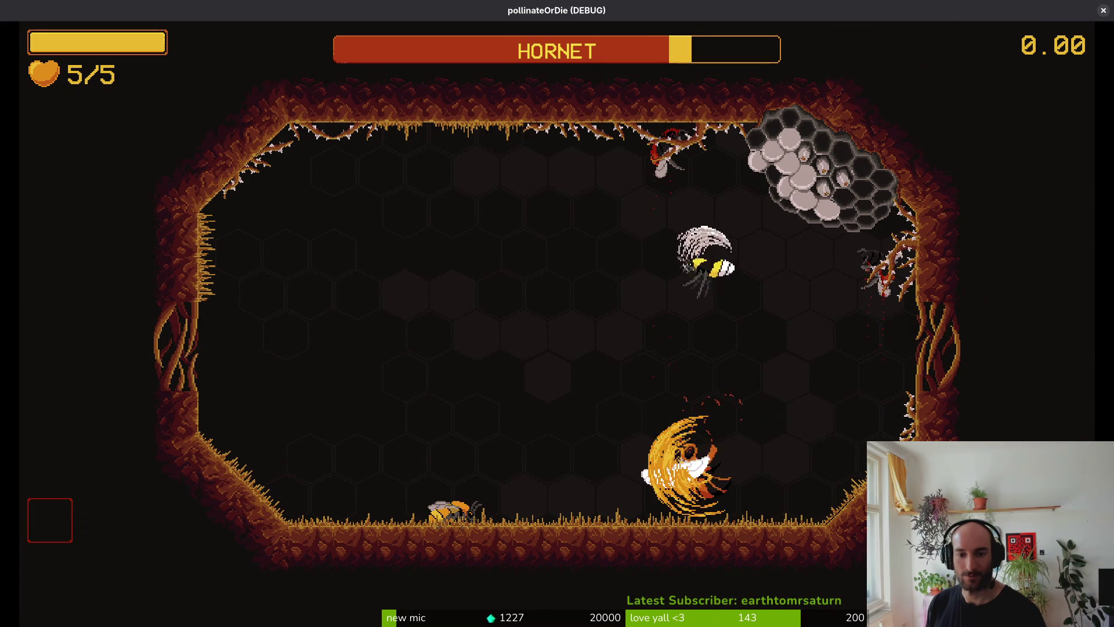
key("Down")
Keep distance from the hornet, evading its crescents along the left wall.
key("Up")
key("Left")
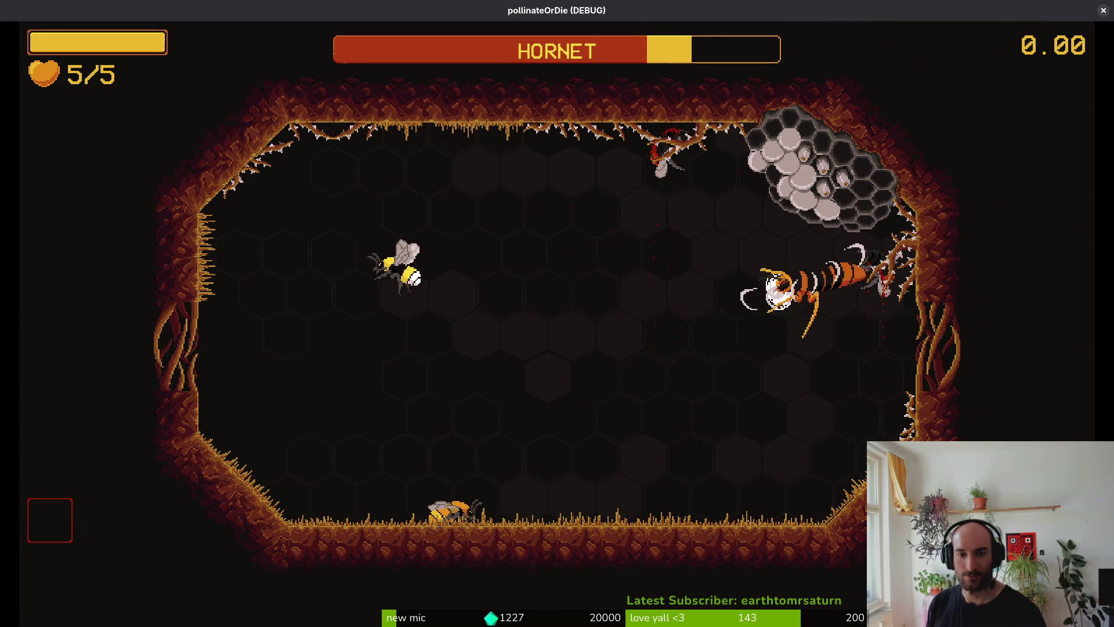
key("Down")
key("Left")
key("Up")
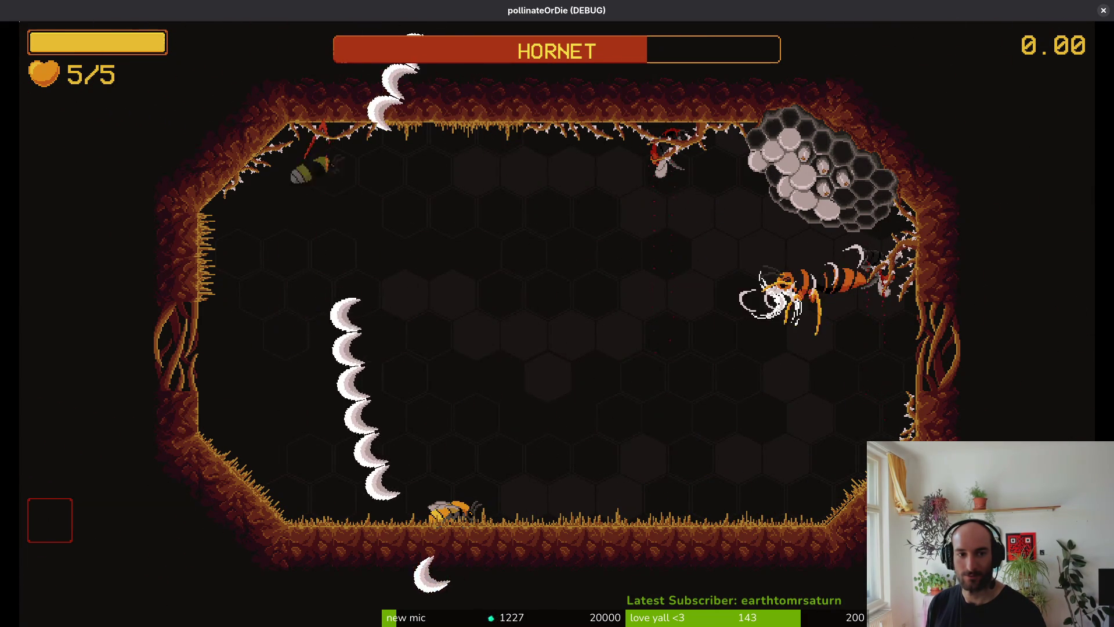
key("Down")
key("Up")
key("Down")
Line up and land several hits on the hornet, diving past it.
key("Right")
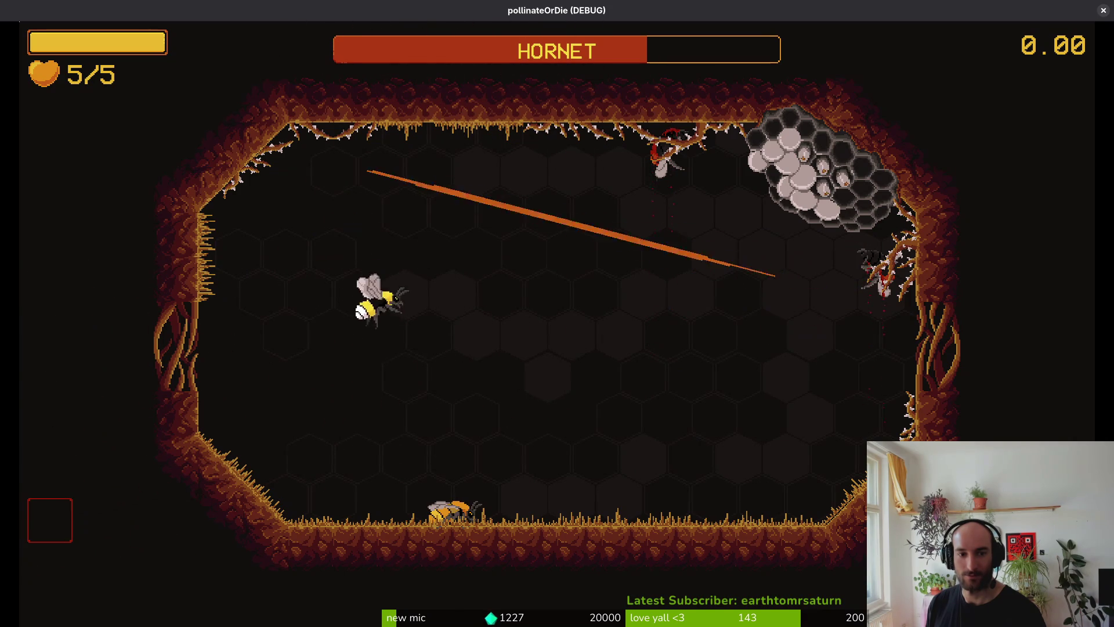
key("Up")
key("Right")
key("Down")
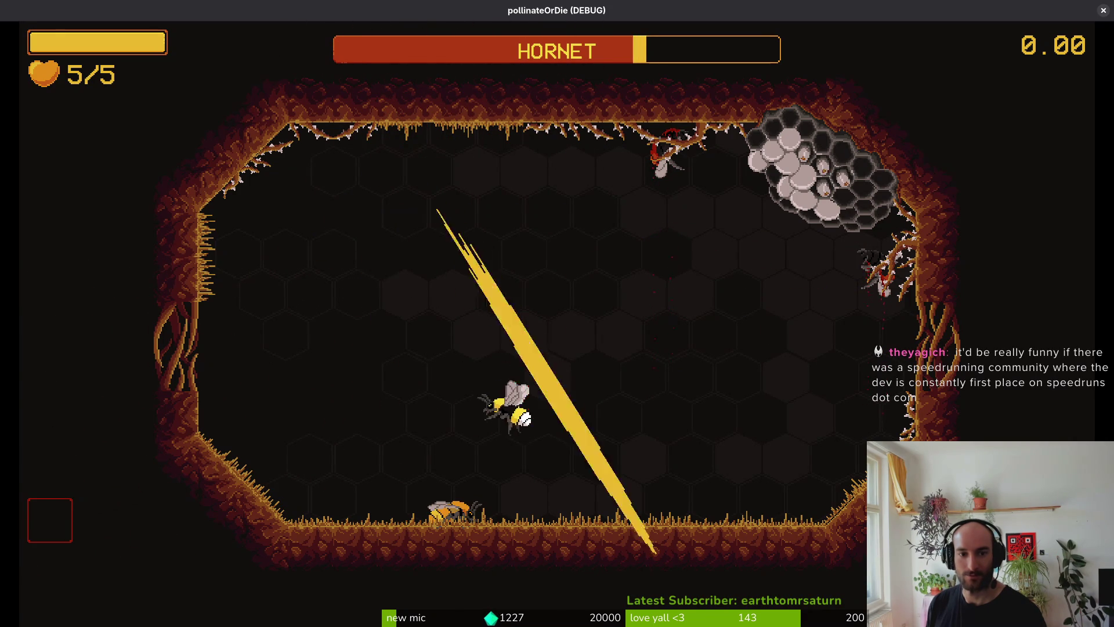
key("Down")
key("Right")
key("Up")
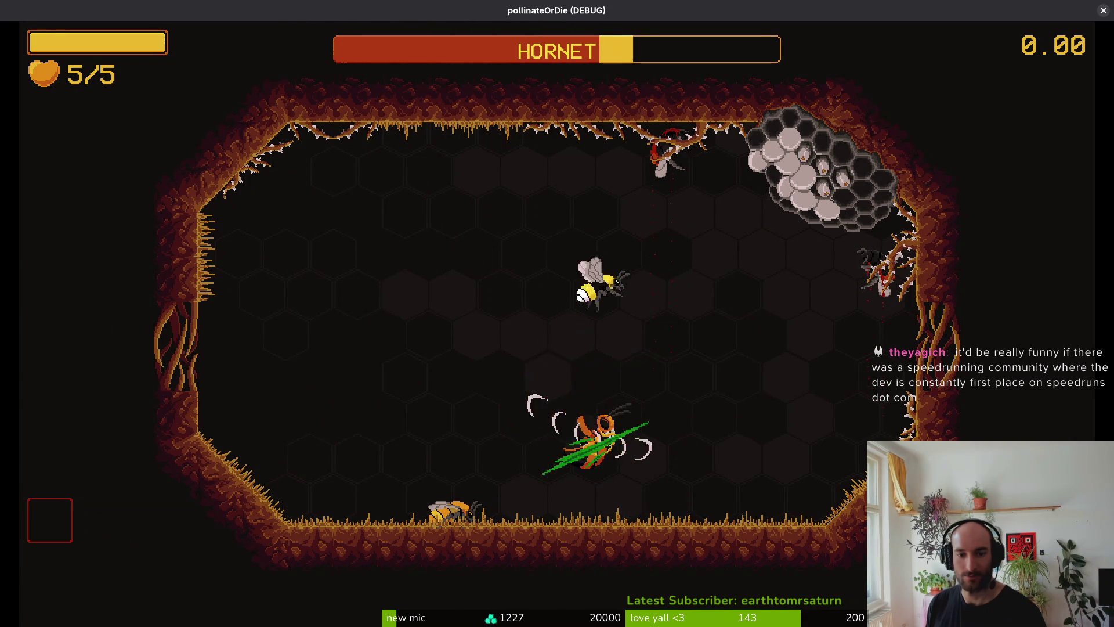
Grapple the hornet to drain its health, then break off and dodge the crescents.
key("Down")
key("Right")
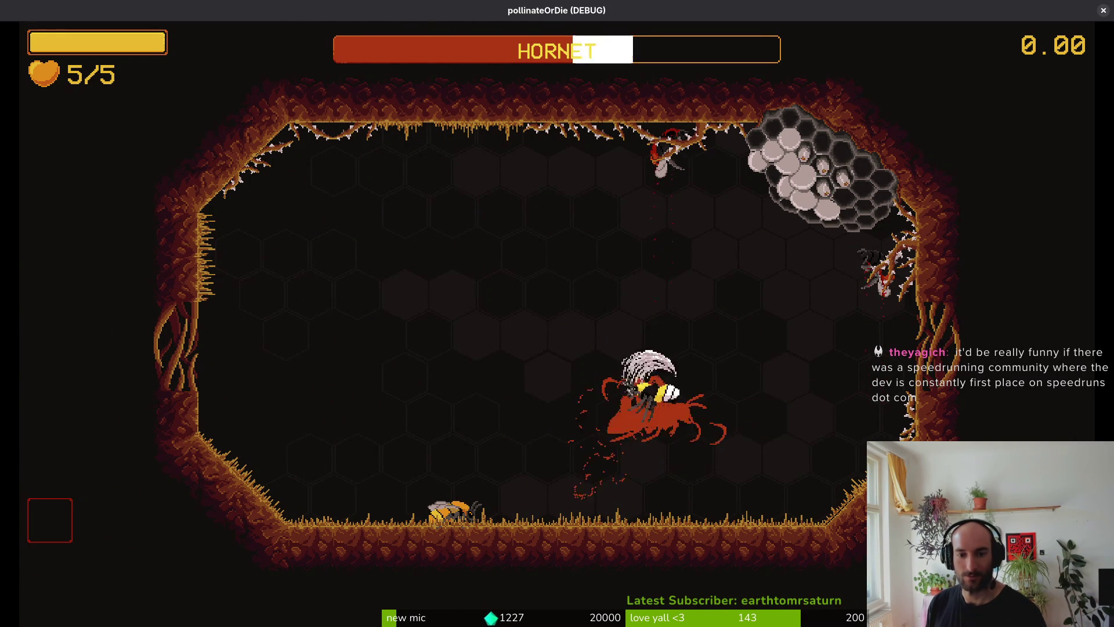
key("Left")
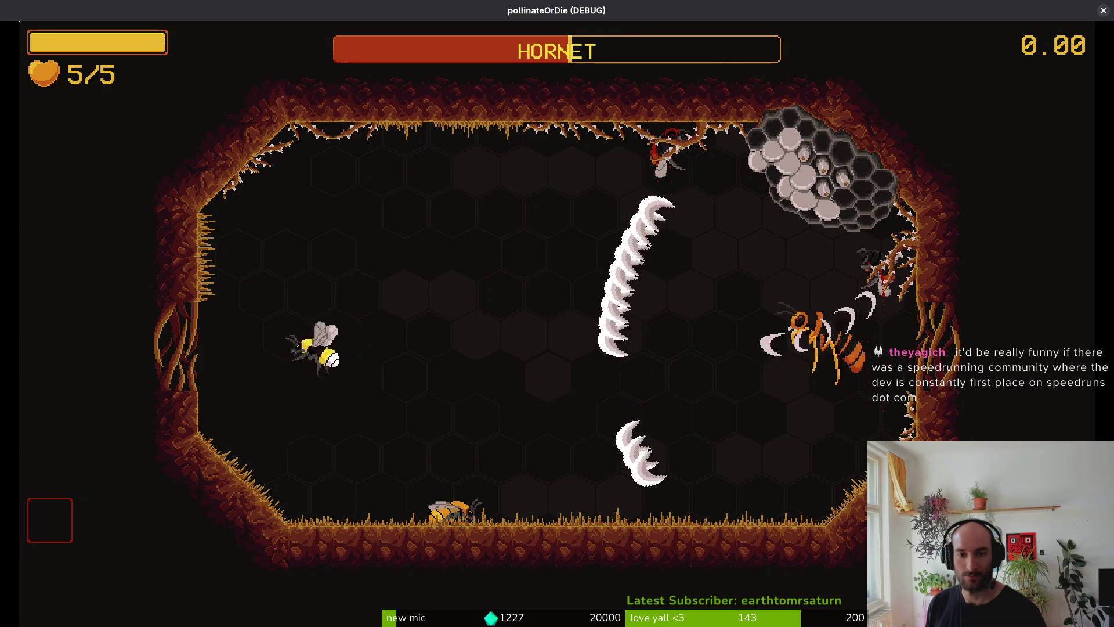
key("Down")
key("Up")
key("Left")
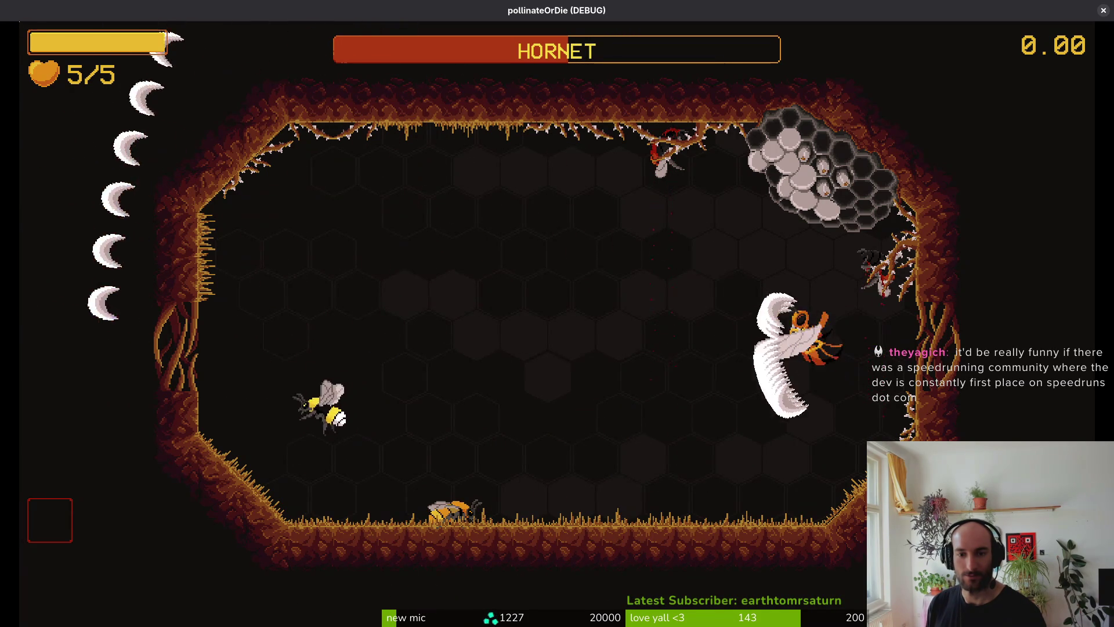
key("Up")
key("Down")
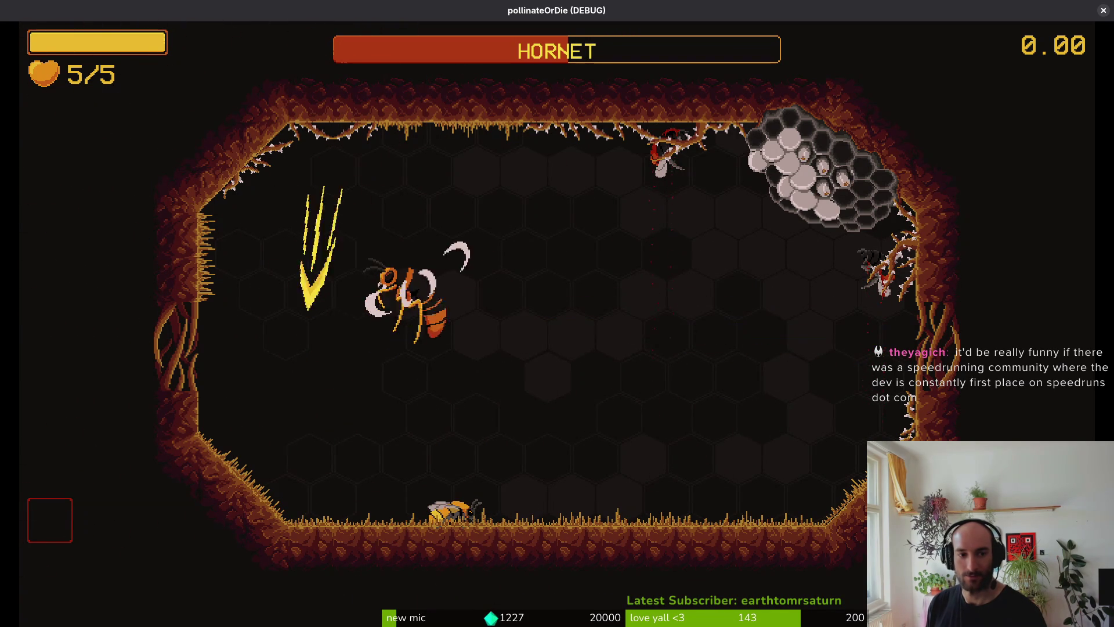
Try to evade the hornet's strikes and dashes, taking hits down to 3/5 hearts.
key("Right")
key("Down")
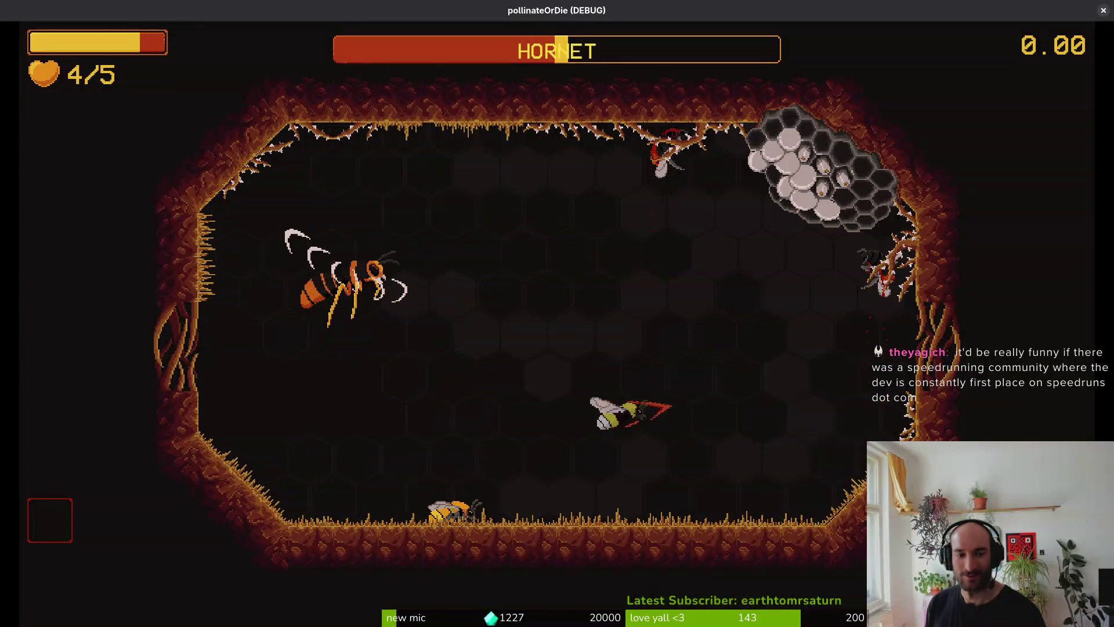
key("Left")
key("Down")
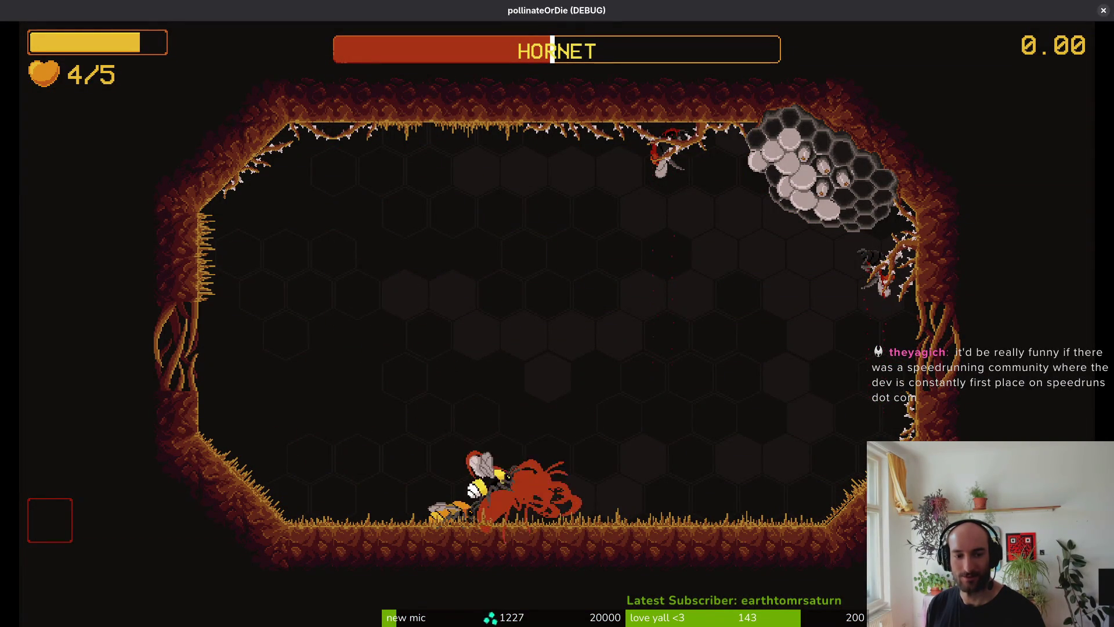
key("Down")
key("Right")
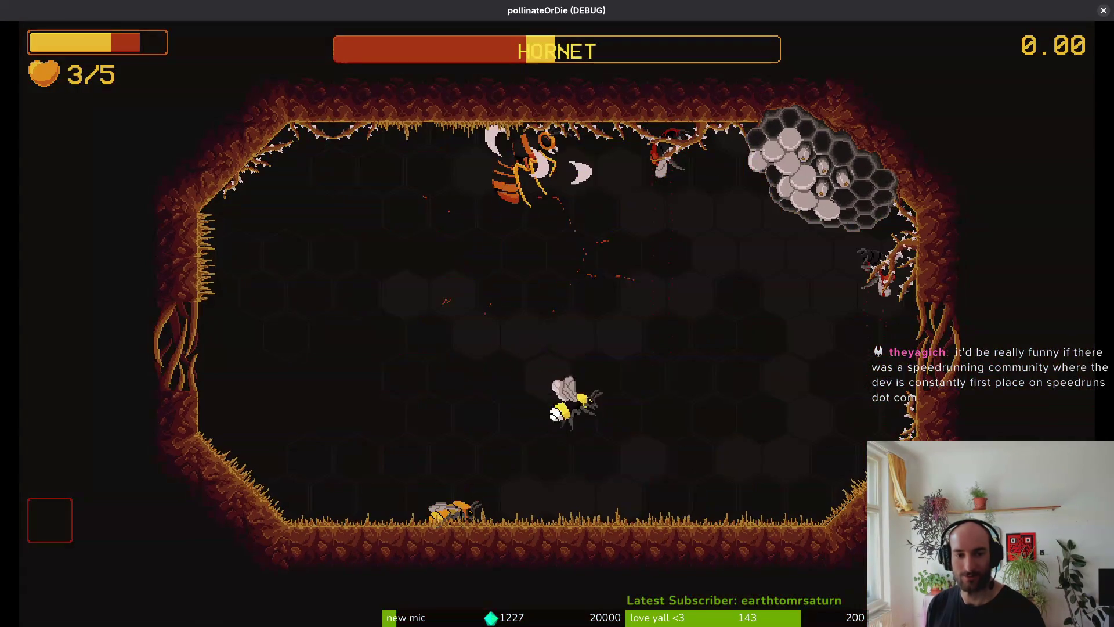
Finish the hornet with a diving slash, then move the debug level choice from spider to mantis.
key("Down")
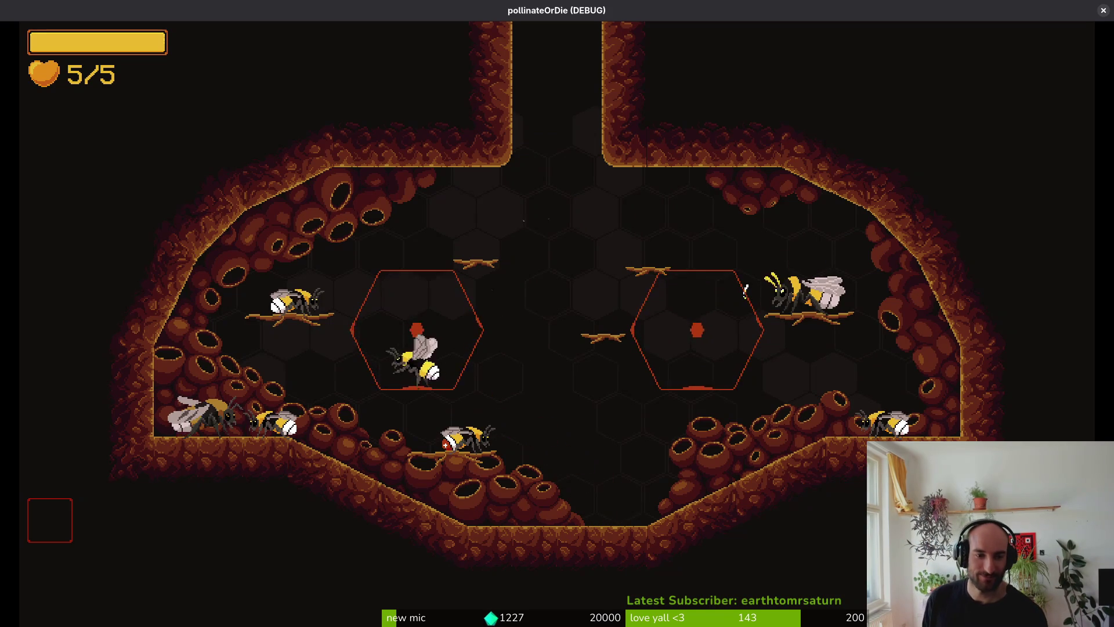
key("Escape")
key("Down")
Load the mantis level, slash the boss to about three-quarters health, then reload the fight.
key("Return")
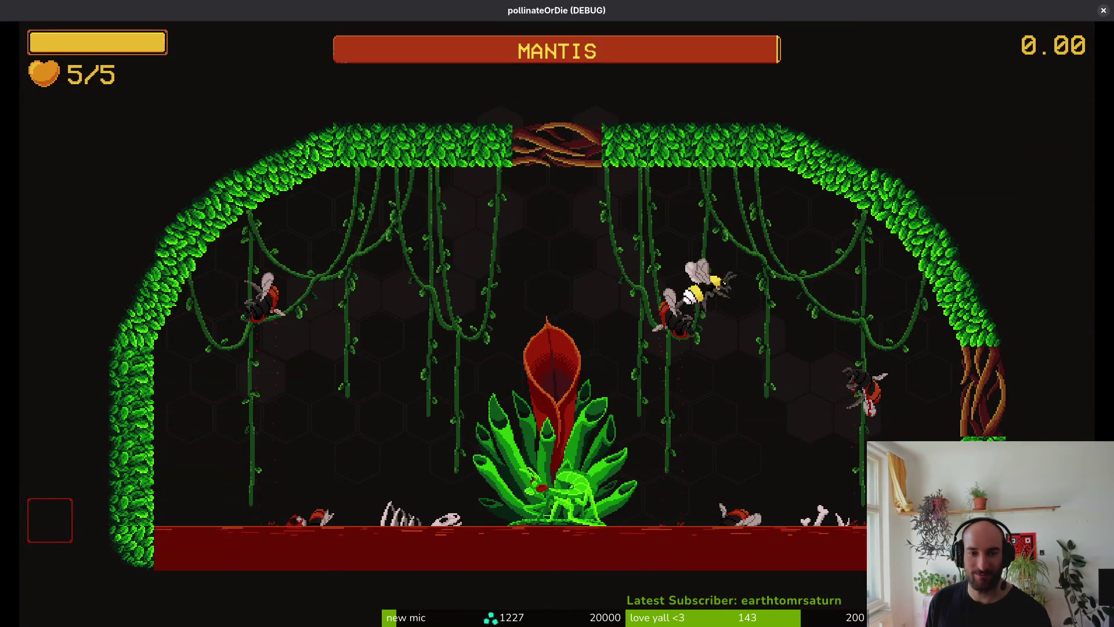
key("space")
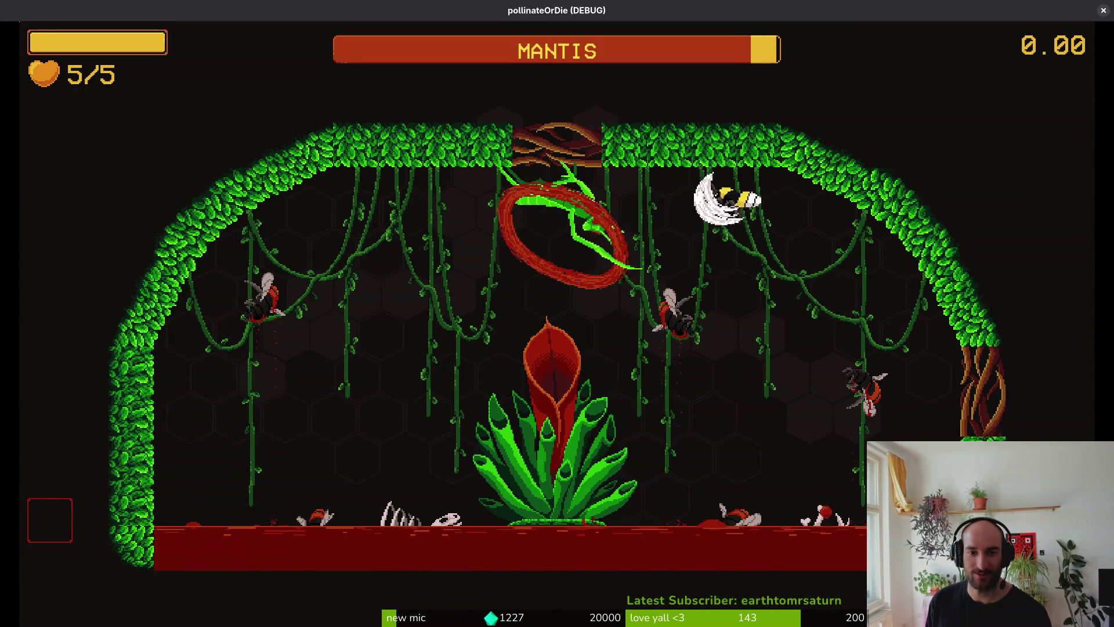
key("space")
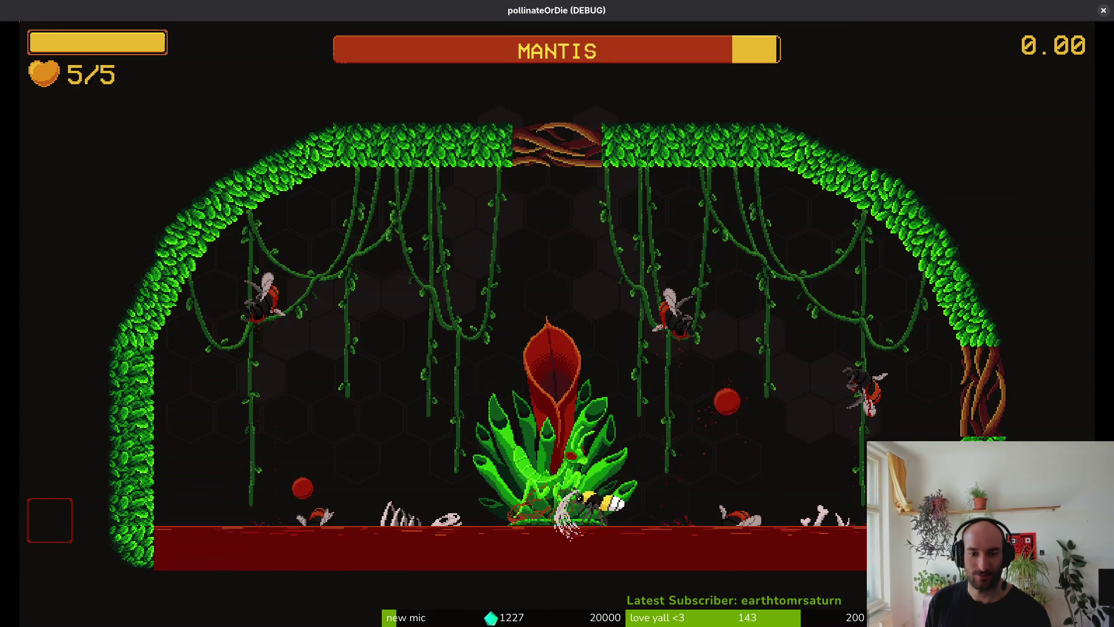
key("d")
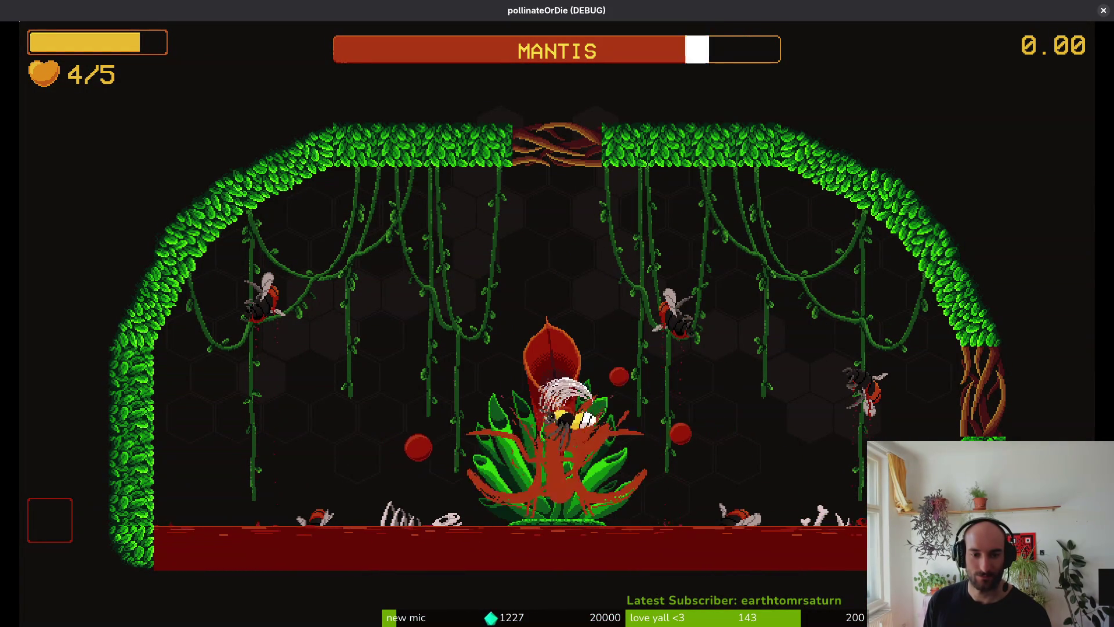
key("space")
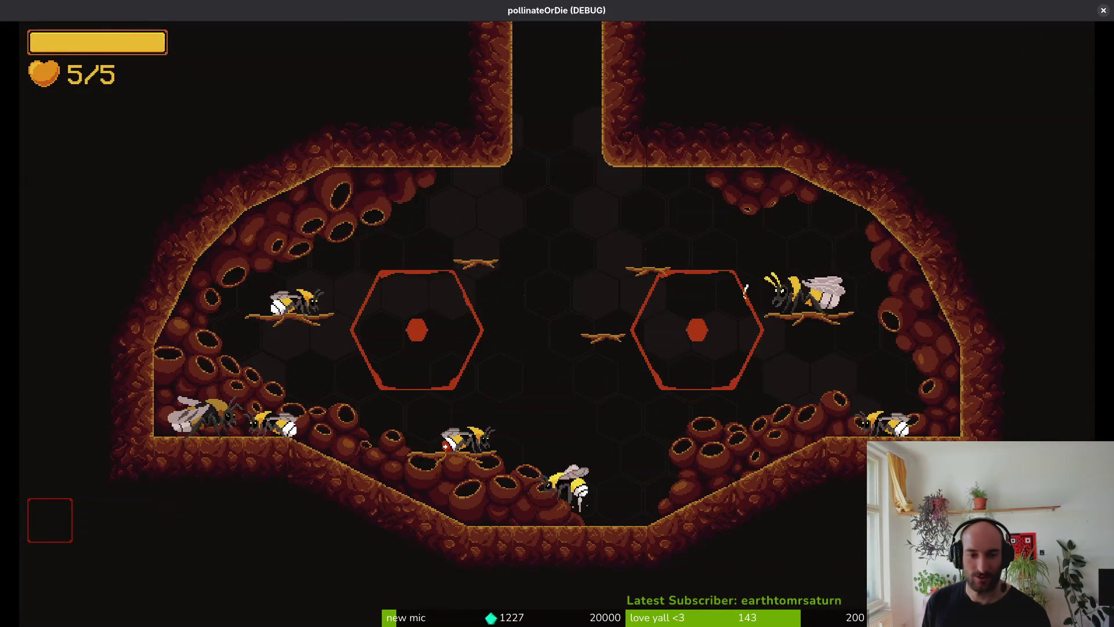
key("space")
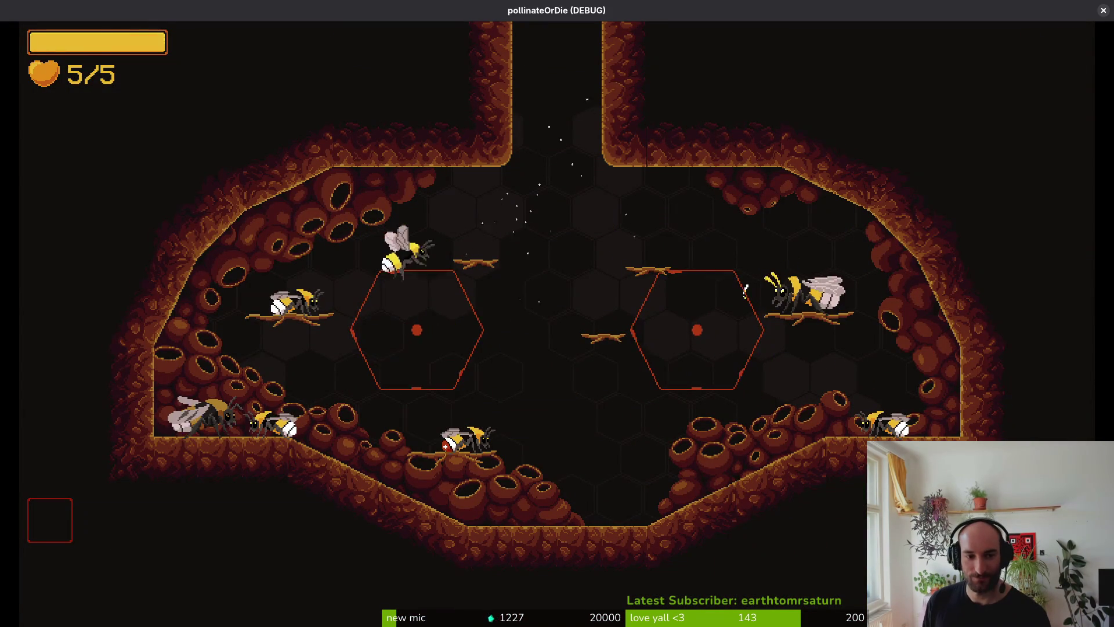
key("Escape")
key("Return")
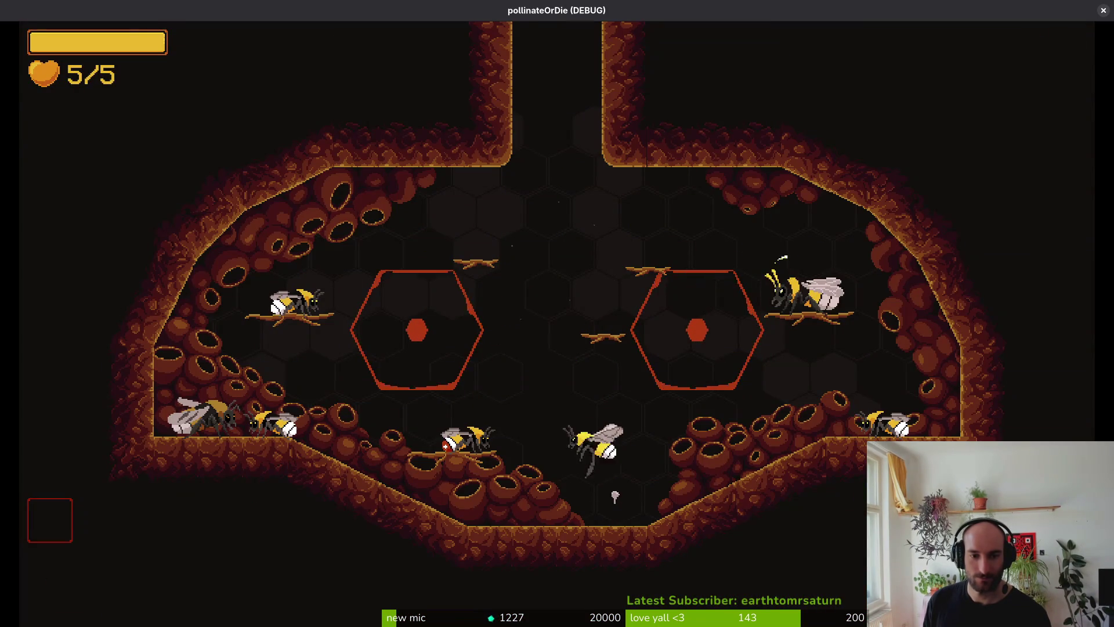
Browse the items menu, slash the left hexagon, and load the mantis arena from level select.
key("Tab")
key("e")
key("Escape")
key("space")
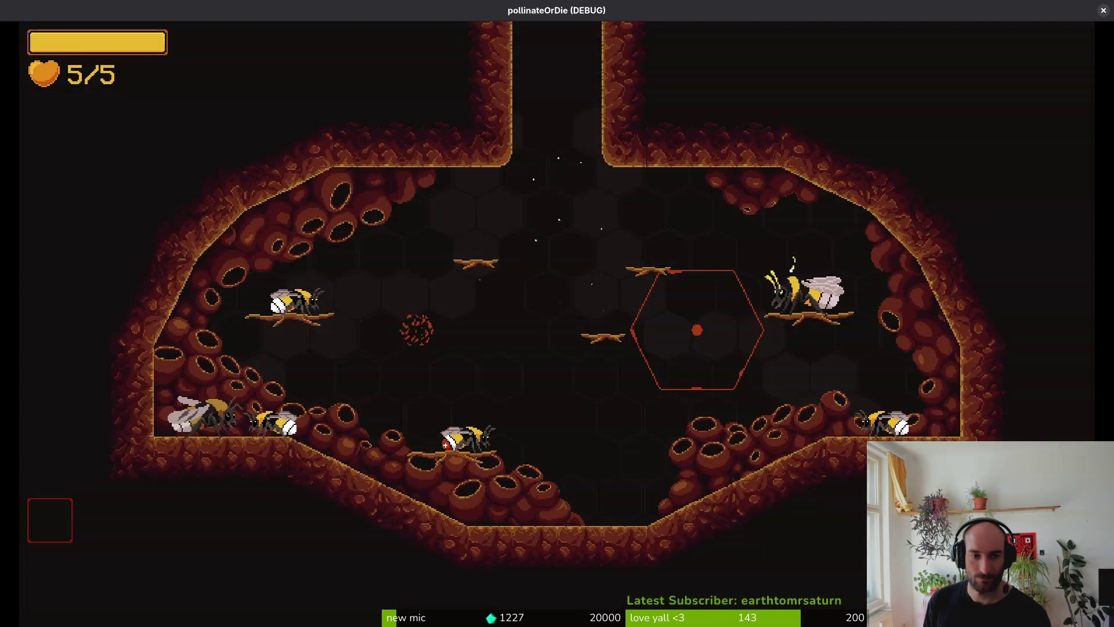
key("Escape")
key("Down")
key("Return")
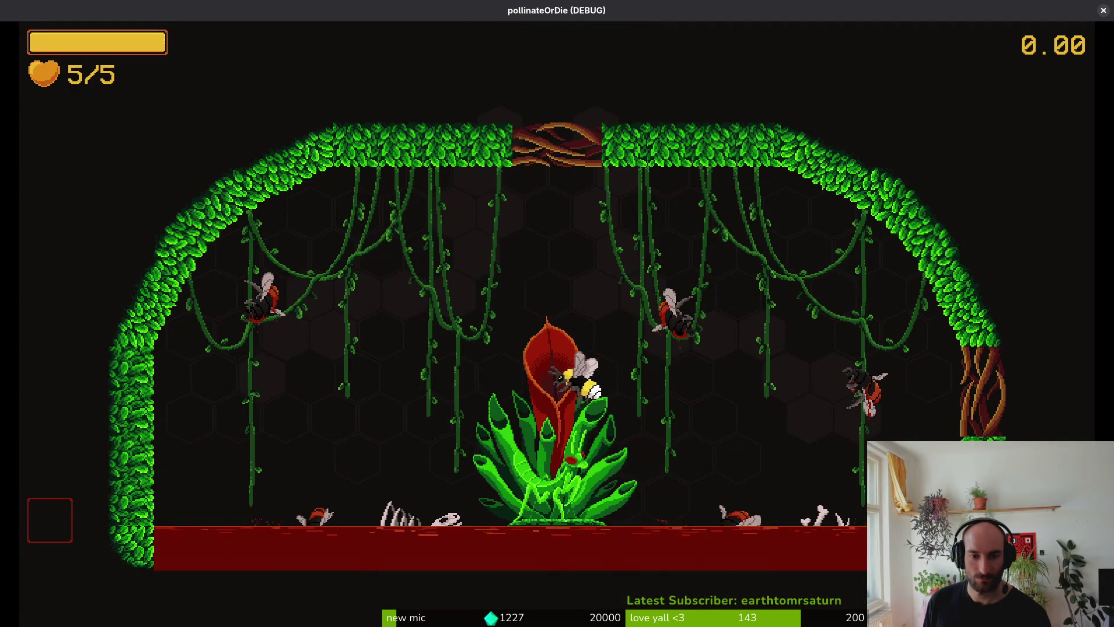
Dart around the mantis and slash it at the top, in the plant and near the flower.
key("a")
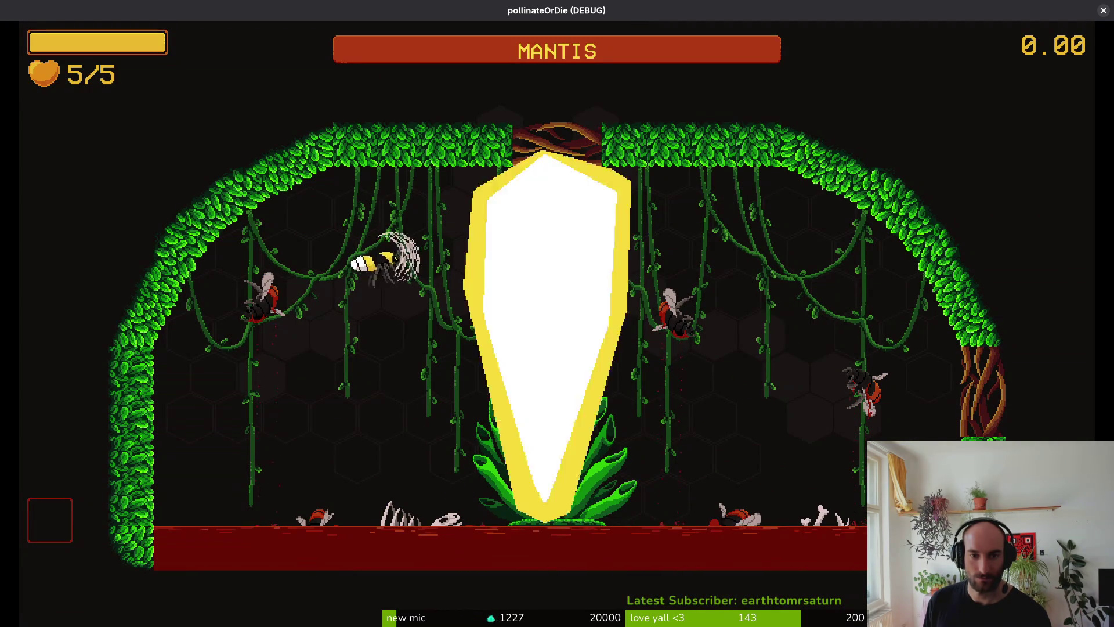
key("space")
key("d")
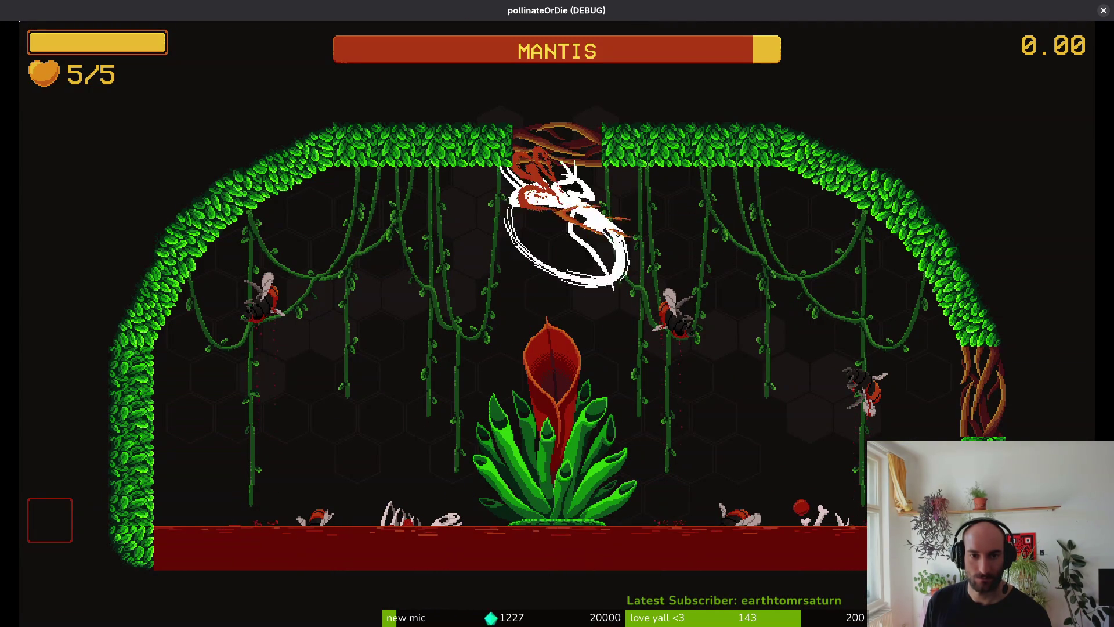
key("space")
key("a")
key("space")
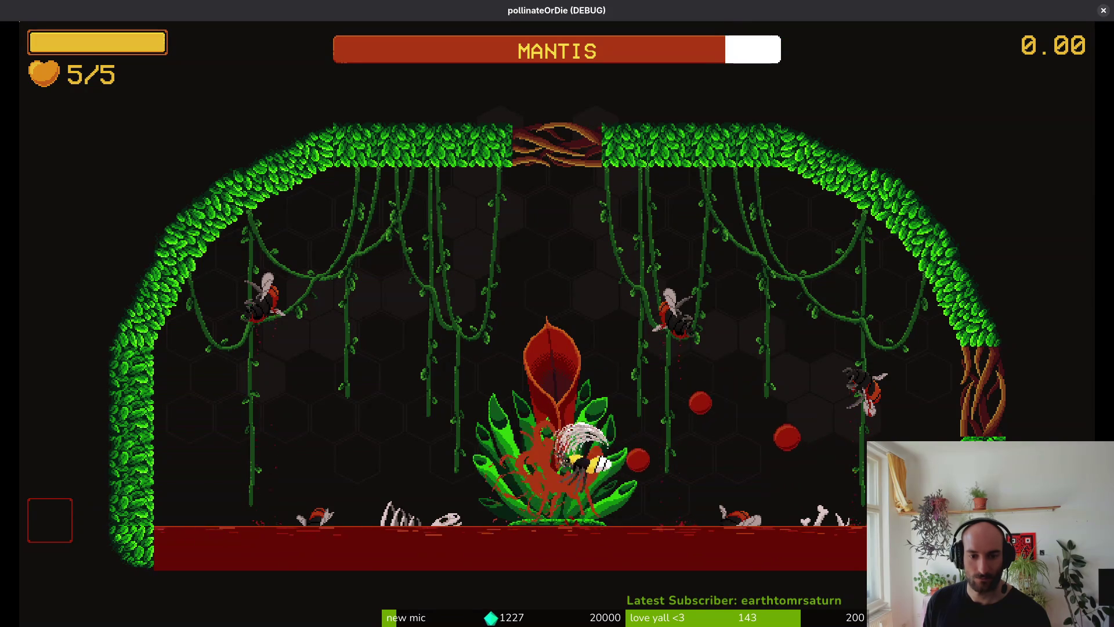
key("d")
key("space")
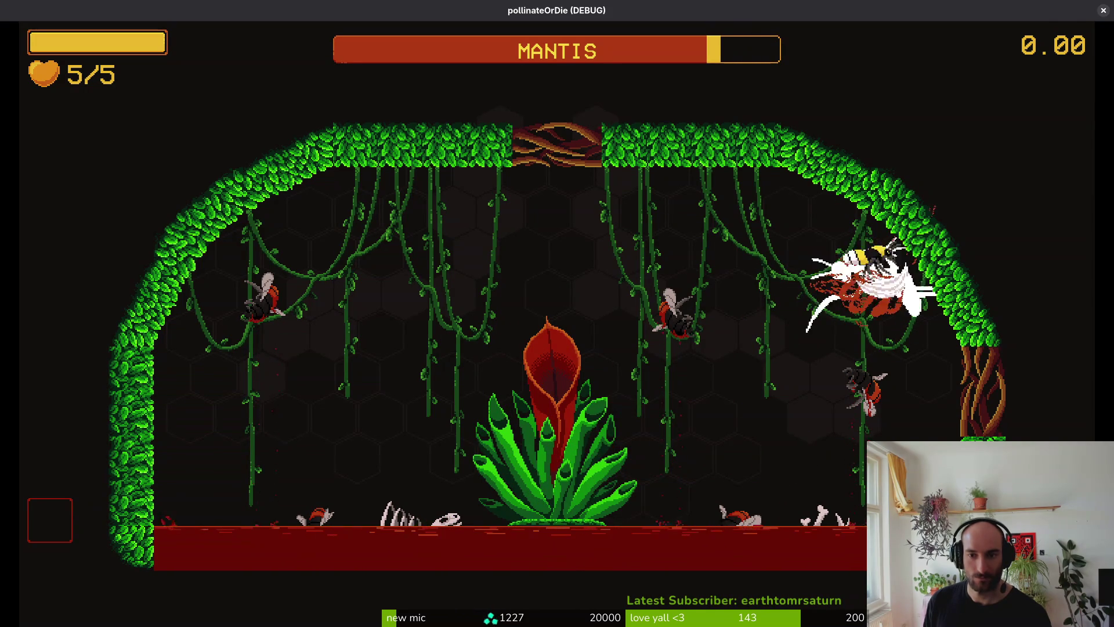
key("space")
key("w")
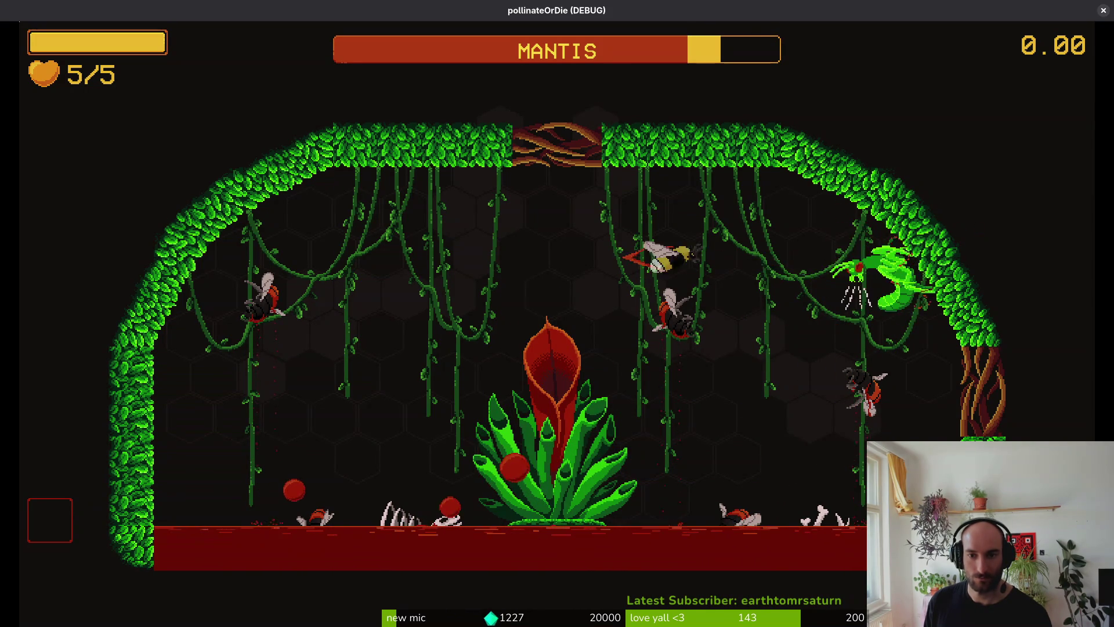
key("a")
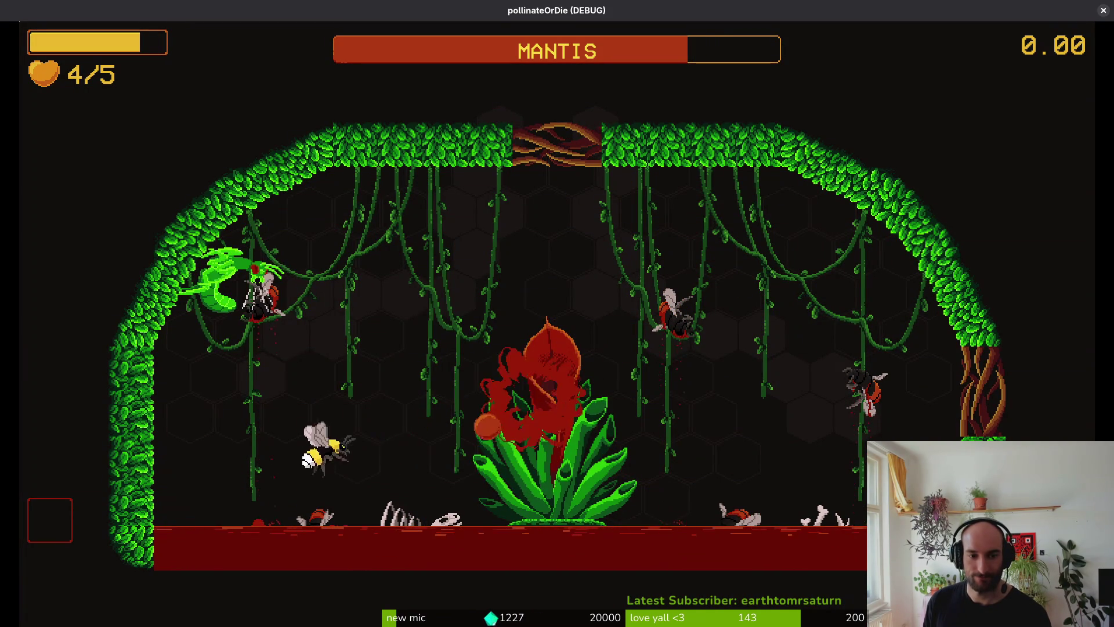
key("d")
key("space")
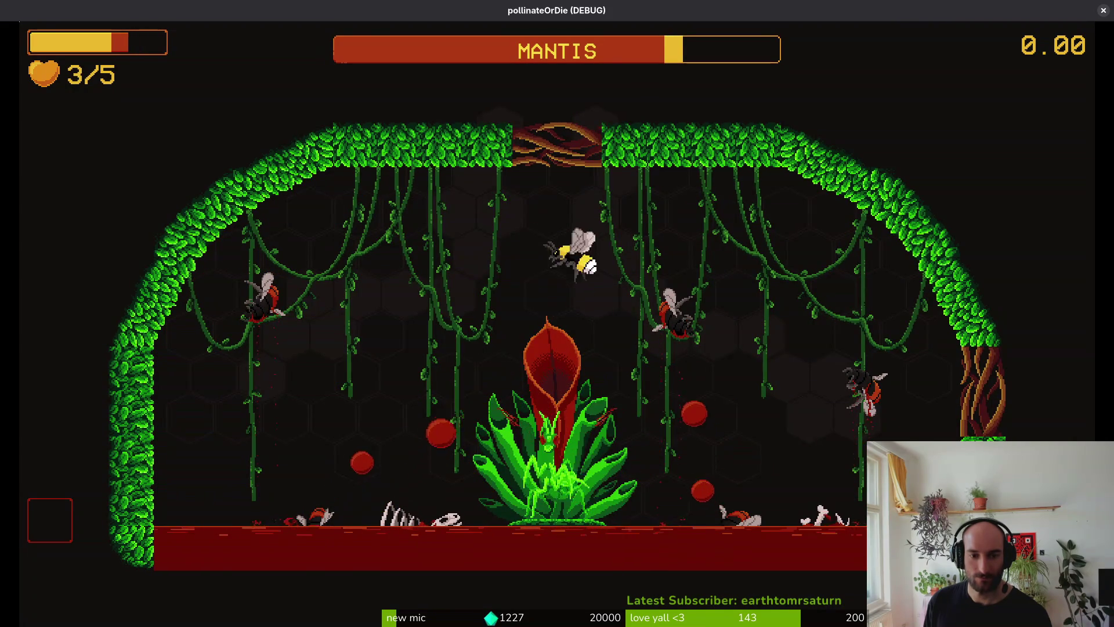
Keep slashing the mantis to half health, dodging its fire until the bee dies, then restart.
key("space")
key("d")
key("space")
key("w")
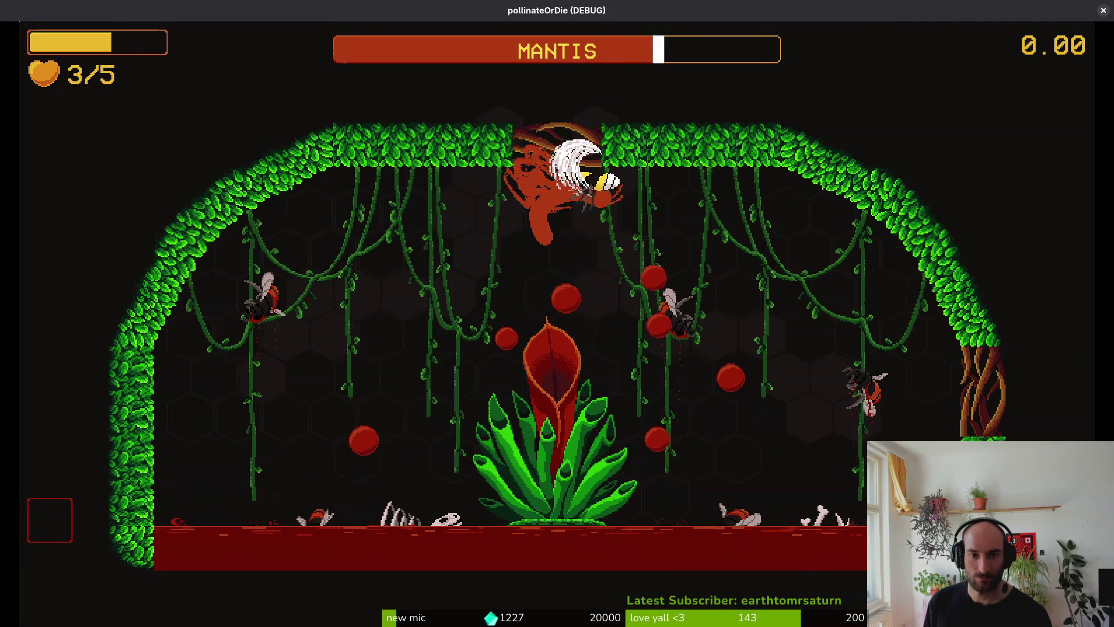
key("d")
key("space")
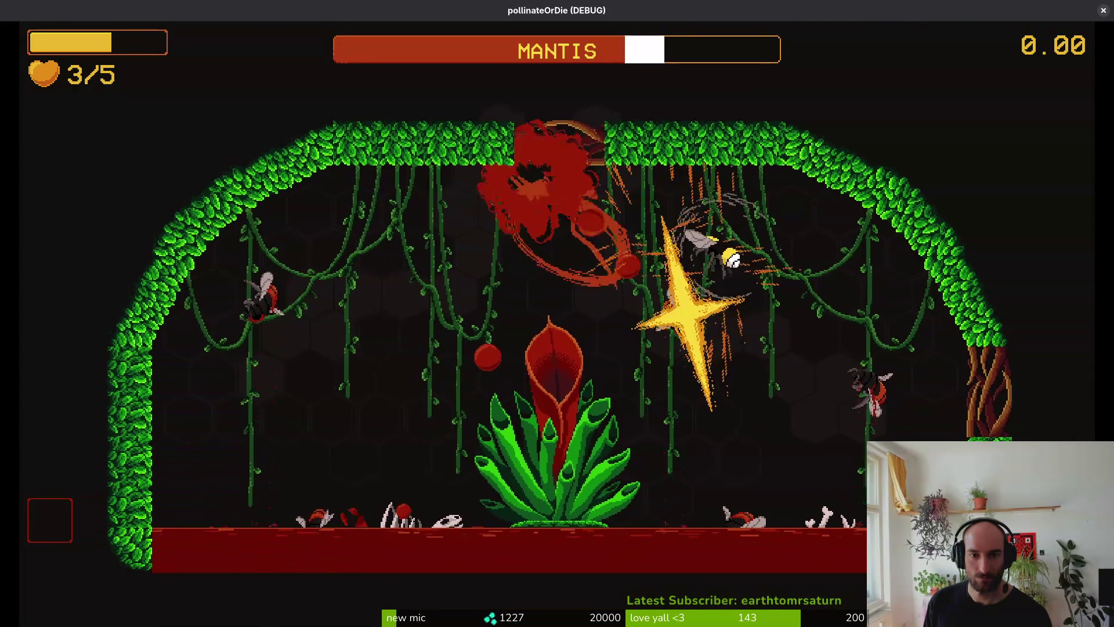
key("a")
key("space")
key("s")
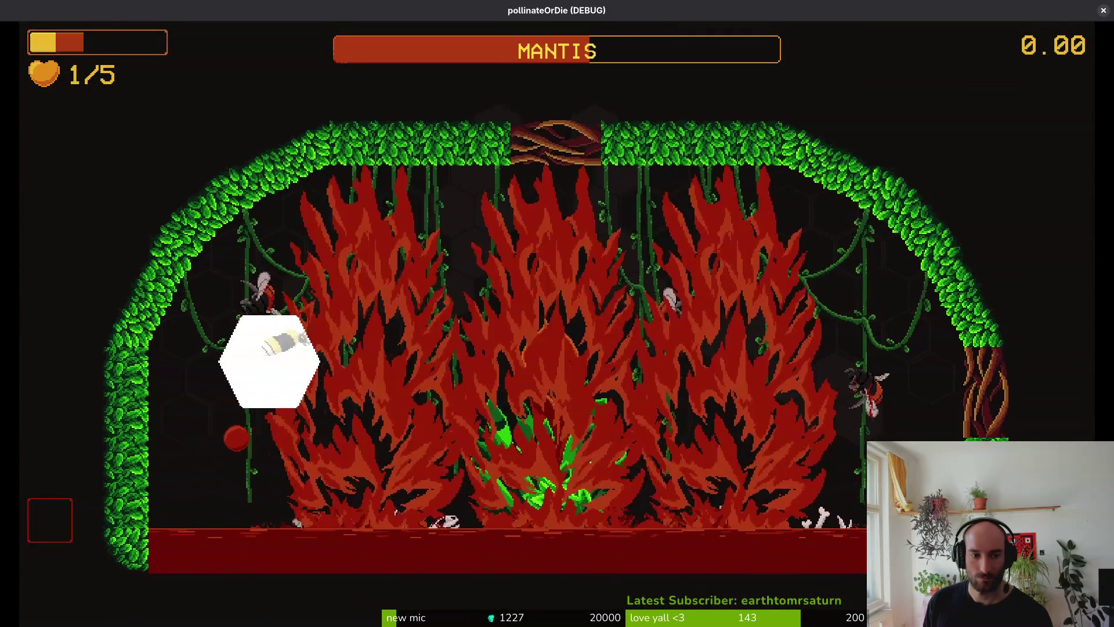
key("w")
key("d")
key("space")
key("a")
key("space")
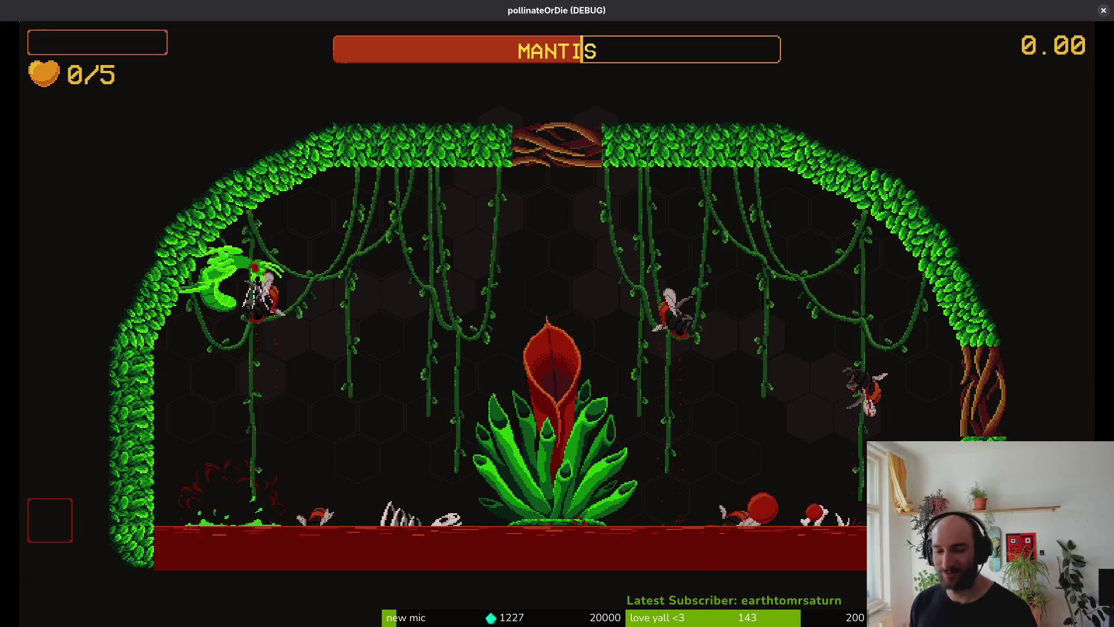
key("space")
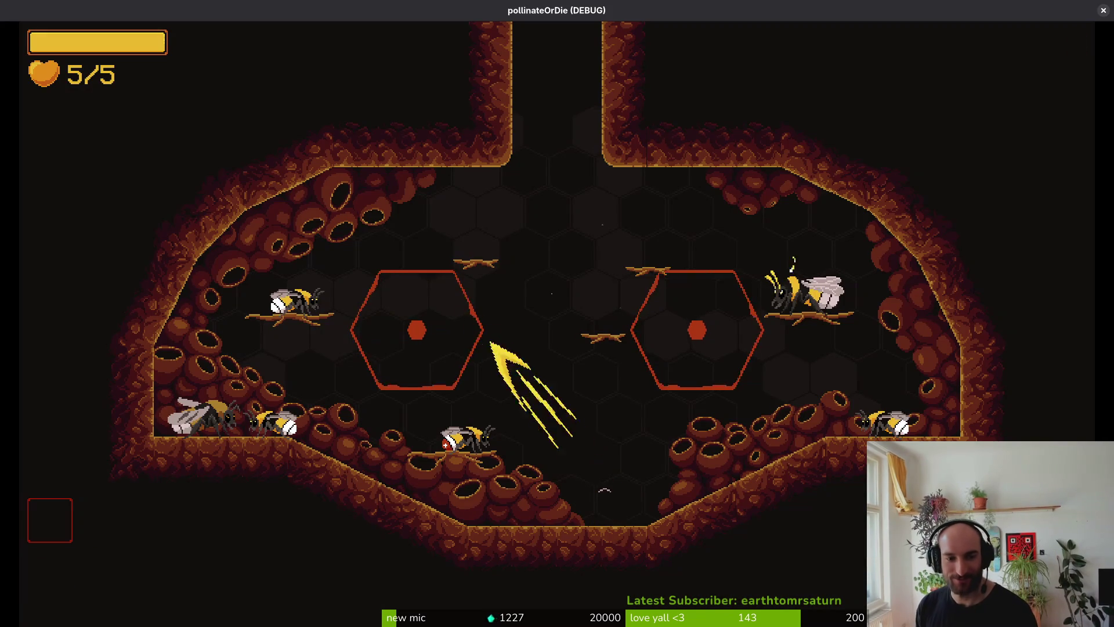
Load the mantis arena and dart onto the mantis at the wall, dodging its beam.
key("Tab")
key("Return")
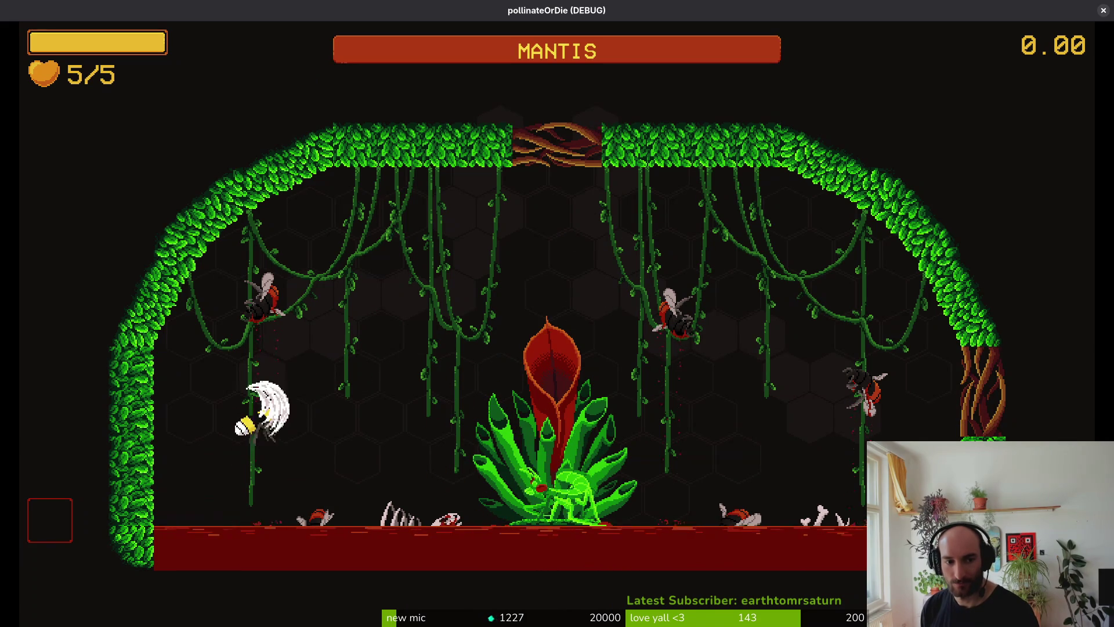
key("Up")
key("Left")
key("Up")
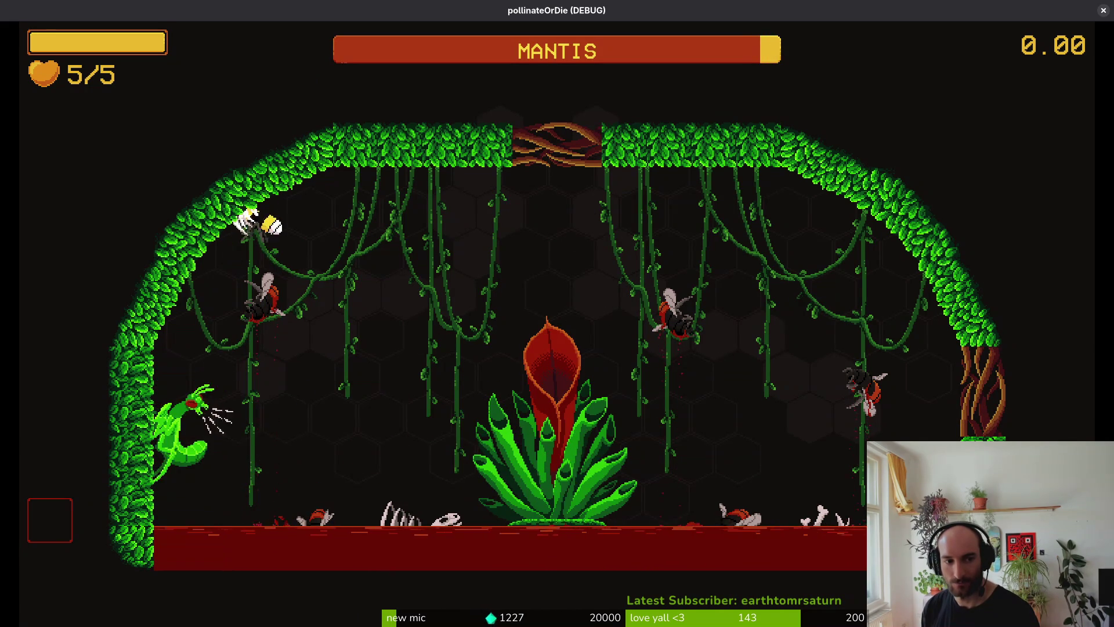
key("Up")
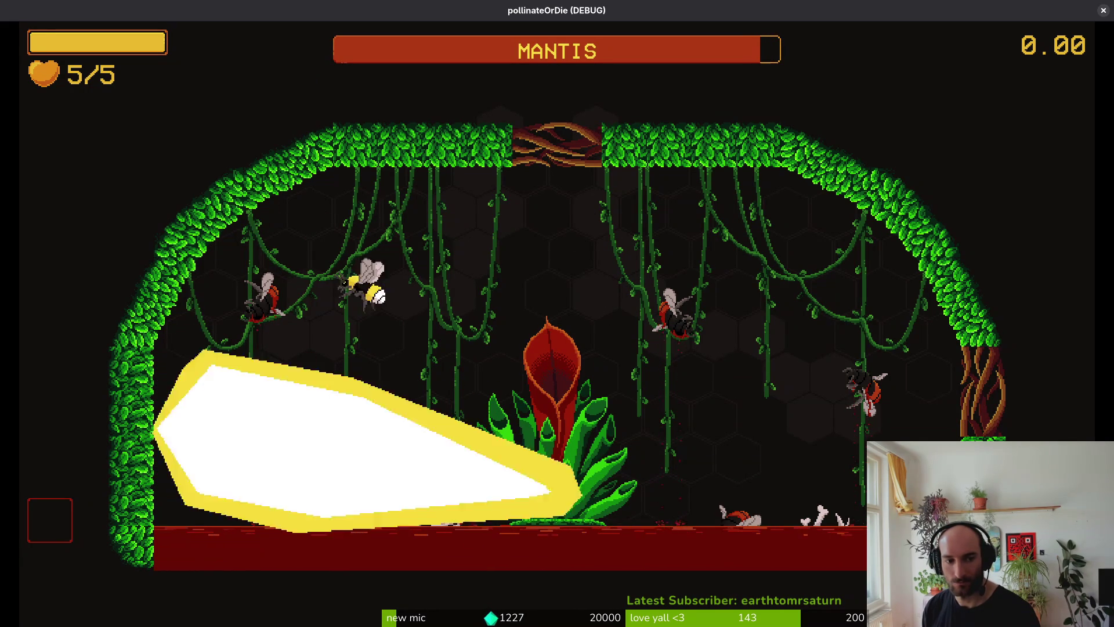
key("Left")
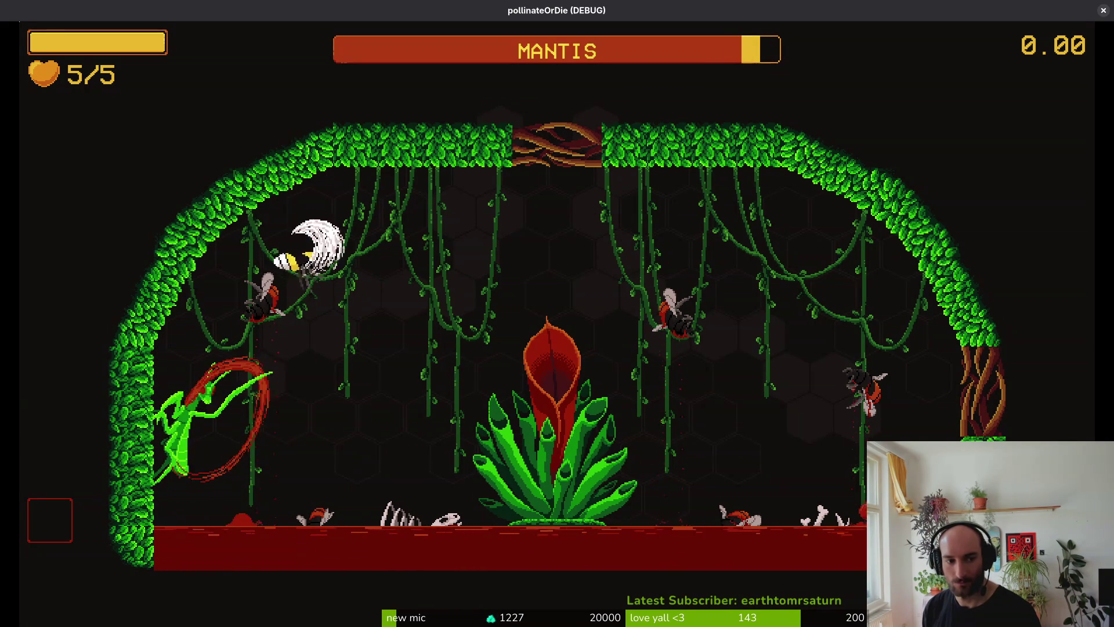
key("Left")
Dive onto the mantis in the plant, then fly into the left hexagon to exit.
key("Up")
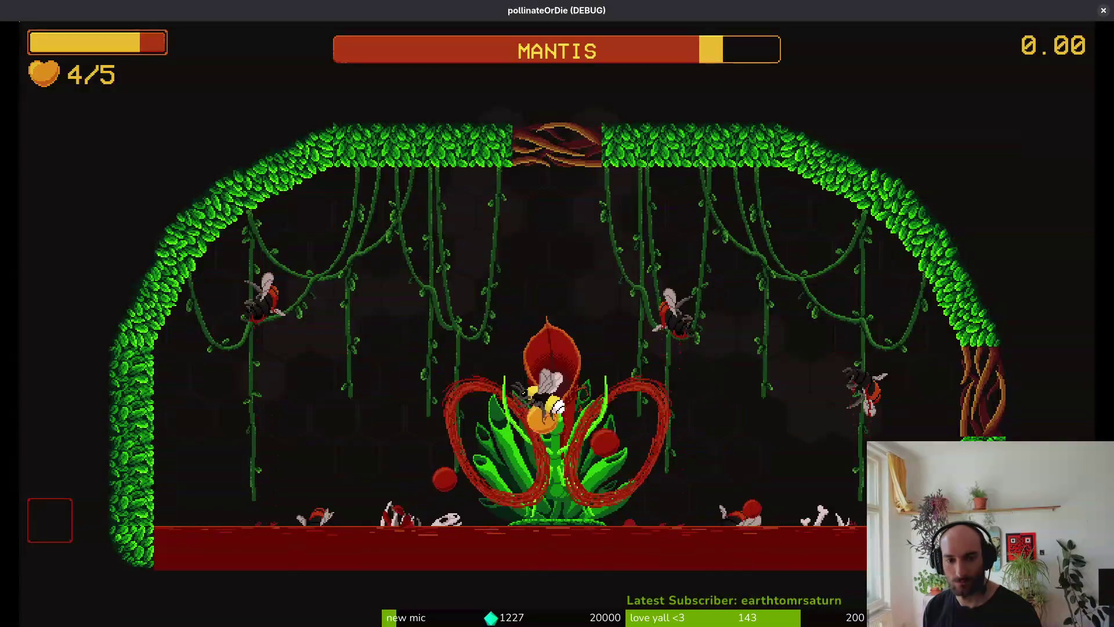
key("Up")
key("Down")
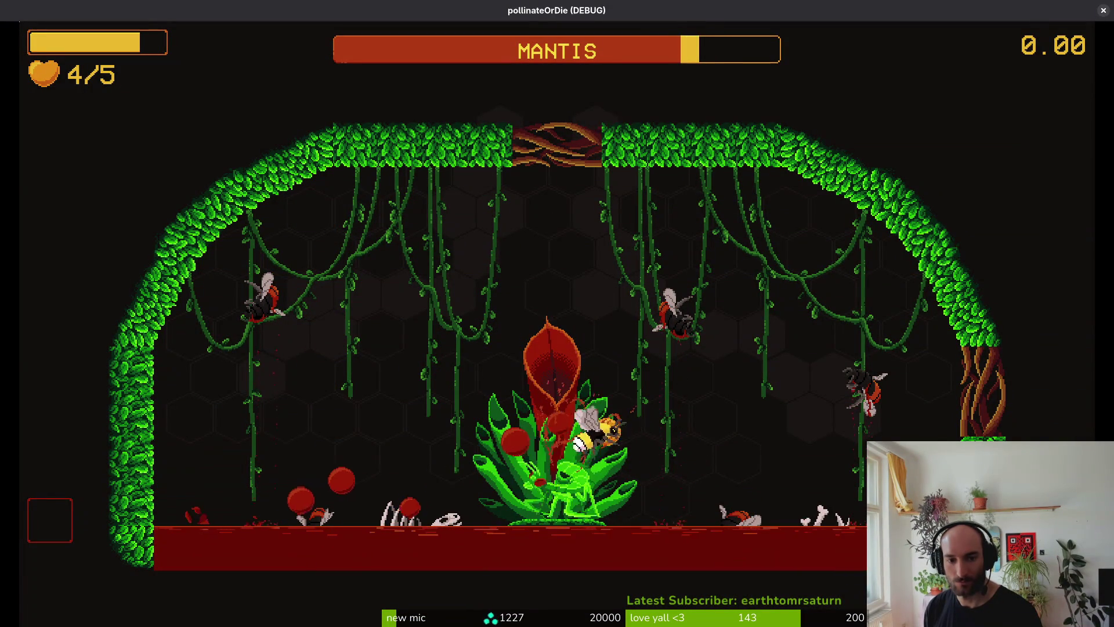
key("Up")
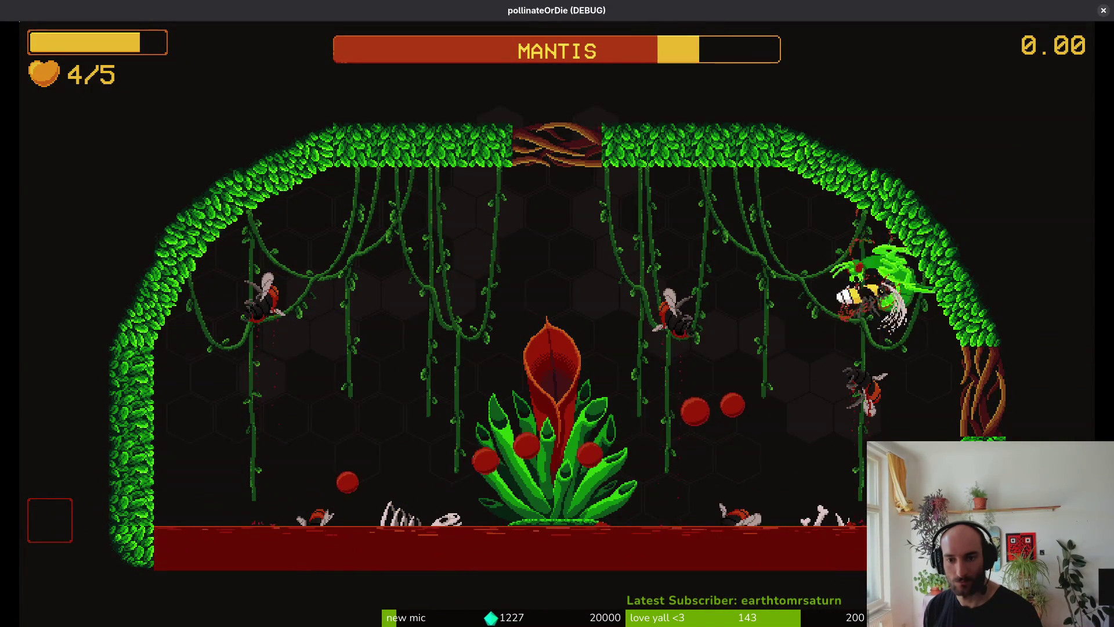
key("Left")
key("Left")
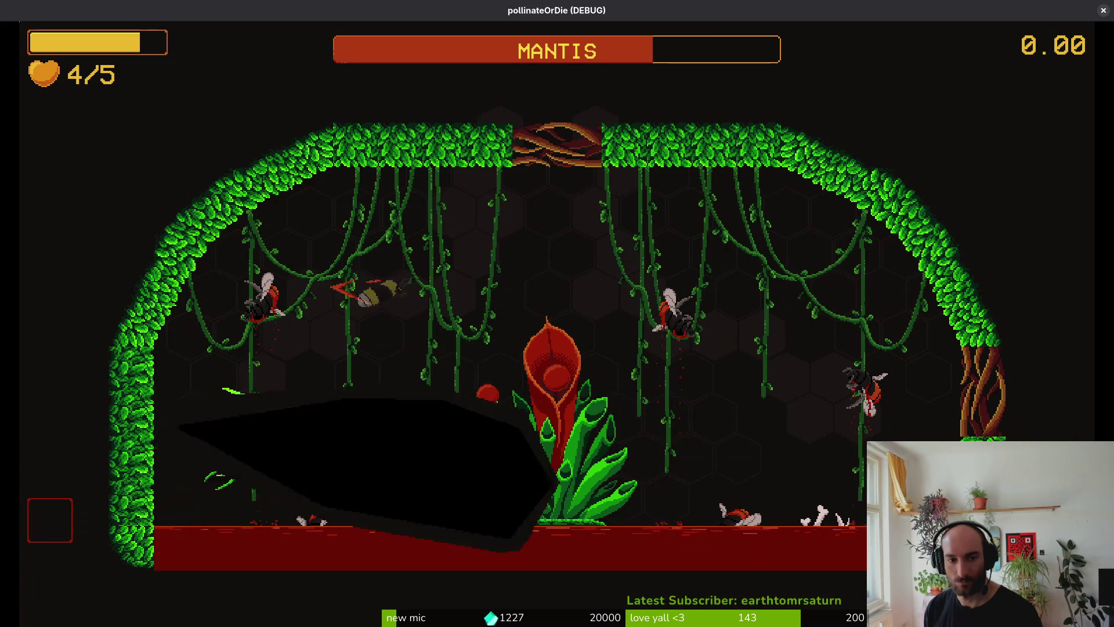
key("Up")
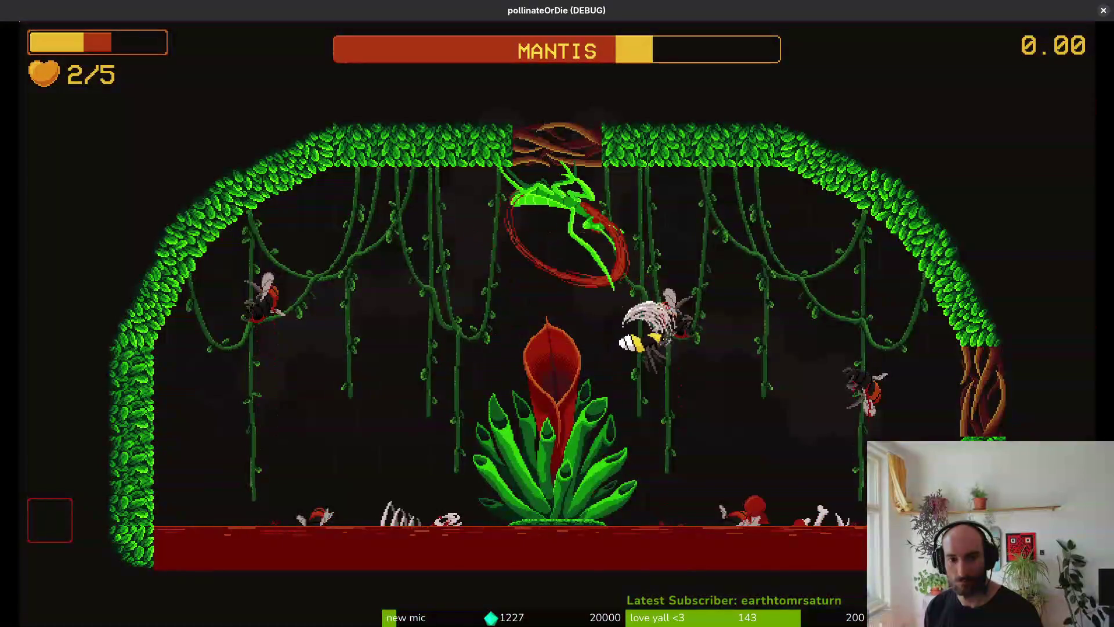
key("Left")
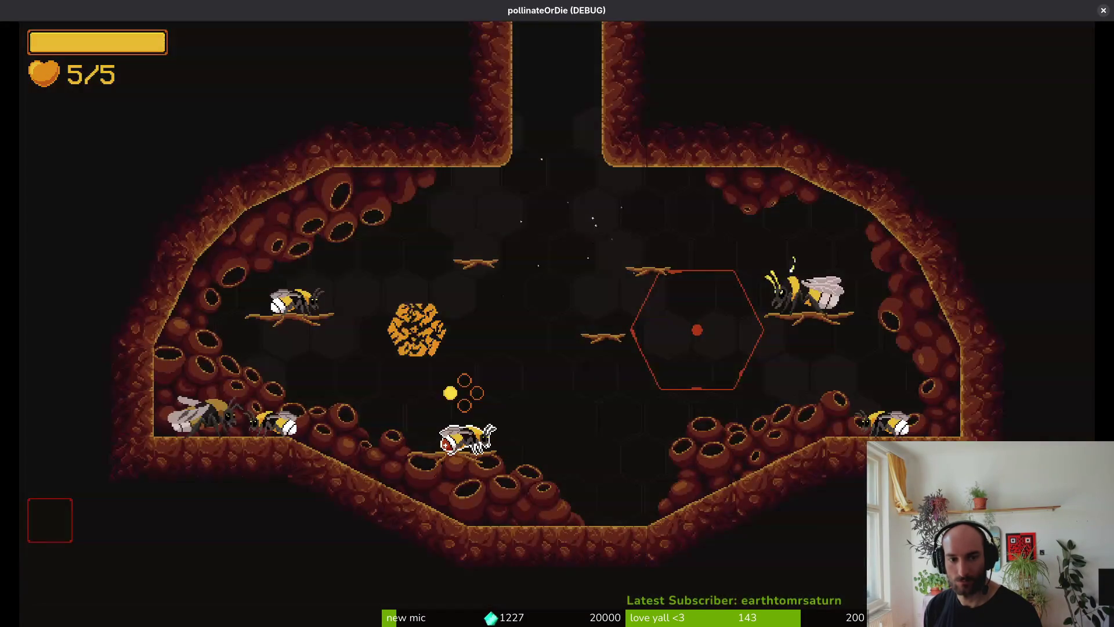
Load the mantis arena from the level list, then reload it once more.
key("Down")
key("Return")
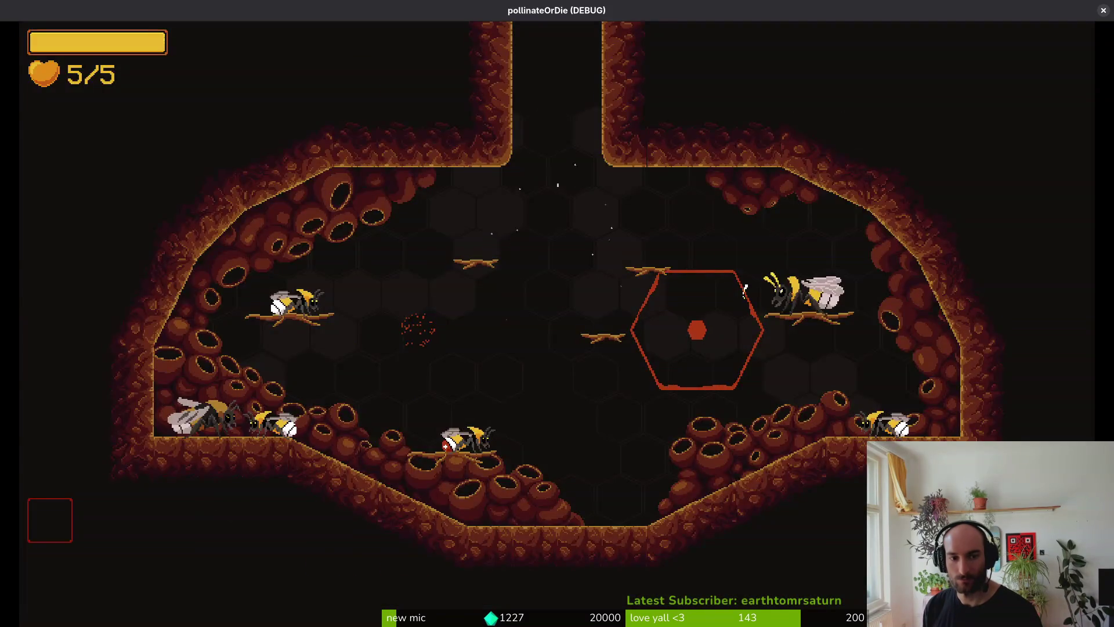
key("Escape")
key("Return")
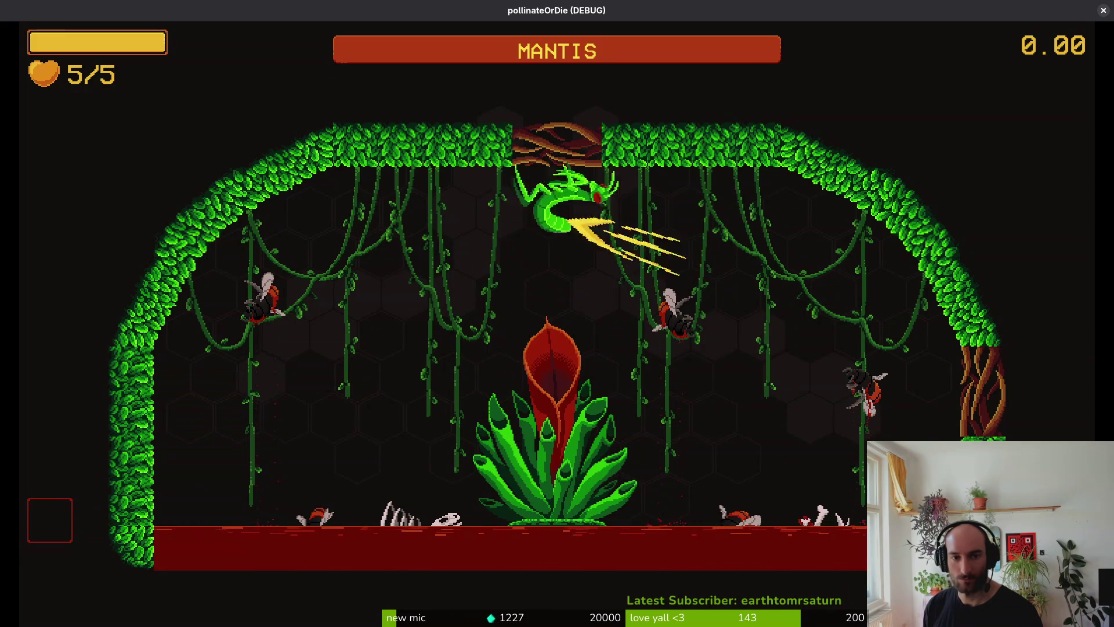
Dash and slash the mantis to about 70% without losing hearts, then pause the game.
key("space")
key("space")
key("space")
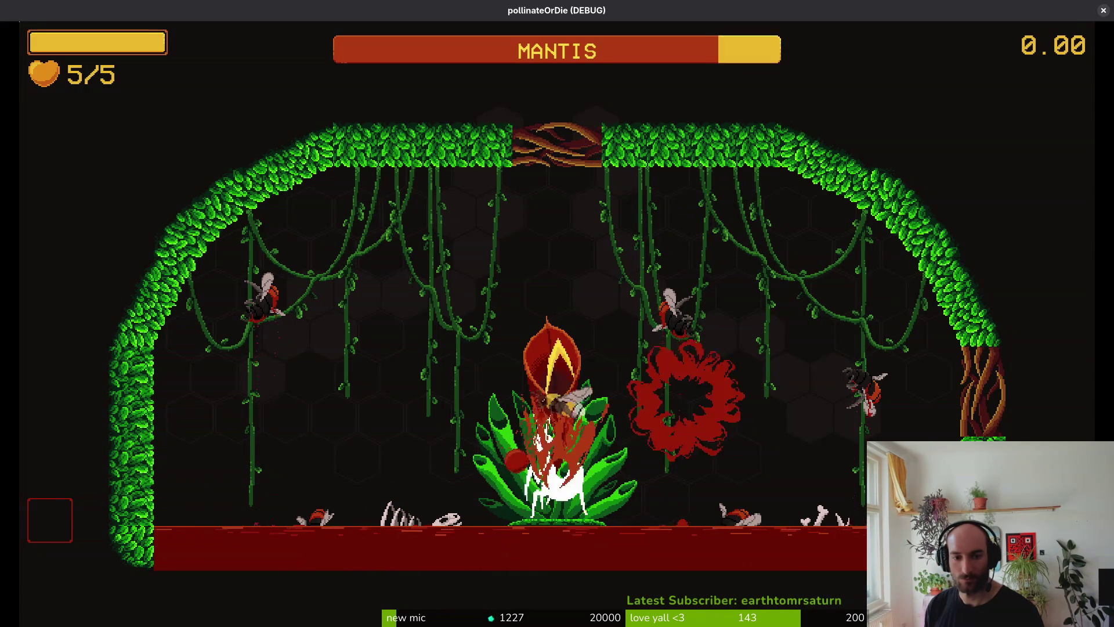
key("space")
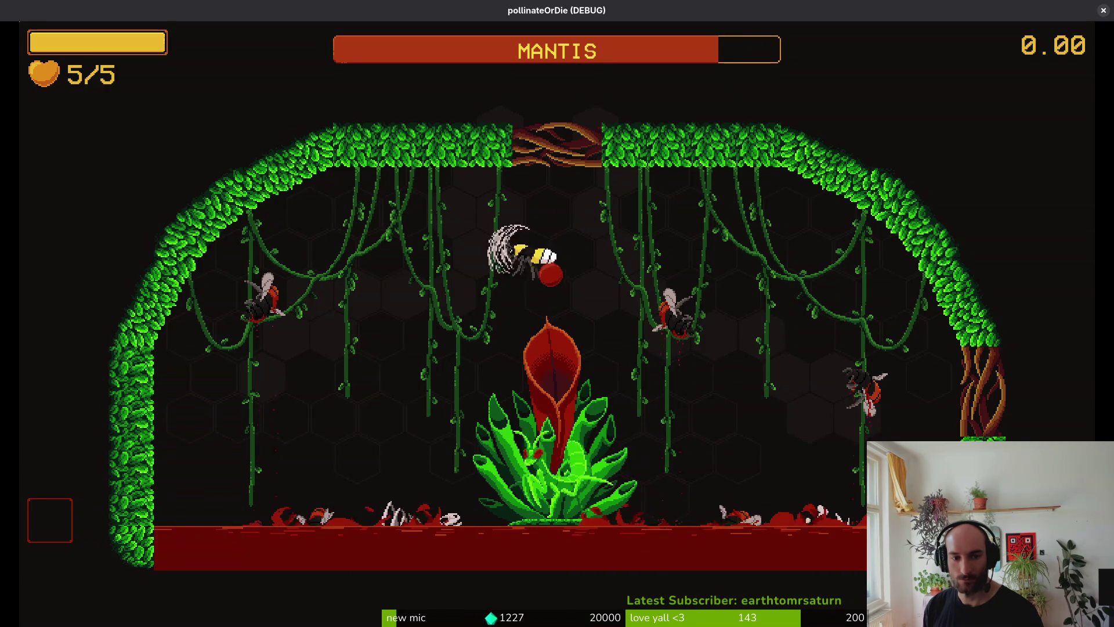
key("space")
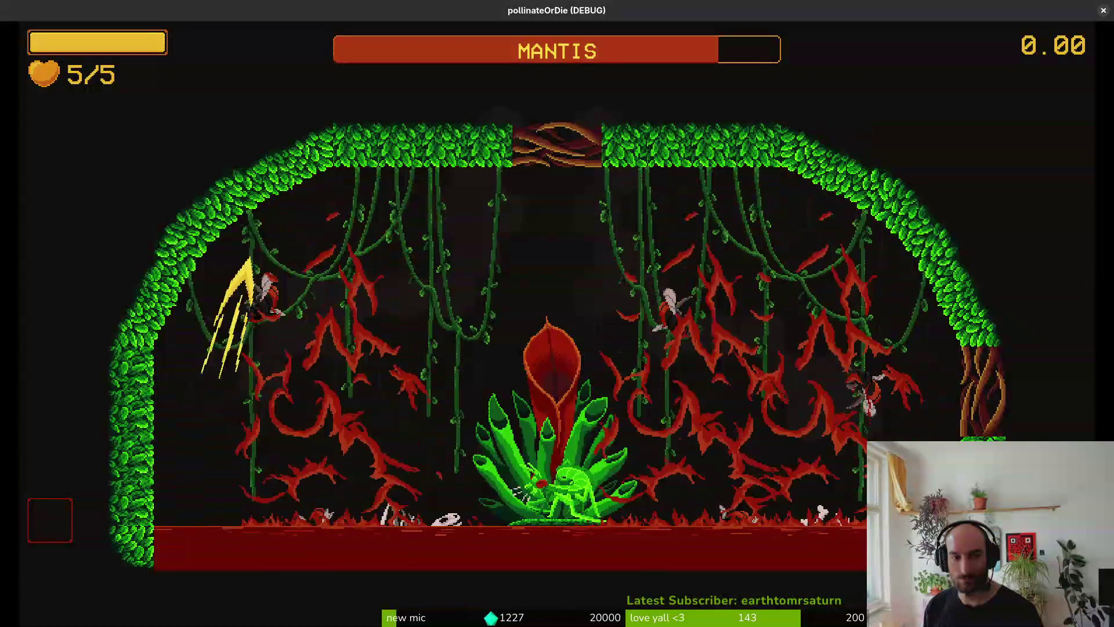
key("space")
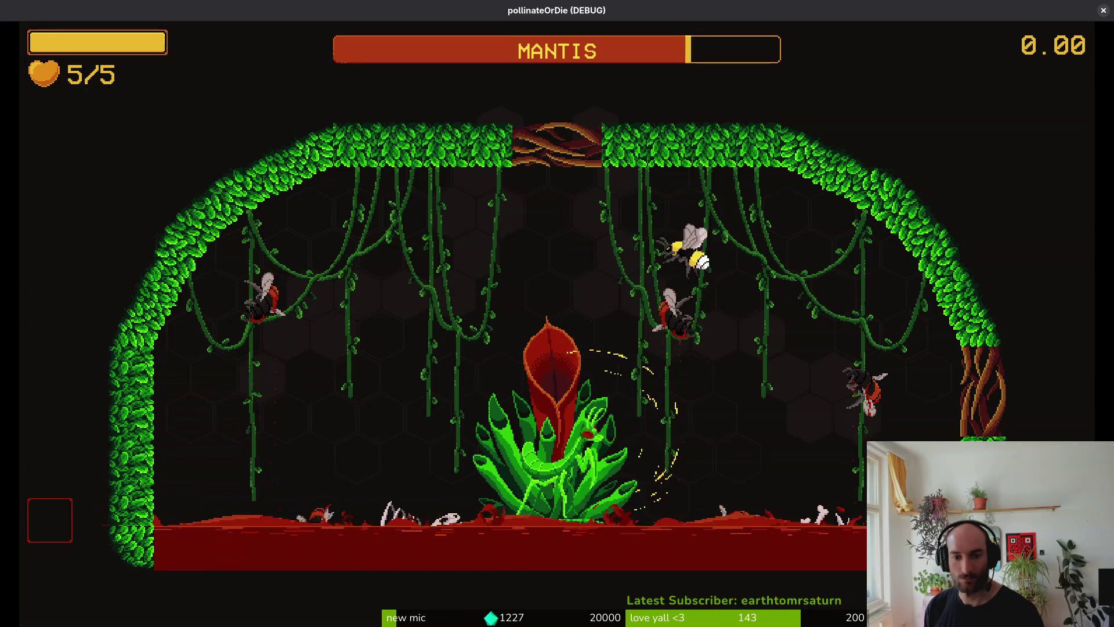
key("space")
key("space")
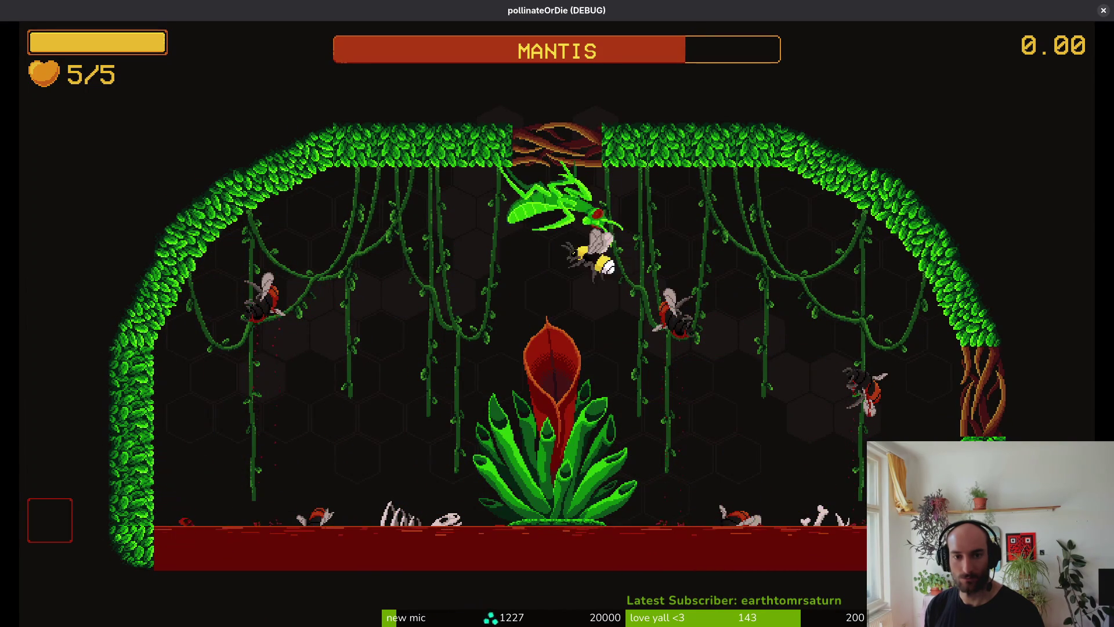
key("space")
key("space")
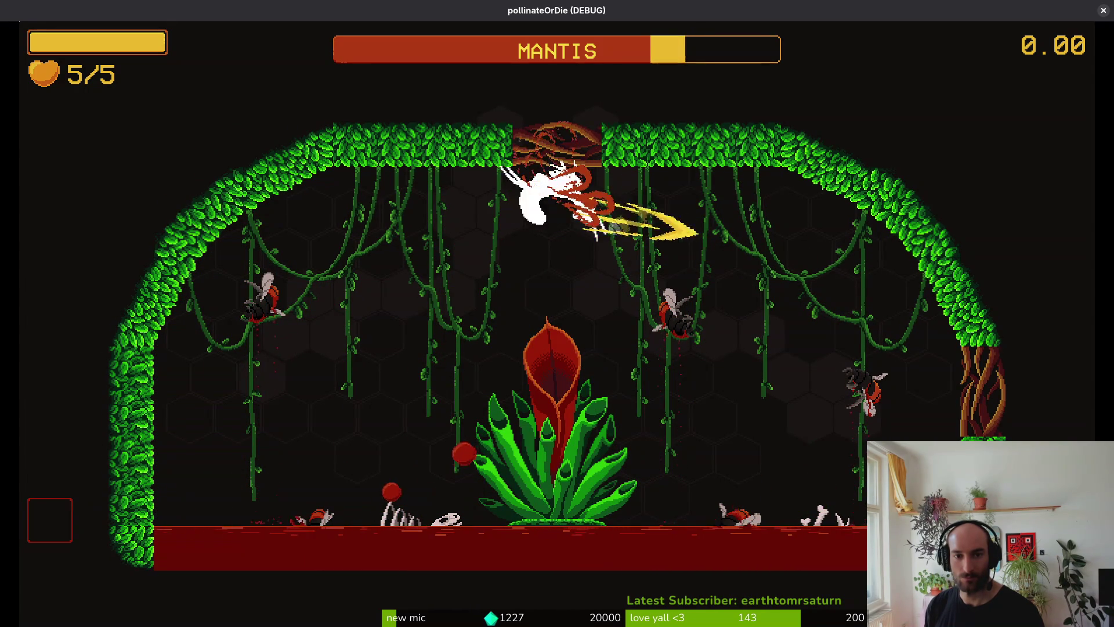
key("Escape")
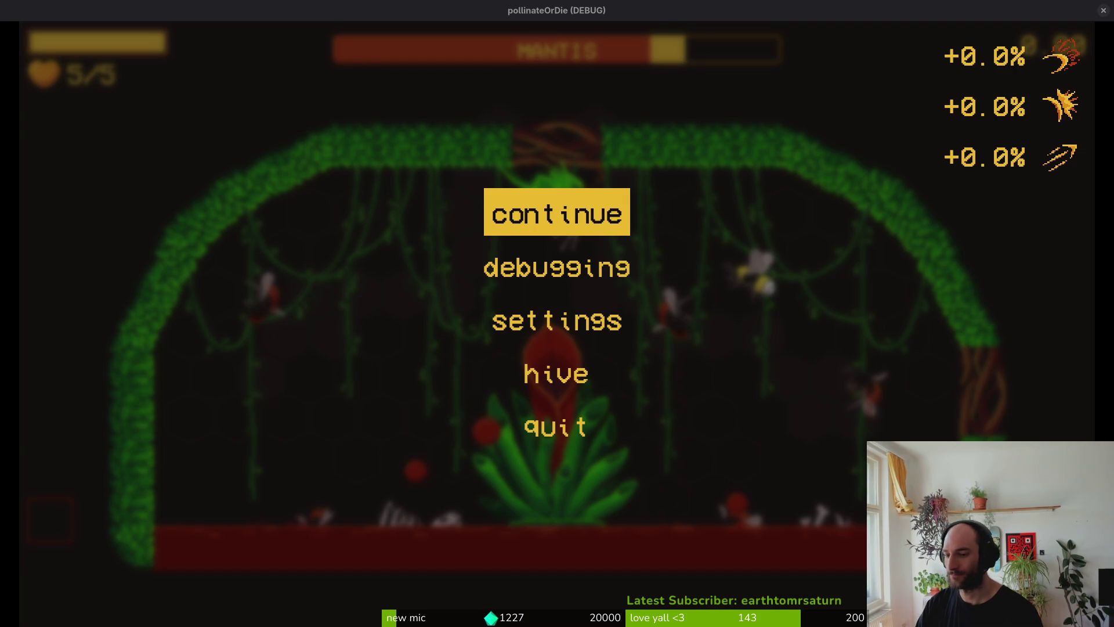
Resume the game and dash around the mantis, steering clear of its slash.
key("Escape")
key("space")
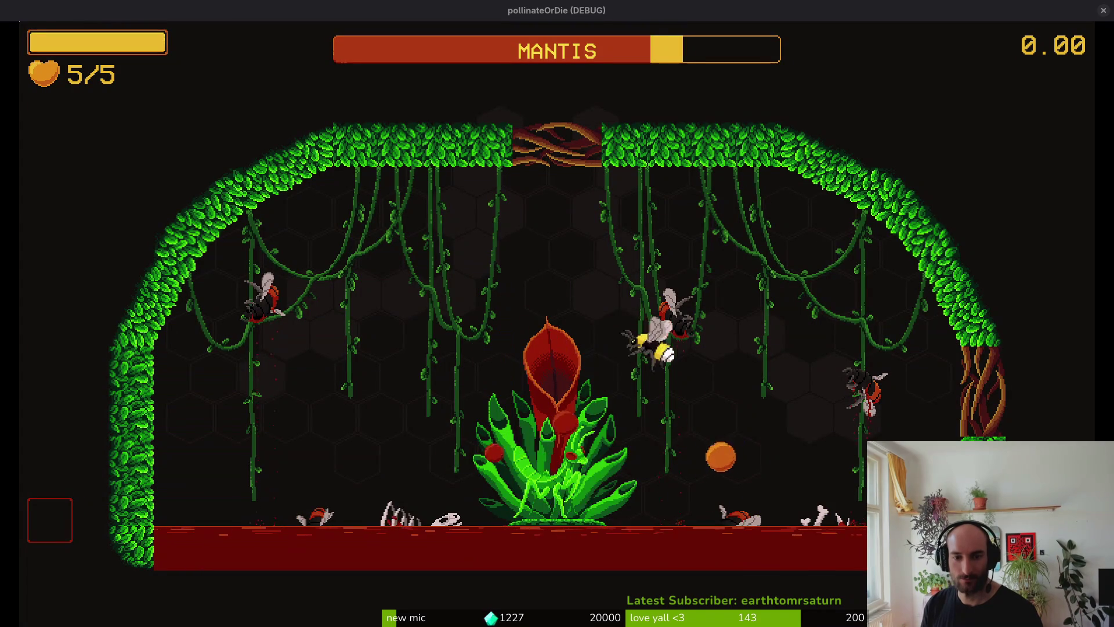
key("space")
key("Left")
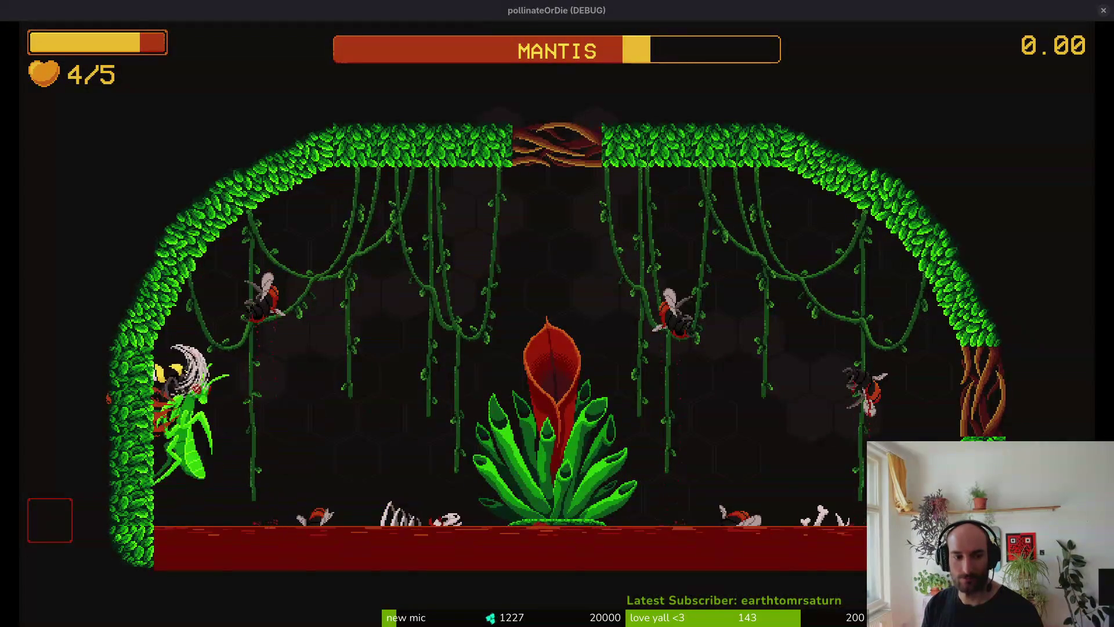
key("Up")
key("space")
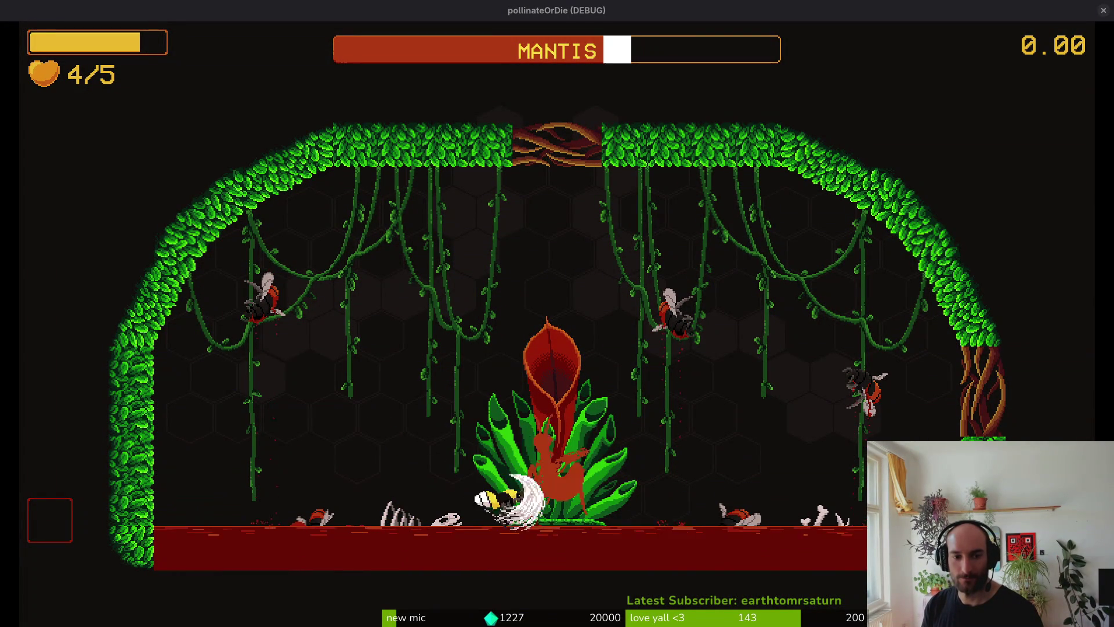
key("Left")
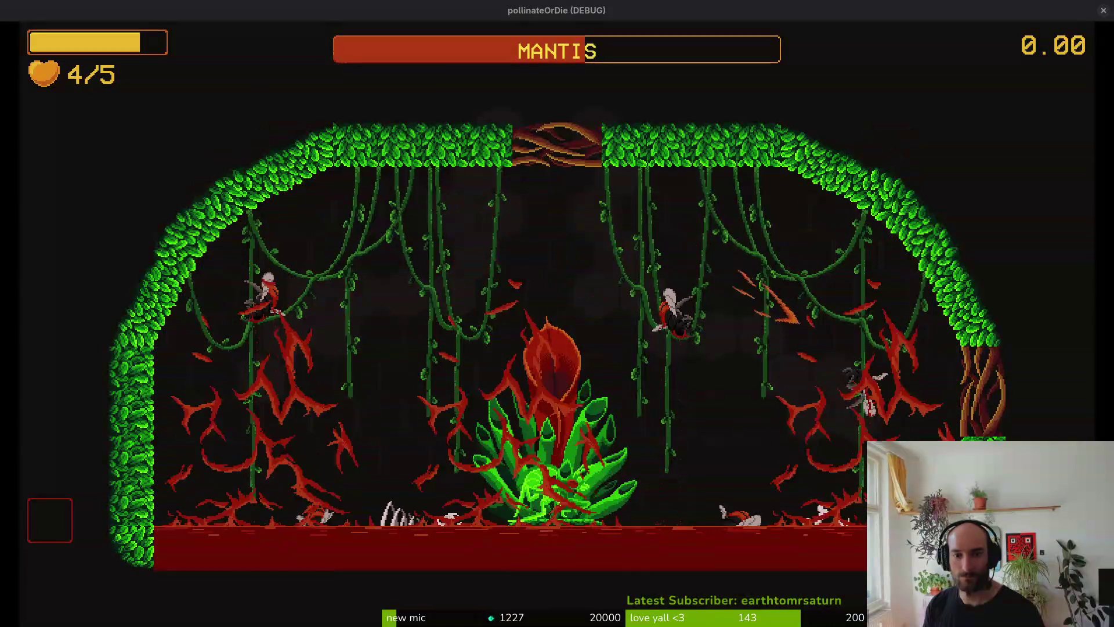
Dash through the mantis and slash it by the plant, cutting its bar below half.
key("space")
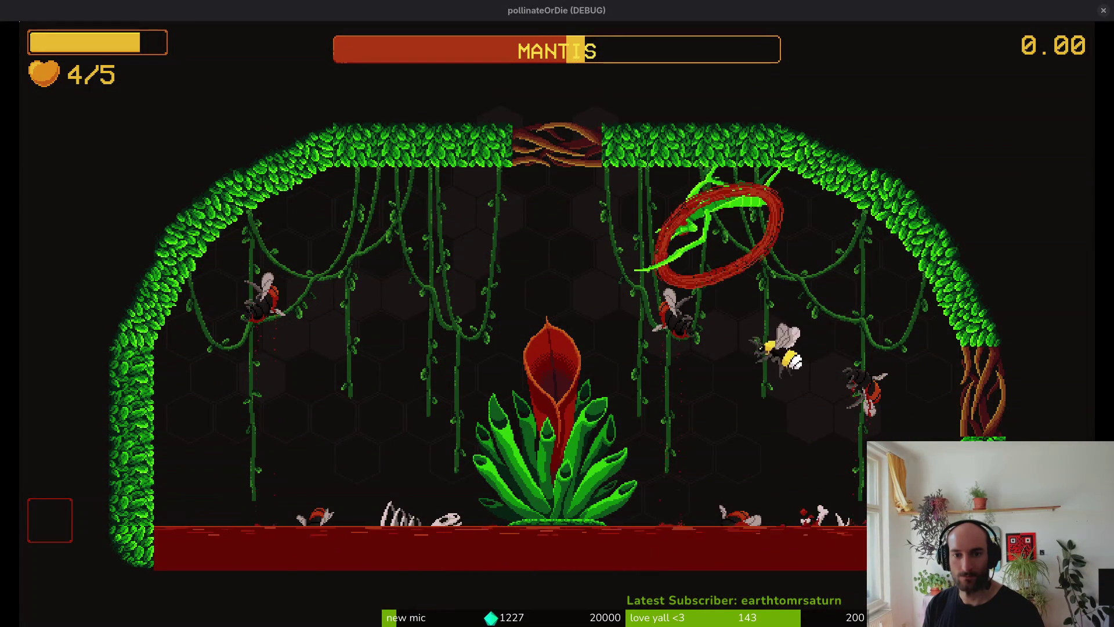
key("space")
key("Down")
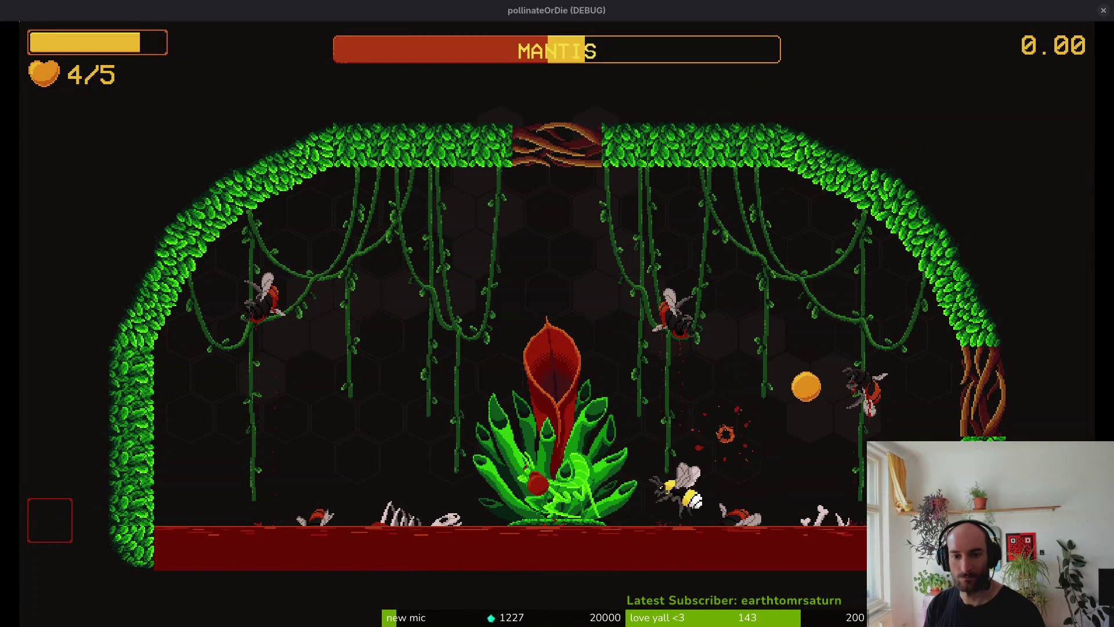
key("space")
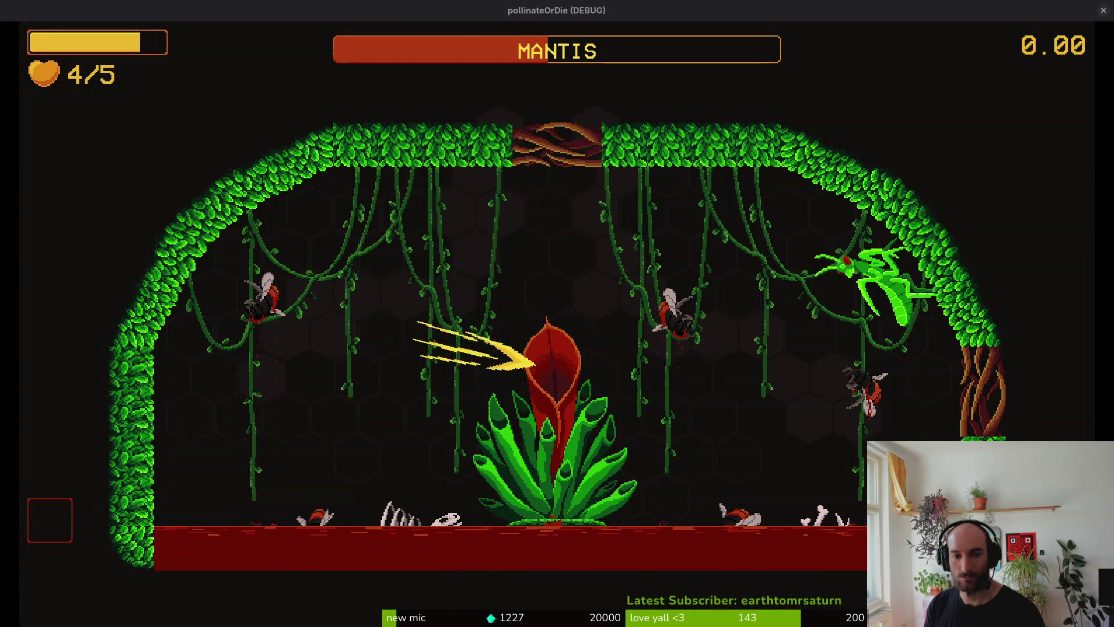
key("space")
key("Down")
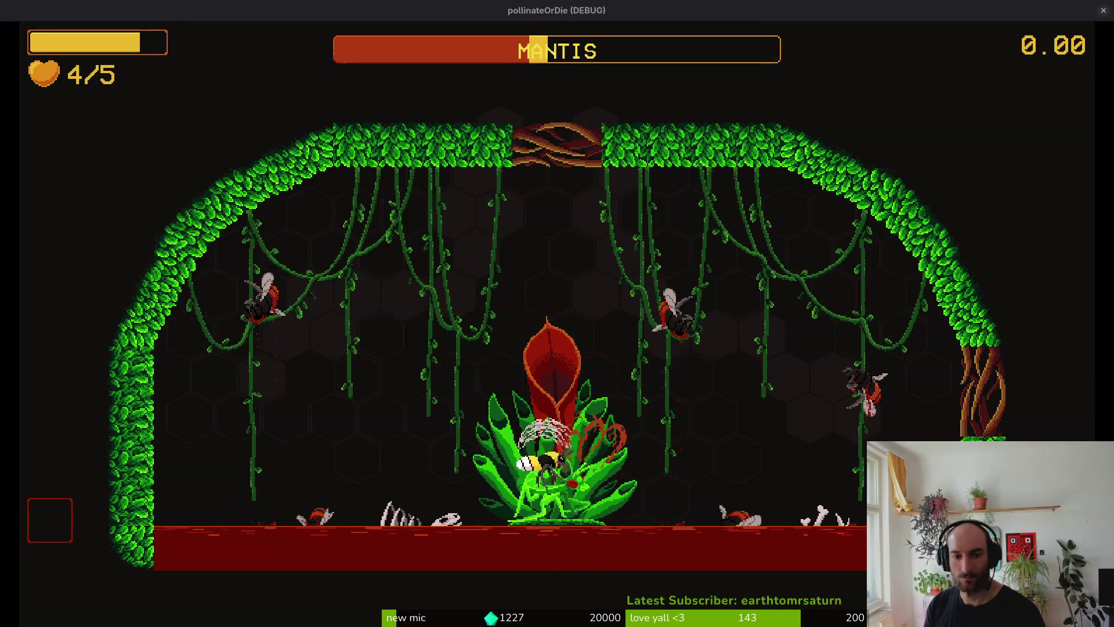
key("Up")
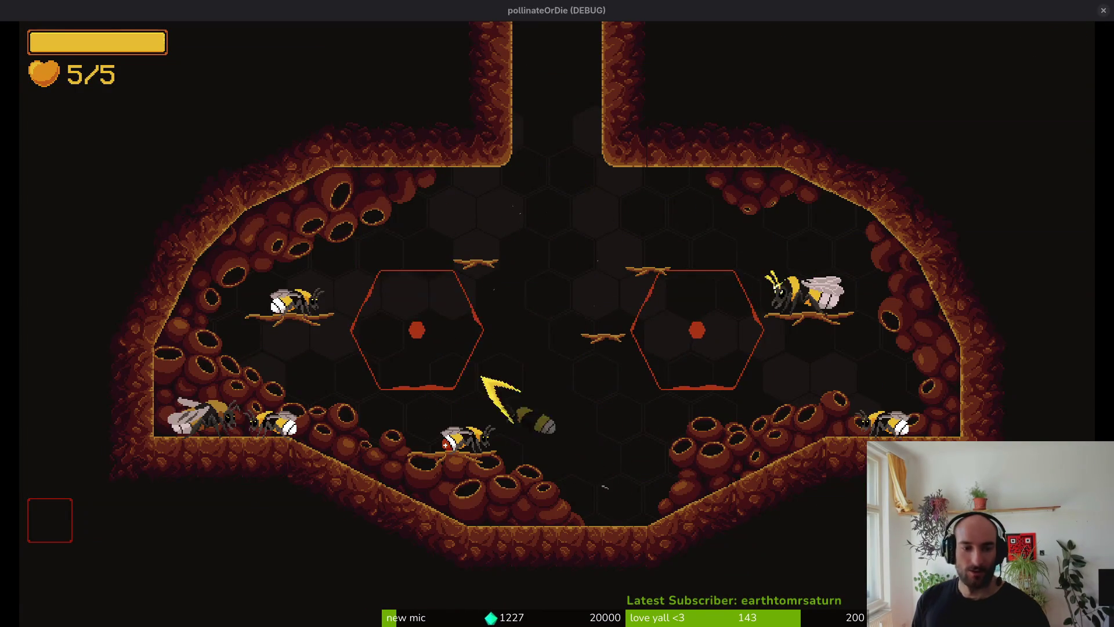
Reload the mantis arena from the level list and strike the emerging mantis down to about 80%.
key("Escape")
key("Down")
key("Return")
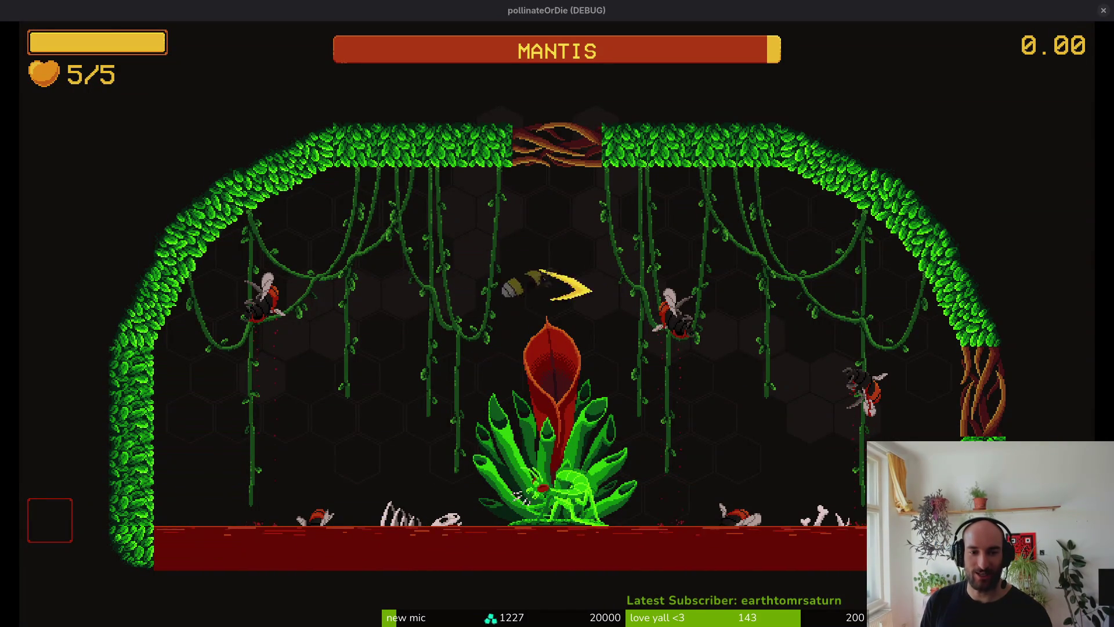
key("d")
key("a")
key("w")
key("space")
key("d")
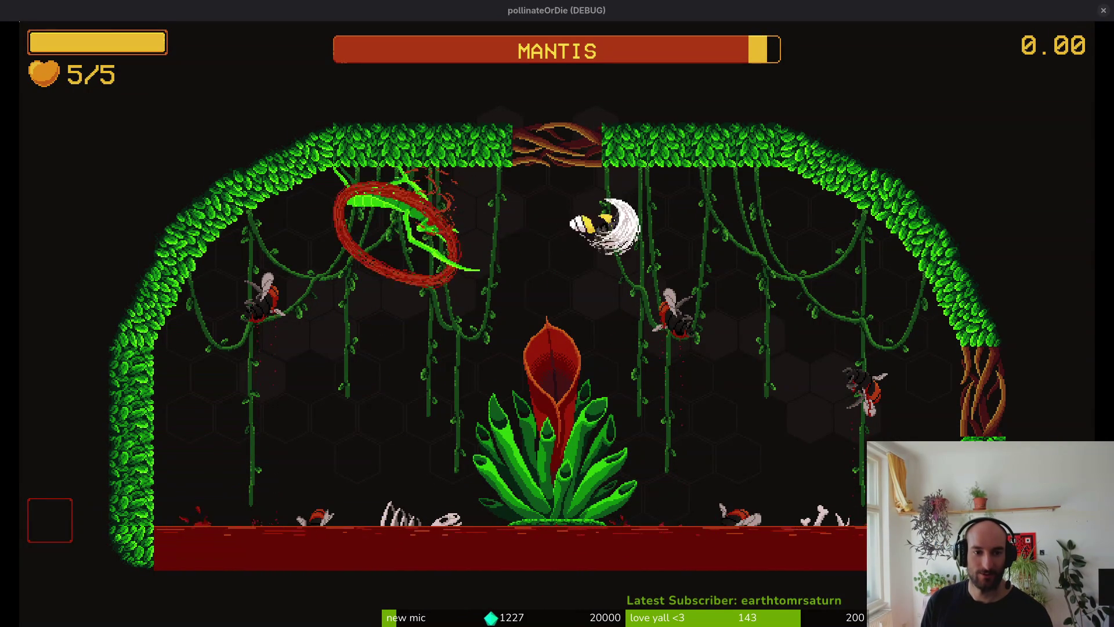
key("s")
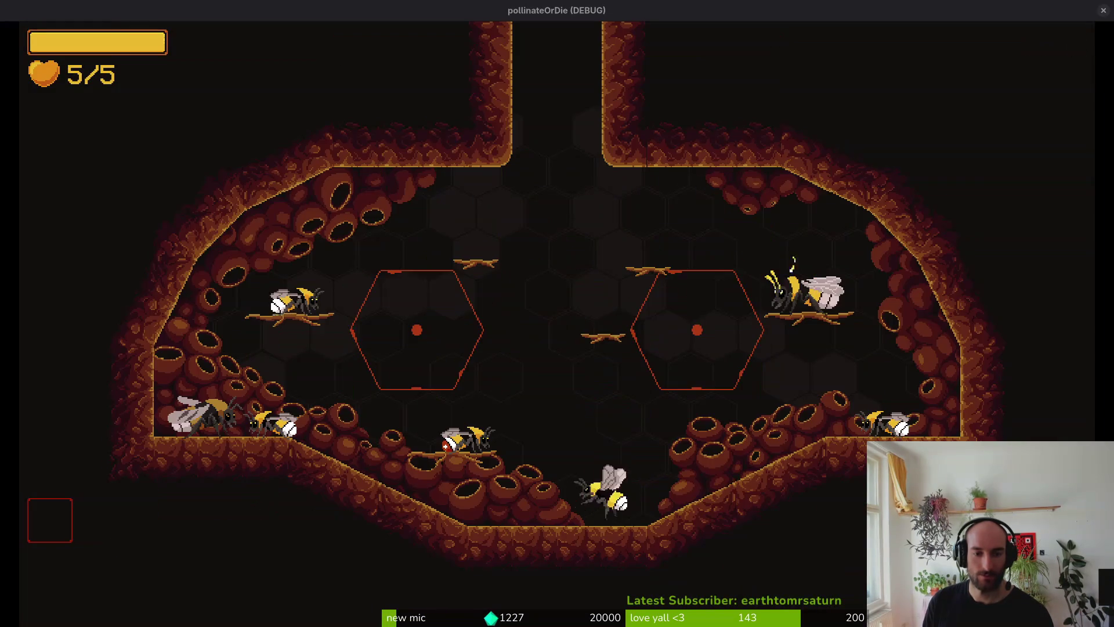
Load the mantis jungle arena, wear the boss down to about 30%, then reload it.
key("Escape")
key("Return")
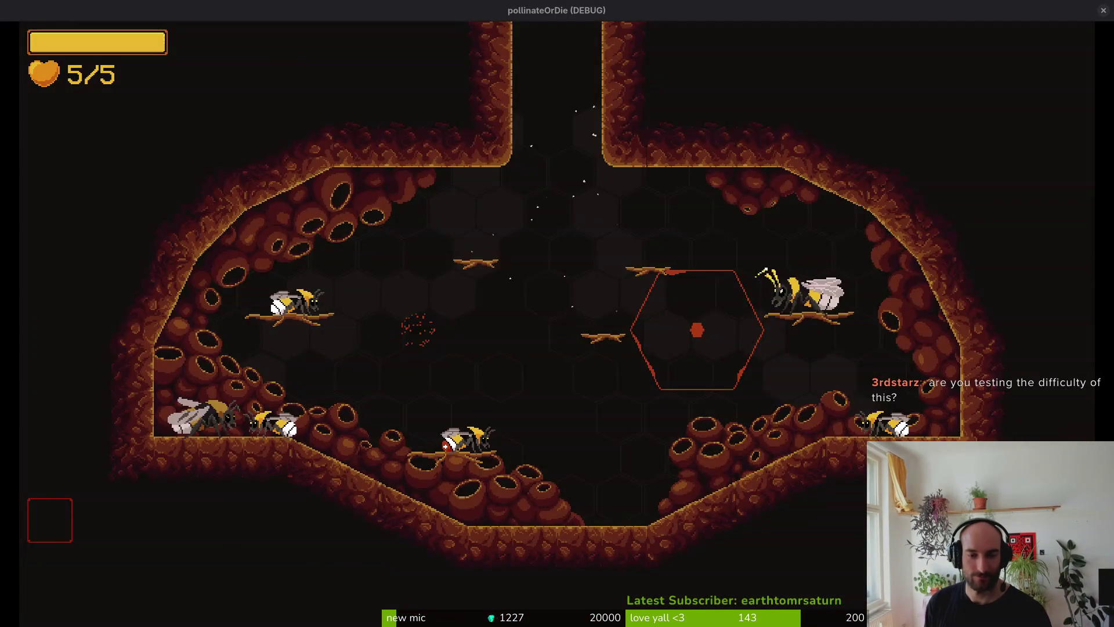
key("Escape")
key("Return")
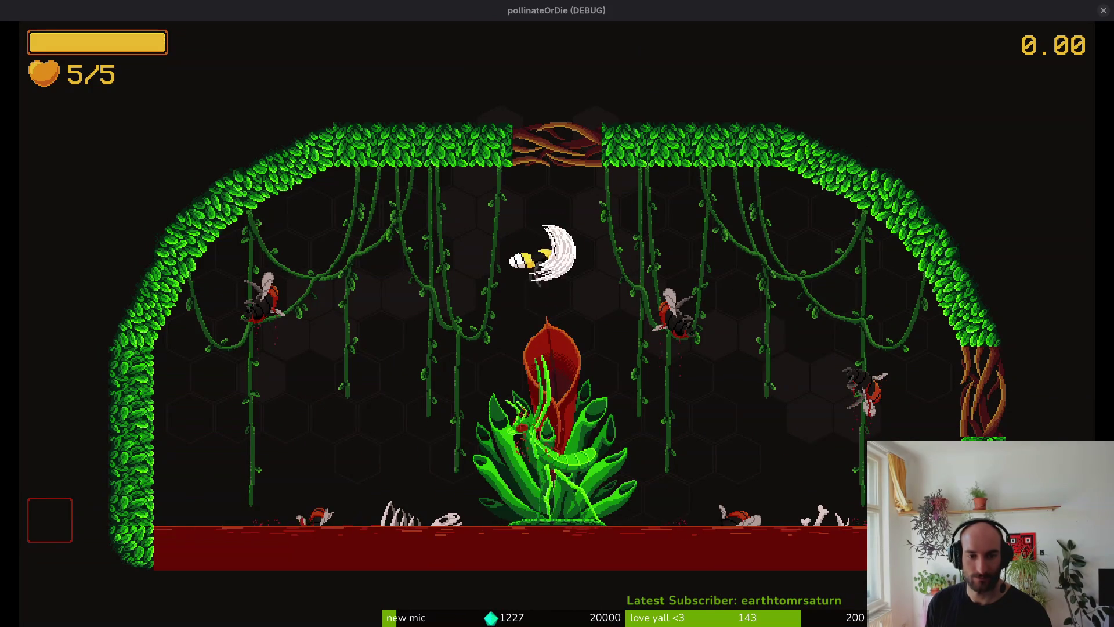
Dash the bee back and forth and dive onto the mantis at the central plant.
key("d")
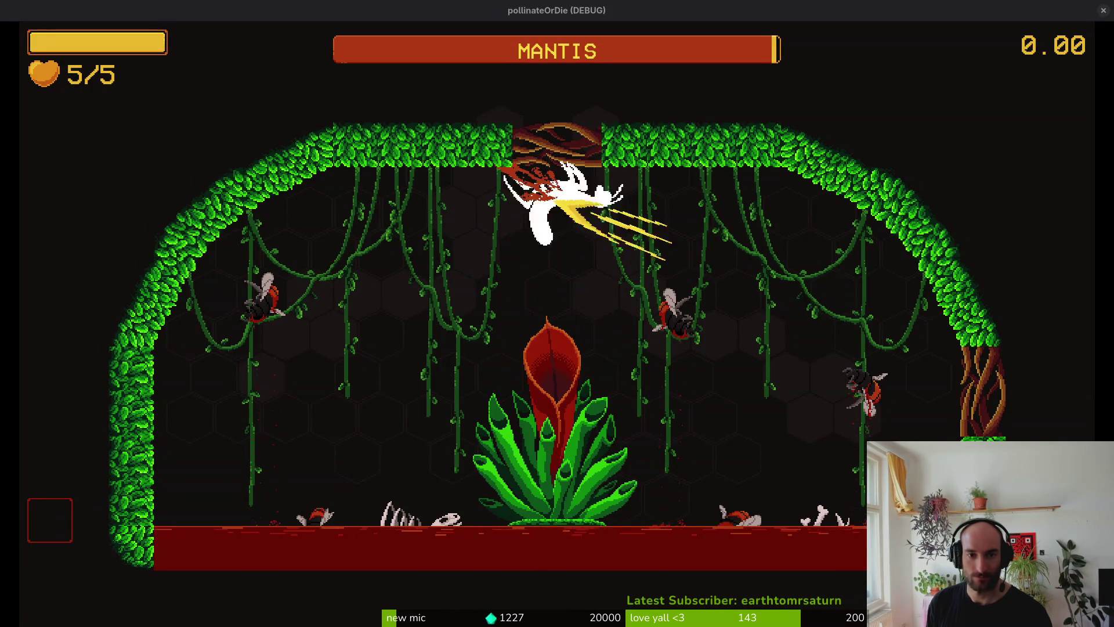
key("a")
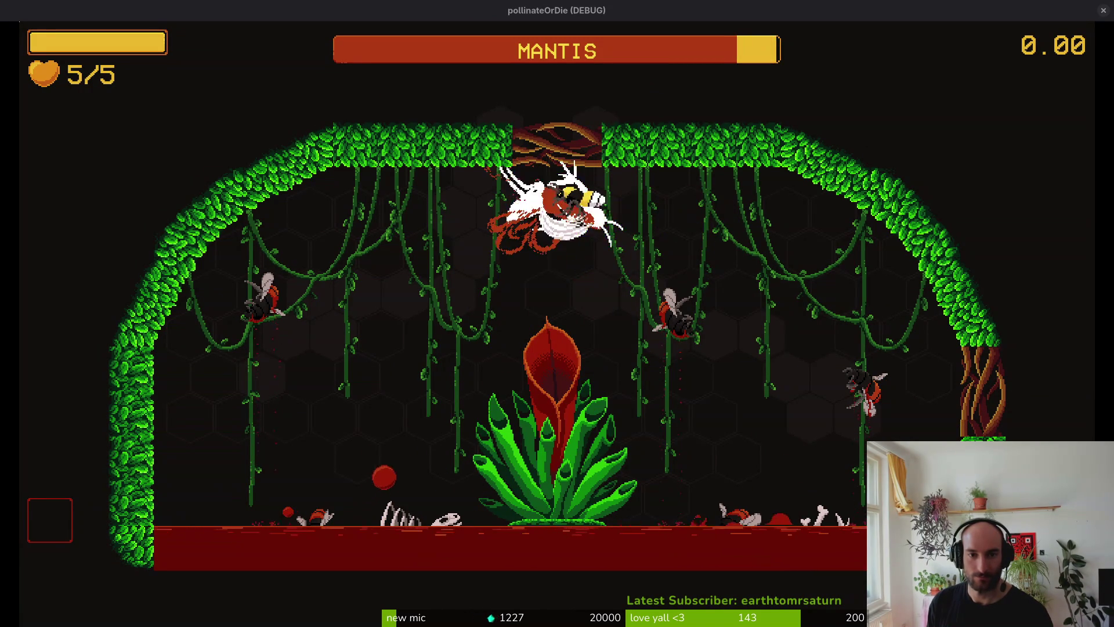
key("d")
key("a")
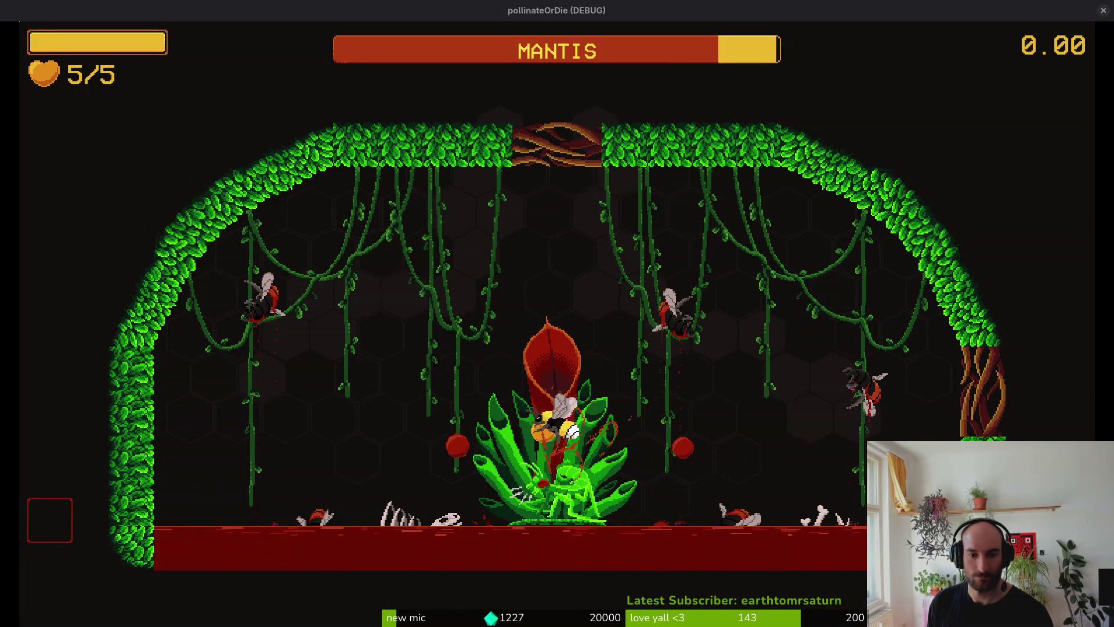
key("a")
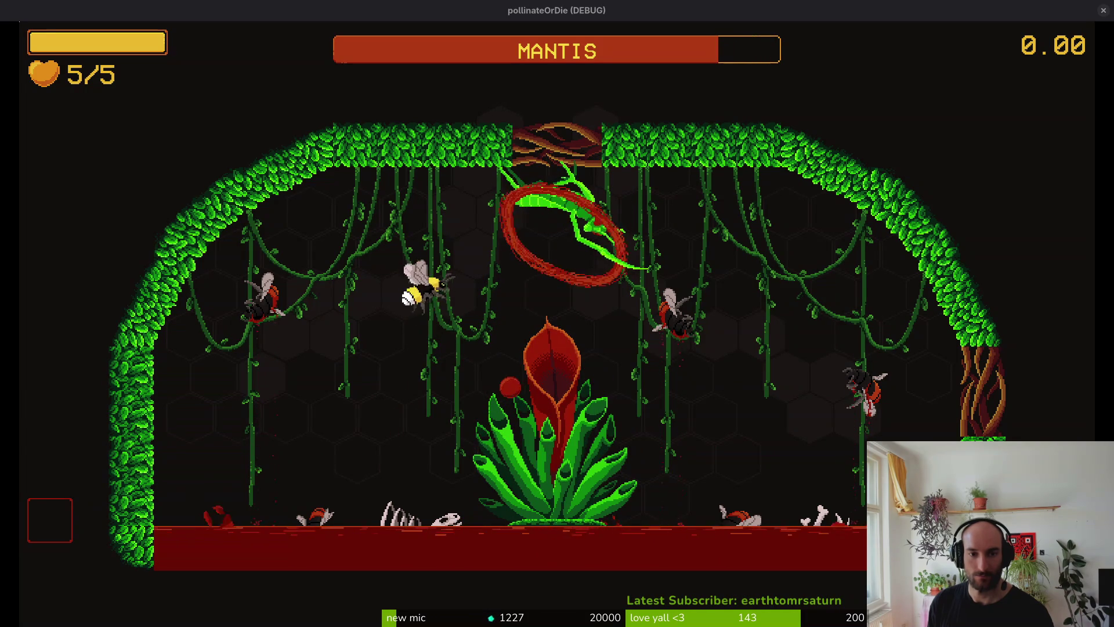
key("d")
key("d")
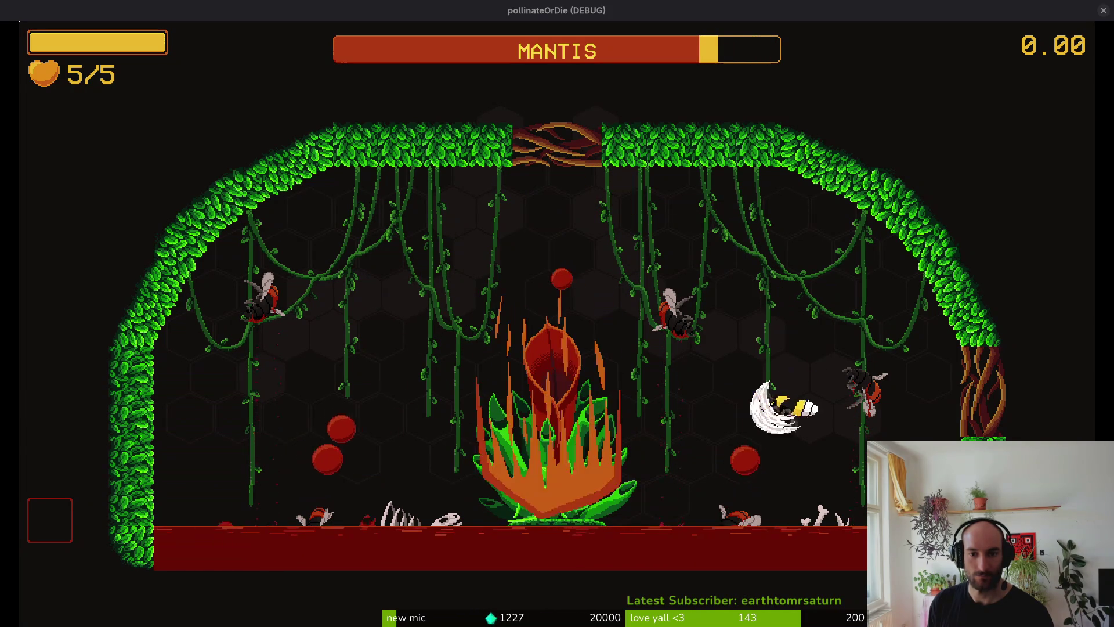
key("a")
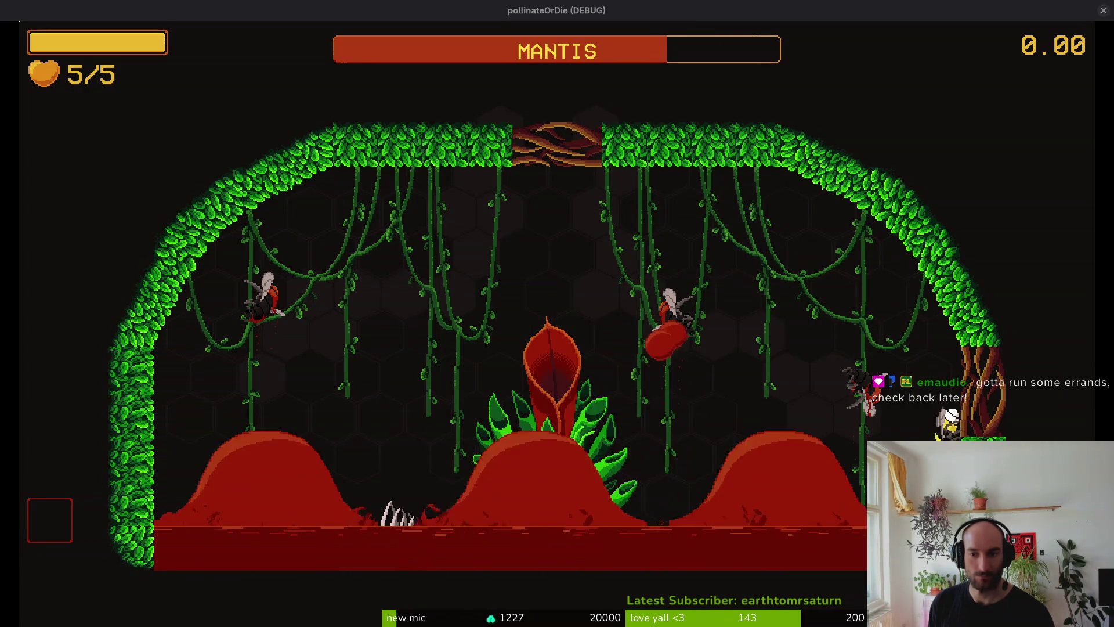
Slash the mantis repeatedly from all sides around the central plant, backing off between strikes.
key("j")
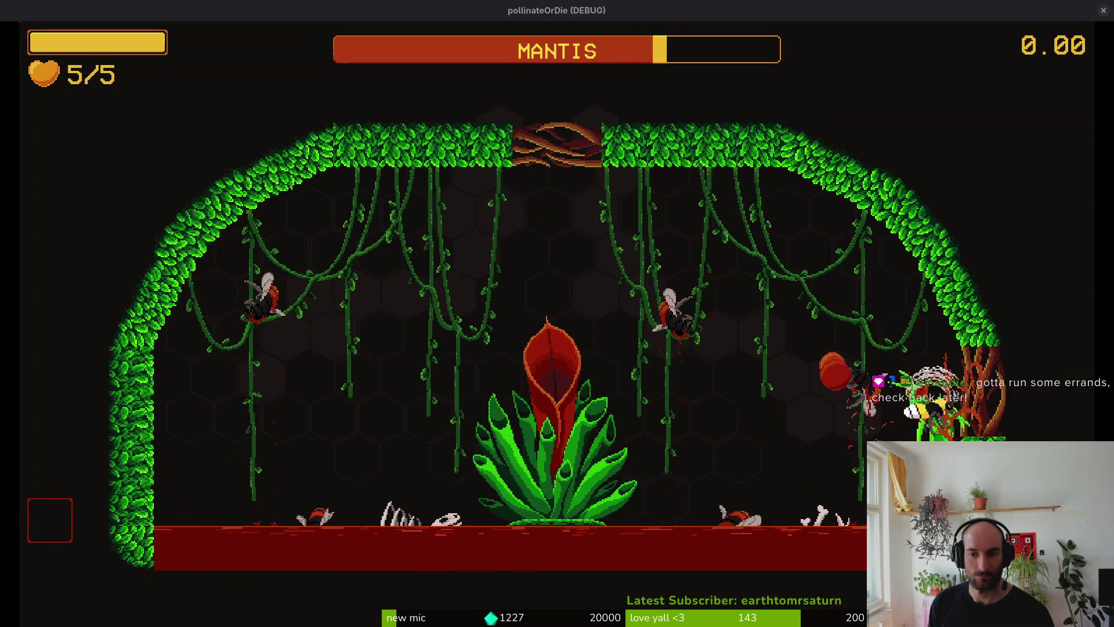
key("j")
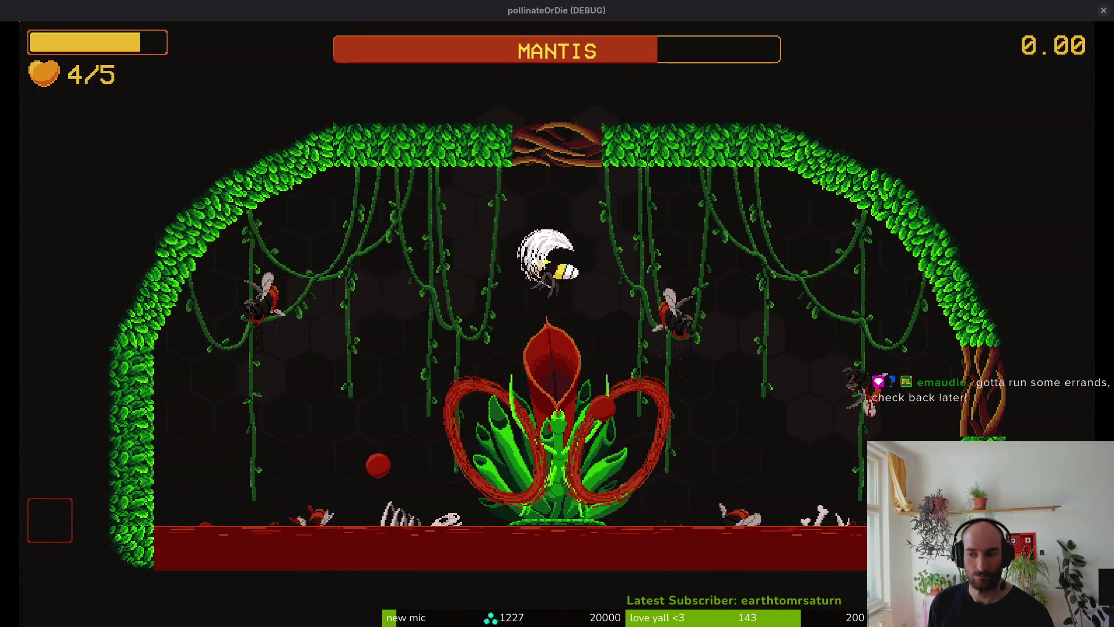
key("j")
key("j")
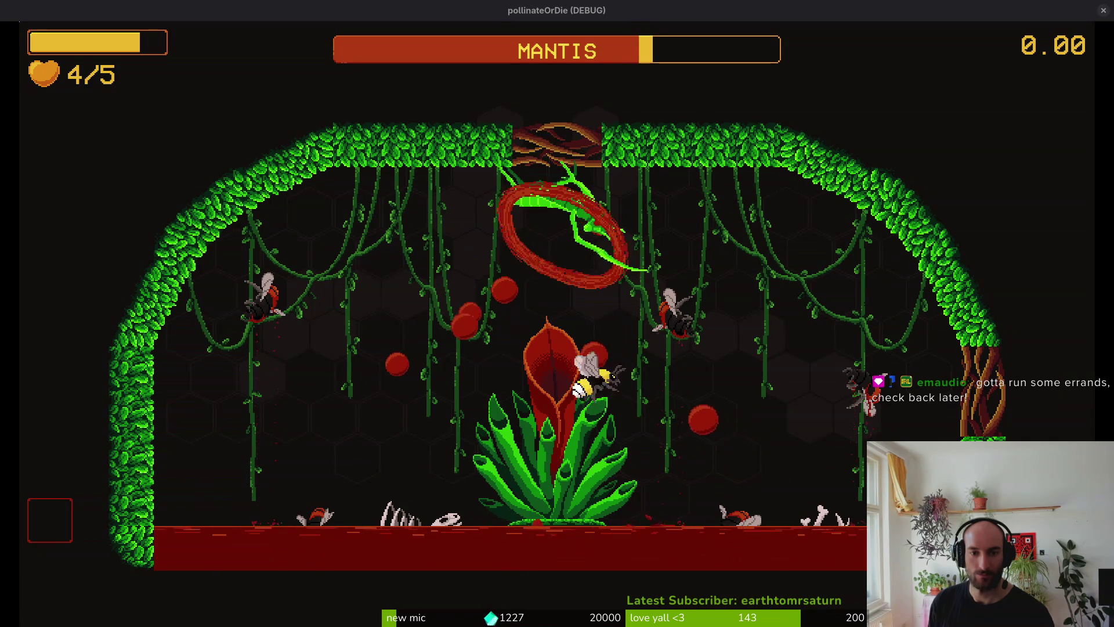
key("j")
key("j")
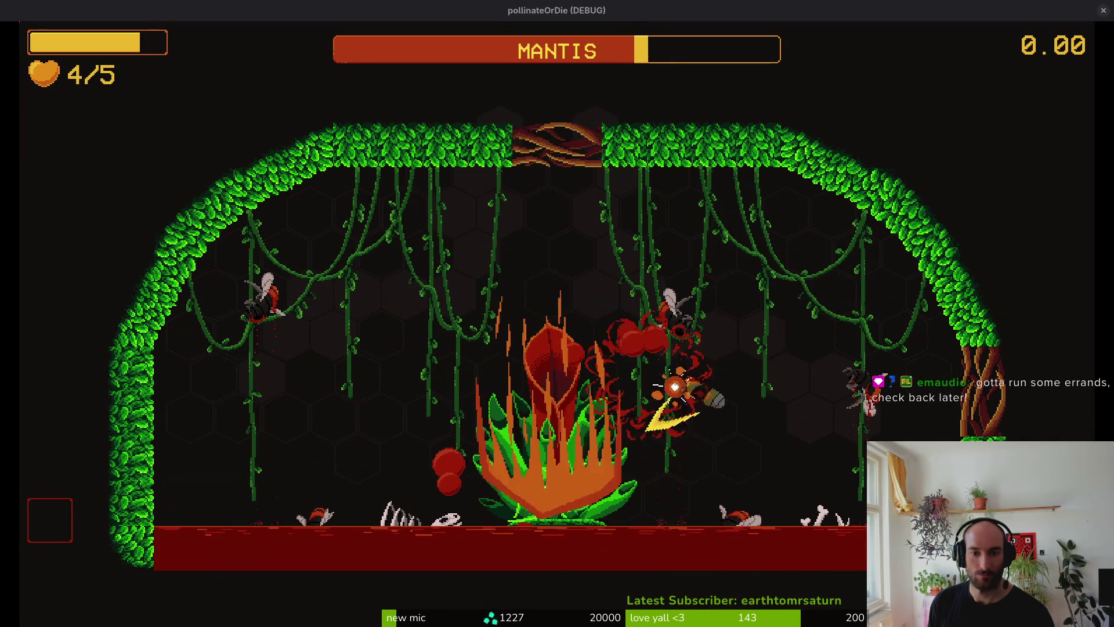
key("j")
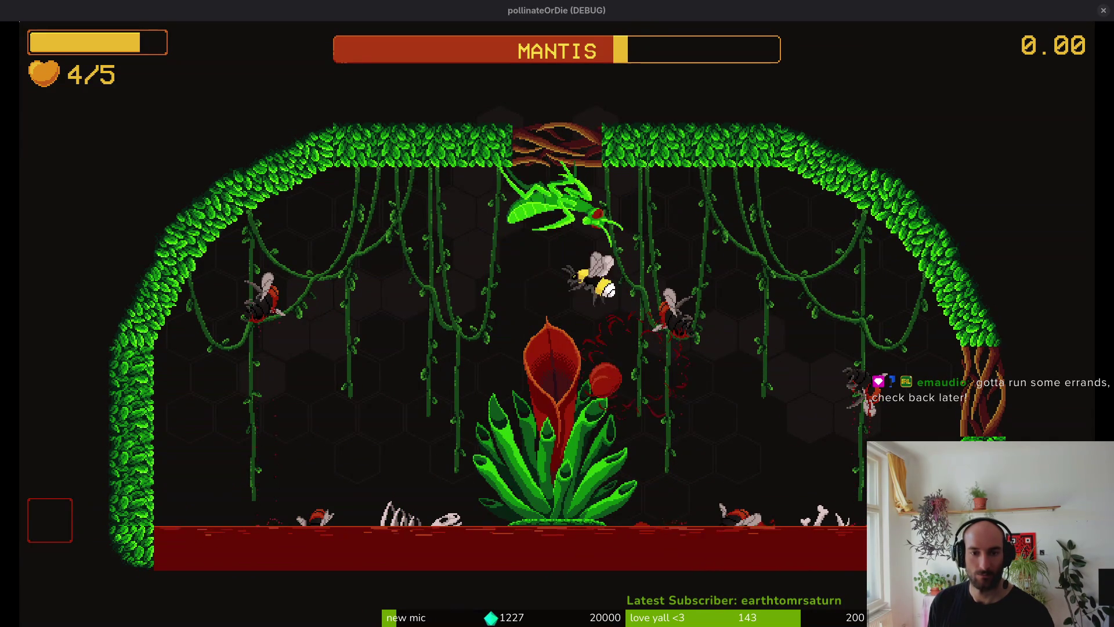
key("j")
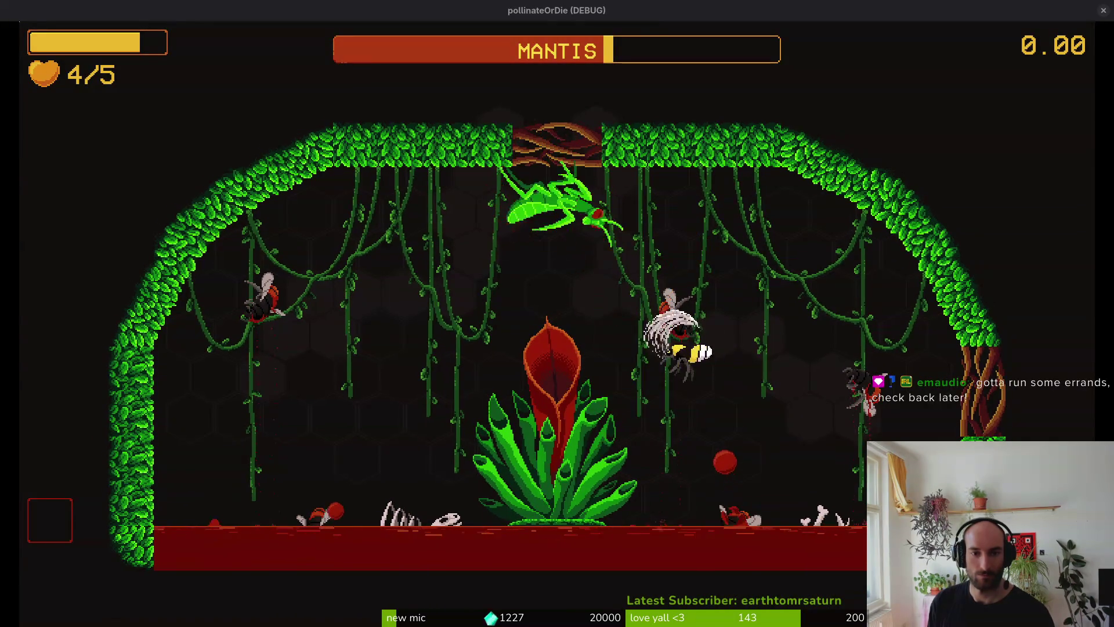
key("j")
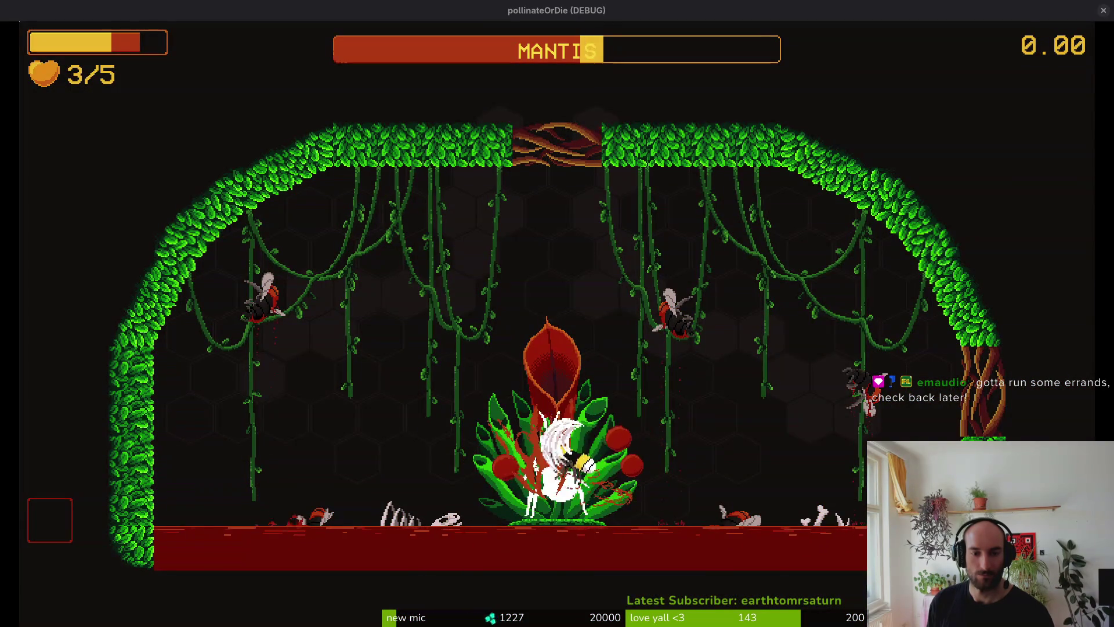
key("a")
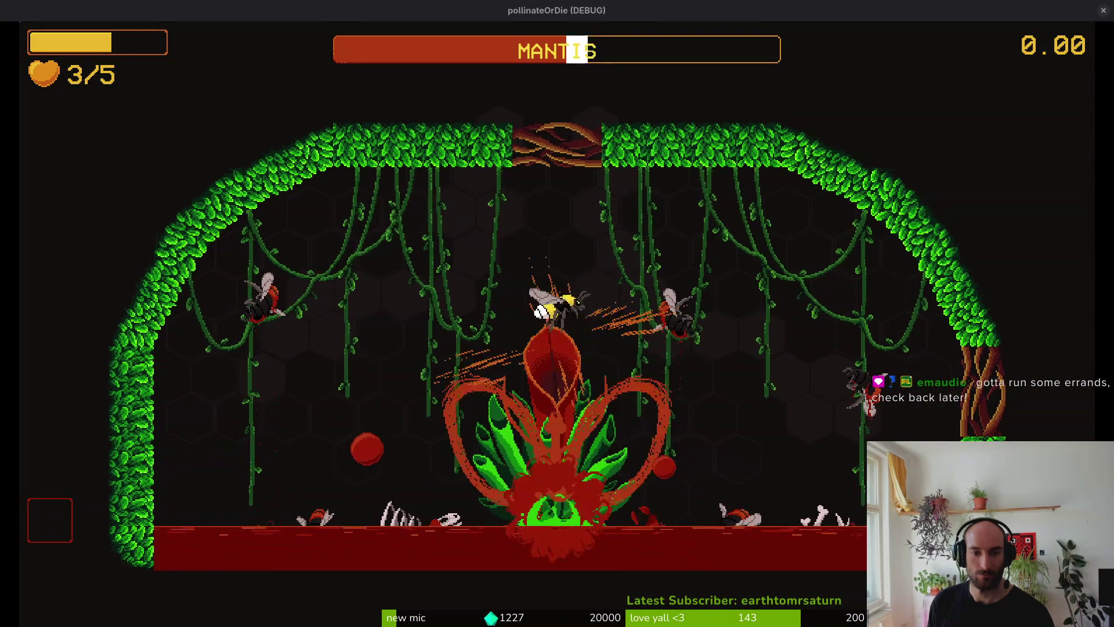
key("j")
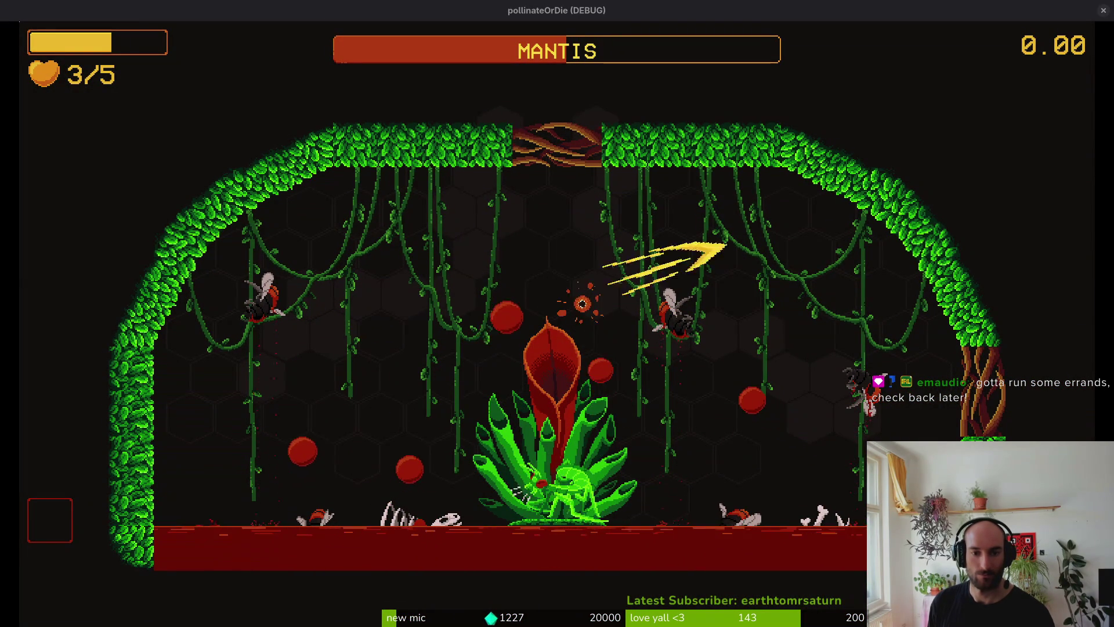
key("j")
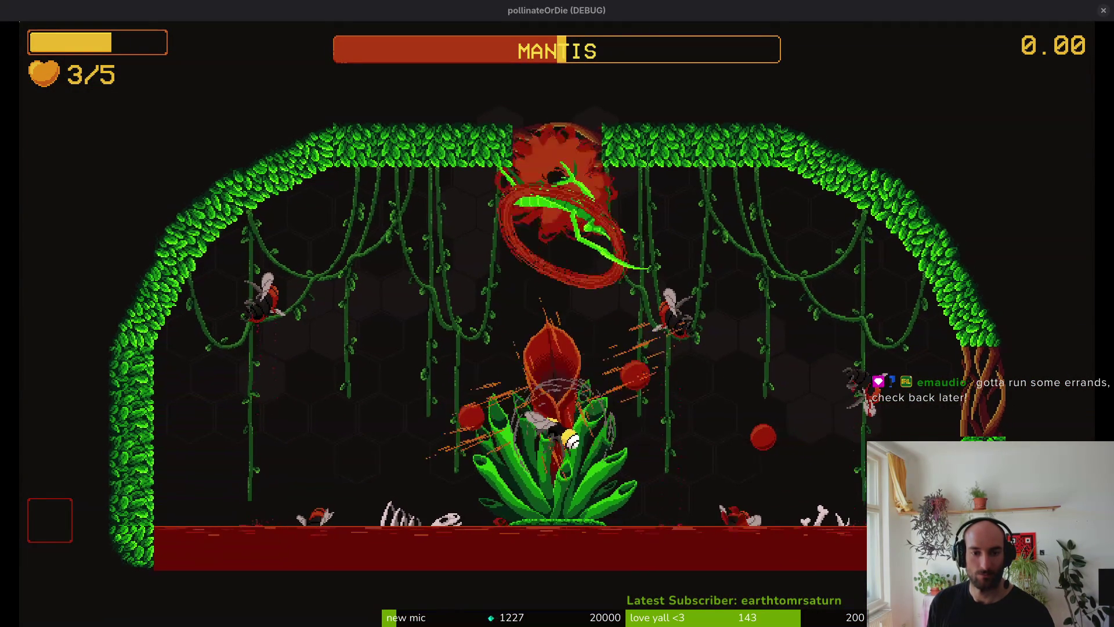
key("d")
key("j")
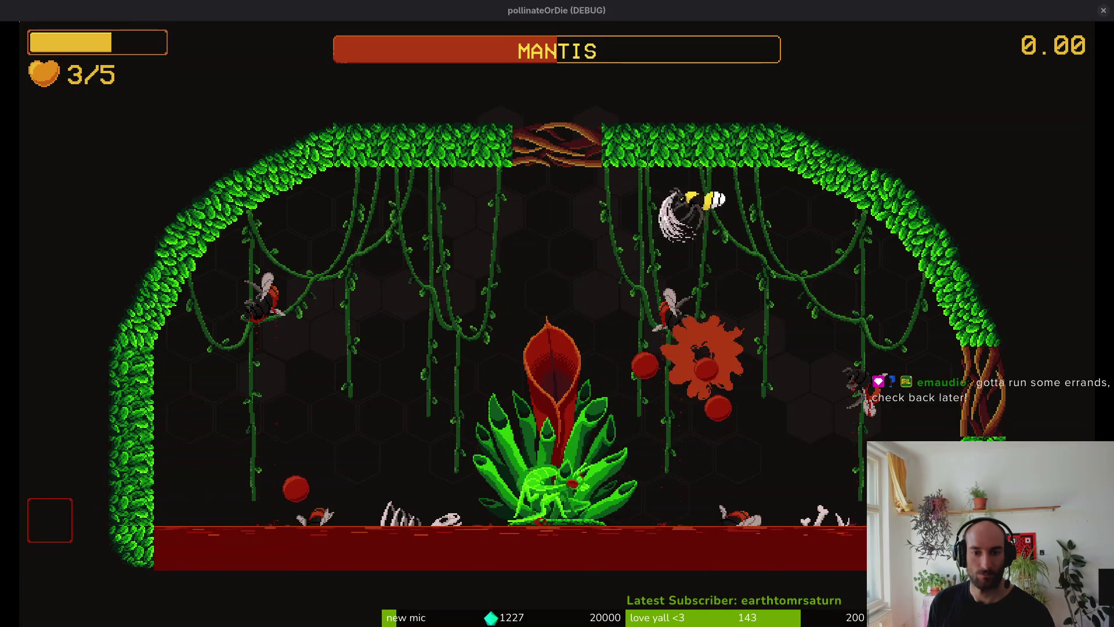
key("a")
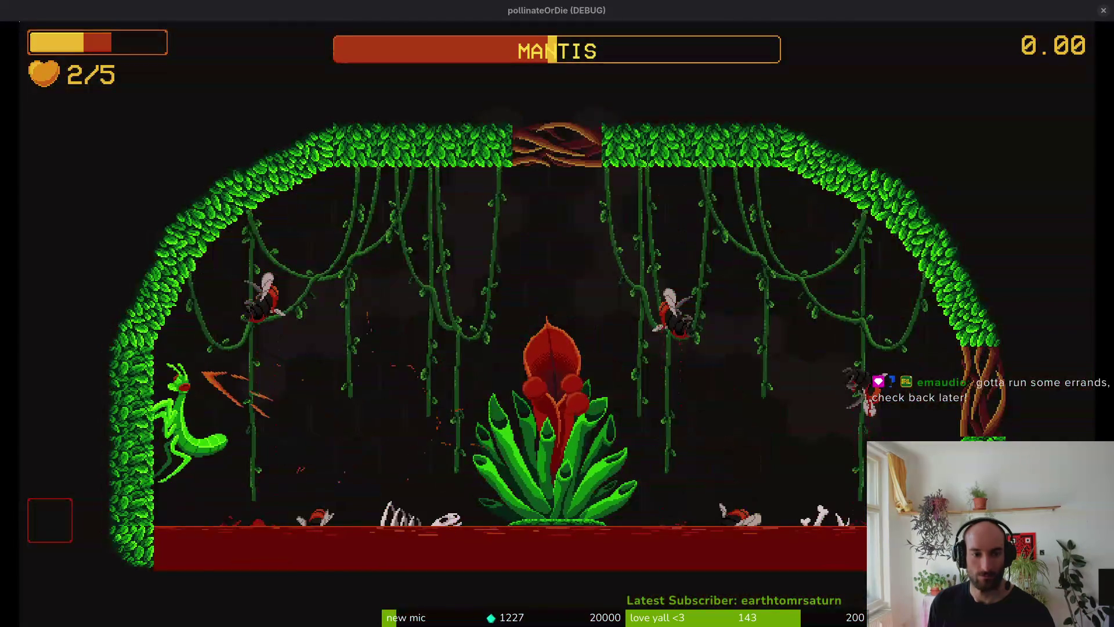
key("j")
key("s")
key("d")
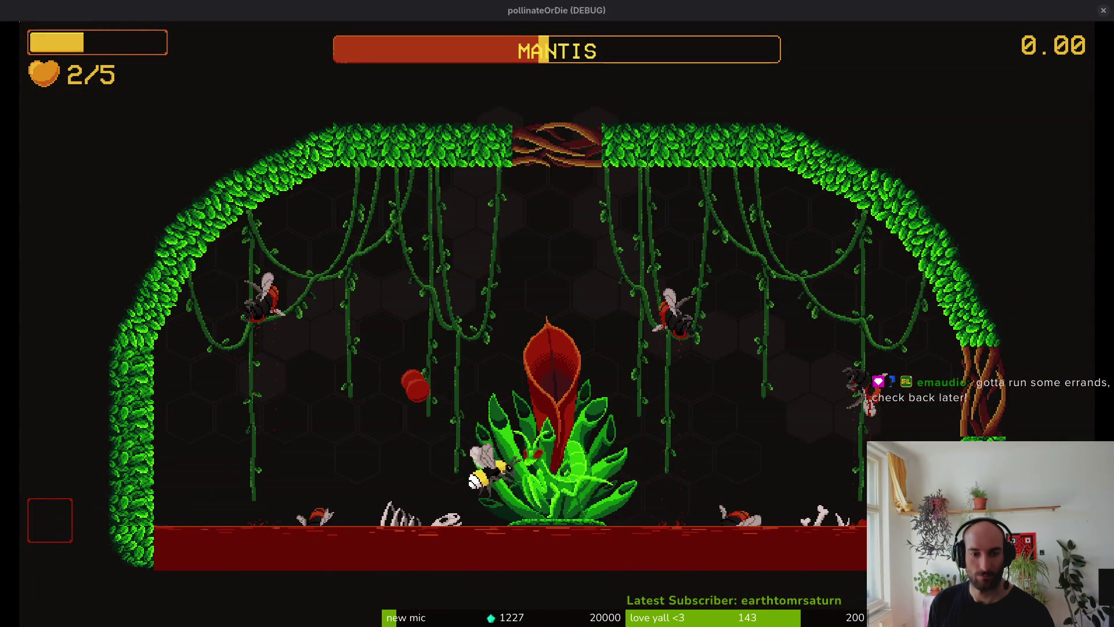
key("j")
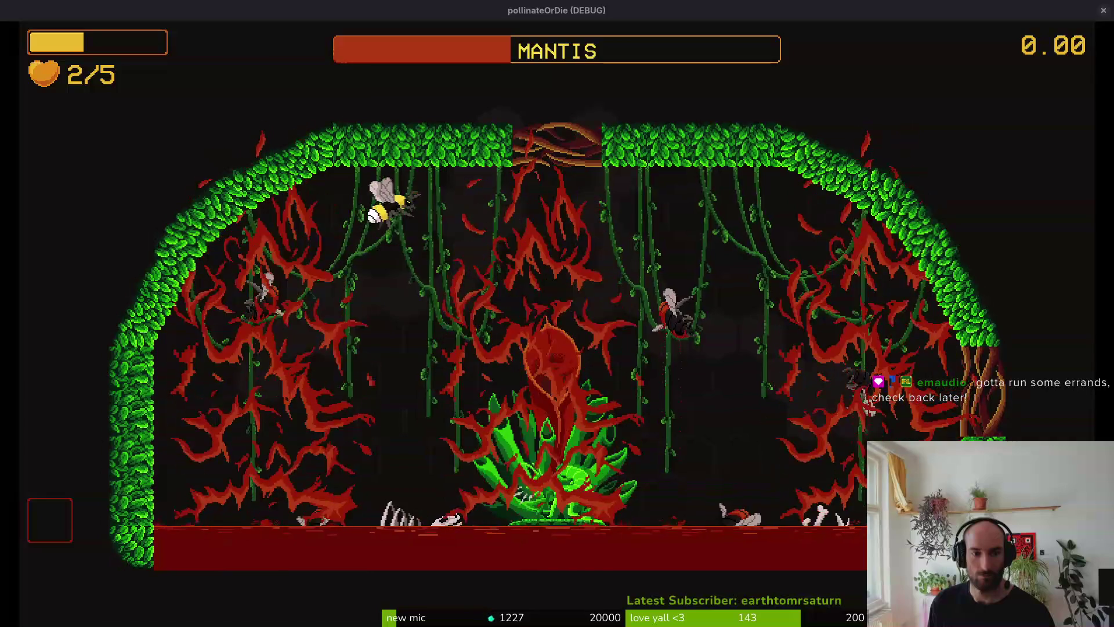
Dart sideways dodging attacks, slashing the mantis above the plant and as it emerges.
key("d")
key("a")
key("j")
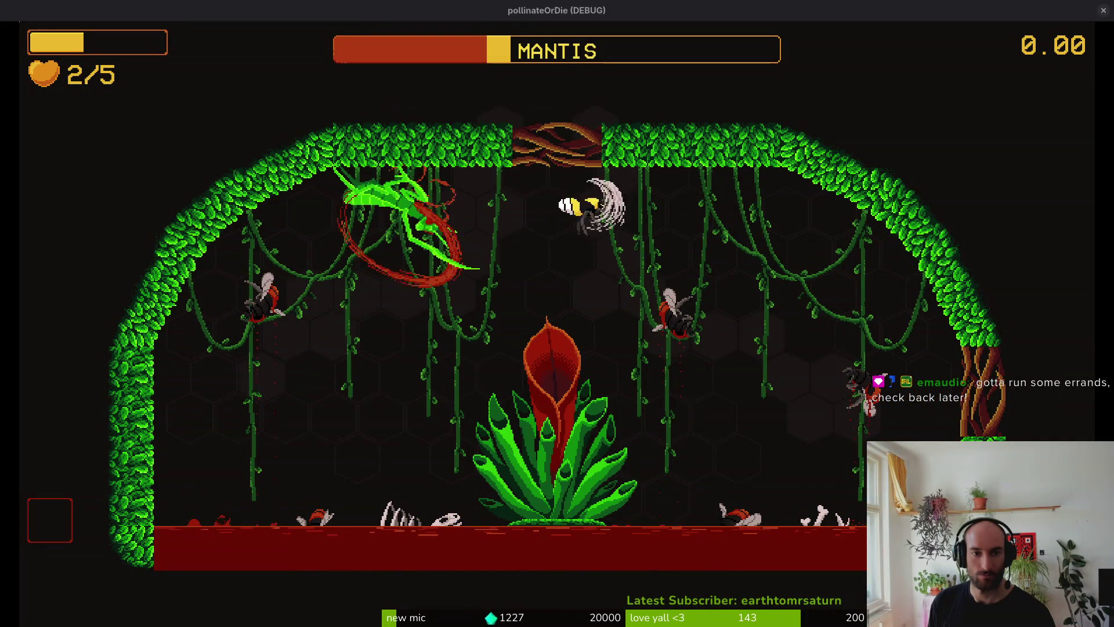
key("a")
key("j")
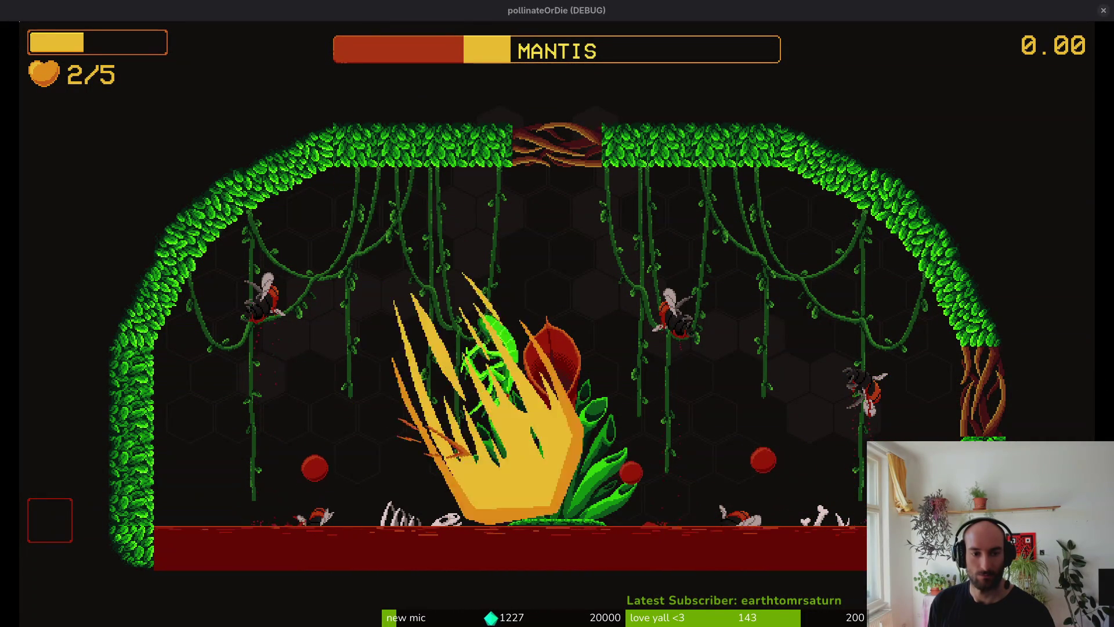
key("w")
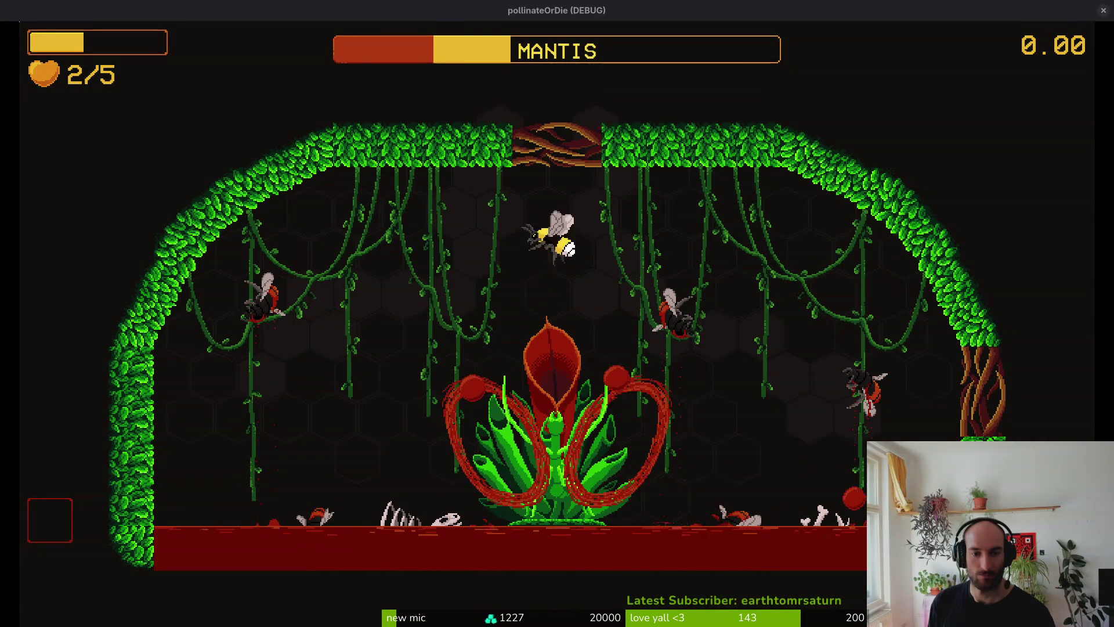
key("j")
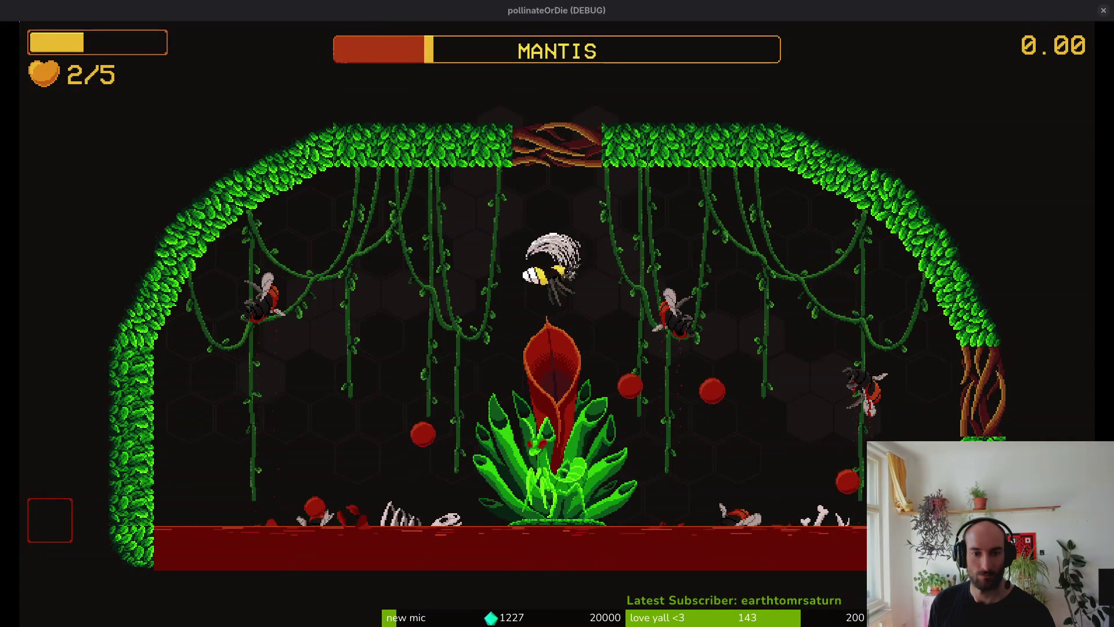
key("d")
key("j")
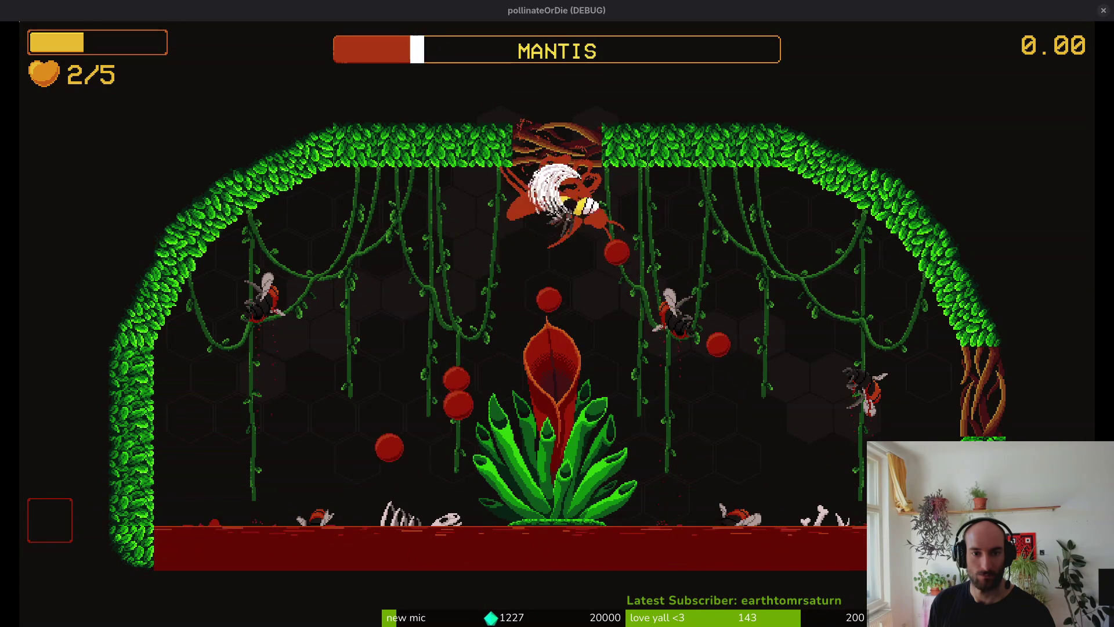
key("j")
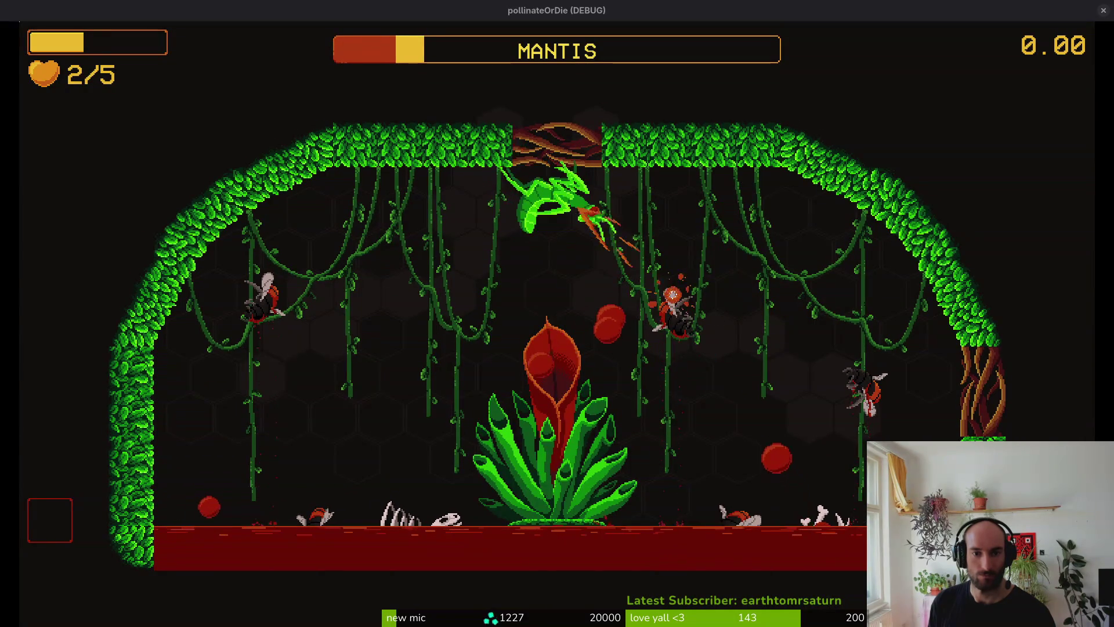
key("j")
key("j")
key("j")
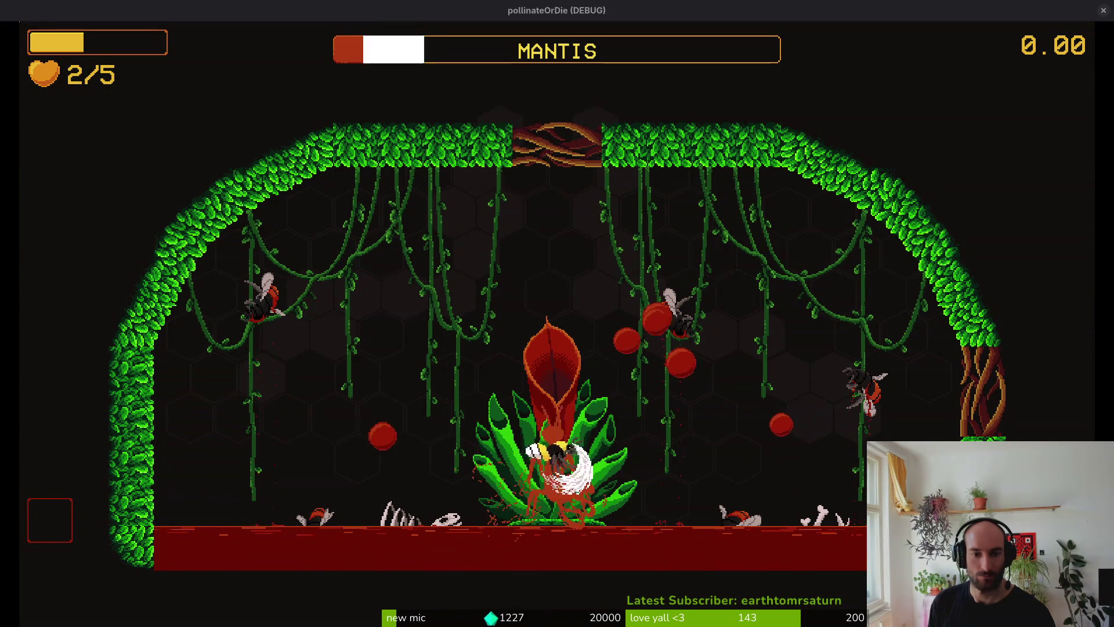
key("j")
Chase the leaping mantis onto the upper vines with heavy slashes, leaving its health bar at a sliver.
key("j")
key("d")
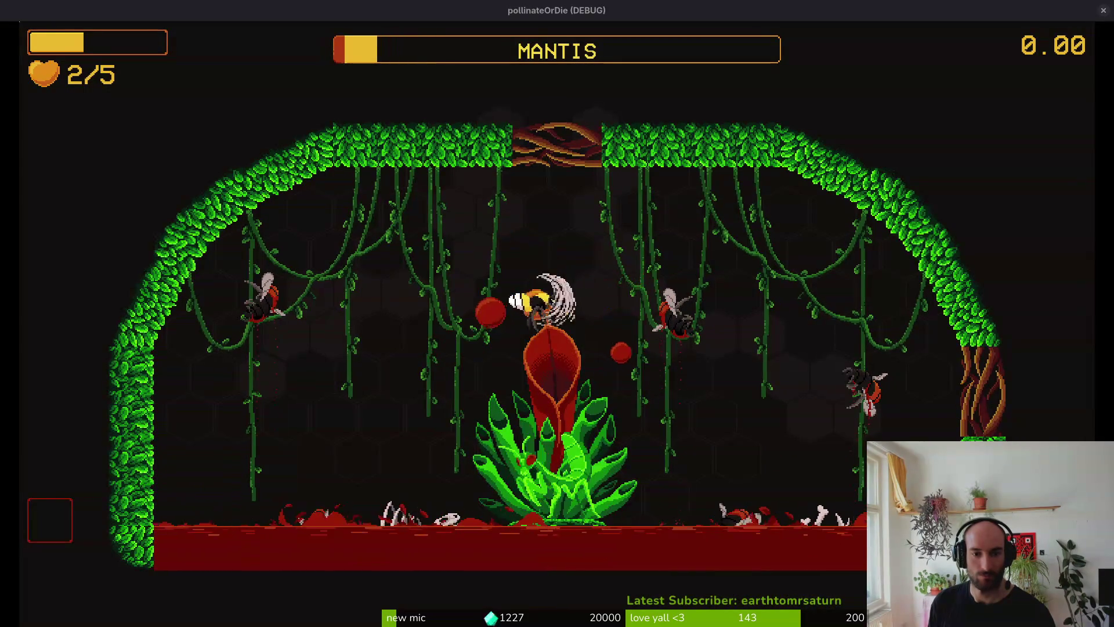
key("j")
key("s")
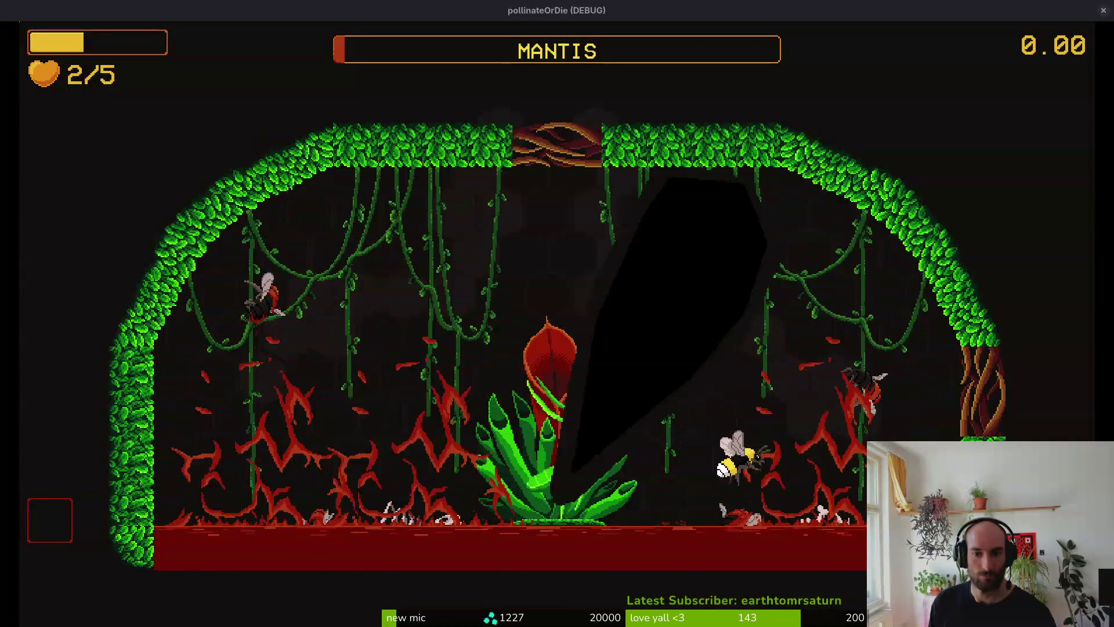
key("j")
key("d")
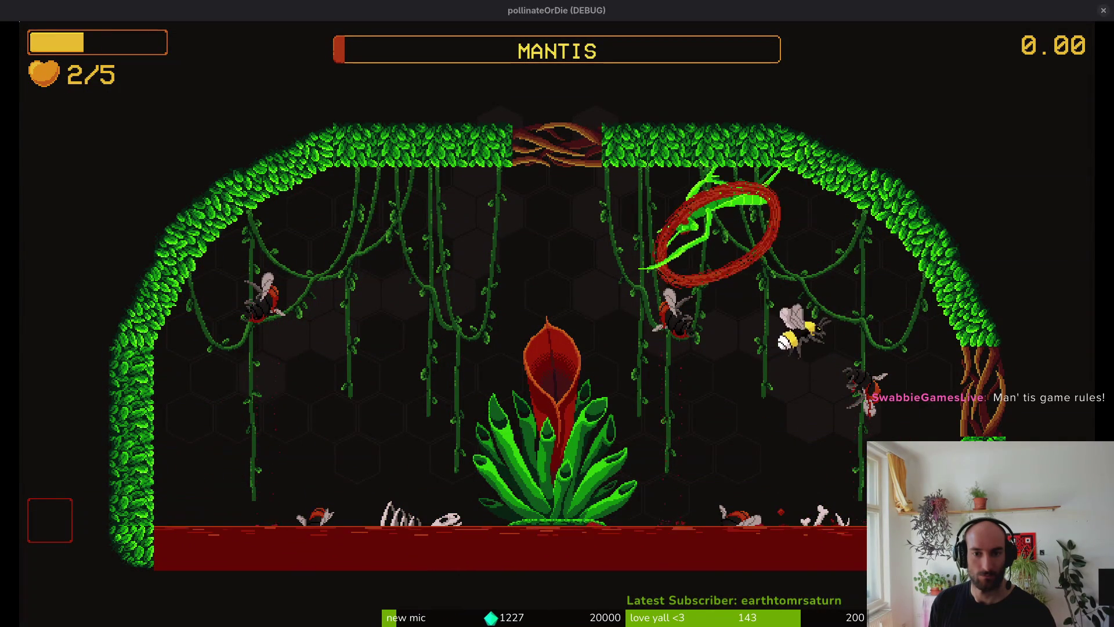
key("j")
key("a")
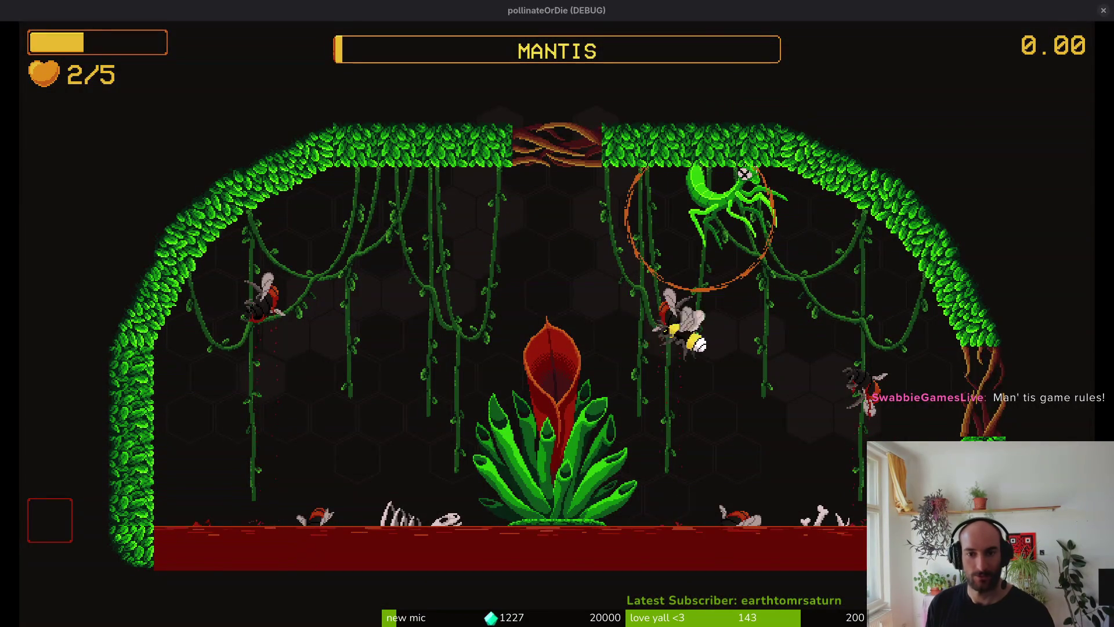
key("d")
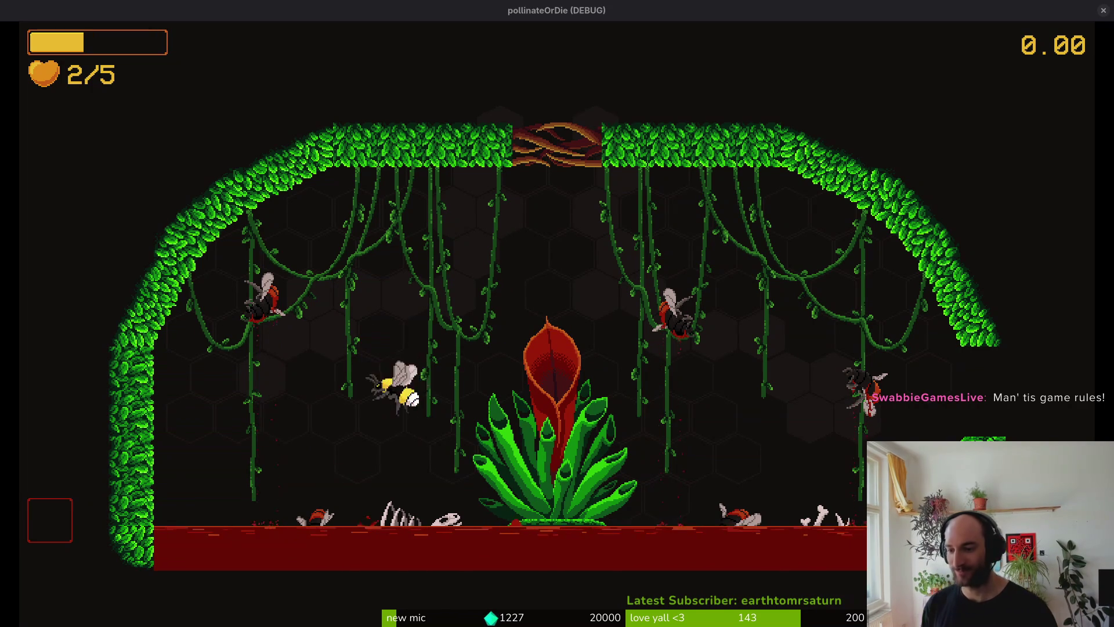
key("d")
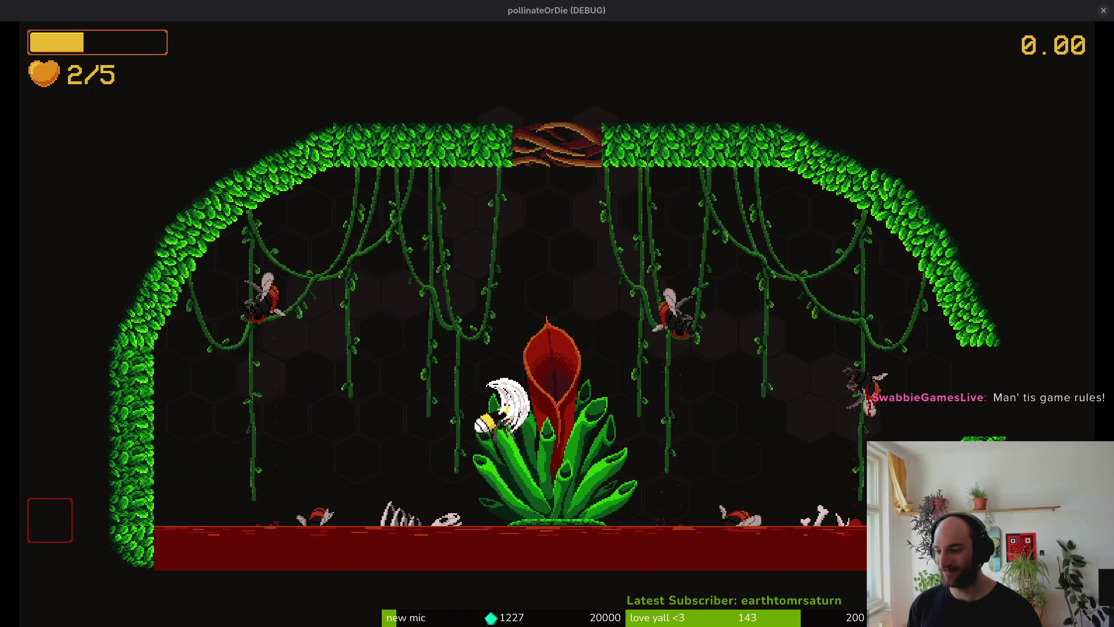
key("d")
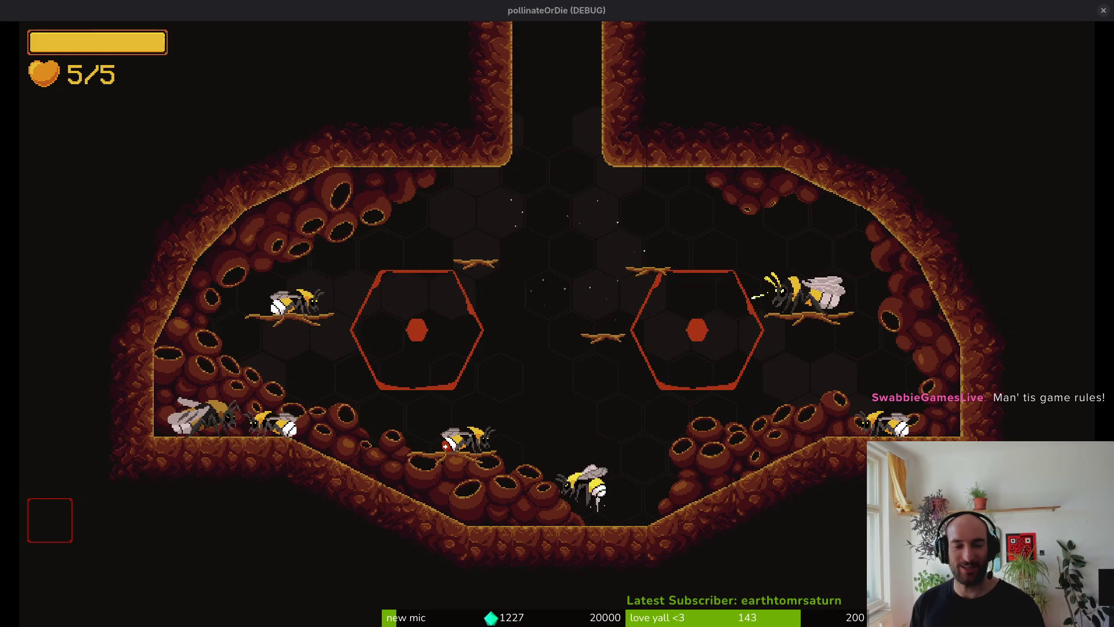
Return to the hive, load the mantis arena from debug level select, and hit the mantis.
key("d")
key("Escape")
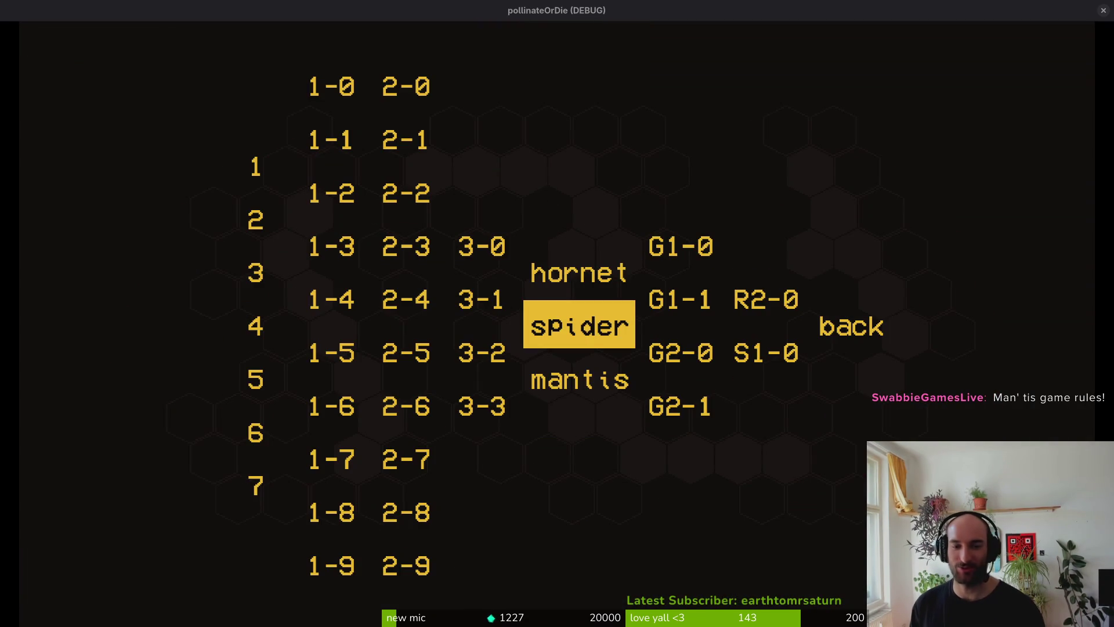
key("Down")
key("Return")
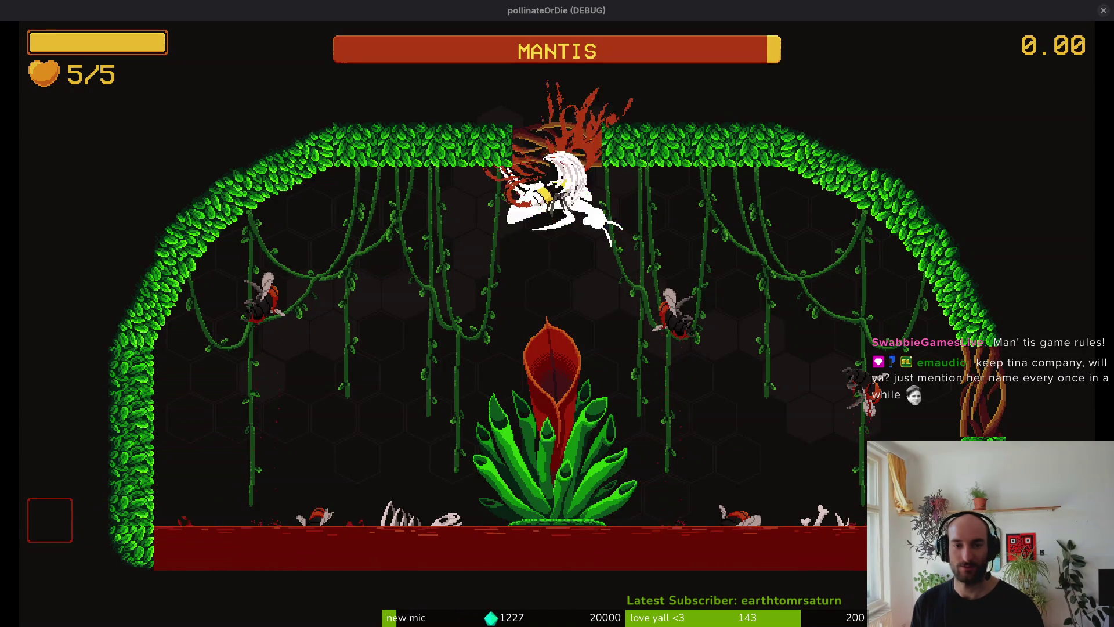
key("space")
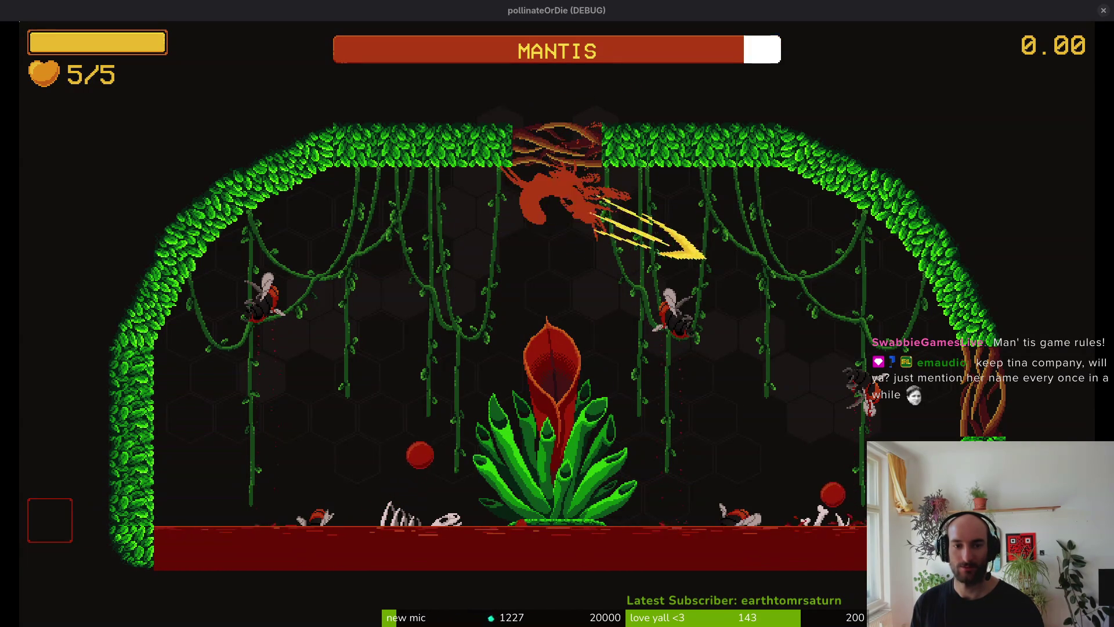
key("space")
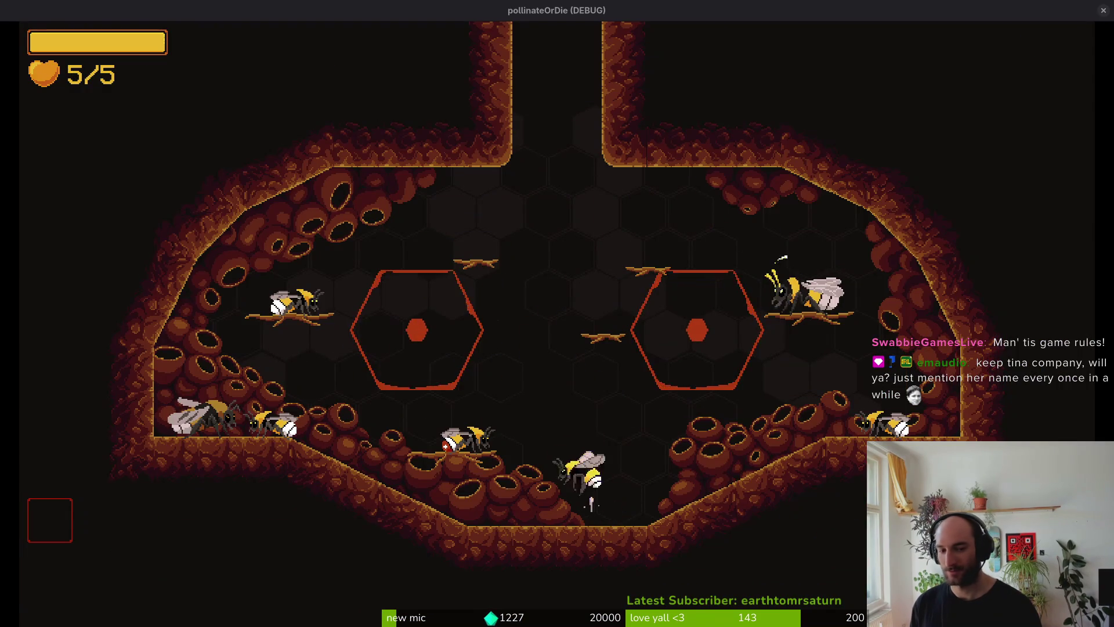
Load the spider level from debug level select, then exit via the pause menu to the hive.
key("Escape")
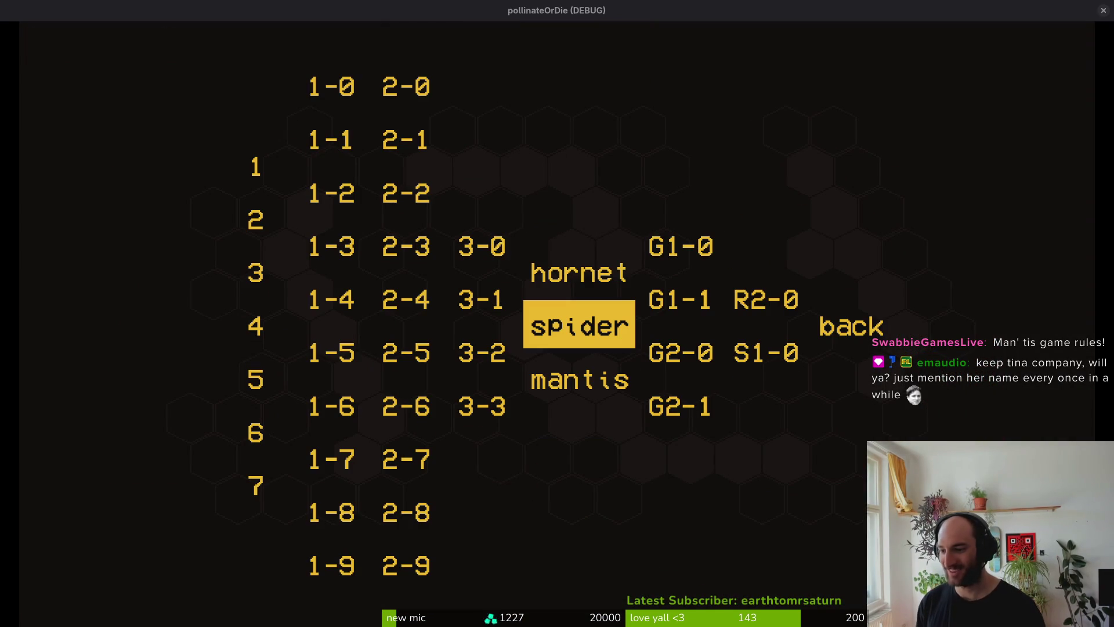
key("Return")
key("Escape")
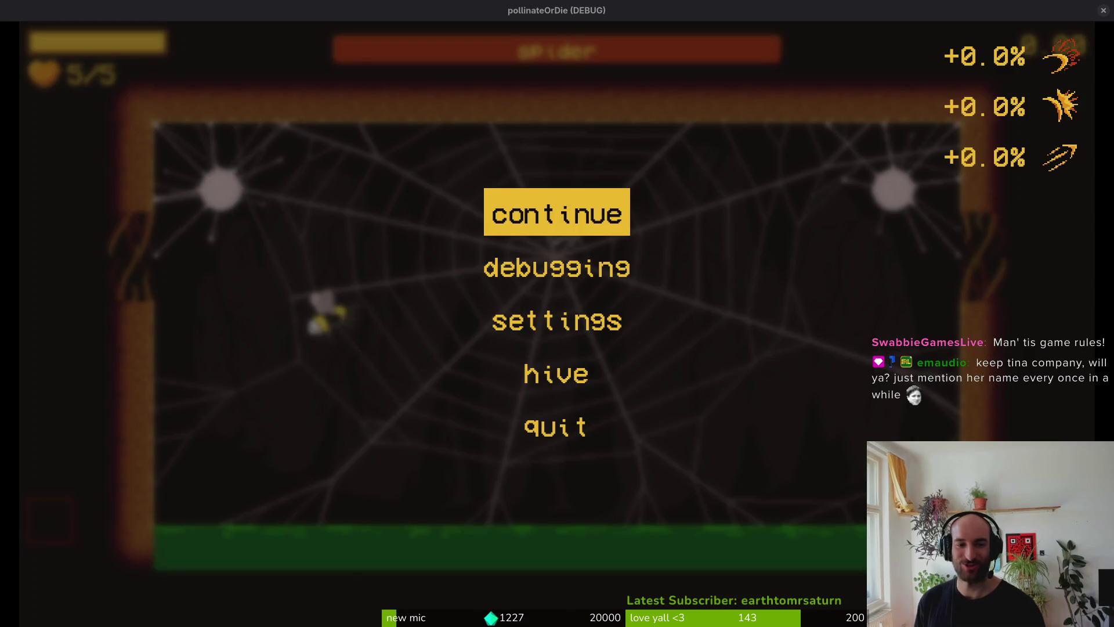
key("Return")
Check the inventory's abilities list, then reload the mantis arena from debug level select.
key("i")
key("e")
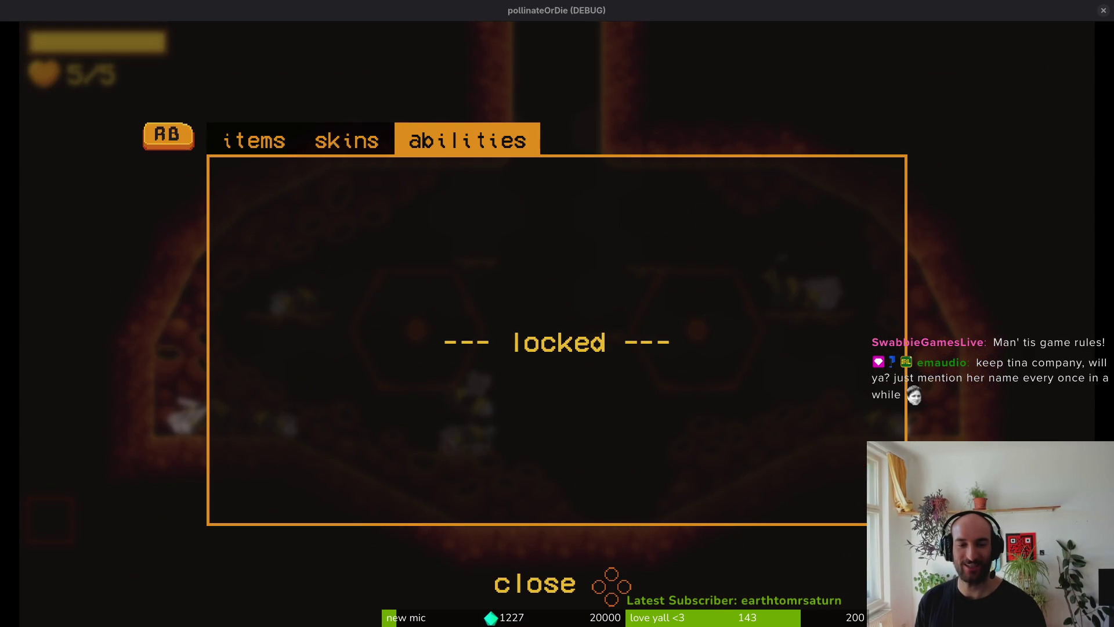
key("i")
key("Escape")
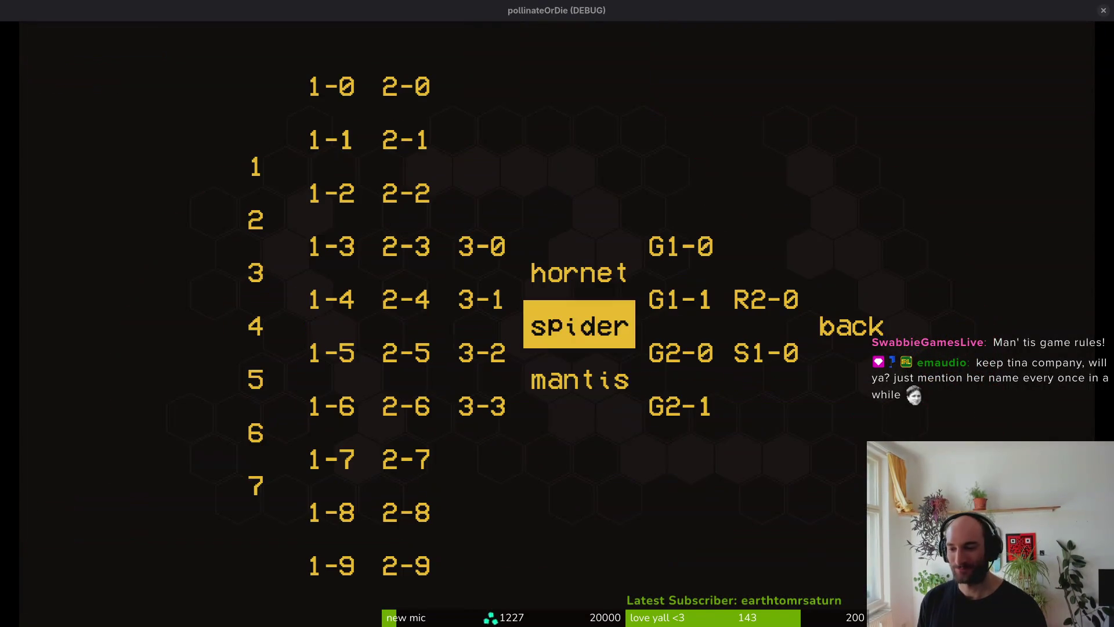
key("Down")
key("Return")
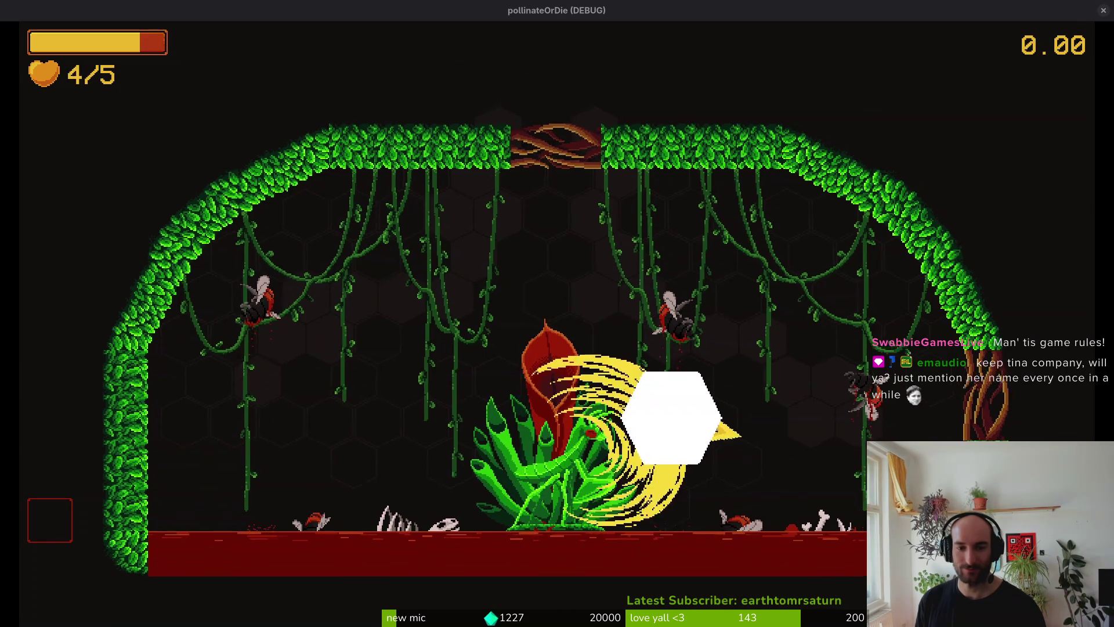
Fly the bee into the central flower to pollinate it and leave the arena.
key("Up")
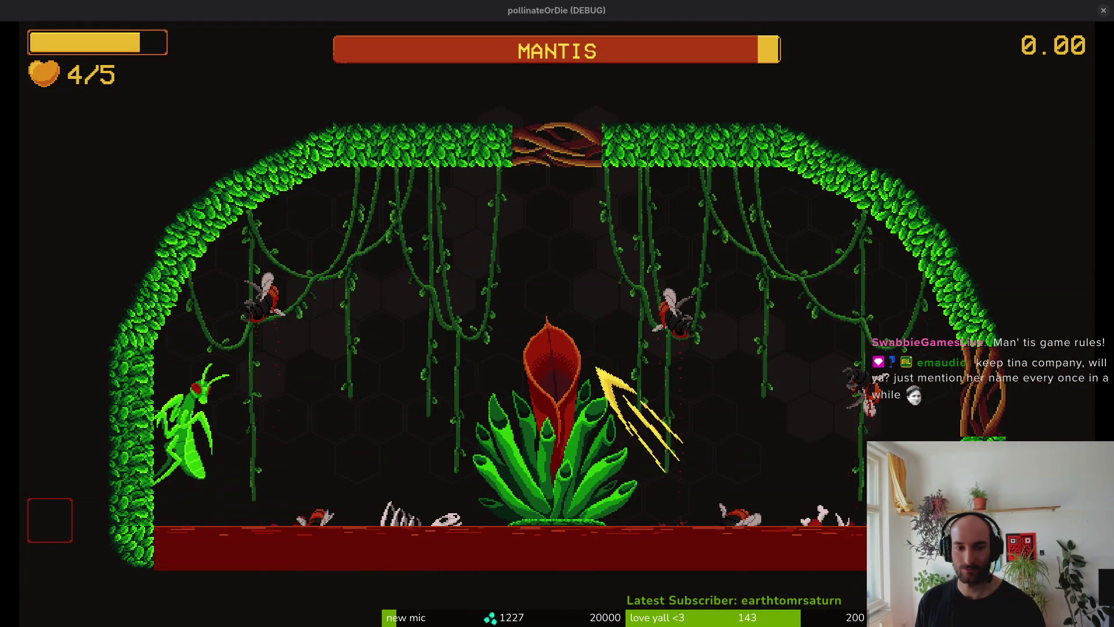
key("Down")
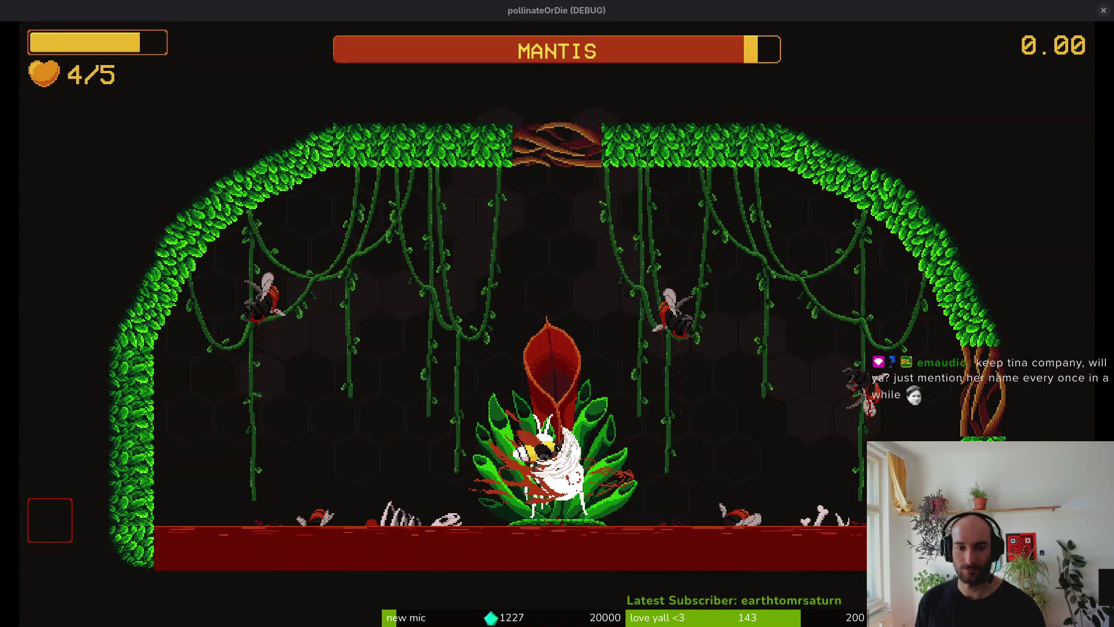
key("Up")
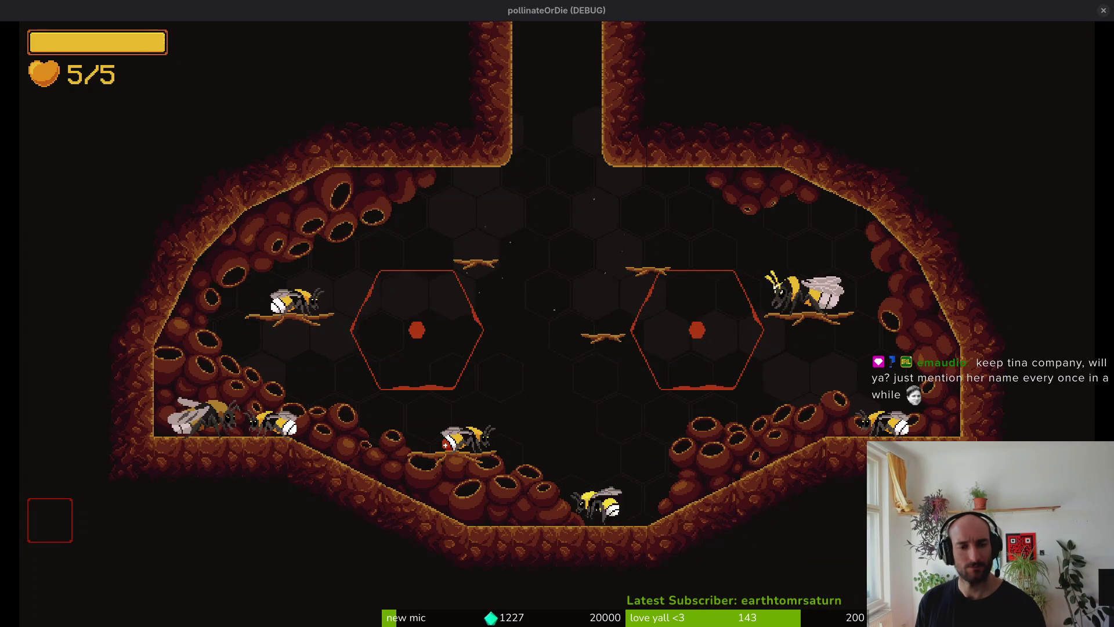
Reload the mantis boss arena, exit back to the hive, and quit the game with Alt+F4.
key("Escape")
key("Down")
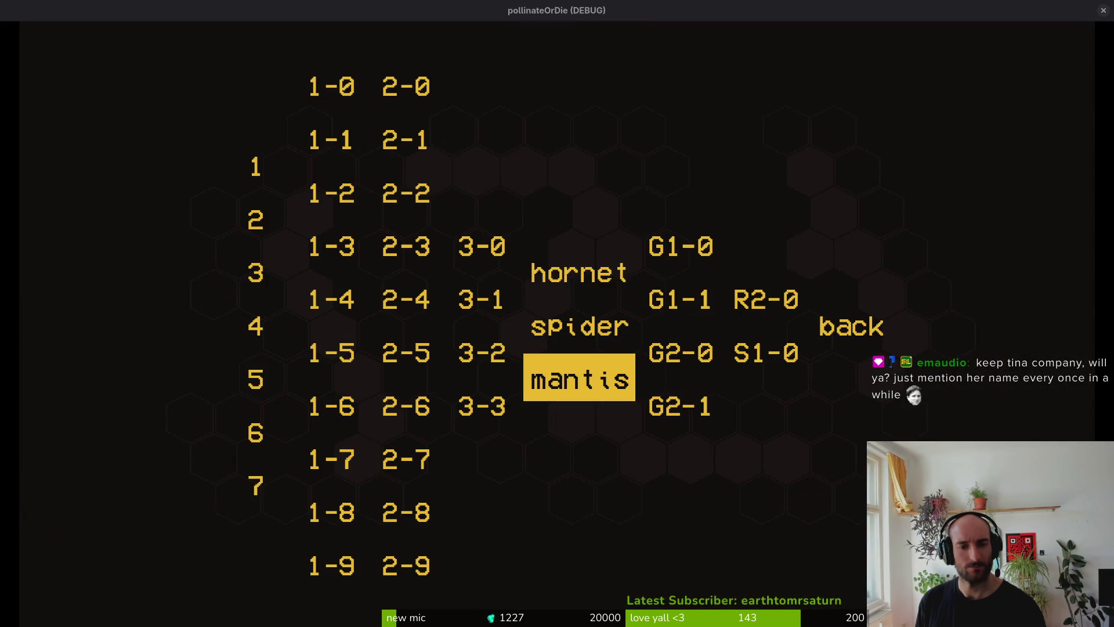
key("Return")
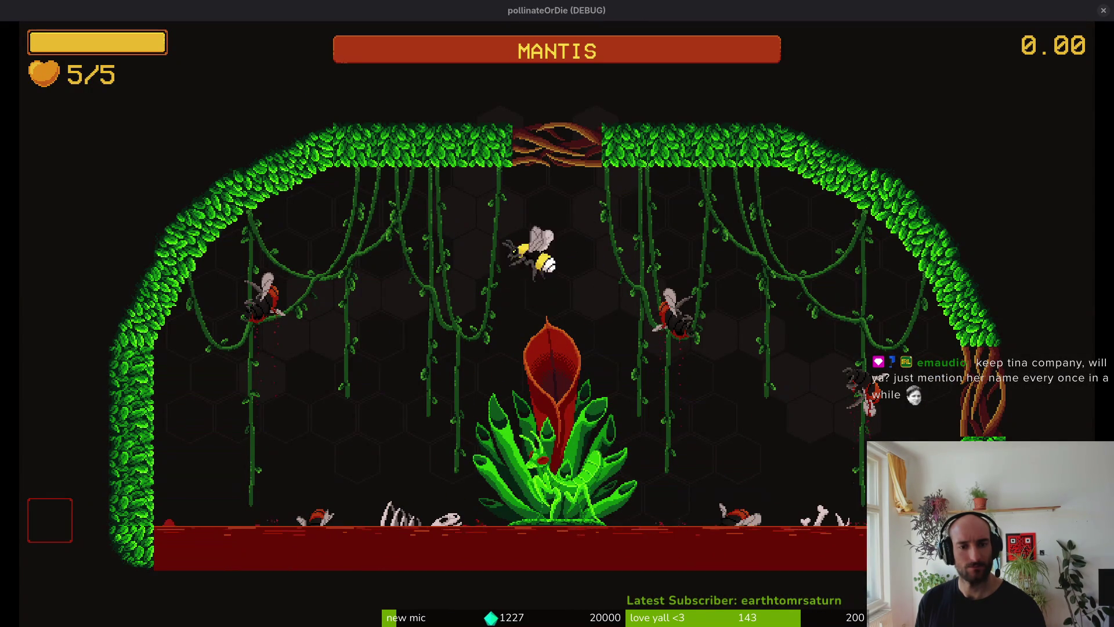
key("Right")
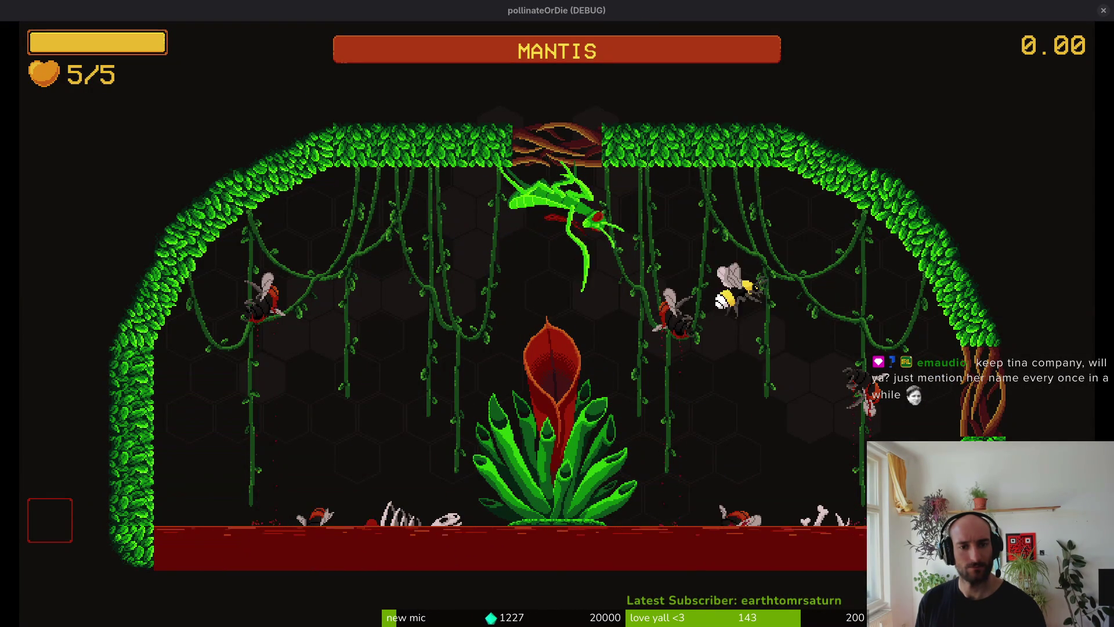
key("Escape")
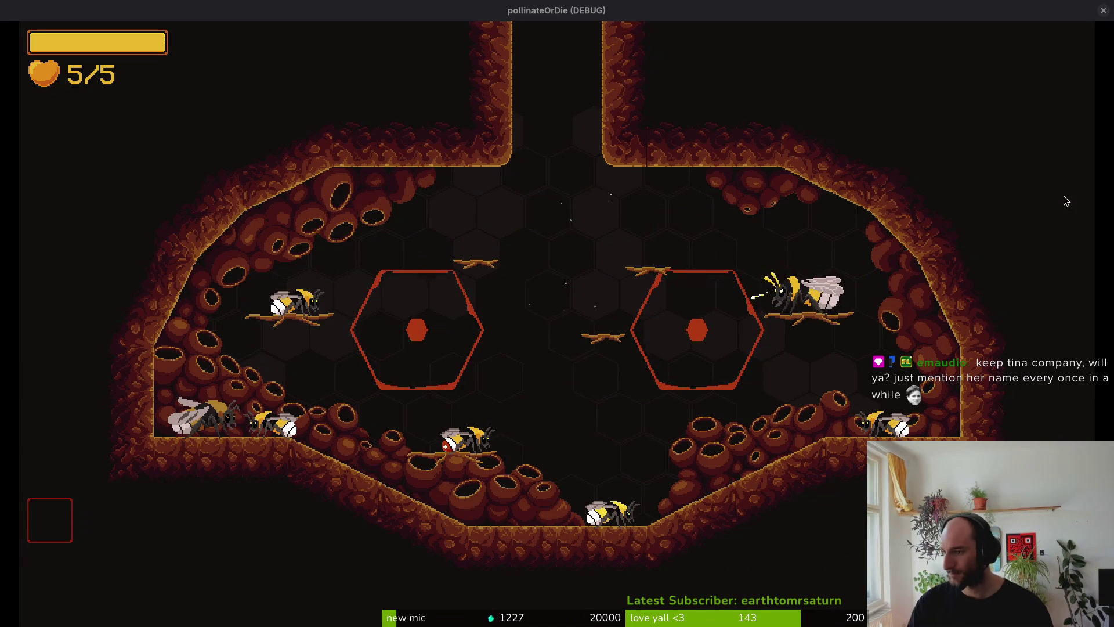
key("alt+F4")
key("space")
Find and open orbs_wall.gd with Telescope using the search 'orbwal'.
key("f")
key("f")
type("orbwa")
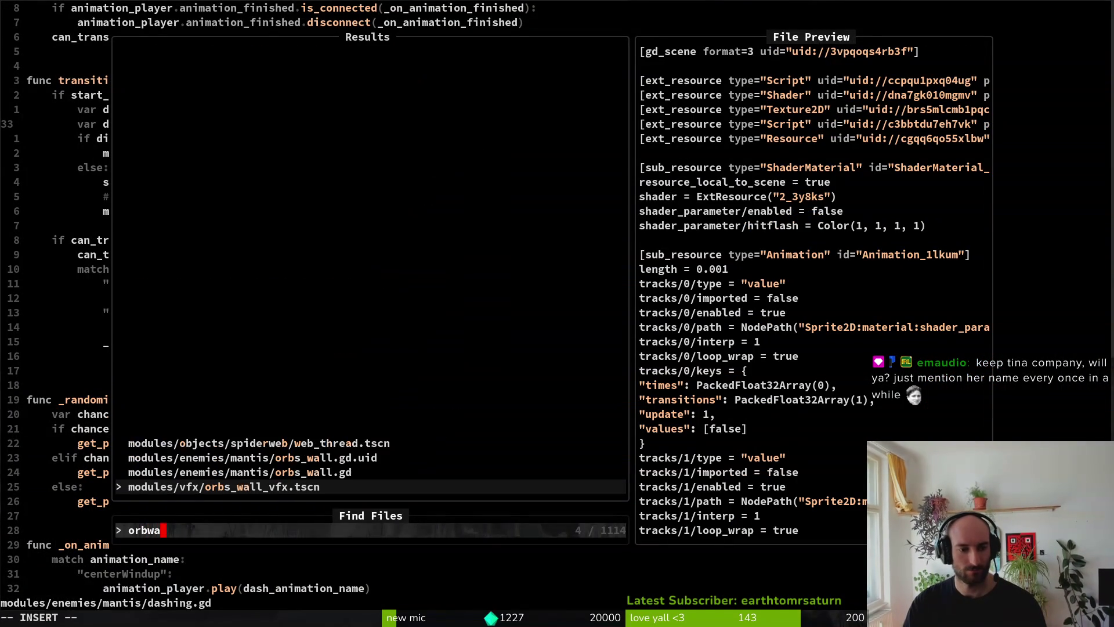
type("l")
key("Up")
key("Return")
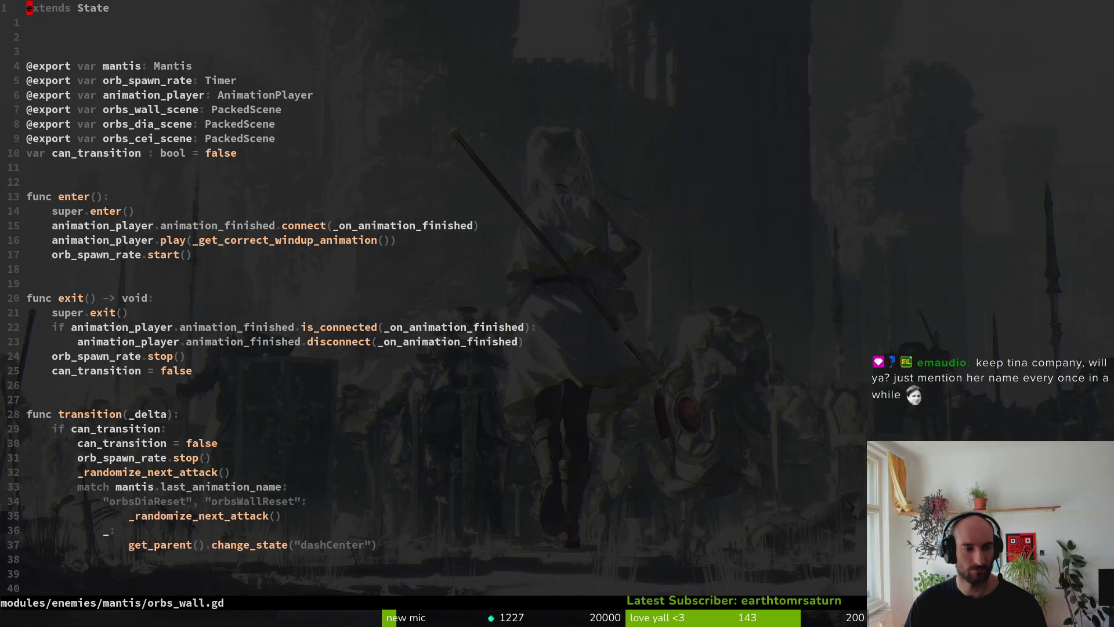
Jump through the transition function, animation-finished handler and attack randomizer, then return to the transition logic.
key("2")
key("8")
key("j")
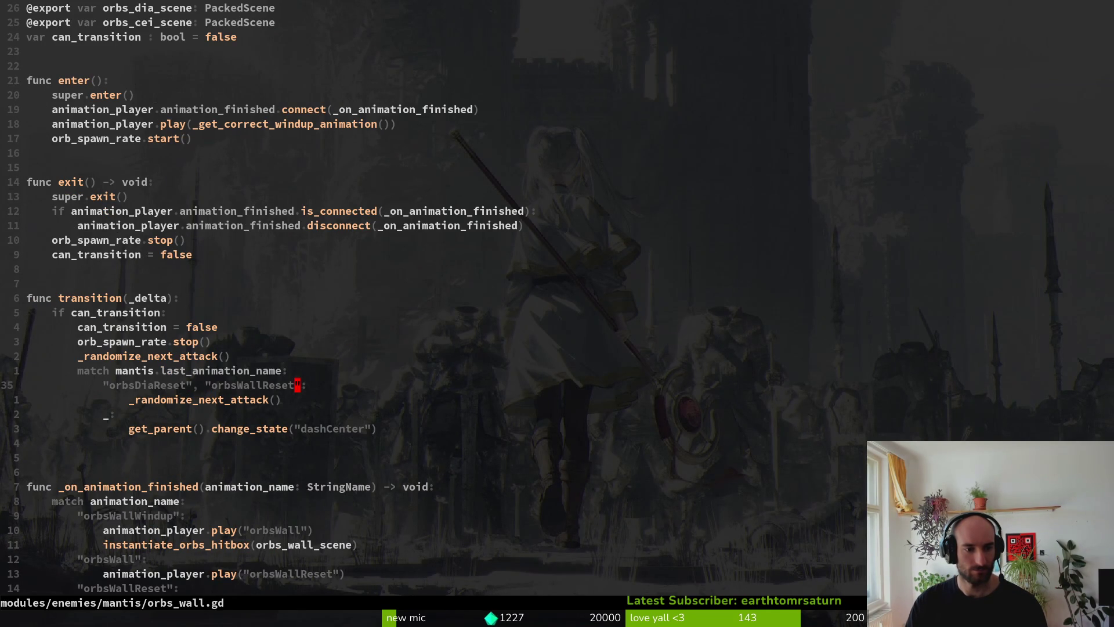
key("1")
key("7")
key("j")
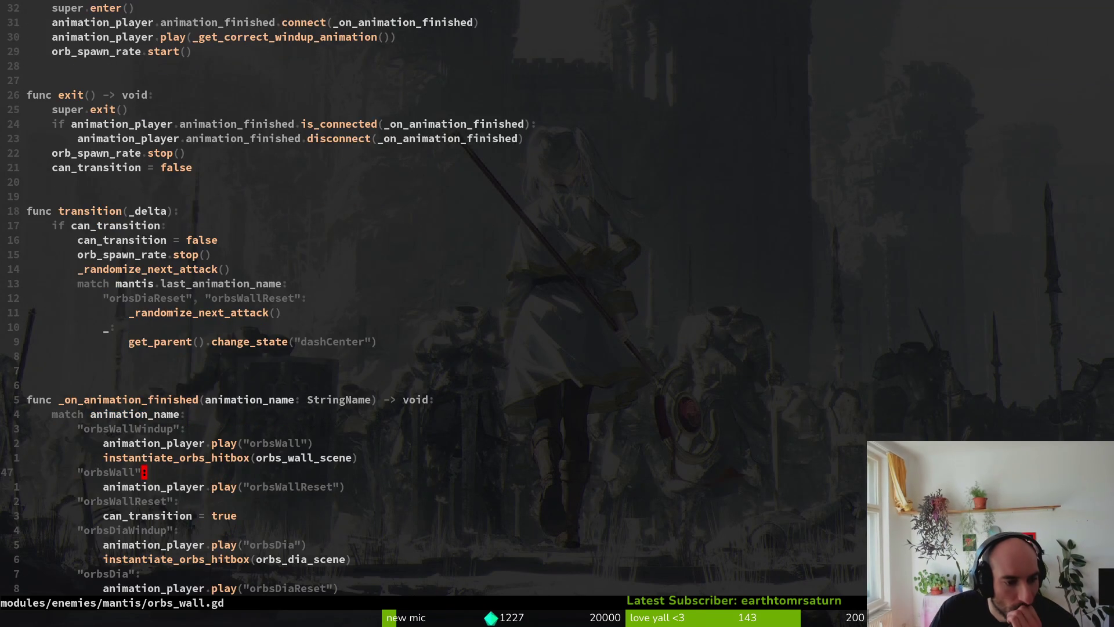
key("j")
key("j")
key("j")
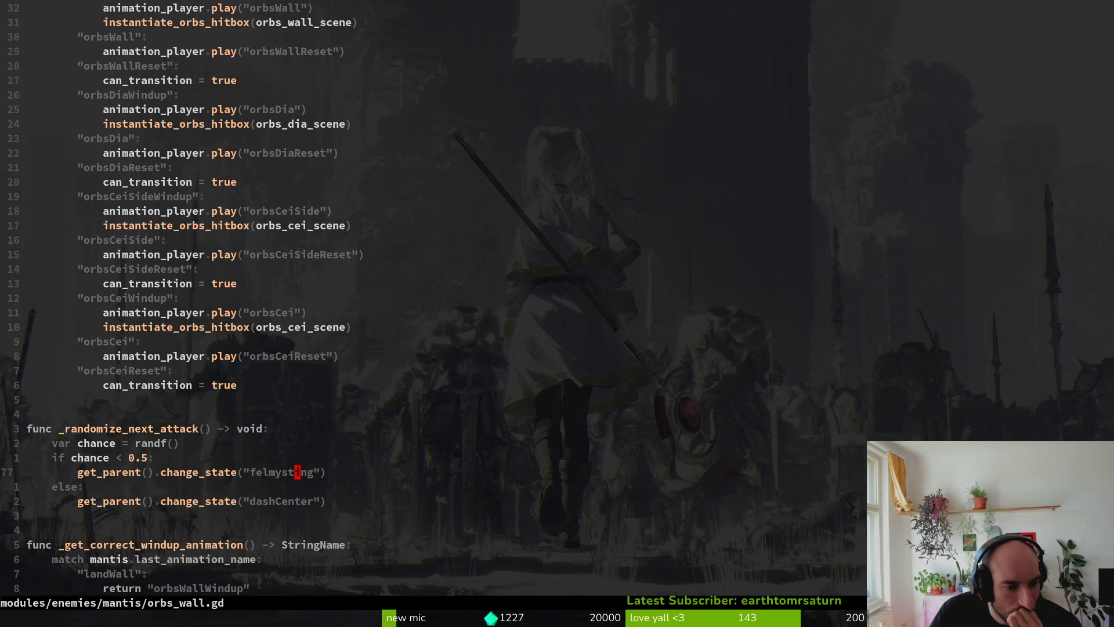
key("j")
key("j")
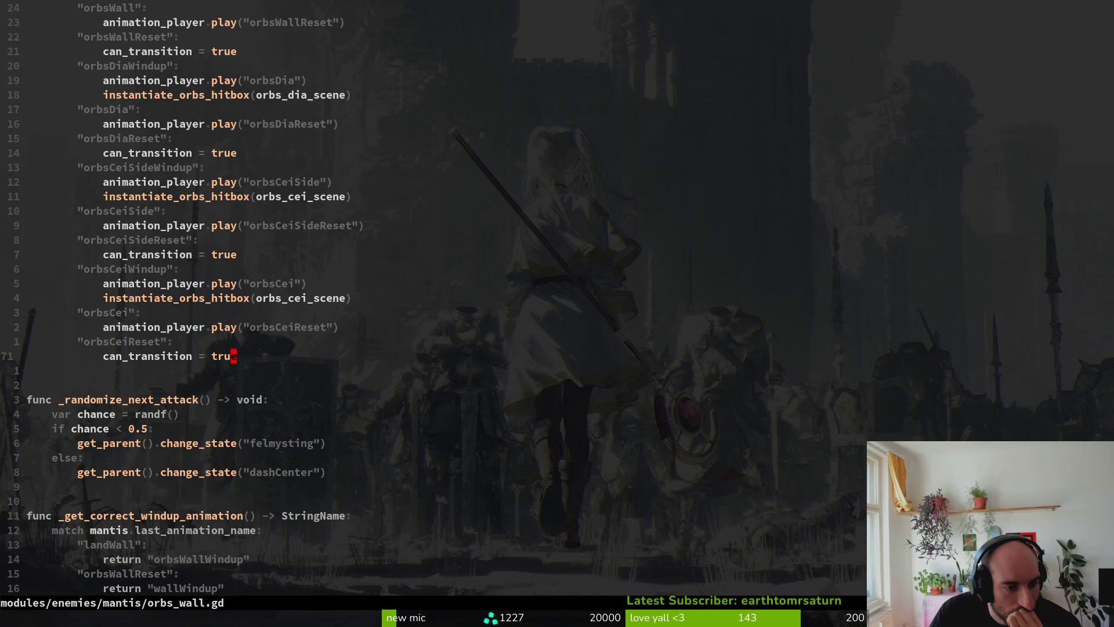
key("k")
key("k")
key("k")
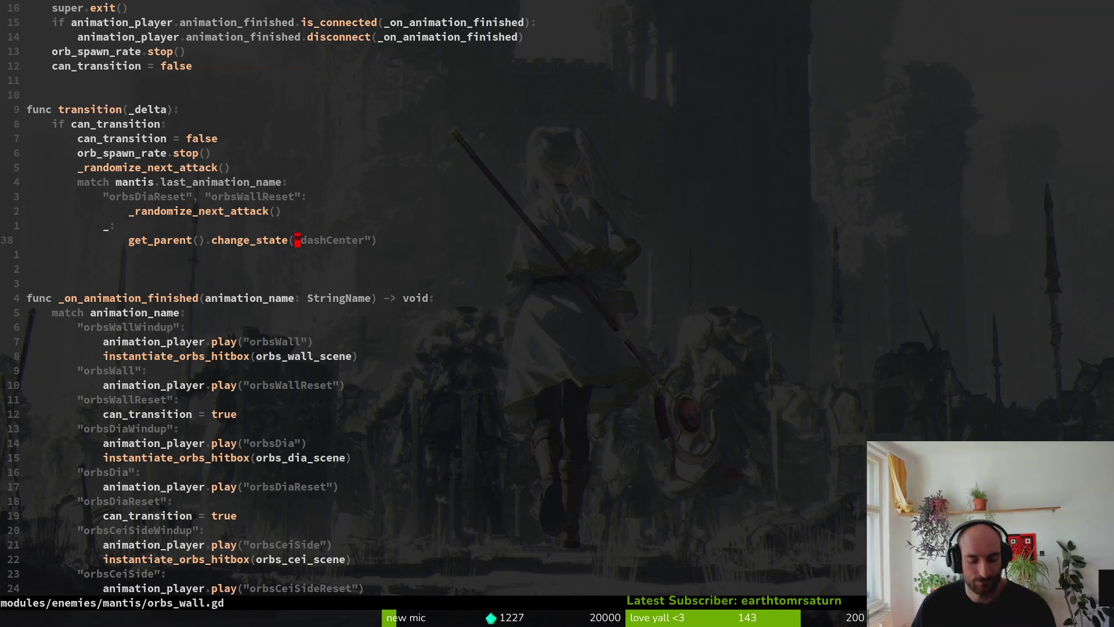
Delete the transition function block with dip, then undo to restore it.
key("d")
key("i")
key("p")
key("space")
key("f")
key("f")
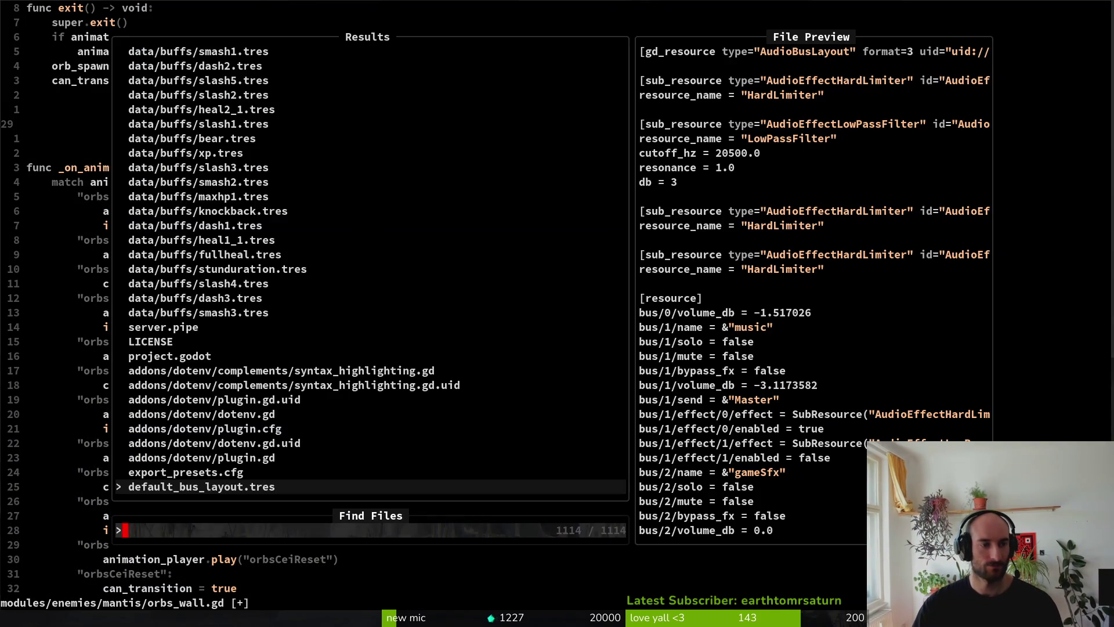
key("Escape")
key("u")
Open the mantis dashing.gd script by searching 'dashing' in Telescope.
key("space")
key("f")
key("f")
type("dashing")
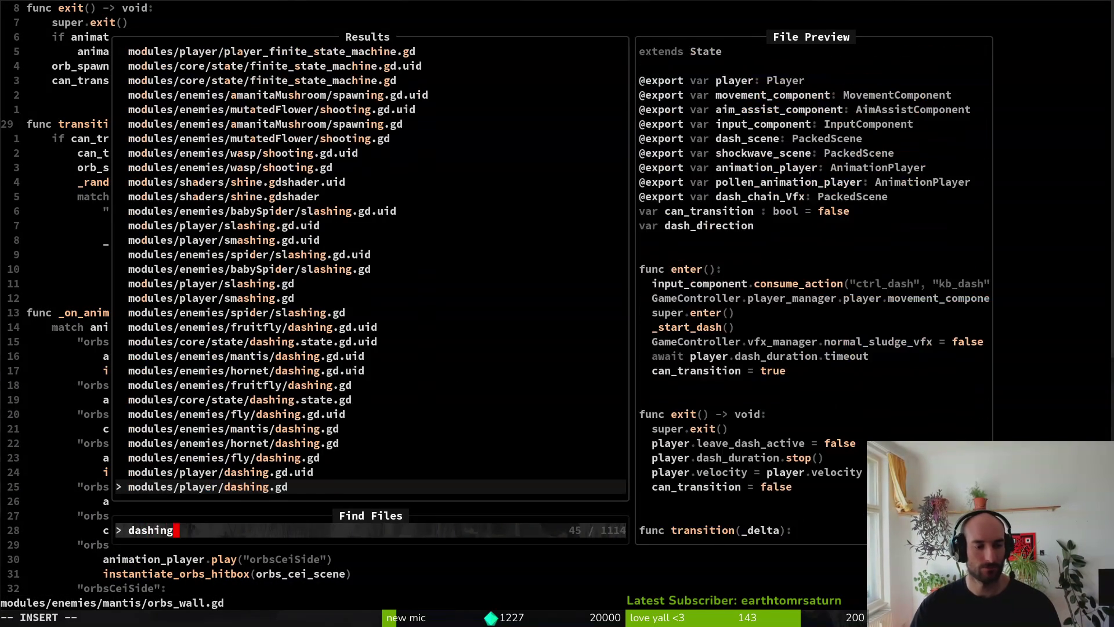
key("Up")
key("Up")
key("Up")
key("Return")
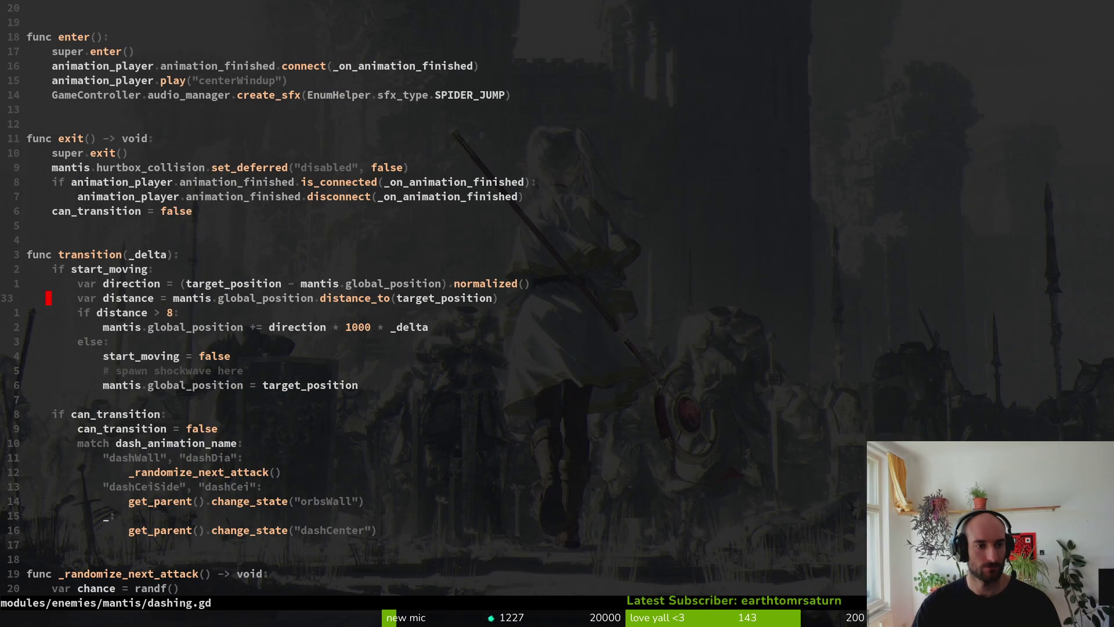
Move down 13 lines to the orbsWall state change, then 14 into _randomize_next_attack.
key("1")
key("3")
key("j")
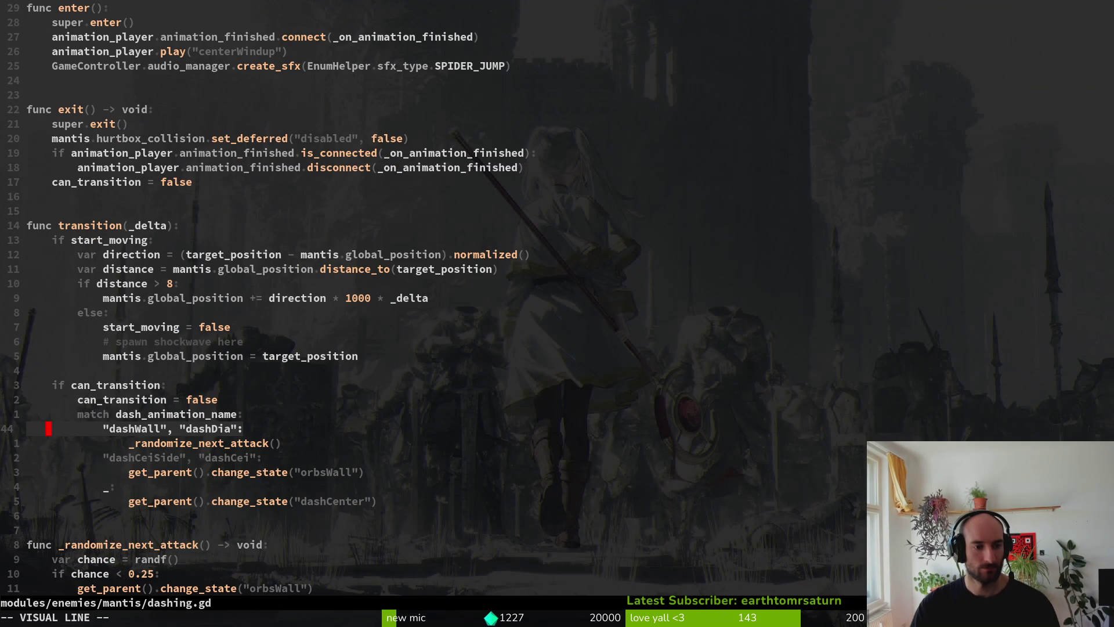
key("1")
key("4")
key("j")
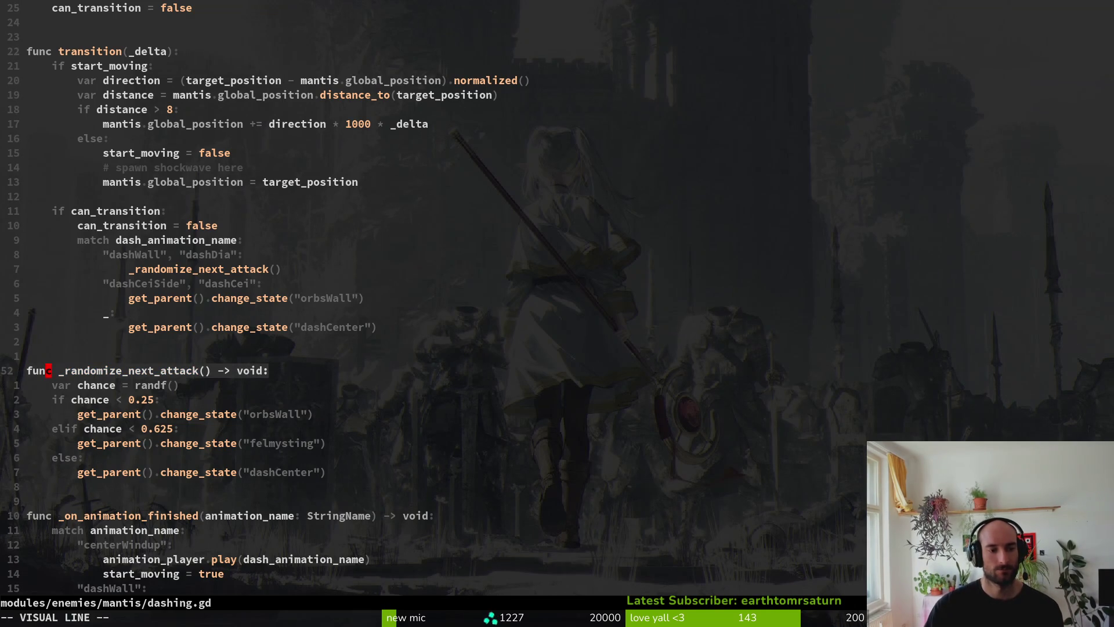
Yank the _randomize_next_attack function, paste a copy below it, and save.
key("j")
key("j")
key("j")
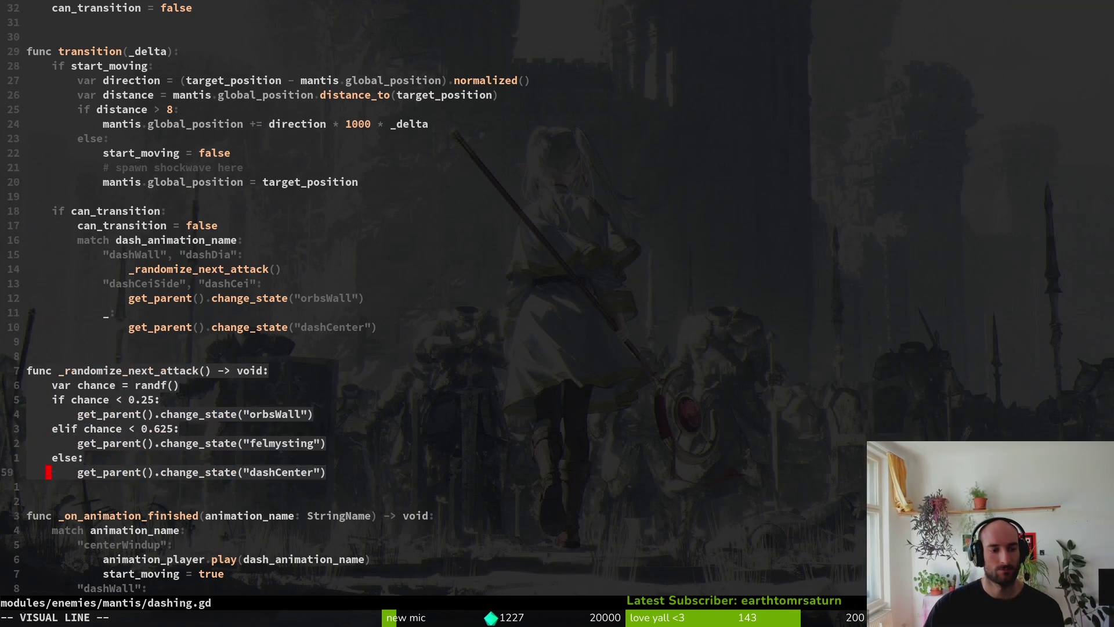
key("y")
key("j")
key("j")
key("j")
type("p")
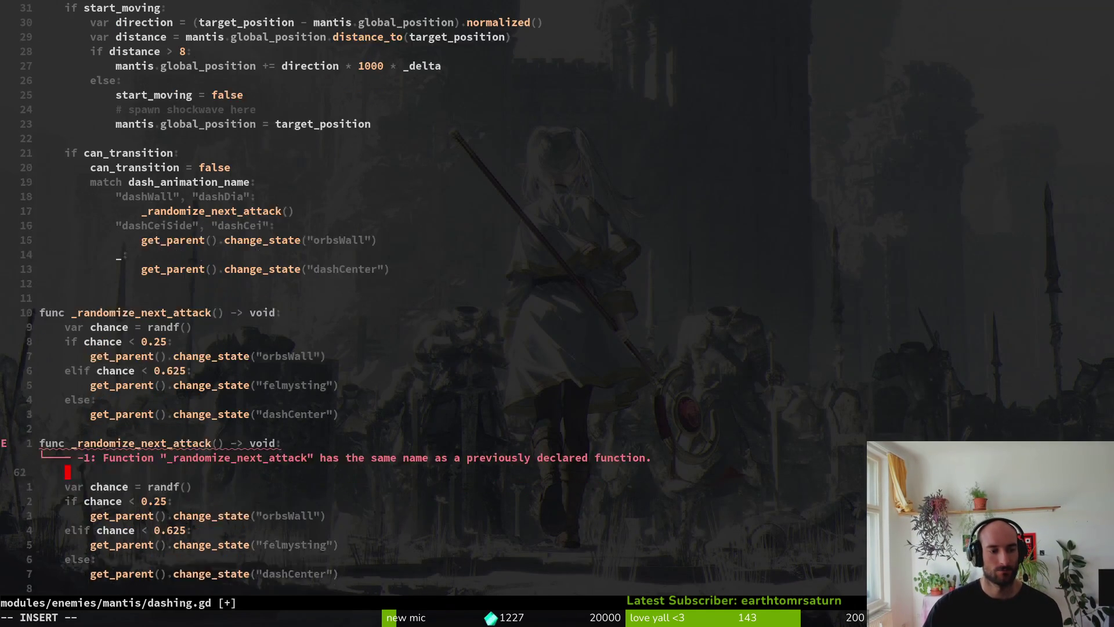
type("jk:w")
key("Return")
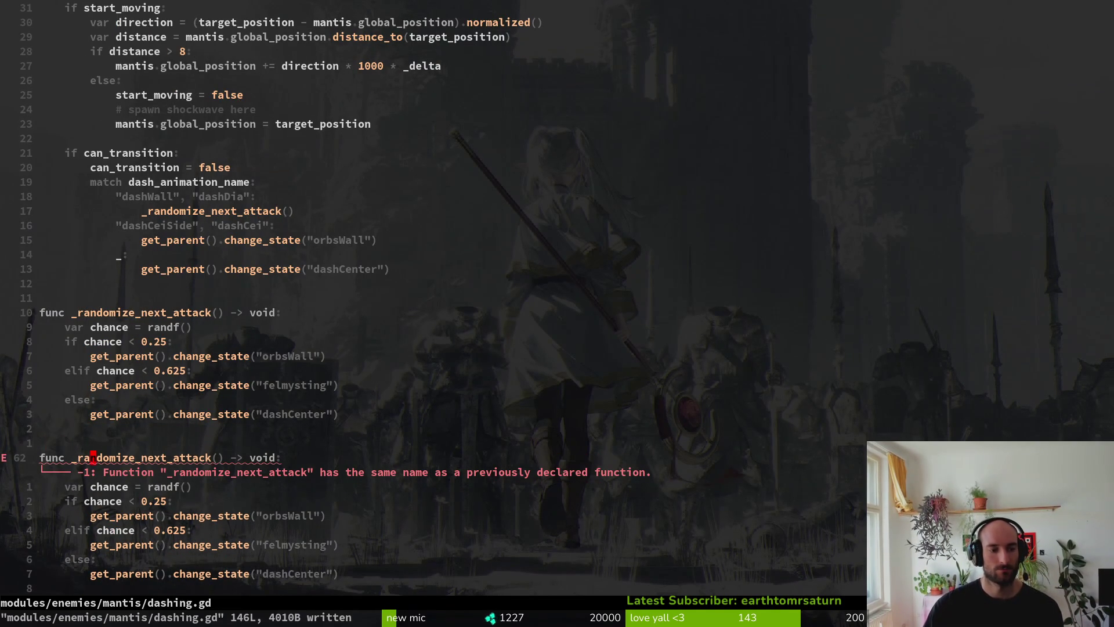
Rename the copy to _randomize_attack_after_dash_cei, save, and change its 0.25 threshold to 0.5.
type("ciw_randomie")
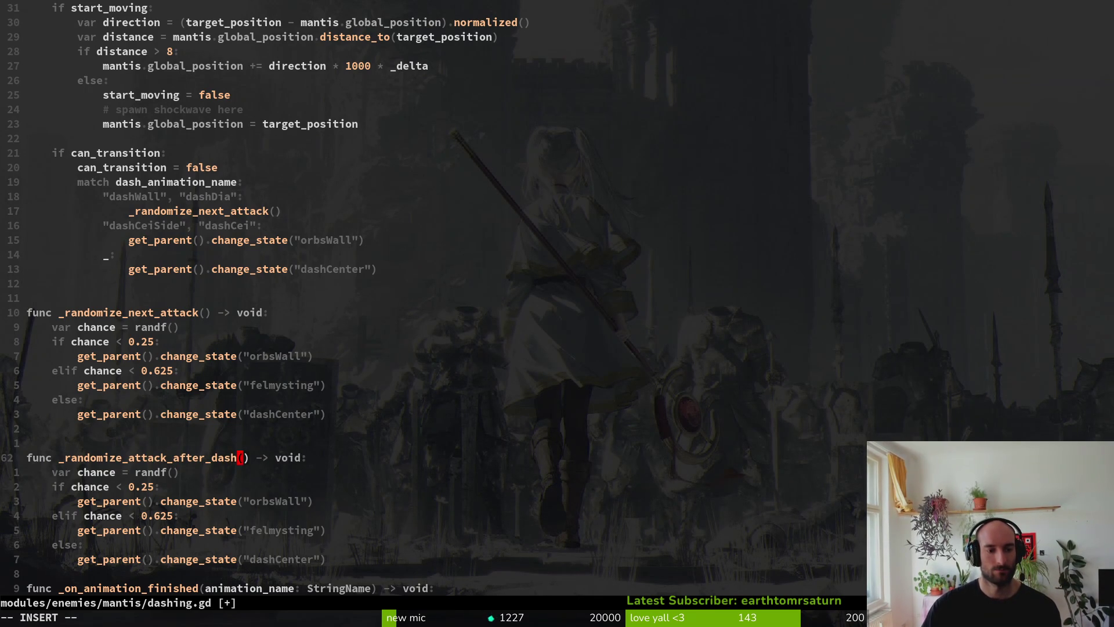
type(":w")
key("Return")
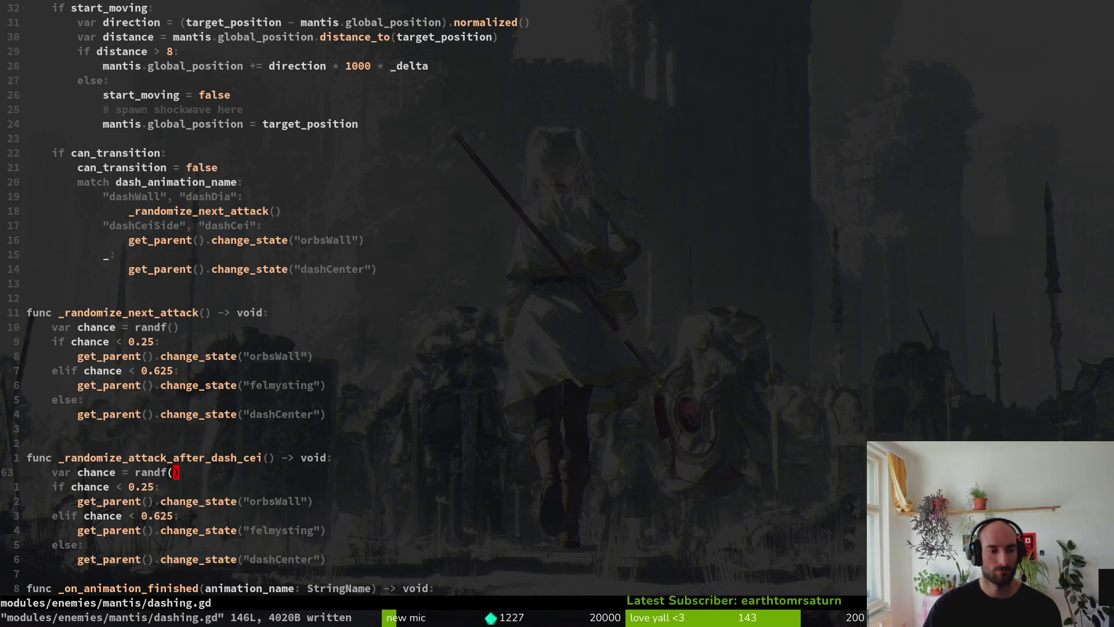
key("j")
key("j")
key("shift+x")
Move the else branch above the elif block, delete the elif felmysting branch, and save.
key("j")
key("j")
key("j")
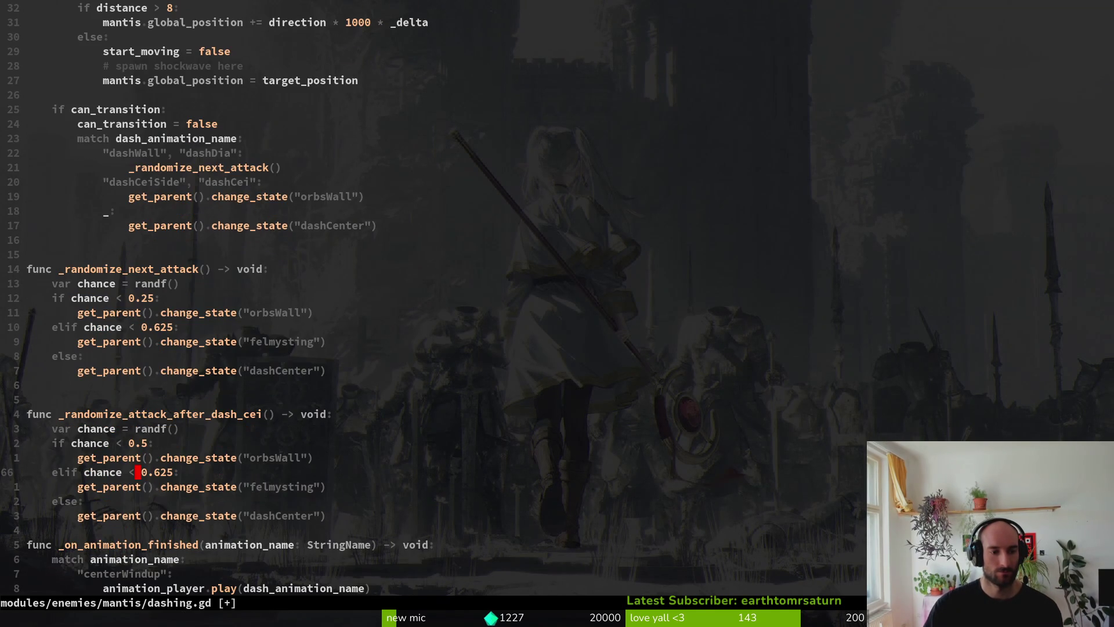
key("j")
key("shift+k")
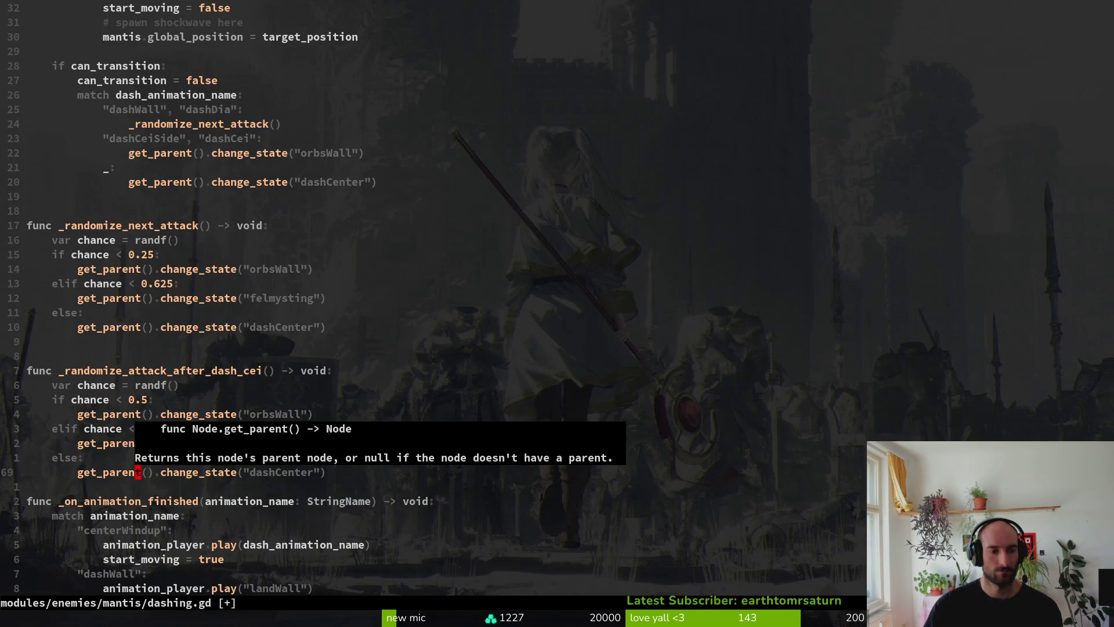
key("k")
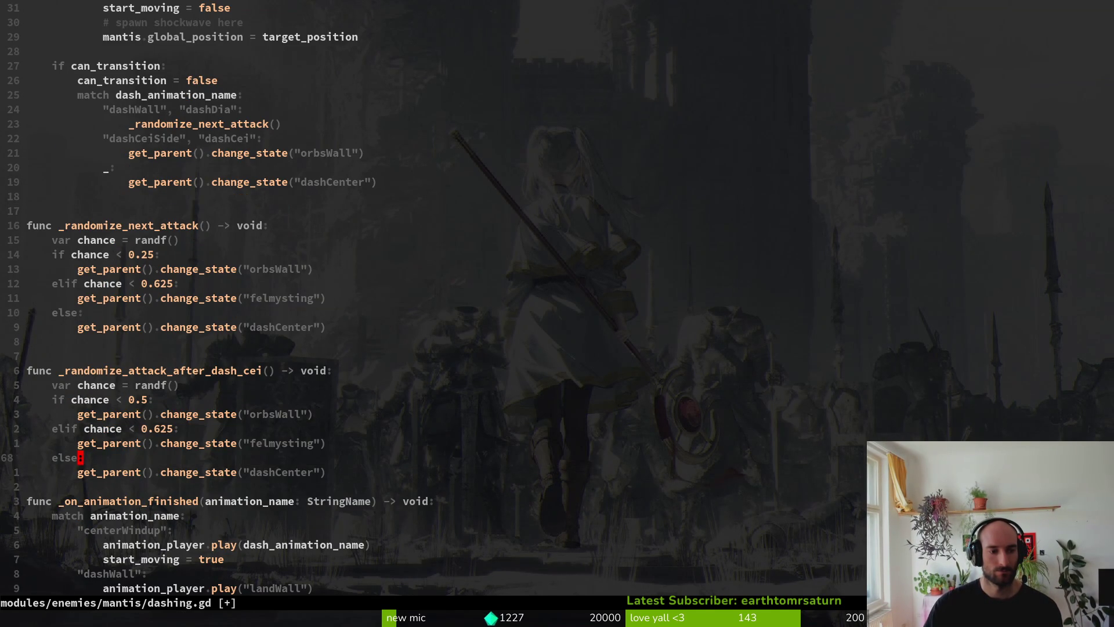
key("shift+v")
key("j")
key("shift+k")
key("shift+k")
key("Escape")
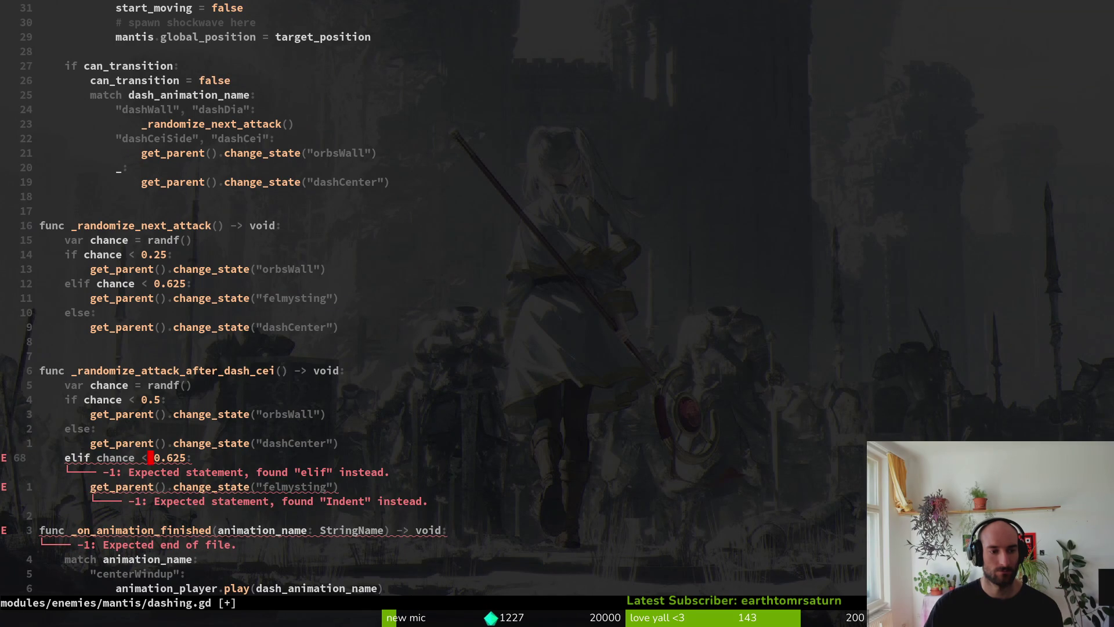
key("shift+v")
type("jd:w")
key("Return")
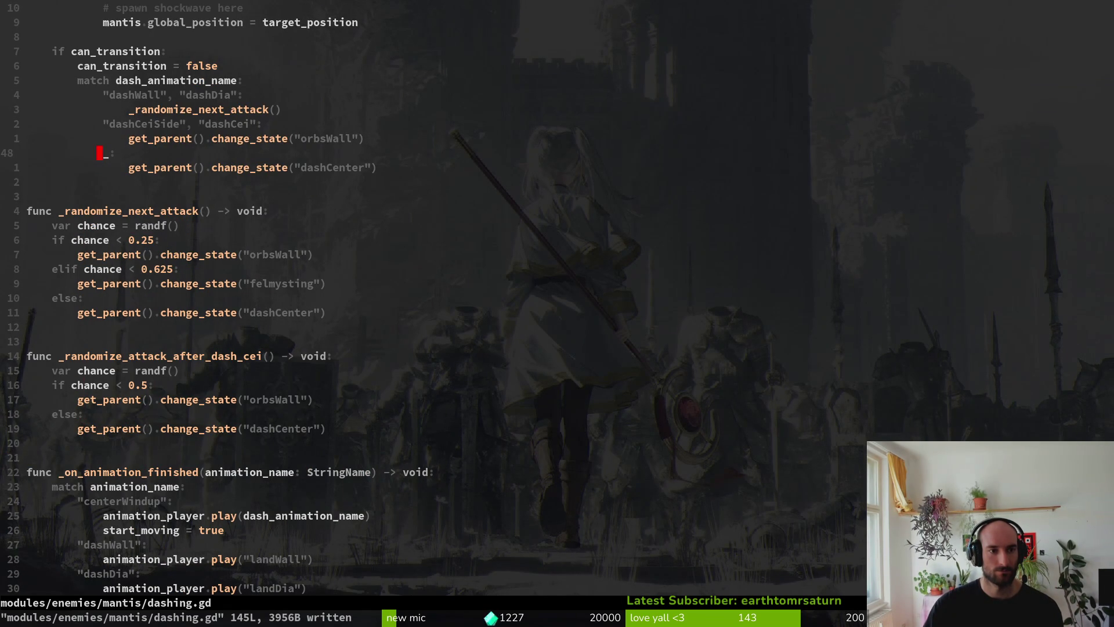
Call _randomize_attack_after_dash_cei() under the dashCei case instead of switching to orbsWall, and save.
type("o")
type("_ra")
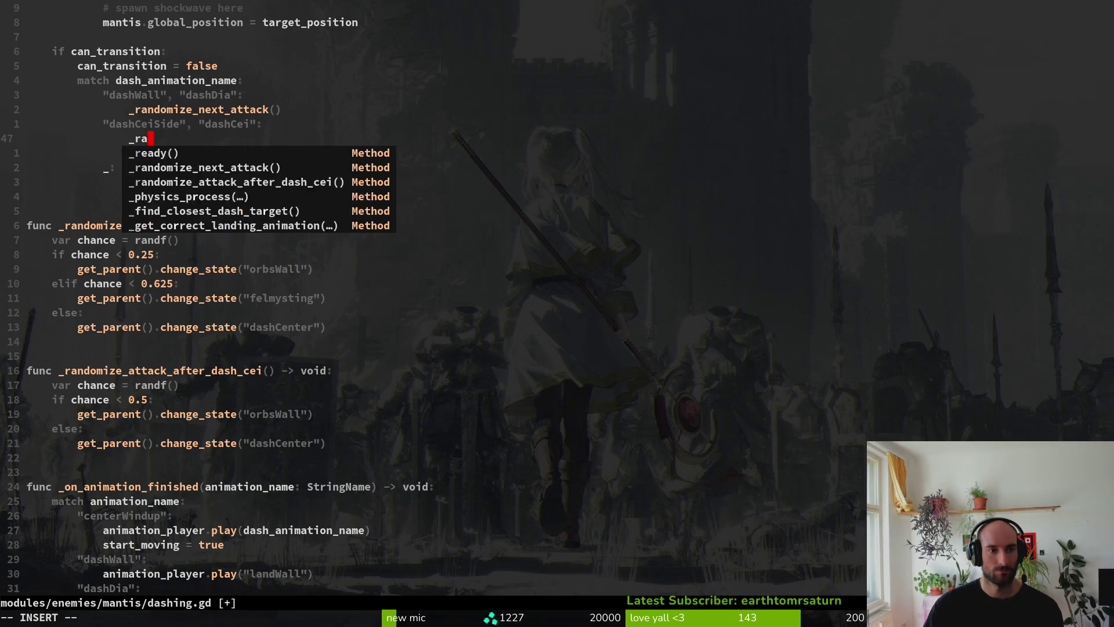
key("Tab")
key("Return")
key("d")
key("d")
type(":w")
key("Return")
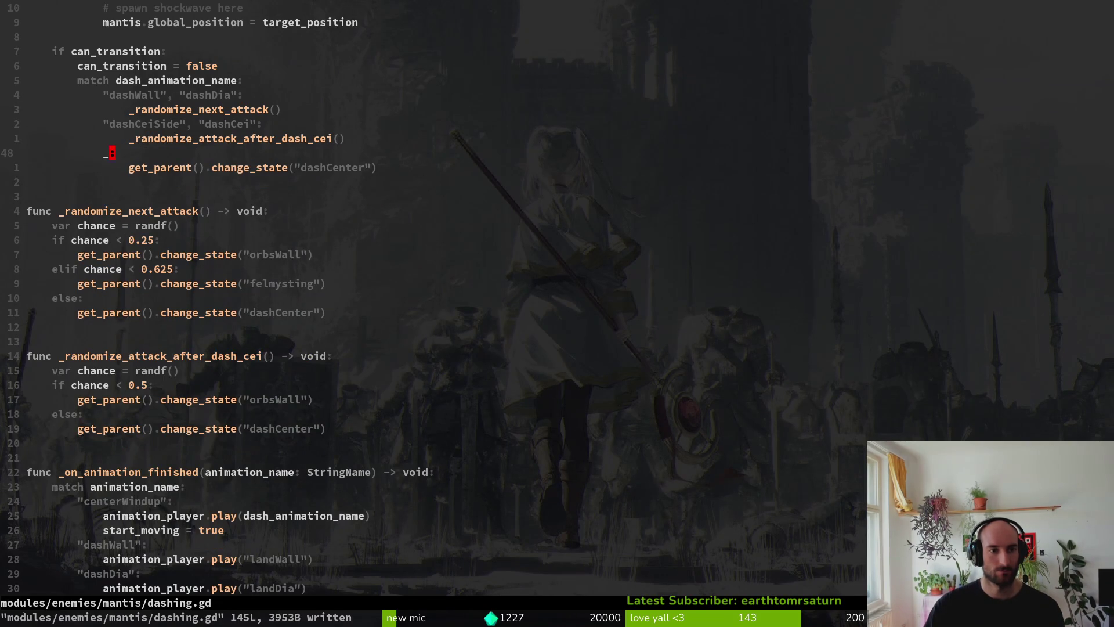
Stop the running game in Godot and run the project again with the saved script.
key("F5")
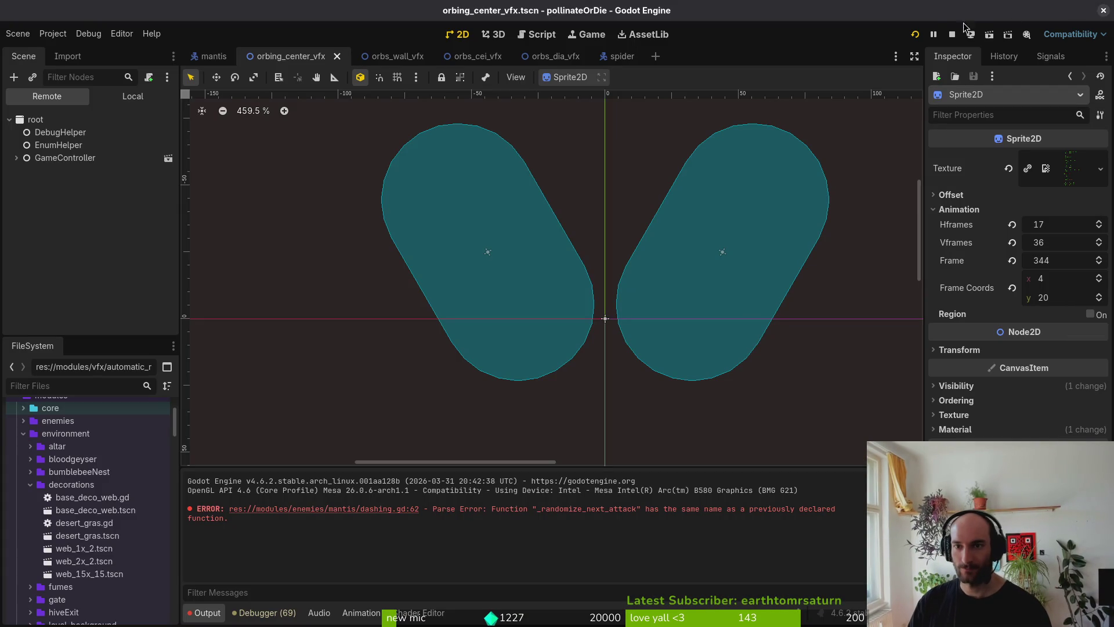
left_click(954, 40)
left_click(915, 34)
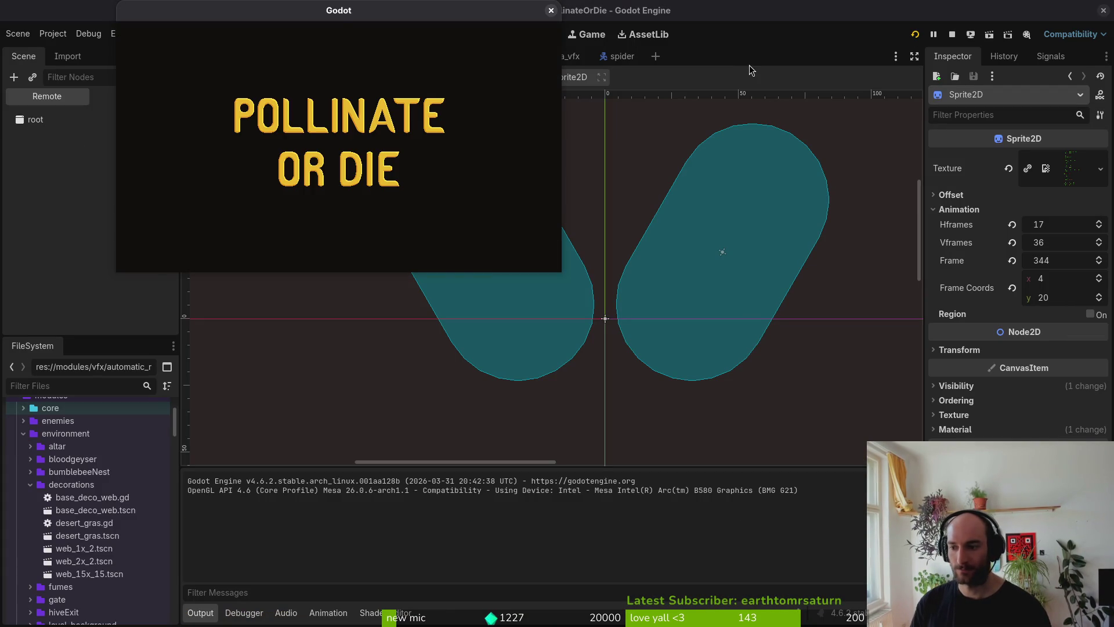
Maximise the game, continue the saved game and load the mantis boss level from debug level select.
double_click(296, 10)
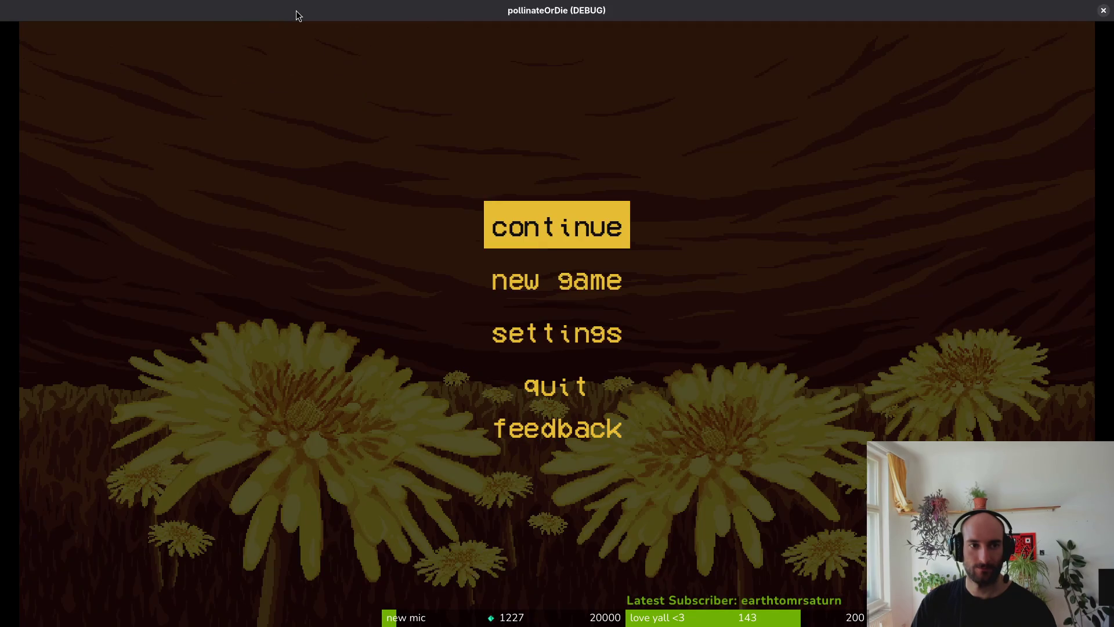
key("Down")
key("Down")
key("Up")
key("Up")
key("Return")
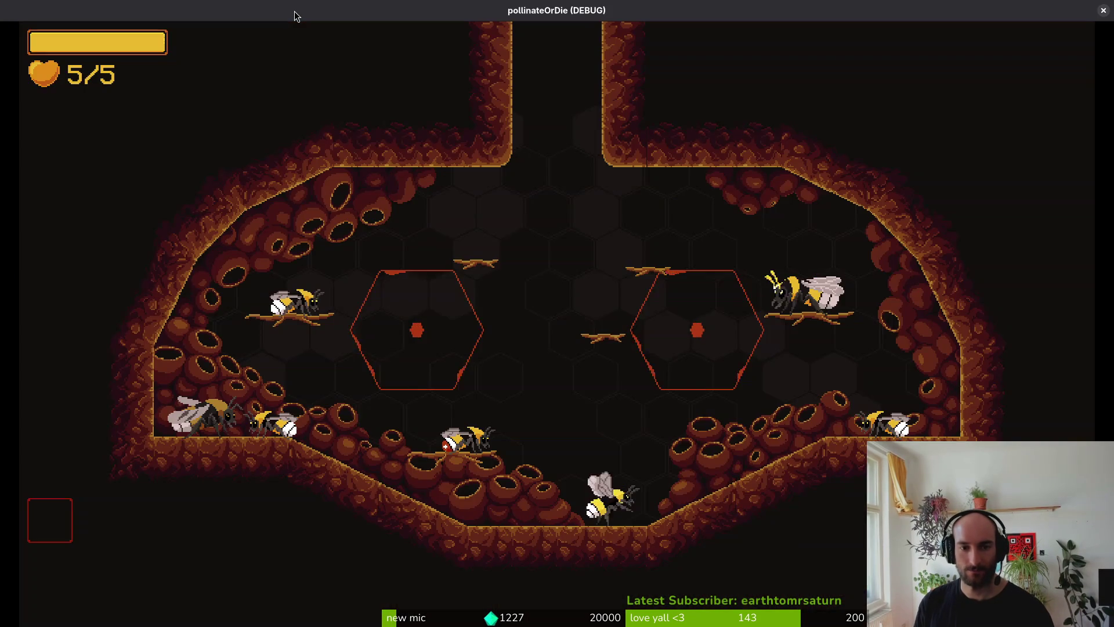
key("Escape")
key("Down")
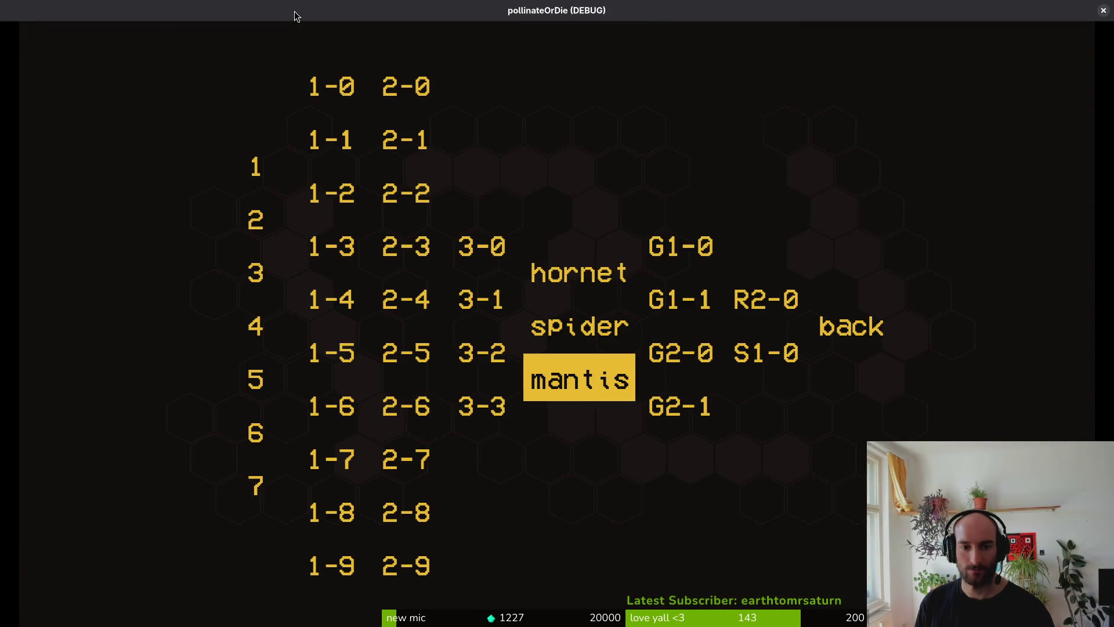
key("Return")
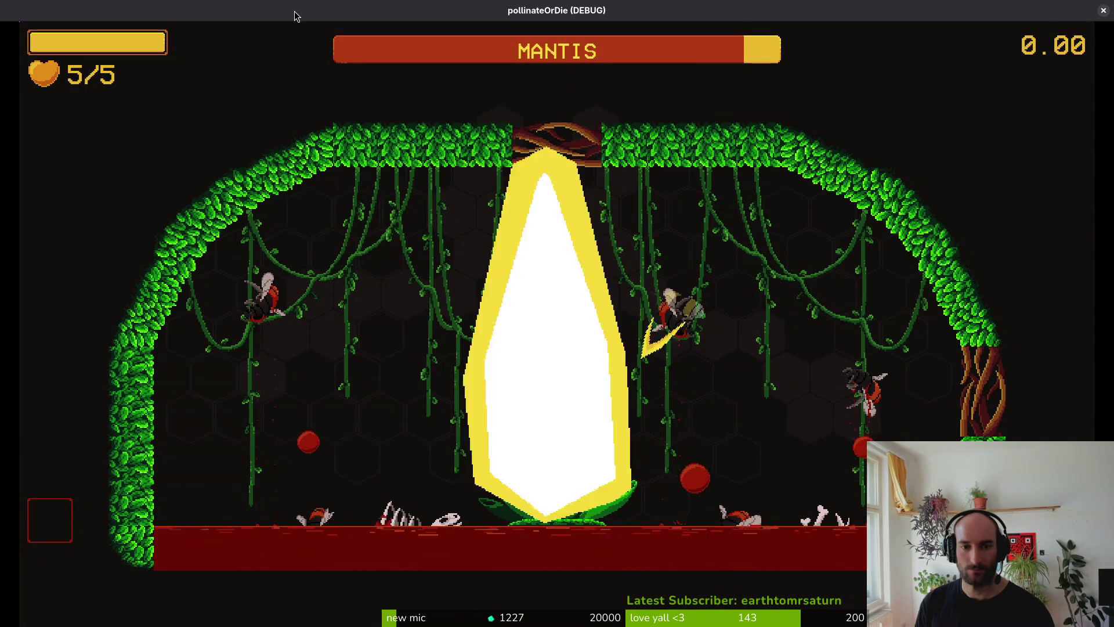
Fight the mantis, dodging its slash and diving the bee into the opened flower.
key("w")
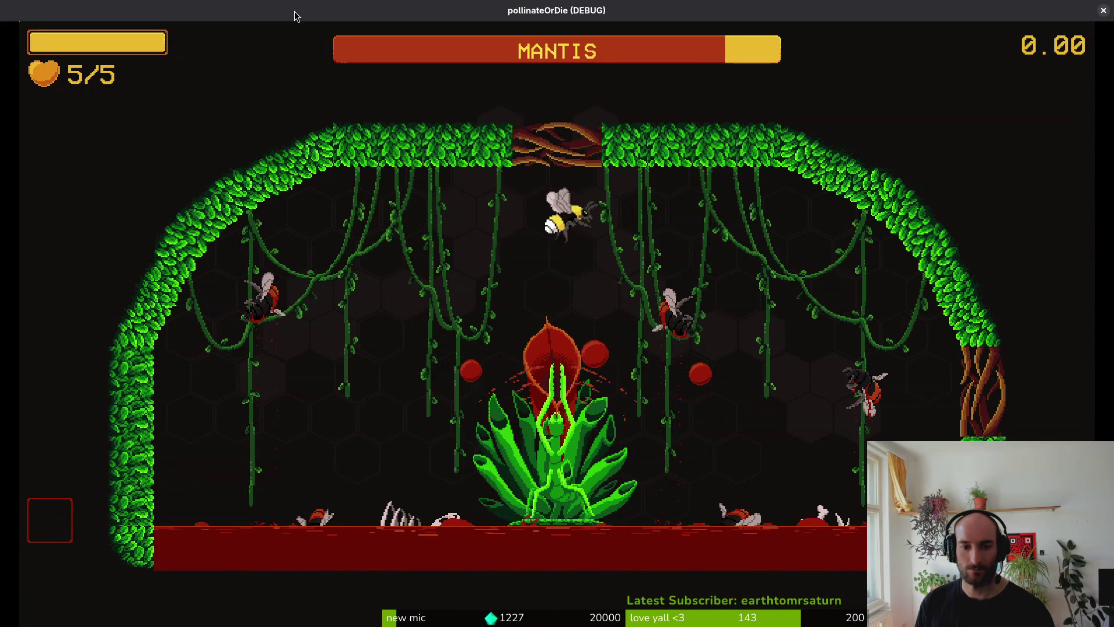
key("a")
key("s")
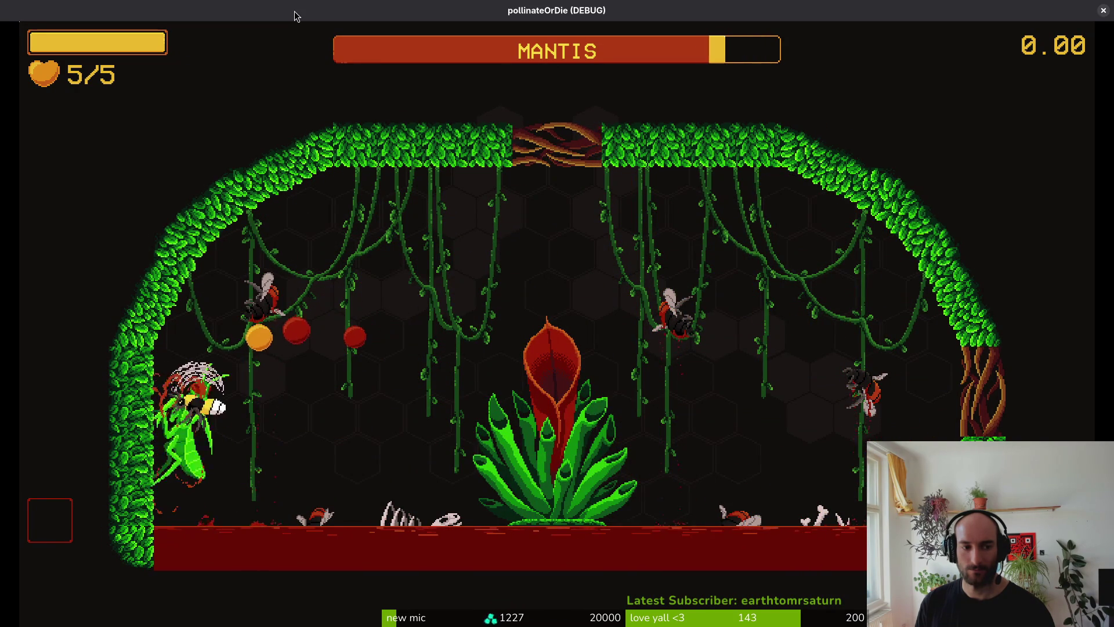
key("w")
key("s")
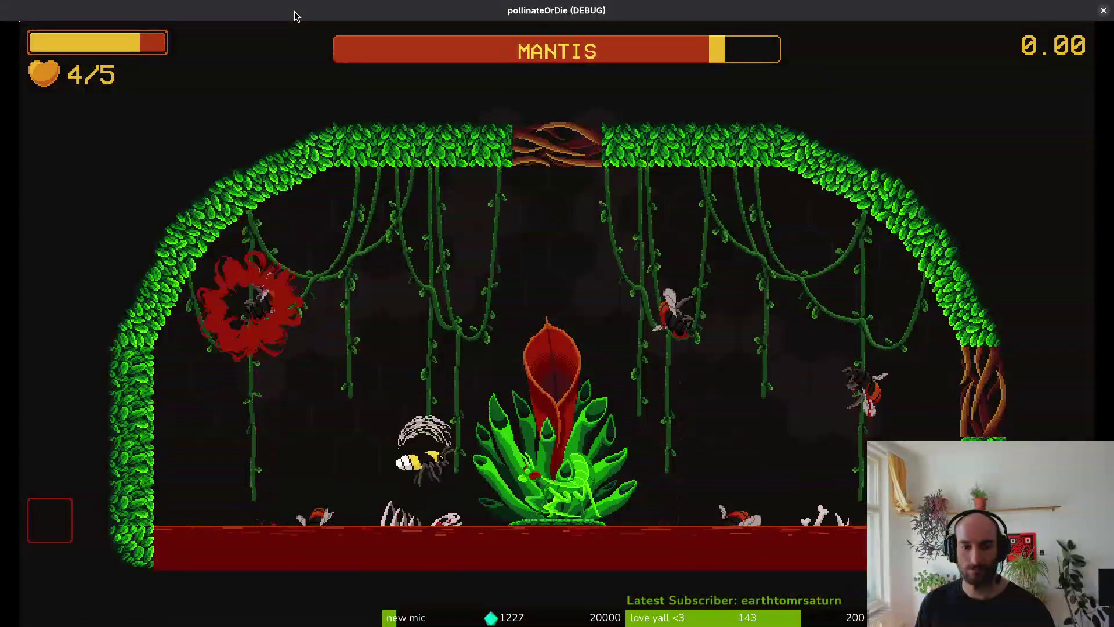
key("w")
key("a")
key("d")
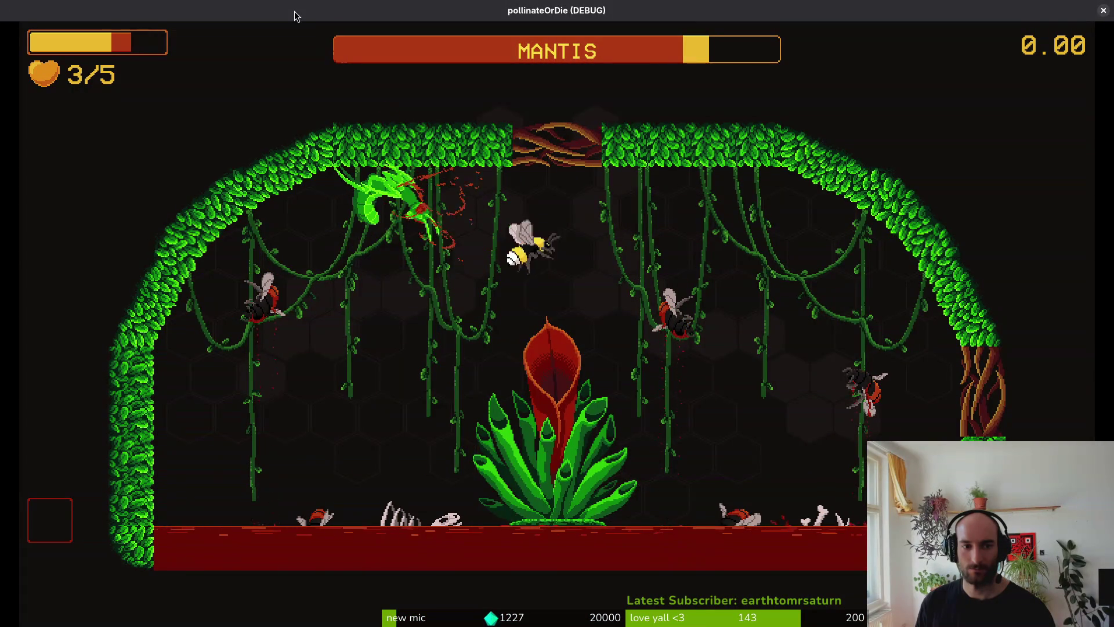
key("s")
key("w")
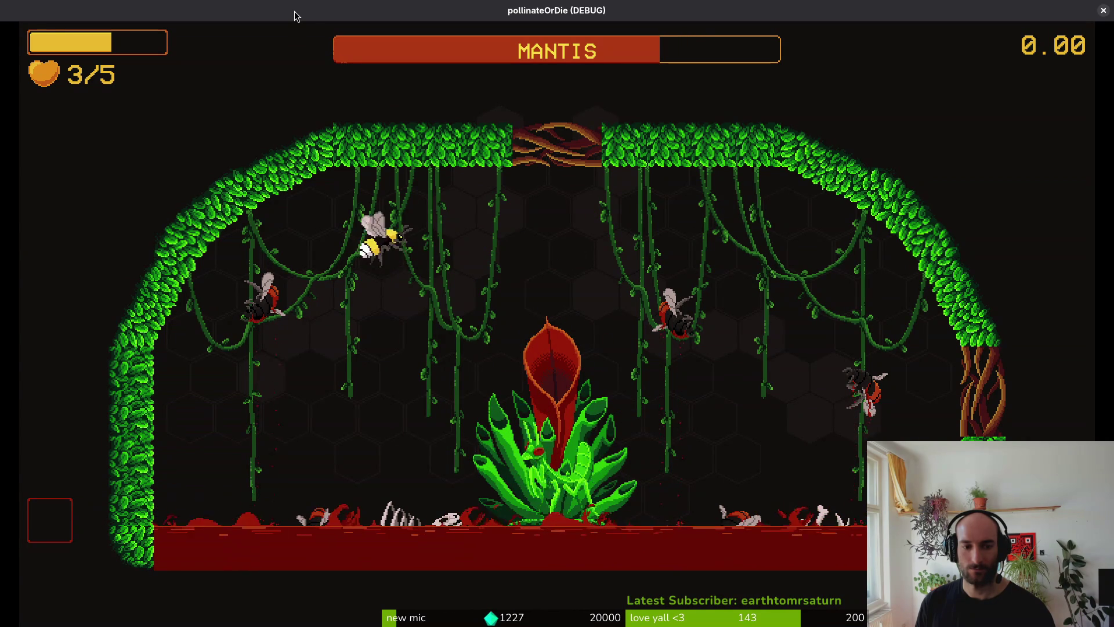
Keep fighting the mantis with slash attacks, flying in and out of the plant.
key("a")
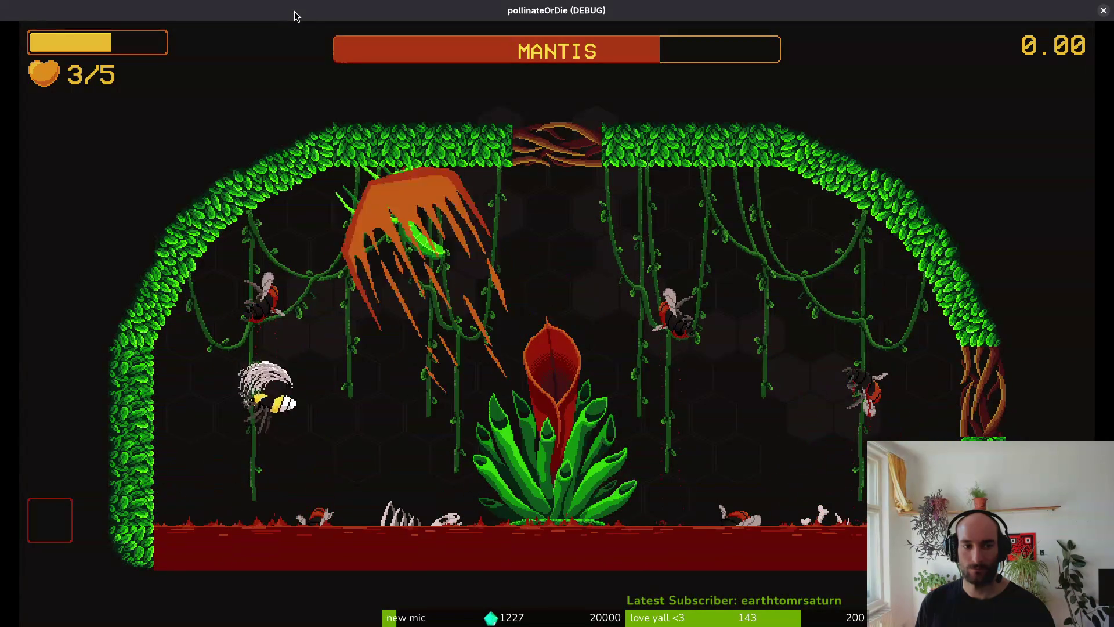
key("w")
key("s")
key("d")
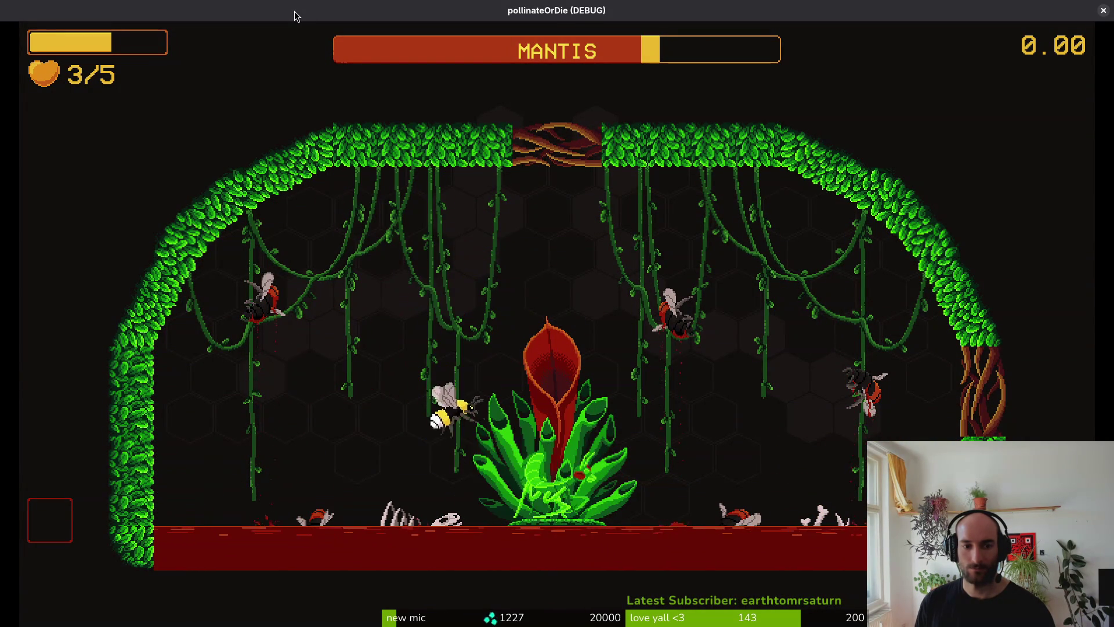
key("w")
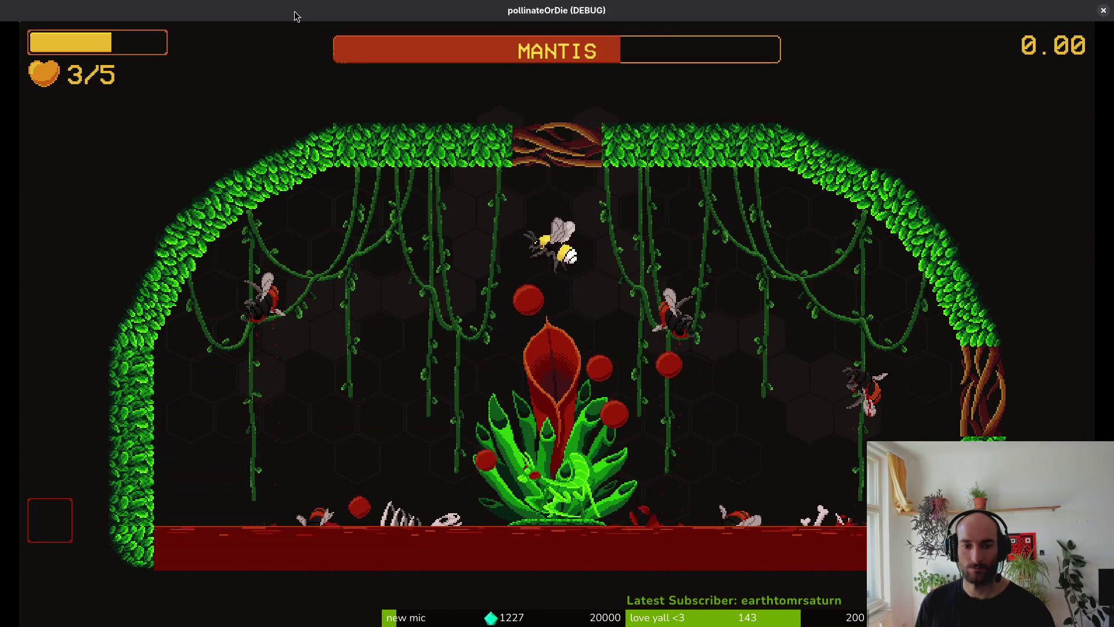
key("d")
key("d")
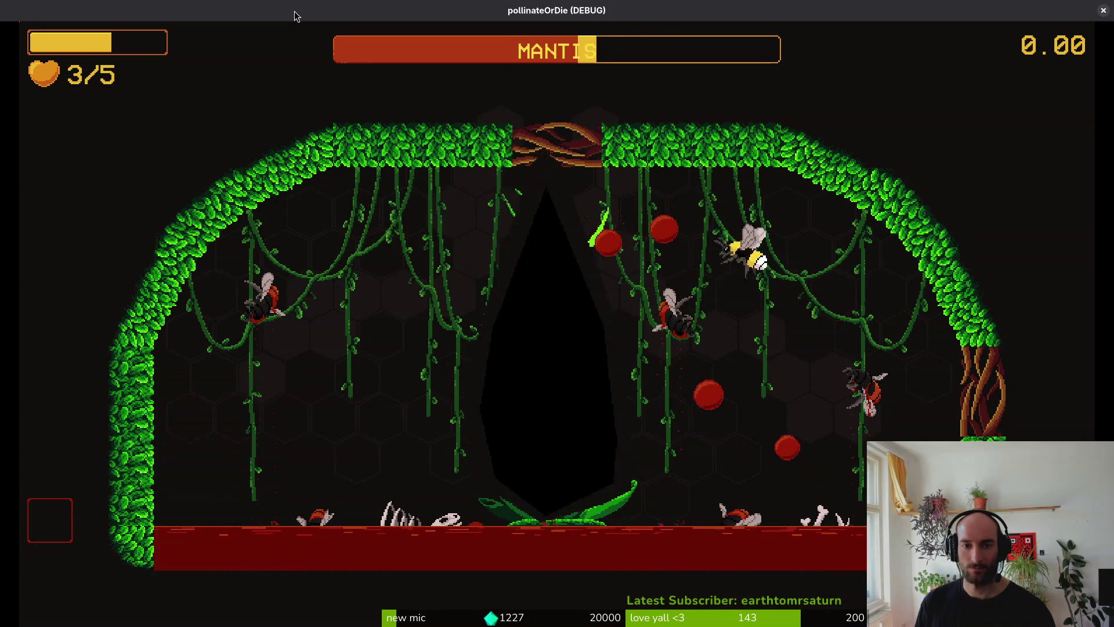
key("s")
key("w")
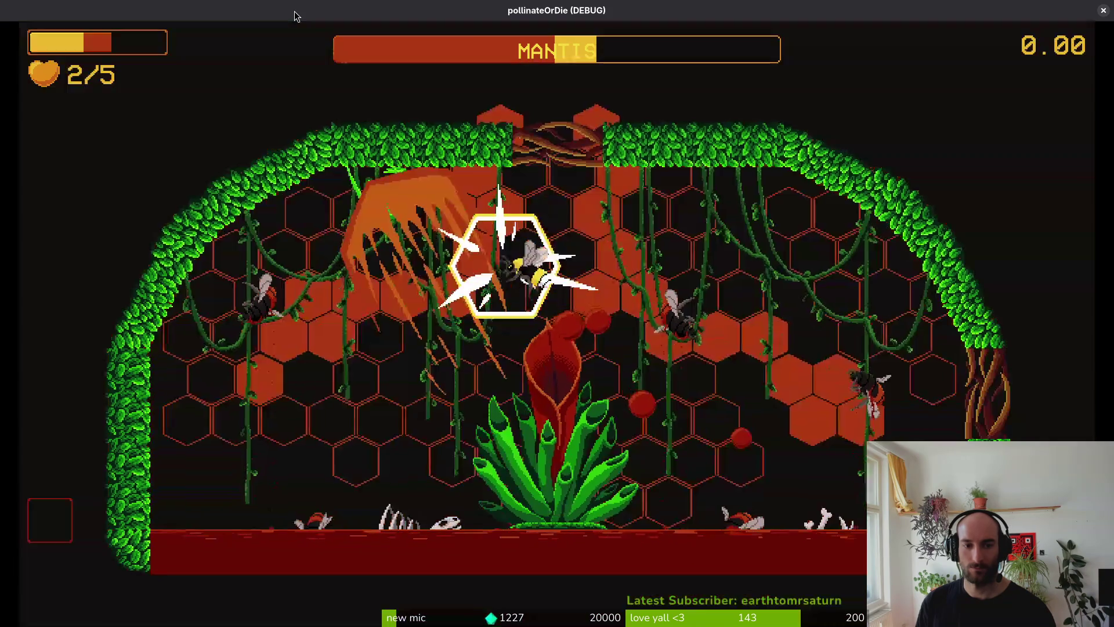
key("w")
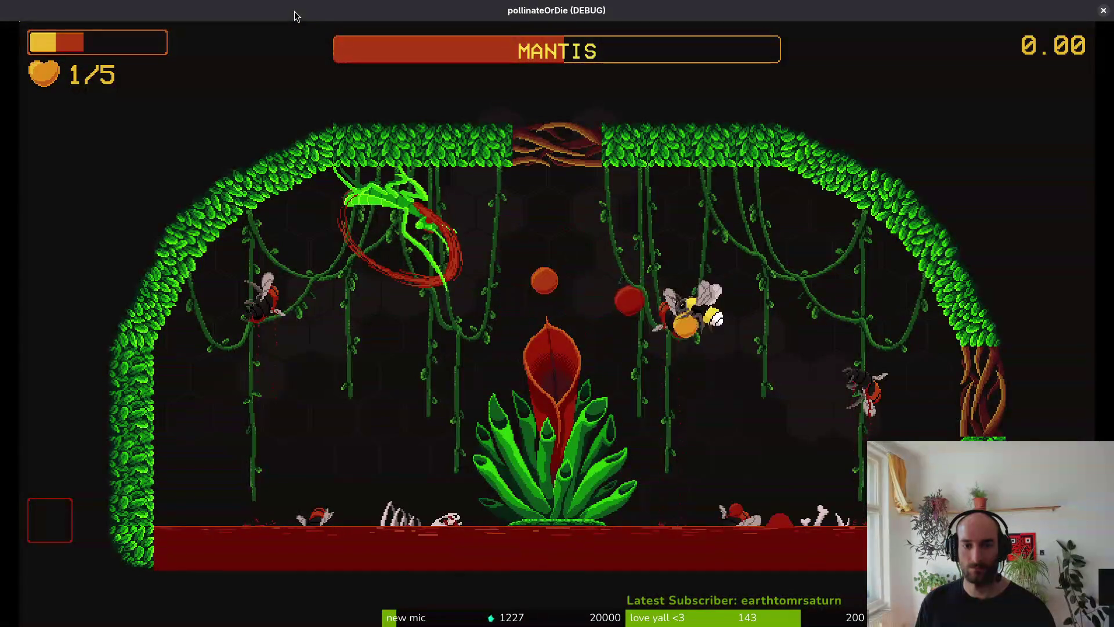
key("a")
key("s")
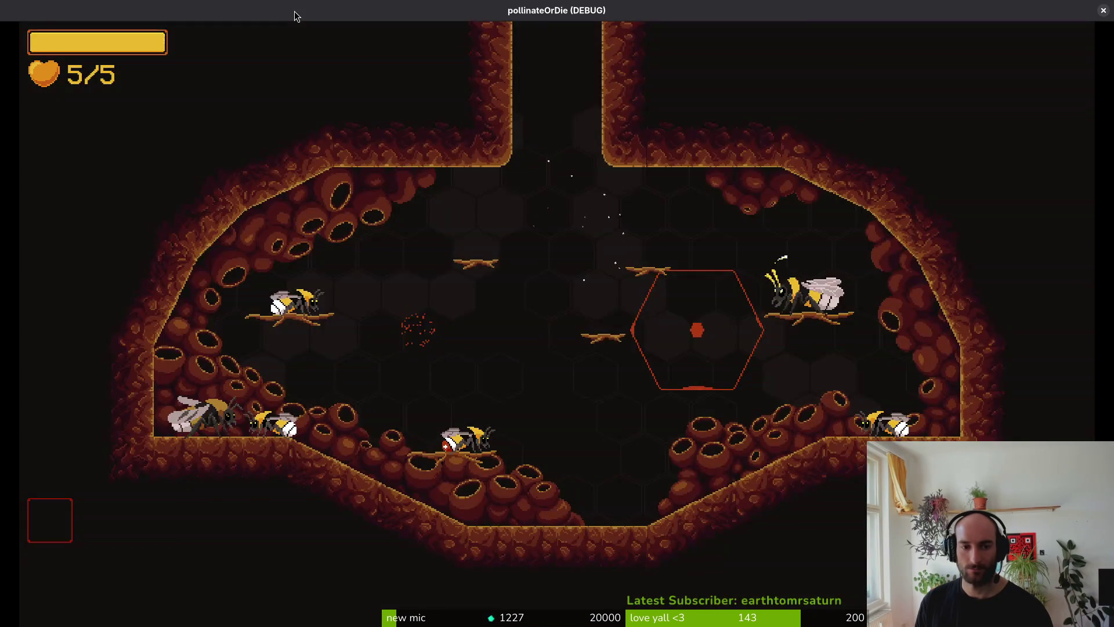
Reload the mantis level from the debug select, fly briefly, then quit the game with Alt+F4.
key("Escape")
key("w")
key("d")
key("s")
key("Return")
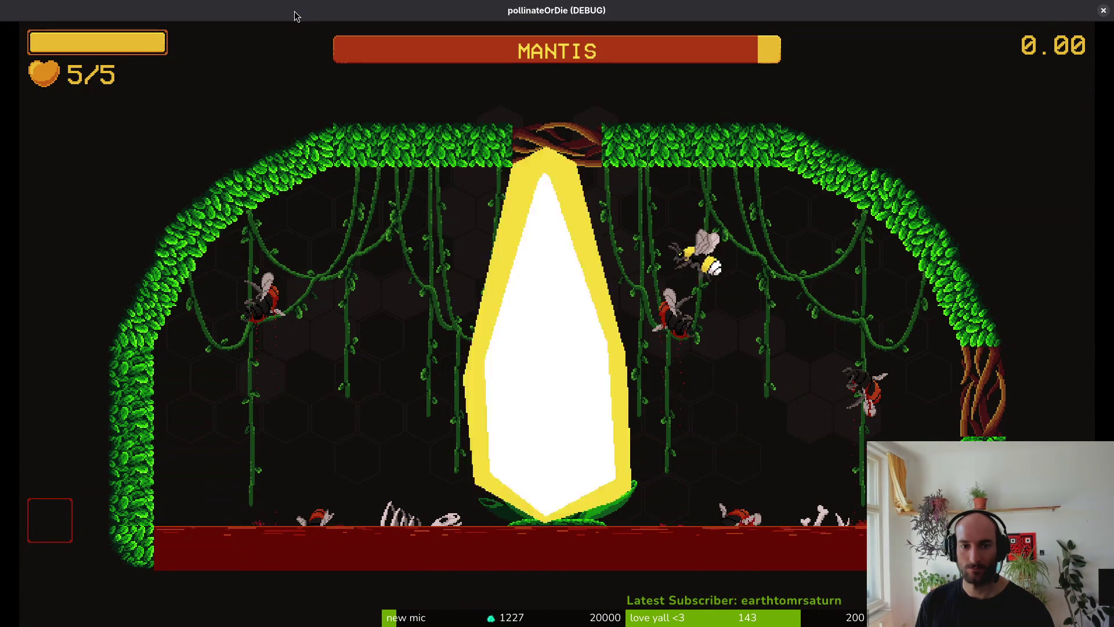
key("w")
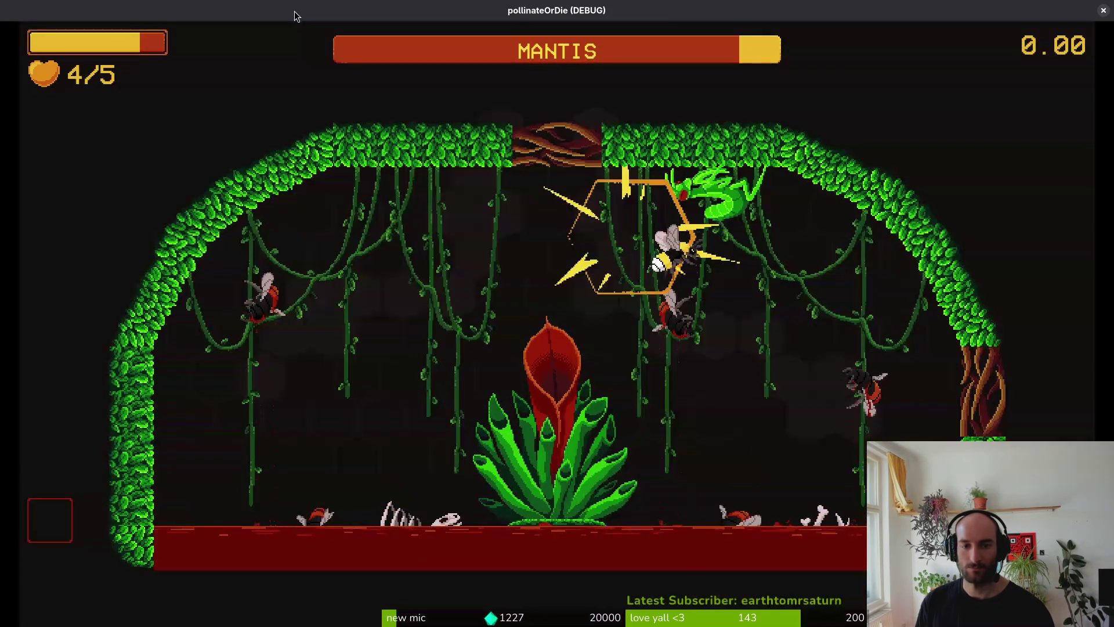
key("a")
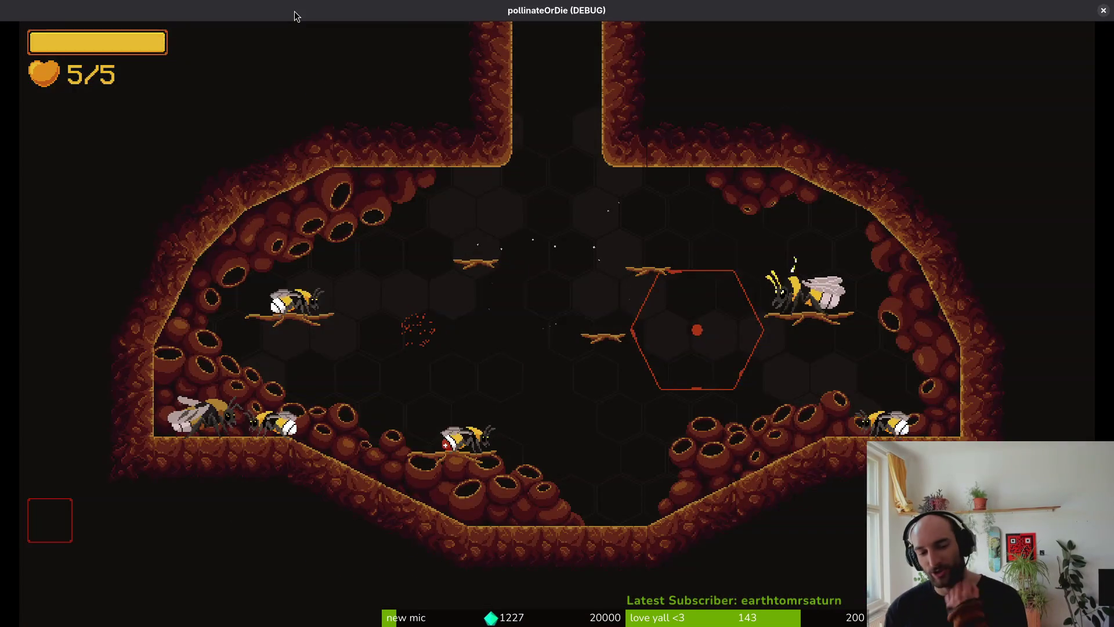
key("Escape")
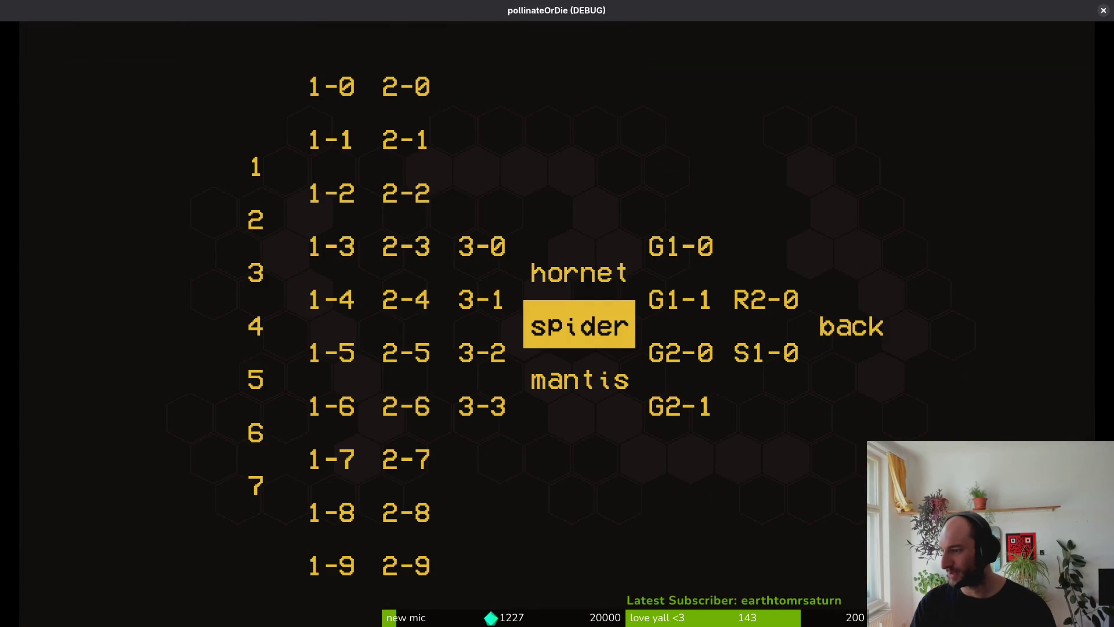
key("alt+F4")
Close the mantis-Sheet document and move to the felWallWindup frames 47–53 in mantis.aseprite.
middle_click(226, 42)
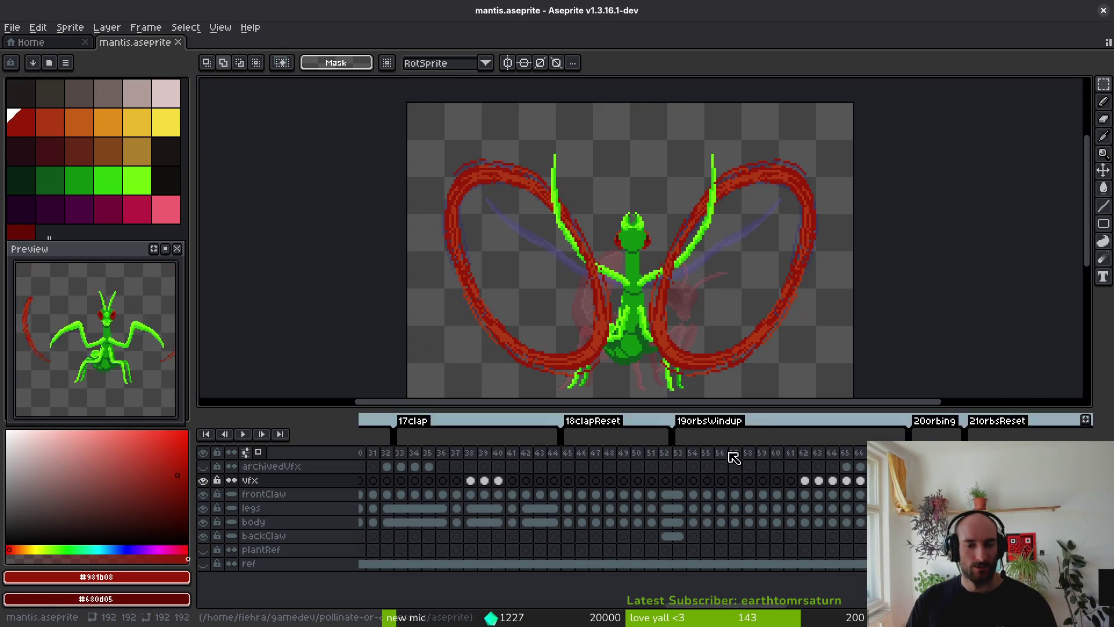
scroll(734, 458, "right", 15)
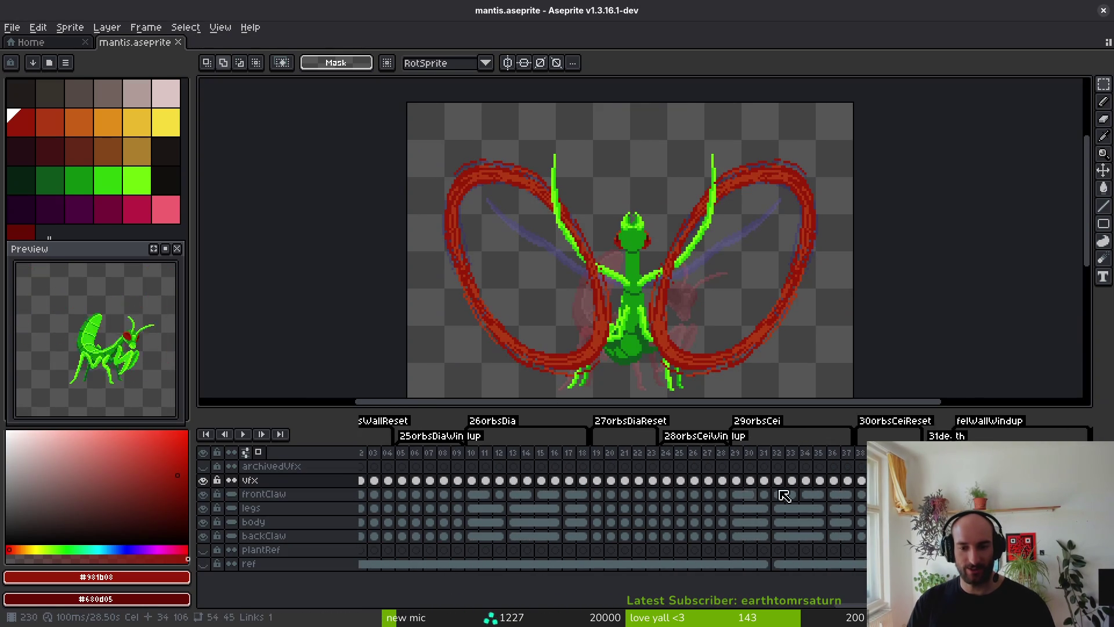
scroll(784, 495, "right", 10)
left_click(614, 466)
key("Right")
key("Right")
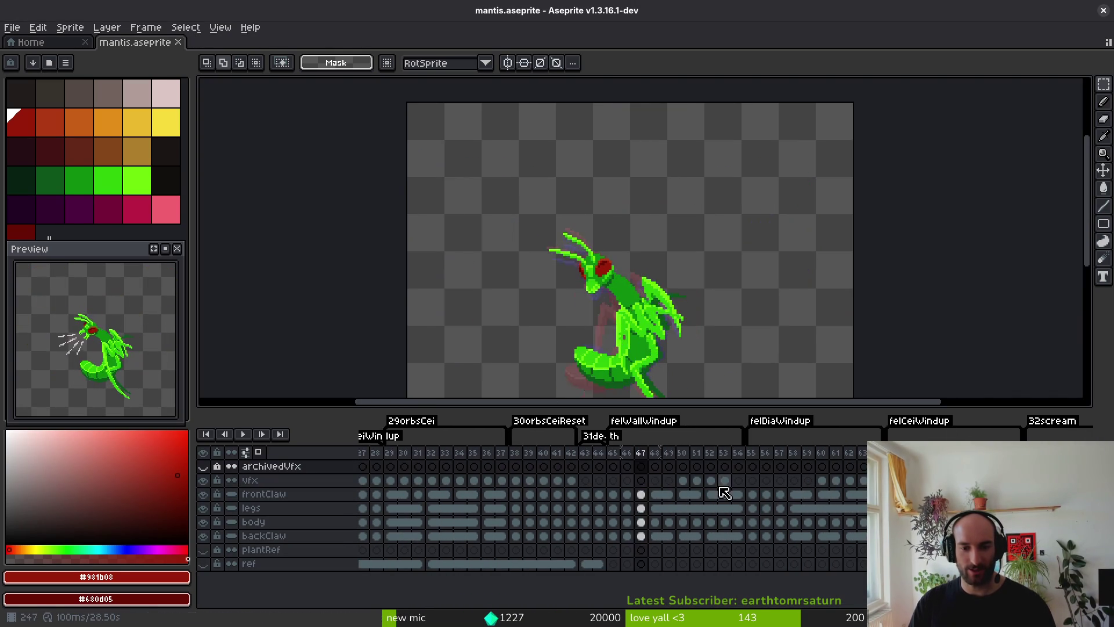
key("Right")
key("Right")
key("Right")
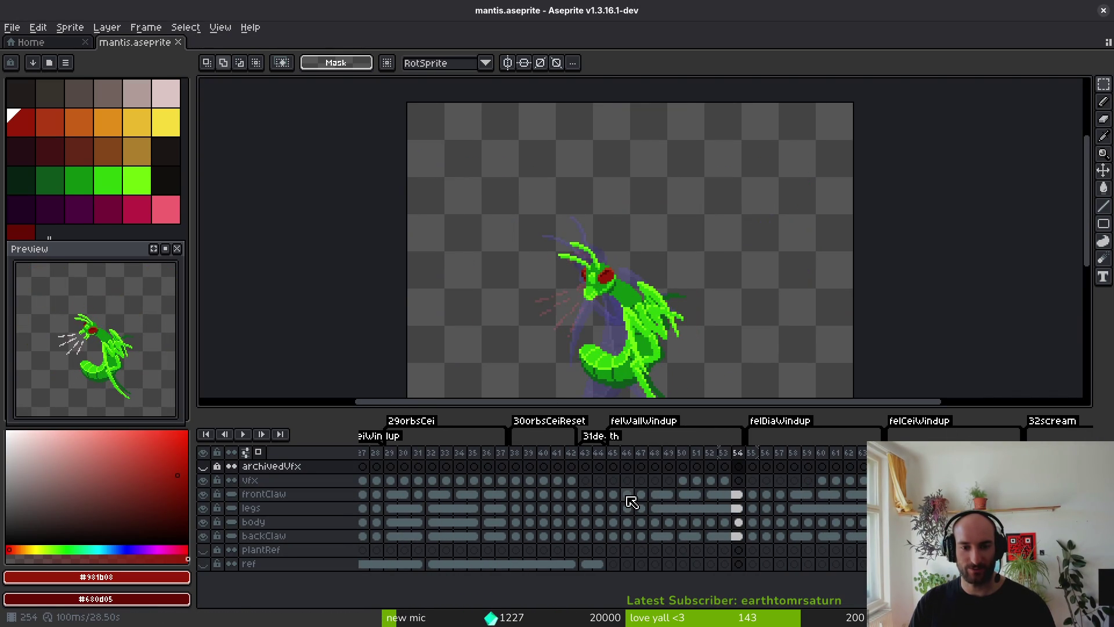
key("Left")
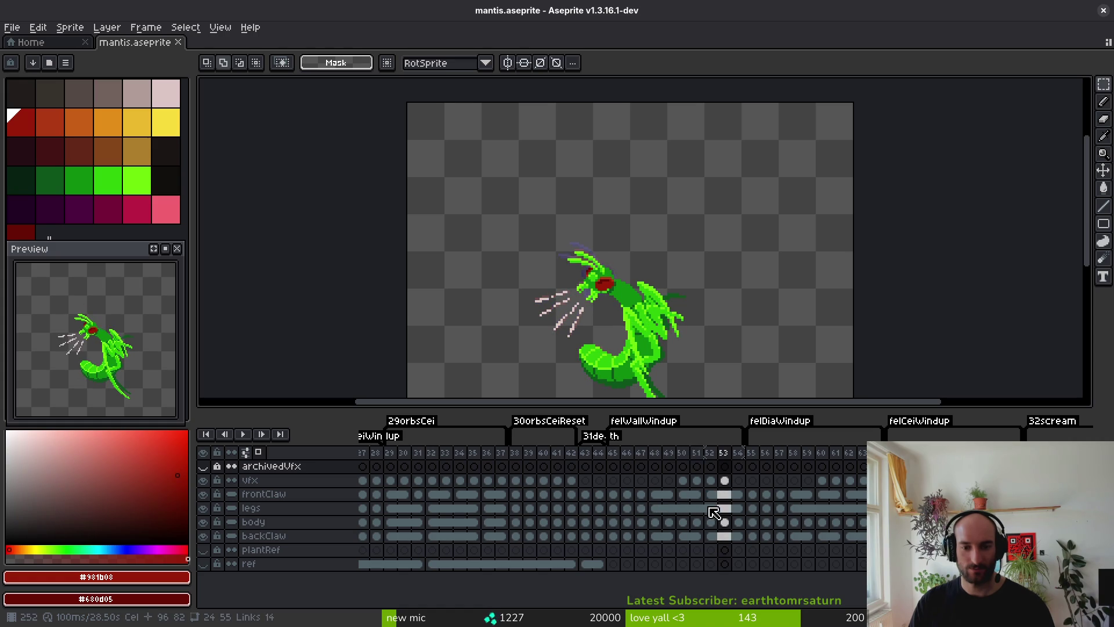
Undo the two empty frames inserted after frame 53 and save mantis.aseprite.
left_click(738, 495)
left_click(730, 494)
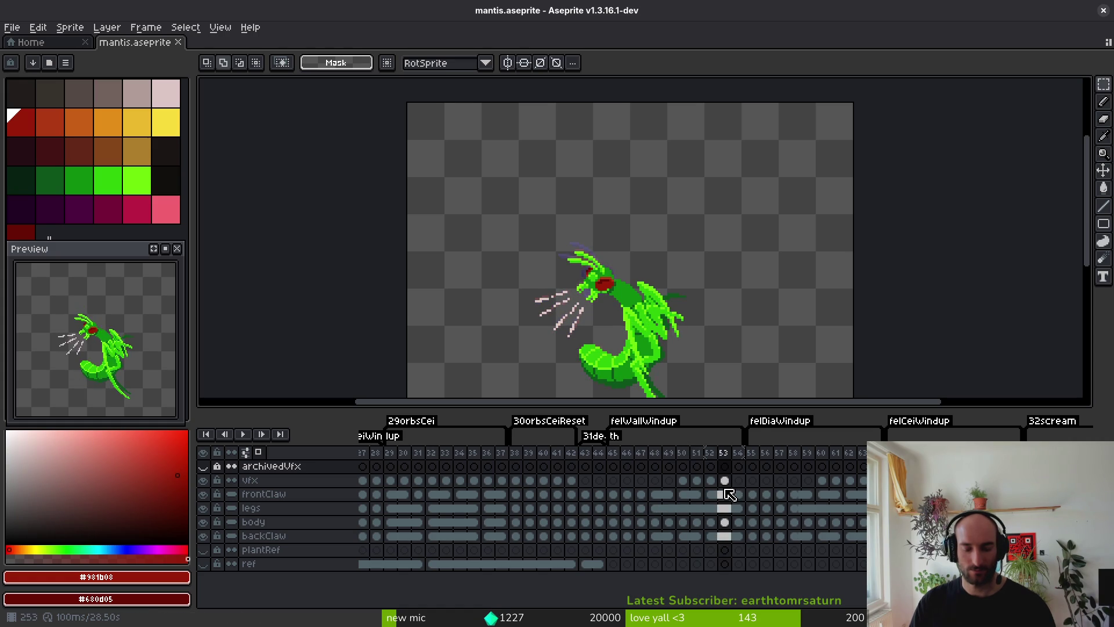
key("alt+b")
key("alt+b")
left_click(720, 489)
key("ctrl+z")
key("ctrl+z")
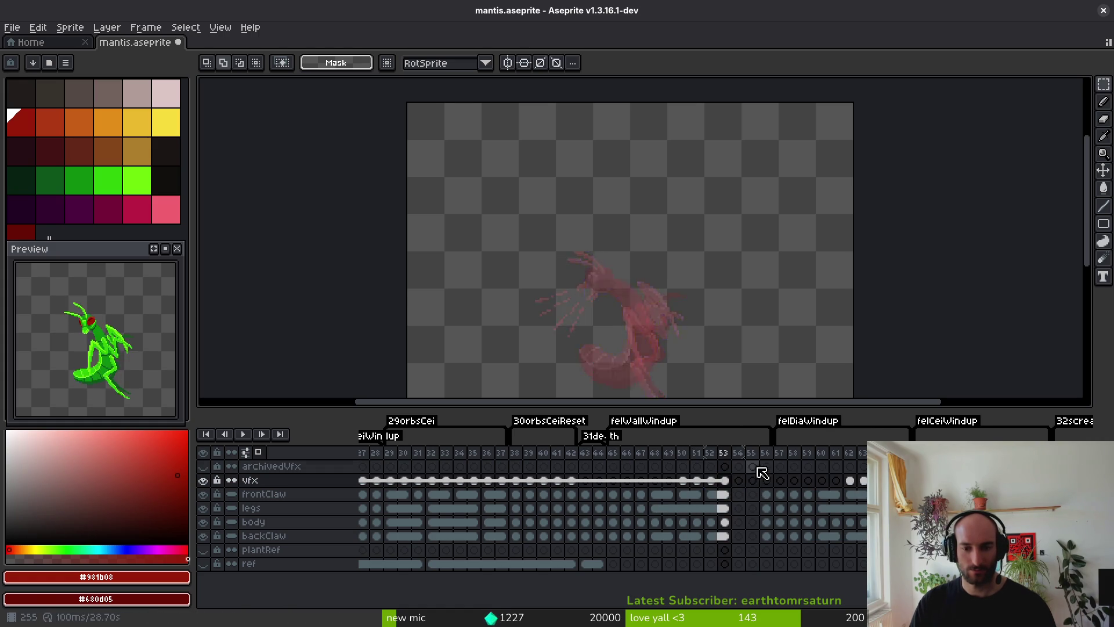
key("ctrl+s")
Select frames 45–47 across all layers, save again, and return to the frame 50 vfx cel.
left_click(683, 480)
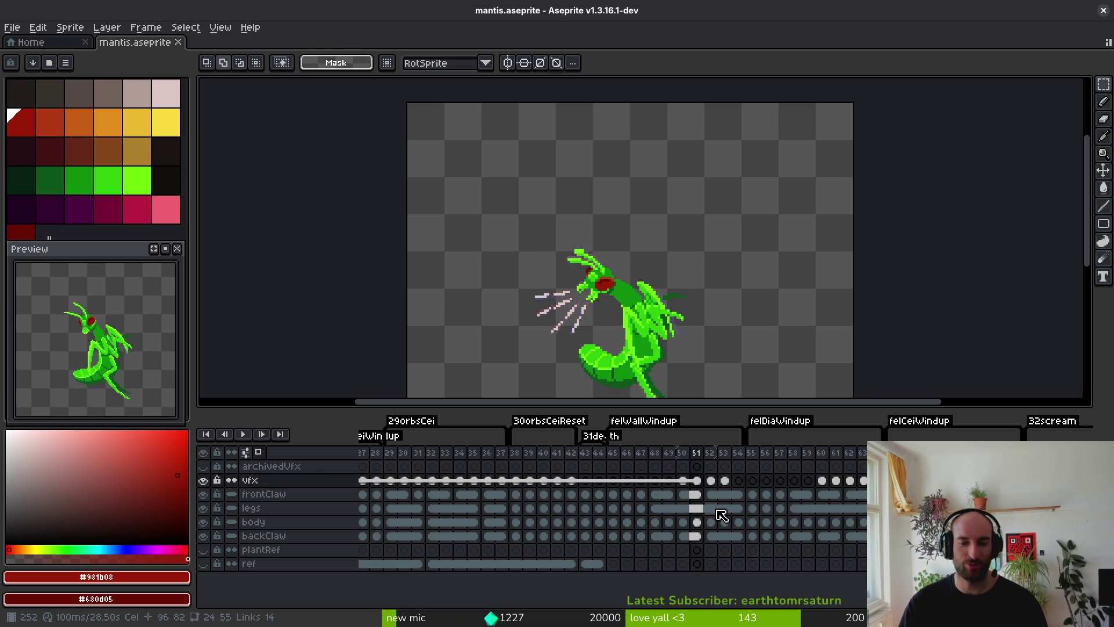
left_click_drag(612, 453, 679, 458)
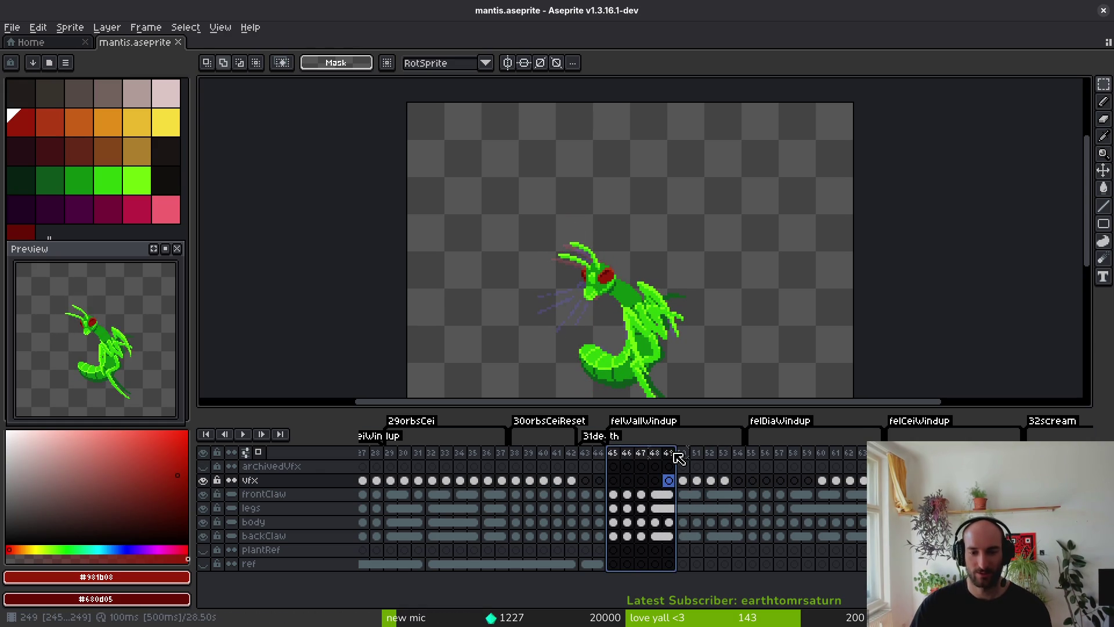
key("ctrl+s")
left_click(683, 480)
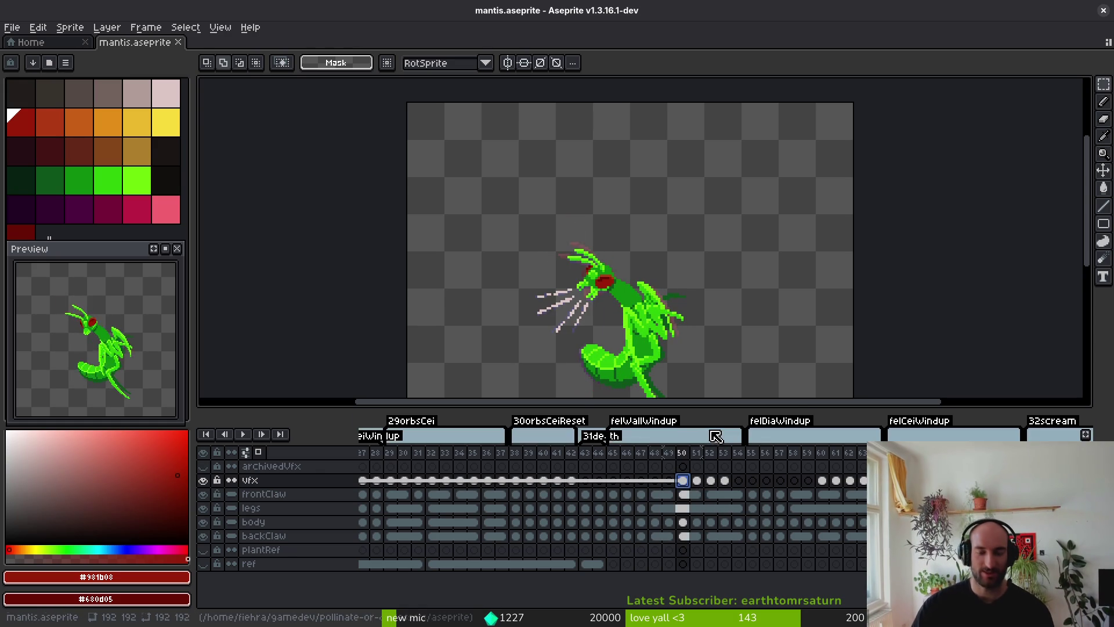
Flip between windup frames 48–52 to compare the mantis poses and scream lines.
key("Left")
key("Left")
key("Right")
key("Right")
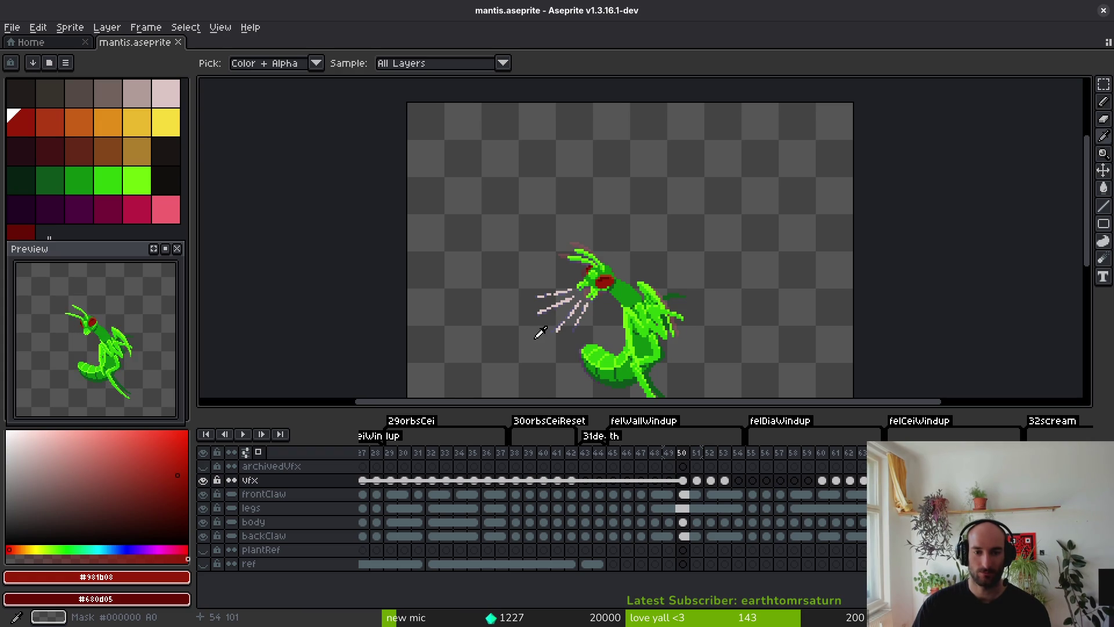
key("Right")
key("Right")
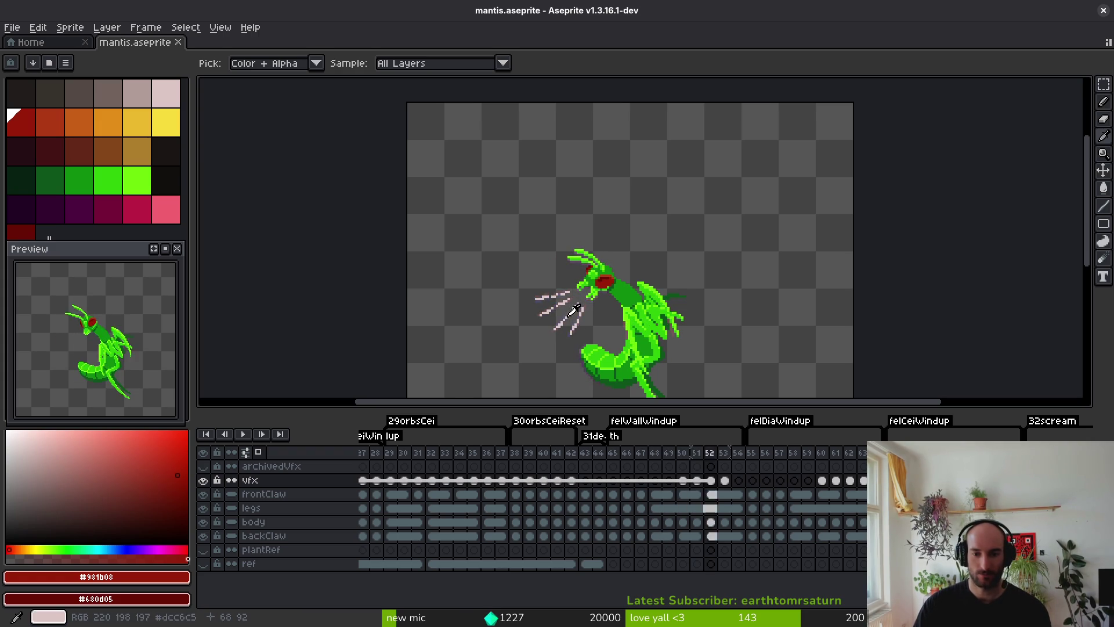
key("Left")
key("Right")
key("Left")
key("Right")
key("Left")
key("Right")
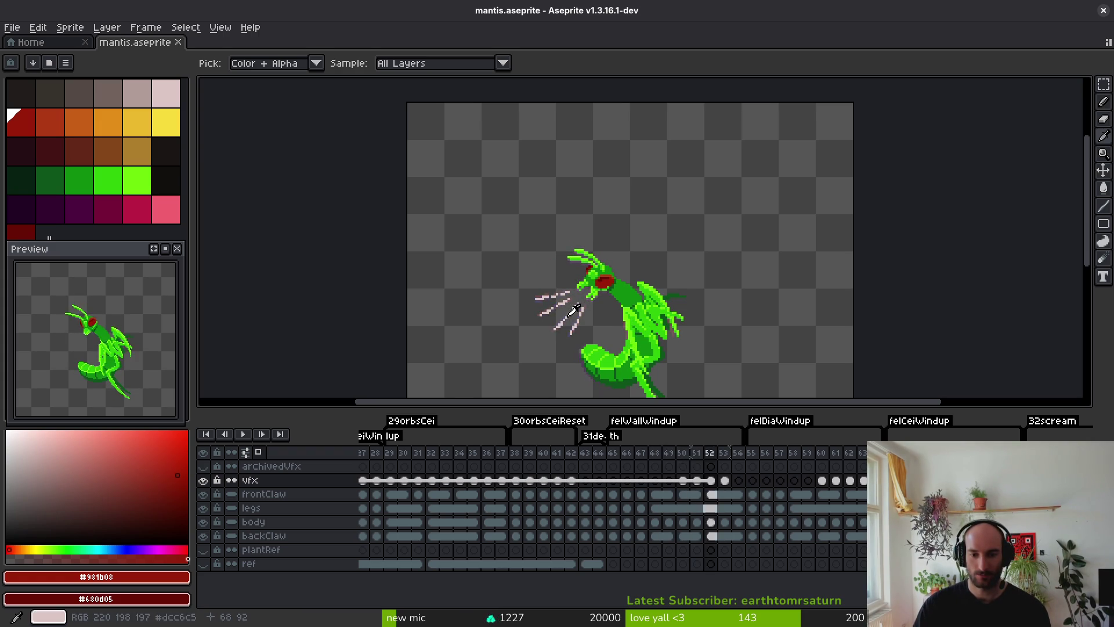
key("Left")
key("Right")
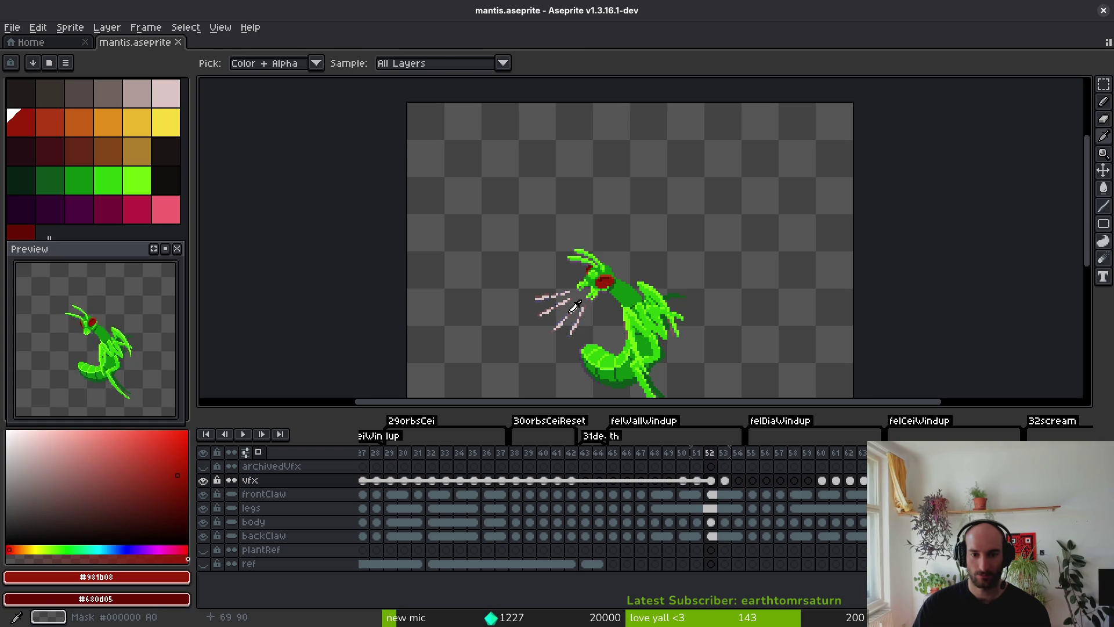
key("m")
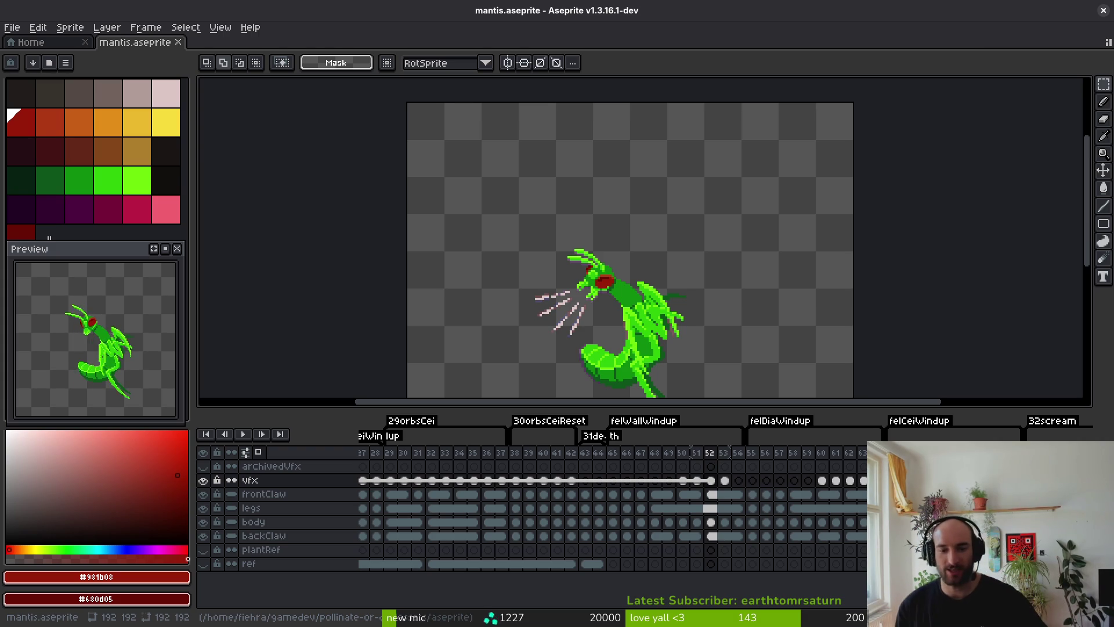
key("Left")
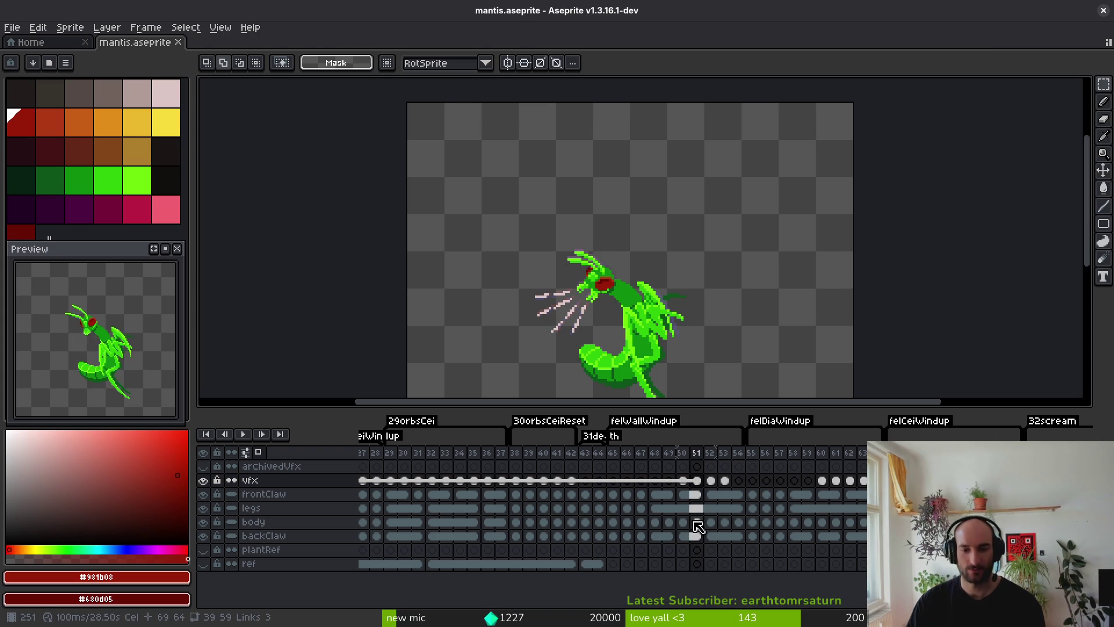
left_click(692, 523)
left_click(684, 523)
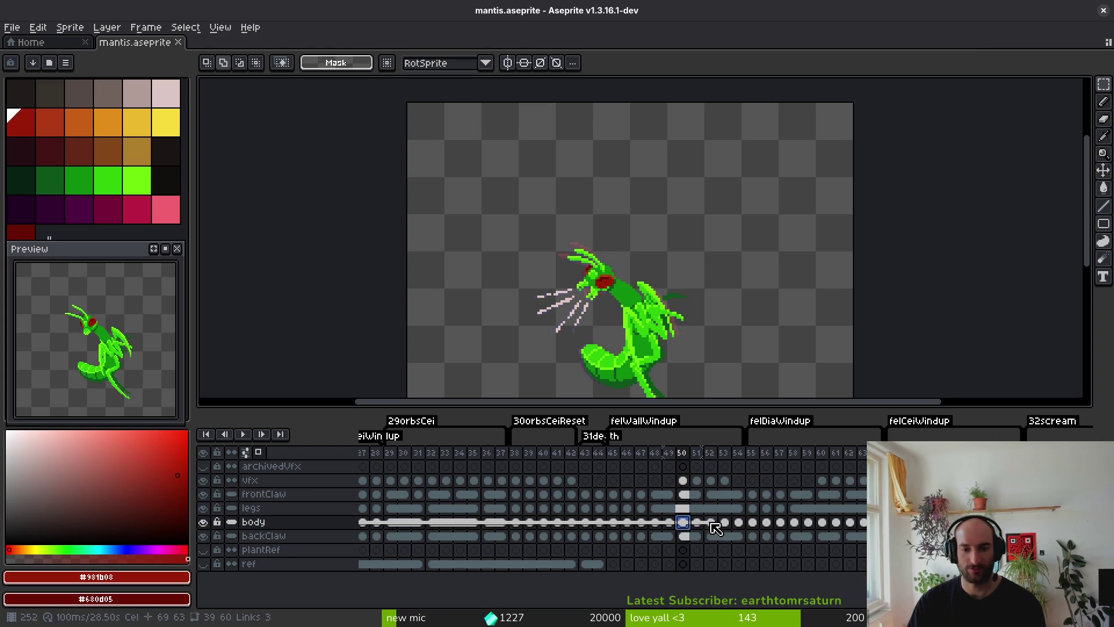
scroll(521, 521, "left", 3)
scroll(597, 517, "right", 5)
scroll(759, 512, "left", 4)
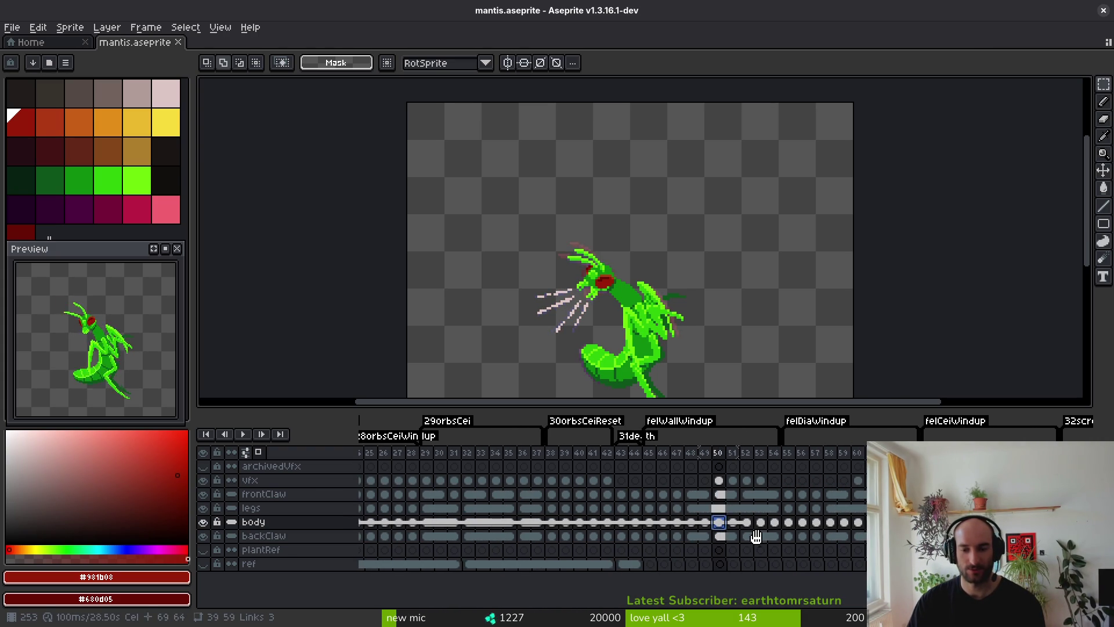
left_click(735, 523)
left_click(748, 523)
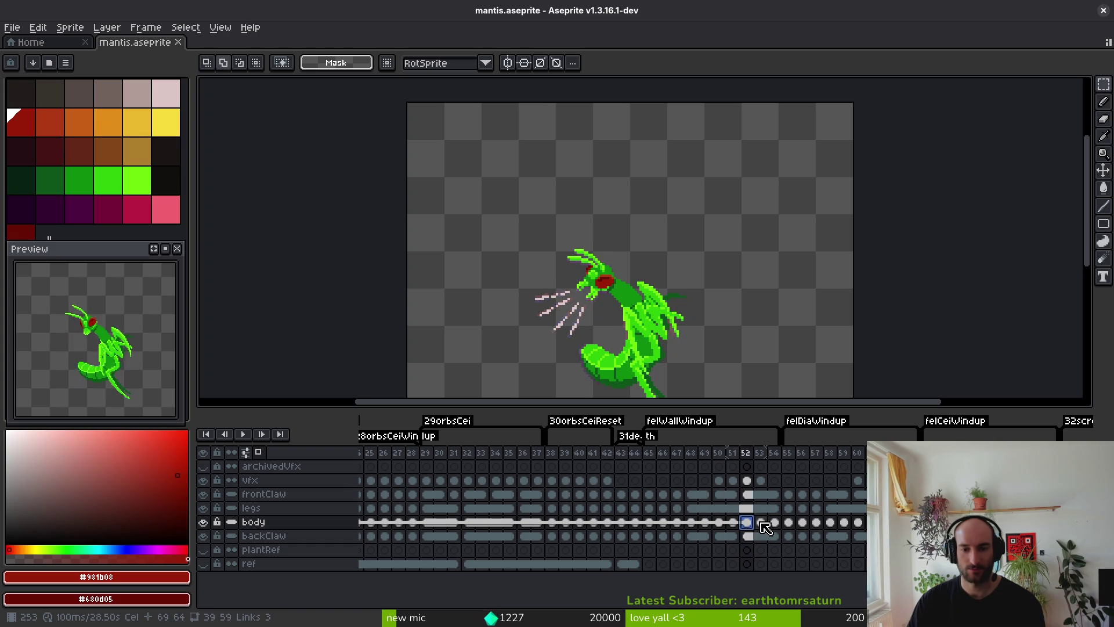
left_click(761, 522)
left_click(719, 482)
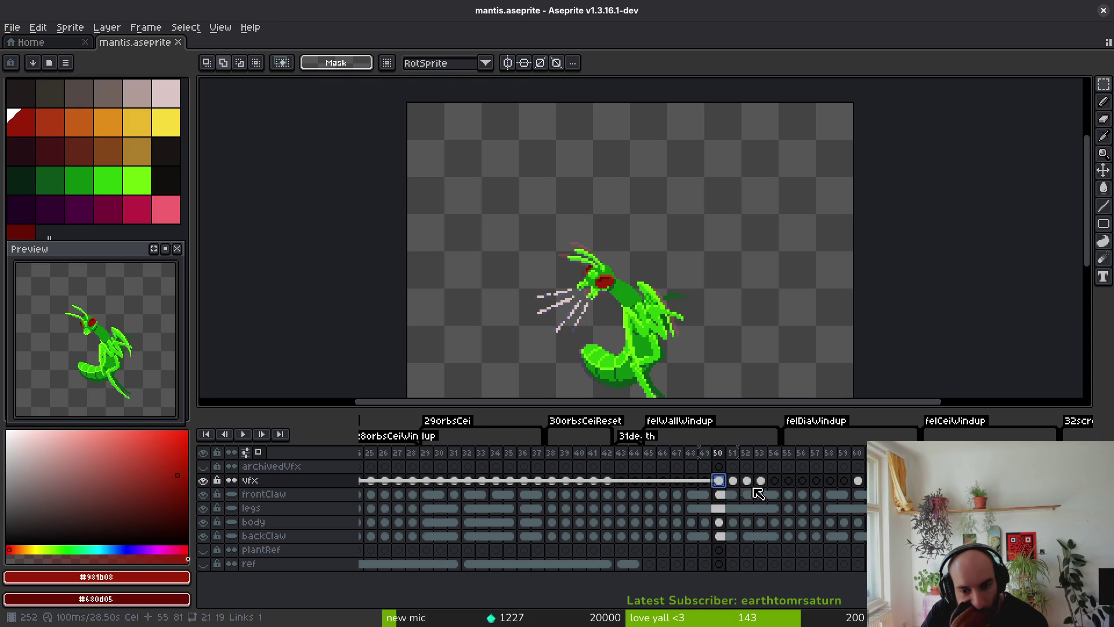
left_click(721, 510)
left_click(722, 496)
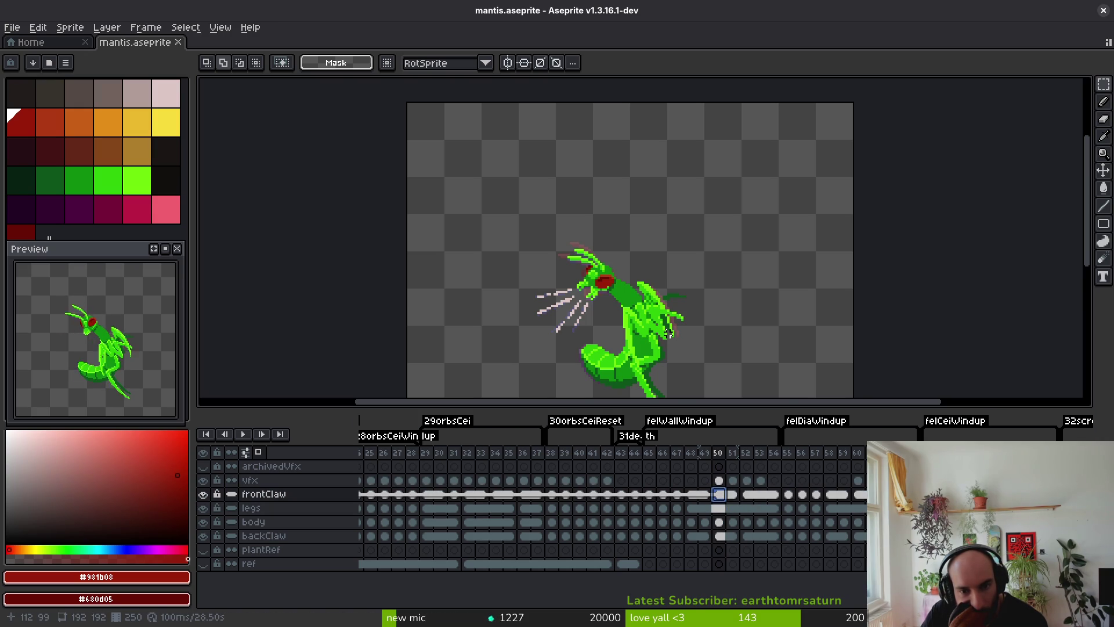
scroll(668, 336, "up", 2)
scroll(724, 376, "down", 4)
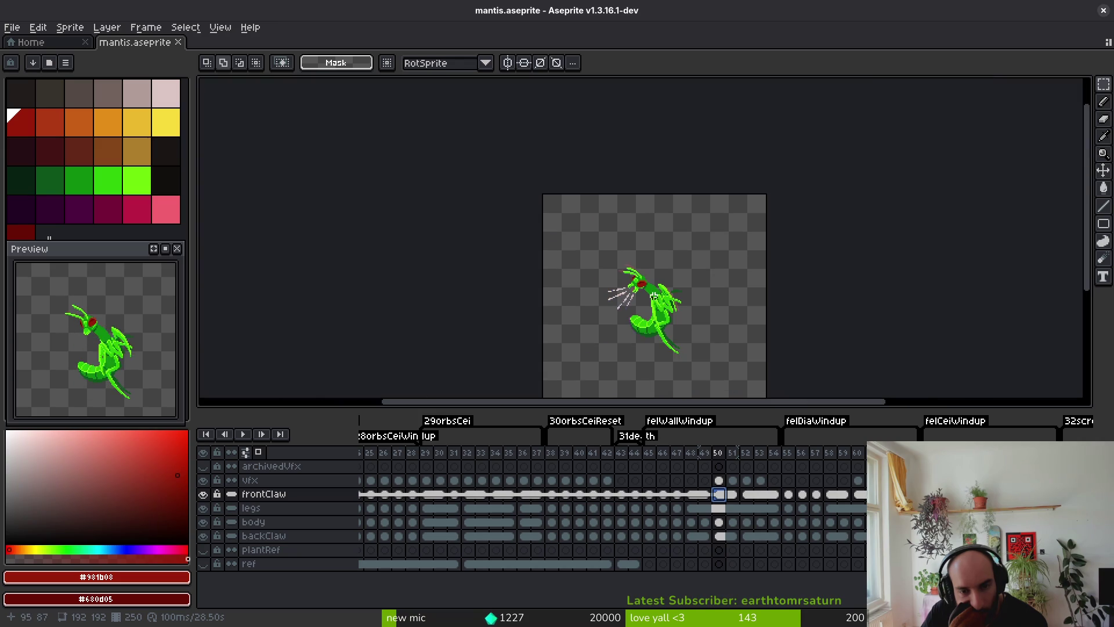
scroll(689, 319, "up", 4)
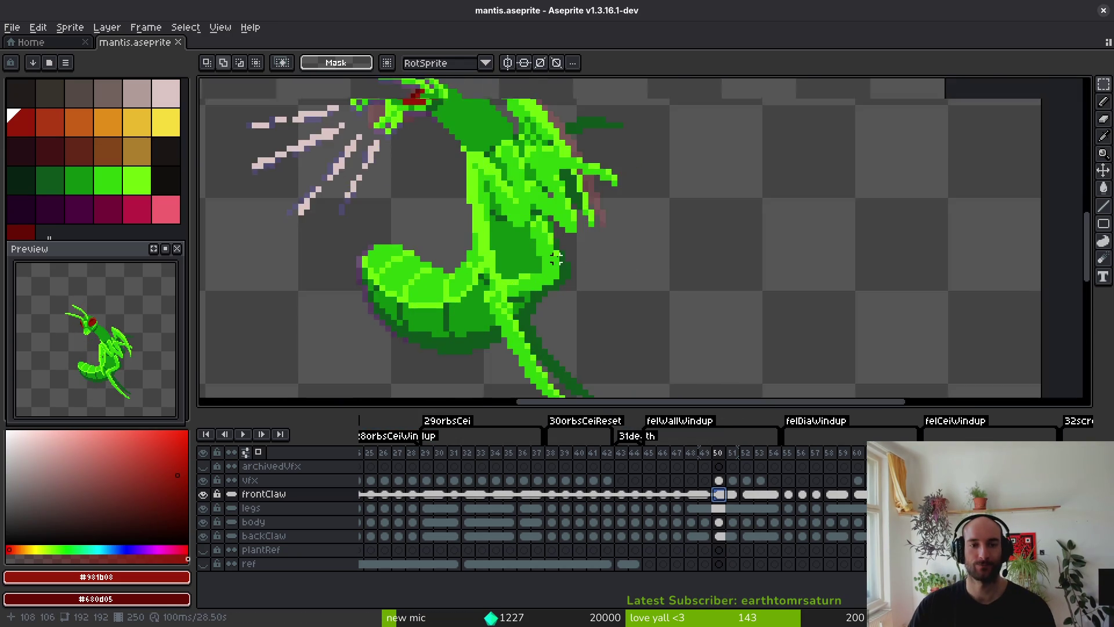
scroll(574, 324, "down", 1)
scroll(575, 324, "down", 4)
scroll(615, 243, "left", 2)
key("comma")
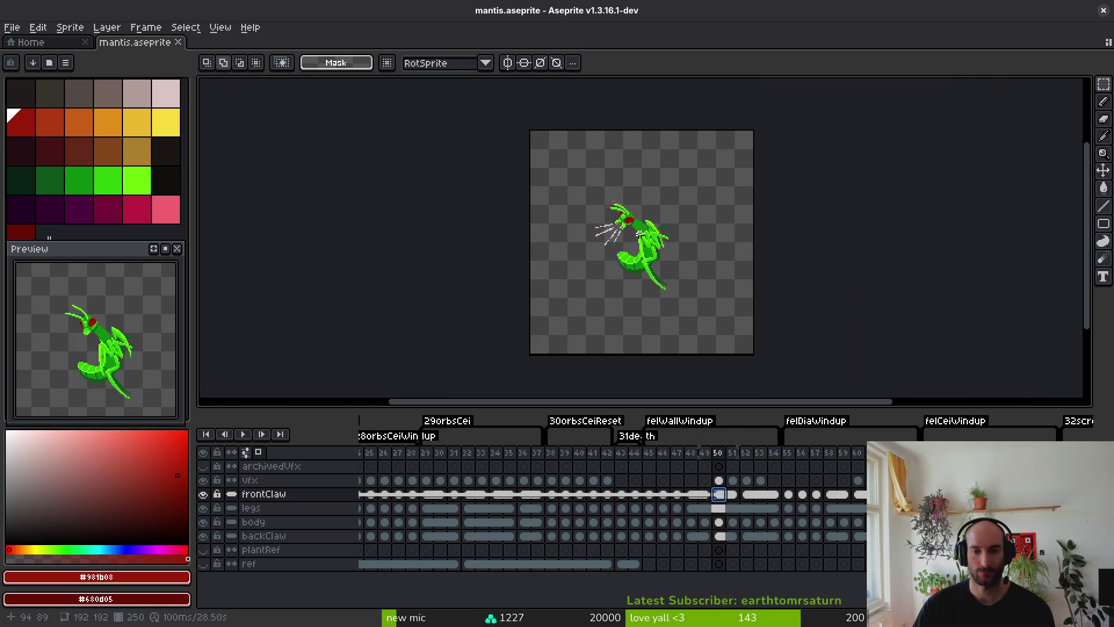
key("i")
key("period")
key("period")
key("period")
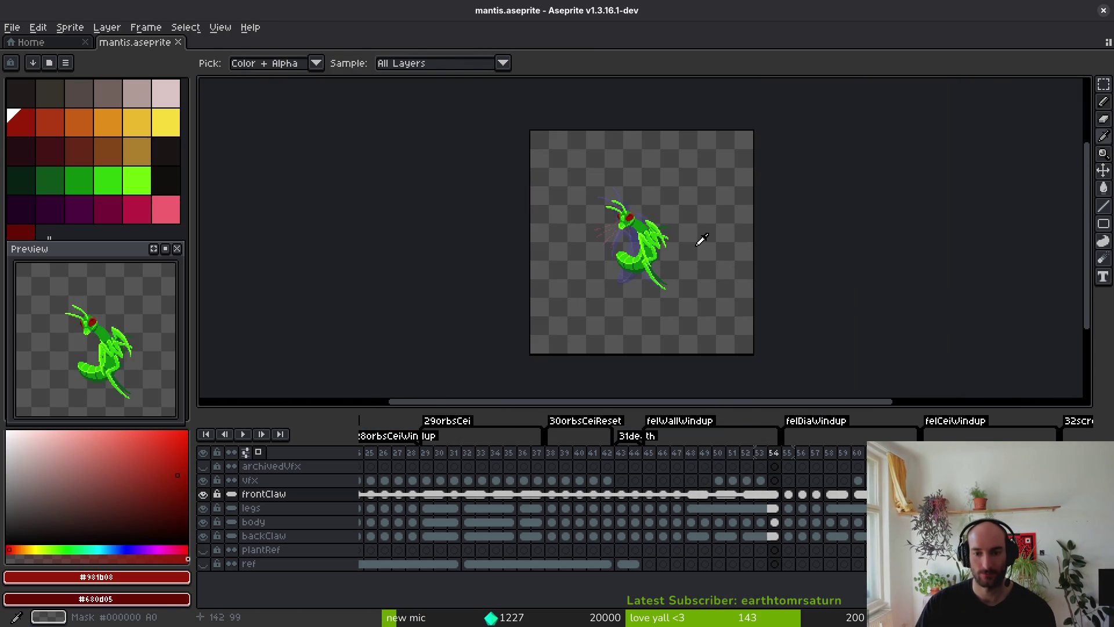
key("m")
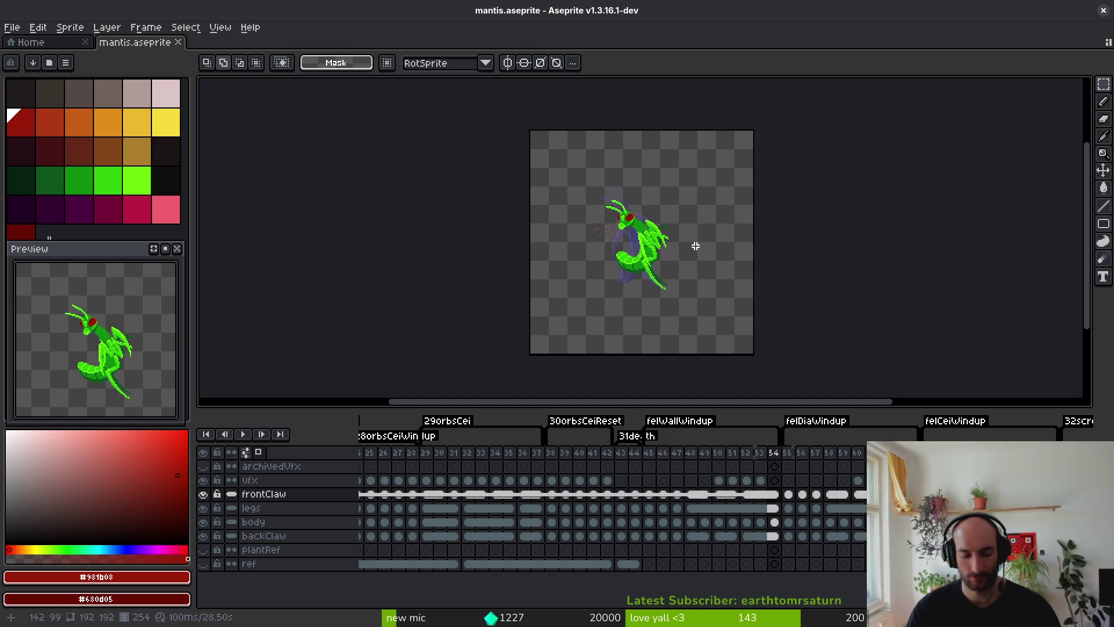
key("i")
key("comma")
key("comma")
key("comma")
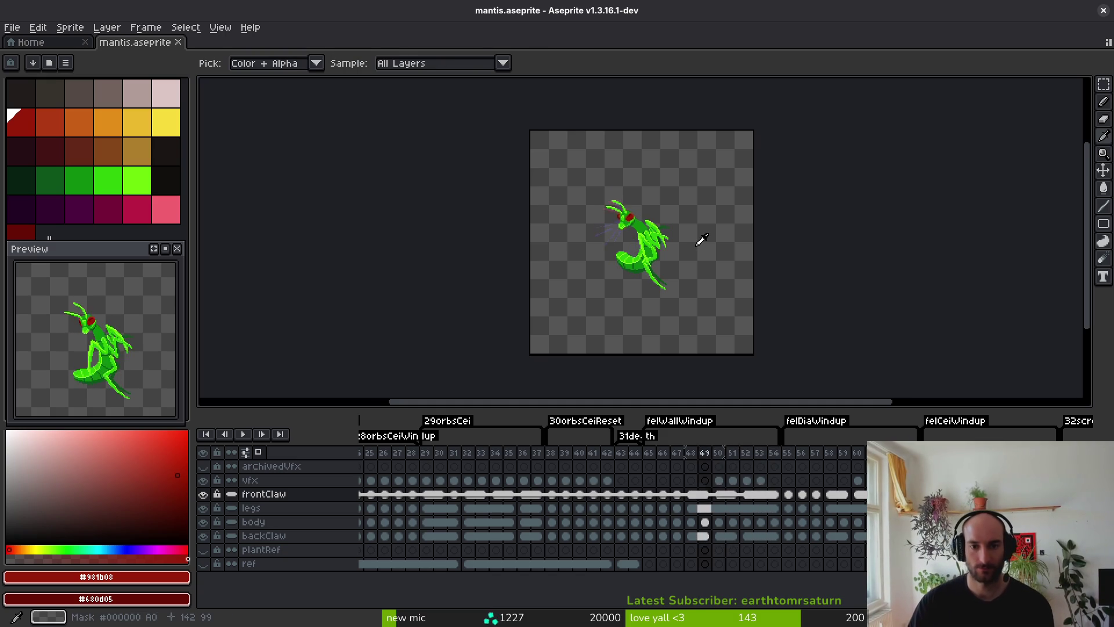
key("period")
key("period")
key("period")
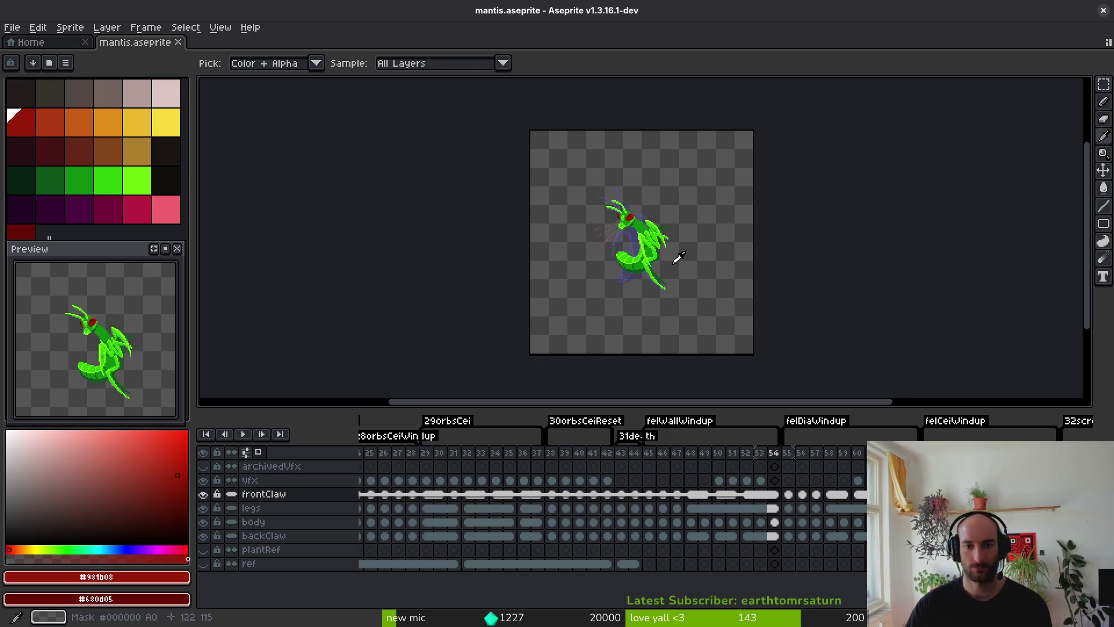
key("comma")
key("comma")
key("comma")
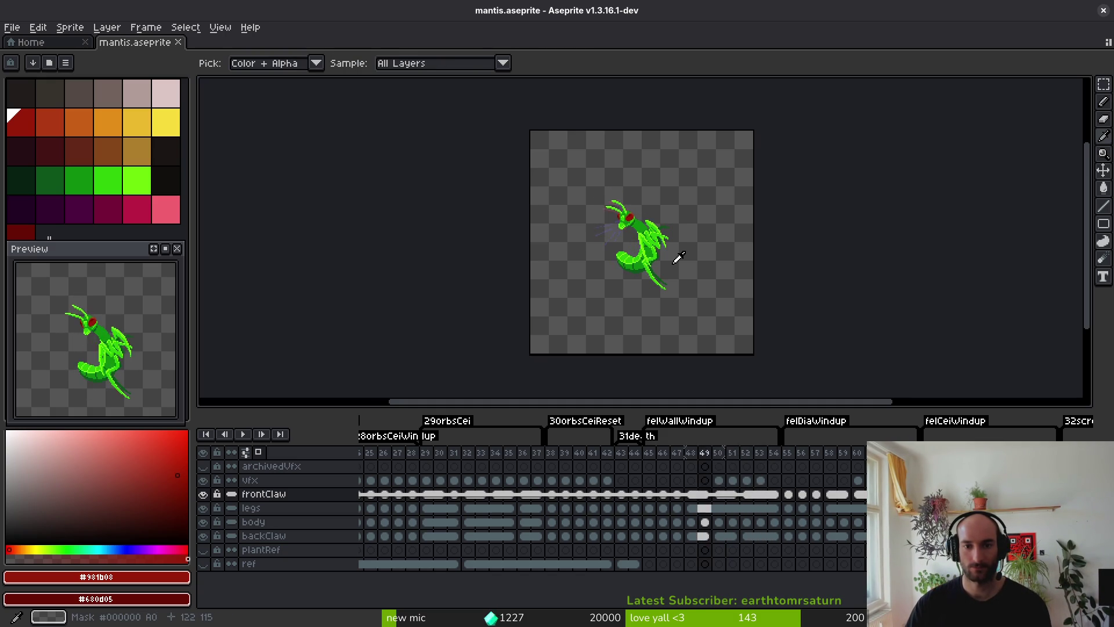
key("period")
key("period")
key("period")
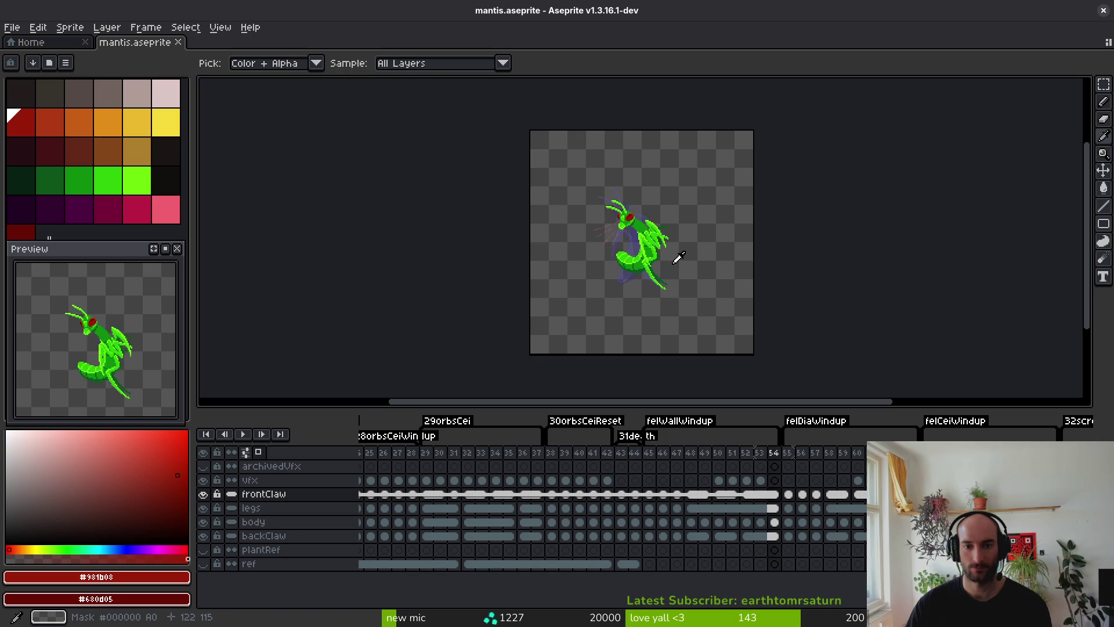
key("comma")
key("comma")
key("comma")
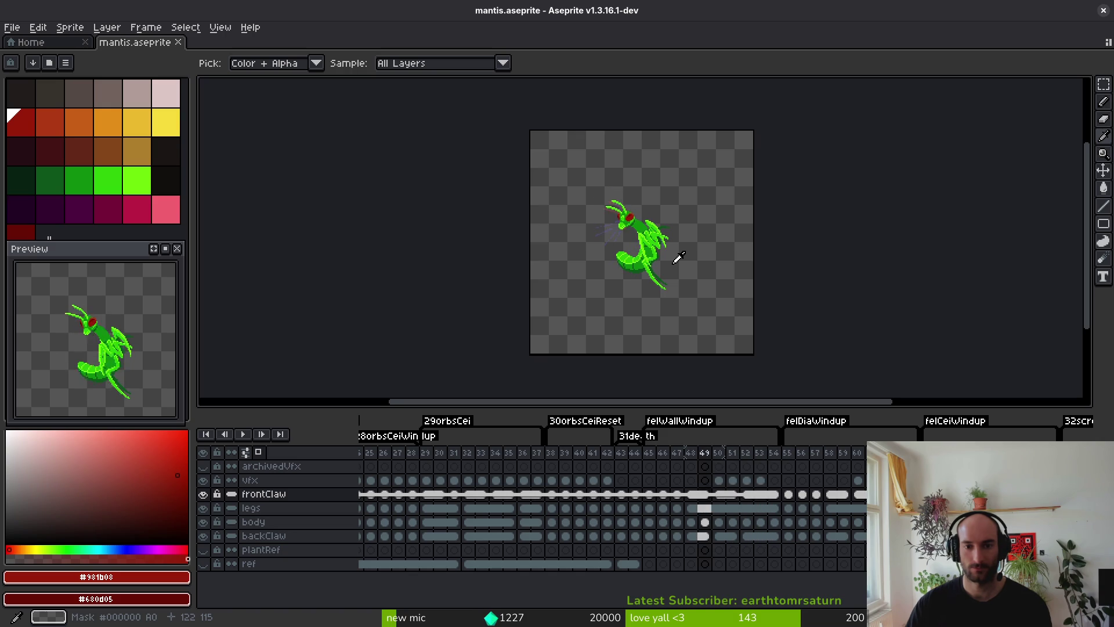
key("period")
key("period")
key("period")
key("period")
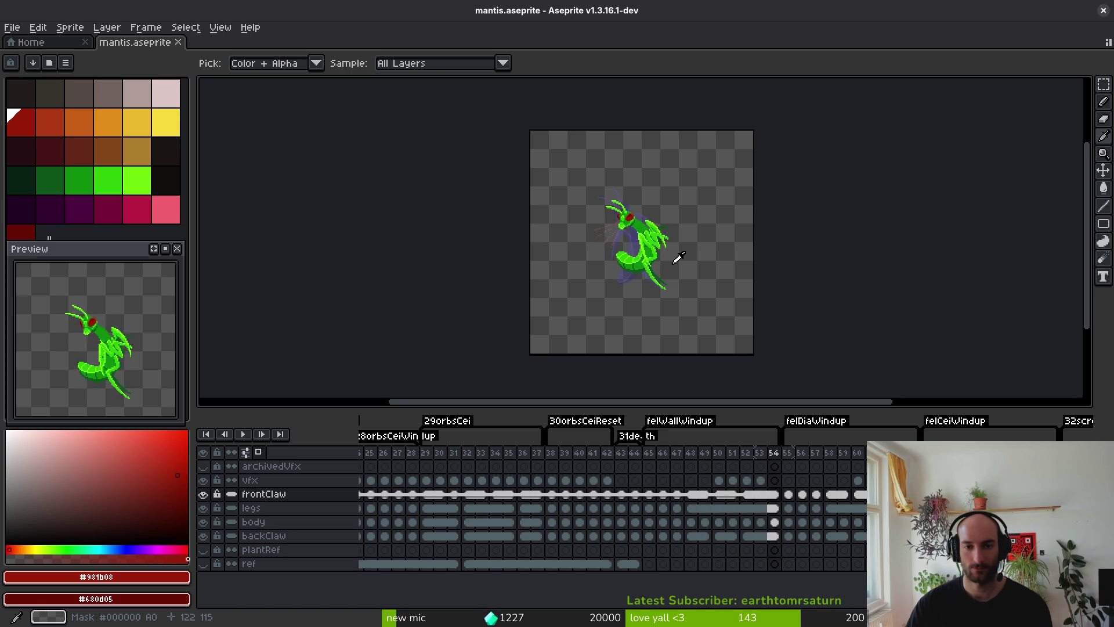
key("comma")
key("comma")
key("comma")
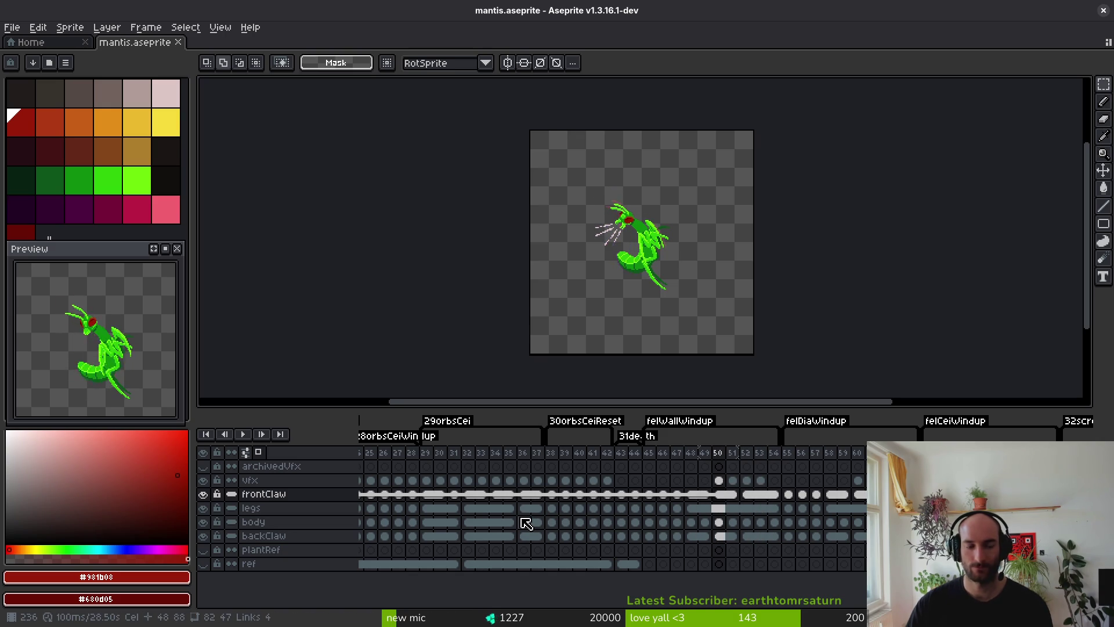
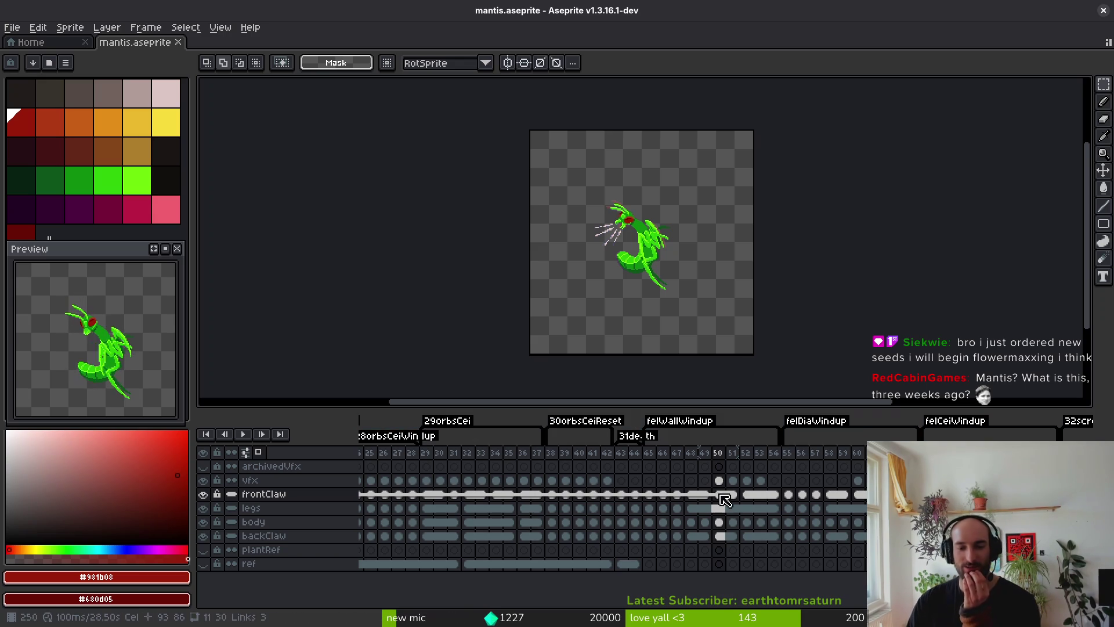
Scroll the timeline to frame 55 and select the frontClaw cel there.
scroll(527, 510, "left", 15)
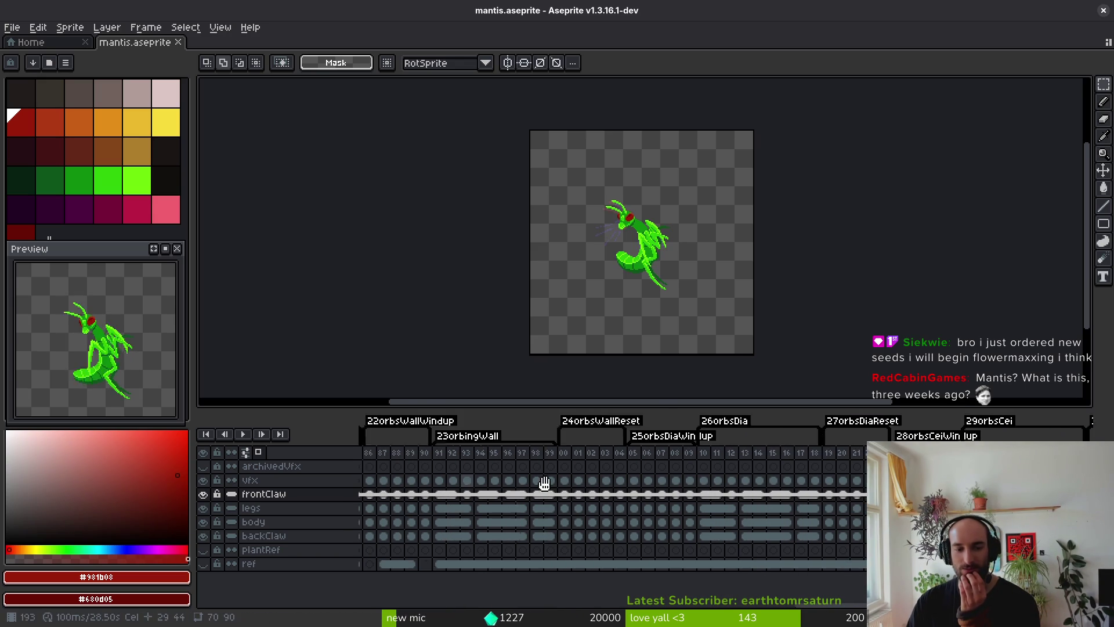
scroll(740, 515, "left", 12)
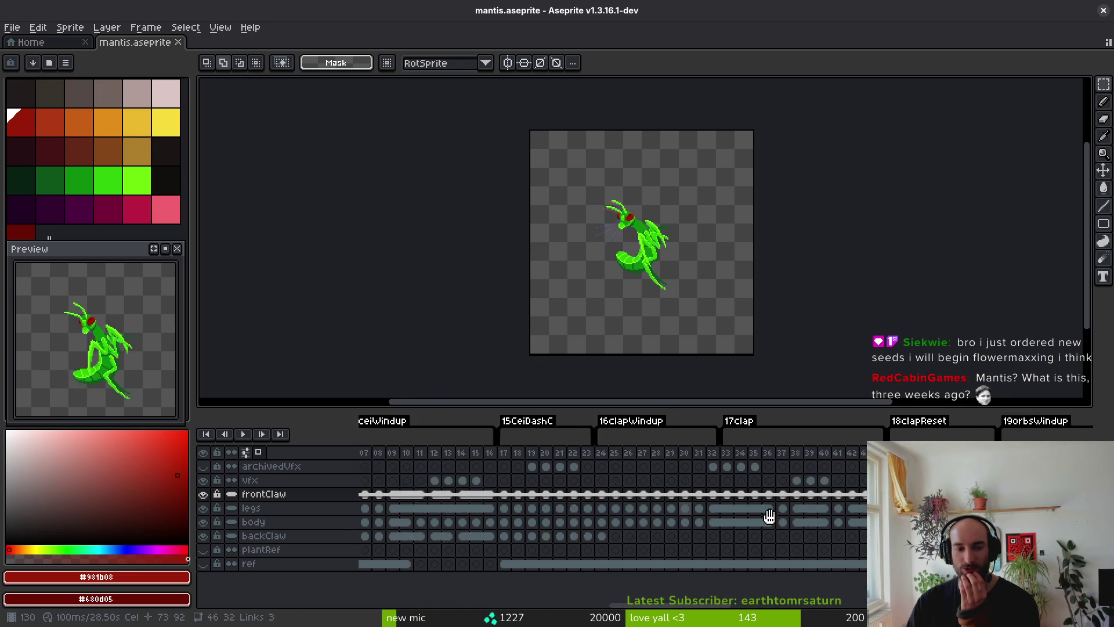
scroll(750, 528, "left", 10)
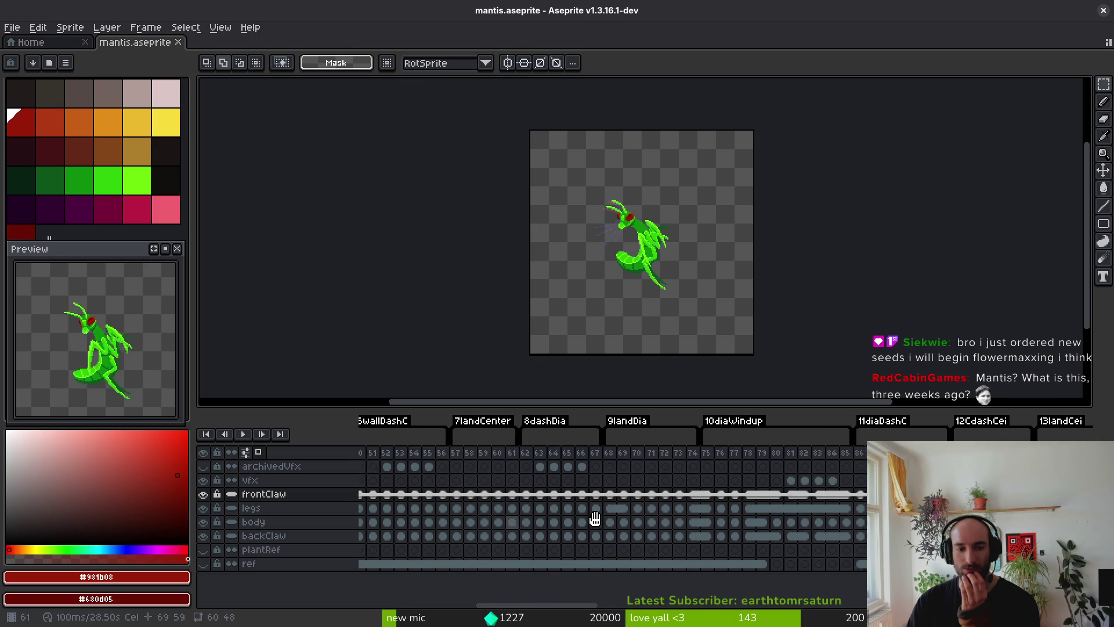
scroll(588, 528, "right", 1)
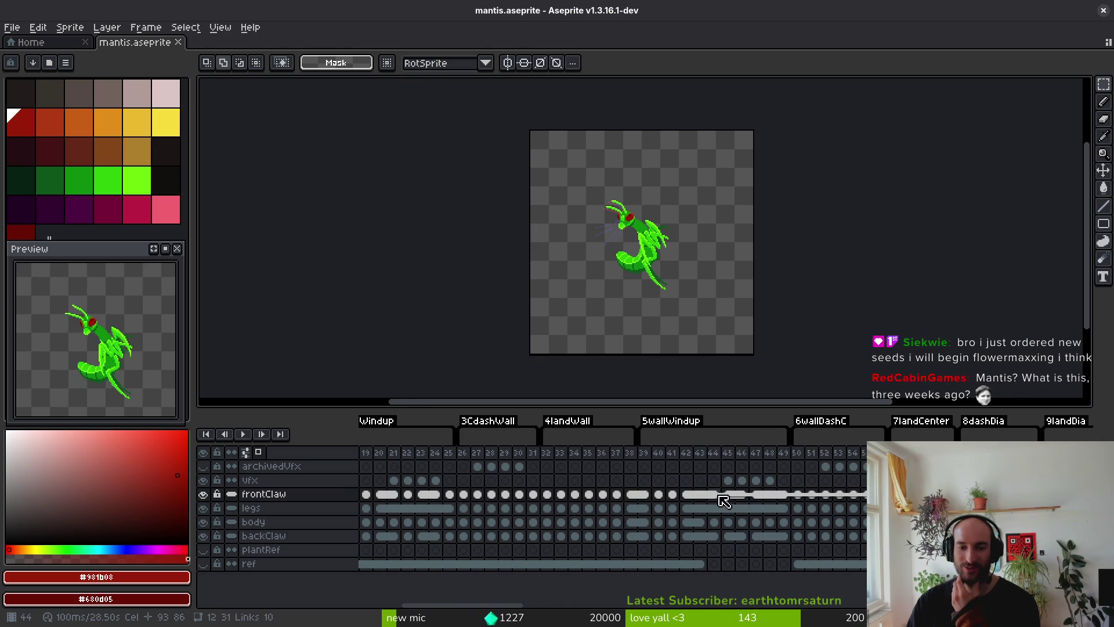
scroll(515, 503, "right", 20)
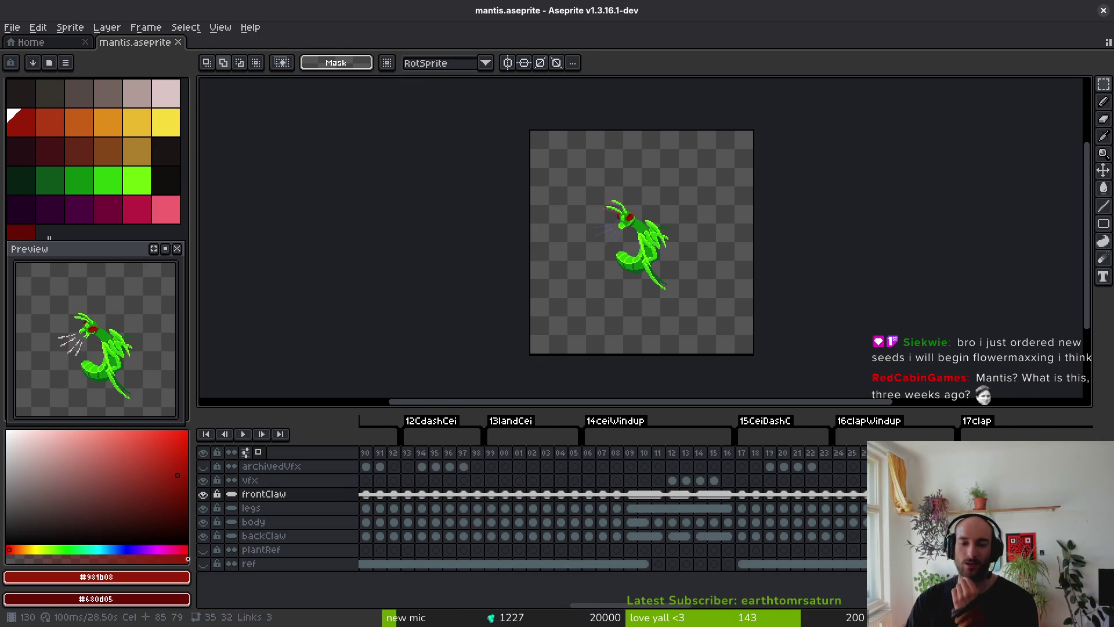
scroll(515, 502, "right", 20)
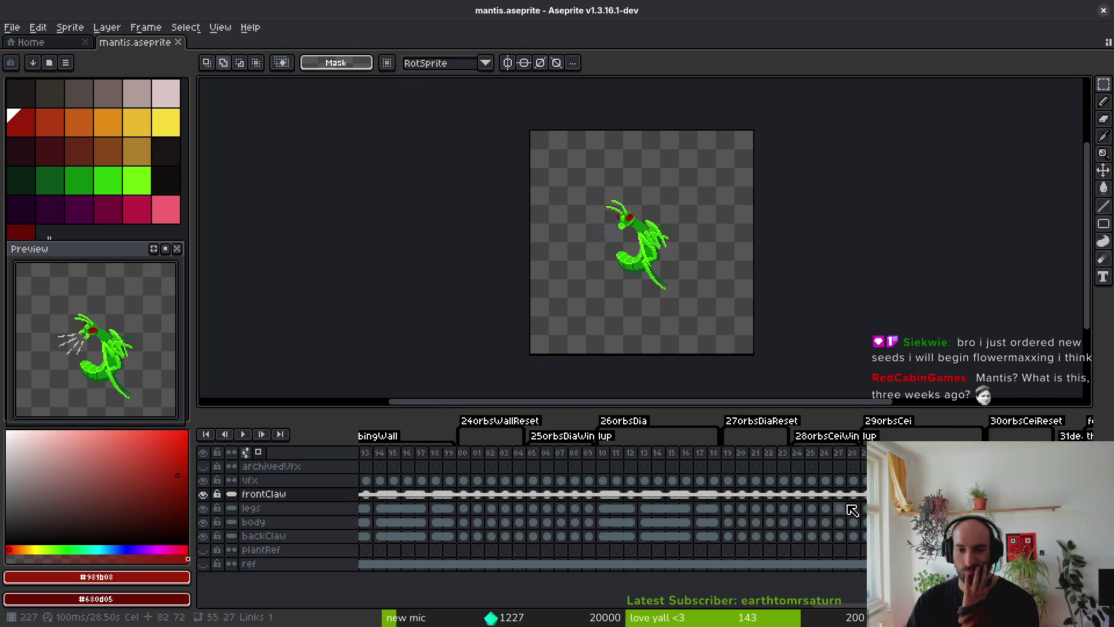
scroll(590, 509, "right", 20)
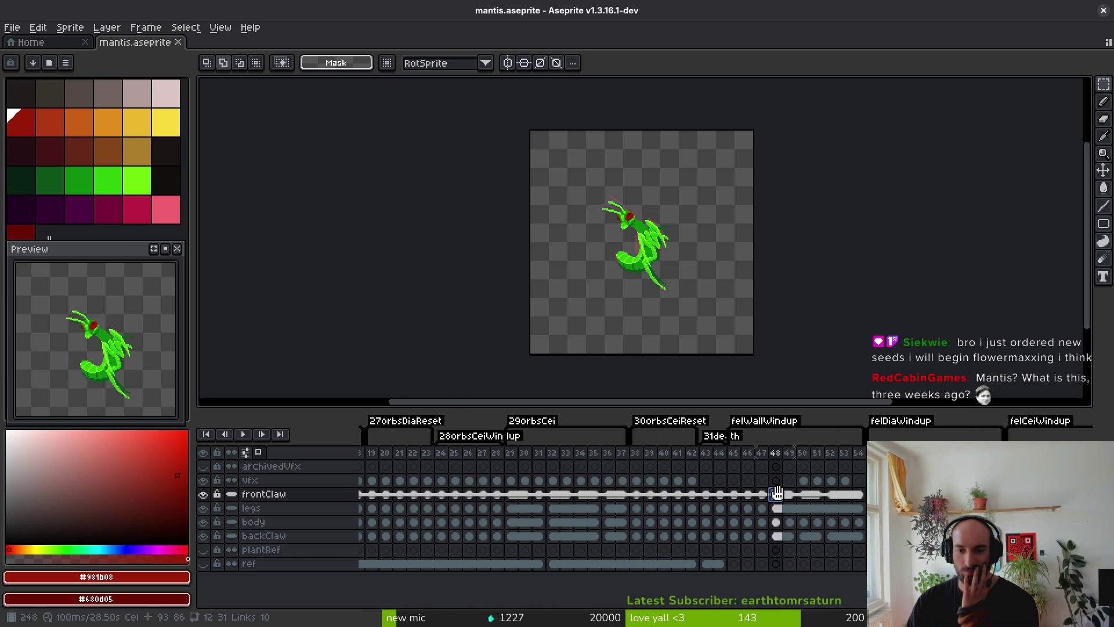
scroll(709, 508, "right", 6)
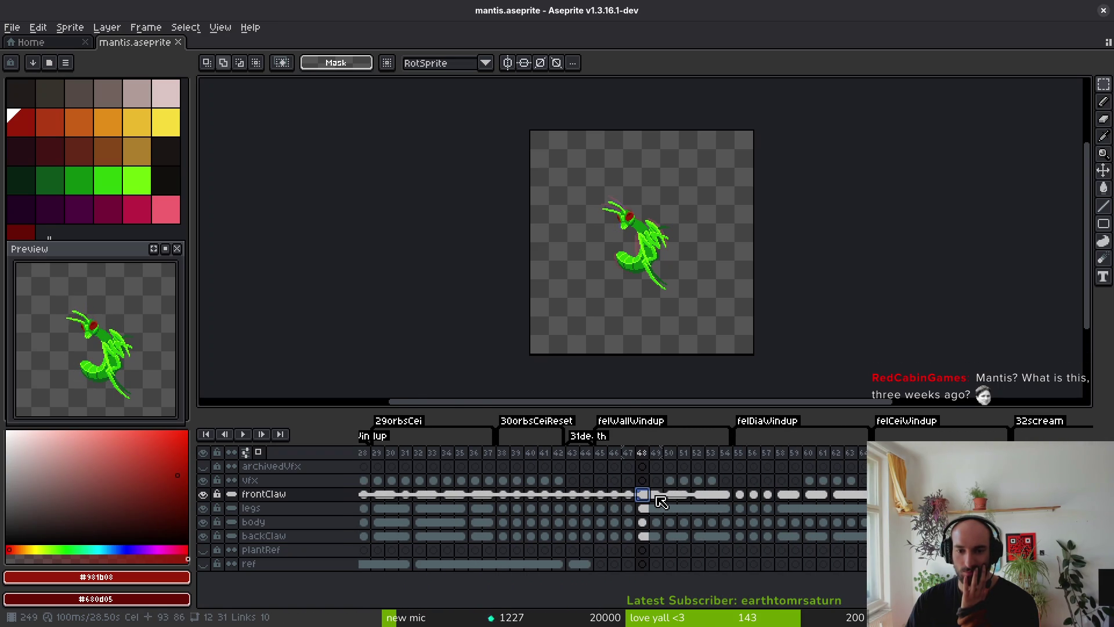
left_click(740, 494)
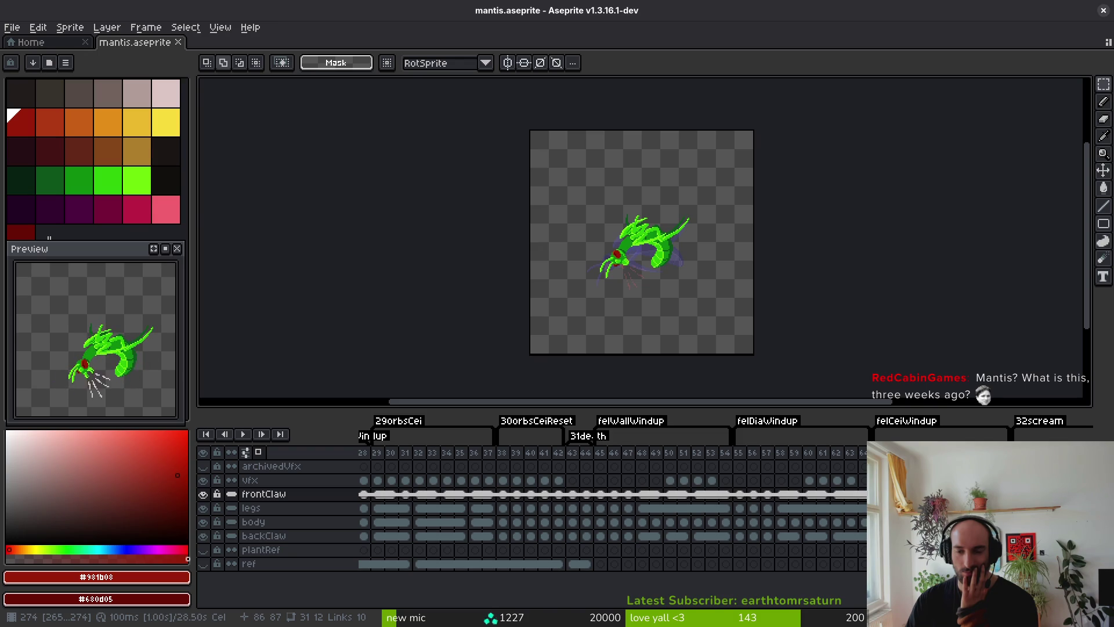
Drag the selected frontClaw cels back to frame 55 and check the frame 56 pose.
left_click_drag(775, 501, 747, 500)
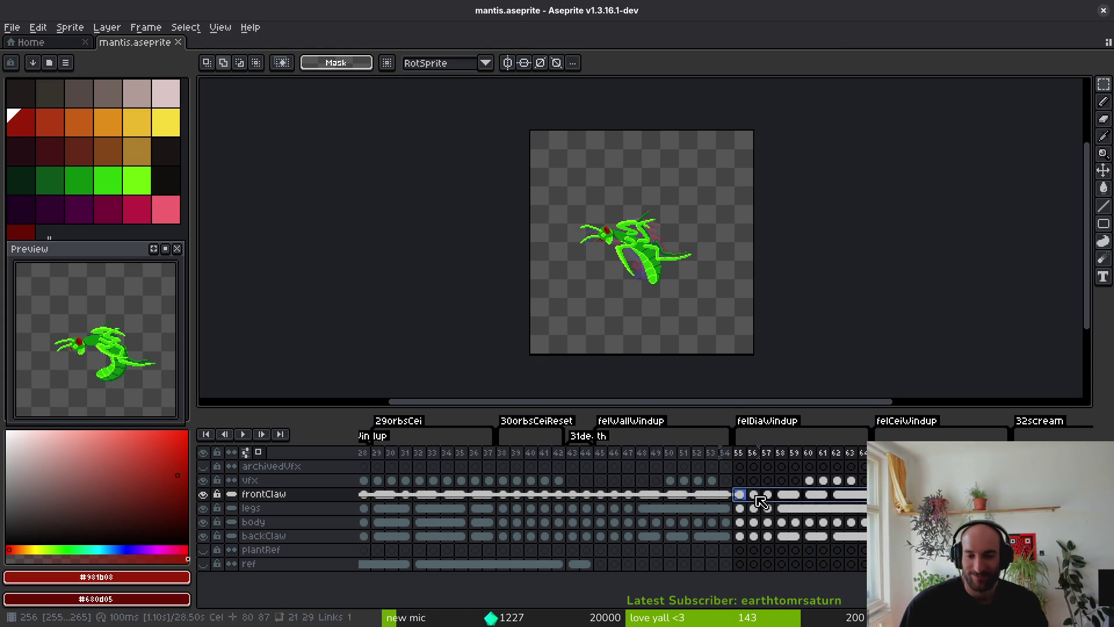
left_click(754, 495)
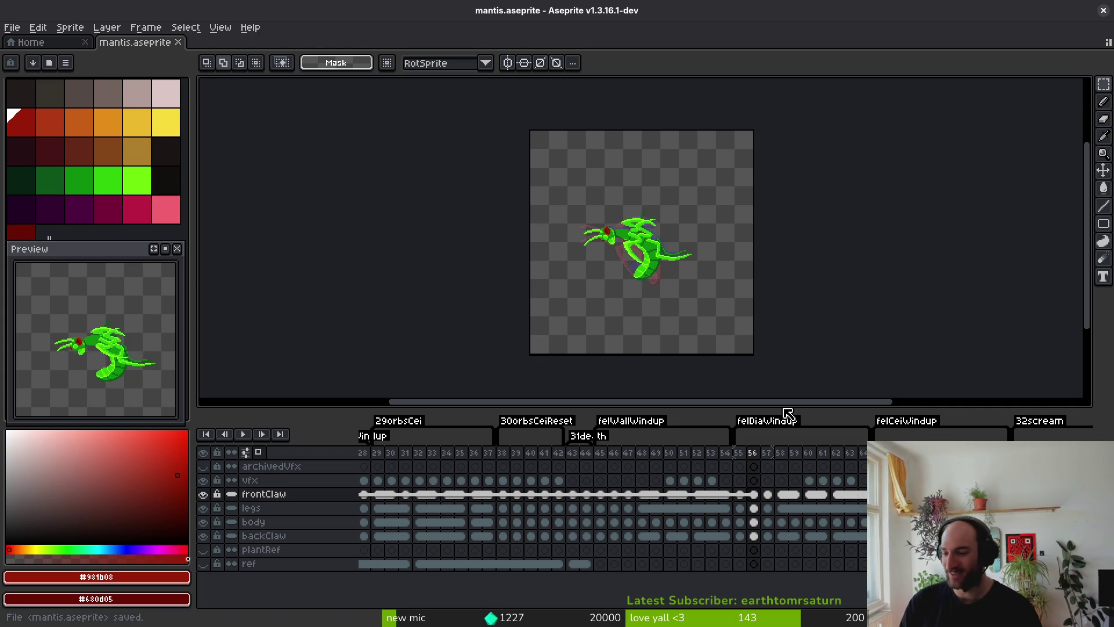
key("alt+Tab")
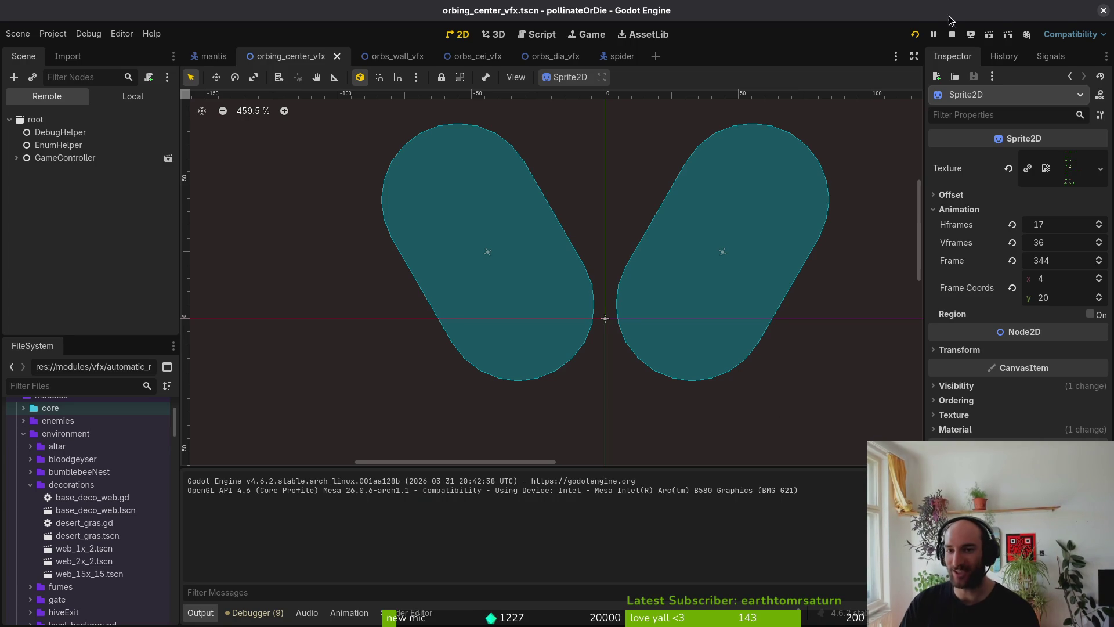
Run pollinateOrDie, continue past the title, maximize the window and load mantis via debug select.
left_click(915, 36)
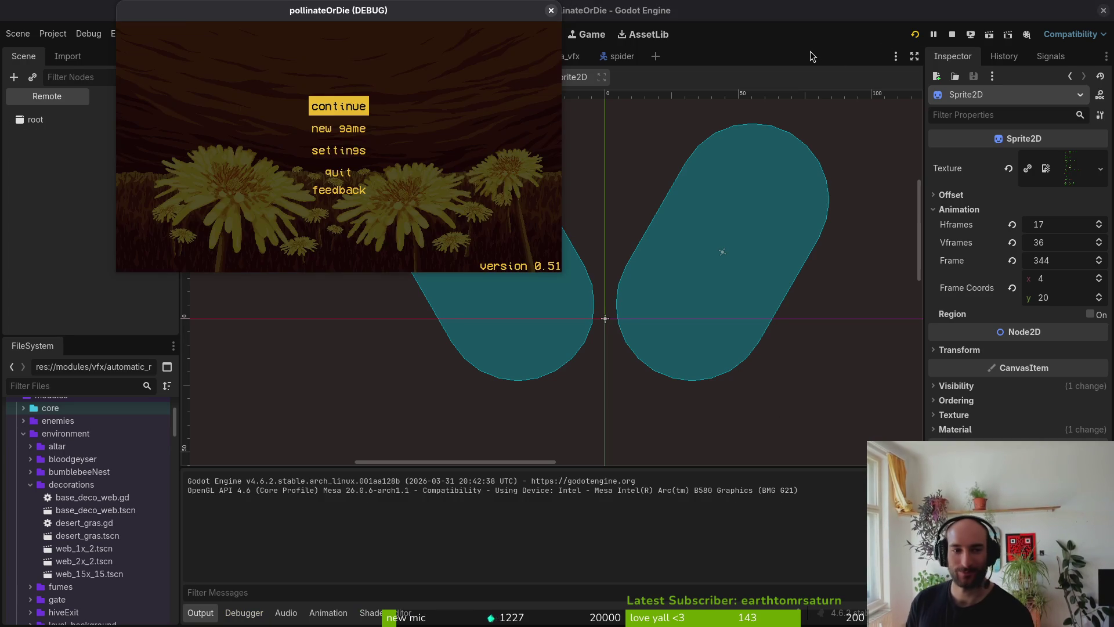
key("Return")
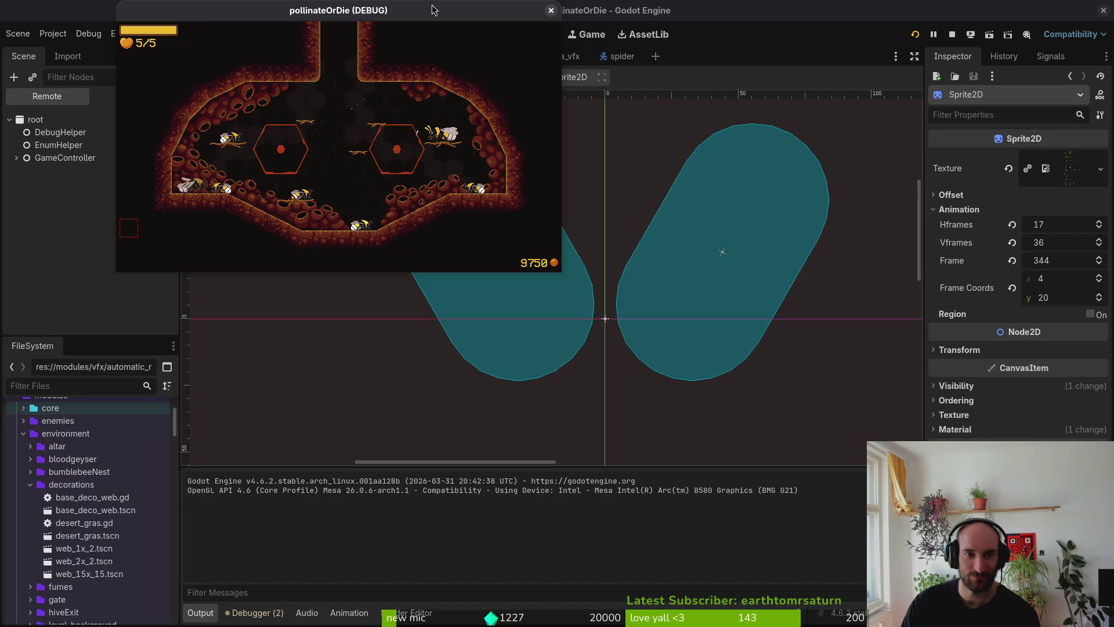
double_click(433, 9)
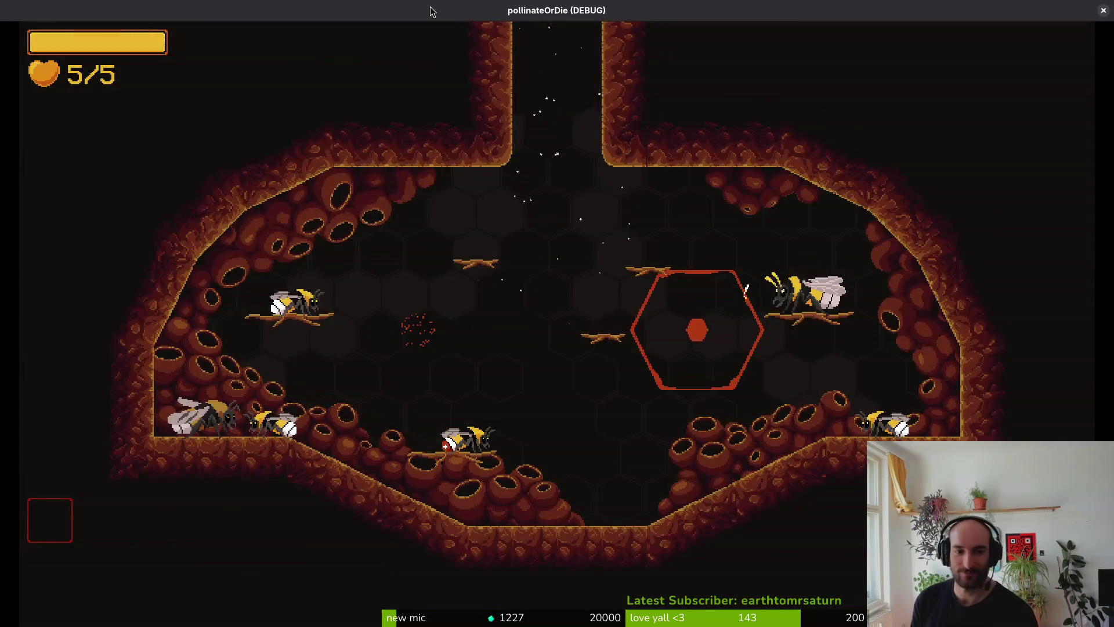
key("Escape")
key("Return")
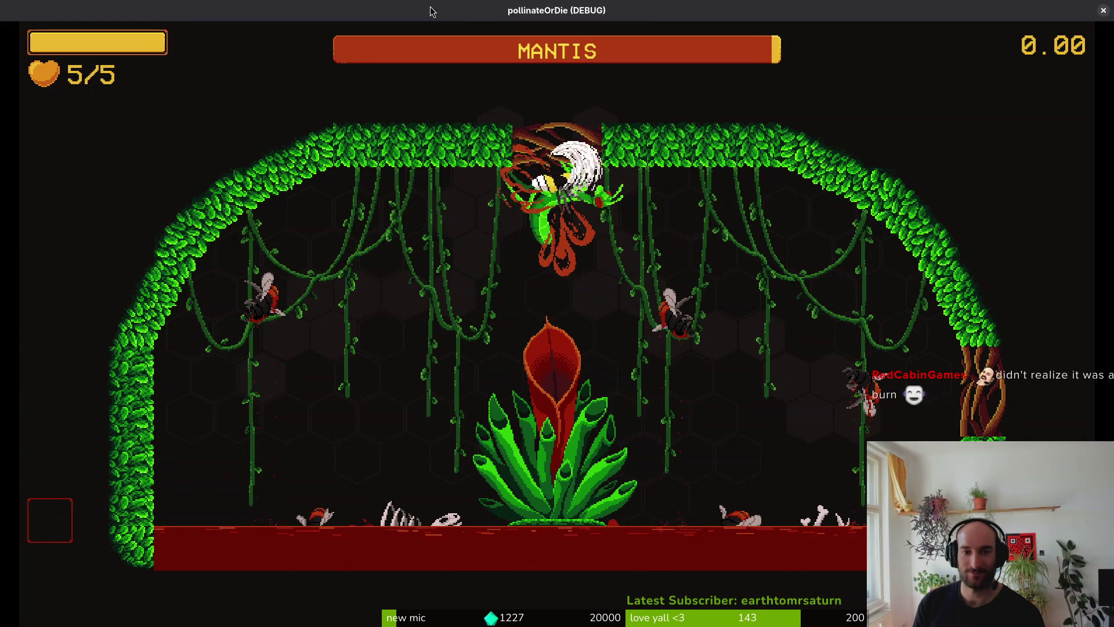
Dash and fly the bee around the mantis, striking at it near the flower.
key("Right")
key("Left")
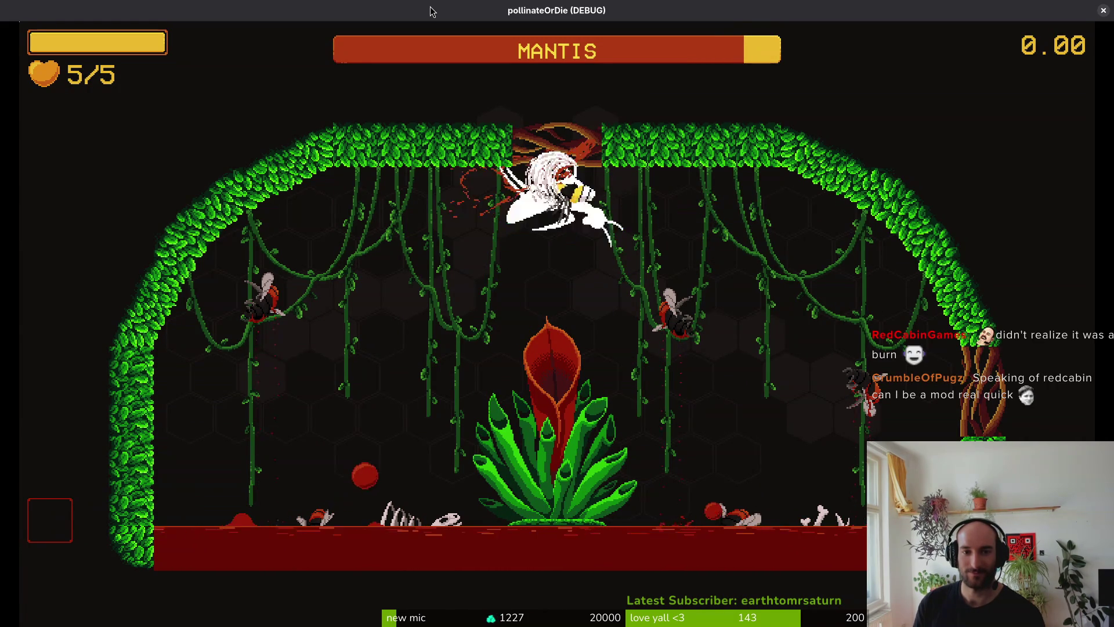
key("Right")
key("Down")
key("Left")
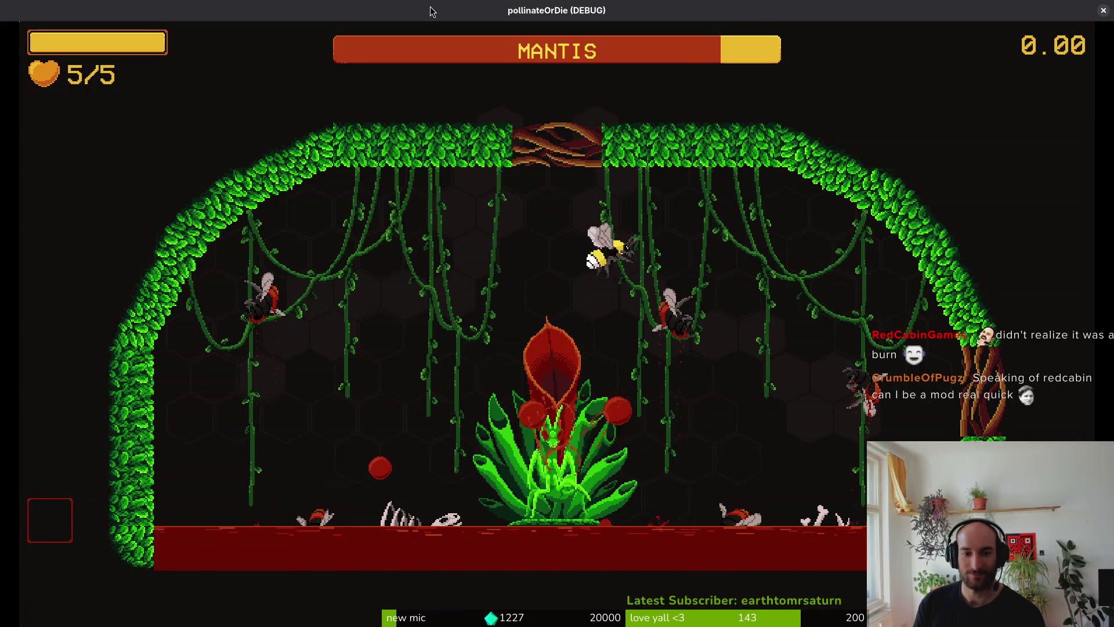
key("Down")
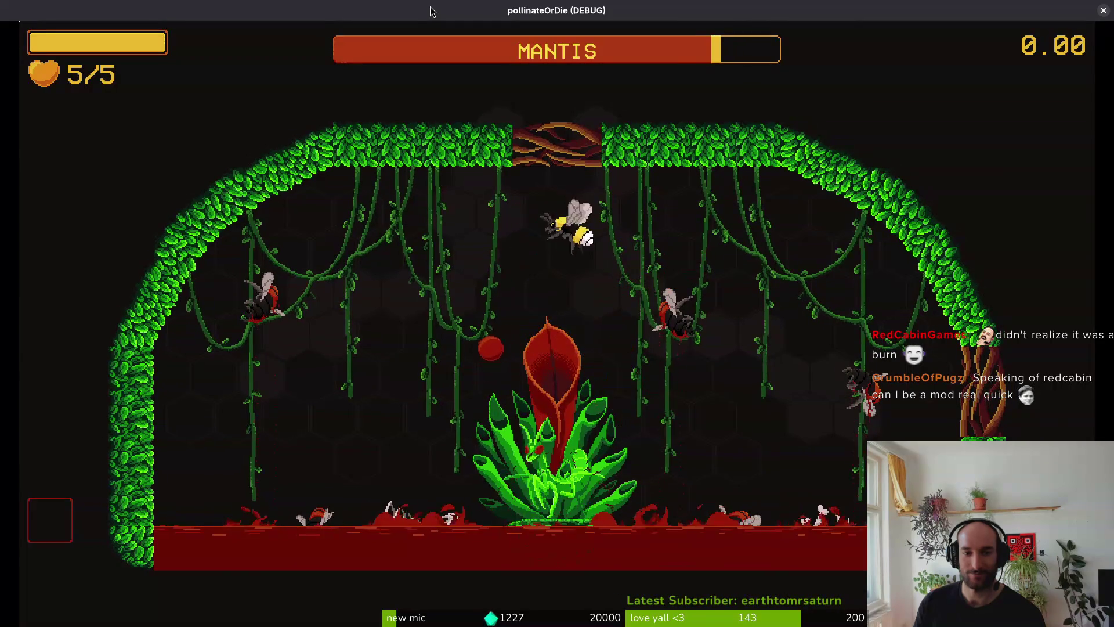
key("Right")
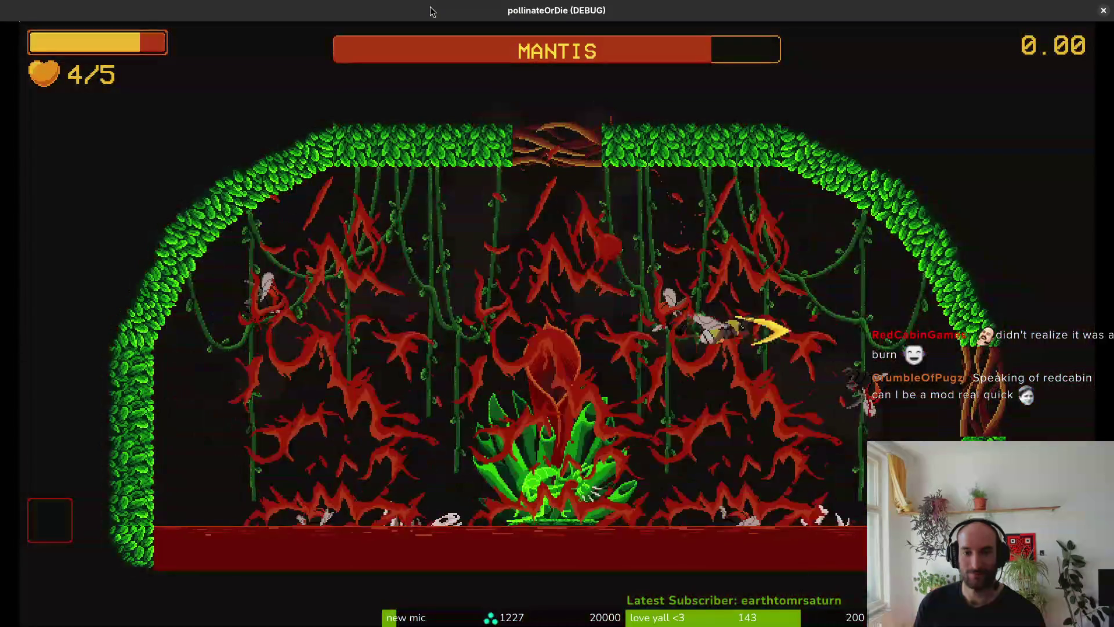
key("Left")
key("Up")
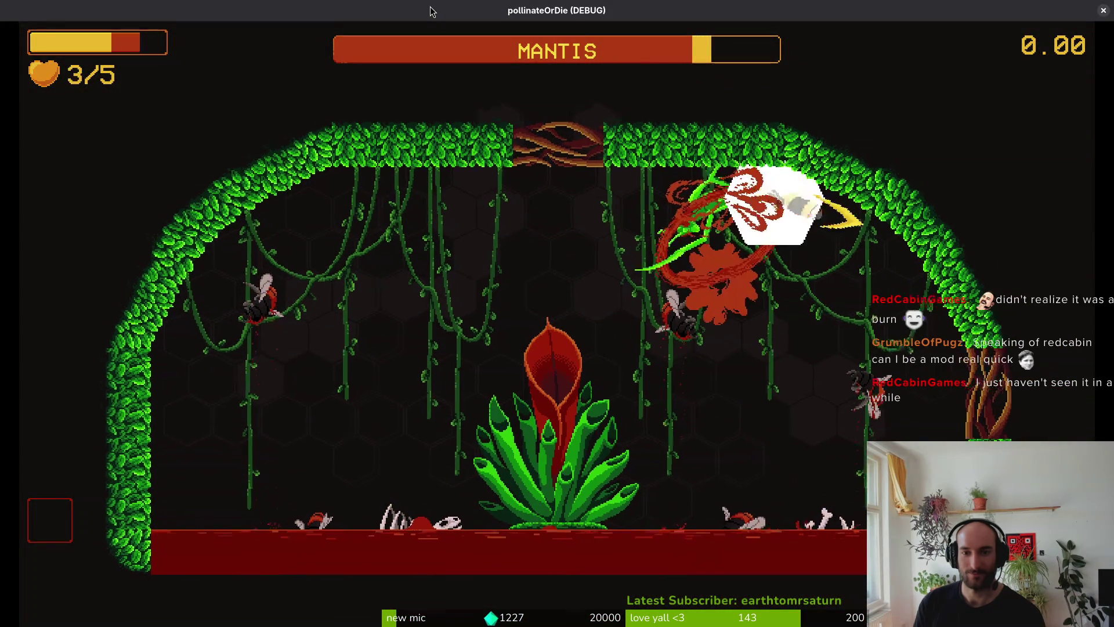
key("Left")
key("Down")
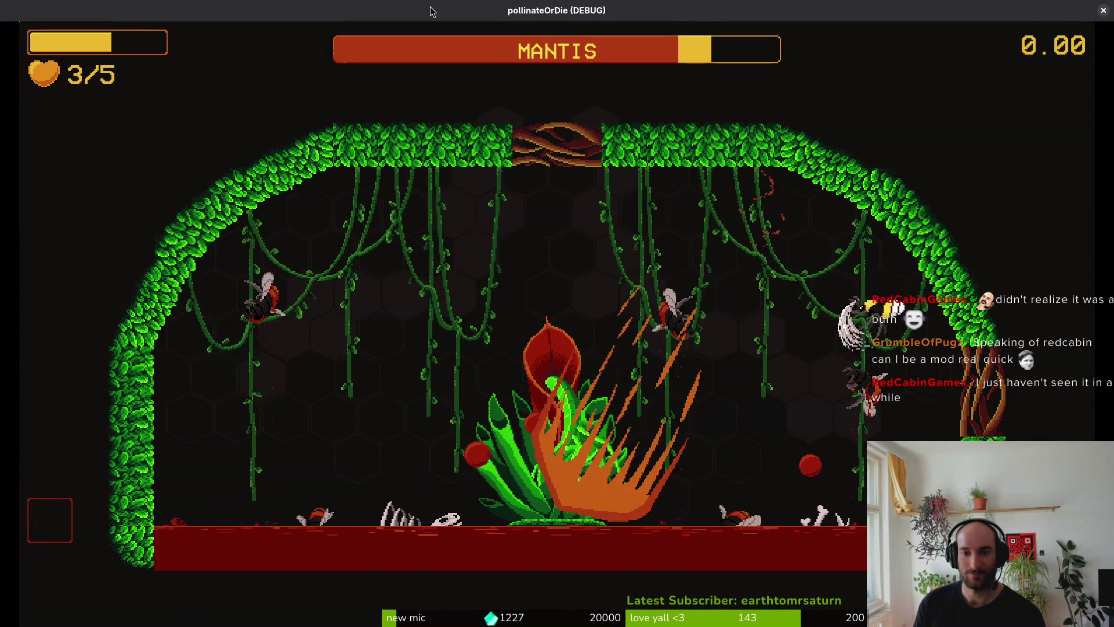
key("Up")
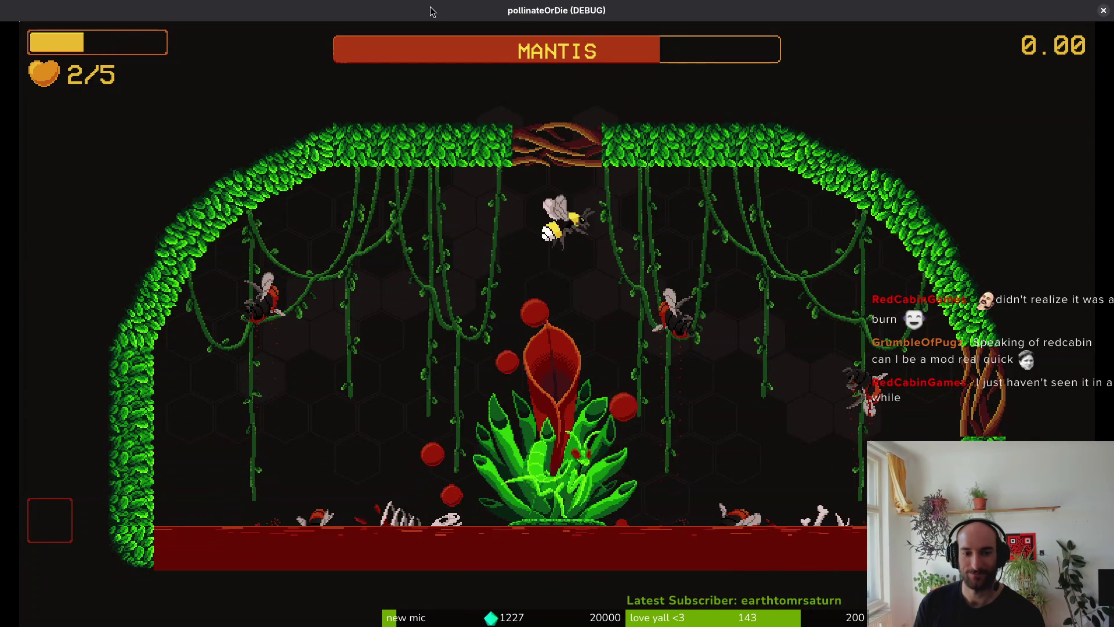
key("Left")
key("Right")
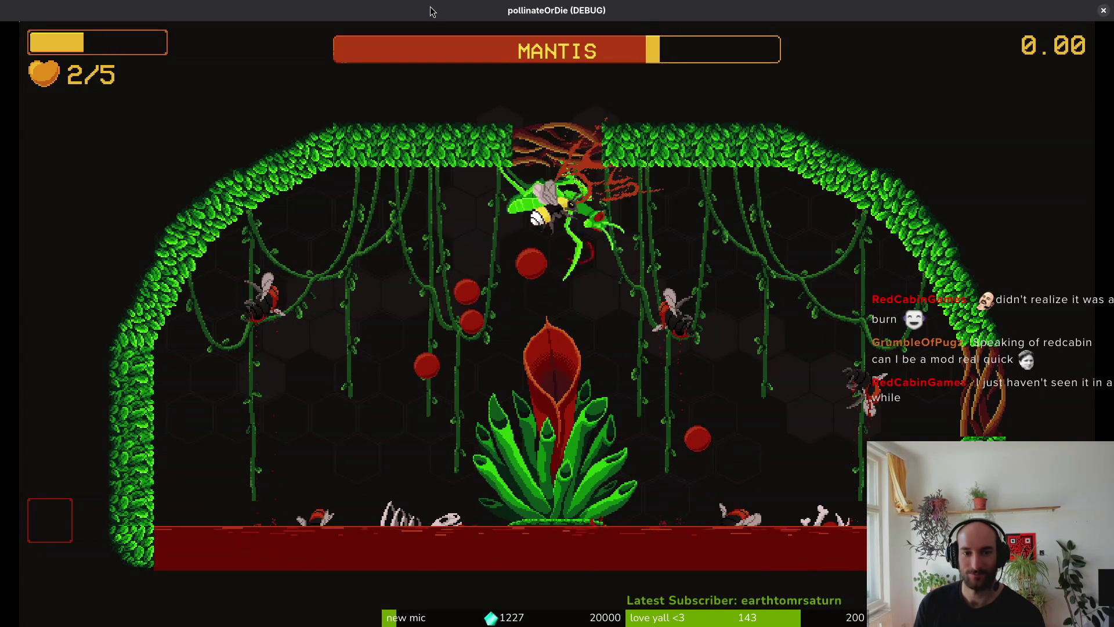
key("Left")
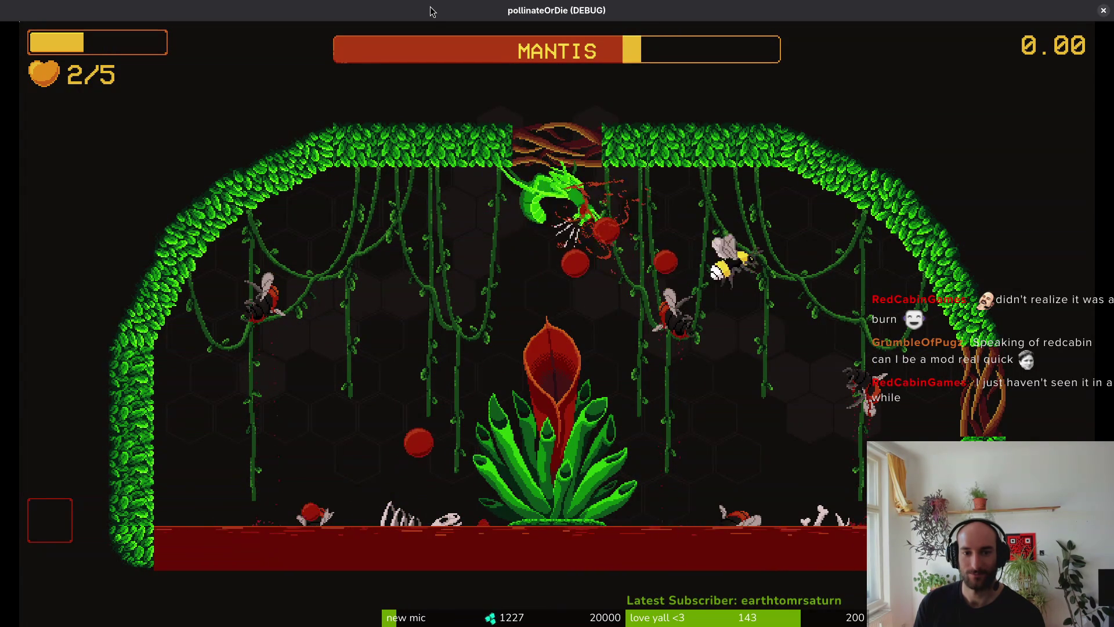
key("Down")
key("Left")
key("Up")
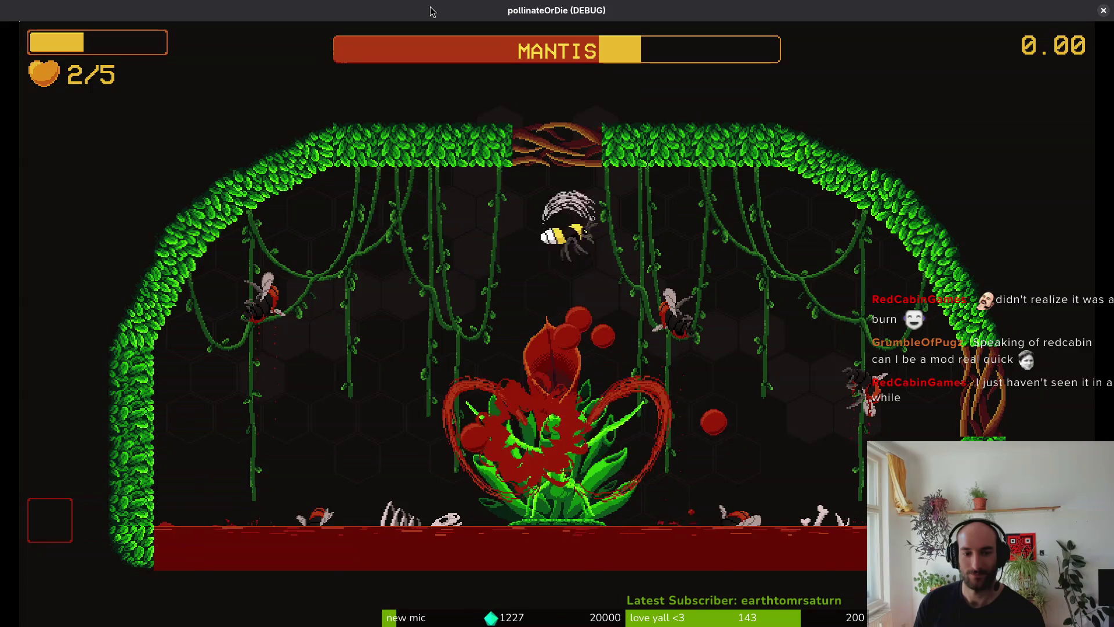
key("Right")
Keep bursting orbs, slashing and dodging the mantis until the bee dies on attempt 22.
key("space")
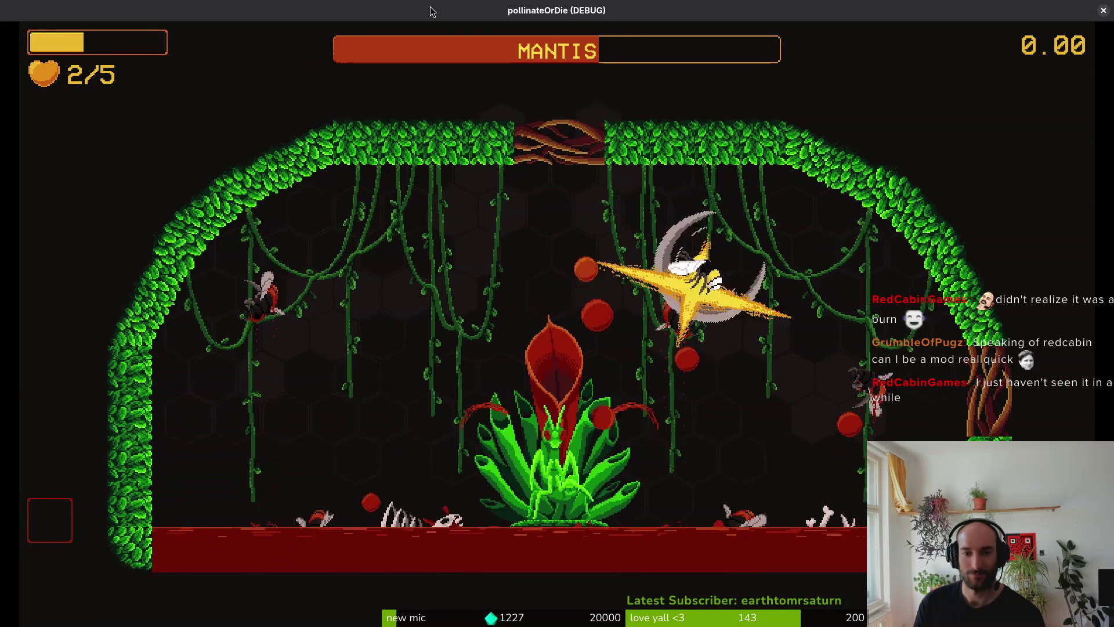
key("Left")
key("Down")
key("Up")
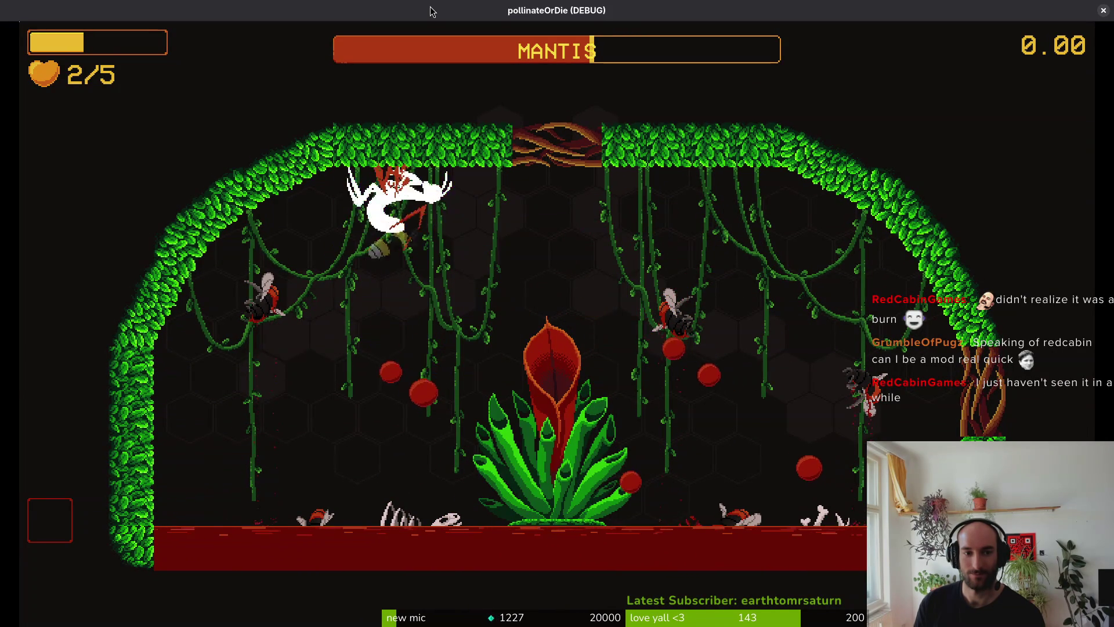
key("Right")
key("Left")
key("space")
key("Left")
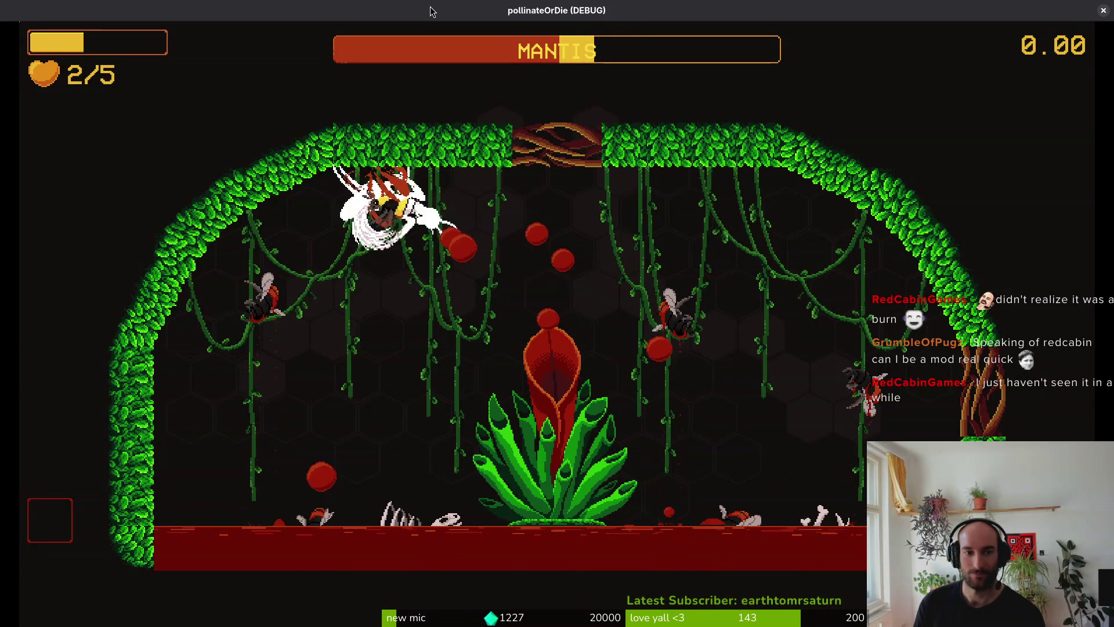
key("Down")
key("Right")
key("Up")
key("space")
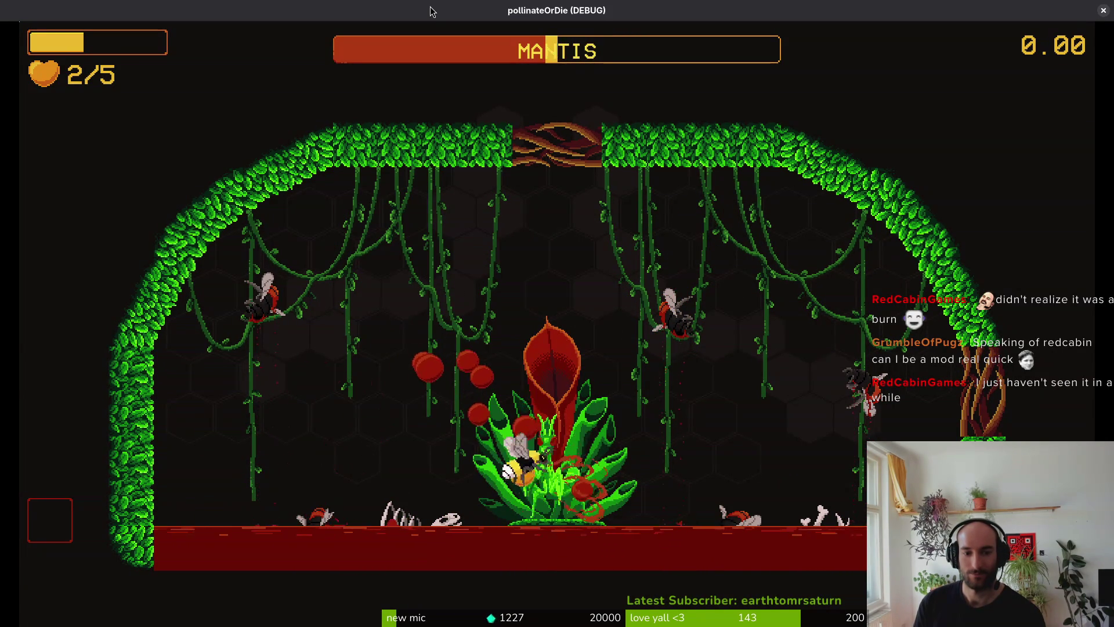
key("Up")
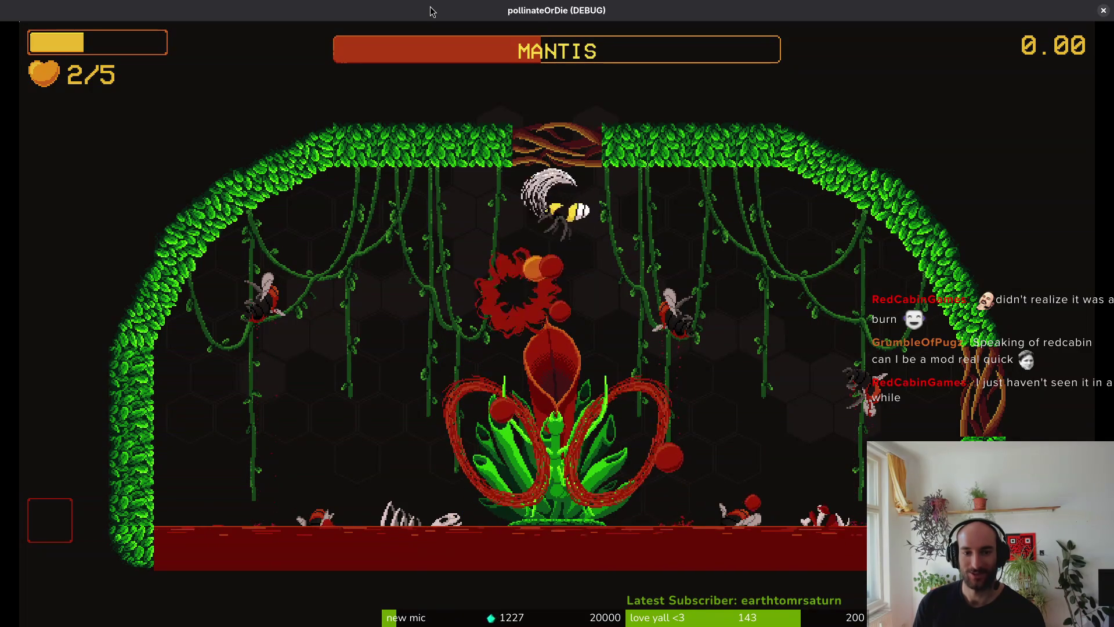
key("Right")
key("Right")
key("Down")
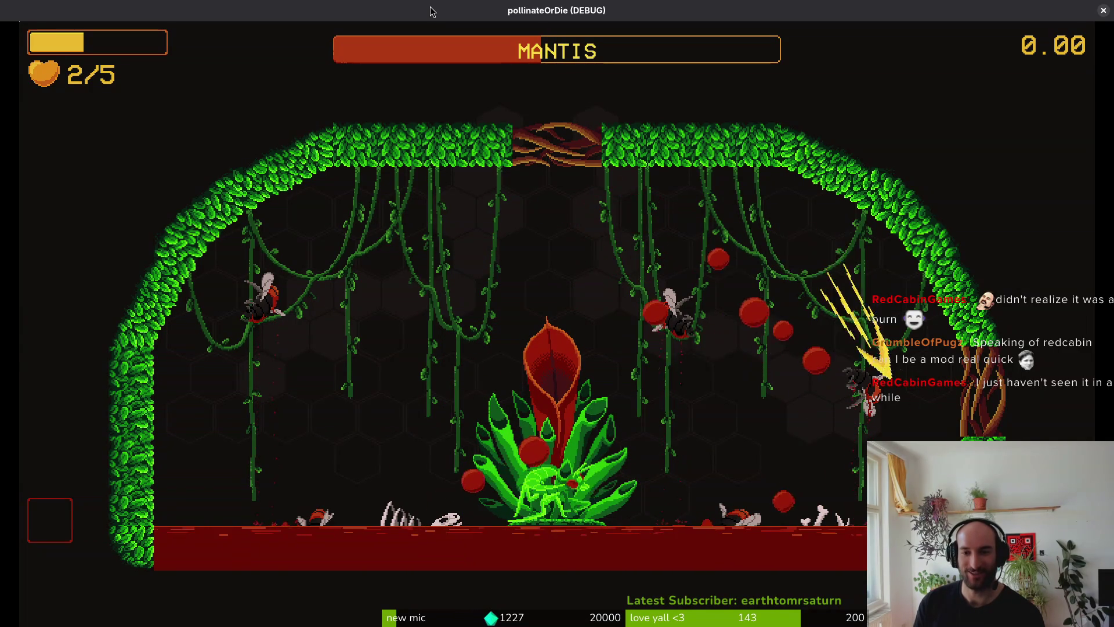
key("Left")
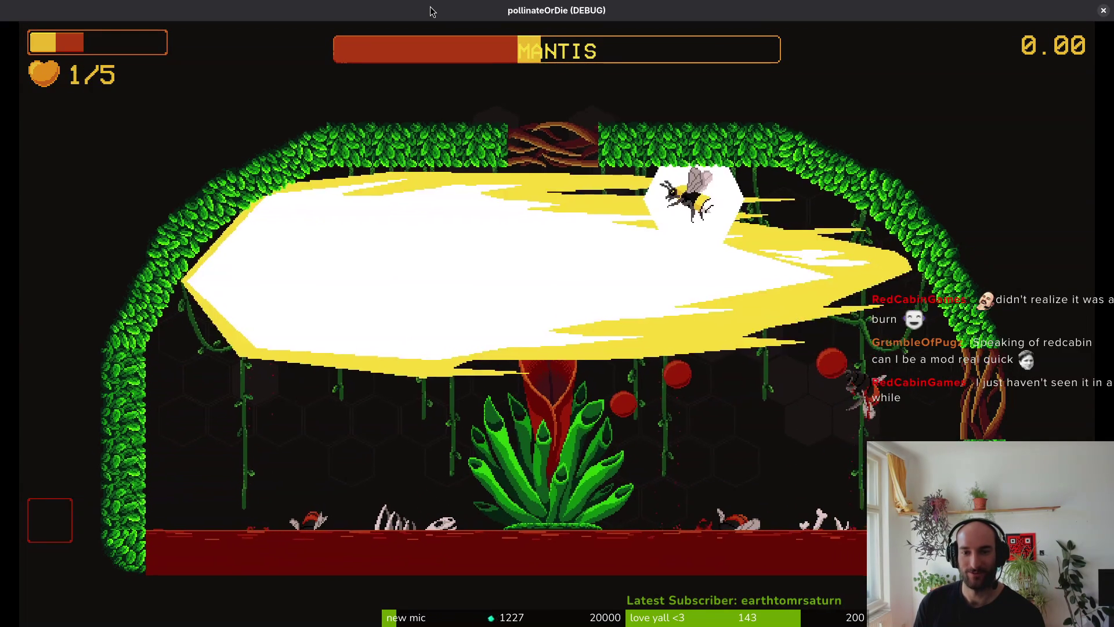
key("Left")
key("Down")
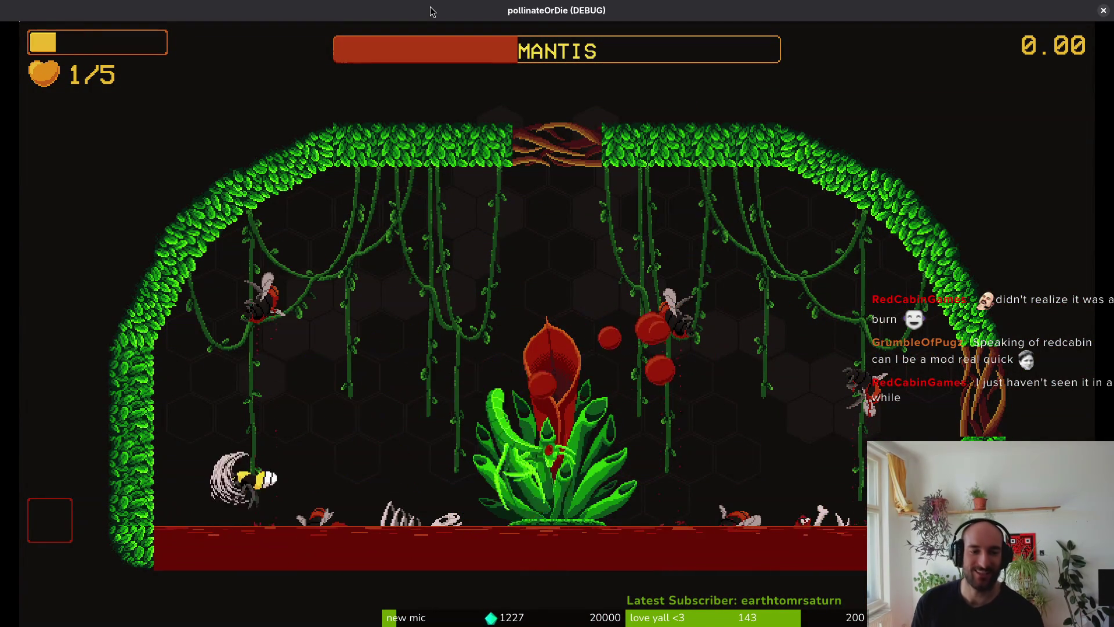
key("Right")
key("Up")
key("Right")
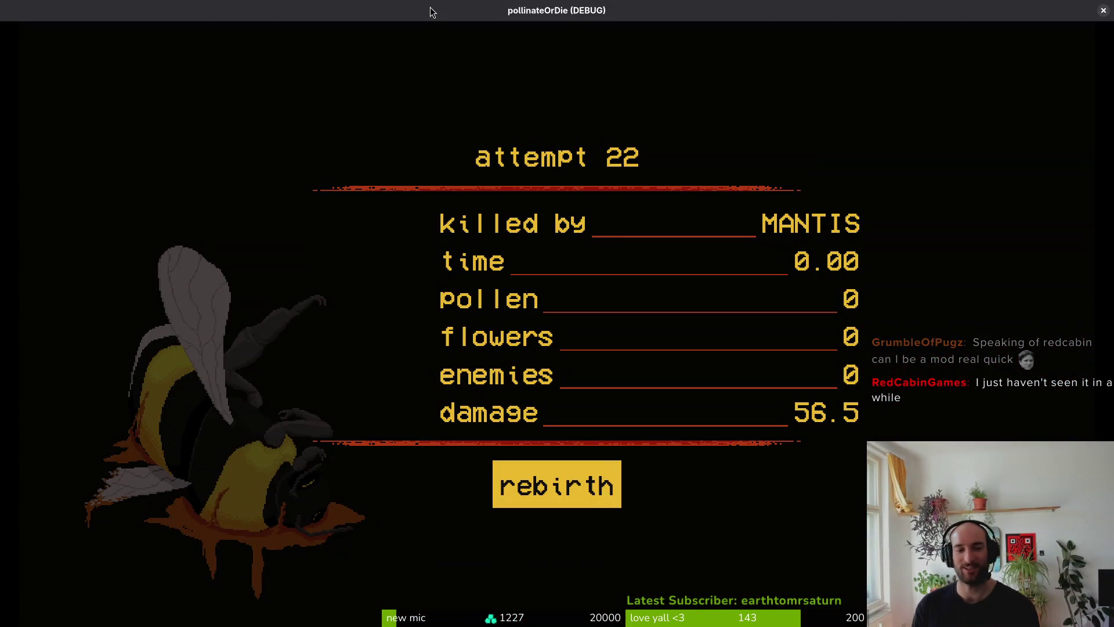
Rebirth the bee and start the mantis level from the debug level select.
key("space")
key("Escape")
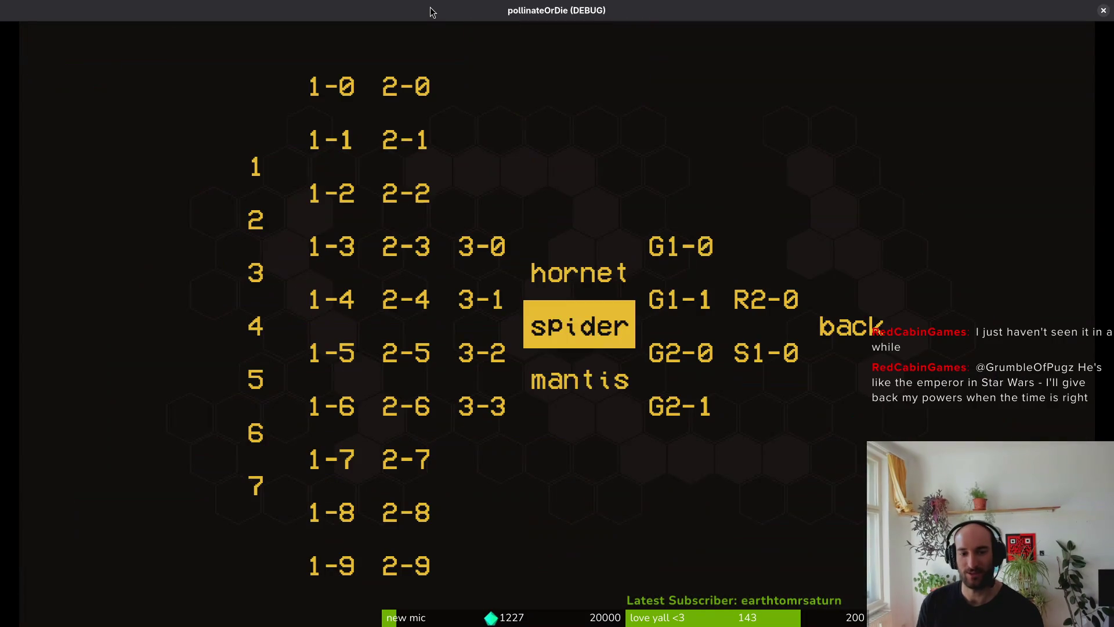
key("Down")
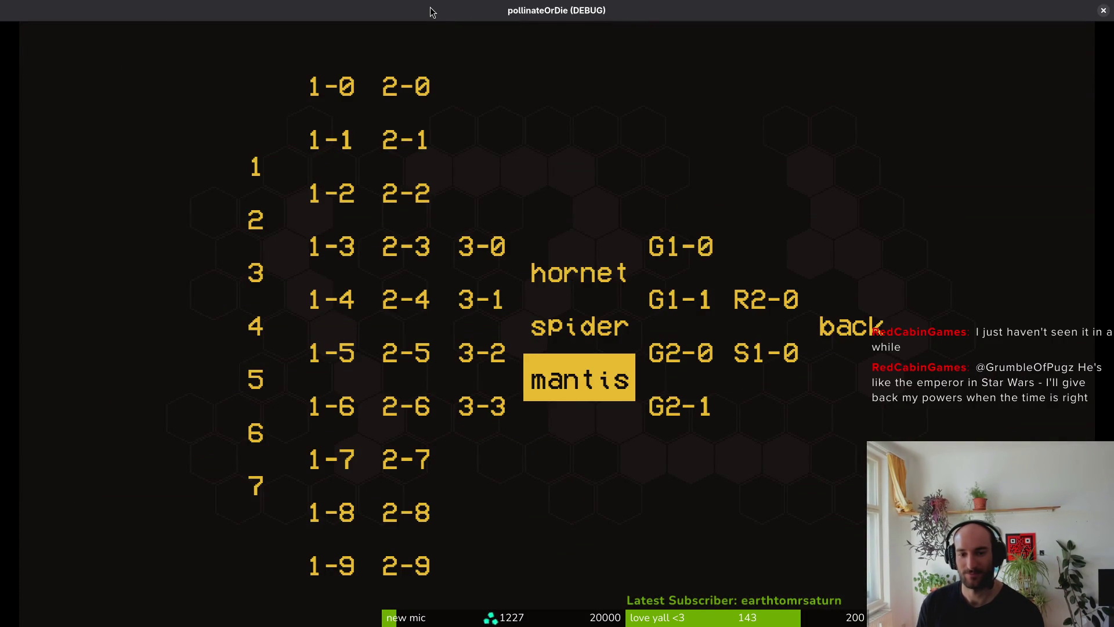
key("Return")
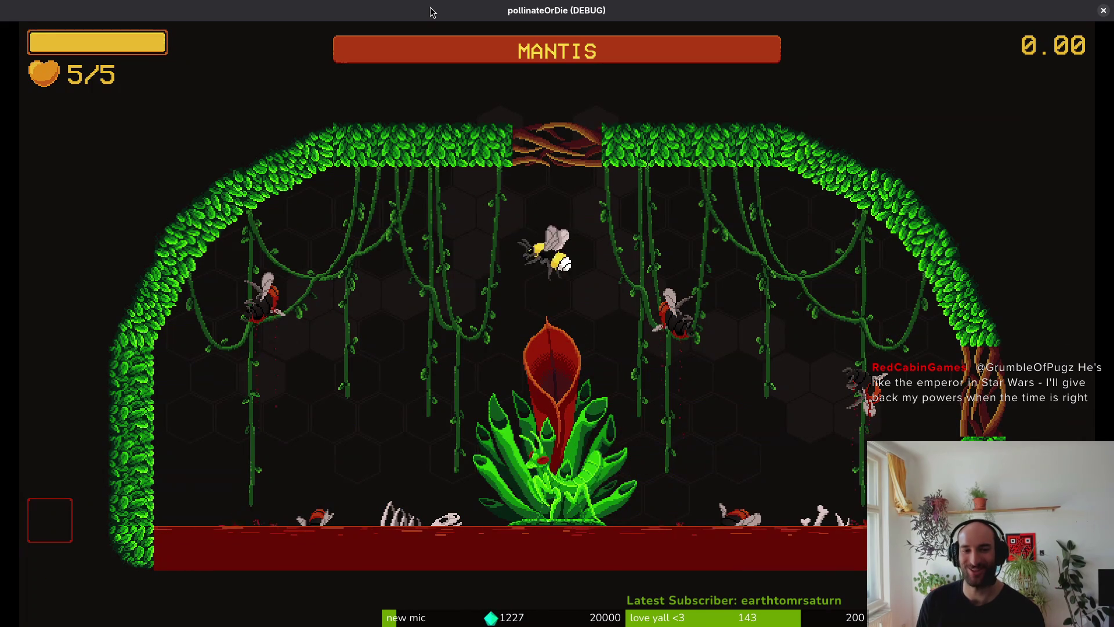
Fight the mantis briefly from the upper-left vines, then reopen level select on mantis.
key("d")
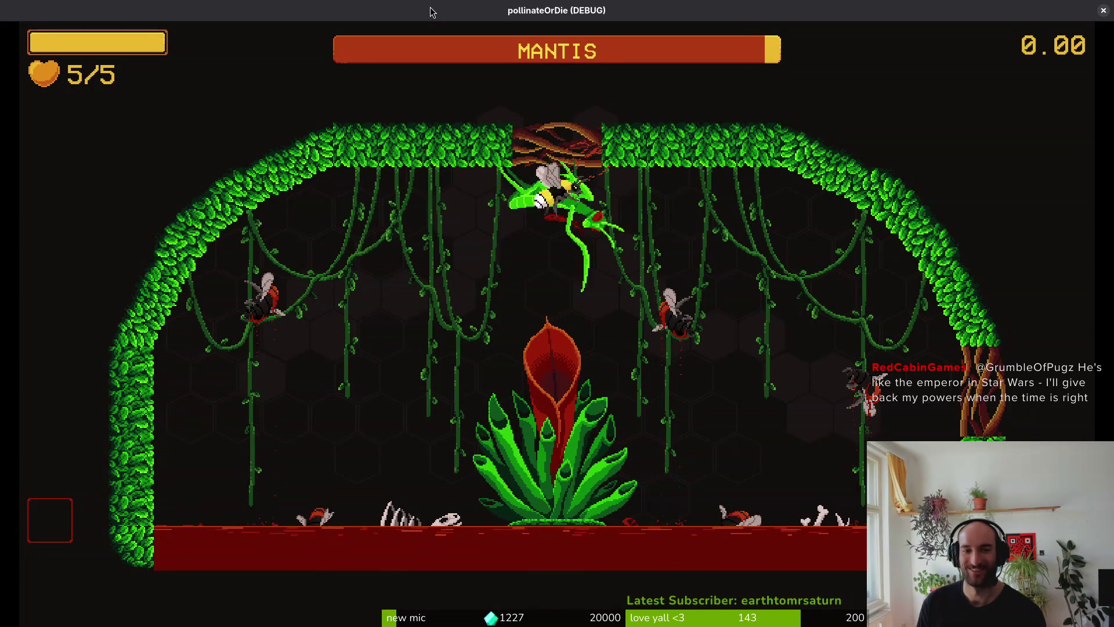
key("a")
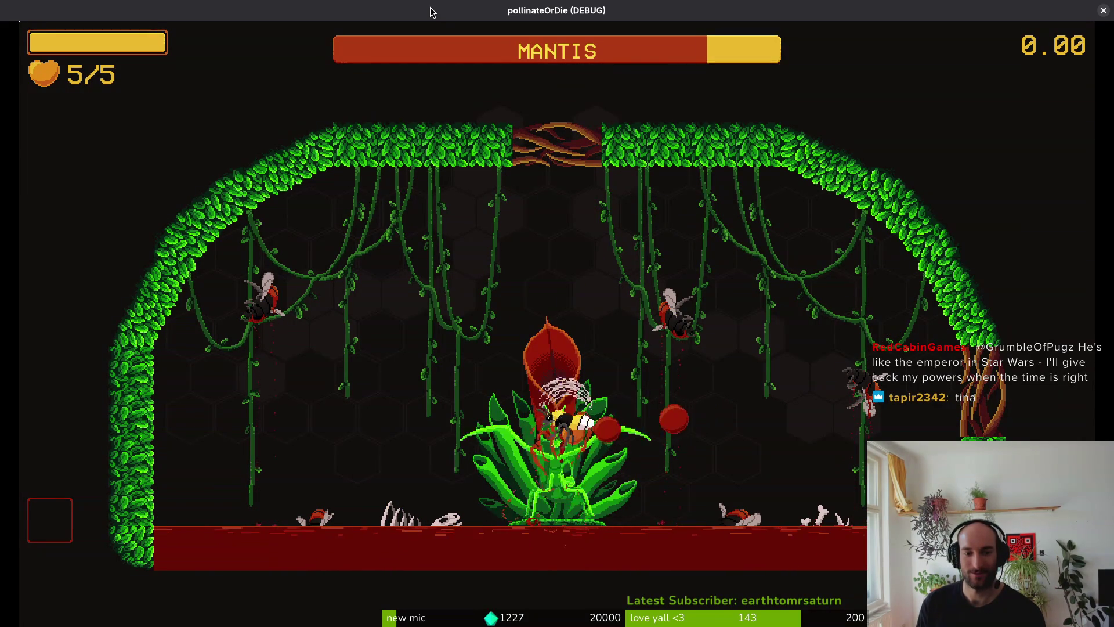
key("w")
key("a")
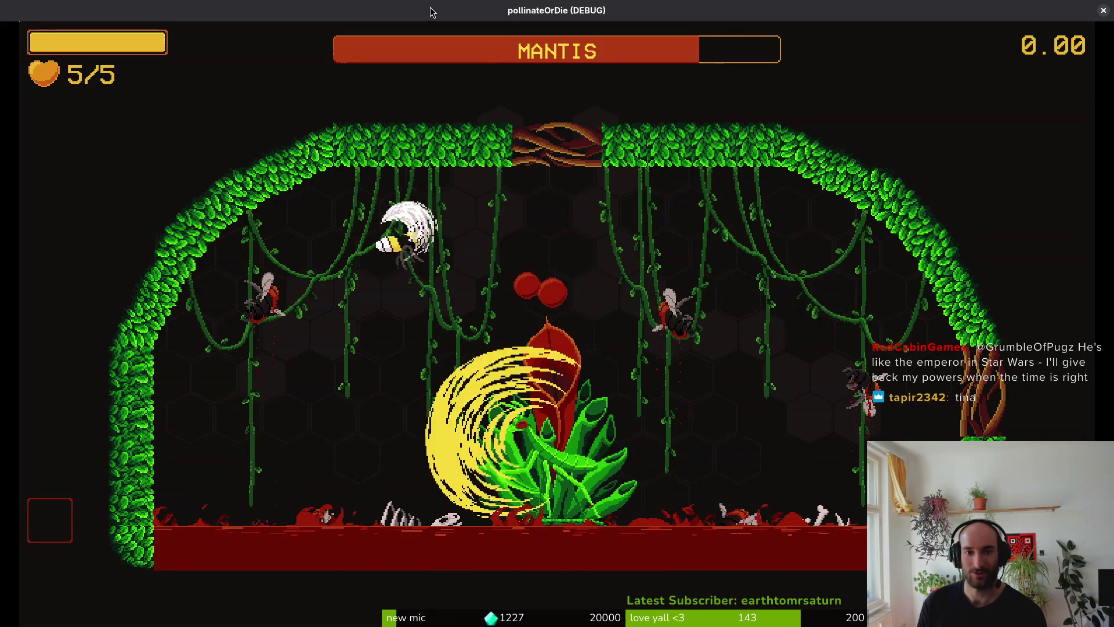
key("s")
key("a")
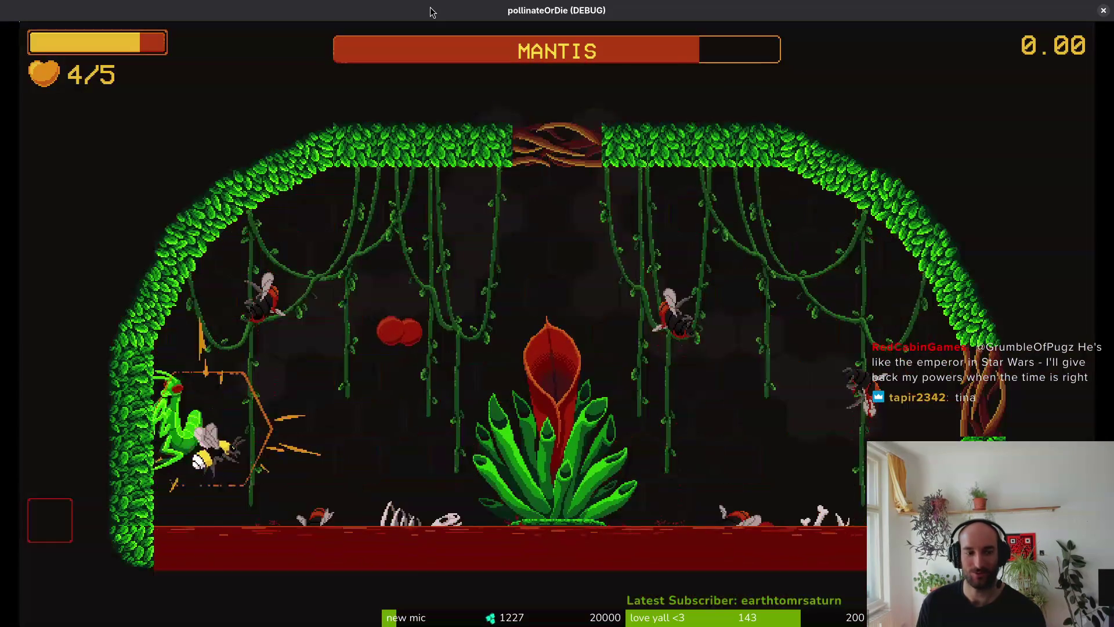
key("w")
key("a")
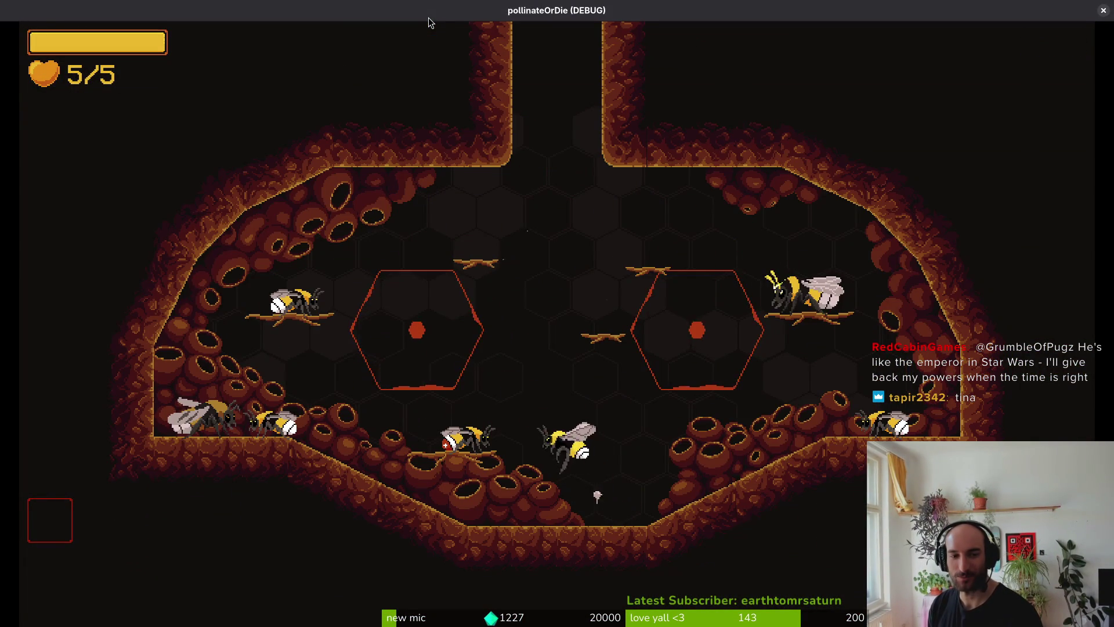
key("Escape")
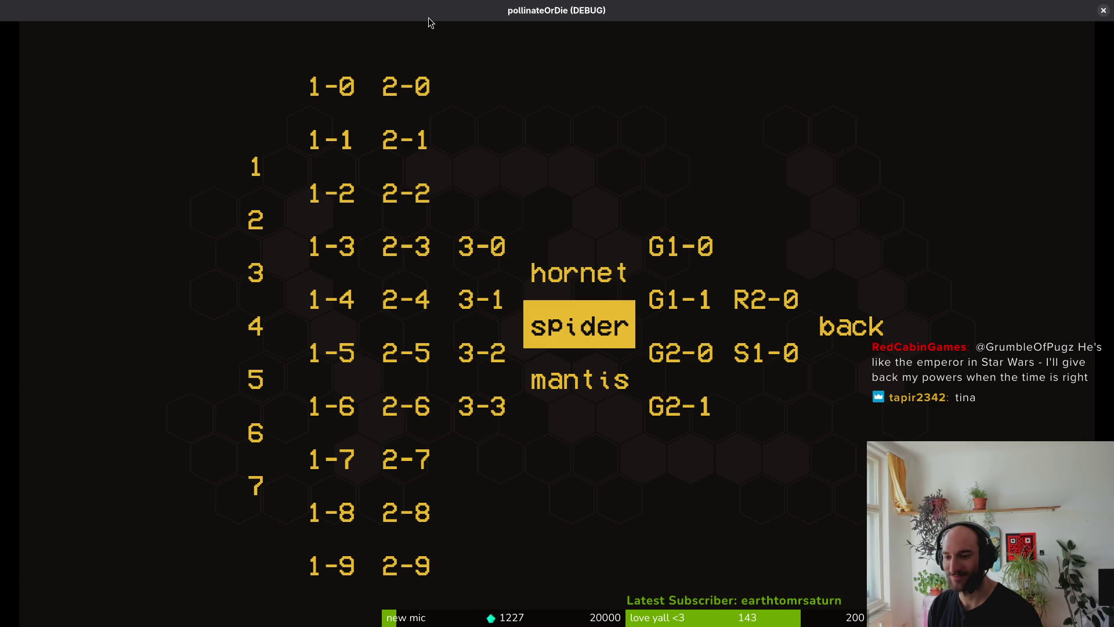
key("Down")
Load the mantis level, fight until the bee dies on attempt 24, and close the game.
key("Return")
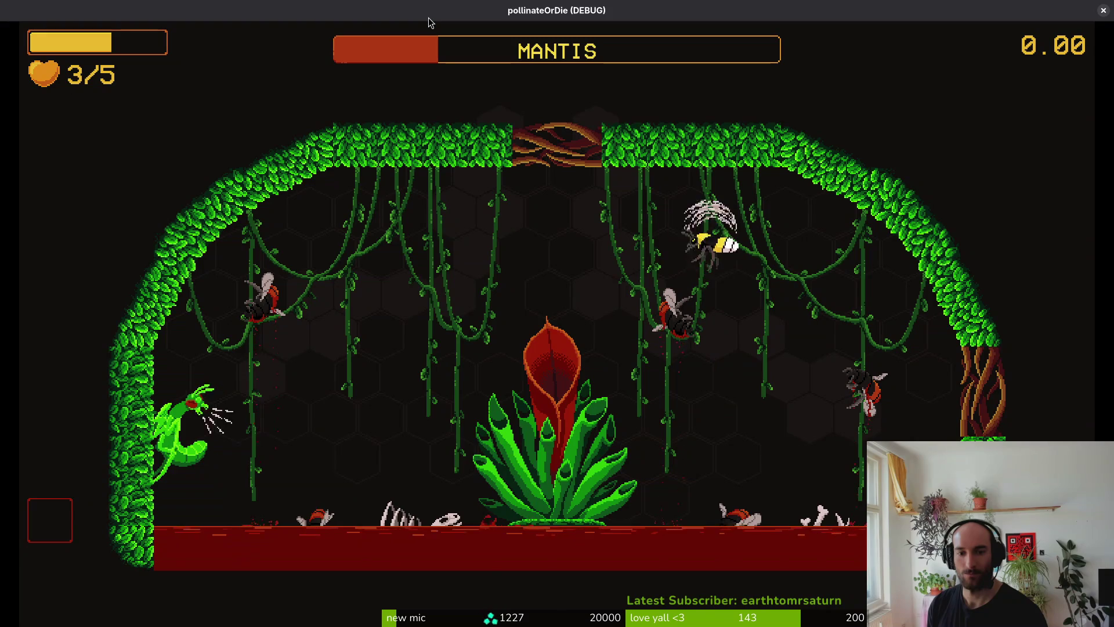
key("w")
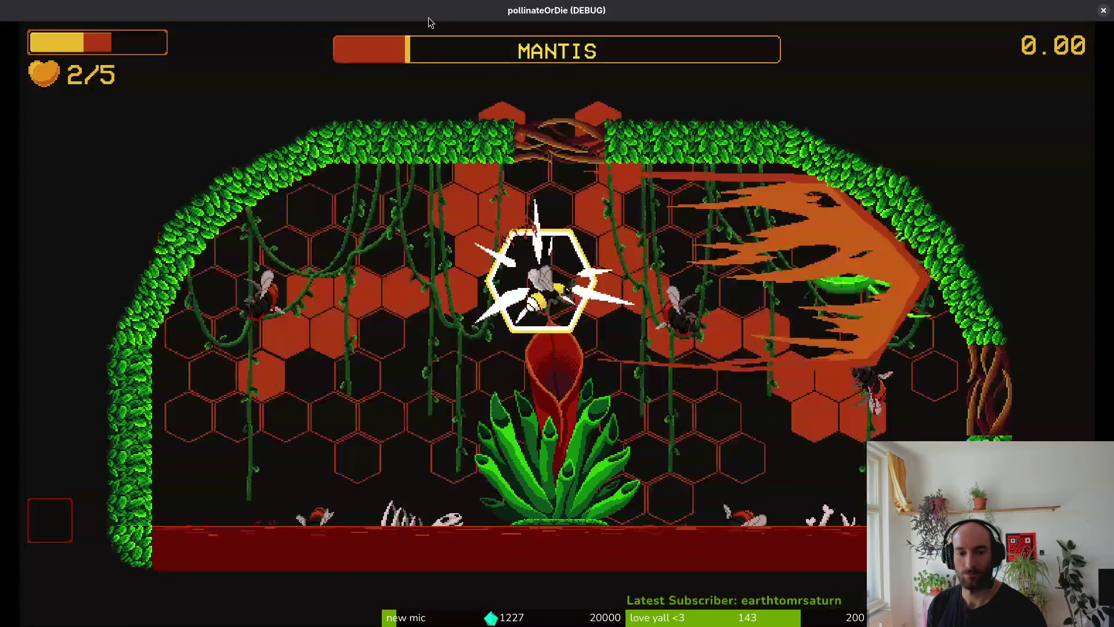
key("s")
key("d")
key("a")
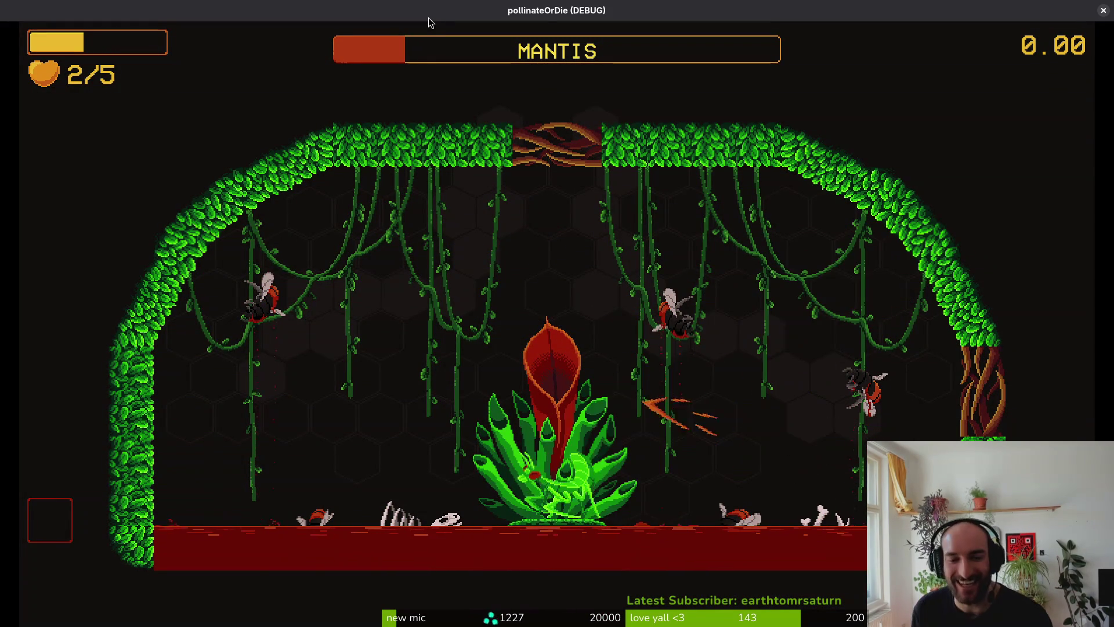
key("w")
key("d")
key("d")
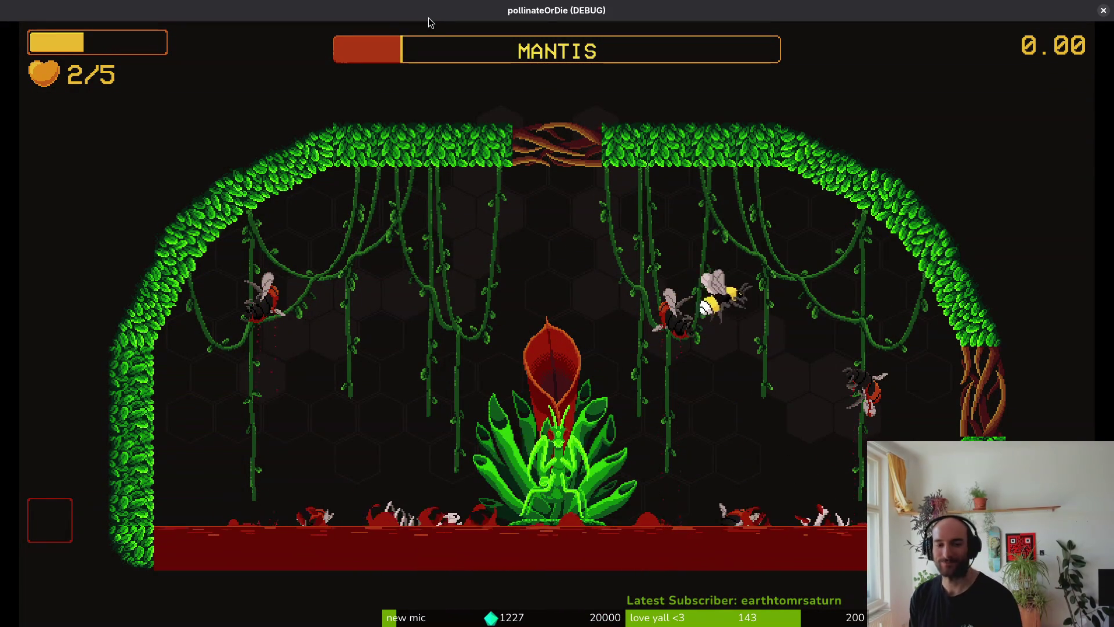
key("w")
key("a")
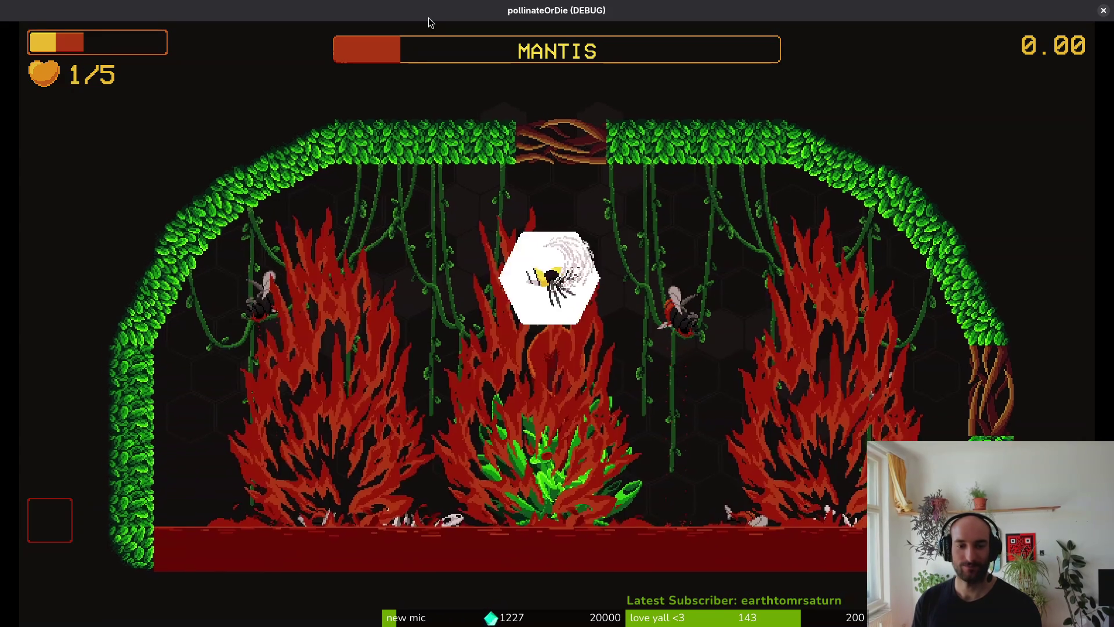
key("d")
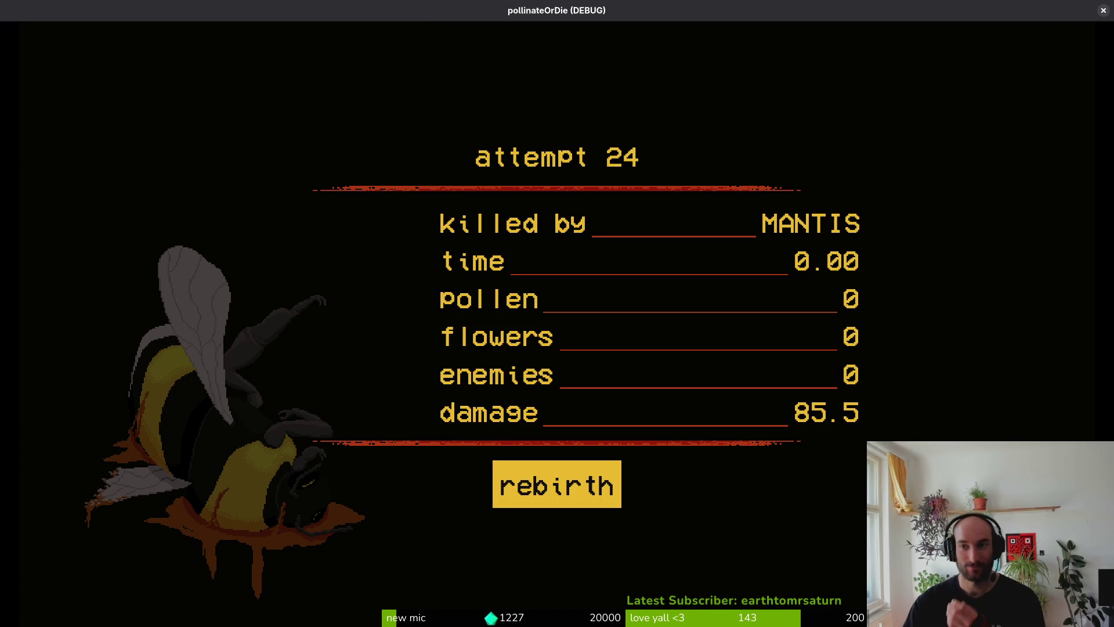
left_click(1103, 11)
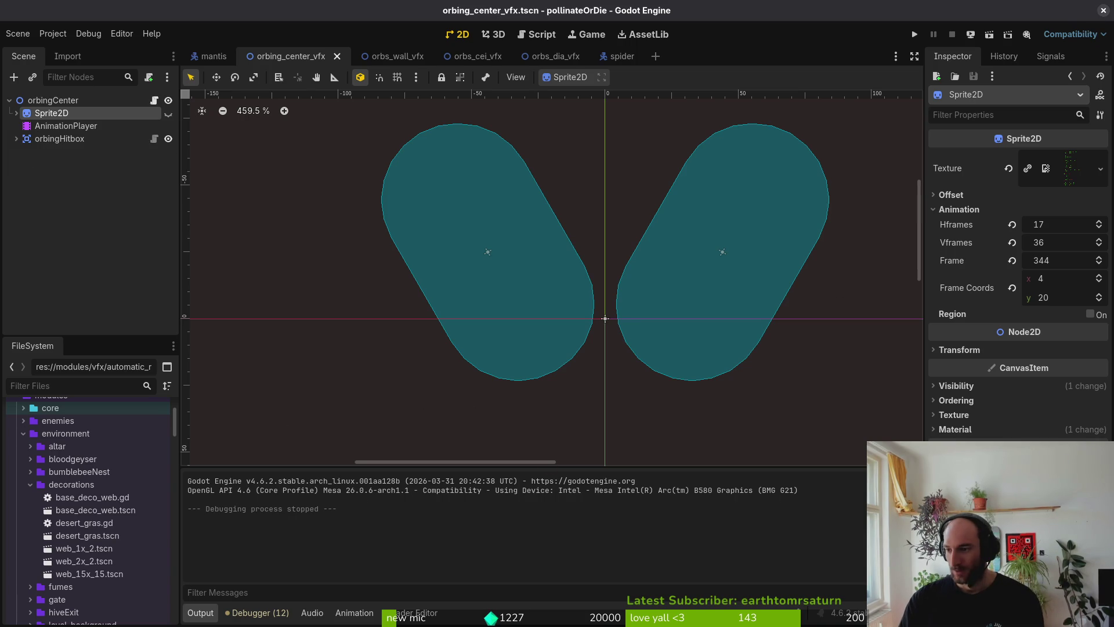
Back in Aseprite, make the body layer active at frame 58.
key("alt+Tab")
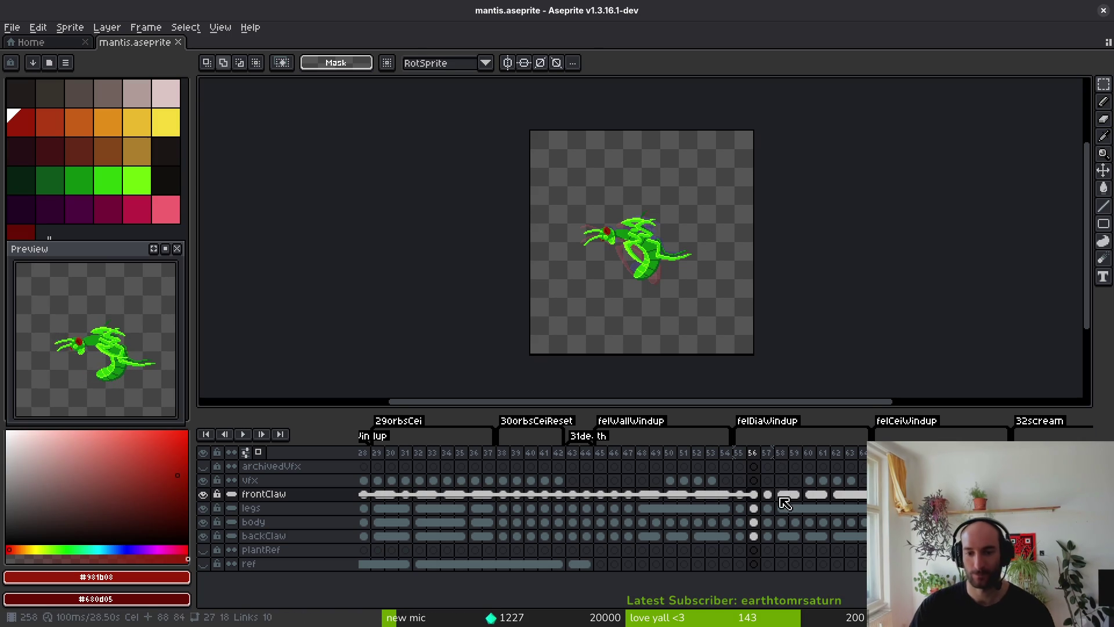
left_click(758, 497)
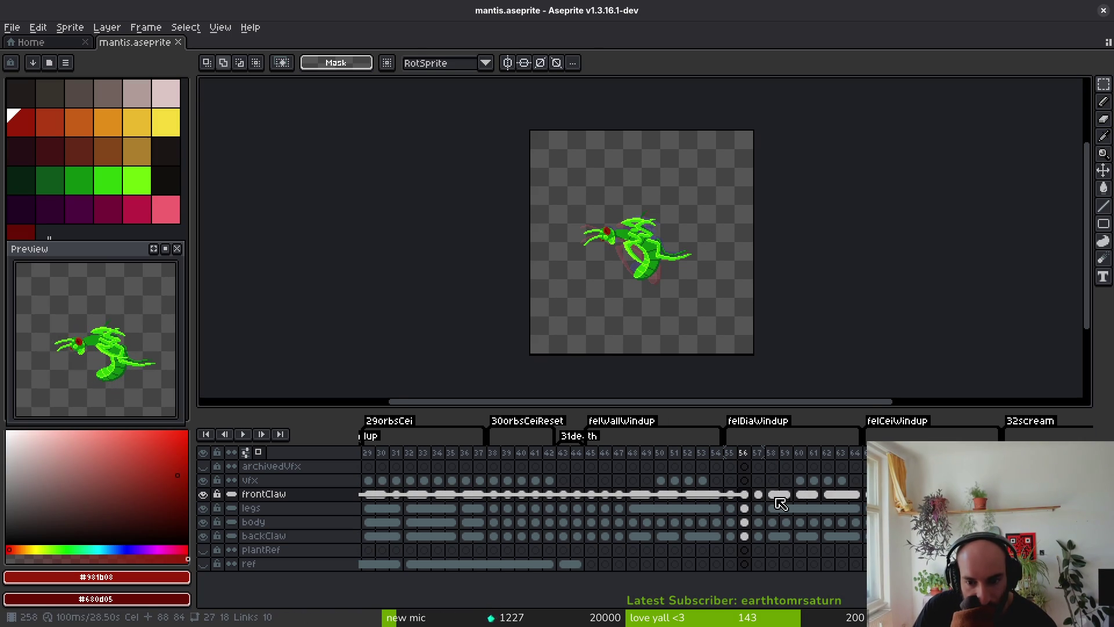
left_click(777, 498)
left_click(779, 509)
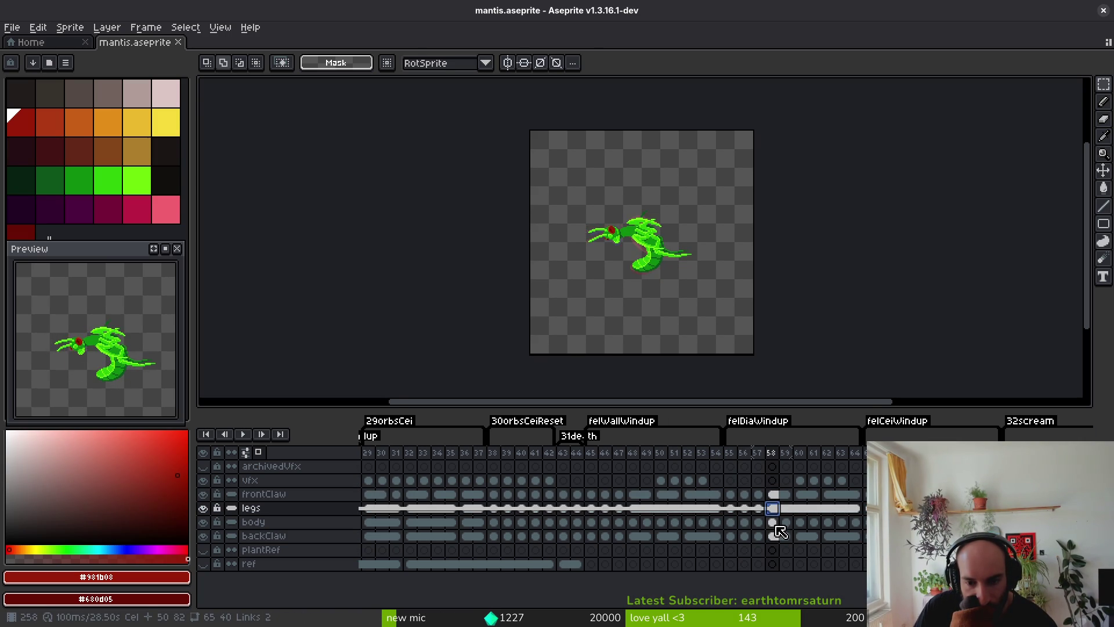
left_click(778, 525)
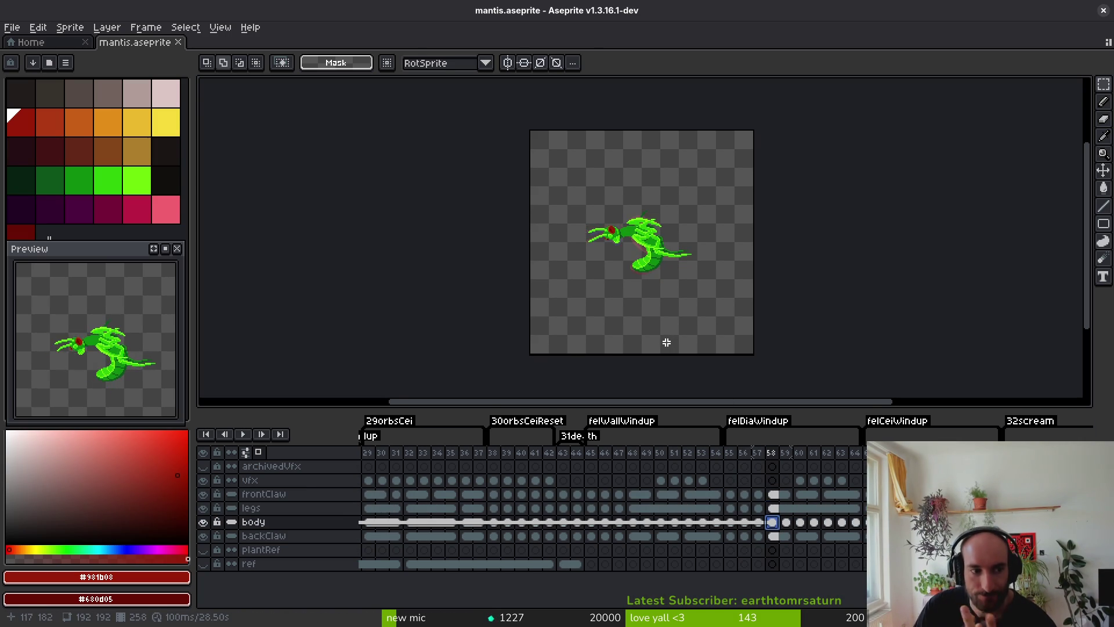
Preview the animation, stop on windup frame 45 and switch to the Pencil tool.
key("i")
key("Return")
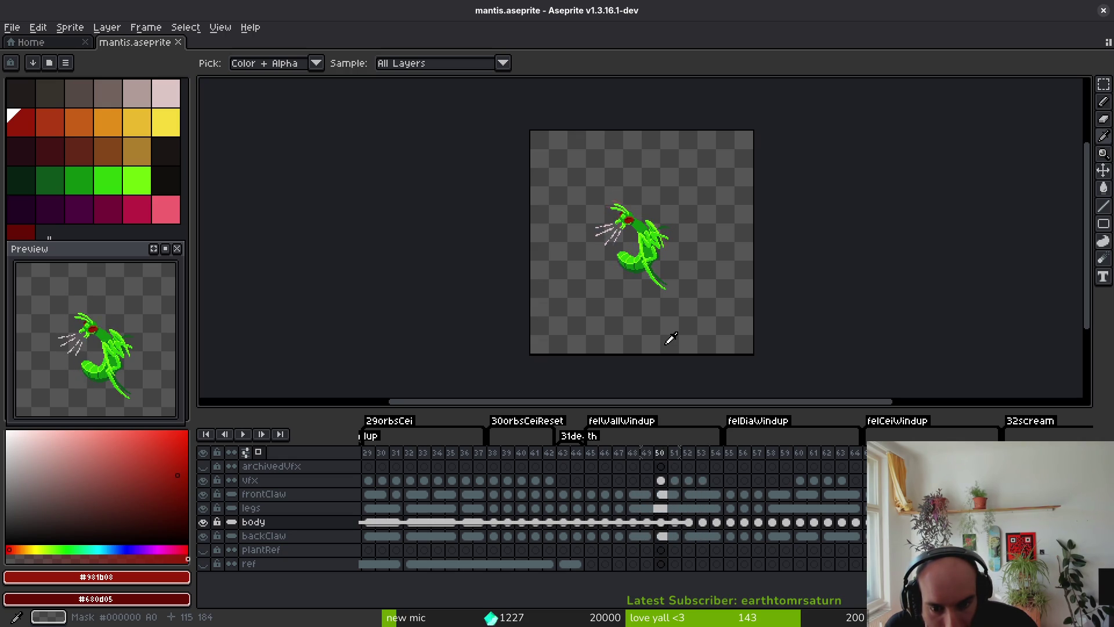
key("m")
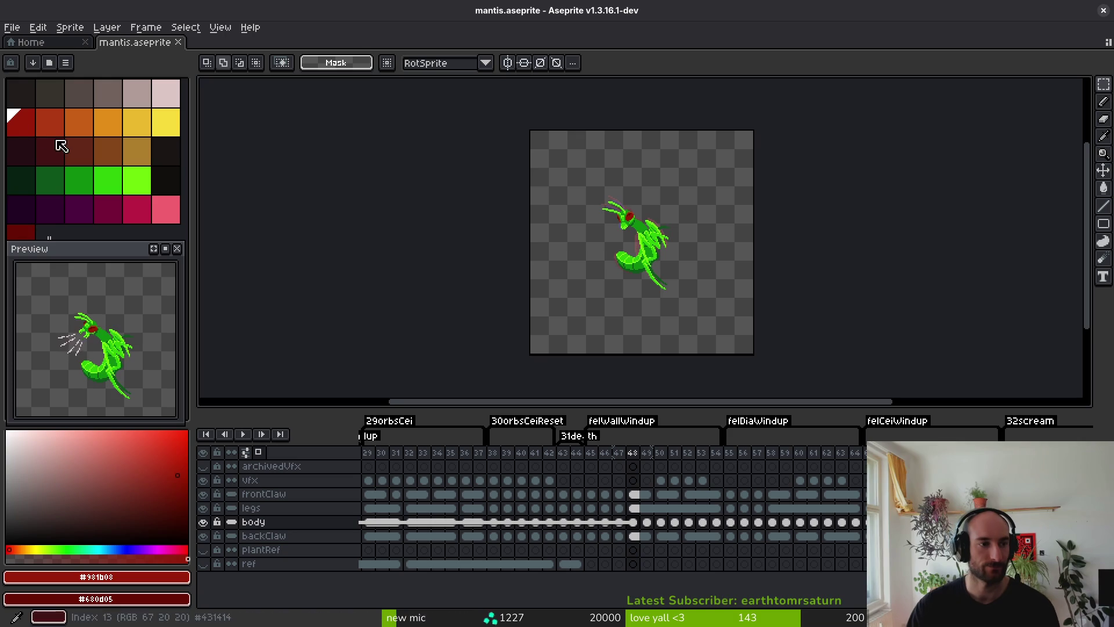
key("Left")
key("Left")
key("Left")
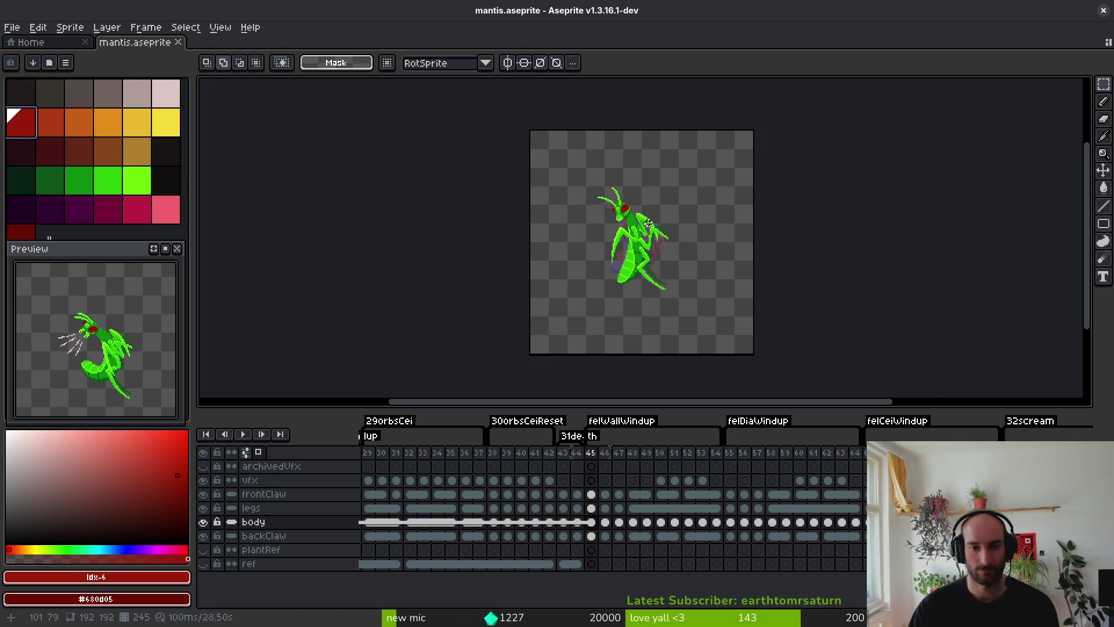
scroll(648, 223, "up", 3)
scroll(653, 238, "down", 1)
key("b")
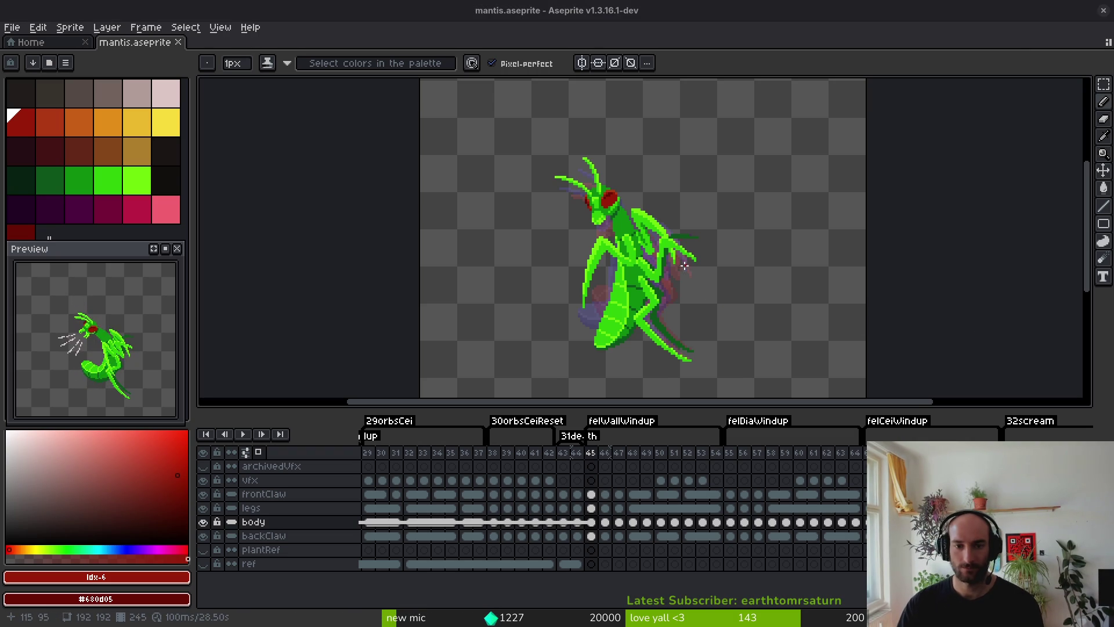
scroll(685, 266, "down", 1)
Step through windup frames 47–50 to compare the slash poses.
key("i")
key("Right")
key("Right")
key("Right")
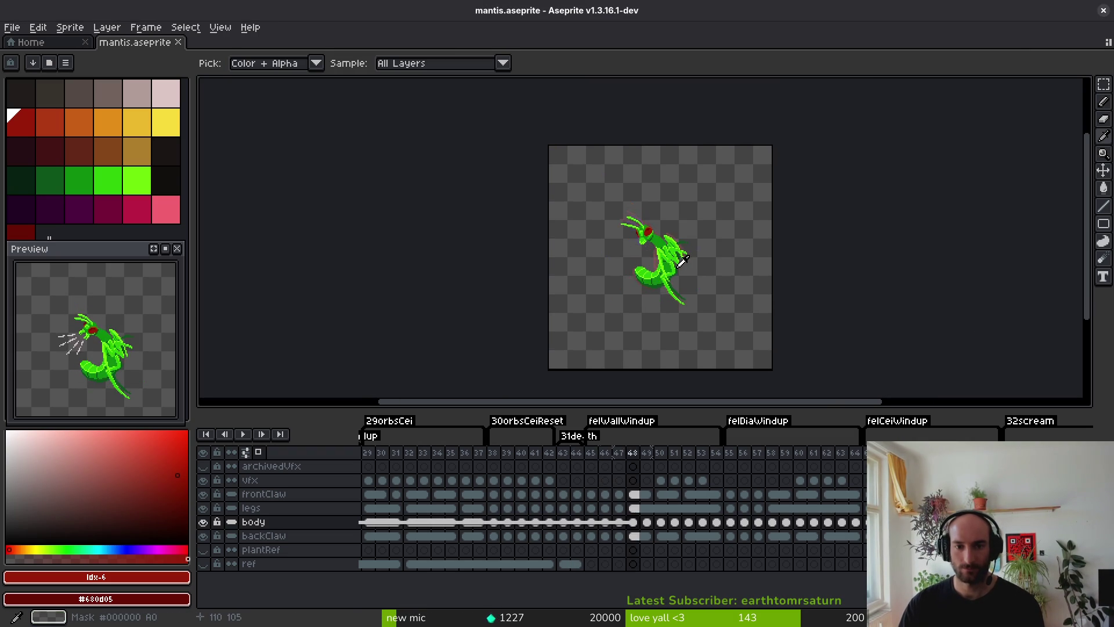
key("Right")
key("Right")
key("Left")
key("Left")
key("Left")
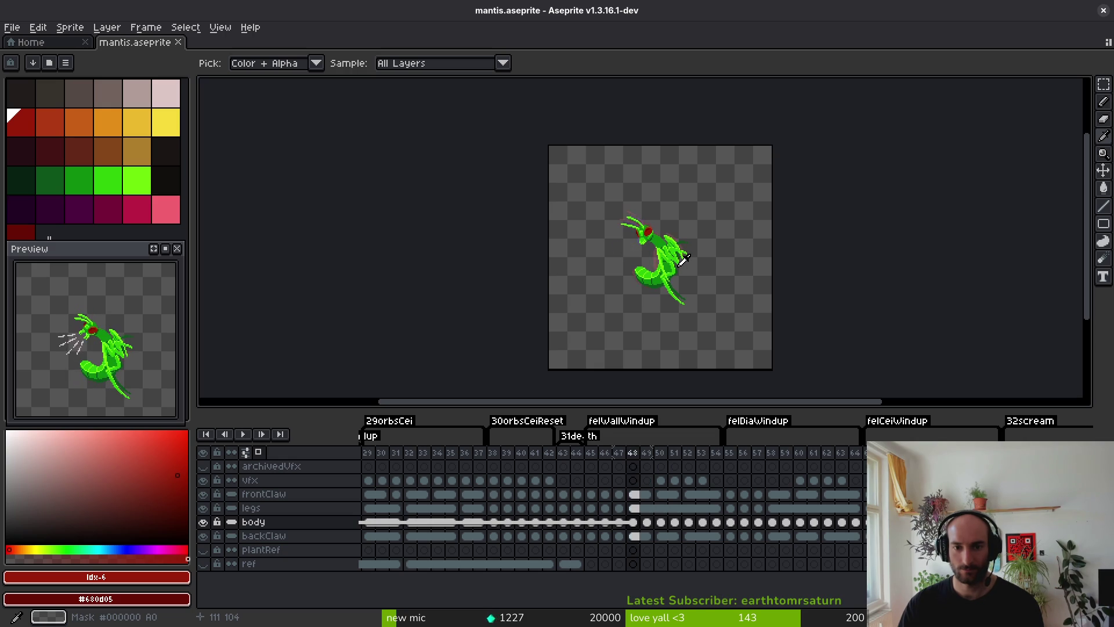
key("Right")
key("Right")
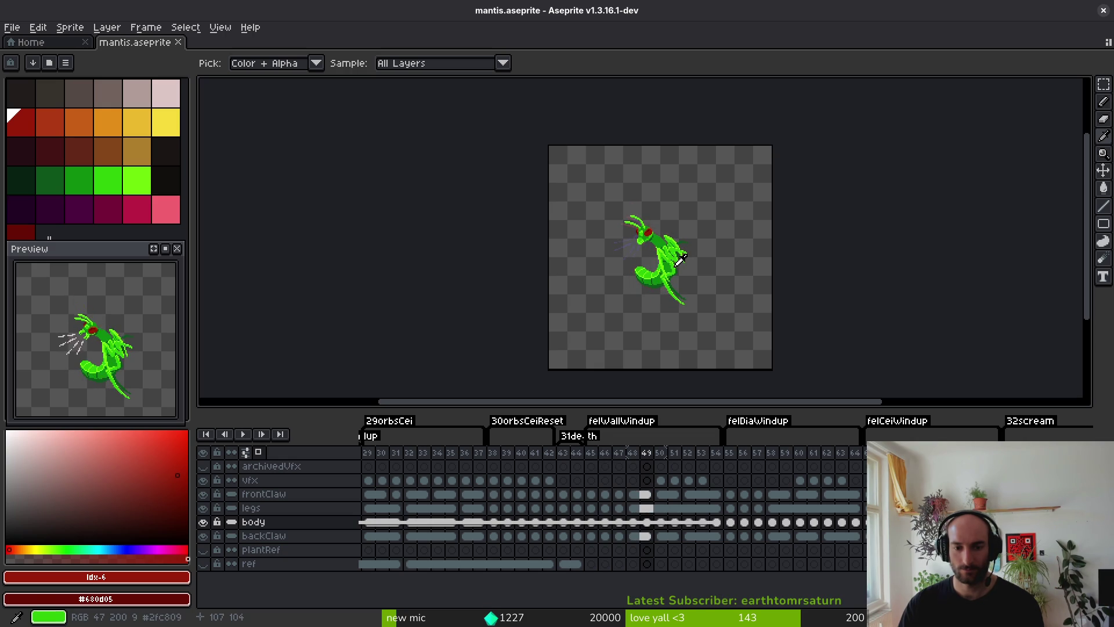
key("b")
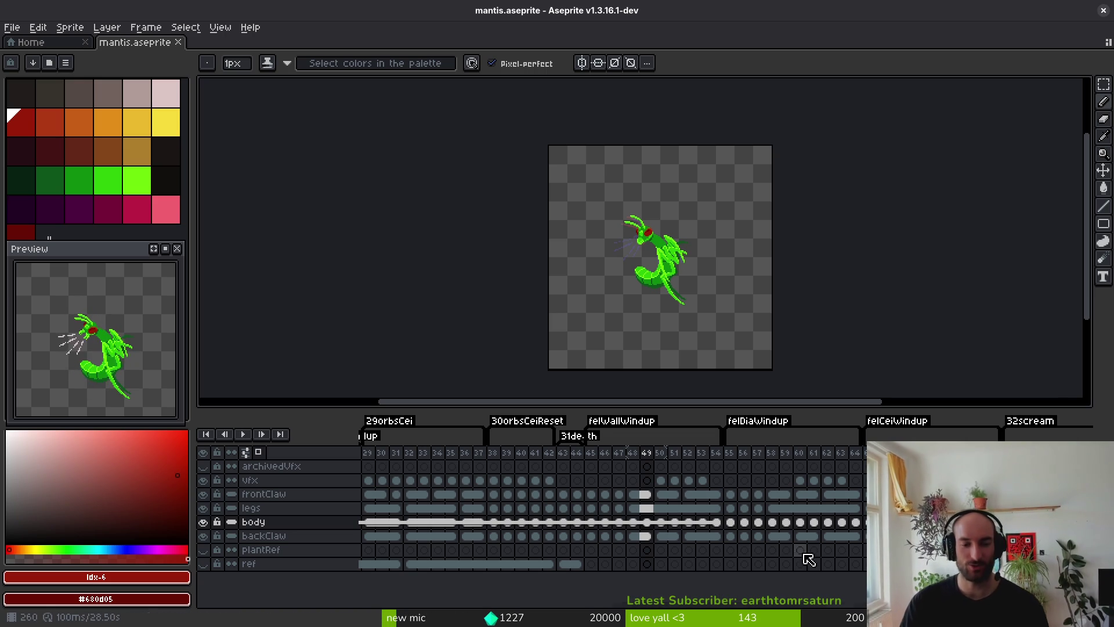
Step from frame 46 to 54 on the body layer and select body cels 45–54.
key("Left")
key("Left")
key("Left")
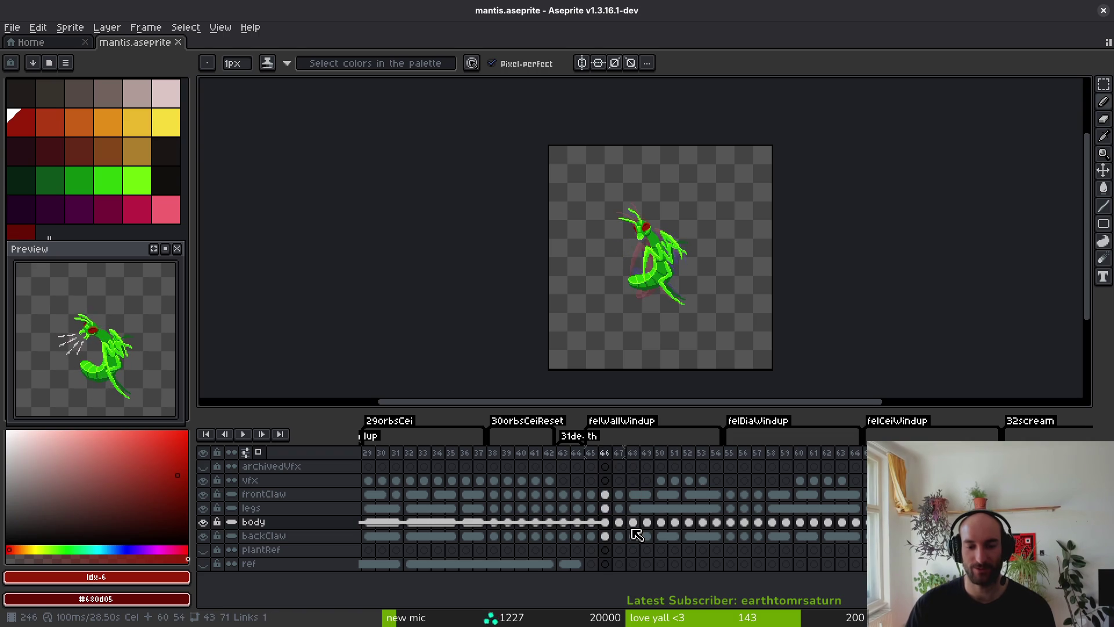
key("Right")
key("Right")
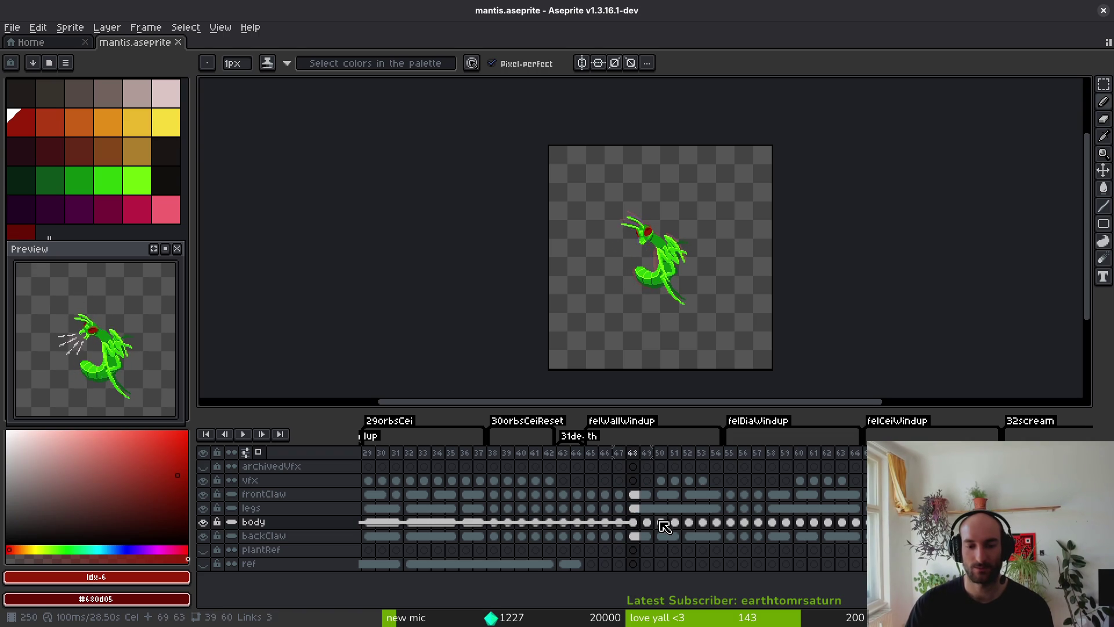
key("Right")
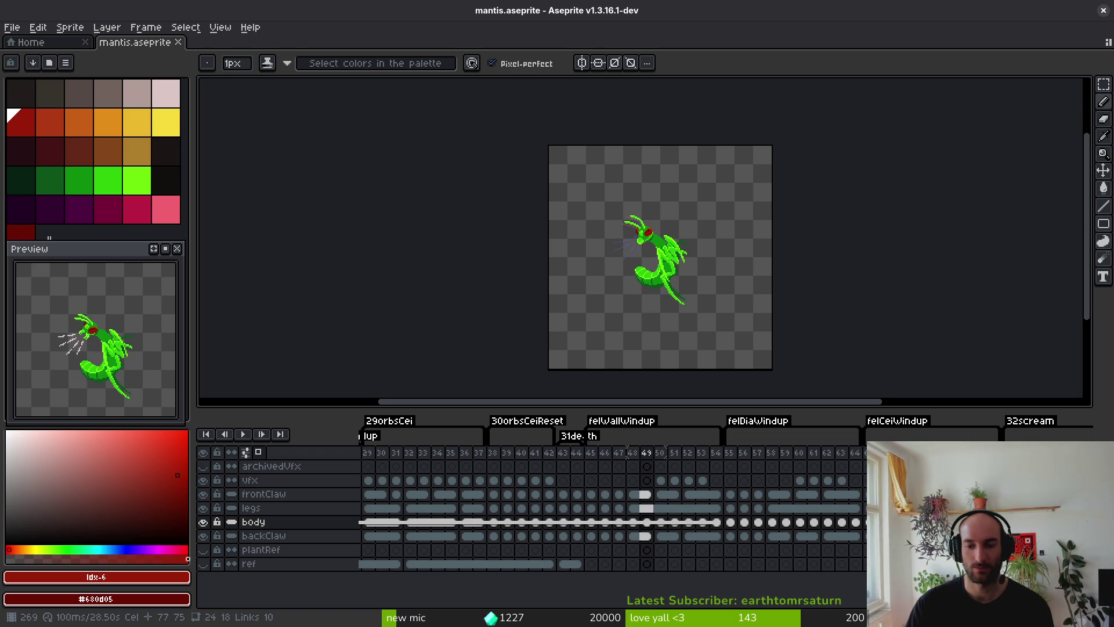
left_click(598, 525)
key("Right")
key("Right")
key("Right")
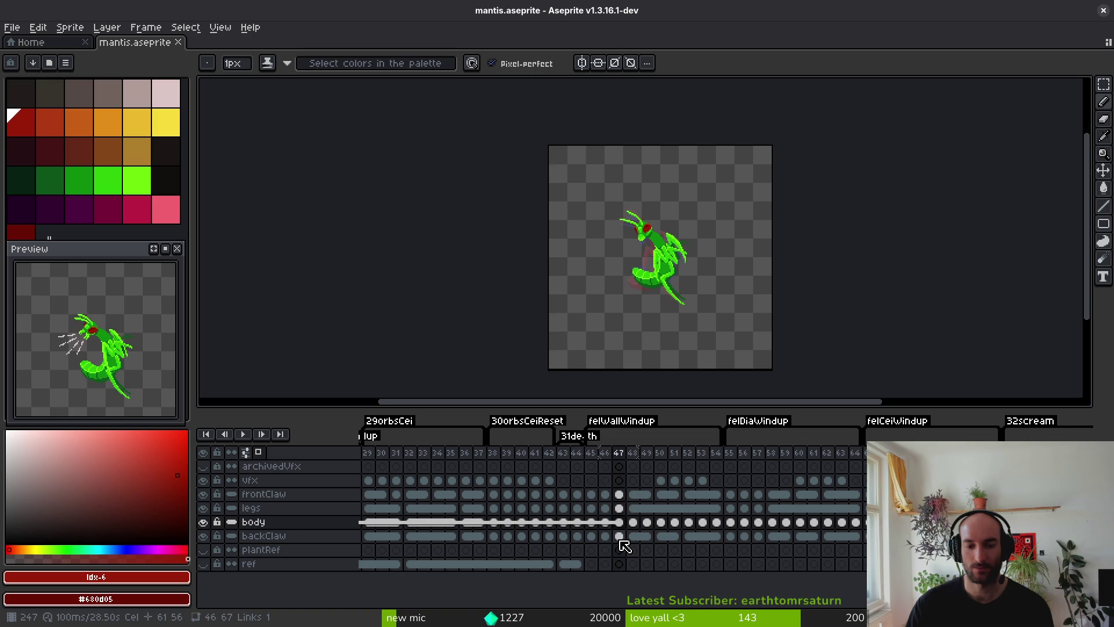
key("Right")
key("Right")
key("Right")
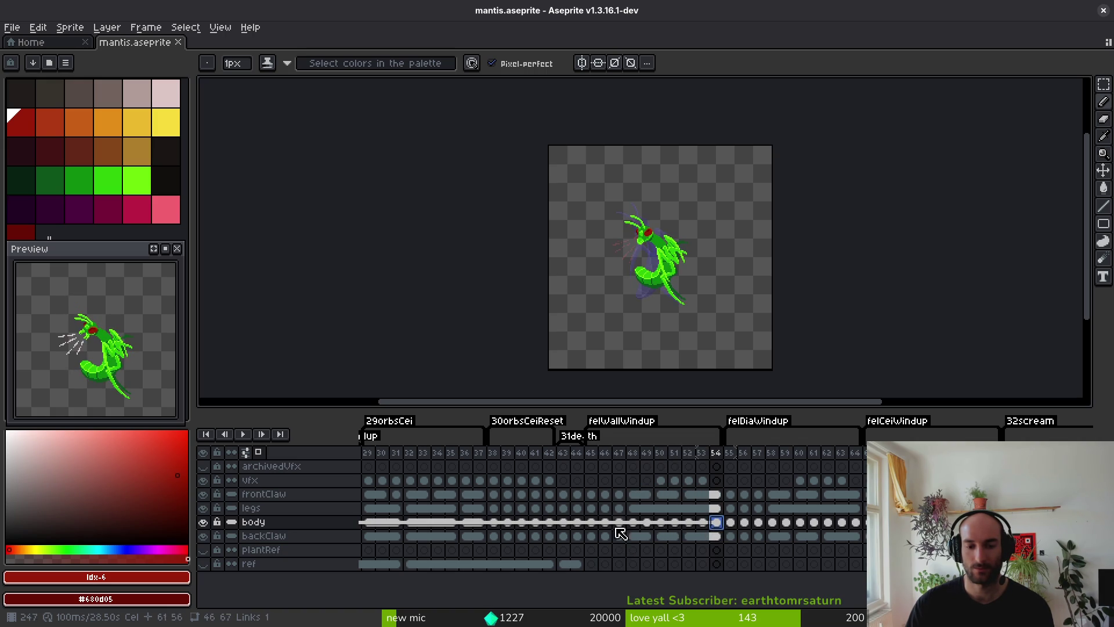
left_click_drag(596, 528, 717, 523)
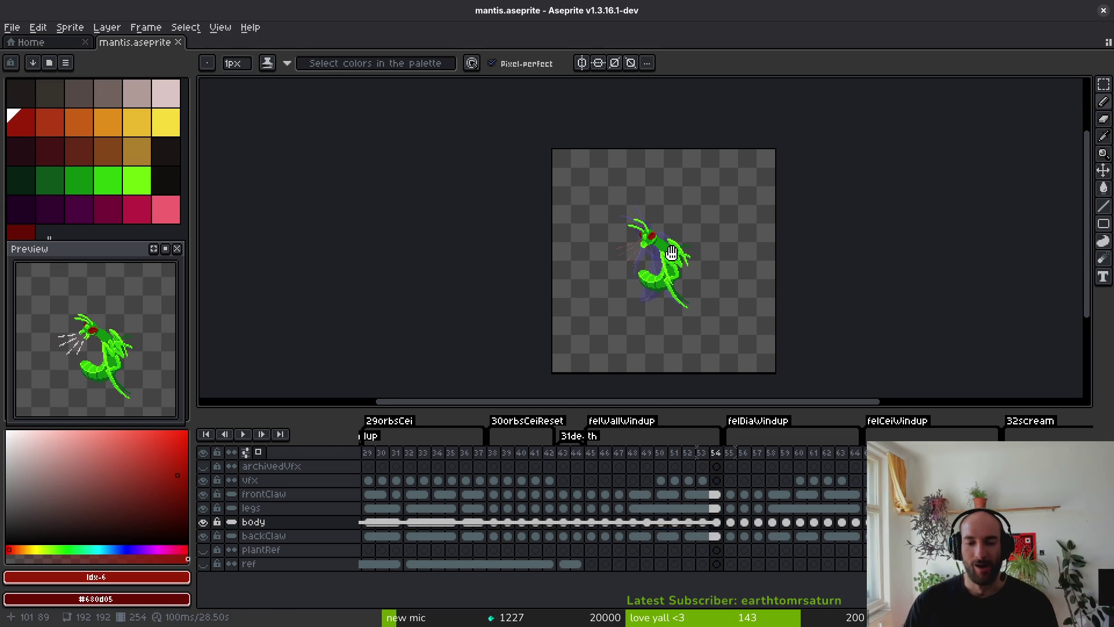
Replace the mantis body's bright green with dark red and mid green #2fc809 with red.
scroll(683, 266, "up", 5)
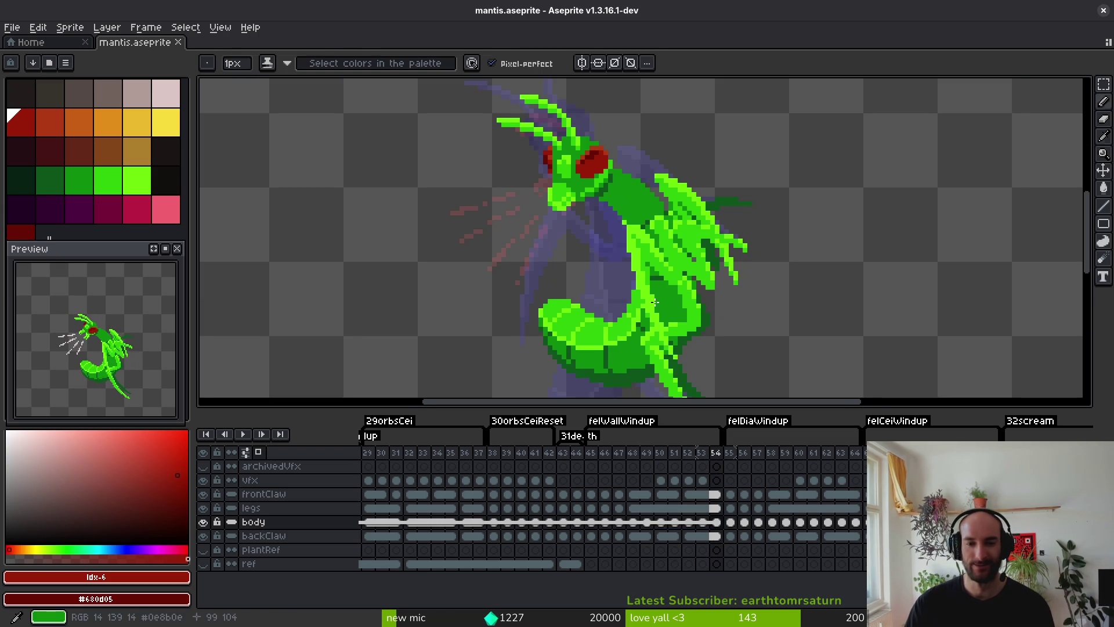
scroll(640, 307, "up", 1)
scroll(644, 310, "down", 1)
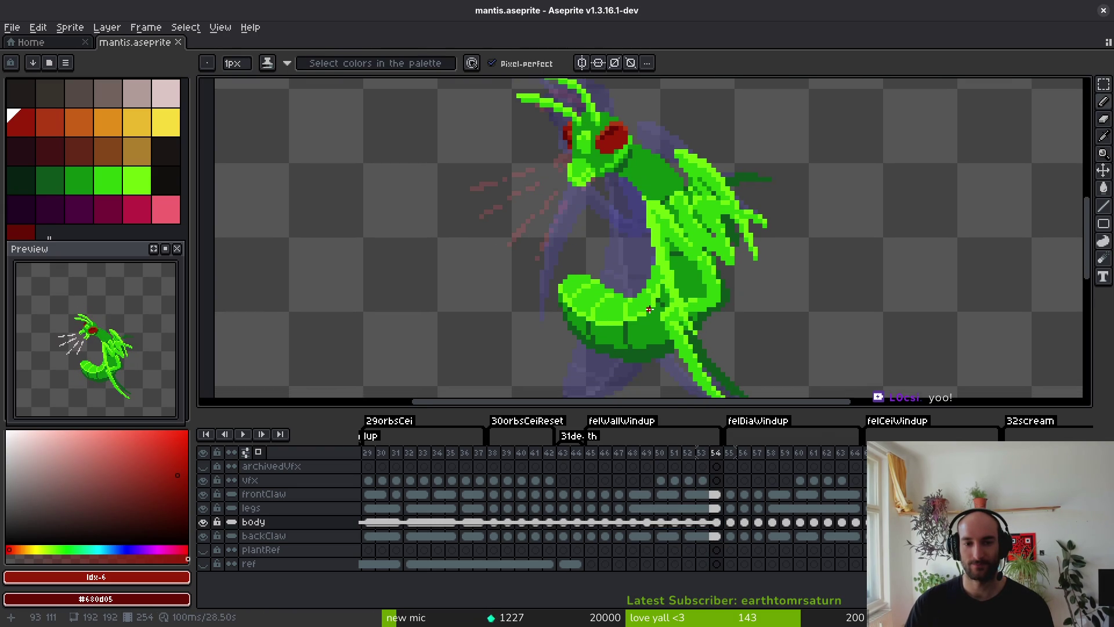
scroll(650, 309, "down", 1)
left_click(638, 303, "alt")
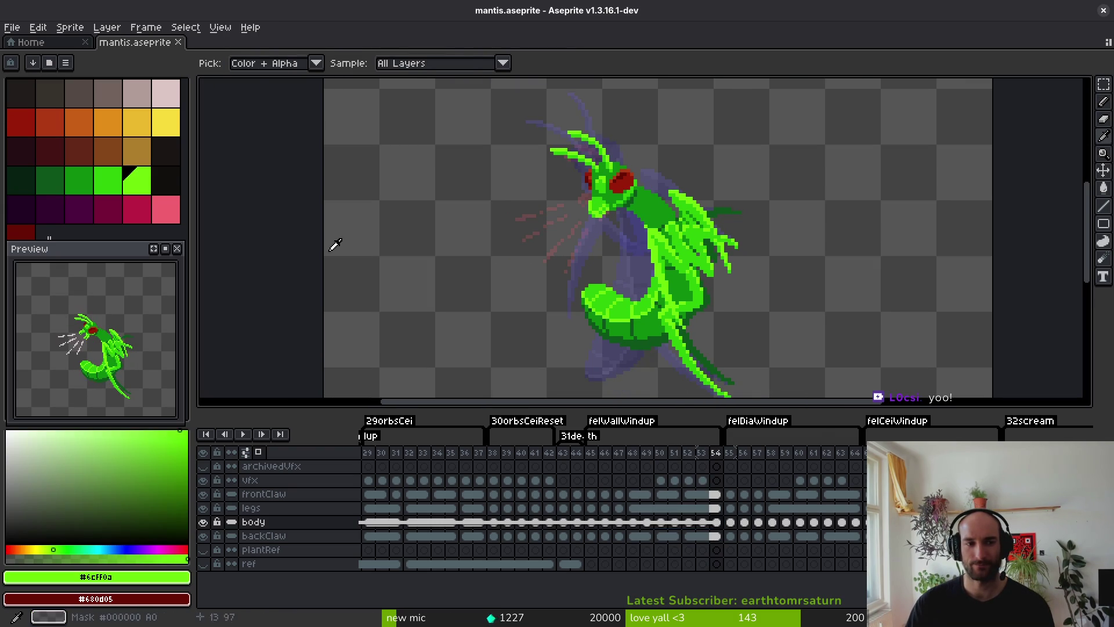
right_click(26, 238)
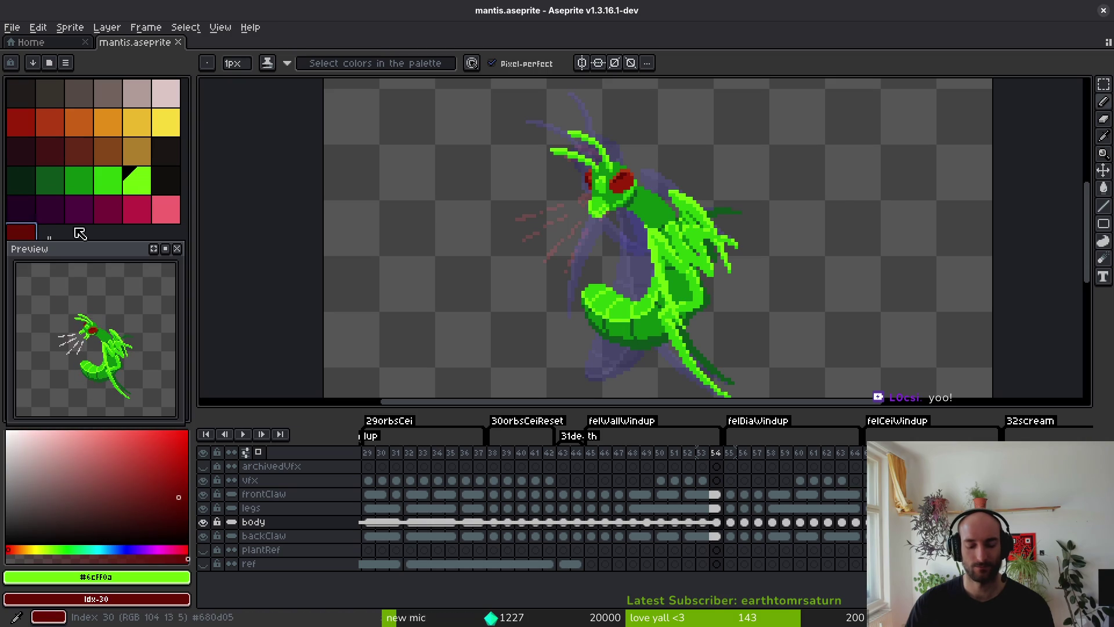
key("shift+r")
left_click(837, 164)
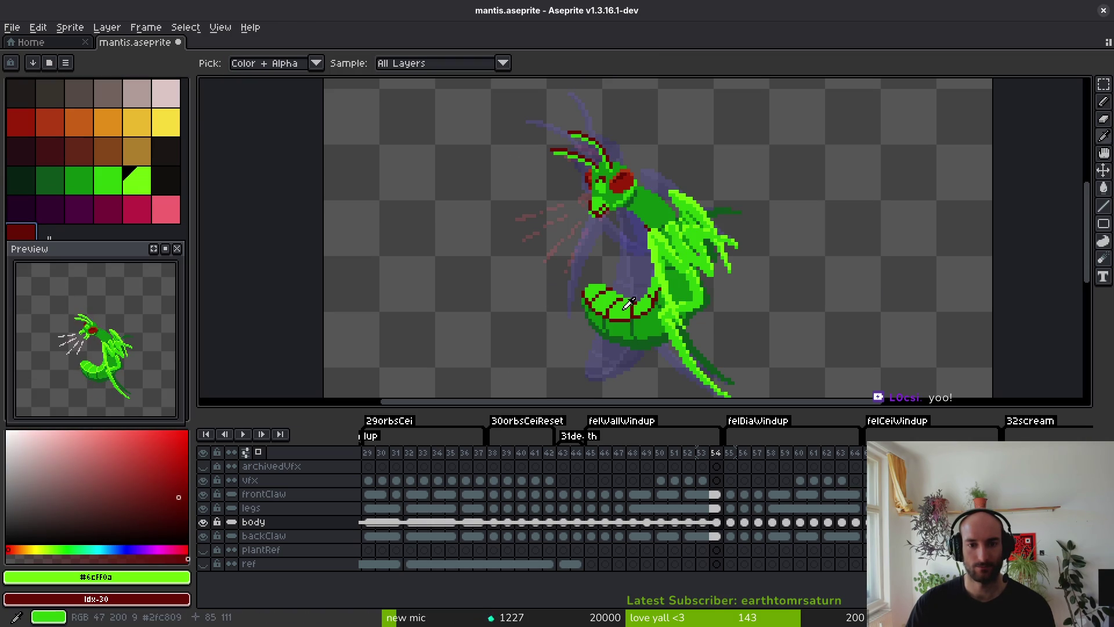
left_click(625, 306)
right_click(36, 124)
key("shift+r")
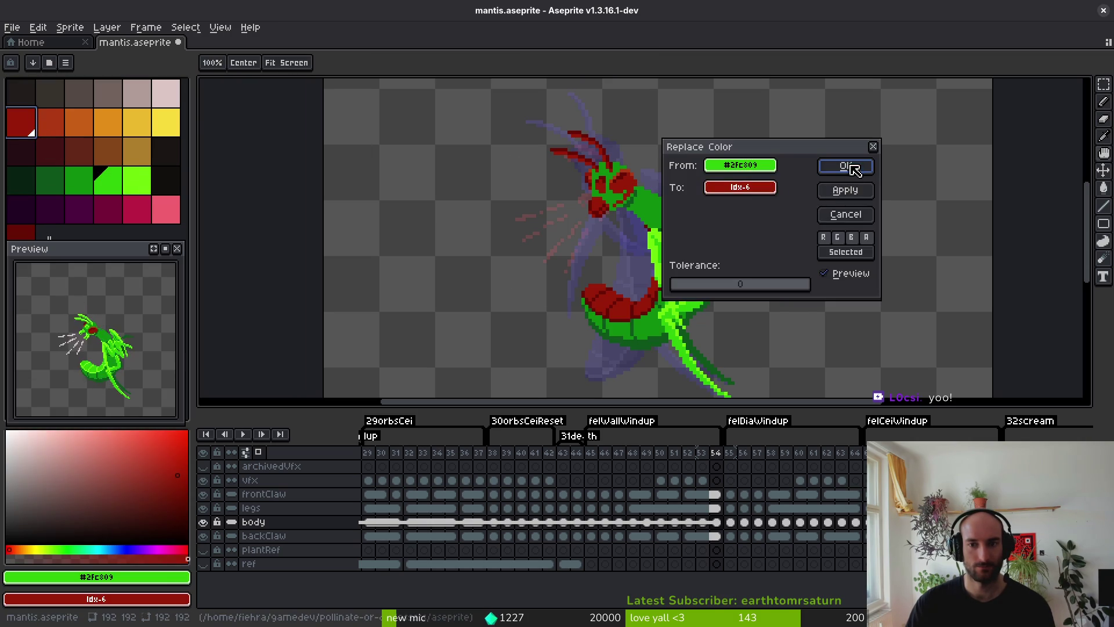
left_click(851, 168)
Replace darker green #0c8b0c with lighter red and darkest green #0d541b with orange.
left_click(641, 321)
right_click(50, 122)
key("shift+r")
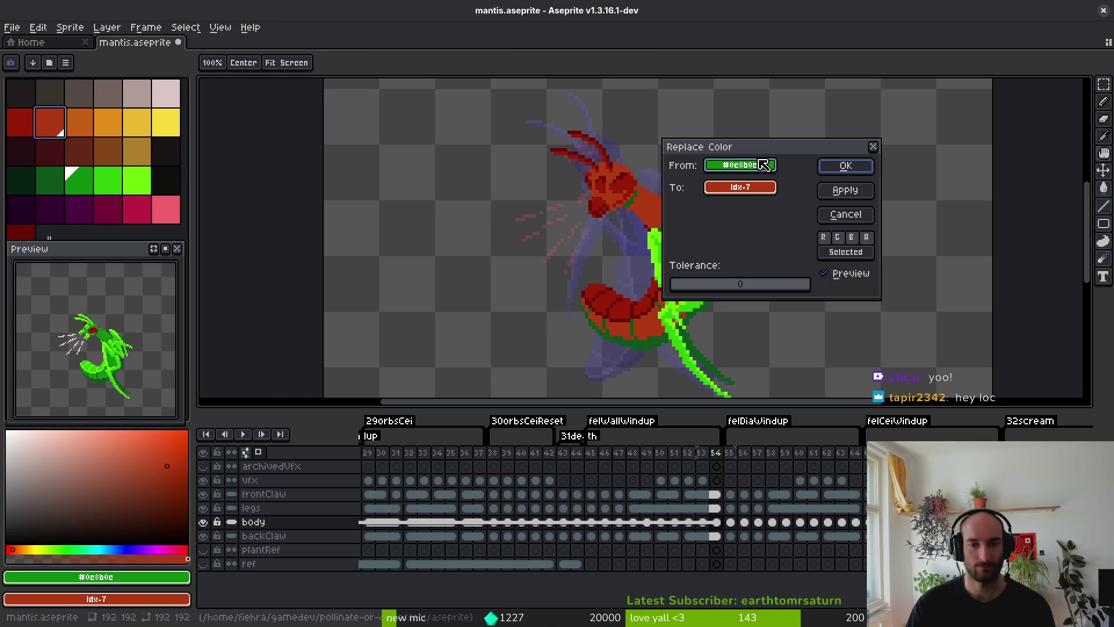
left_click(846, 166)
left_click(659, 348)
right_click(80, 122)
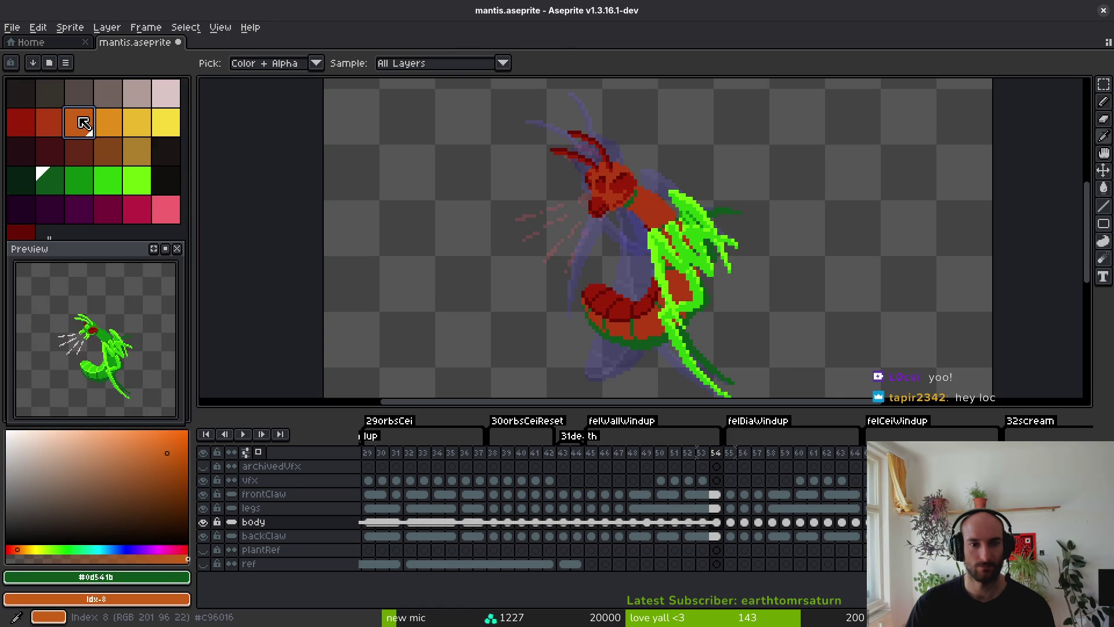
key("shift+r")
left_click(842, 167)
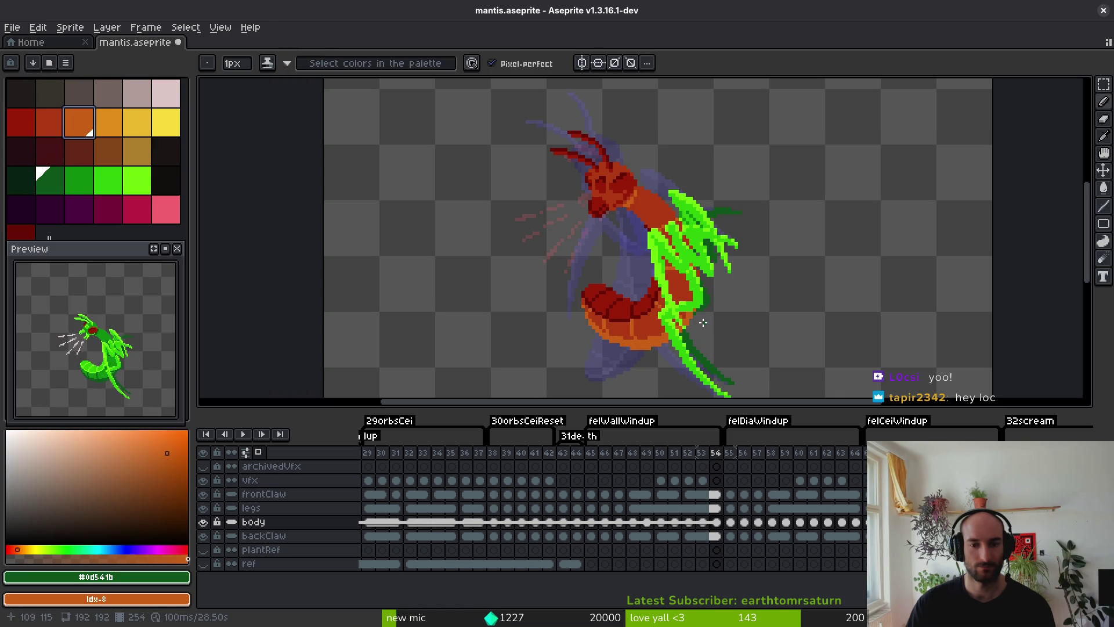
key("i")
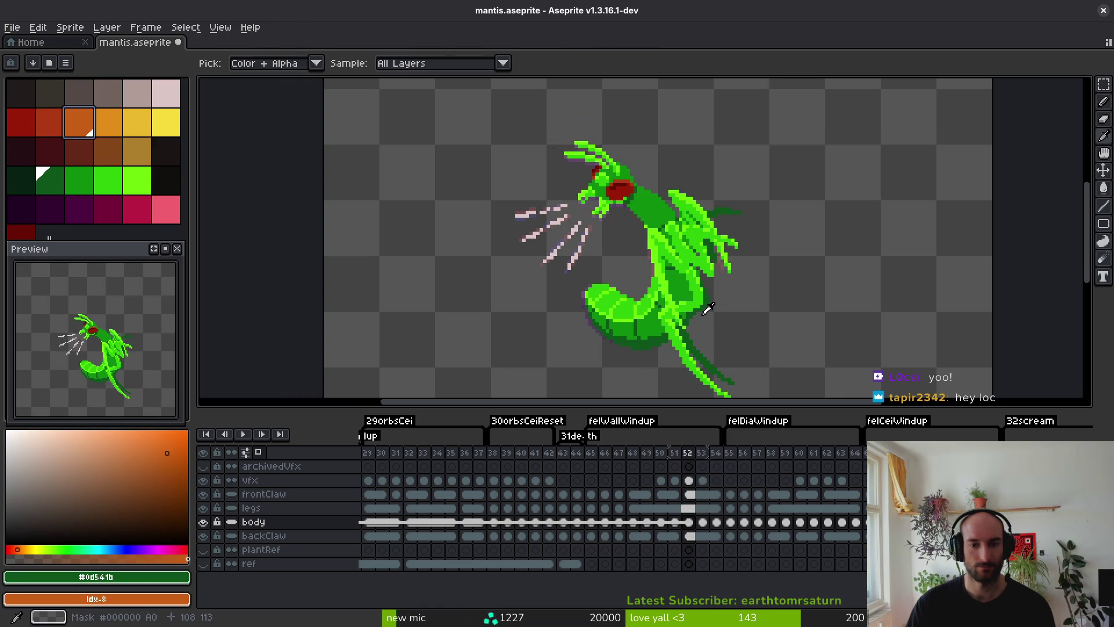
key("b")
scroll(709, 309, "down", 2)
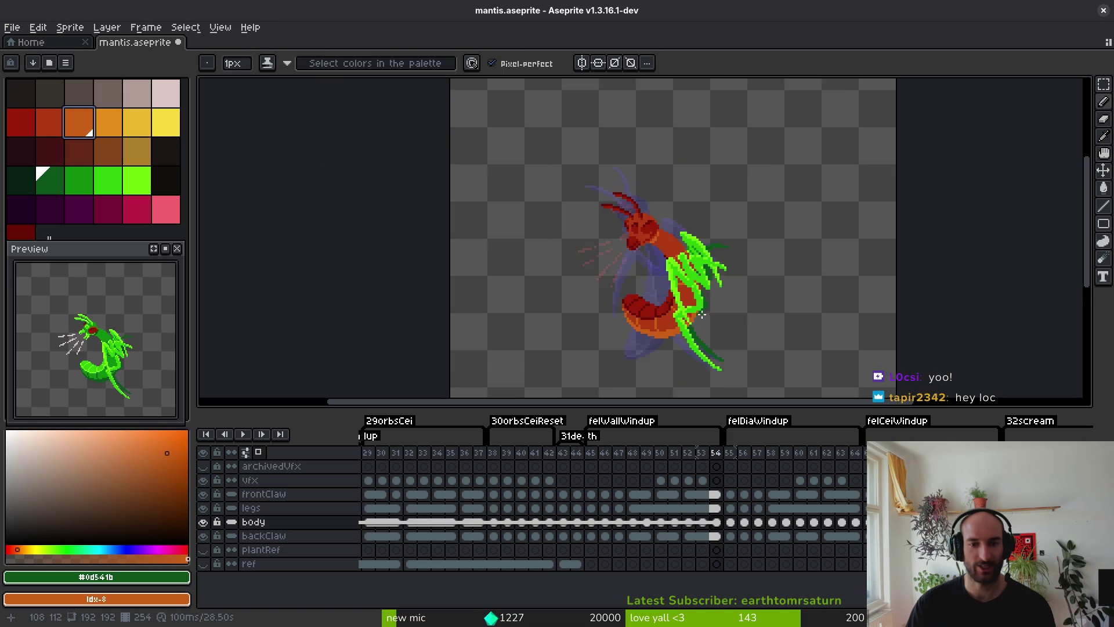
scroll(692, 294, "up", 1)
scroll(692, 294, "up", 1)
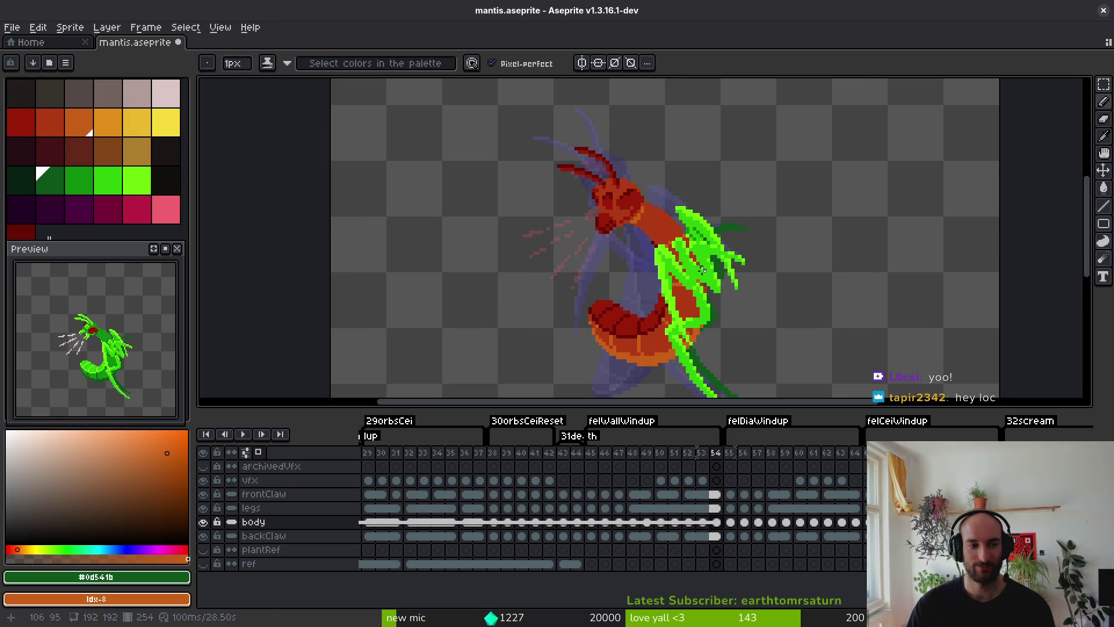
Undo the recolour to restore the green body and save mantis.aseprite at vfx frame 46.
key("ctrl+z")
key("ctrl+z")
key("ctrl+z")
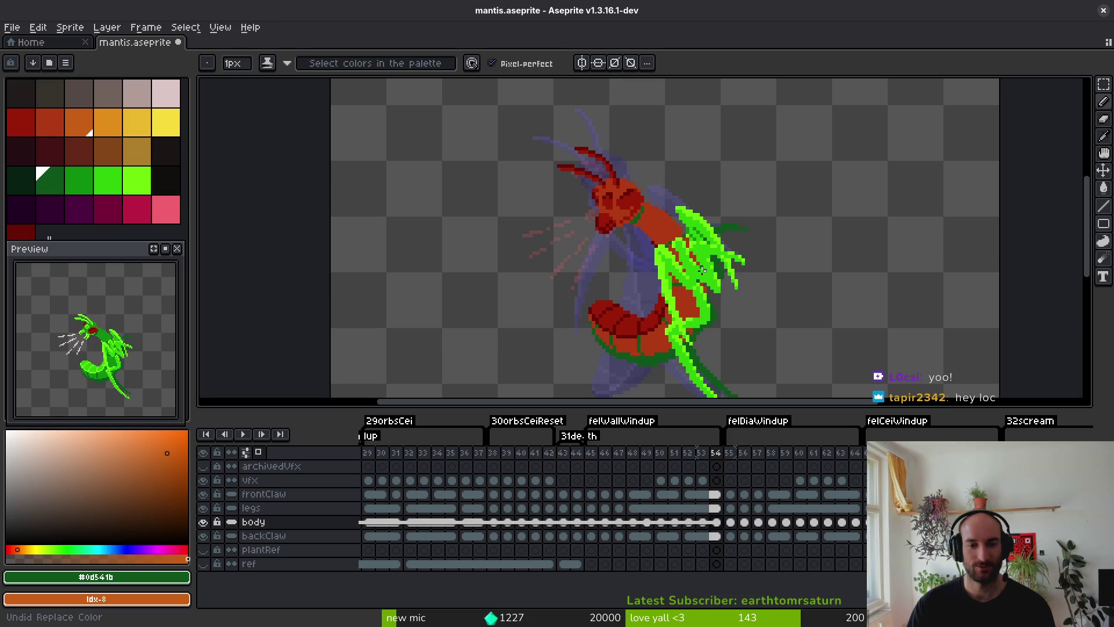
key("ctrl+s")
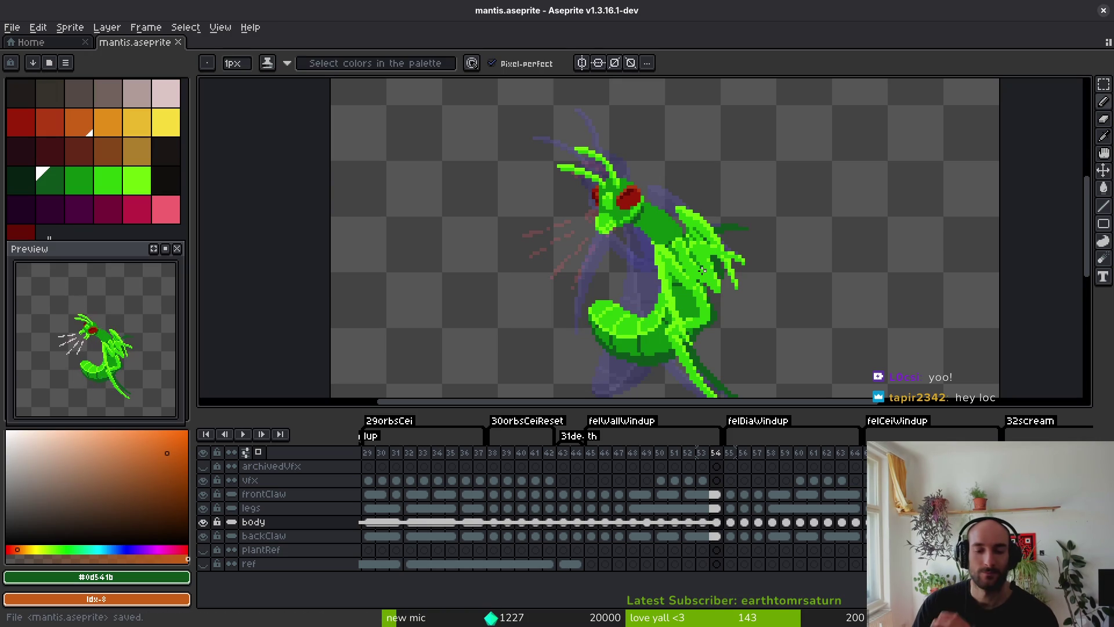
left_click(610, 479)
key("ctrl+s")
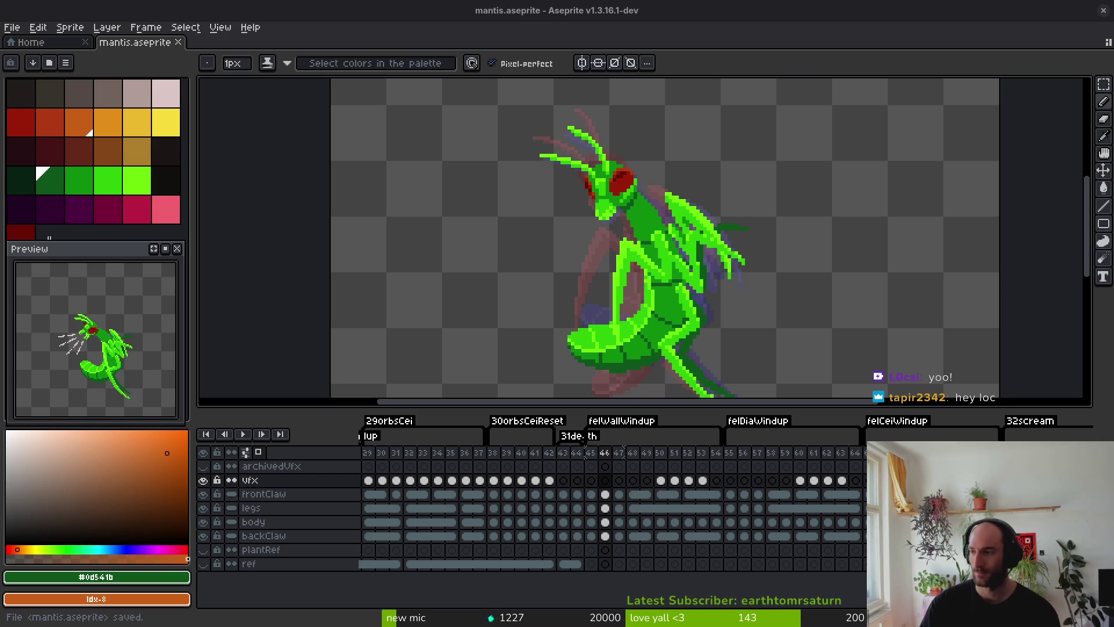
key("alt+Tab")
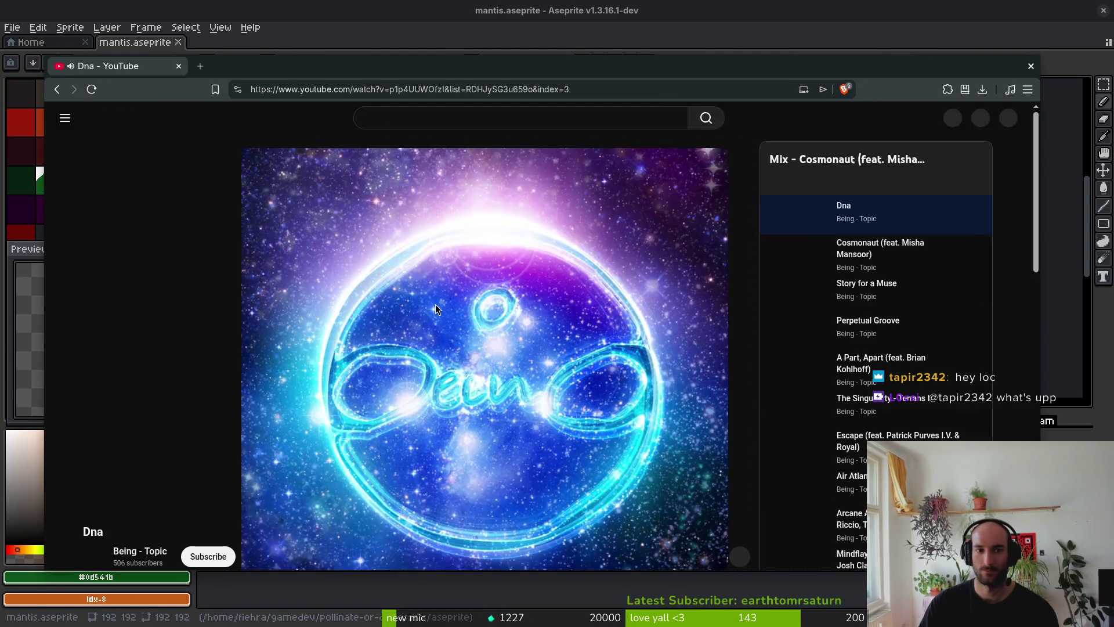
Search YouTube for 'charging vfx gaming'.
left_click(414, 114)
type("ch")
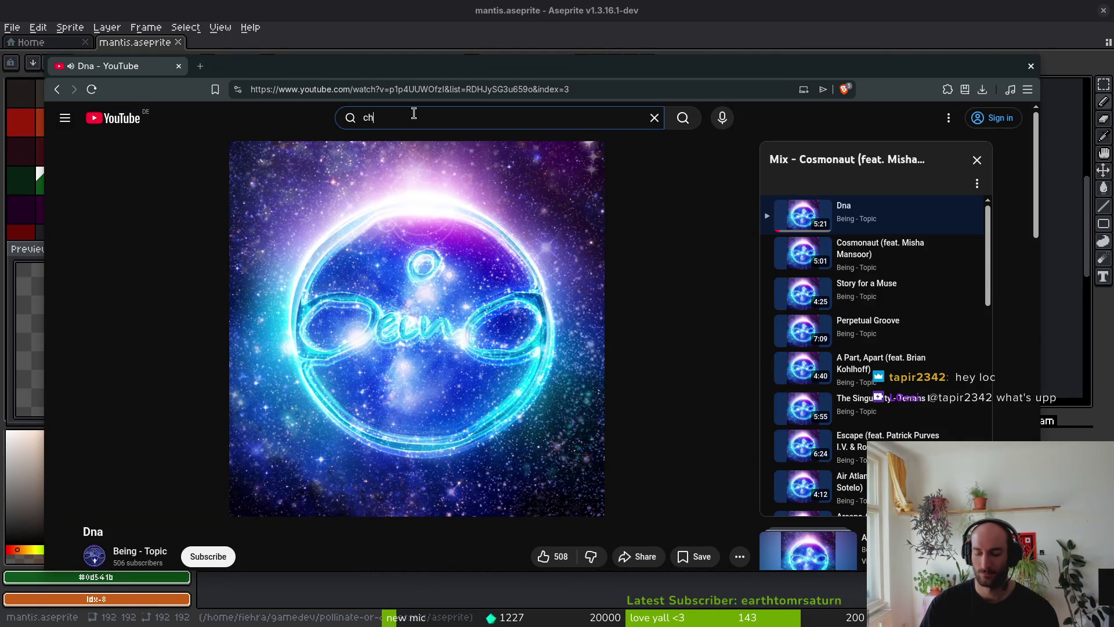
type("arging vfx gam")
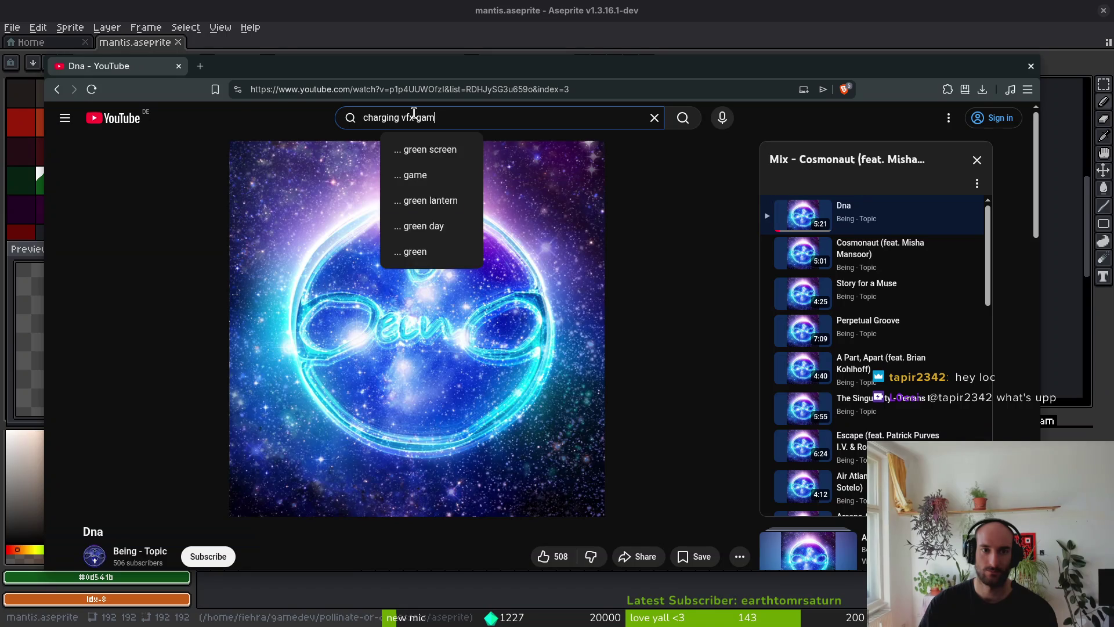
type("ing")
key("Return")
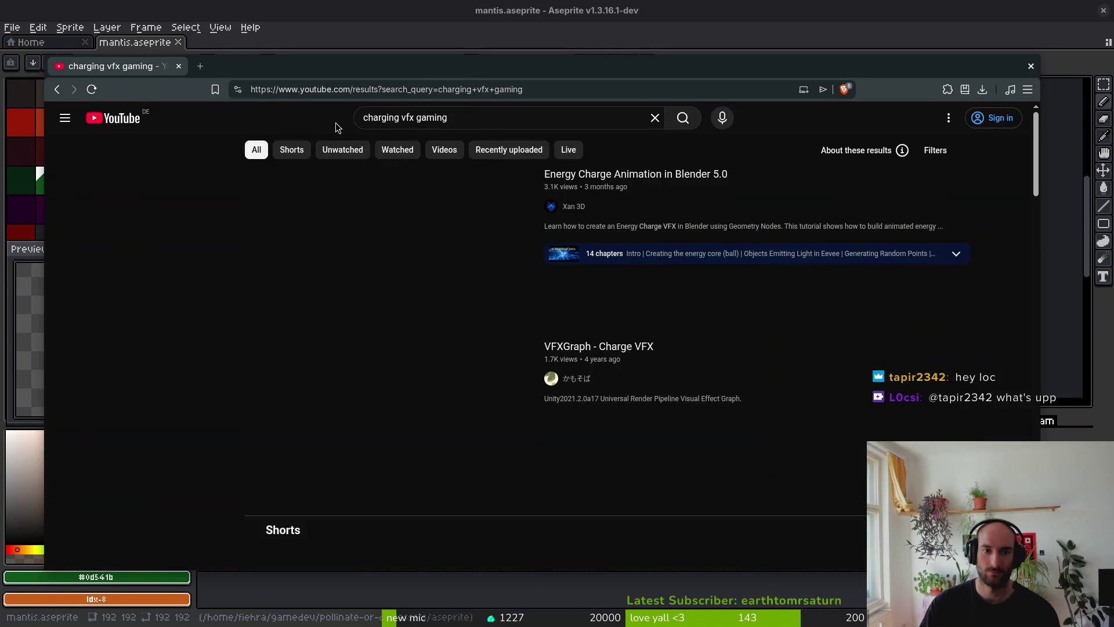
Open the Energy Charge Animation video in a new tab, mute it, and return to the results.
middle_click(520, 226)
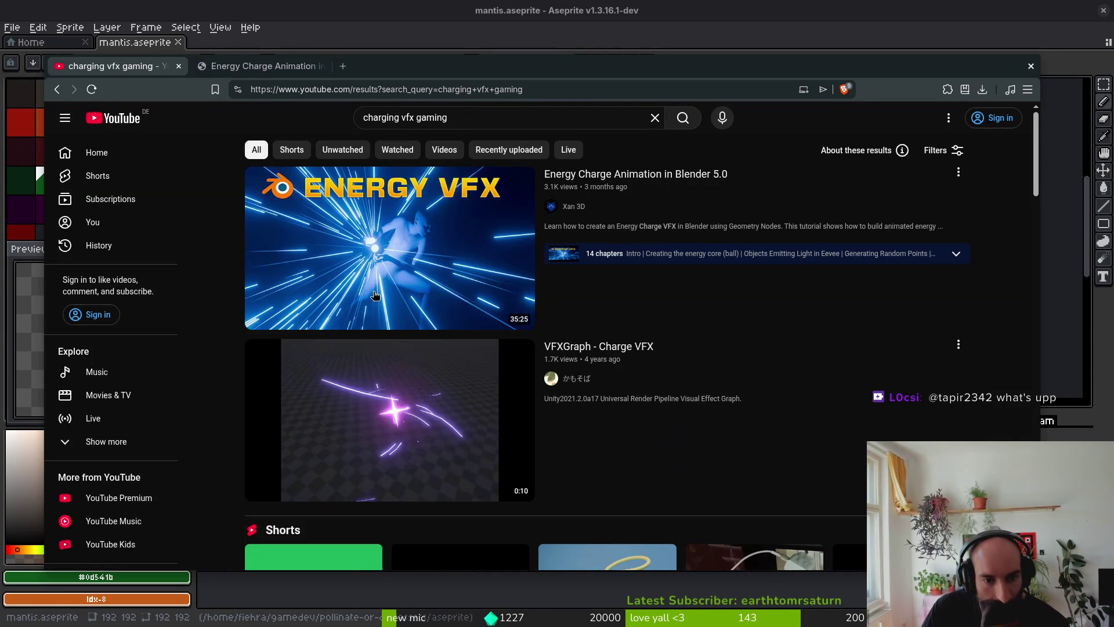
left_click(259, 67)
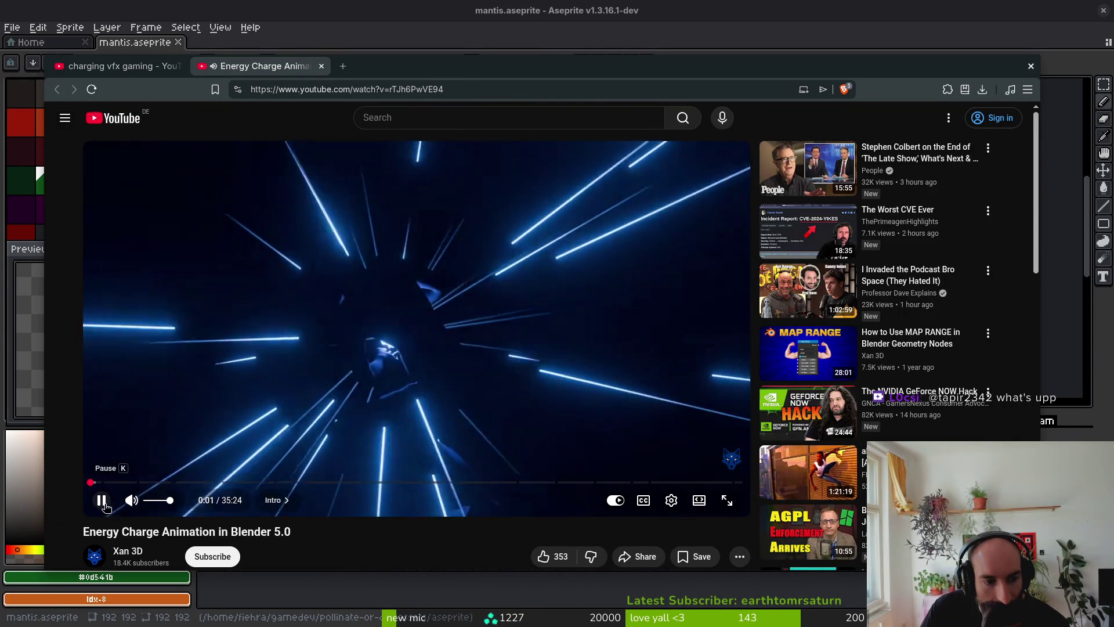
left_click(131, 500)
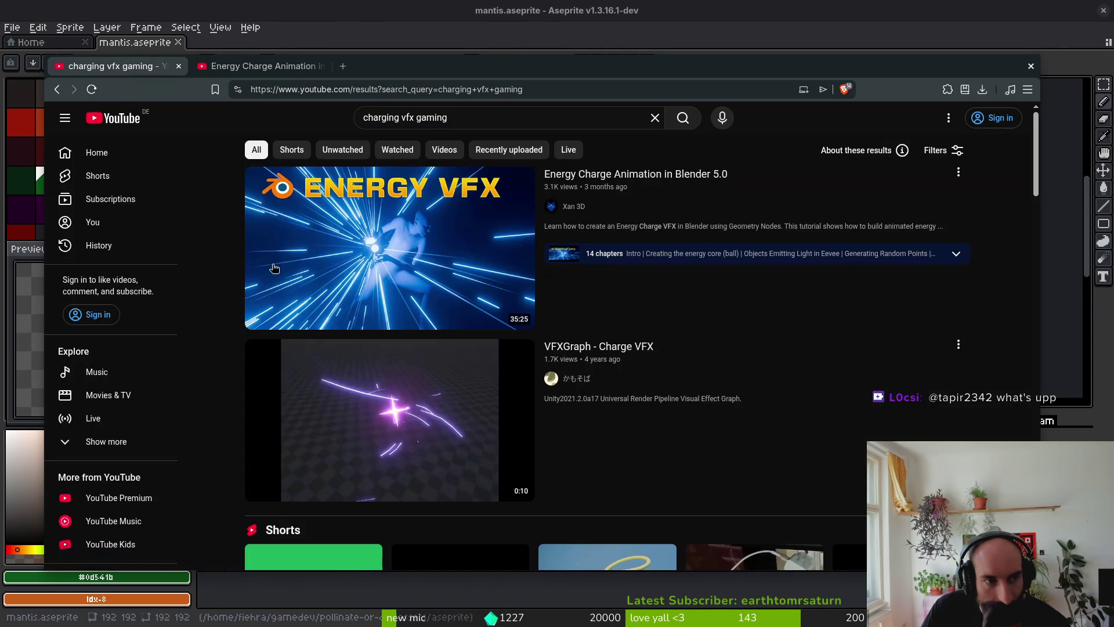
key("ctrl+shift+Tab")
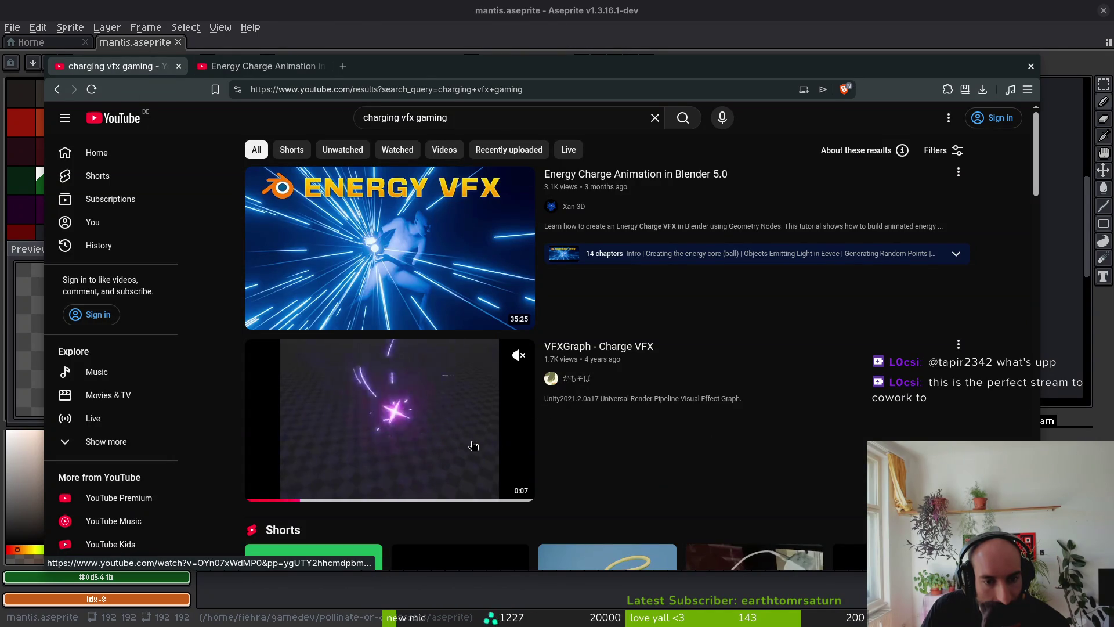
Browse down the charging vfx gaming results, previewing videos along the way.
scroll(473, 442, "down", 10)
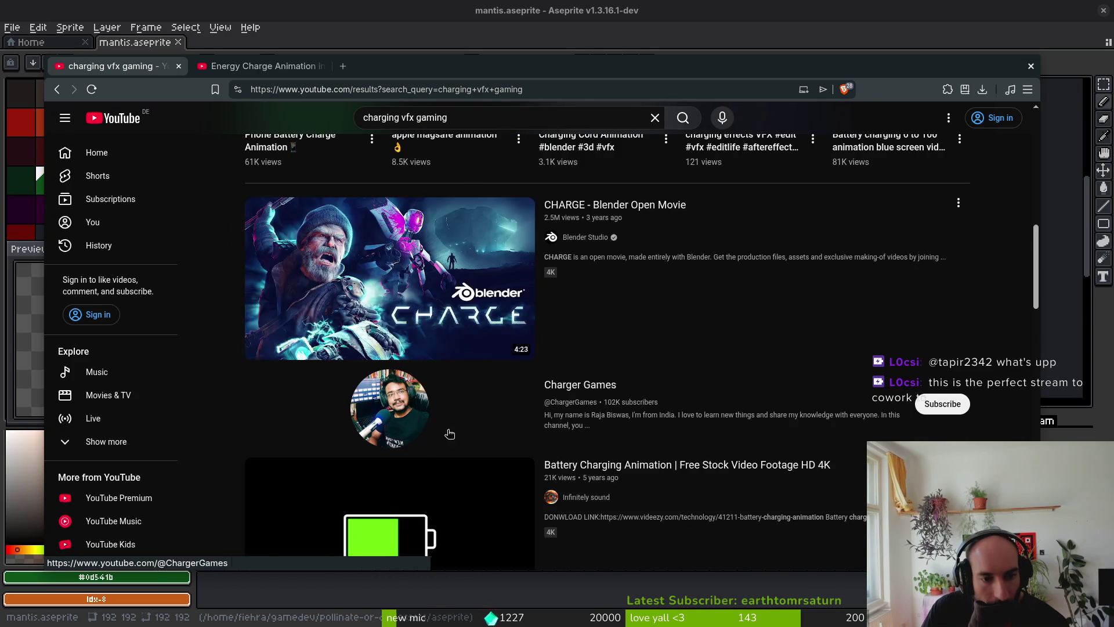
scroll(447, 441, "down", 2)
scroll(420, 404, "down", 12)
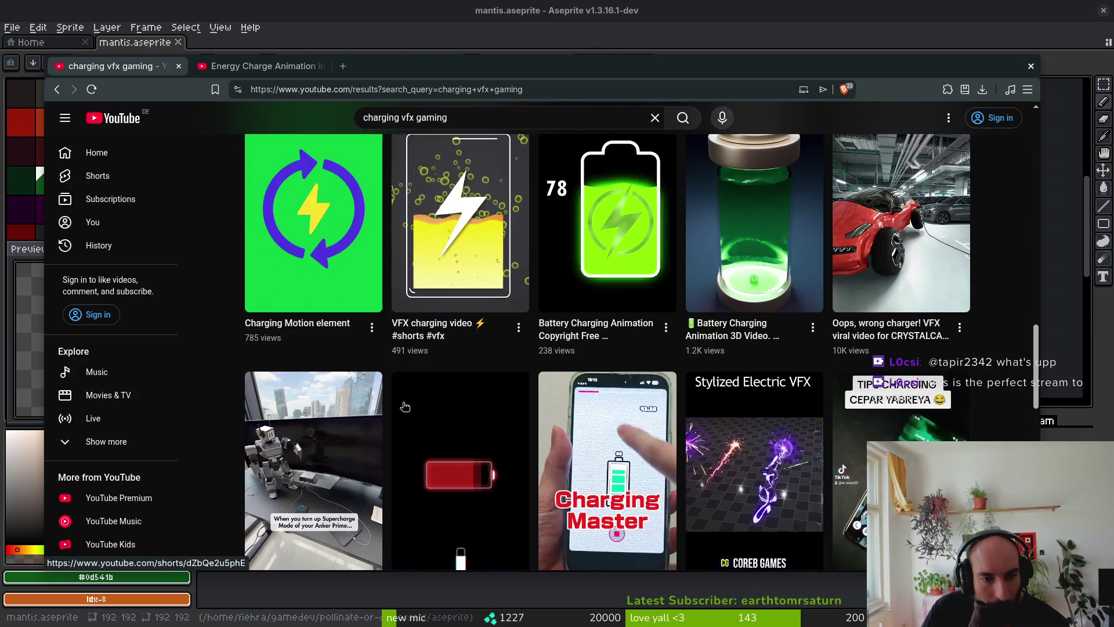
scroll(484, 434, "down", 2)
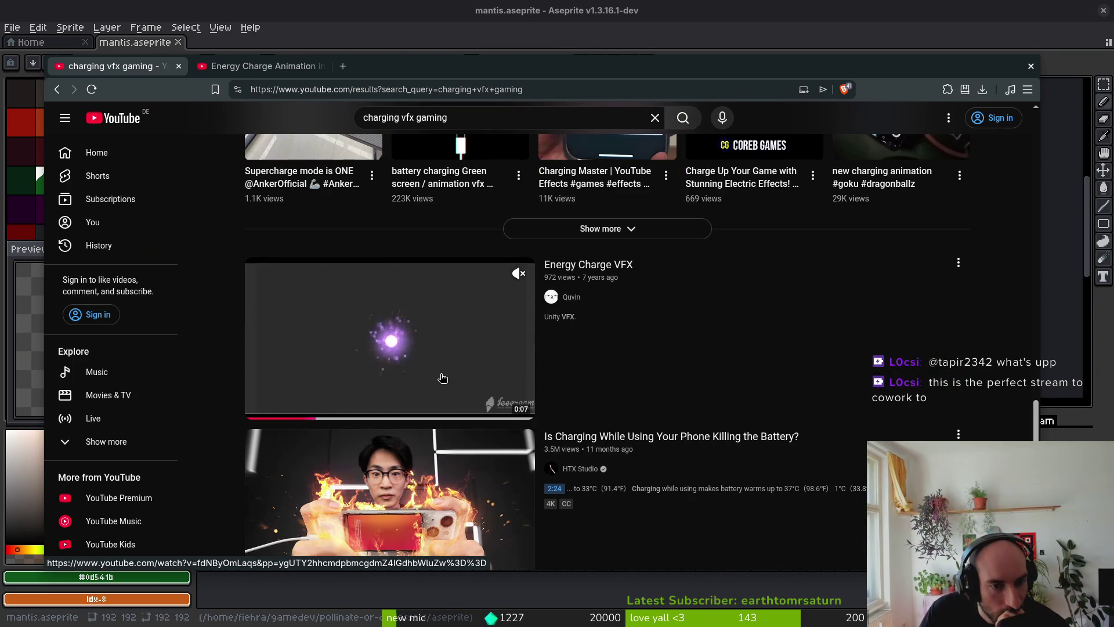
scroll(667, 441, "down", 4)
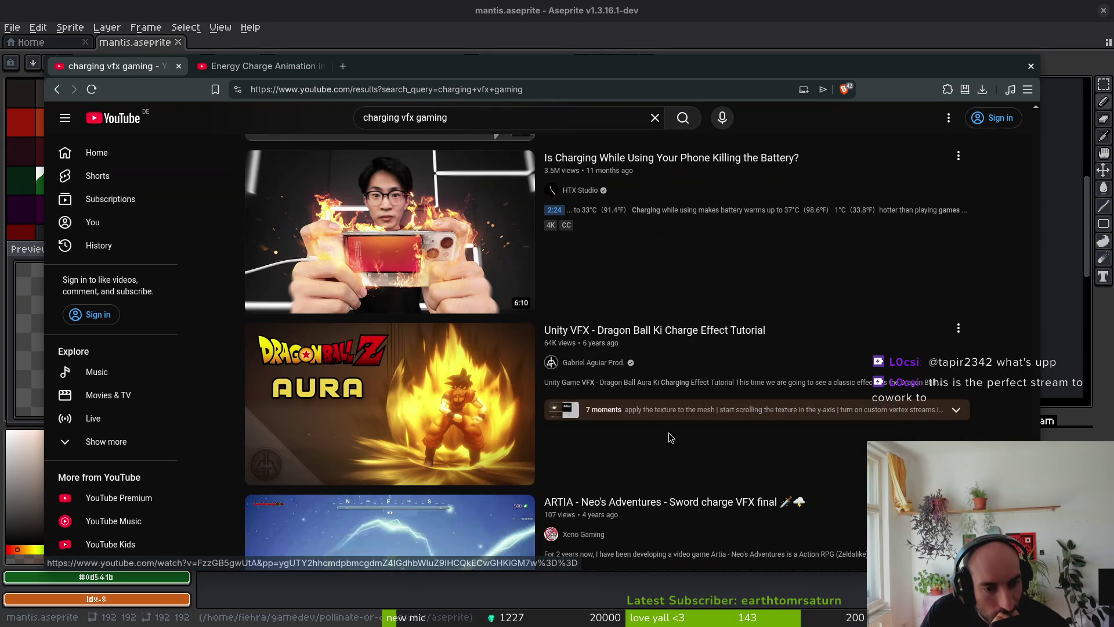
scroll(669, 447, "down", 2)
scroll(650, 406, "down", 5)
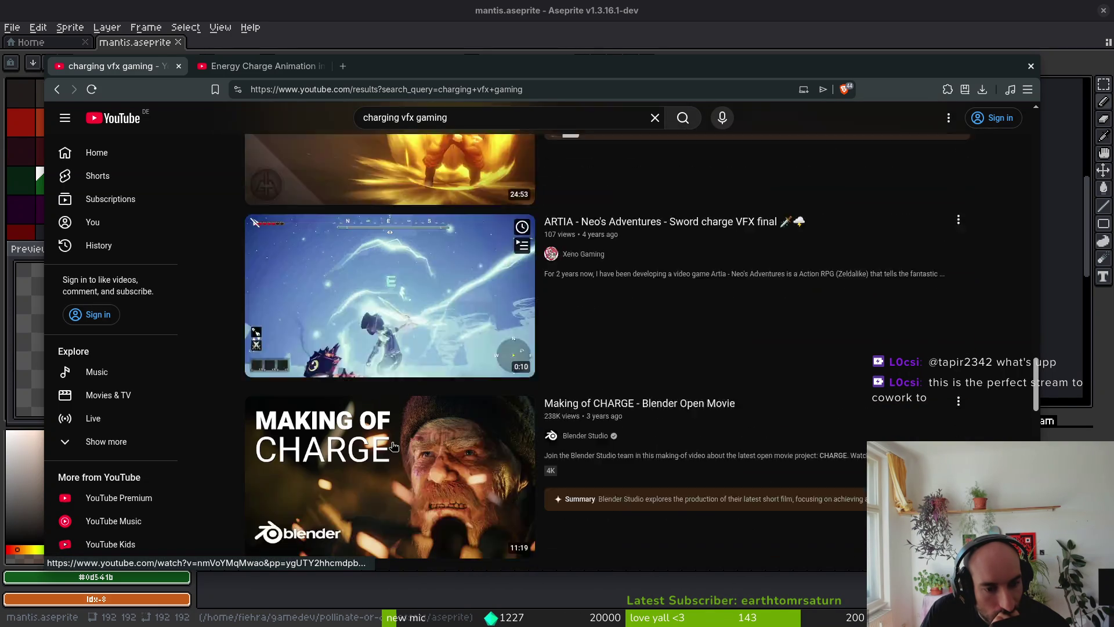
scroll(695, 332, "down", 2)
scroll(698, 336, "up", 2)
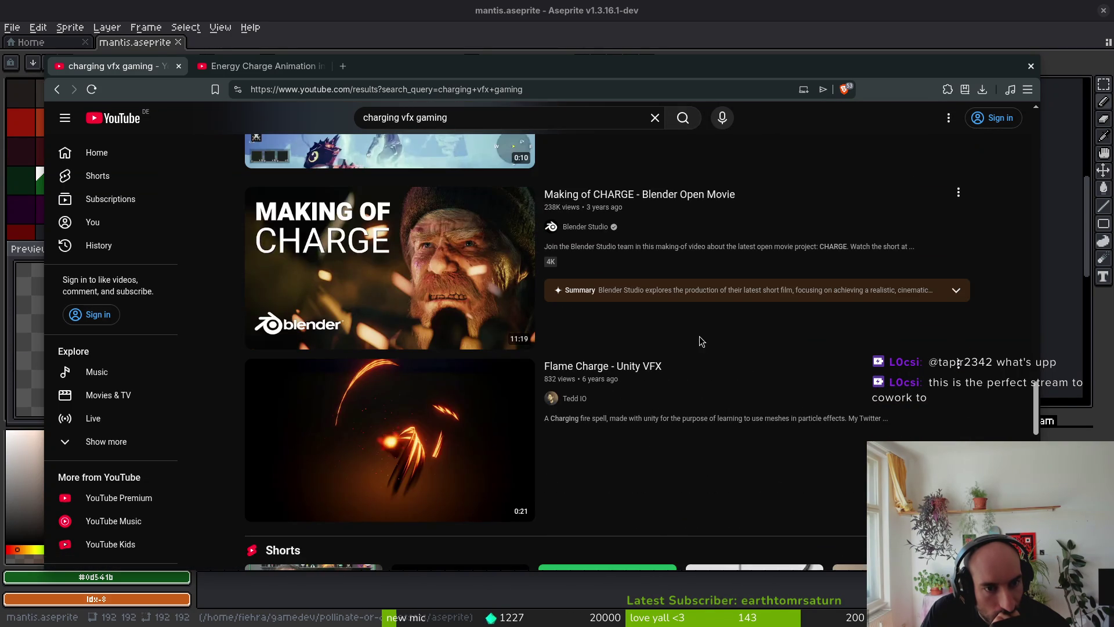
mouse_move(353, 243)
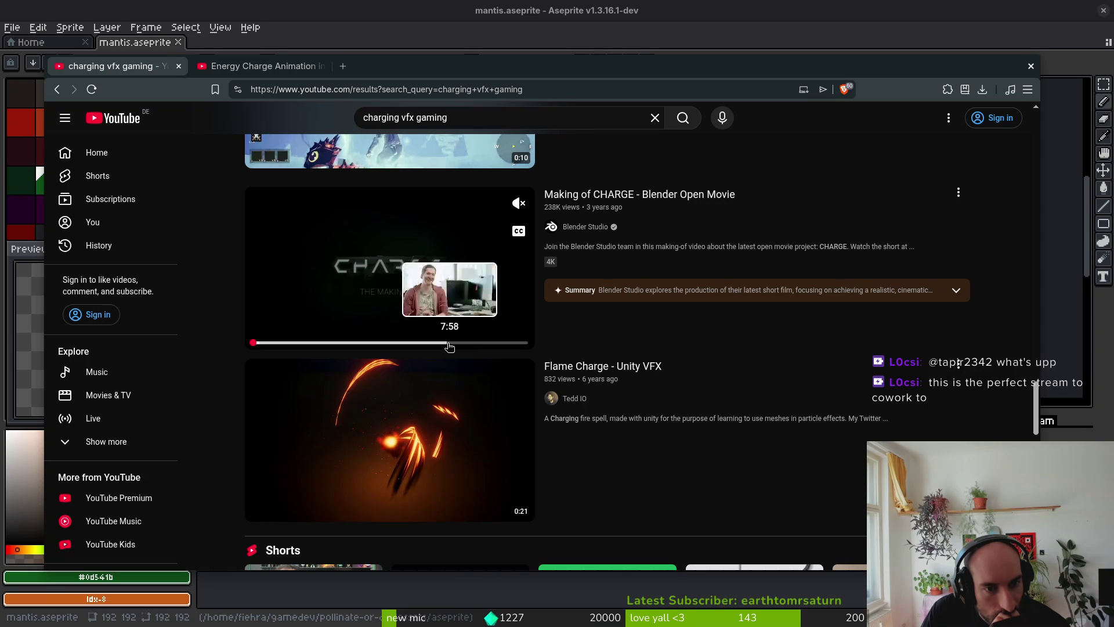
mouse_move(490, 456)
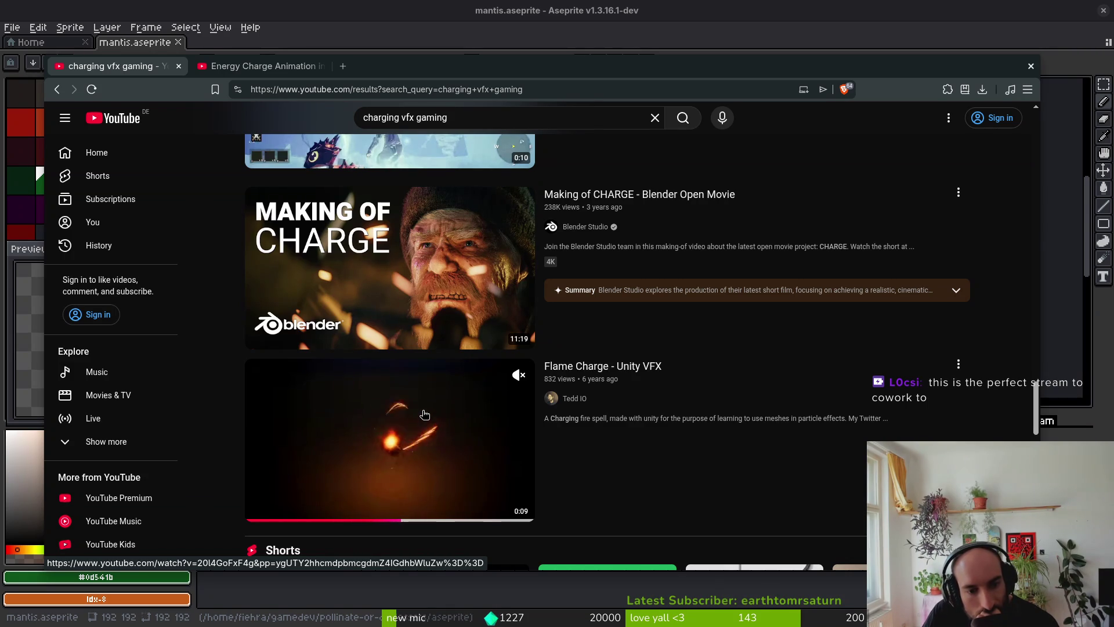
scroll(428, 407, "down", 7)
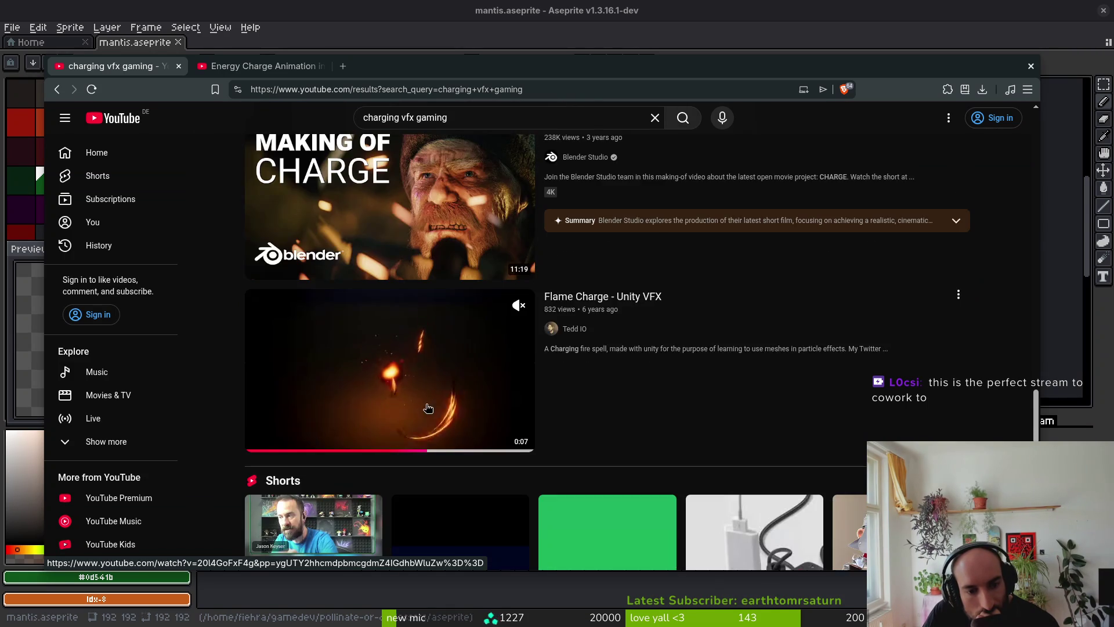
scroll(414, 448, "down", 2)
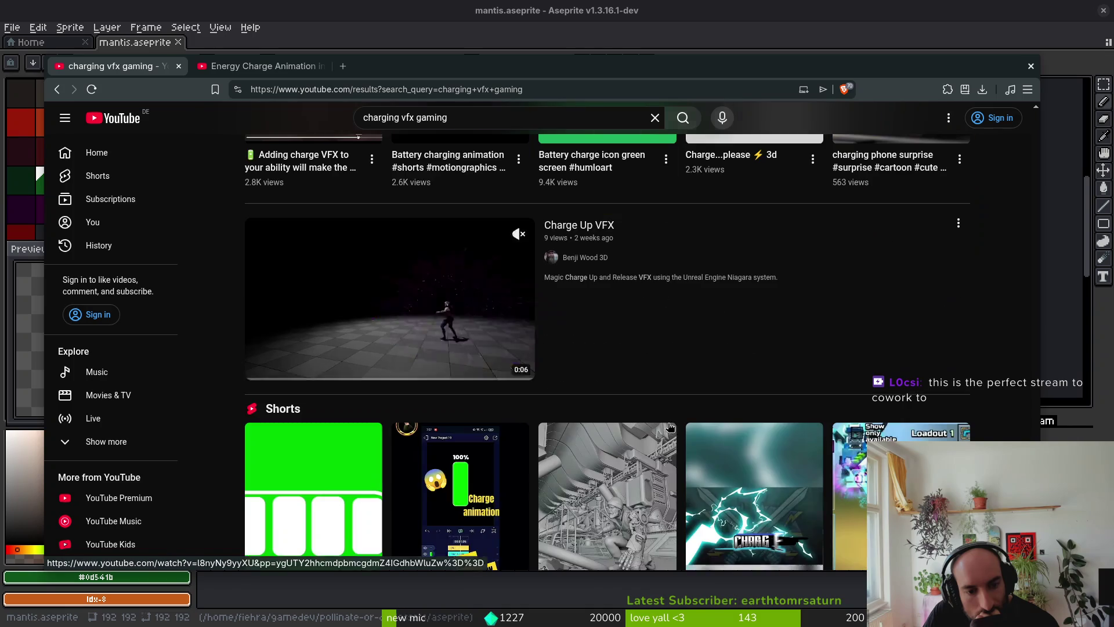
scroll(586, 363, "down", 6)
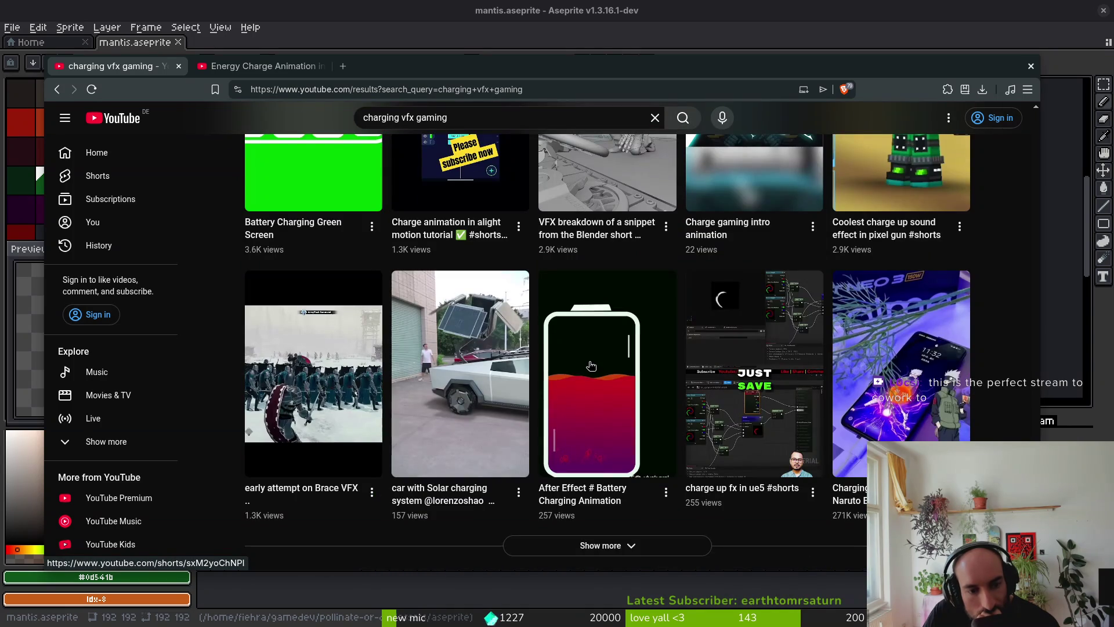
scroll(589, 394, "down", 2)
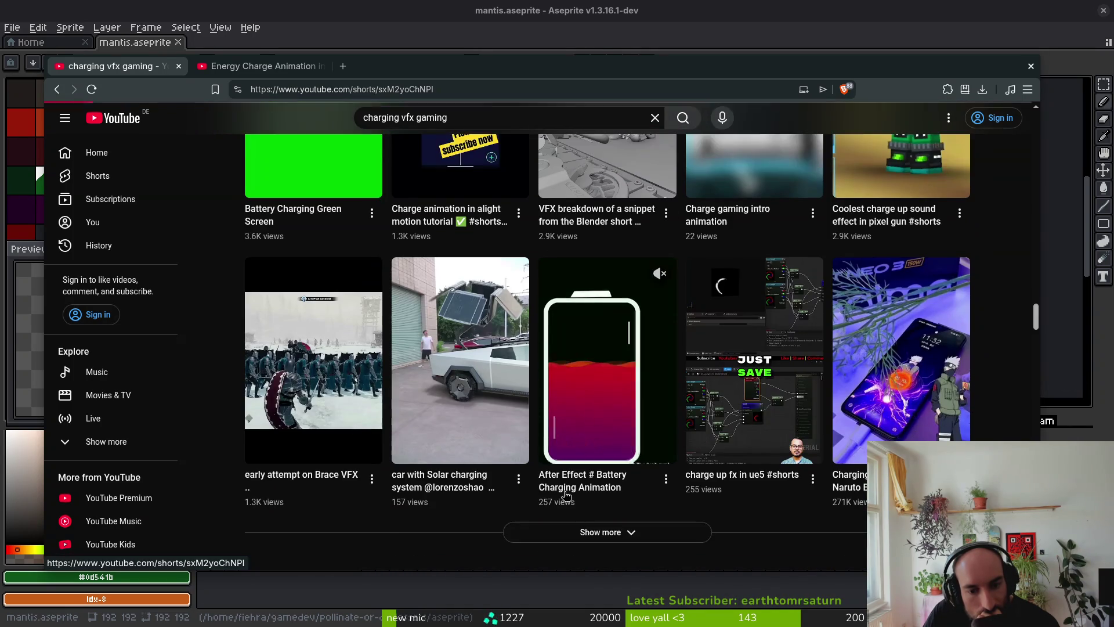
Load more results, look through them, and open a new blank browser tab.
left_click(605, 532)
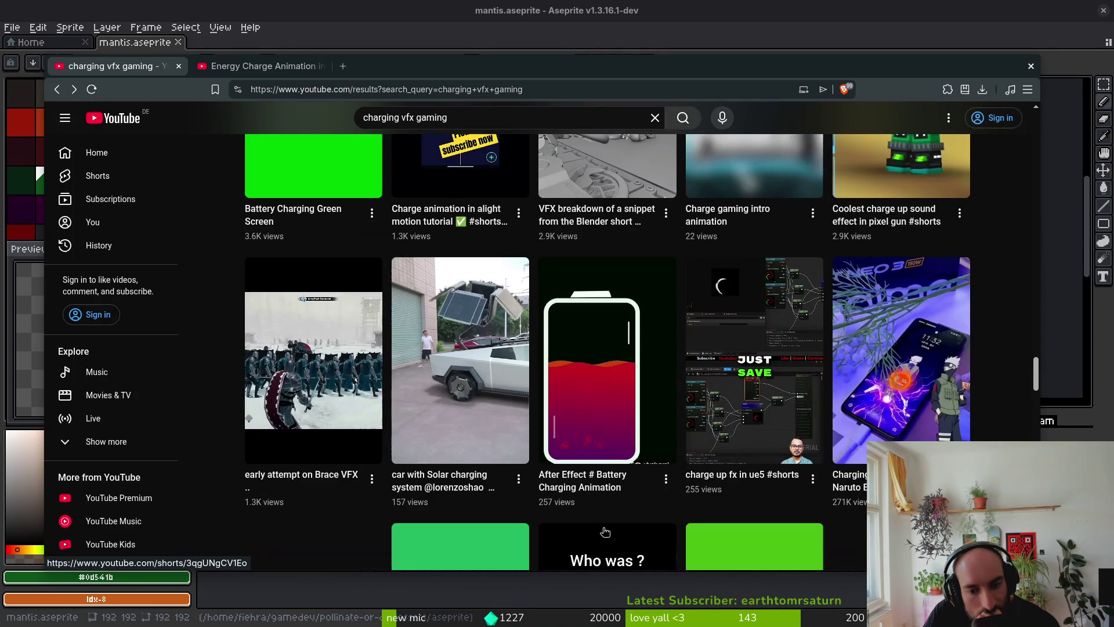
scroll(580, 522, "down", 5)
scroll(551, 509, "down", 5)
scroll(552, 510, "down", 3)
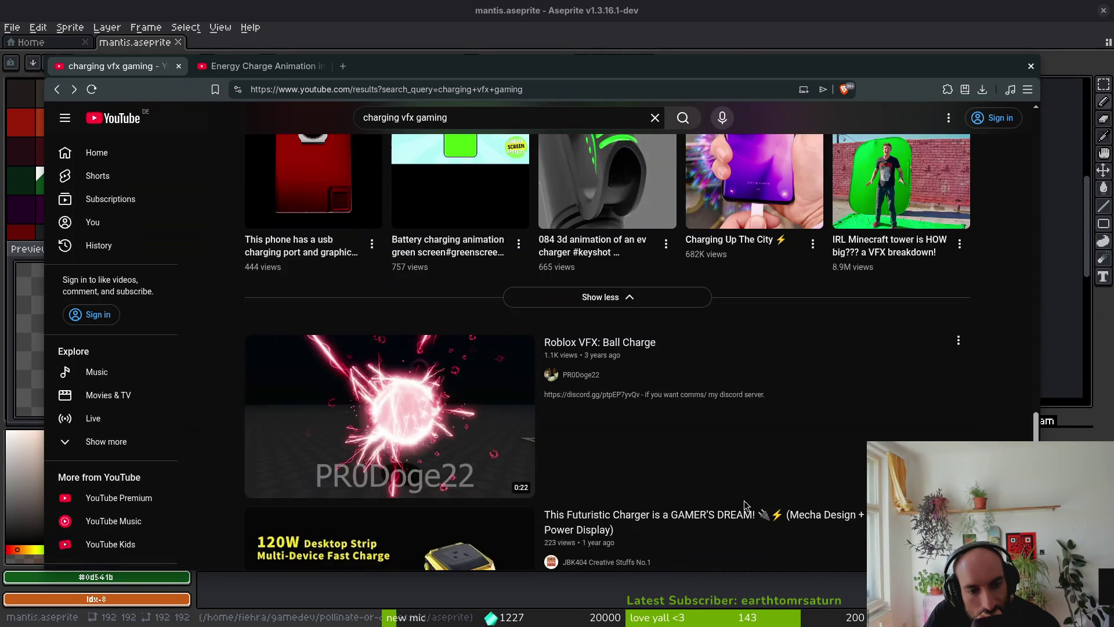
mouse_move(420, 459)
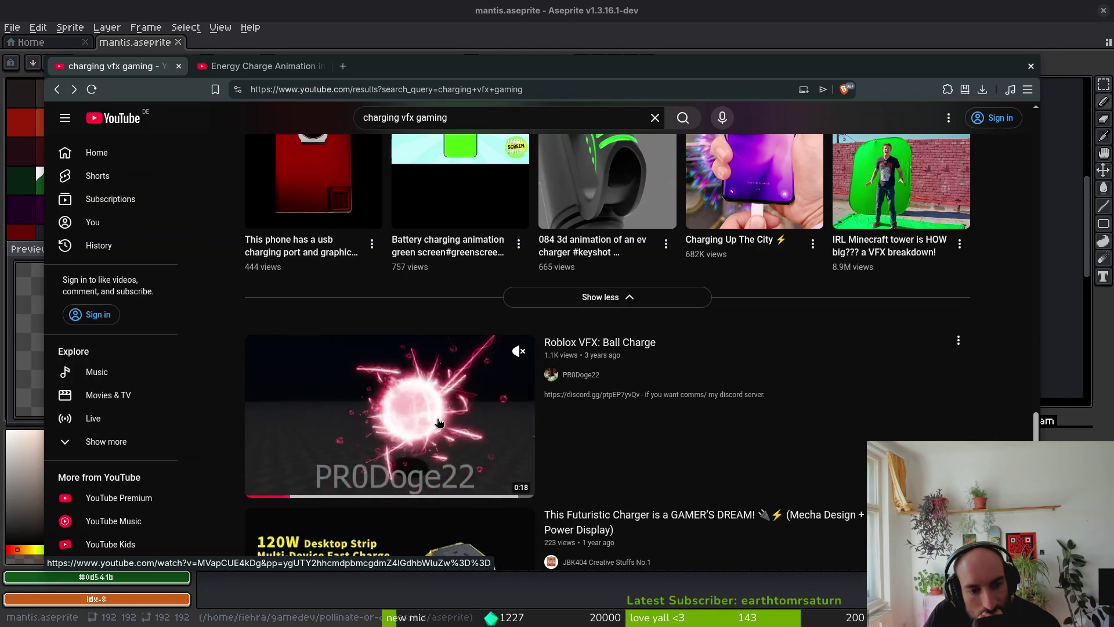
scroll(424, 421, "down", 4)
scroll(424, 417, "down", 4)
scroll(459, 406, "down", 4)
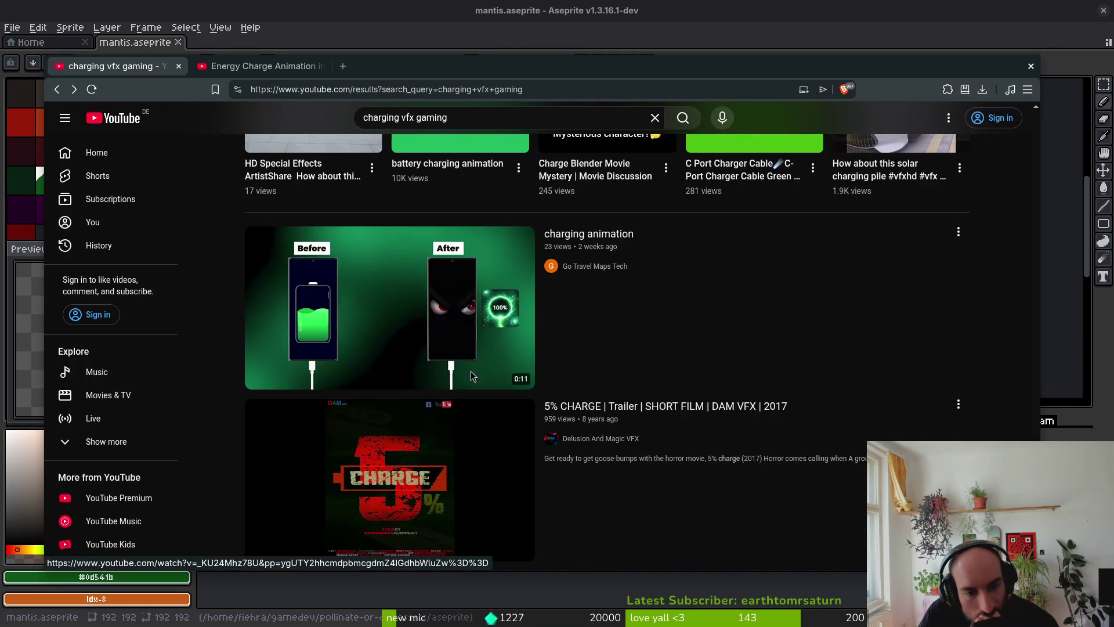
left_click(339, 71)
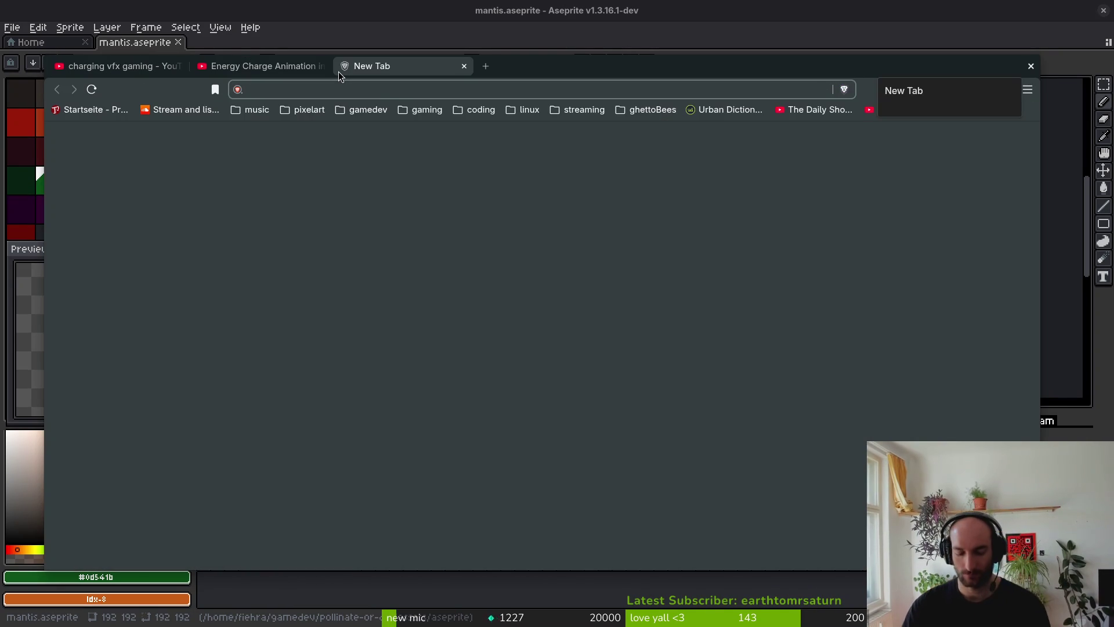
Go to the itch.io website from the address bar.
type("itch")
key("Down")
key("Down")
key("Down")
key("Return")
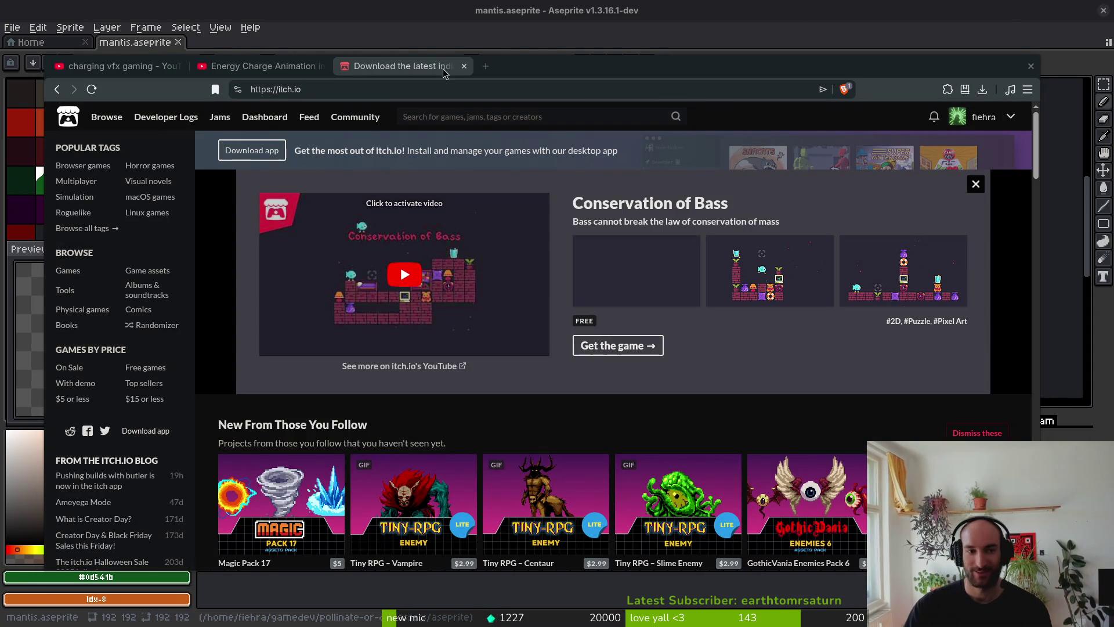
Search itch.io for 'pixelart vfx' and look over the listed asset packs.
left_click(506, 119)
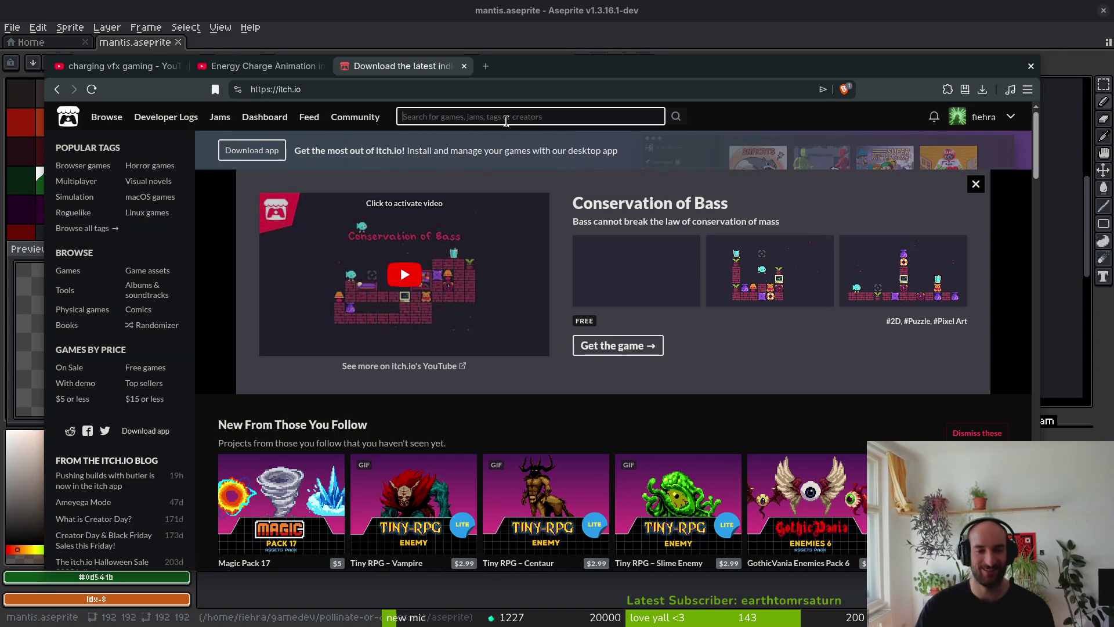
type("p")
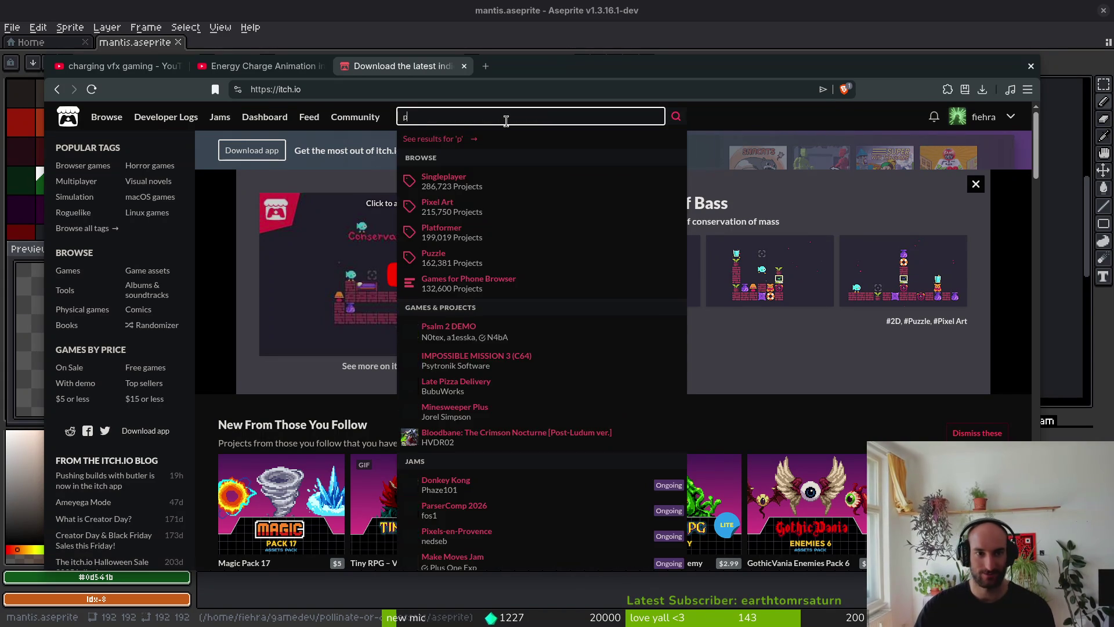
type("ixelart vfx")
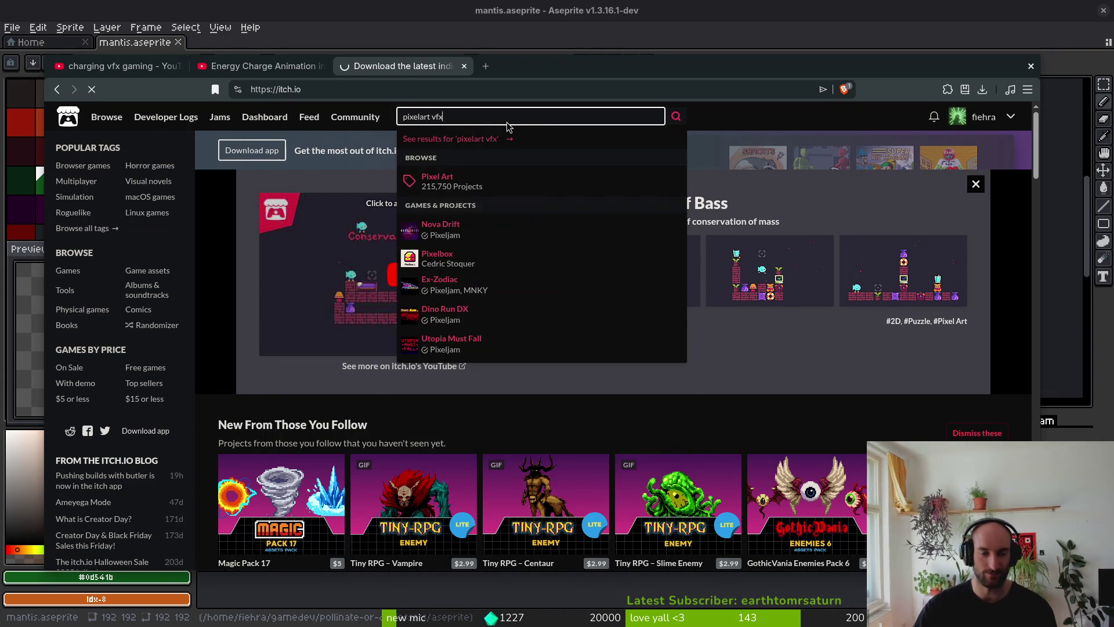
key("Return")
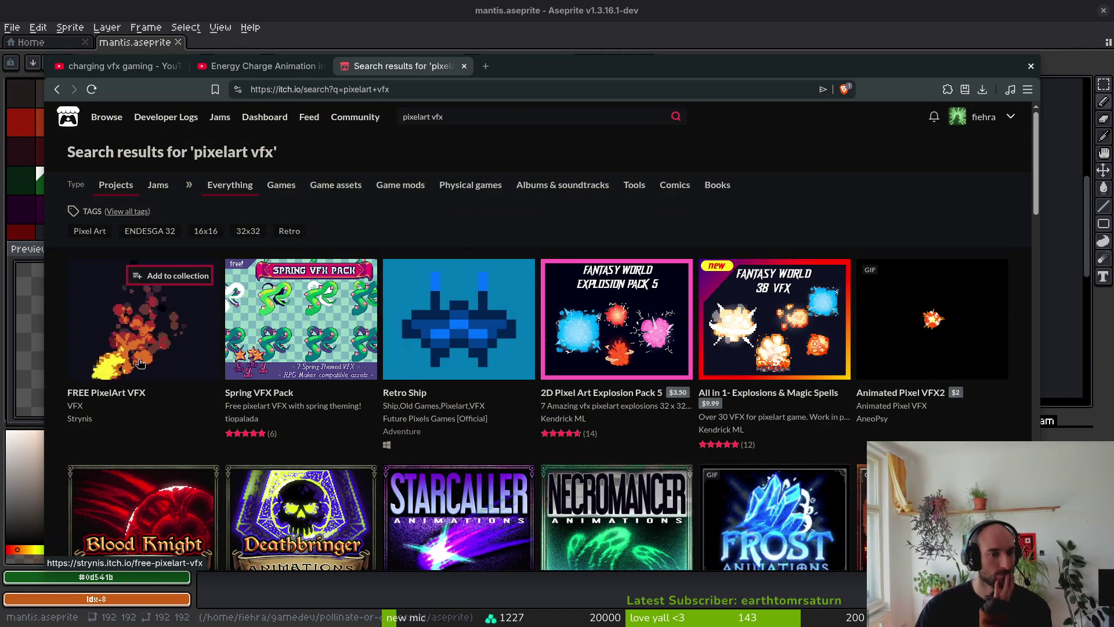
mouse_move(117, 375)
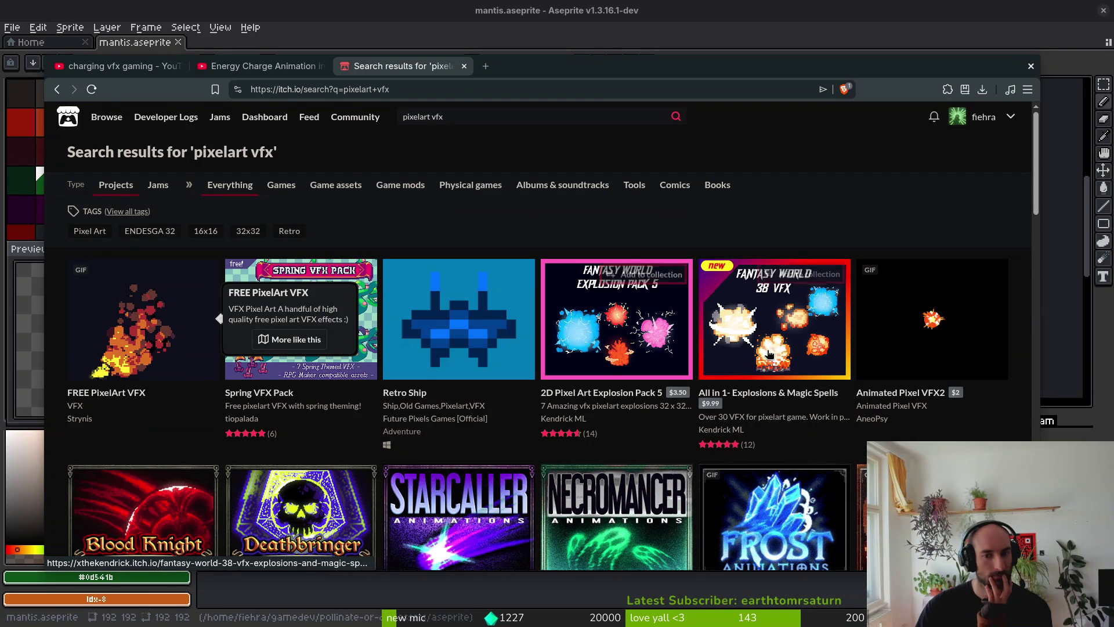
mouse_move(911, 331)
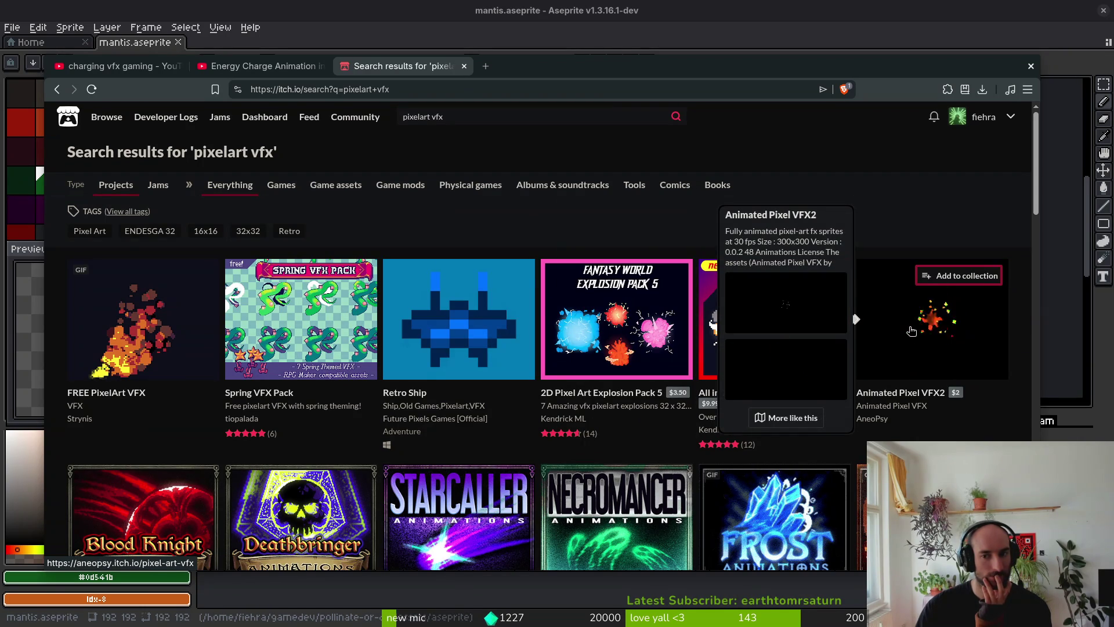
scroll(912, 331, "down", 2)
mouse_move(288, 403)
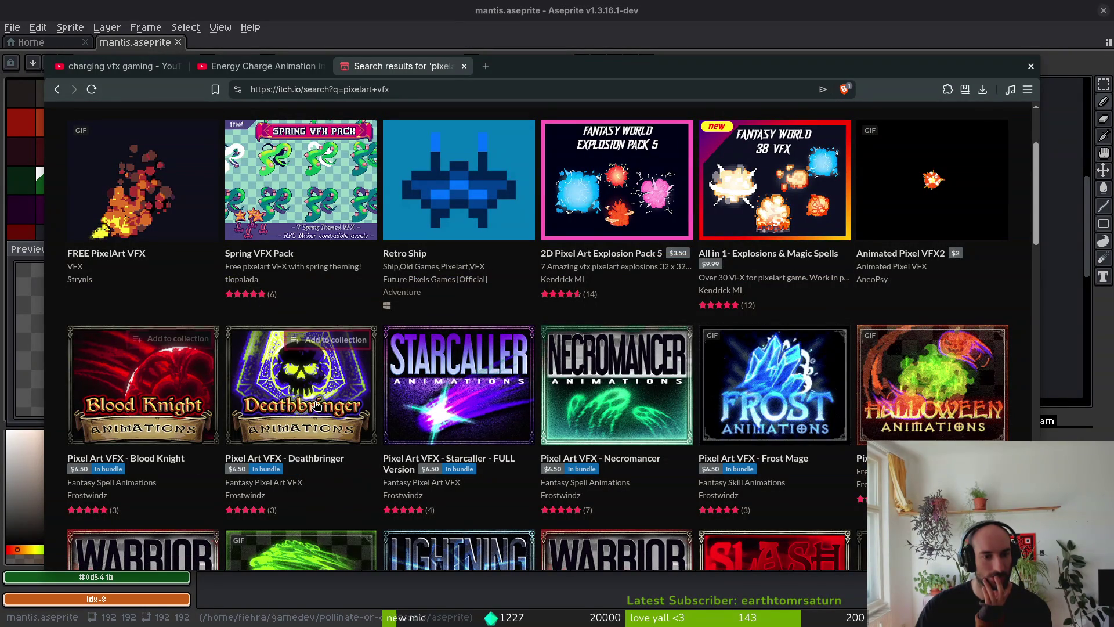
Open the Pixel Art VFX - Deathbringer pack in a new tab, scroll its page, then close it.
middle_click(304, 403)
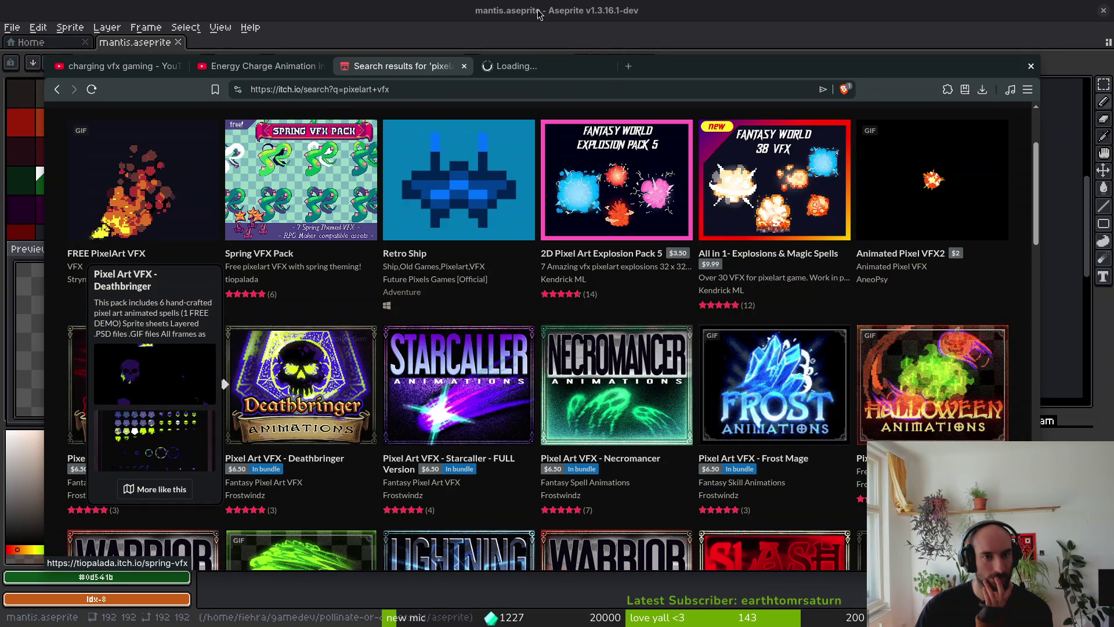
key("ctrl+Tab")
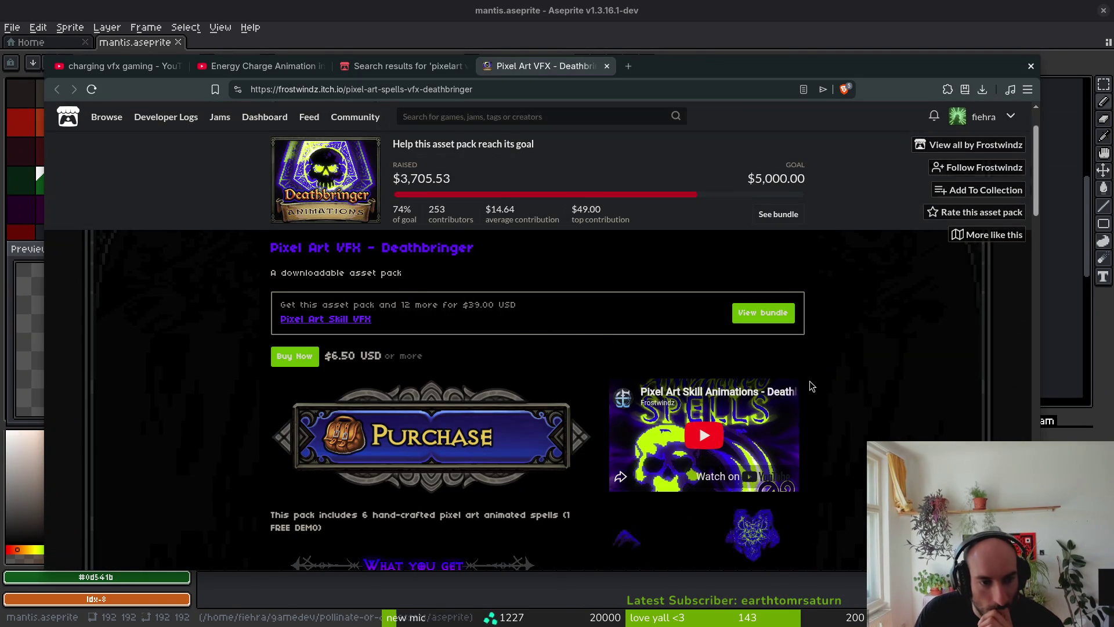
scroll(830, 381, "down", 3)
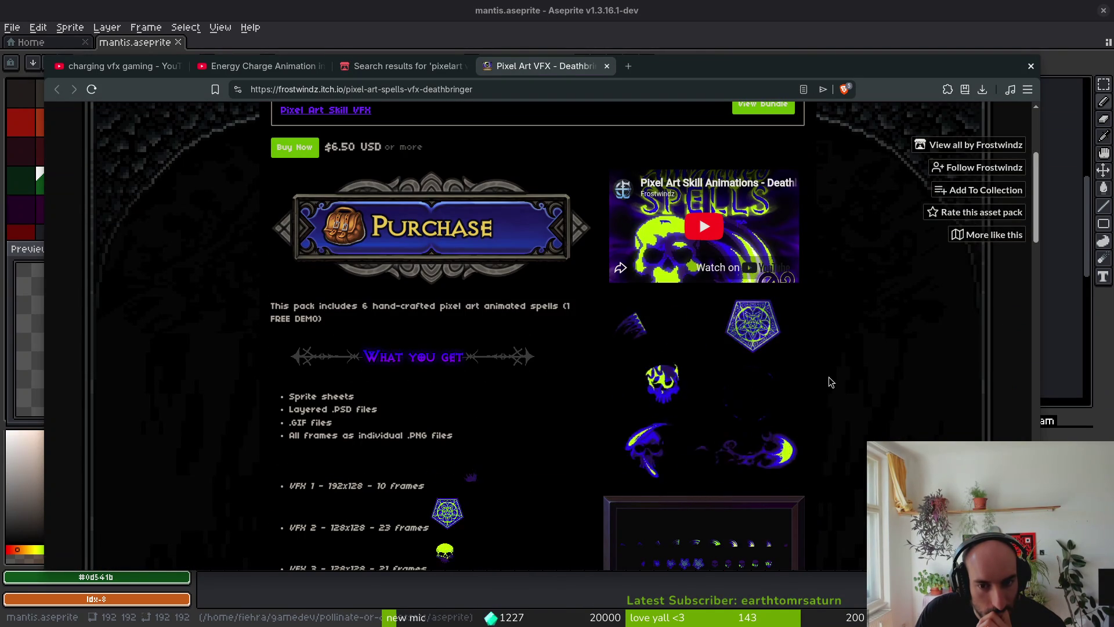
scroll(829, 381, "down", 2)
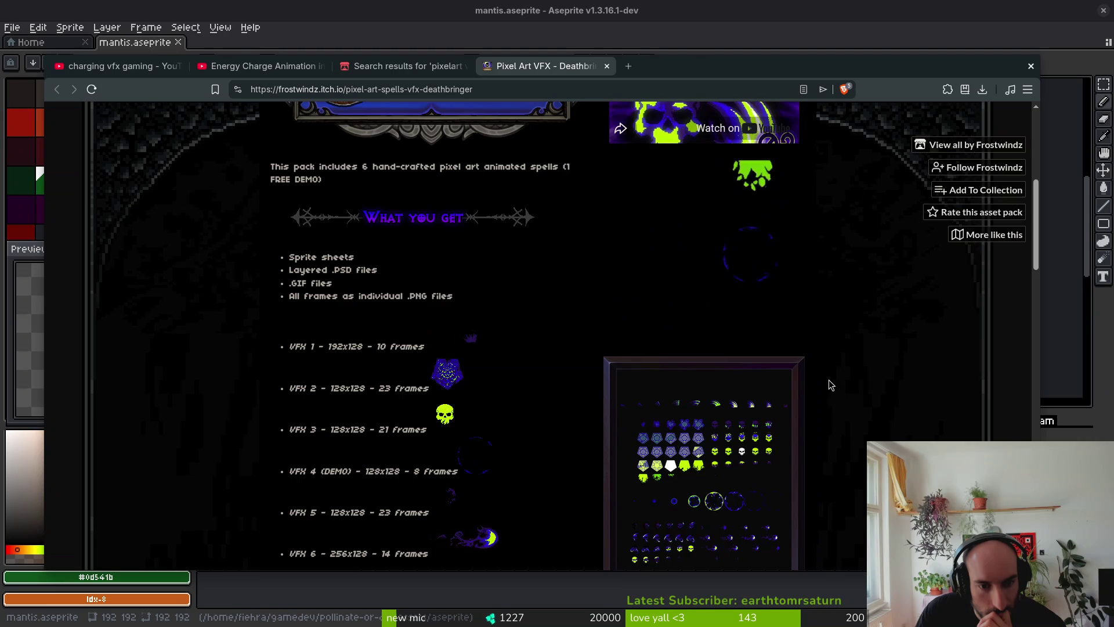
scroll(829, 385, "down", 1)
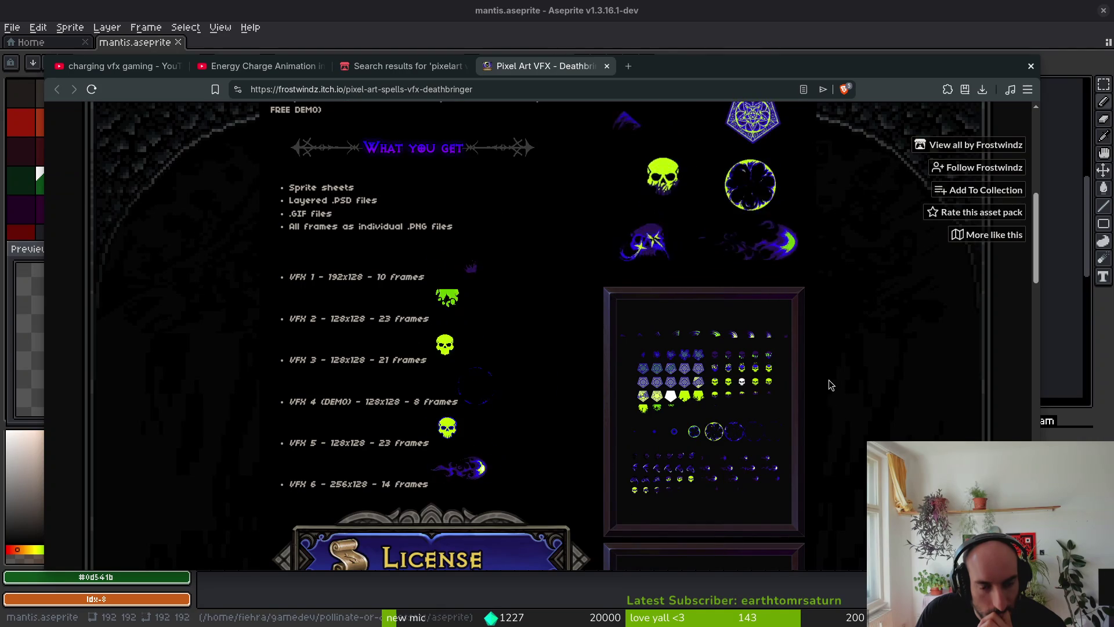
scroll(829, 386, "down", 6)
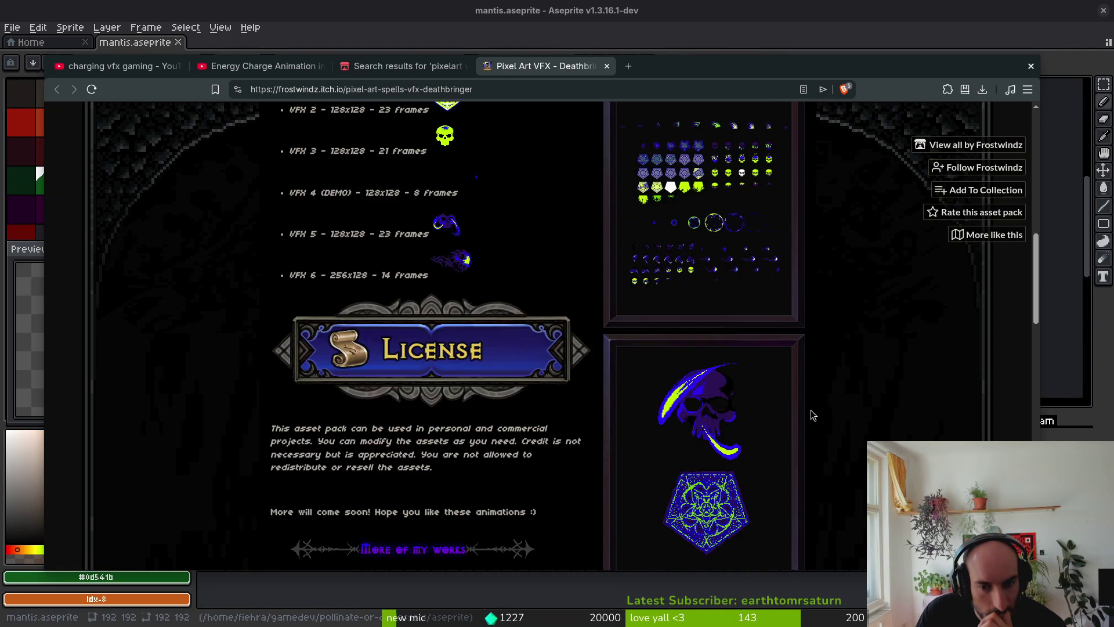
scroll(819, 400, "down", 3)
scroll(681, 300, "up", 3)
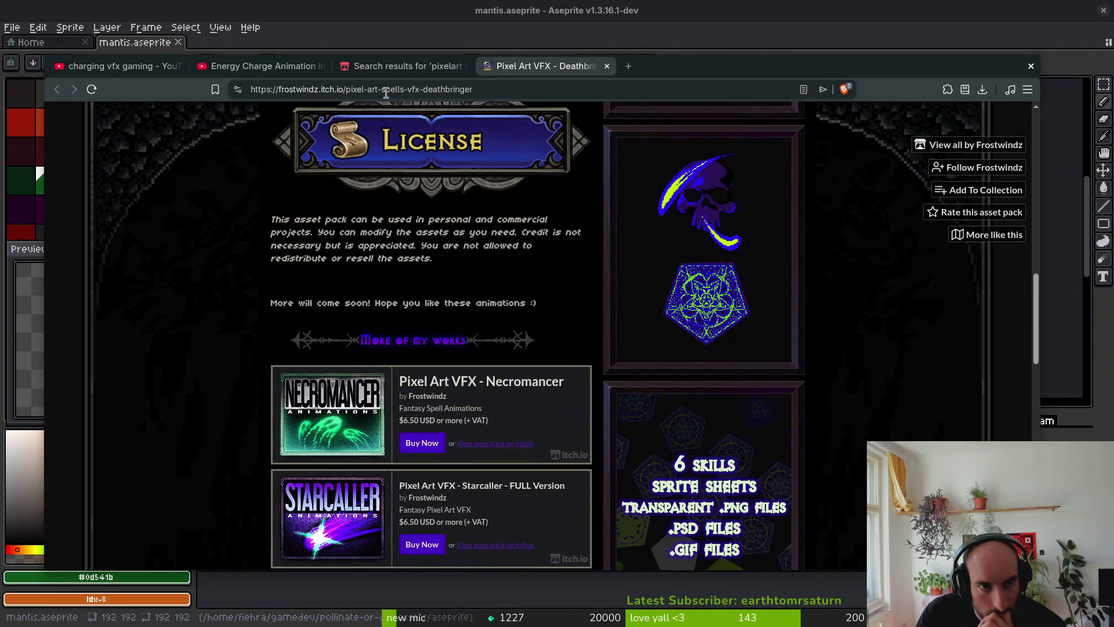
left_click(604, 66)
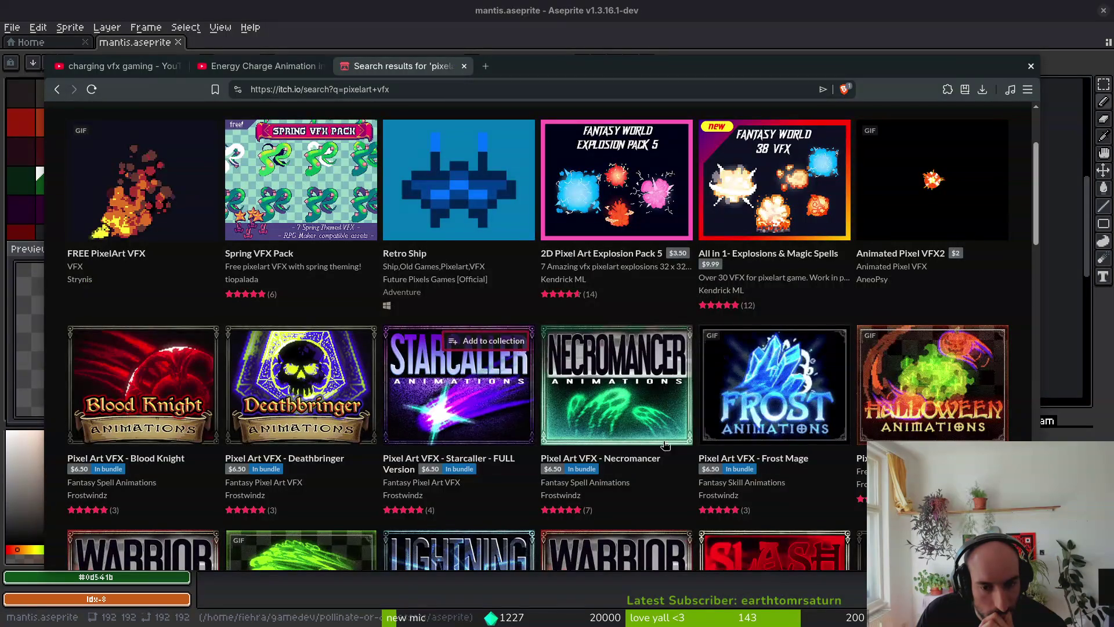
mouse_move(629, 395)
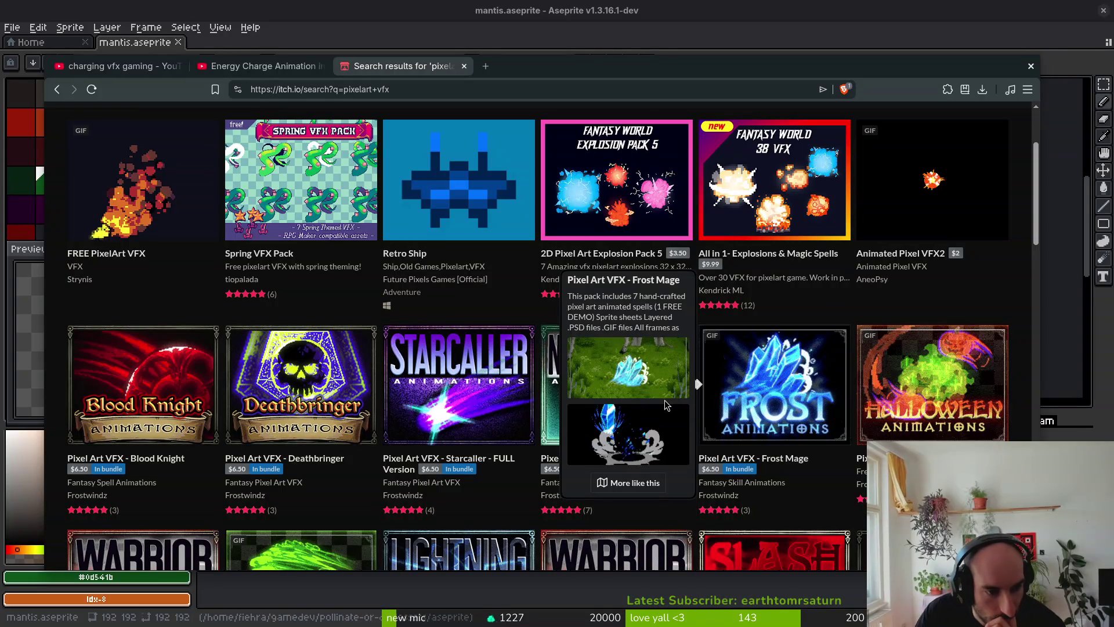
middle_click(772, 394)
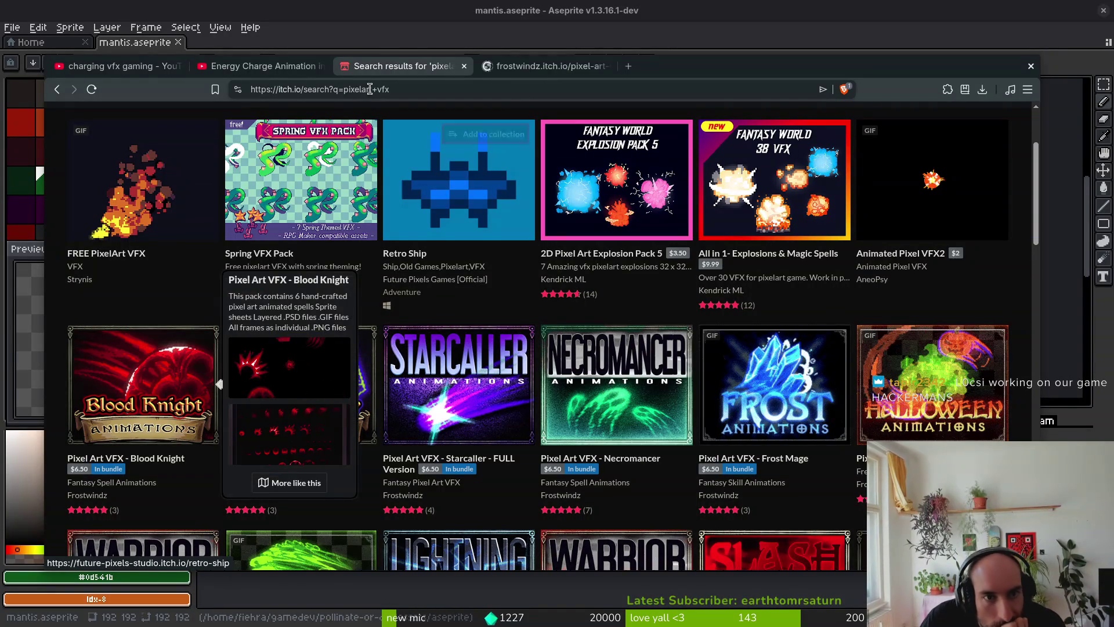
key("ctrl+Tab")
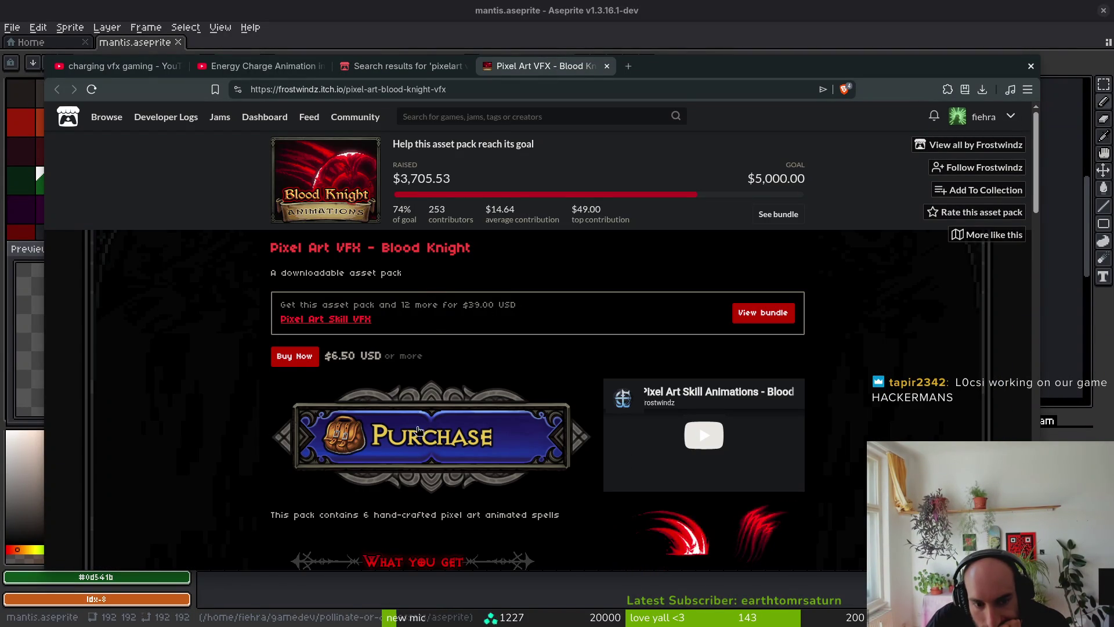
scroll(256, 417, "down", 3)
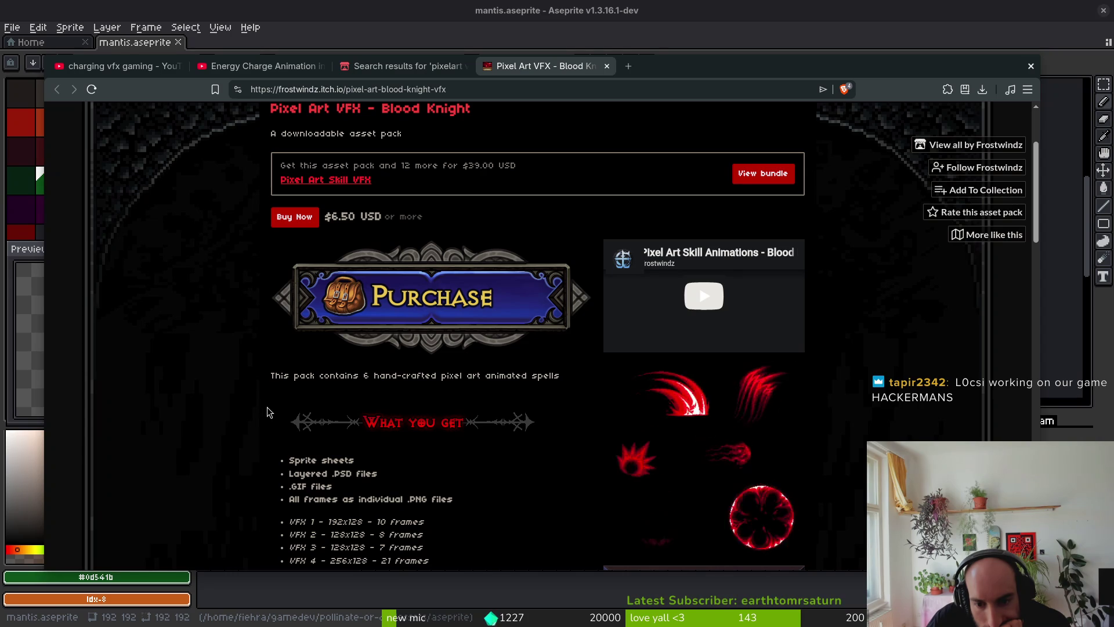
scroll(268, 412, "down", 6)
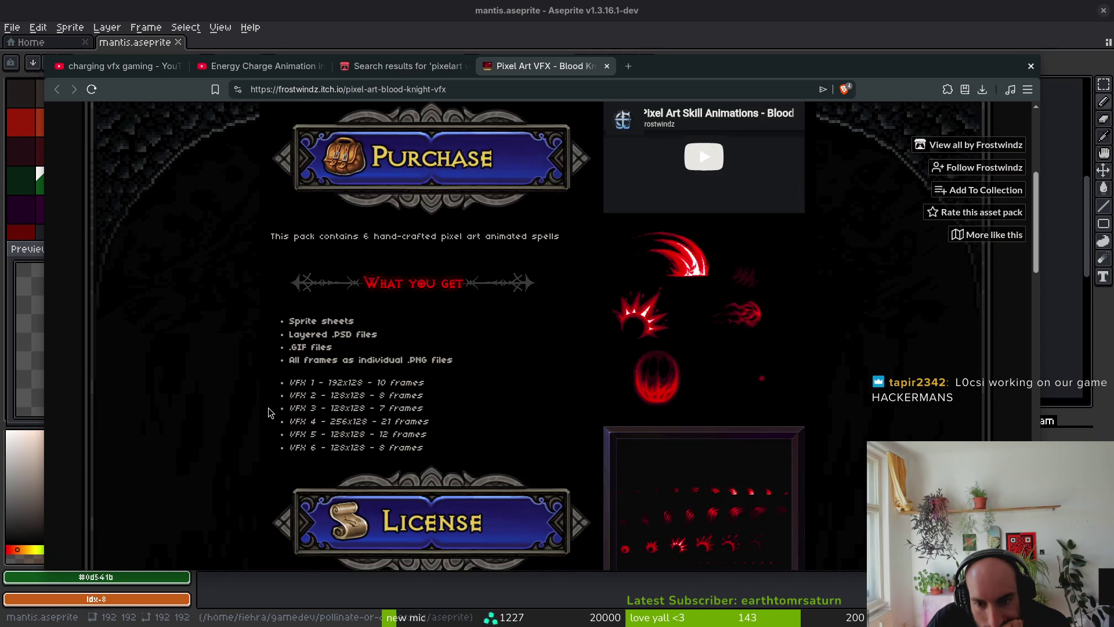
scroll(269, 409, "up", 5)
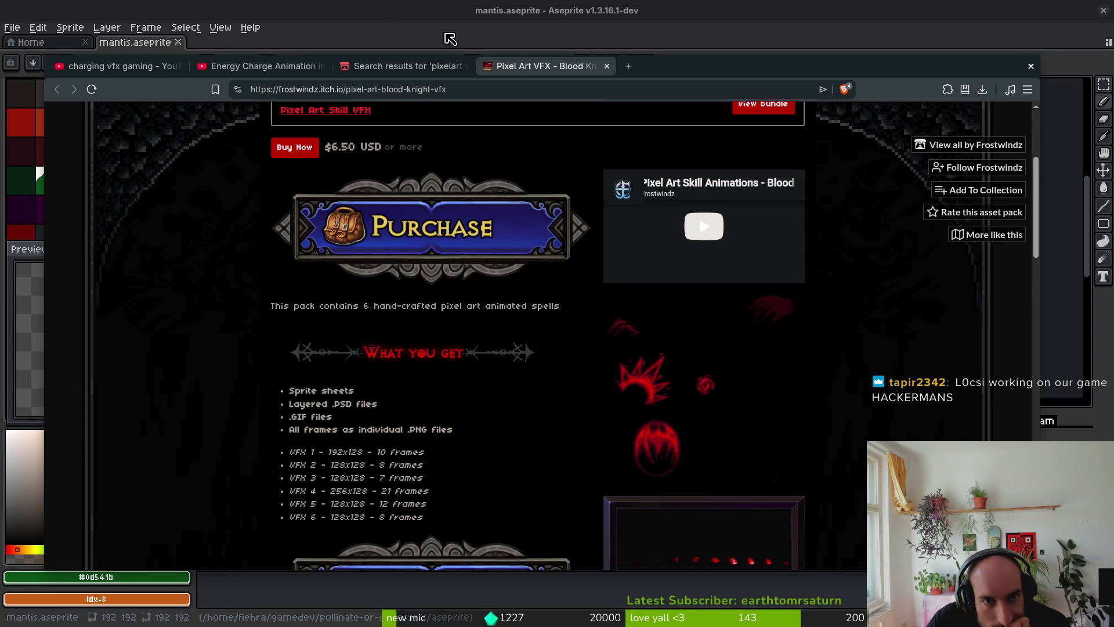
left_click(606, 66)
scroll(433, 402, "down", 3)
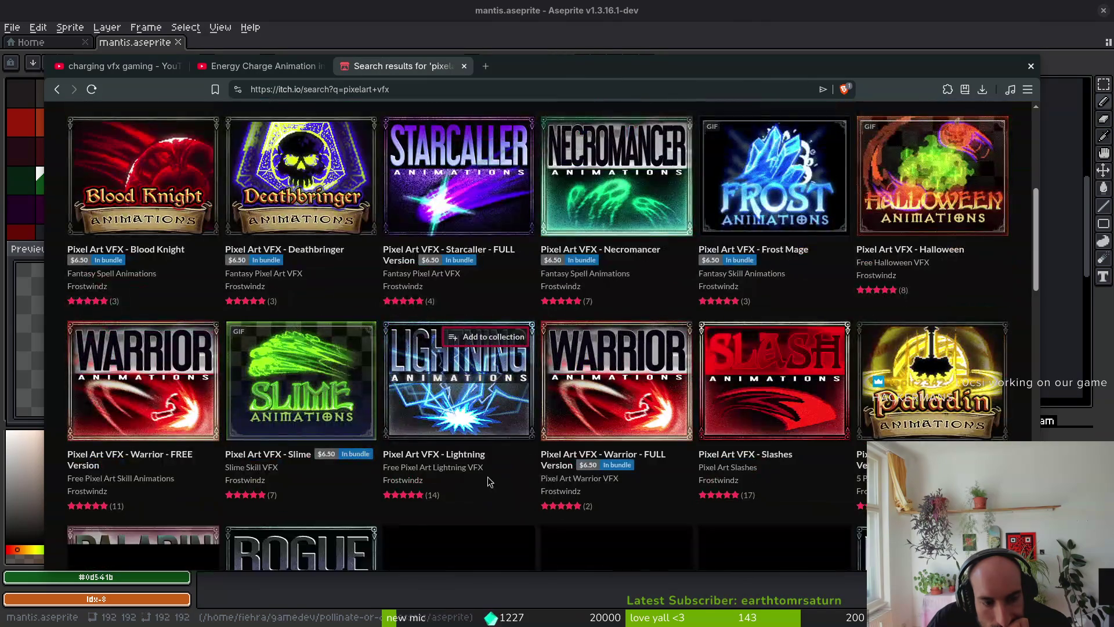
mouse_move(149, 398)
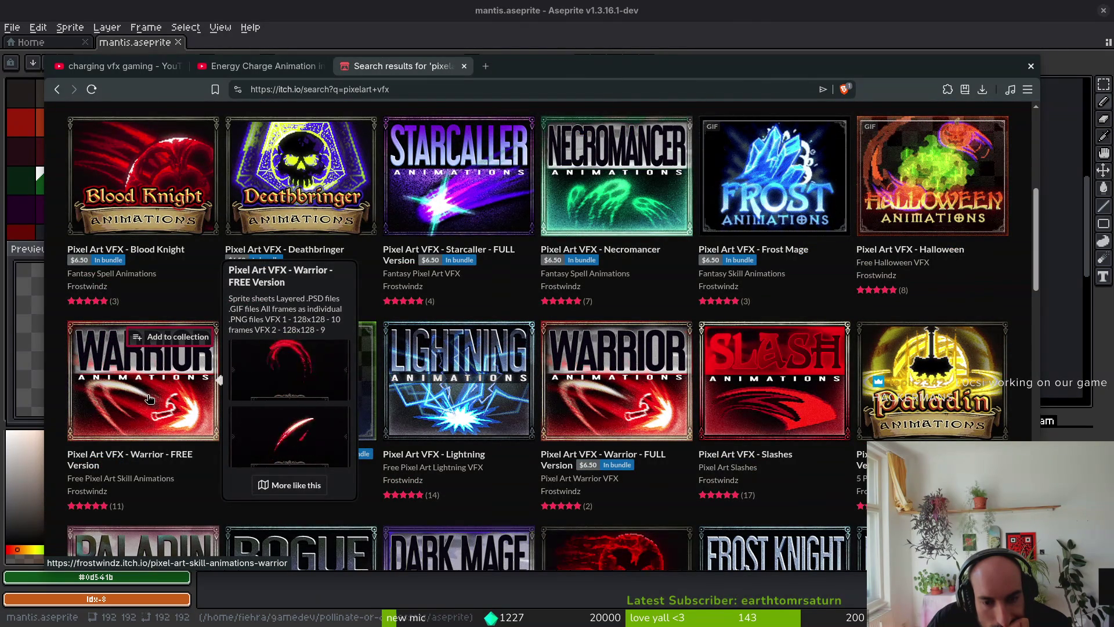
mouse_move(762, 426)
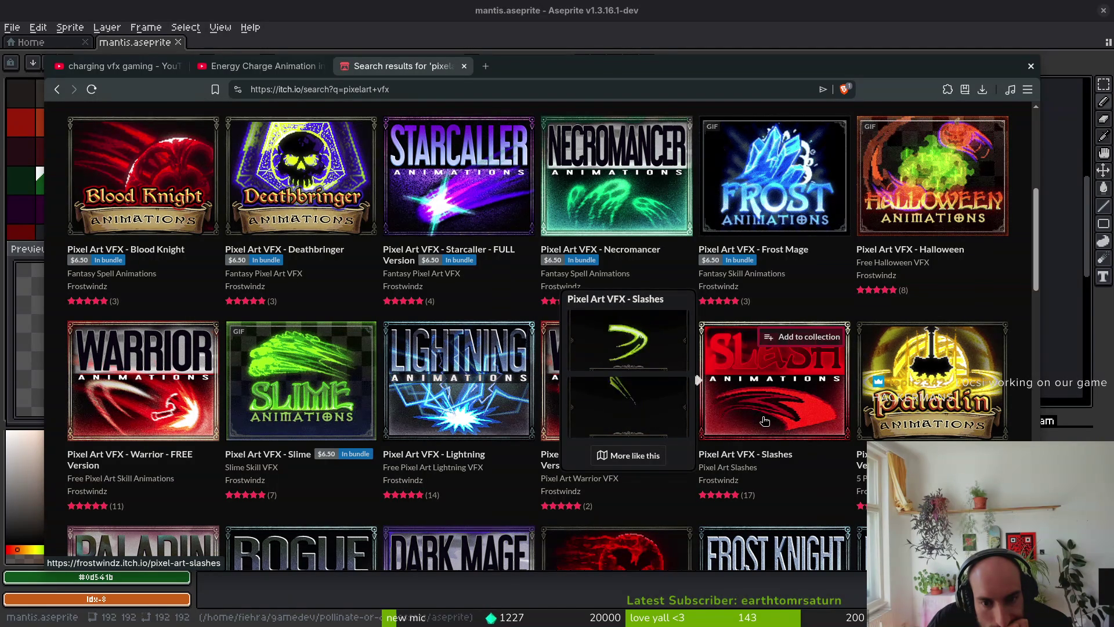
mouse_move(662, 419)
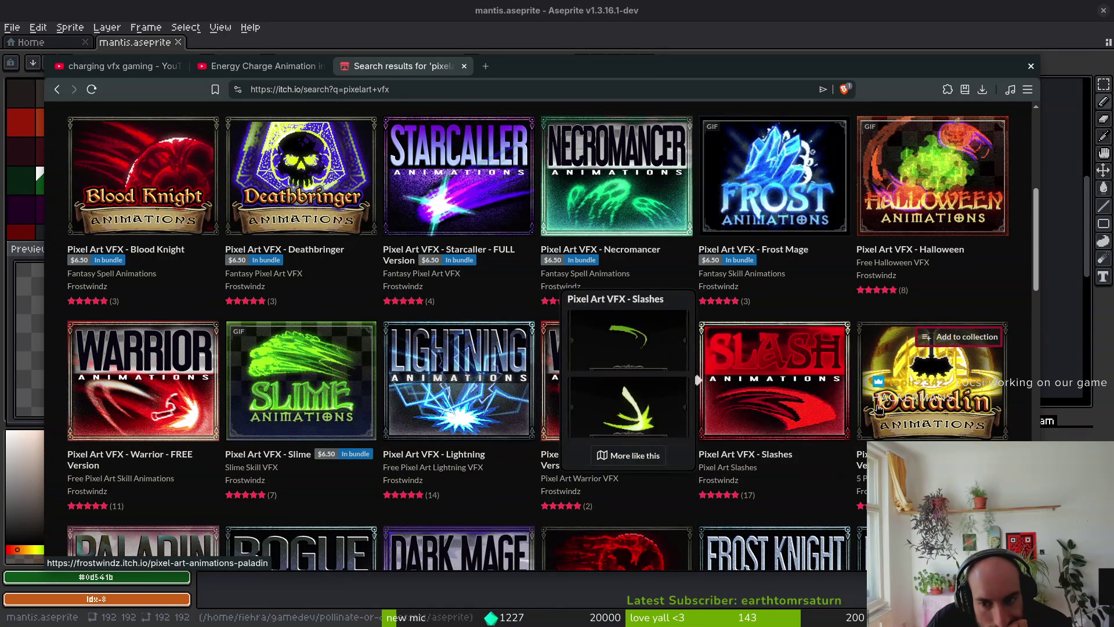
mouse_move(909, 409)
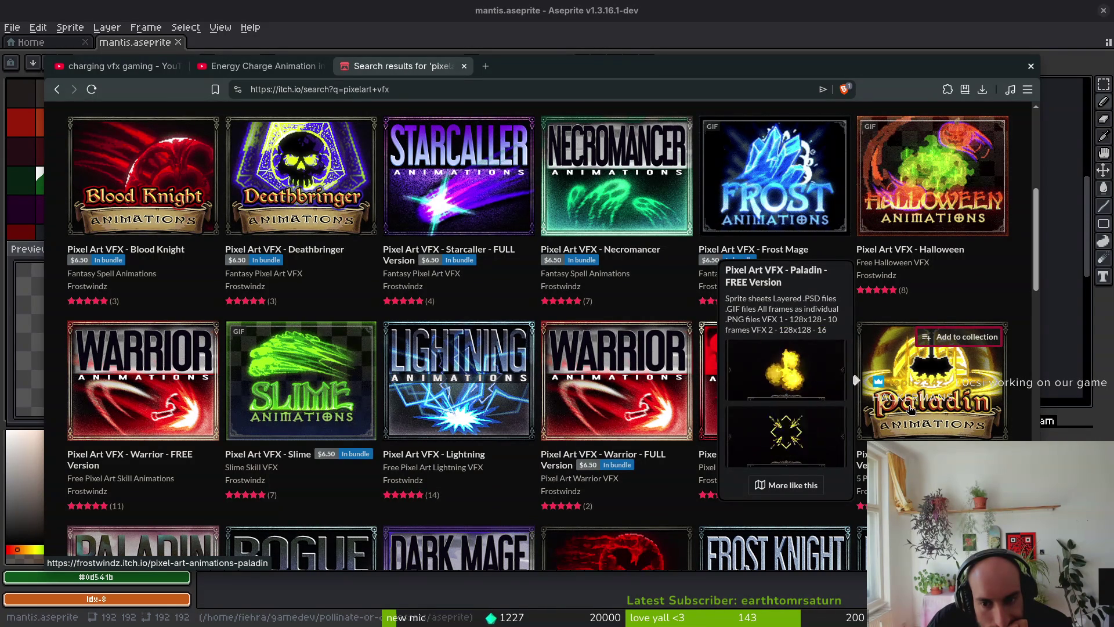
mouse_move(463, 423)
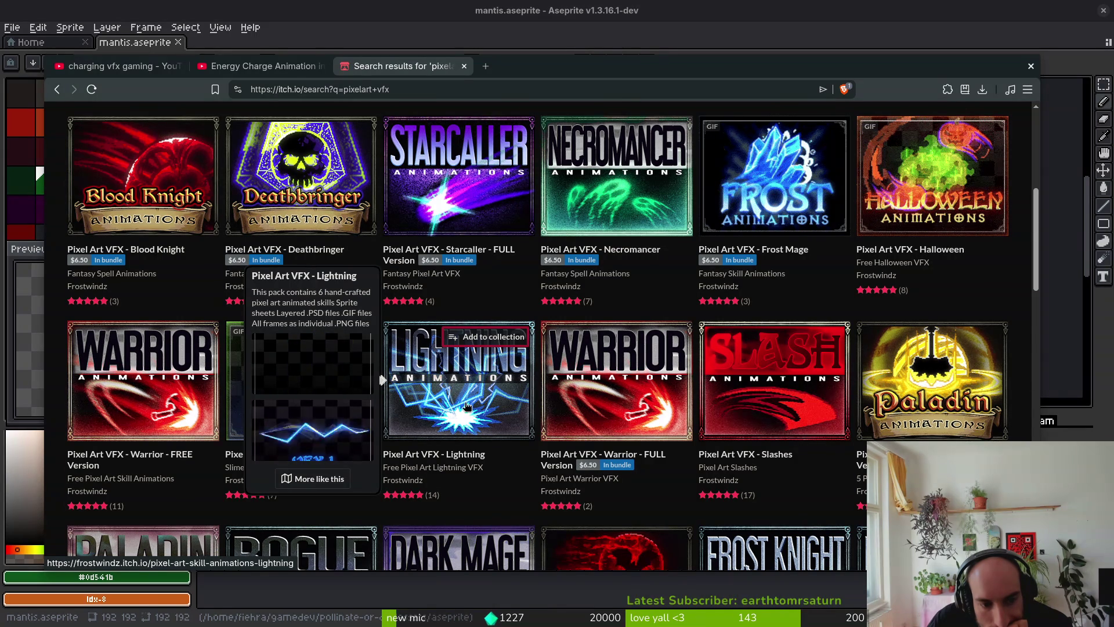
scroll(467, 405, "down", 3)
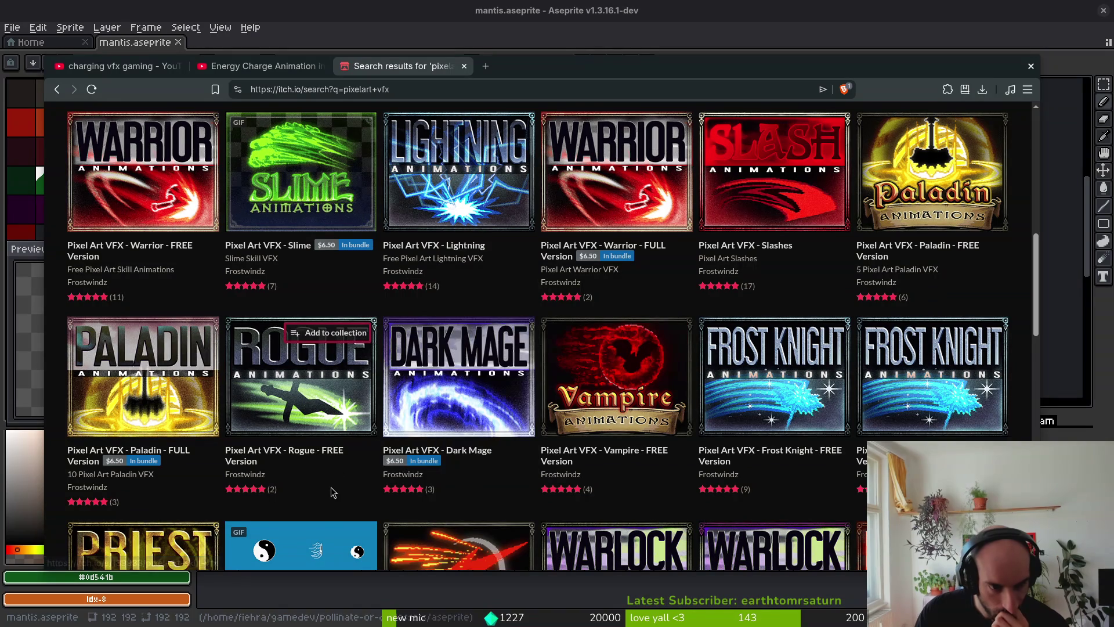
mouse_move(305, 401)
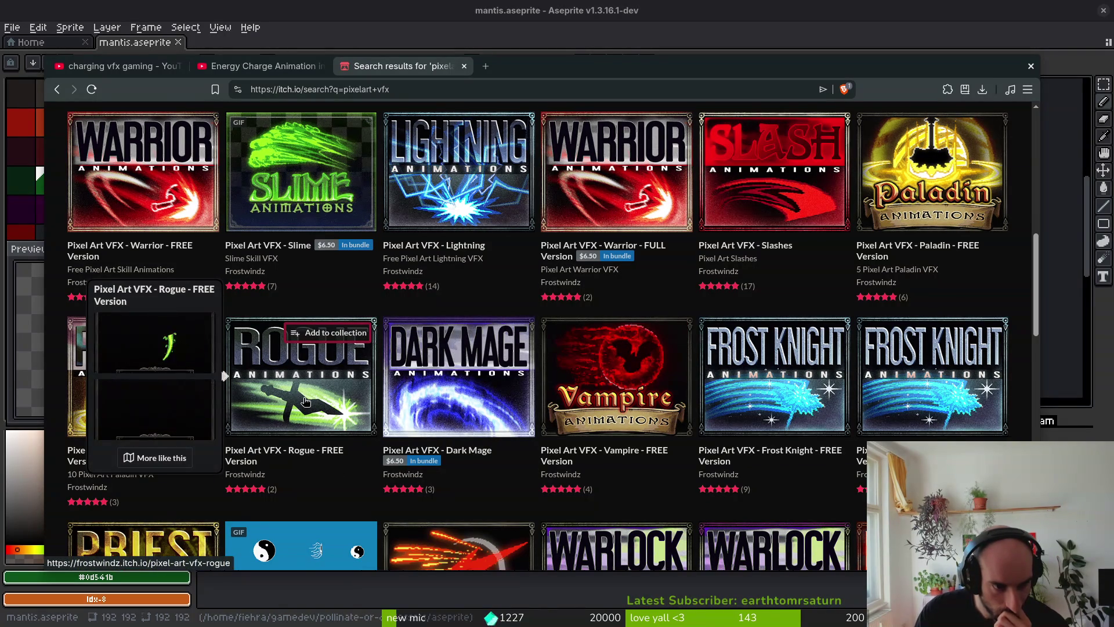
scroll(766, 406, "down", 2)
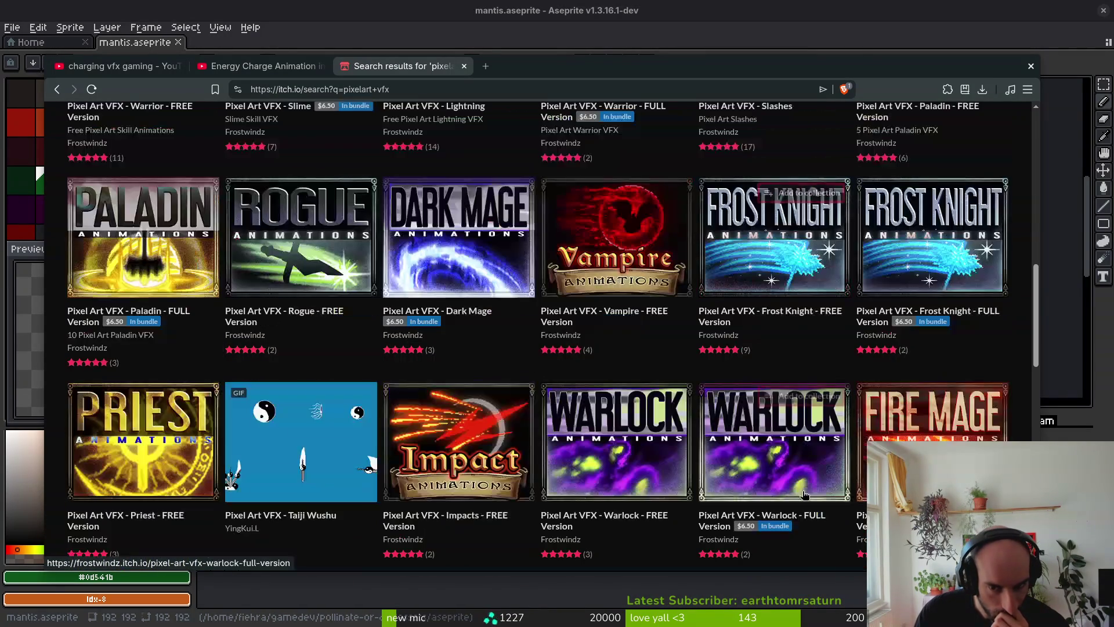
scroll(760, 541, "down", 2)
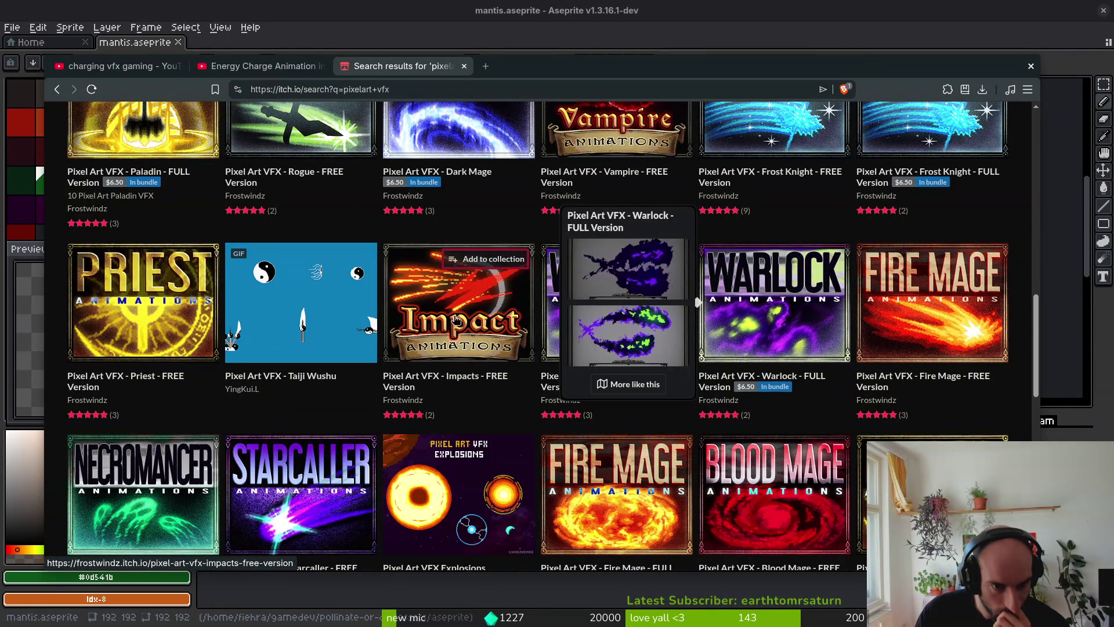
mouse_move(460, 326)
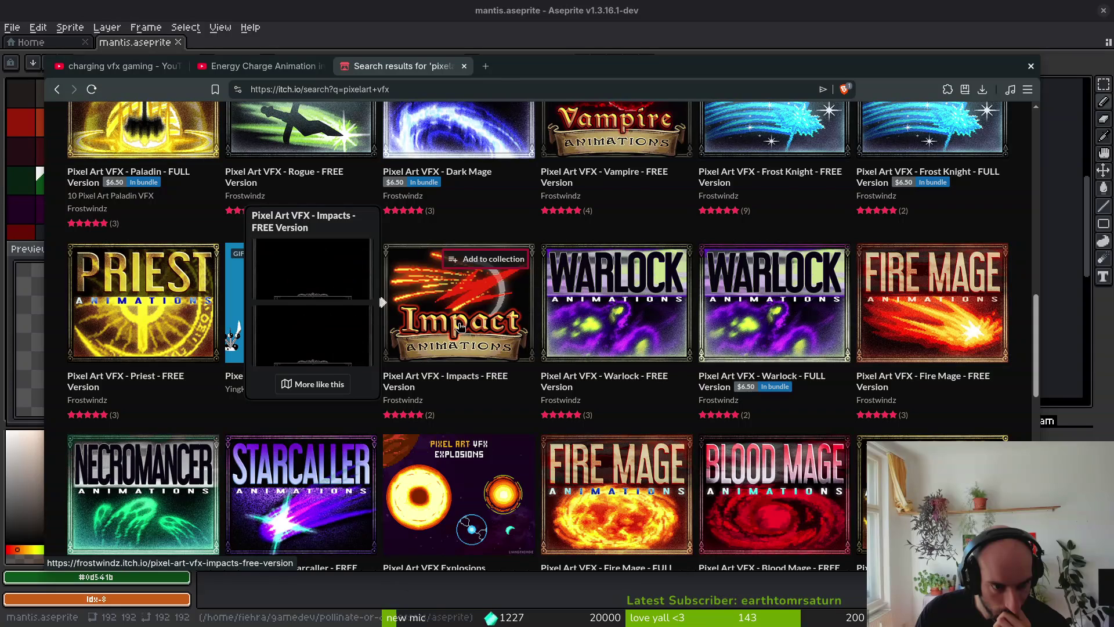
mouse_move(598, 328)
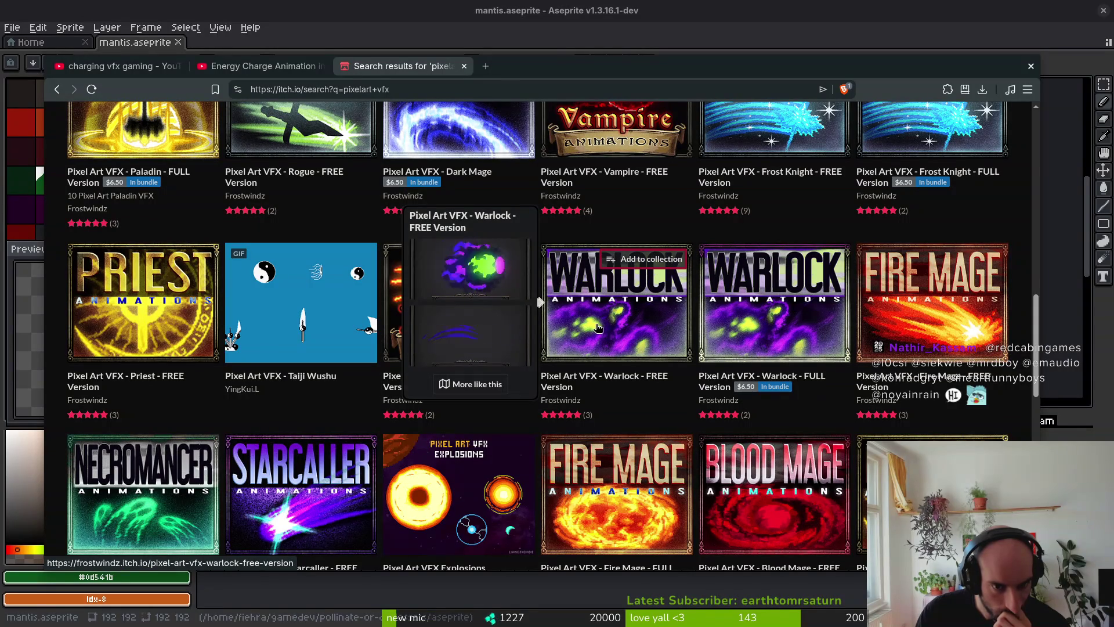
mouse_move(960, 336)
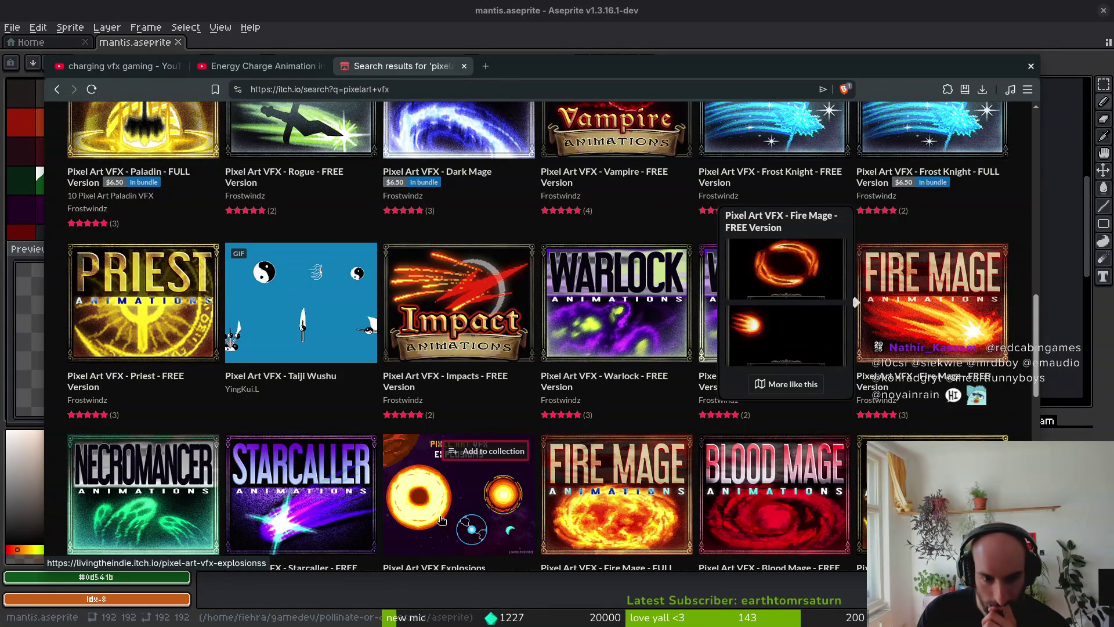
scroll(441, 520, "down", 2)
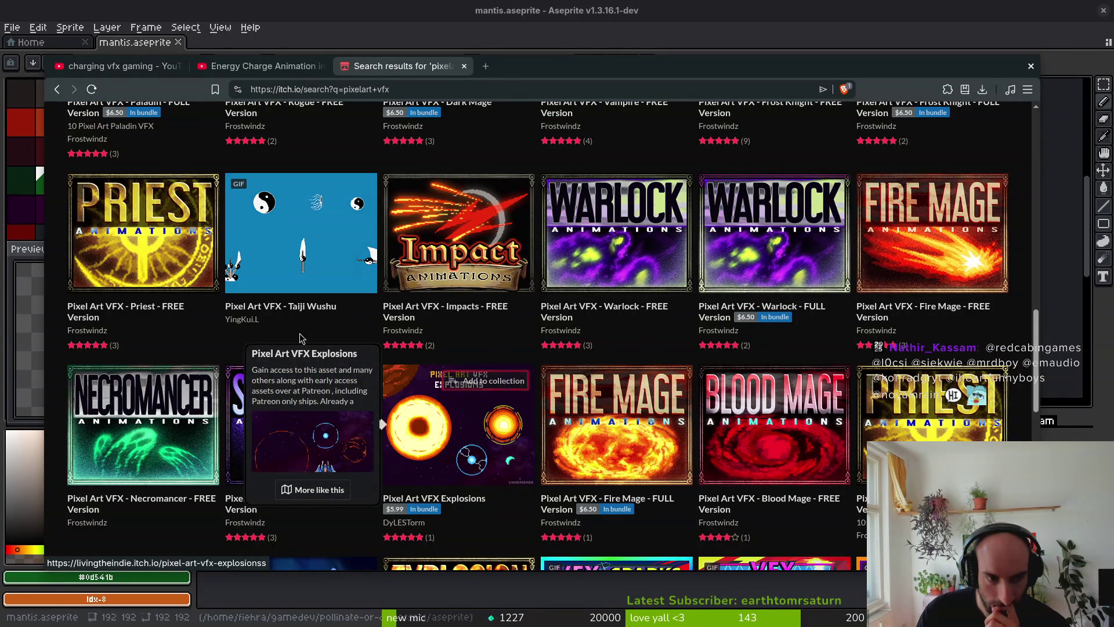
mouse_move(325, 268)
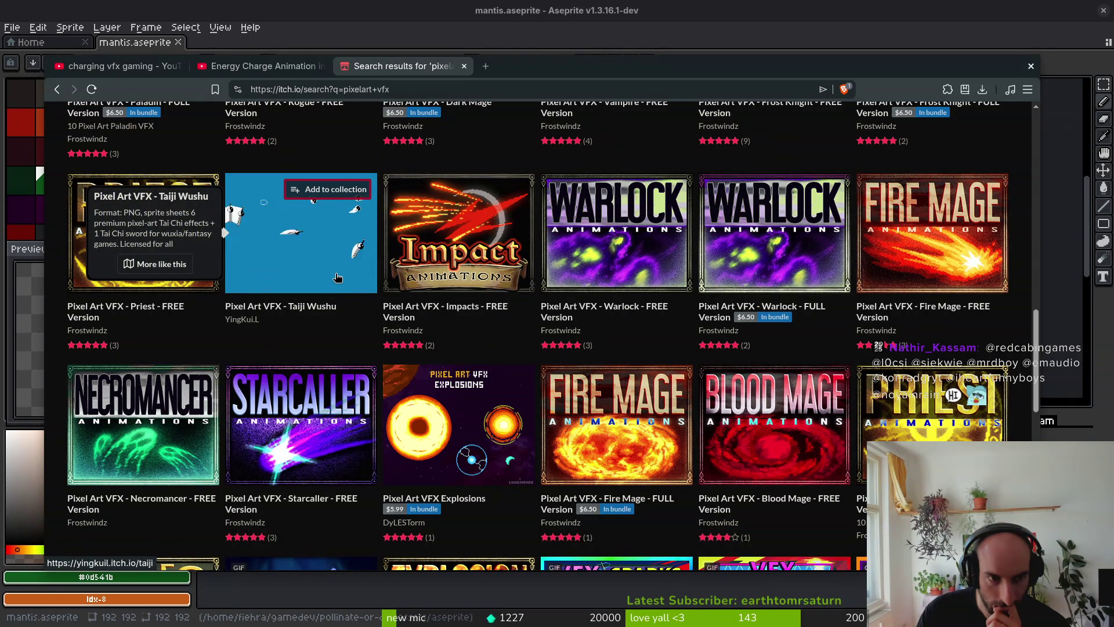
mouse_move(161, 454)
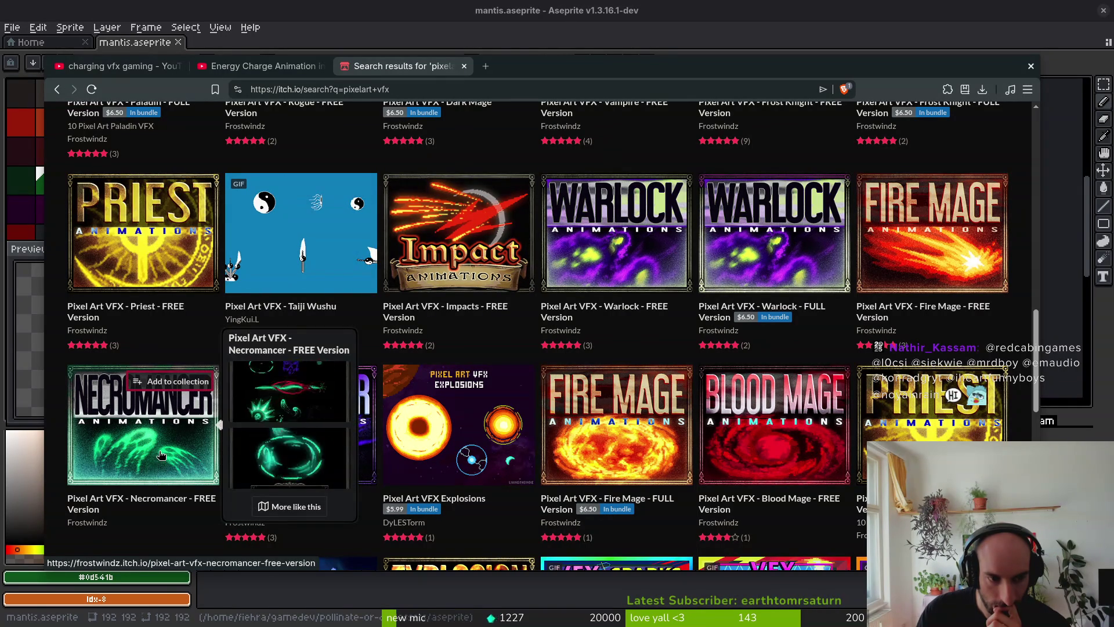
scroll(161, 454, "down", 2)
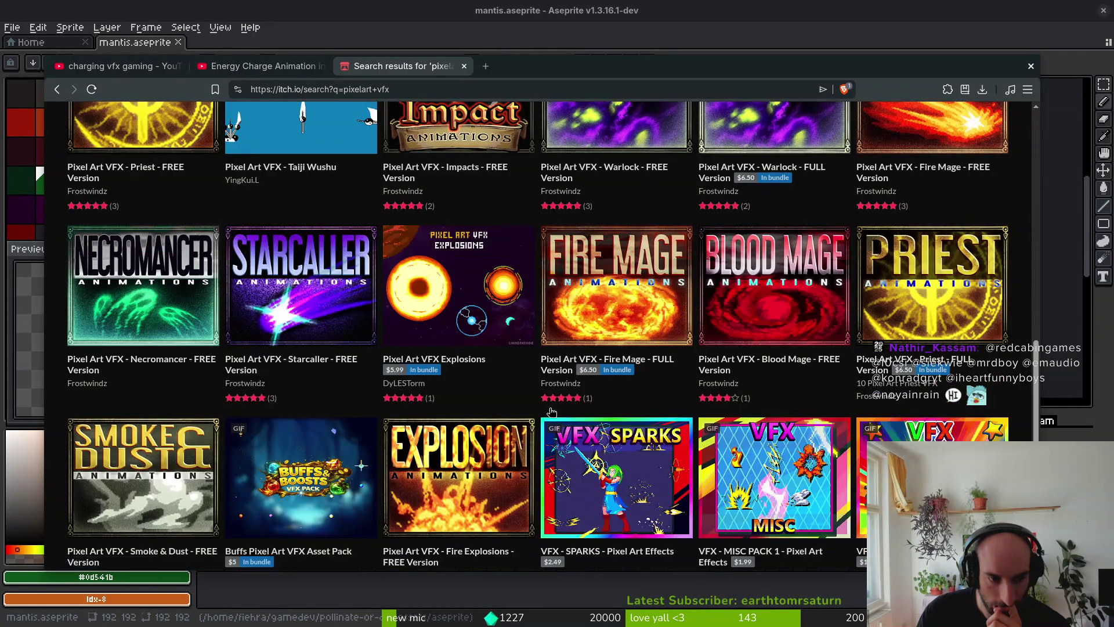
scroll(551, 412, "down", 2)
mouse_move(144, 370)
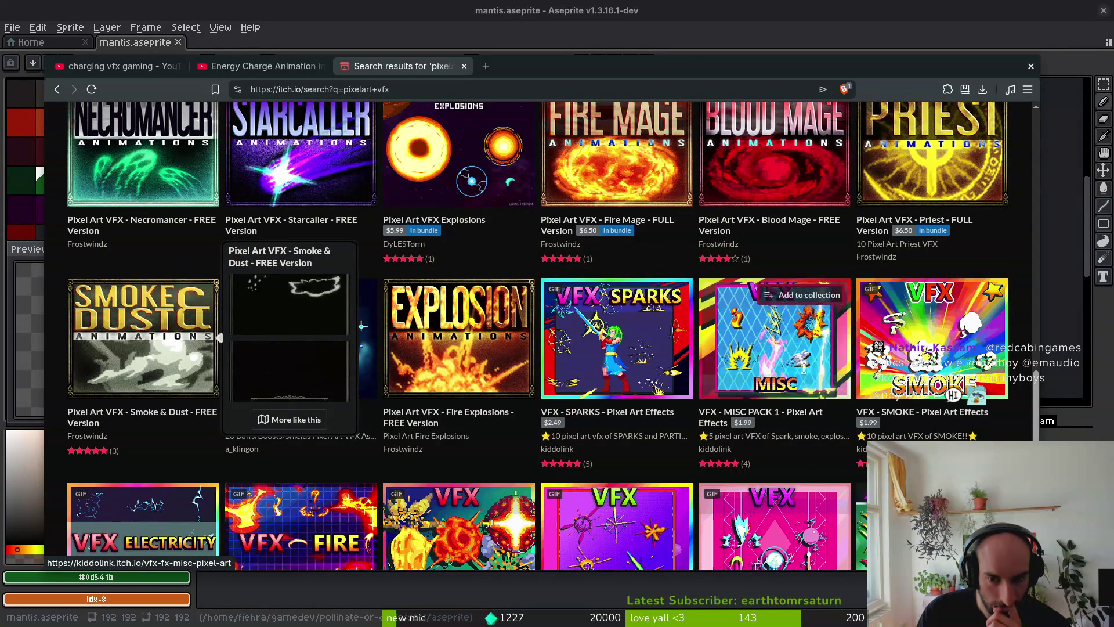
scroll(306, 345, "down", 3)
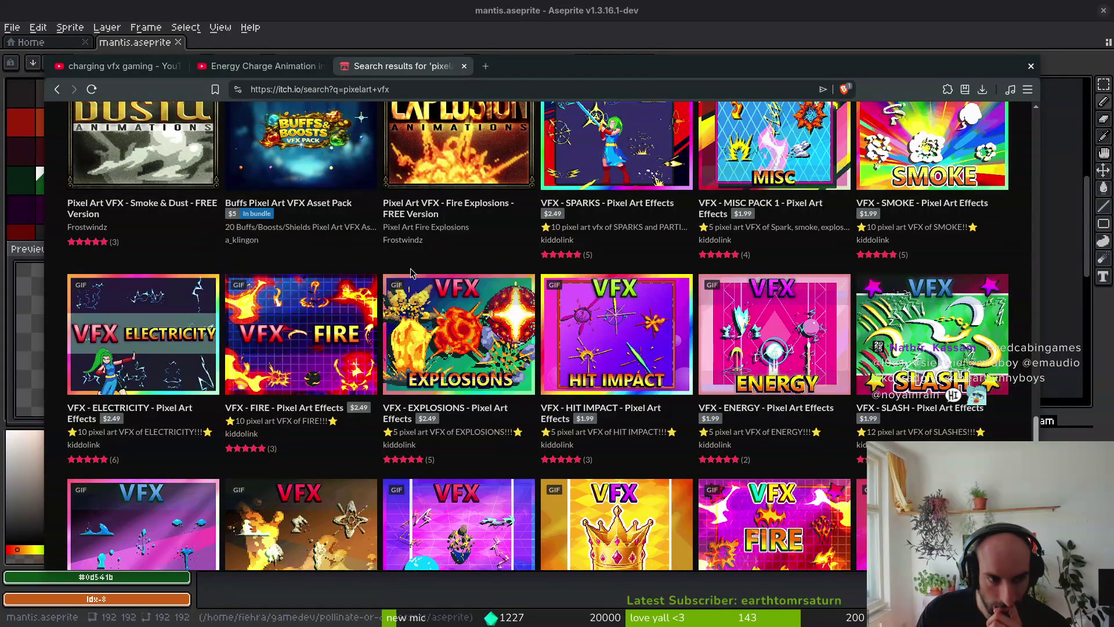
scroll(583, 264, "down", 2)
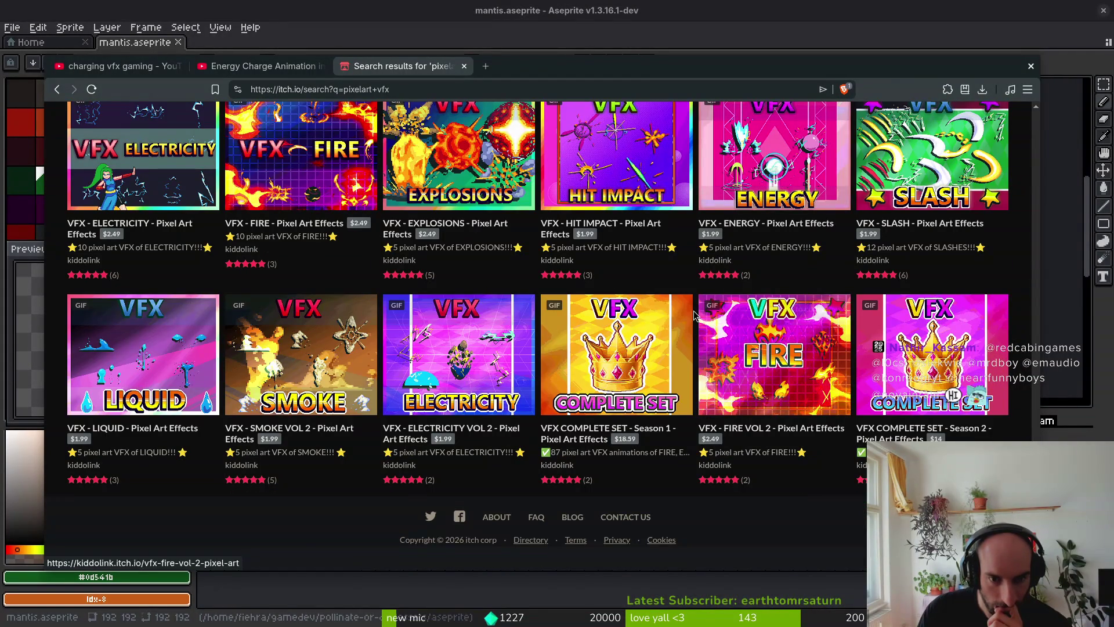
scroll(694, 325, "up", 2)
mouse_move(700, 306)
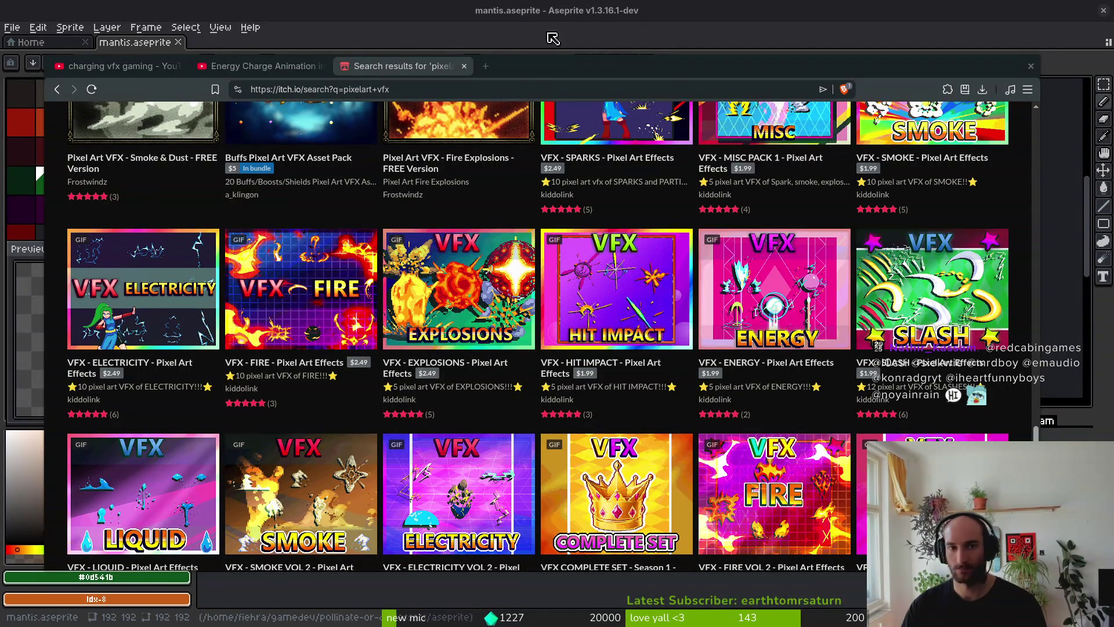
Load saint11.art's pixel art tutorials page in a new tab and maximise the browser.
key("ctrl+t")
type("sai")
key("Down")
key("Return")
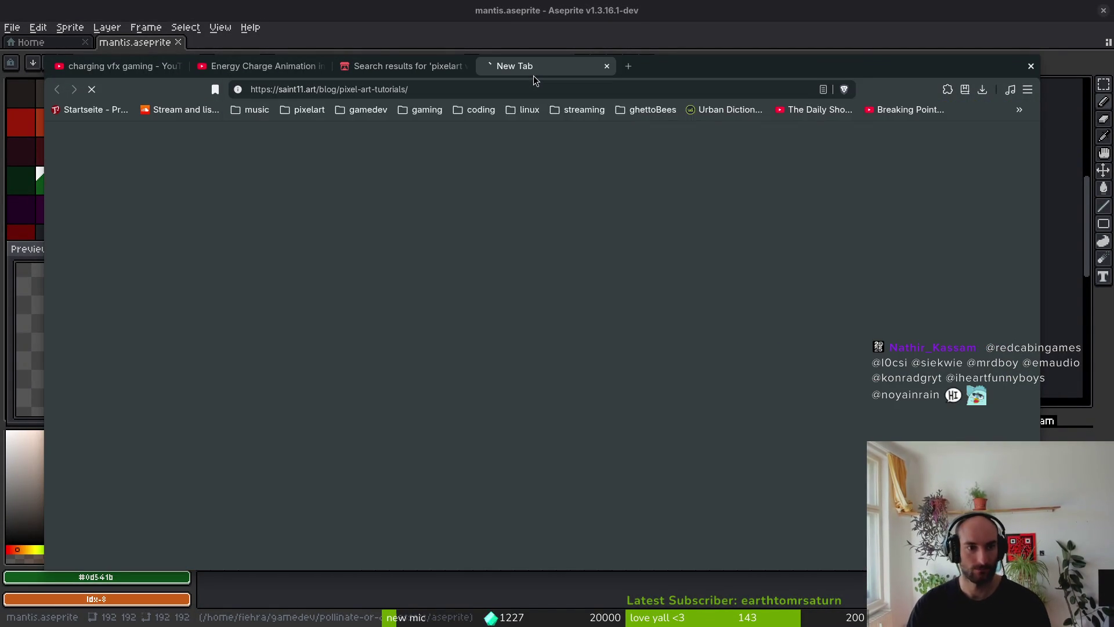
double_click(666, 69)
Scroll past Blood and Guts, Breaking Objects and Bullets down to Dark Magic Effects.
scroll(714, 363, "down", 10)
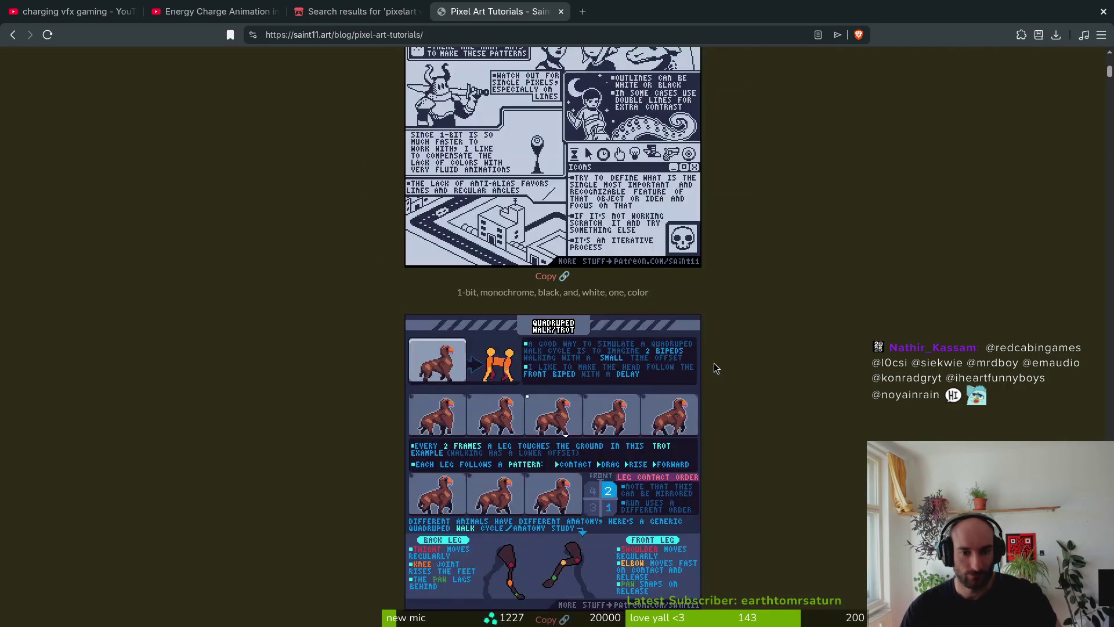
scroll(719, 356, "down", 12)
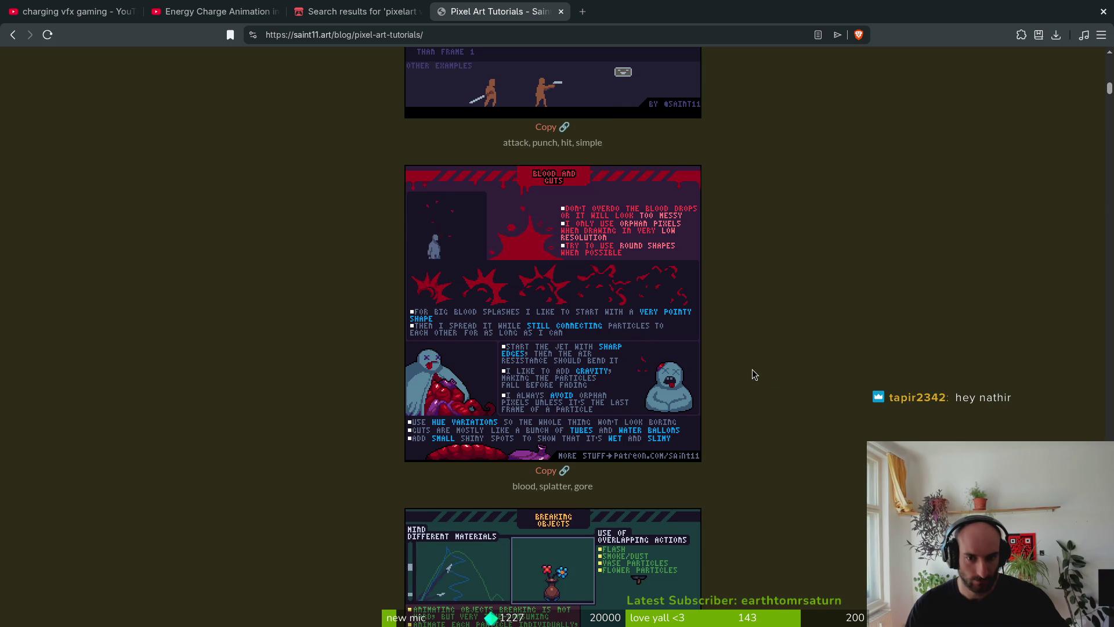
scroll(746, 364, "down", 2)
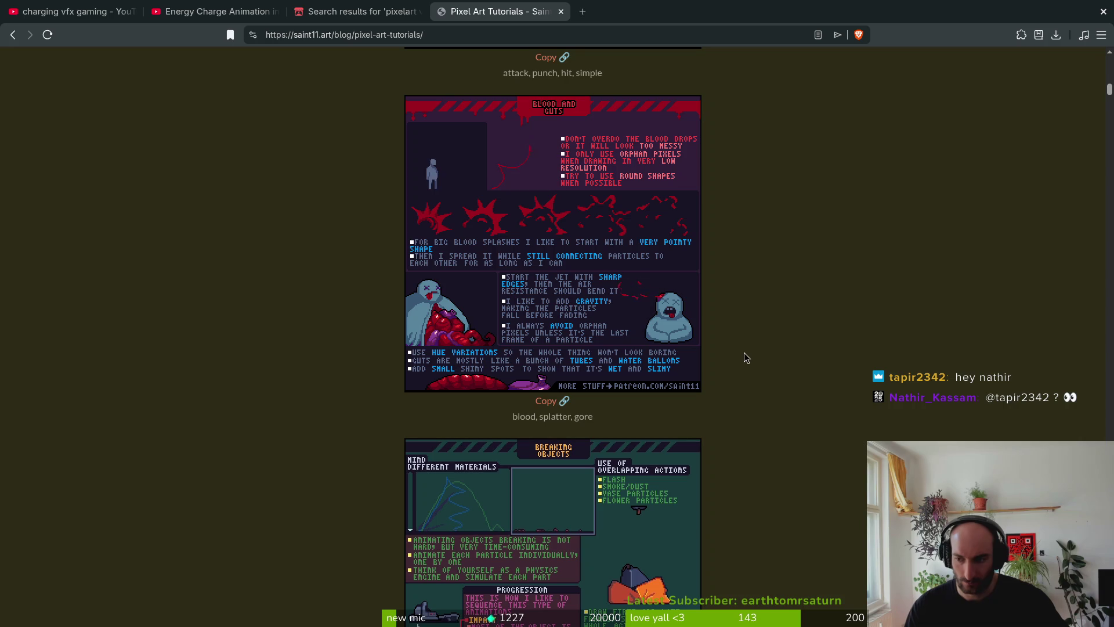
scroll(744, 353, "down", 4)
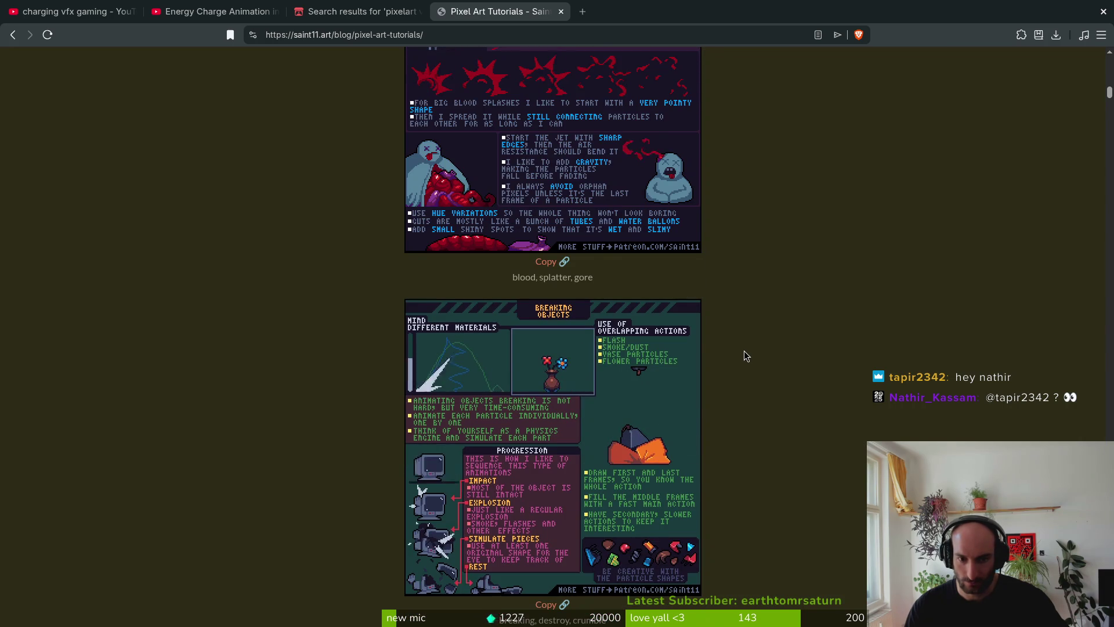
scroll(745, 357, "down", 10)
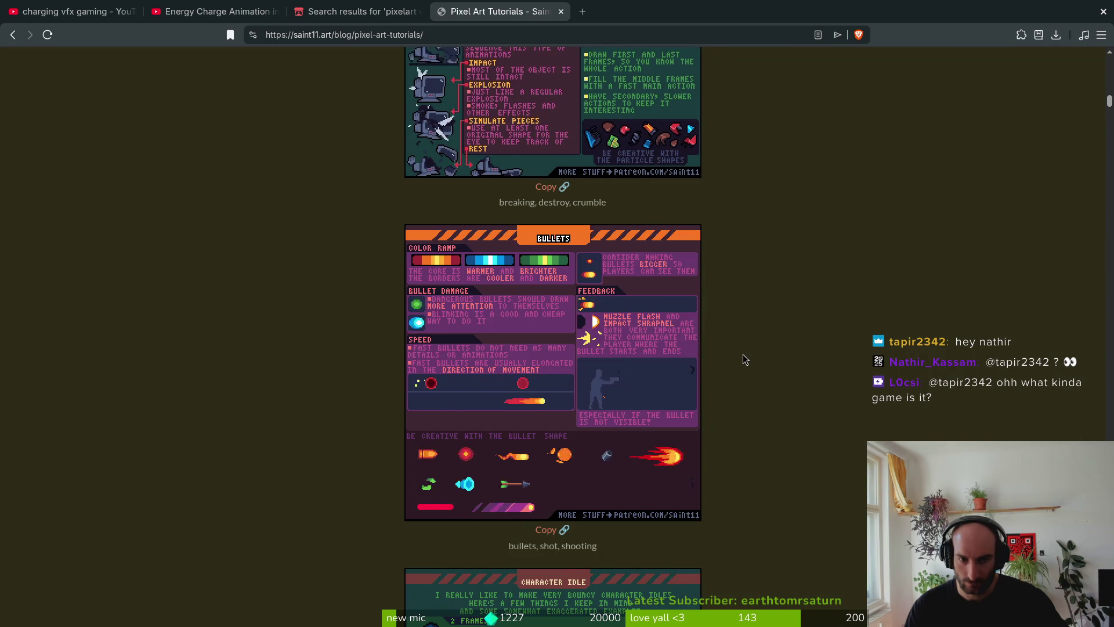
scroll(744, 360, "down", 20)
scroll(743, 361, "down", 14)
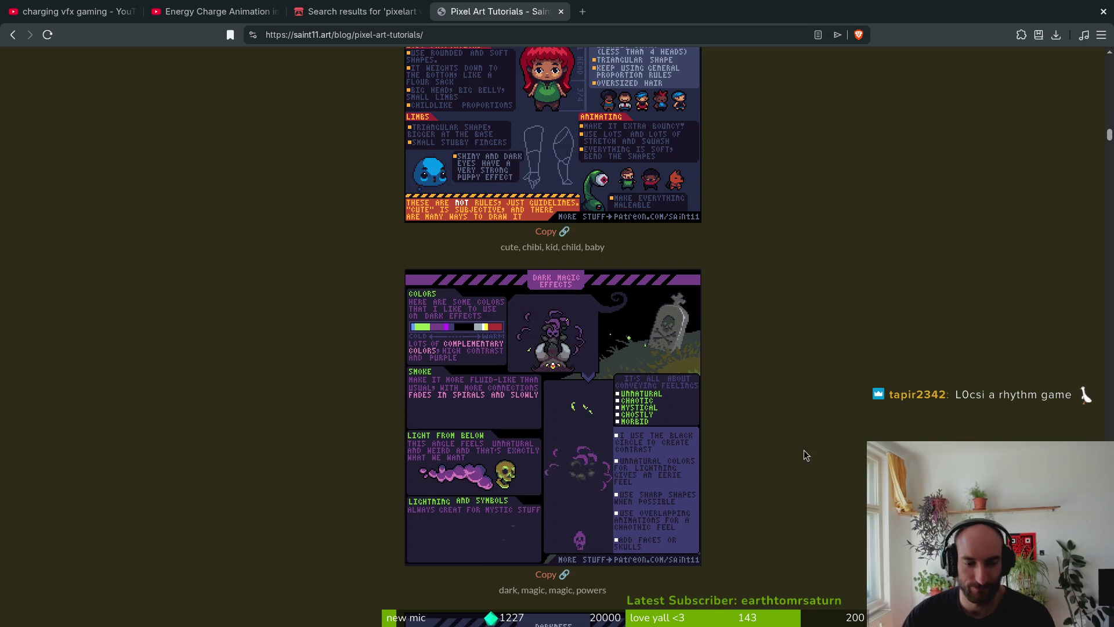
Scroll the tutorials from Darkness past the Fire and Firearm Design sheets.
scroll(795, 452, "down", 3)
scroll(760, 438, "down", 2)
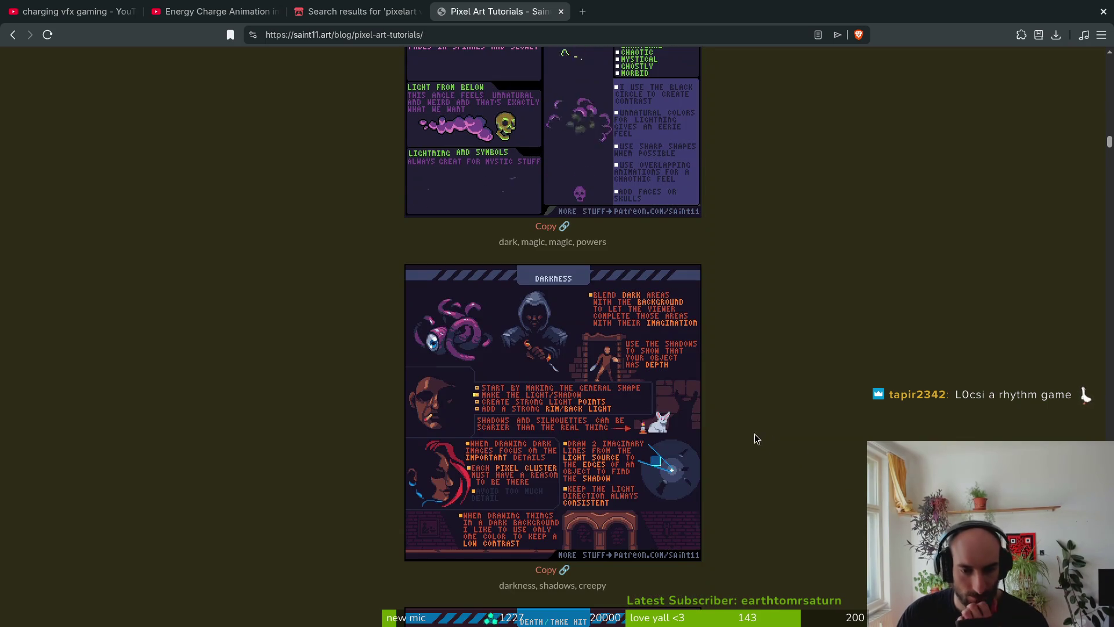
scroll(755, 448, "down", 4)
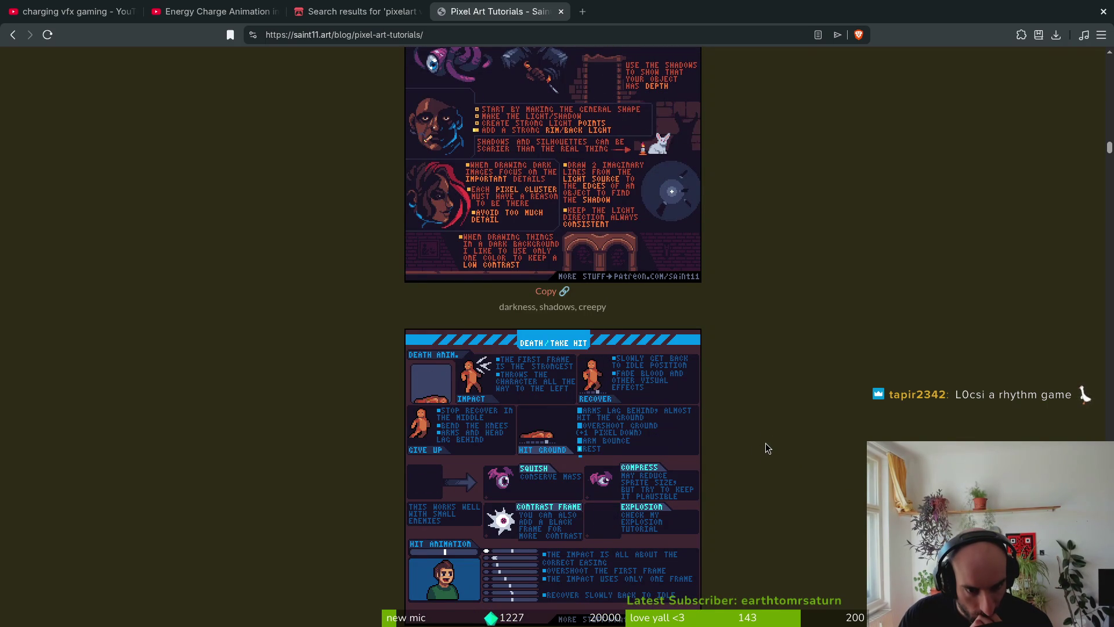
scroll(764, 444, "down", 4)
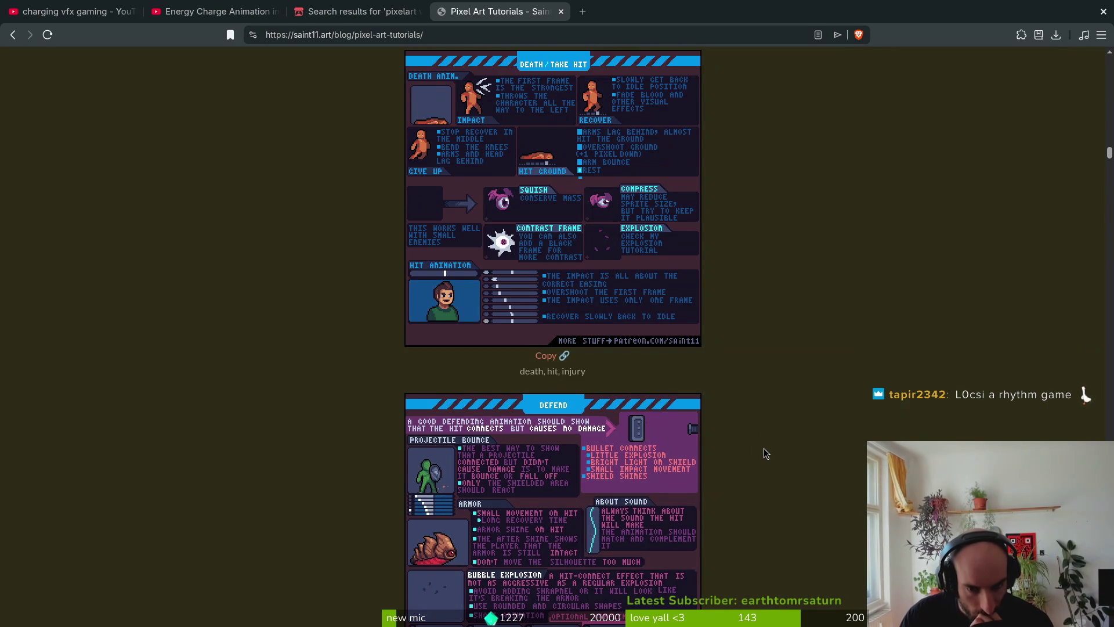
scroll(764, 453, "down", 2)
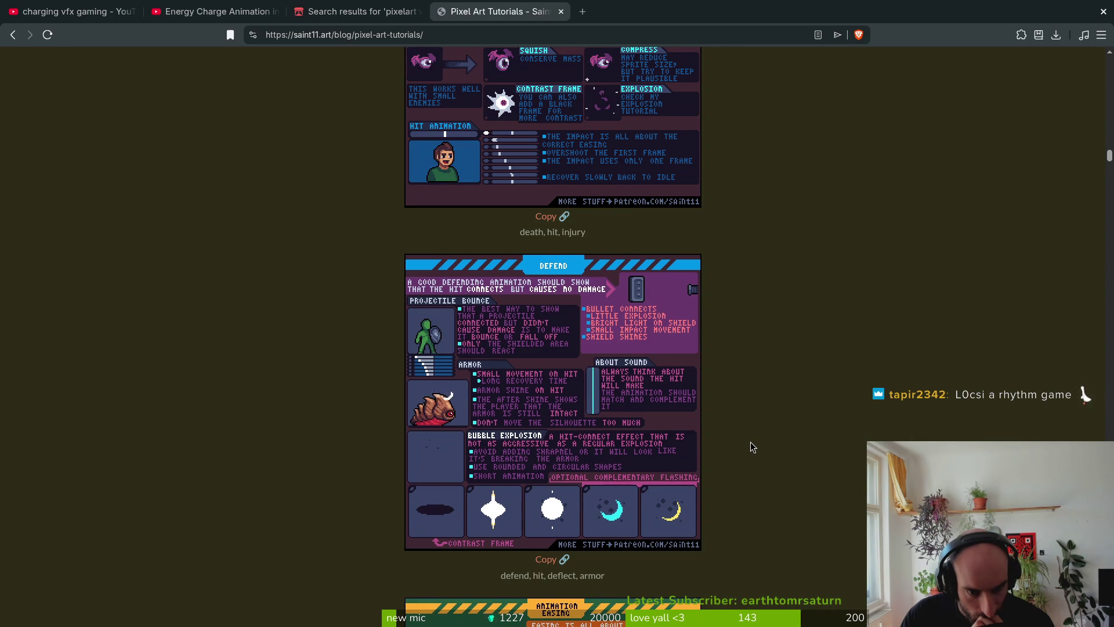
scroll(750, 442, "down", 6)
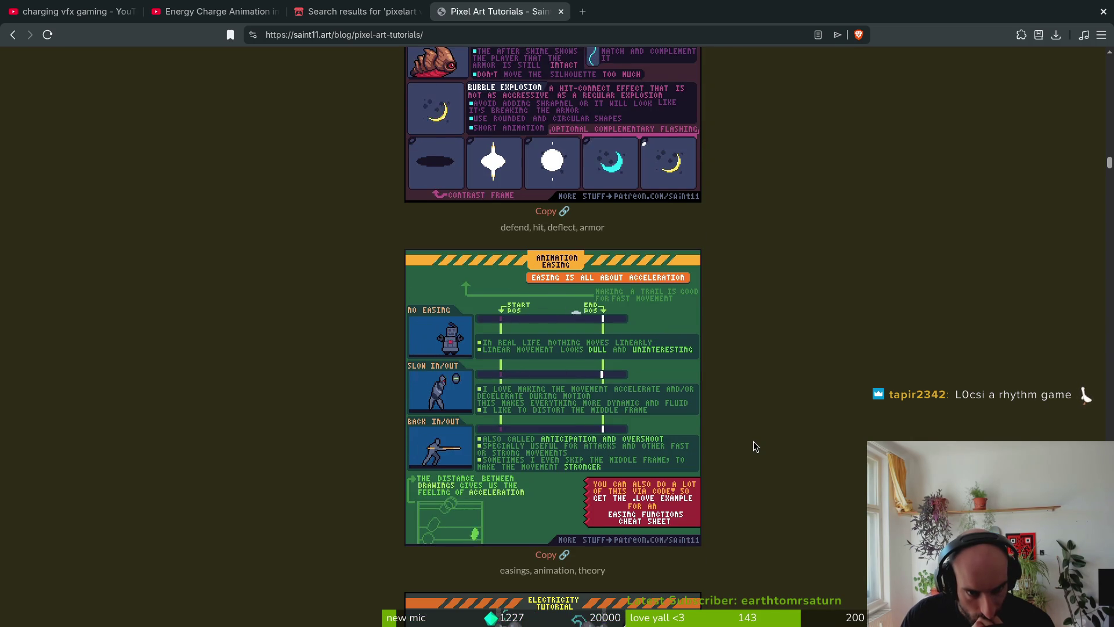
scroll(752, 444, "down", 4)
scroll(751, 444, "down", 1)
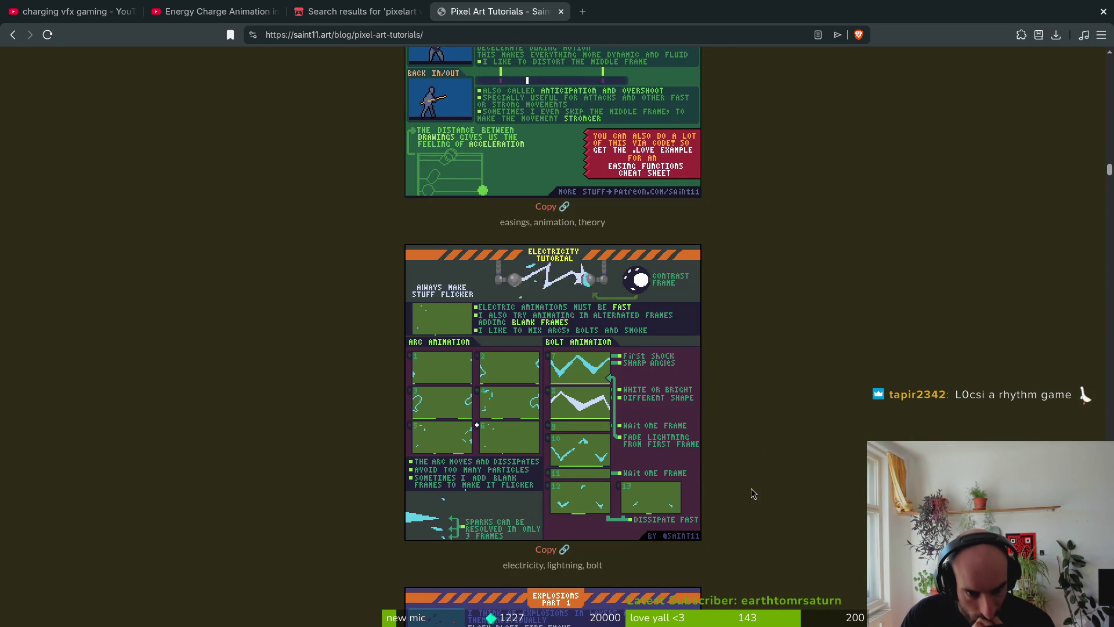
scroll(766, 453, "down", 2)
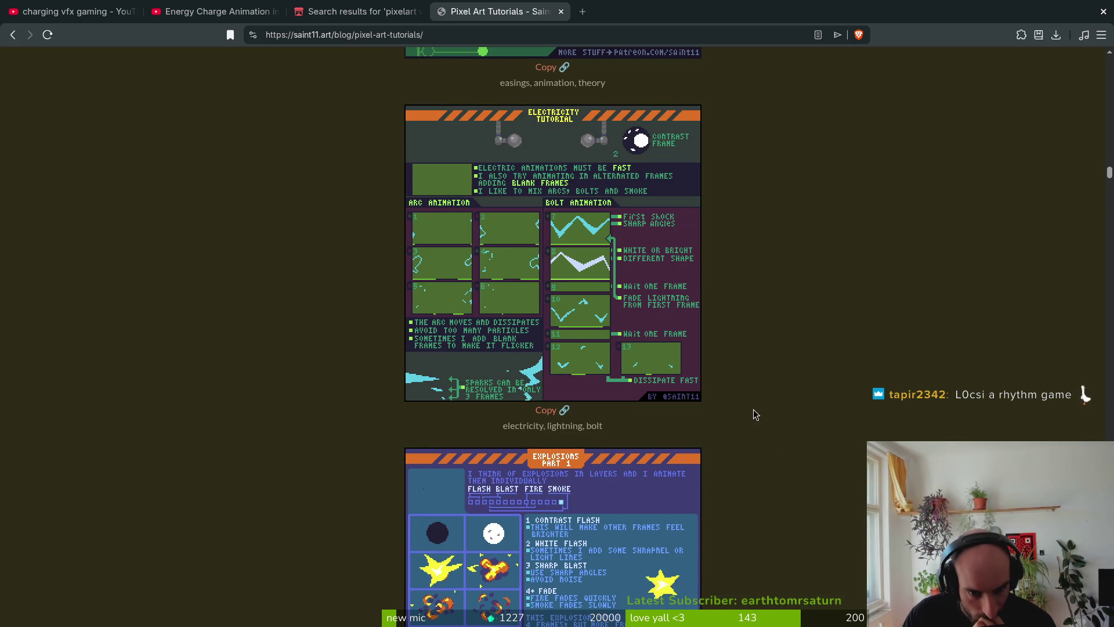
Continue down to Pixel Art Fundamentals 1, then return to mantis.aseprite in Aseprite.
scroll(752, 408, "down", 4)
scroll(750, 408, "down", 3)
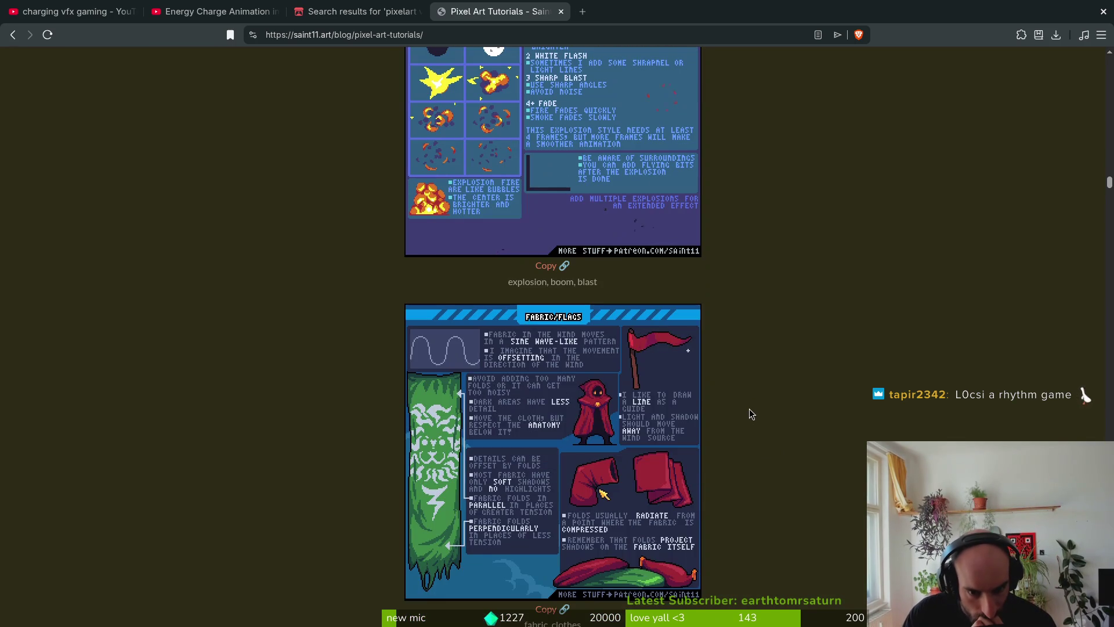
scroll(750, 409, "down", 7)
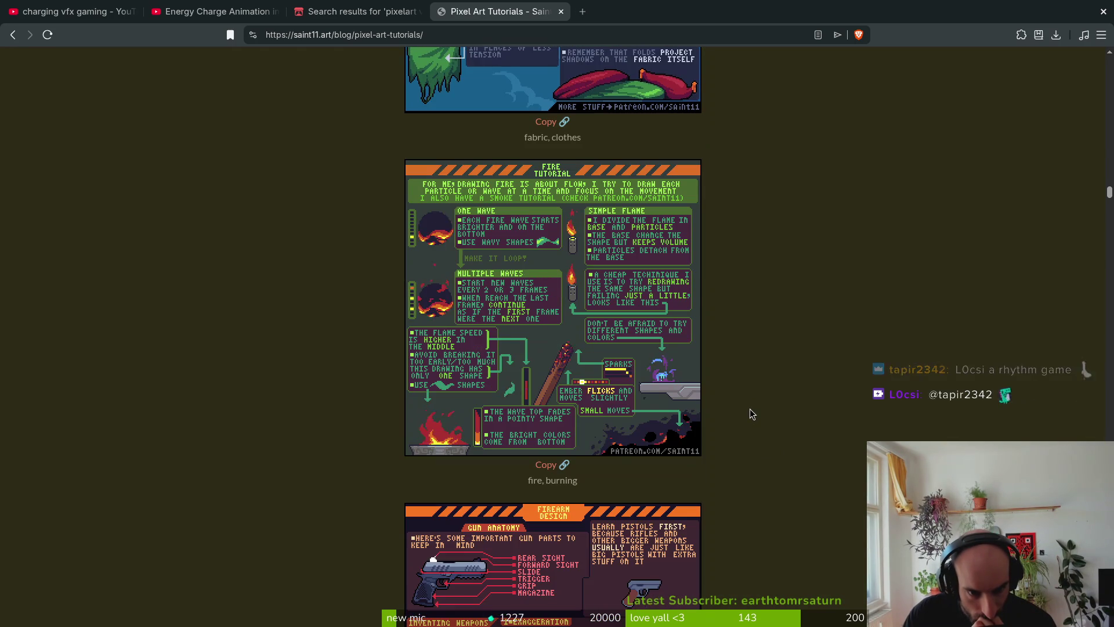
scroll(749, 406, "down", 1)
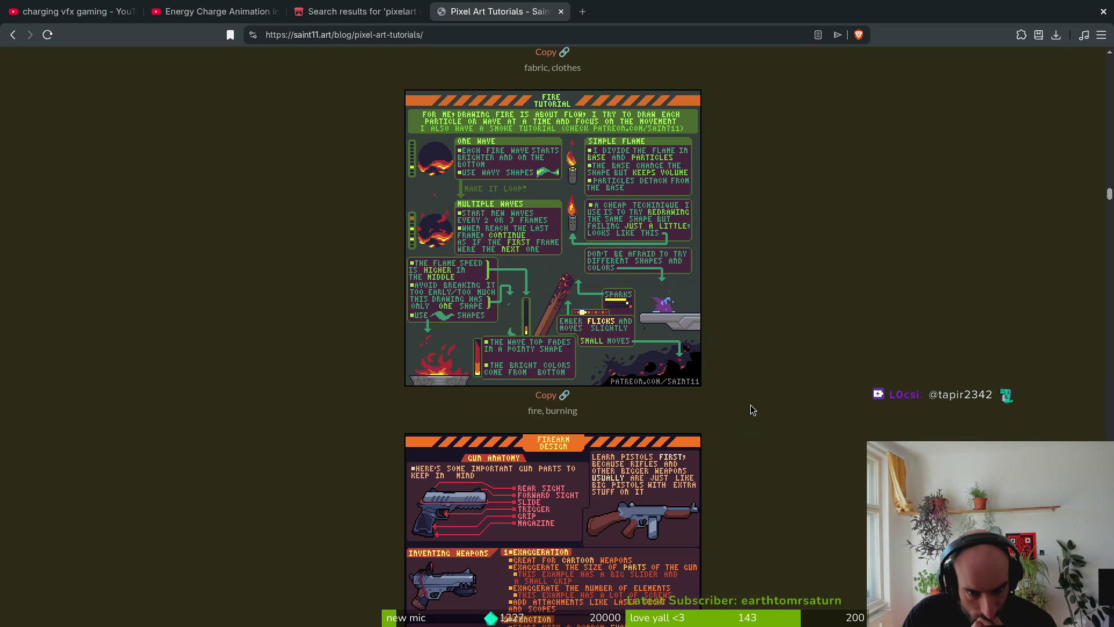
scroll(751, 406, "down", 1)
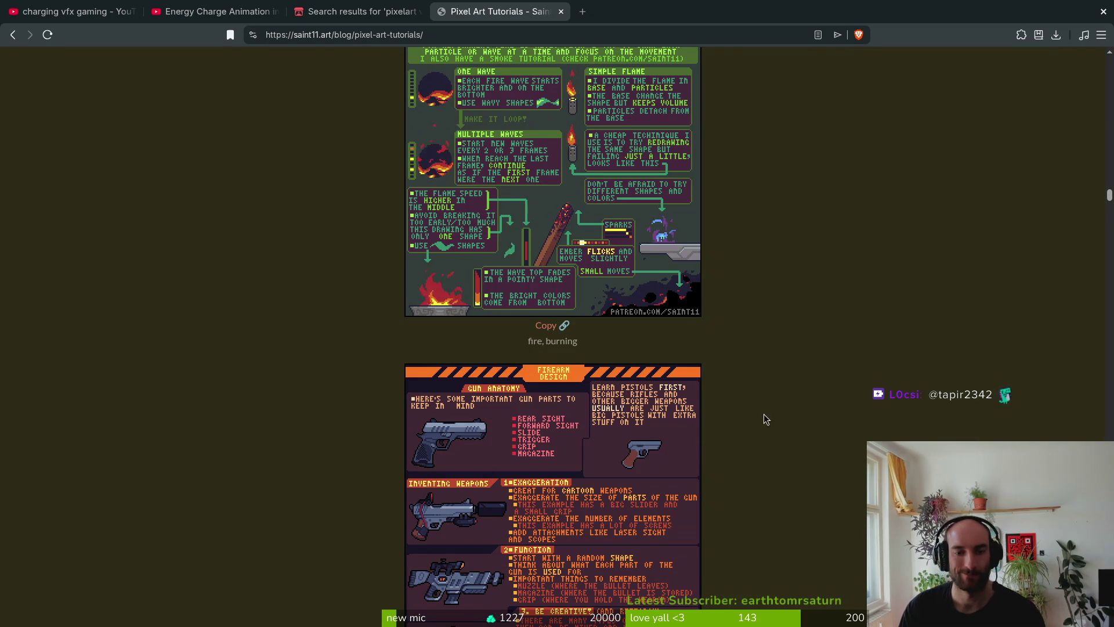
scroll(814, 304, "up", 2)
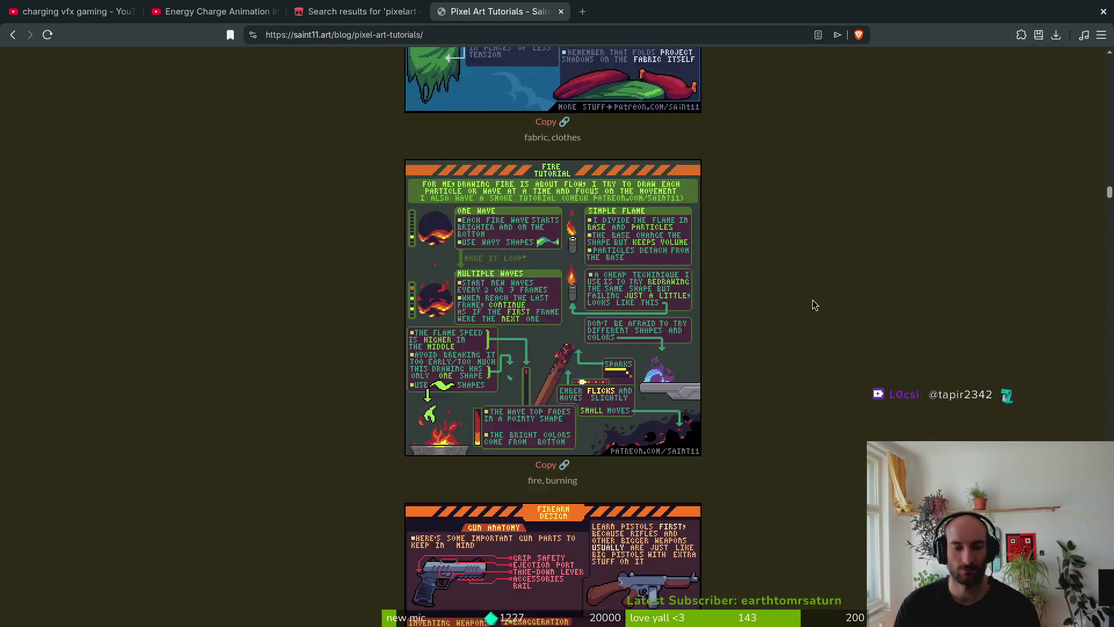
scroll(812, 304, "down", 9)
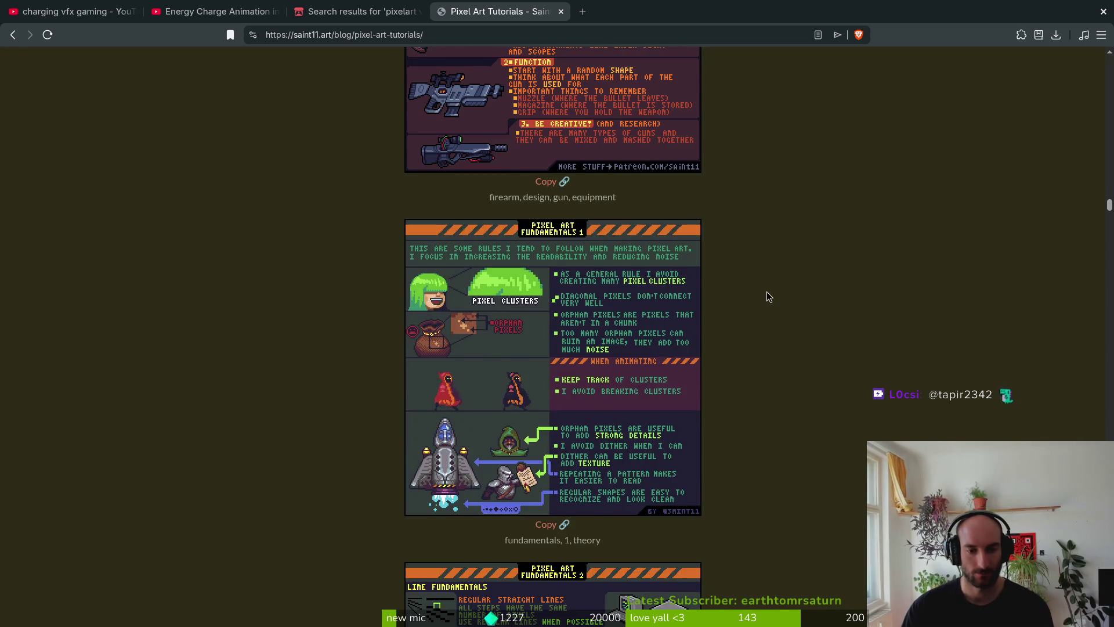
scroll(766, 305, "down", 1)
key("alt+Tab")
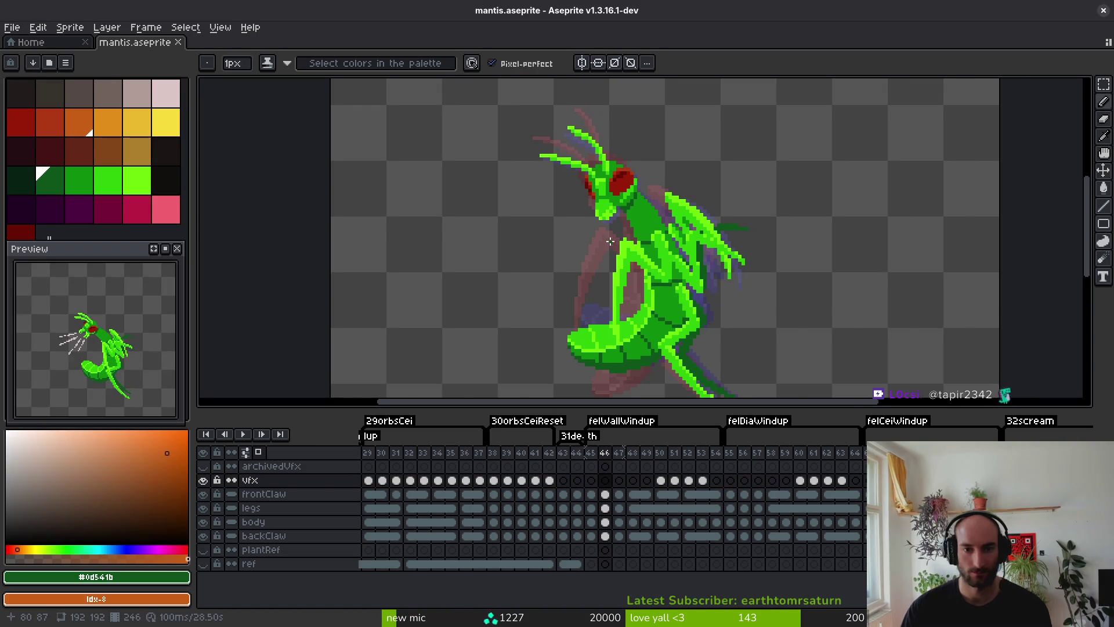
On the vfx layer, pick dark red and draw a slash line beside the mantis head.
key("Left")
scroll(603, 249, "down", 5)
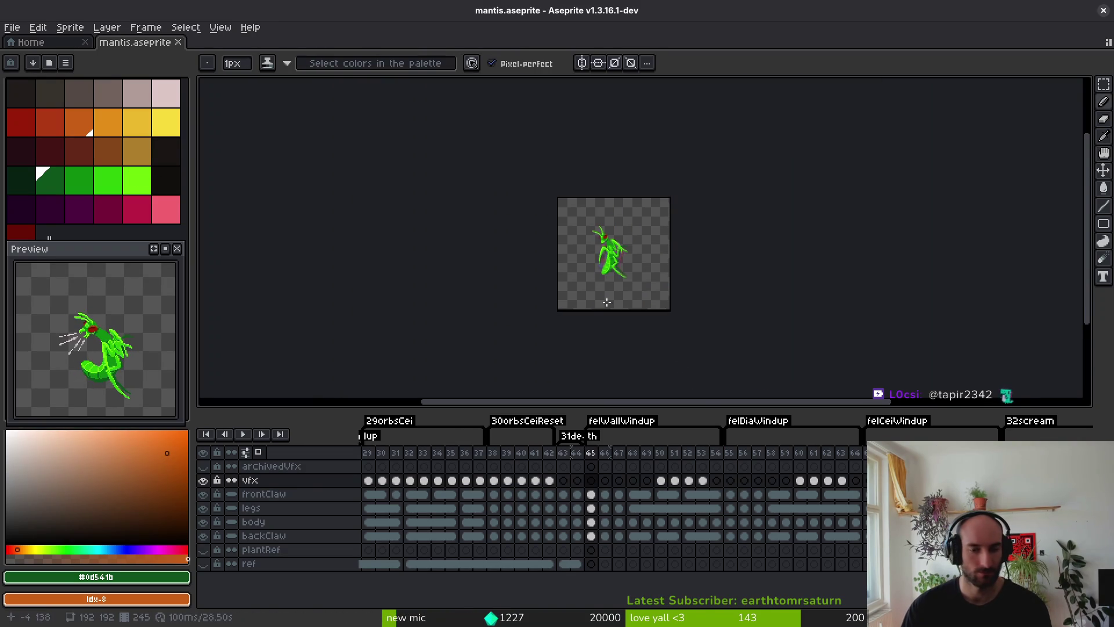
left_click(591, 480)
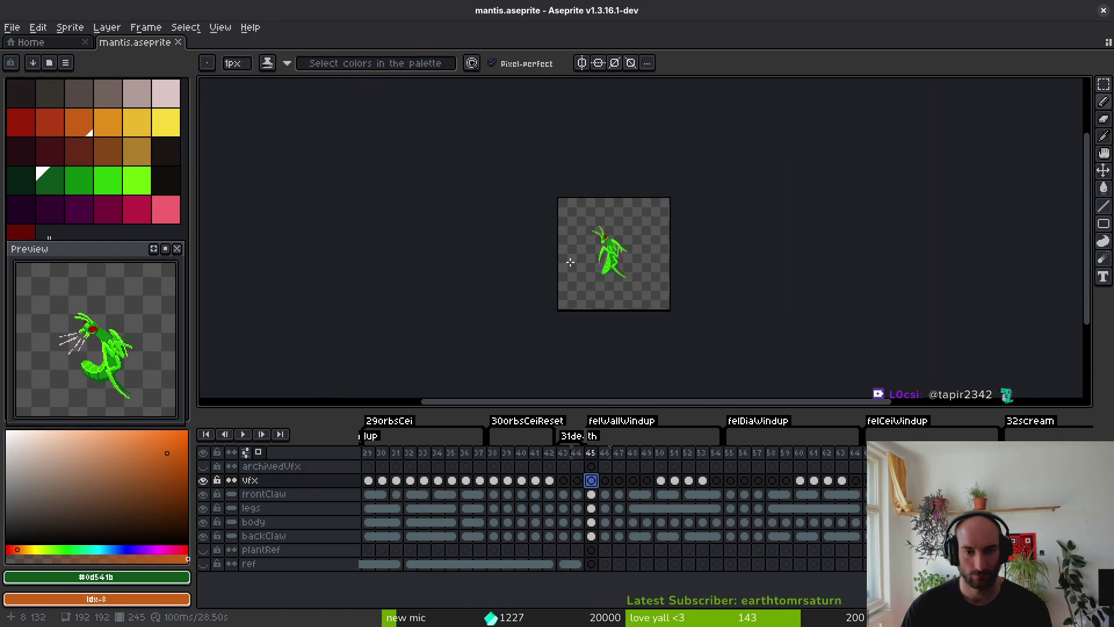
scroll(570, 262, "up", 3)
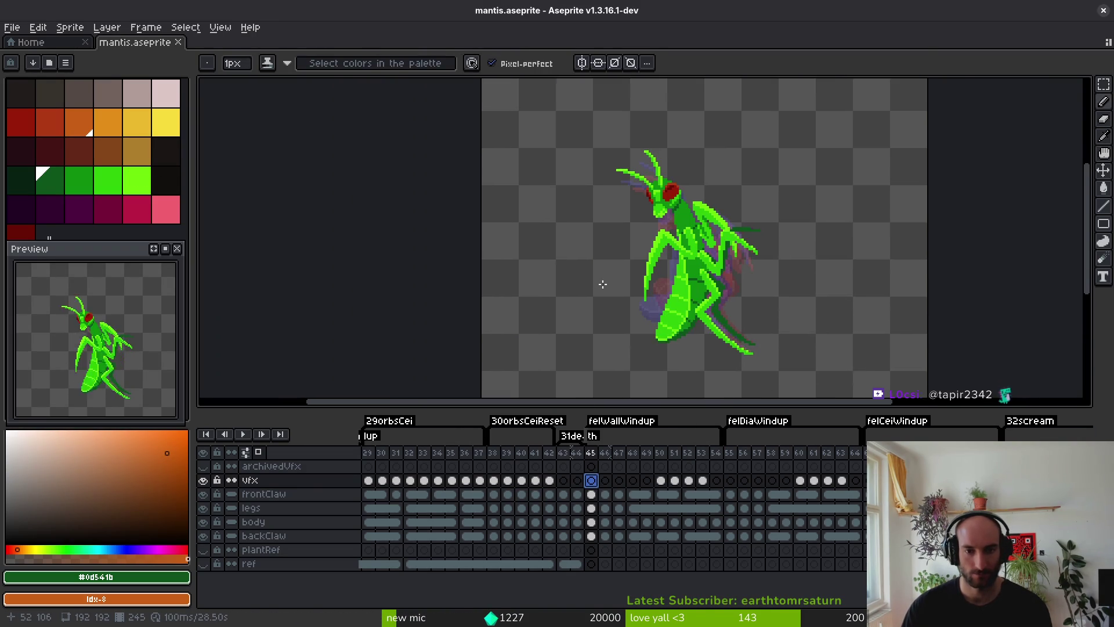
left_click(26, 136)
scroll(615, 214, "up", 2)
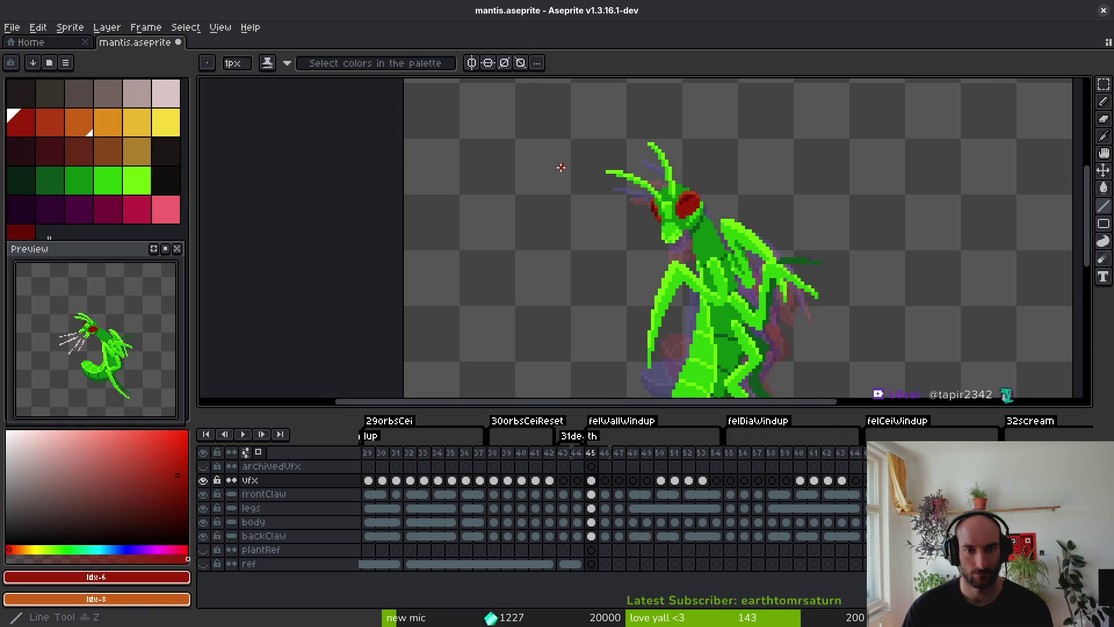
left_click_drag(561, 168, 604, 206)
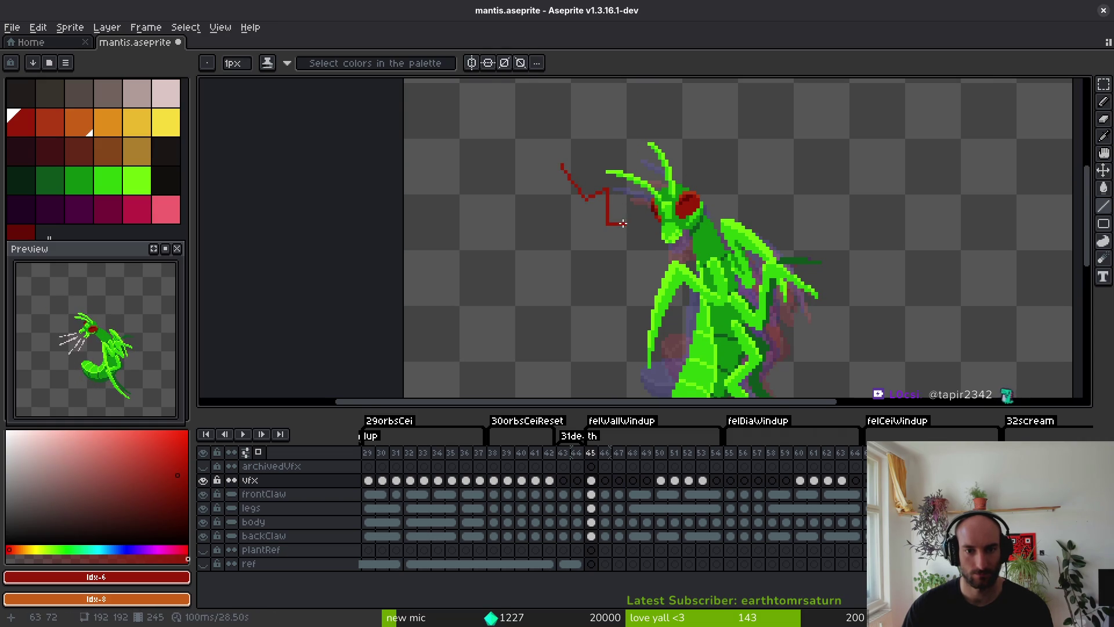
Try a lighter red, resample the stroke's dark red, and compare frames 44 and 46.
scroll(622, 223, "up", 1)
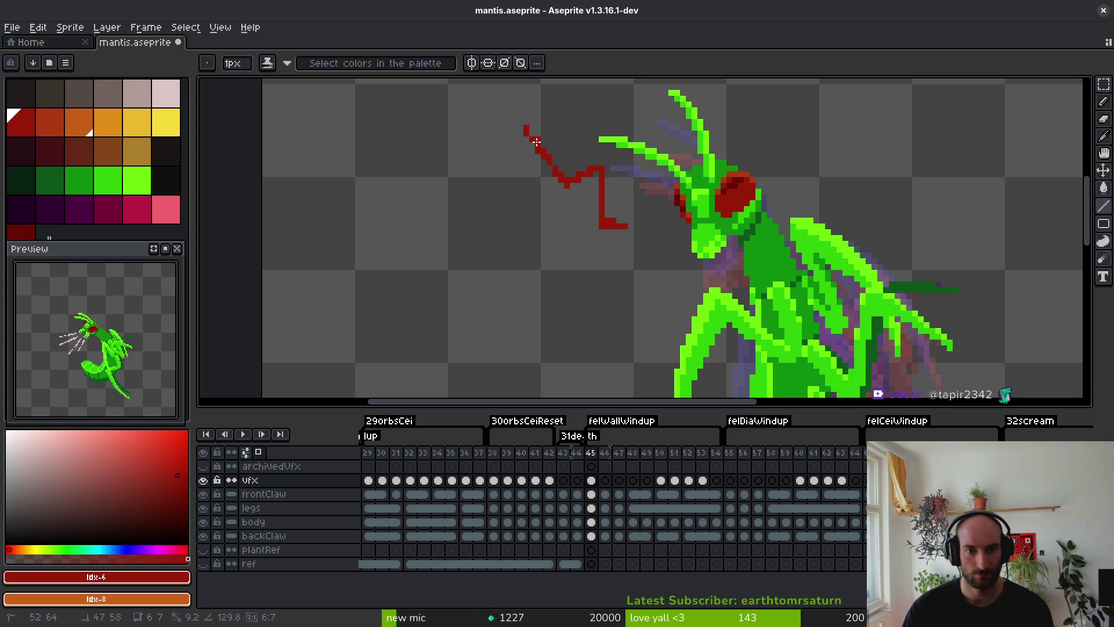
scroll(576, 194, "down", 1)
left_click(53, 124)
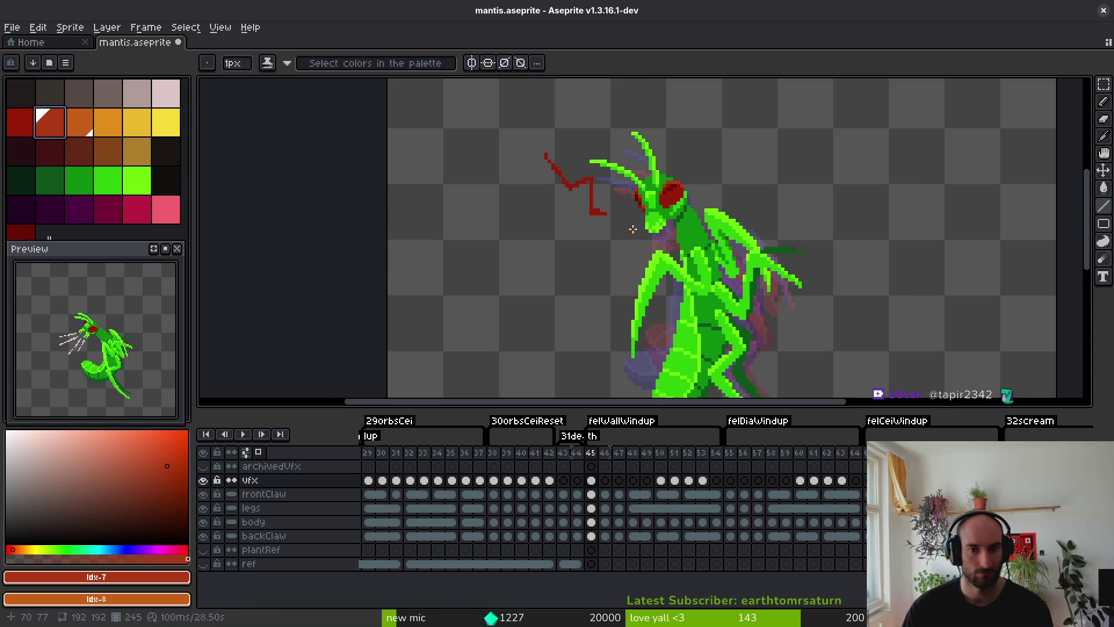
left_click(596, 204, "alt")
scroll(634, 224, "up", 1)
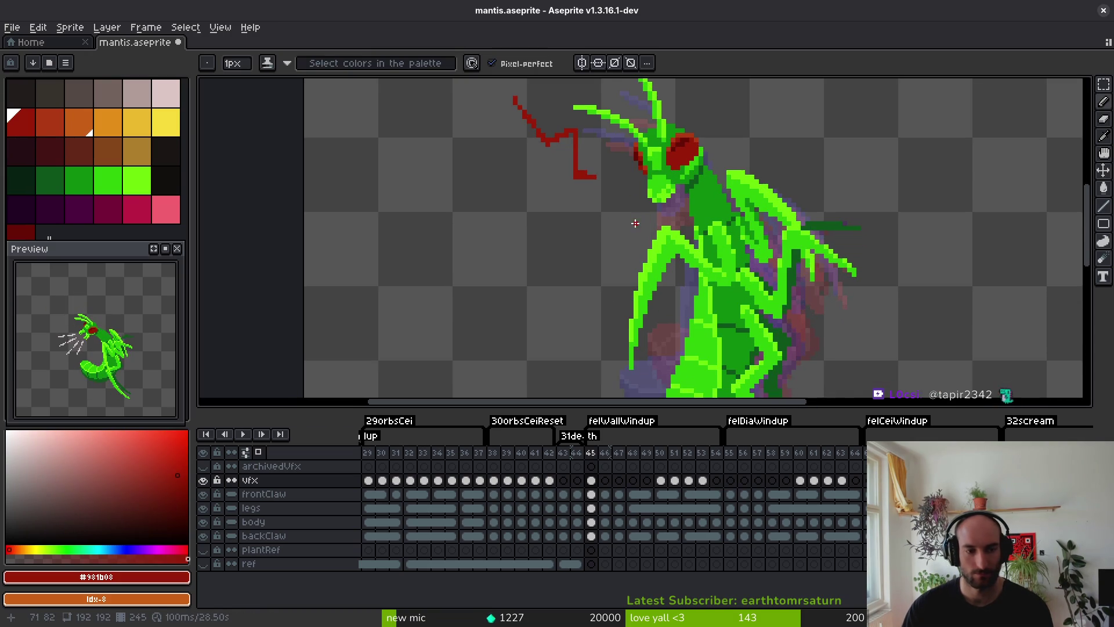
scroll(575, 248, "down", 1)
key("Left")
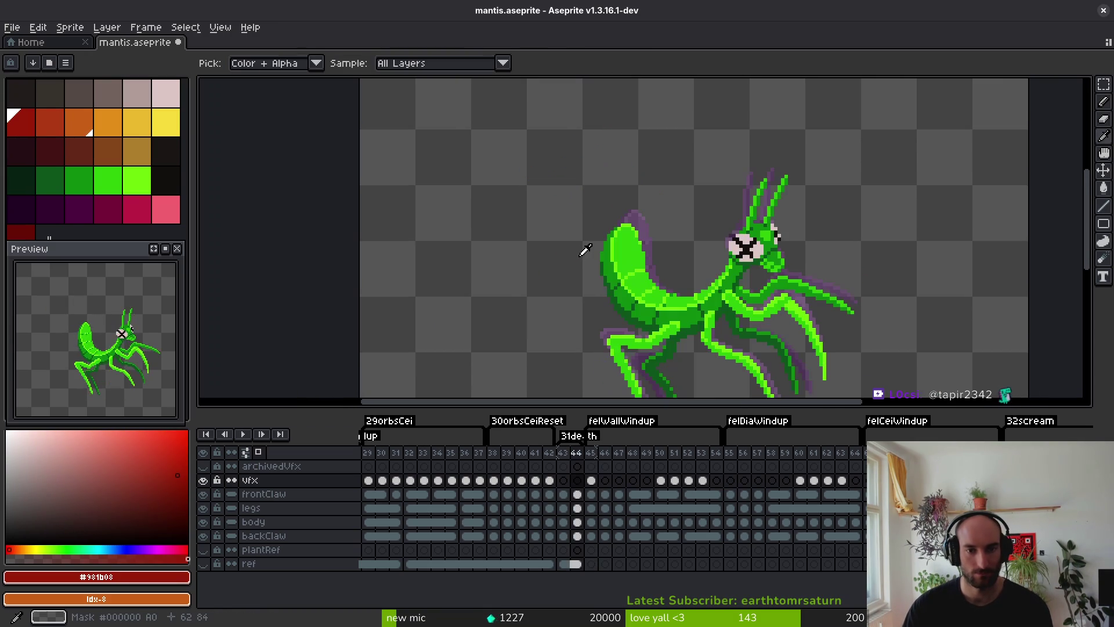
key("Right")
key("Right")
scroll(562, 190, "up", 1)
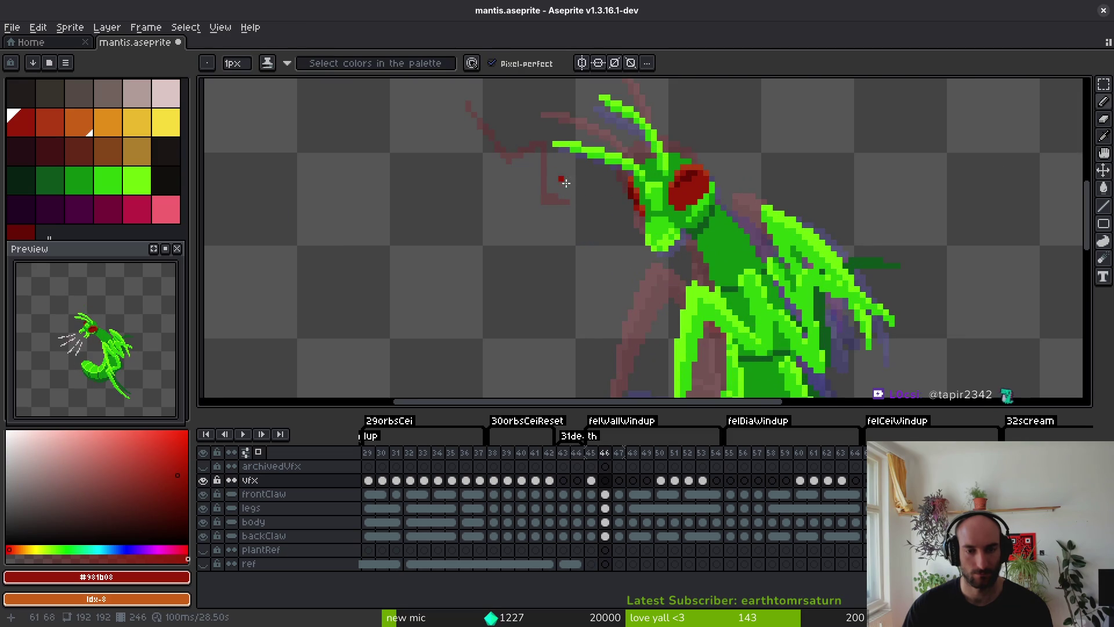
Undo the stray diagonal and draw a jagged red slash from straight segments on frame 46.
key("ctrl+z")
key("shift")
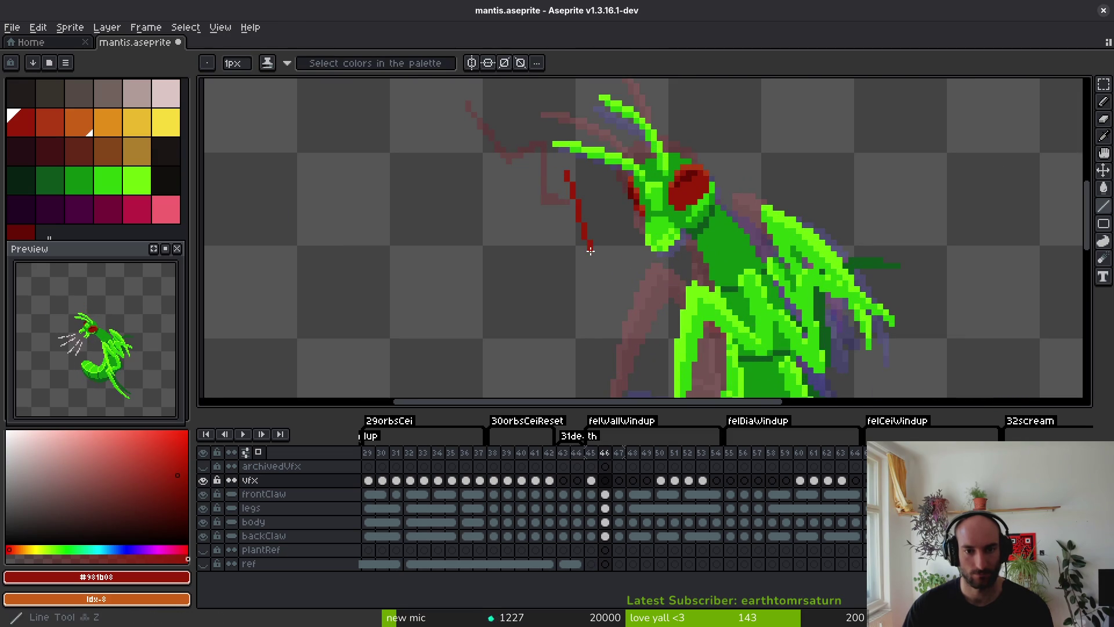
left_click(694, 267, "shift")
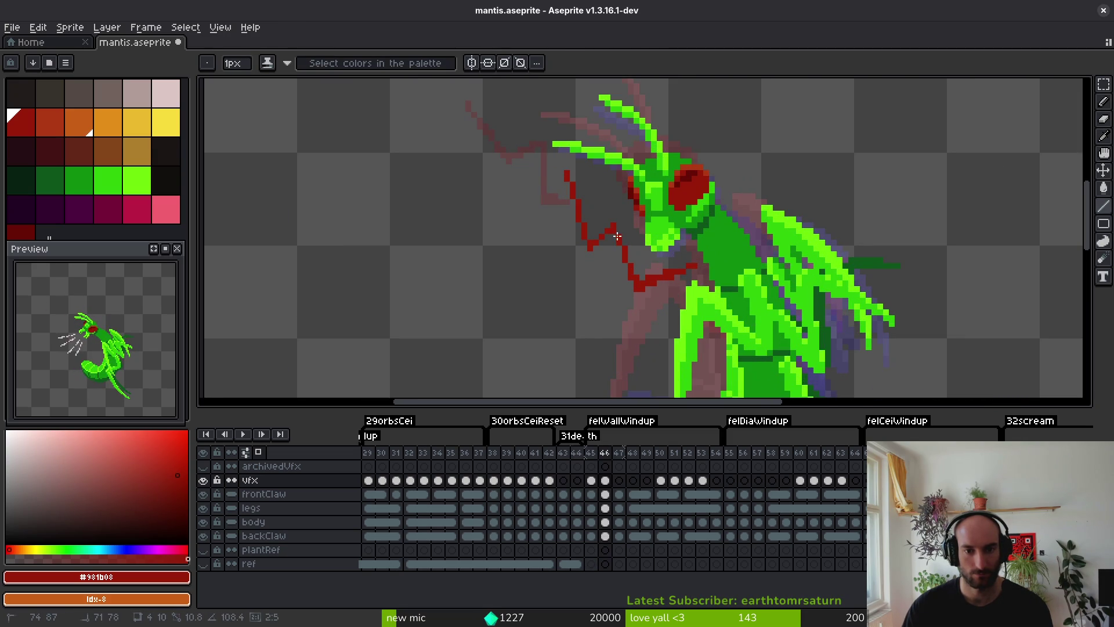
left_click(578, 268, "shift")
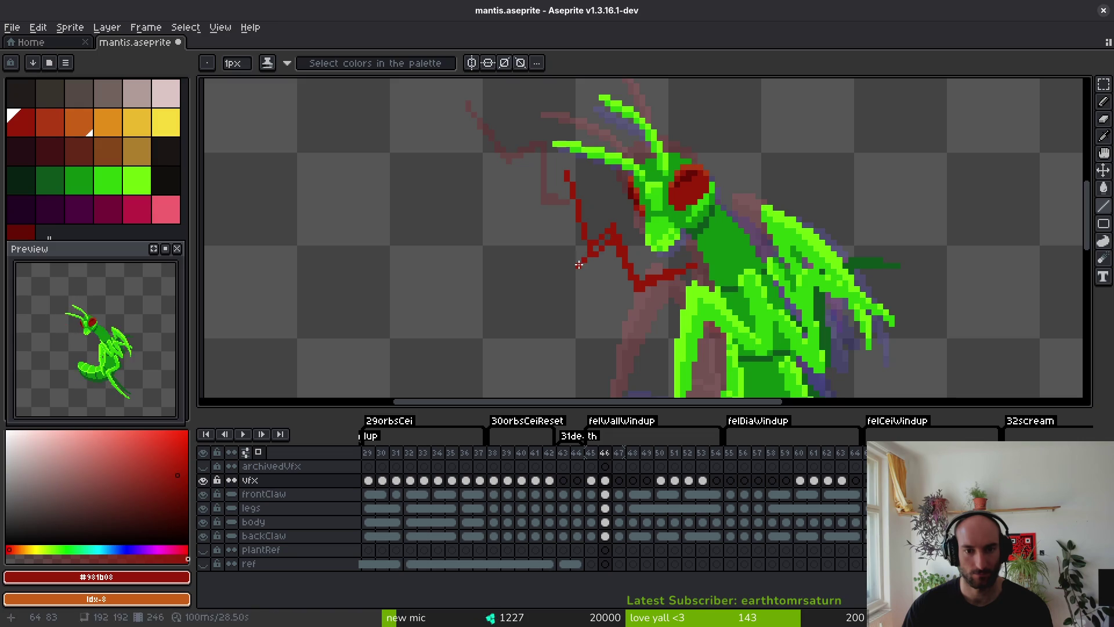
left_click(572, 184, "shift")
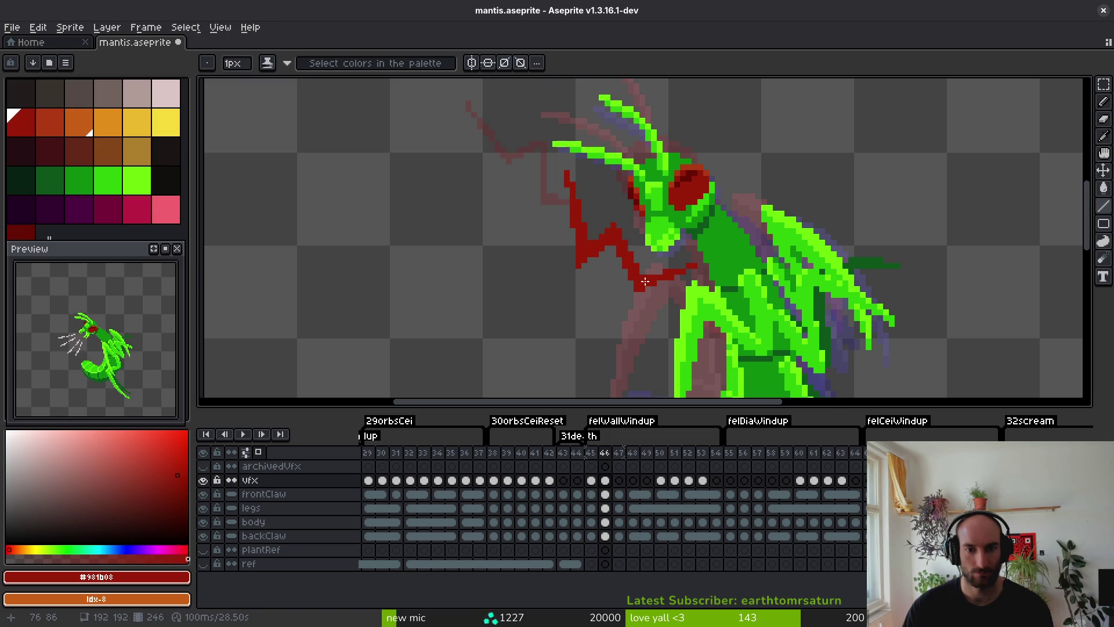
Undo the last slash segment, return to frame 45, and save mantis.aseprite.
scroll(633, 289, "down", 2)
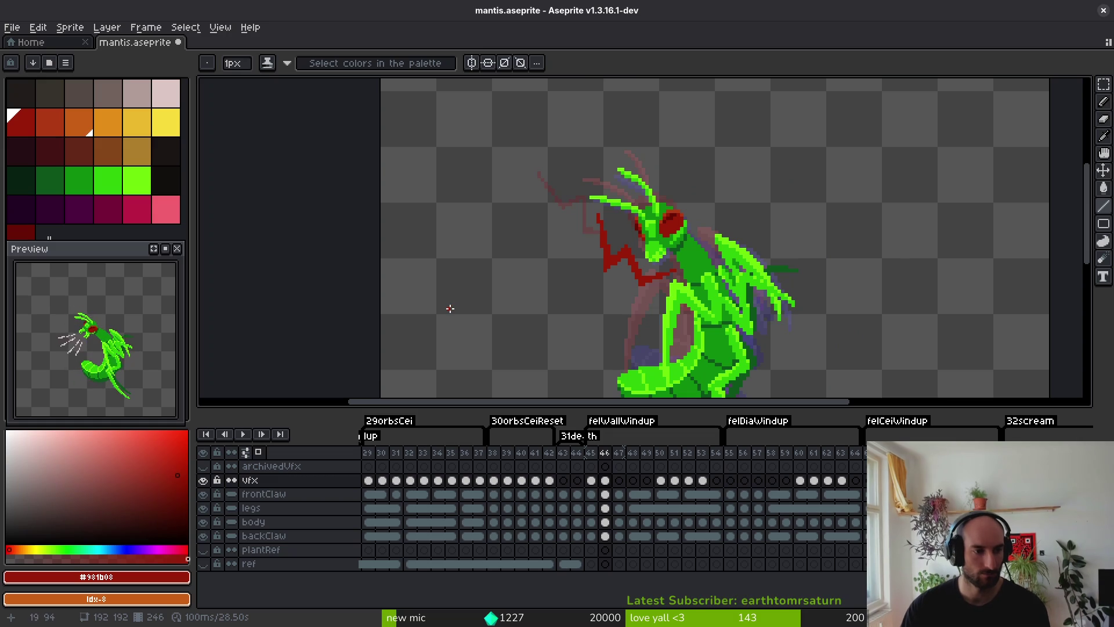
key("ctrl+z")
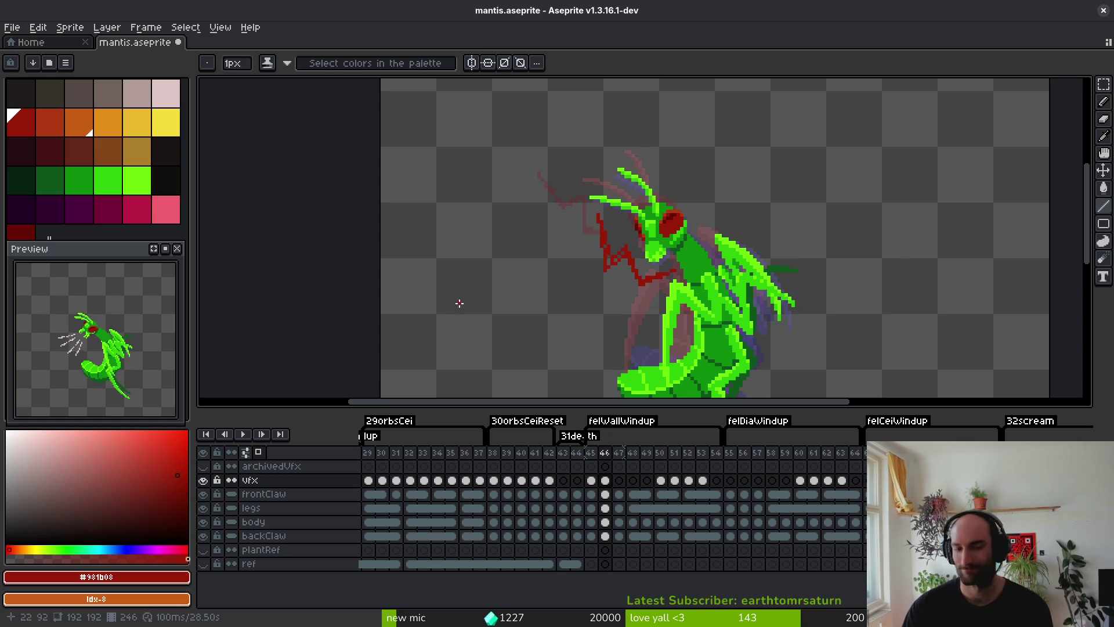
key("Left")
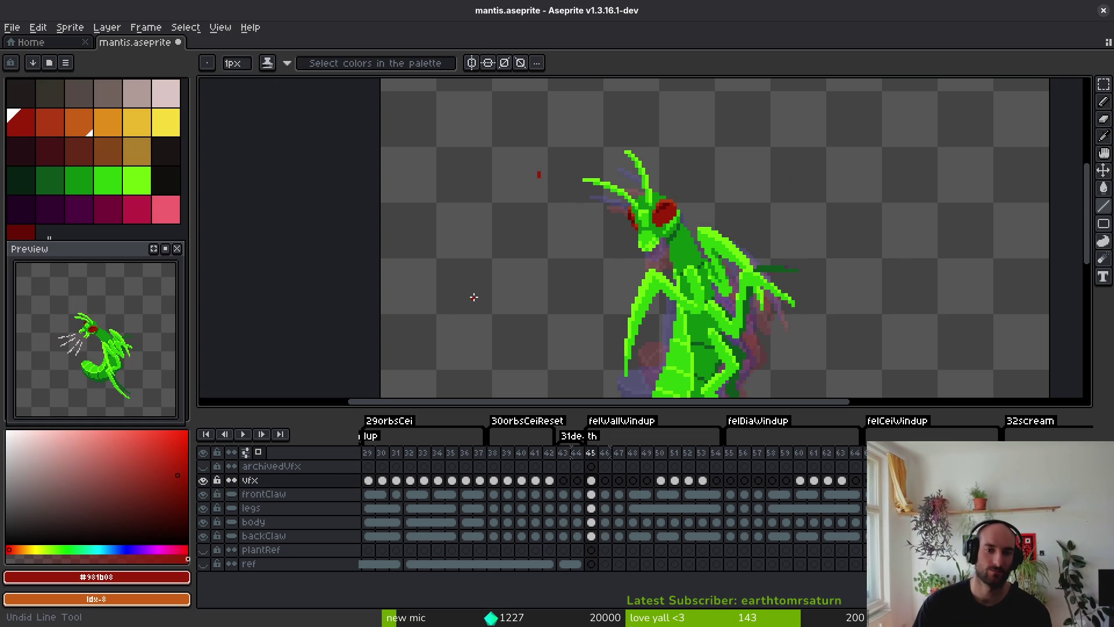
key("ctrl+s")
scroll(667, 261, "down", 3)
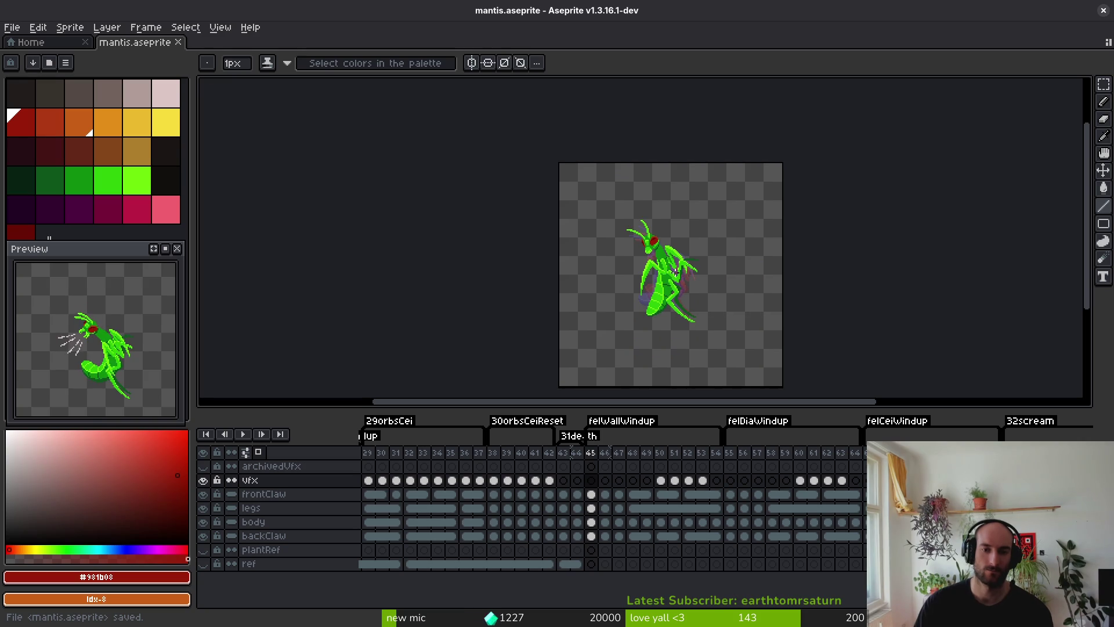
Play the windup animation as a preview and stop on frame 45.
scroll(675, 271, "up", 3)
key("i")
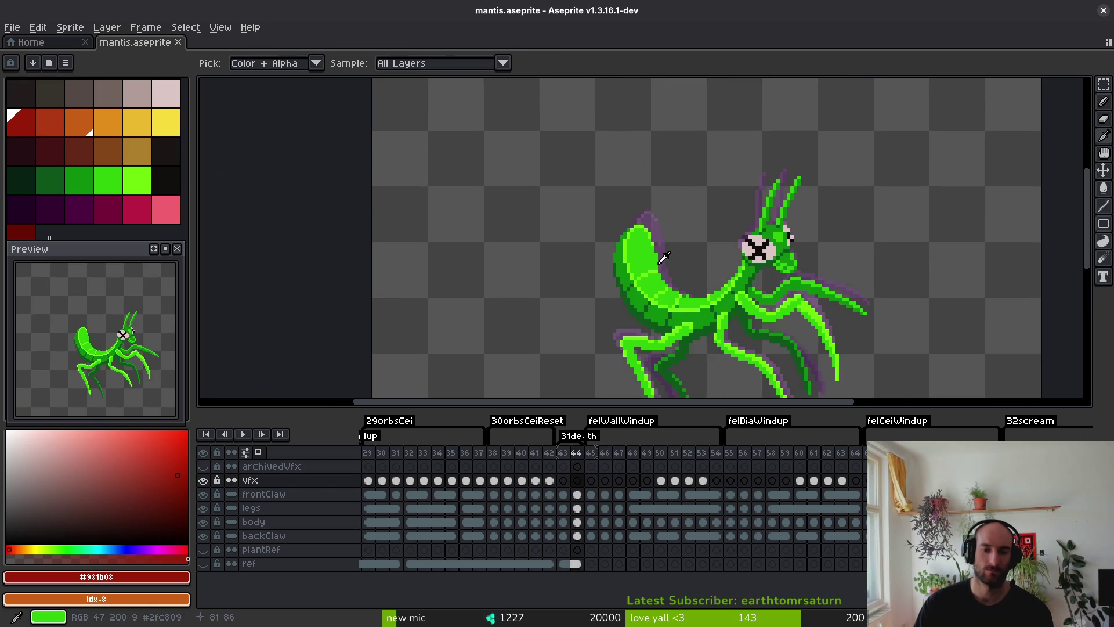
key("Return")
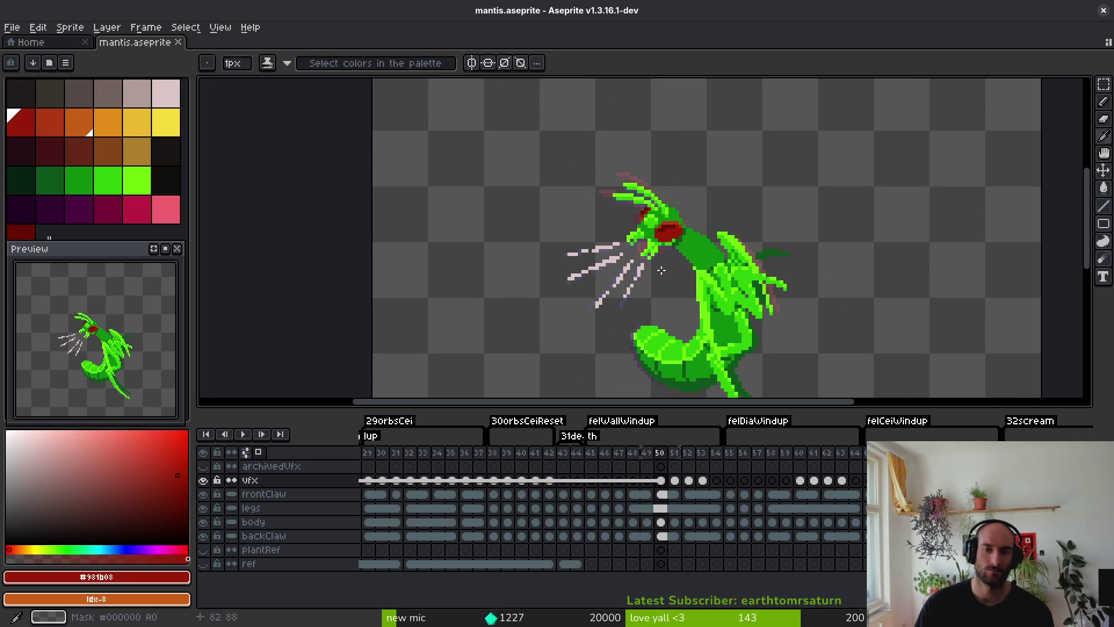
key("b")
scroll(738, 191, "down", 4)
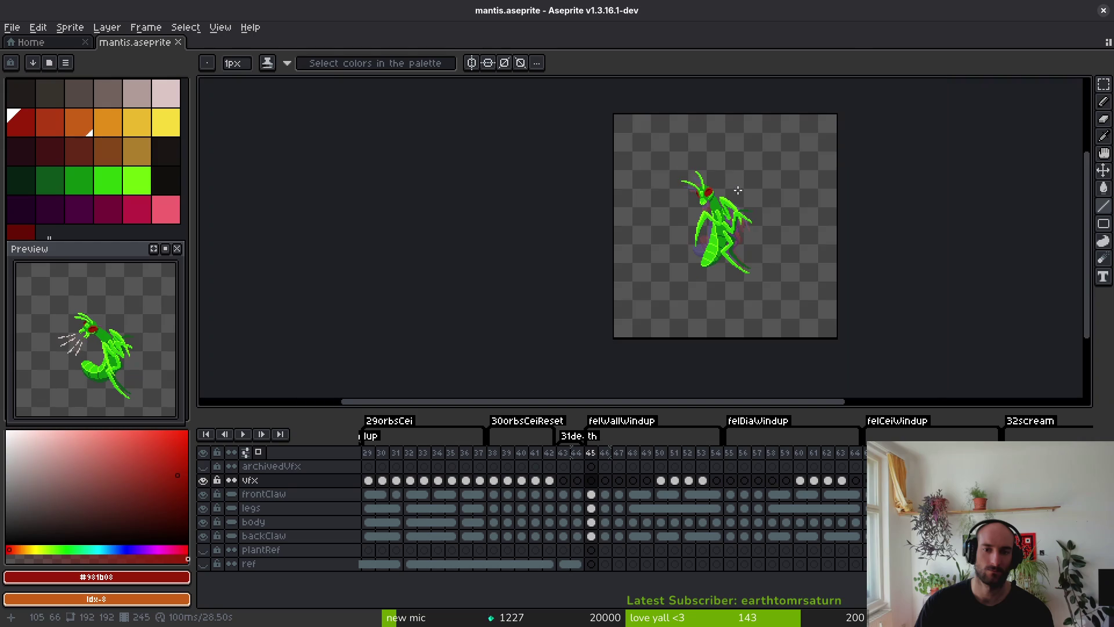
scroll(735, 157, "up", 4)
With the Pencil, draw a short red streak above the mantis on frame 45.
left_click_drag(731, 167, 726, 192)
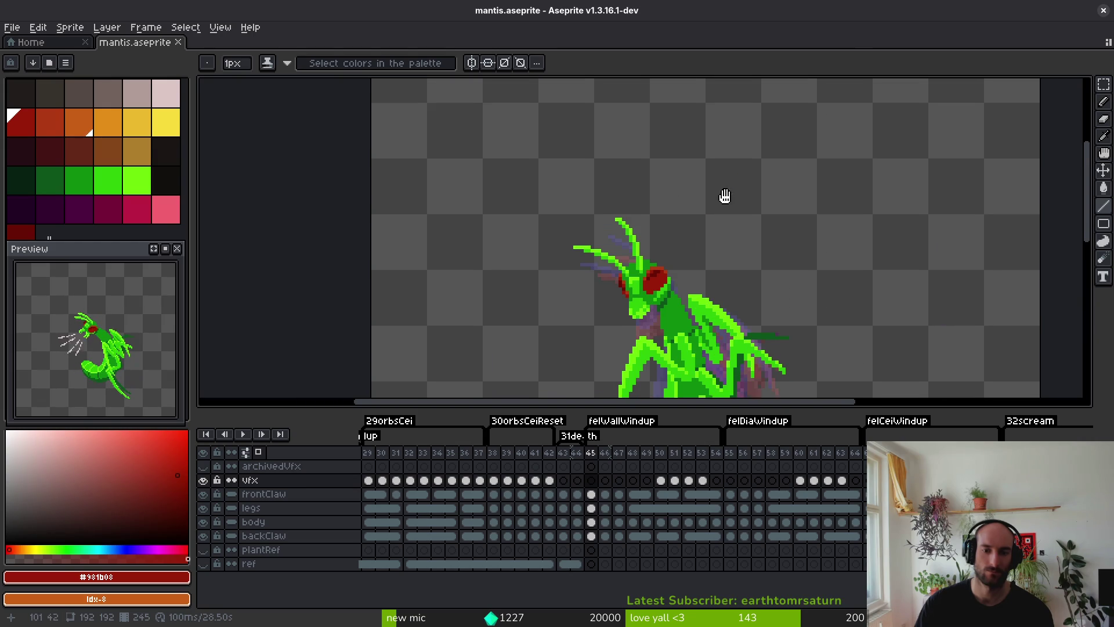
scroll(721, 180, "up", 1)
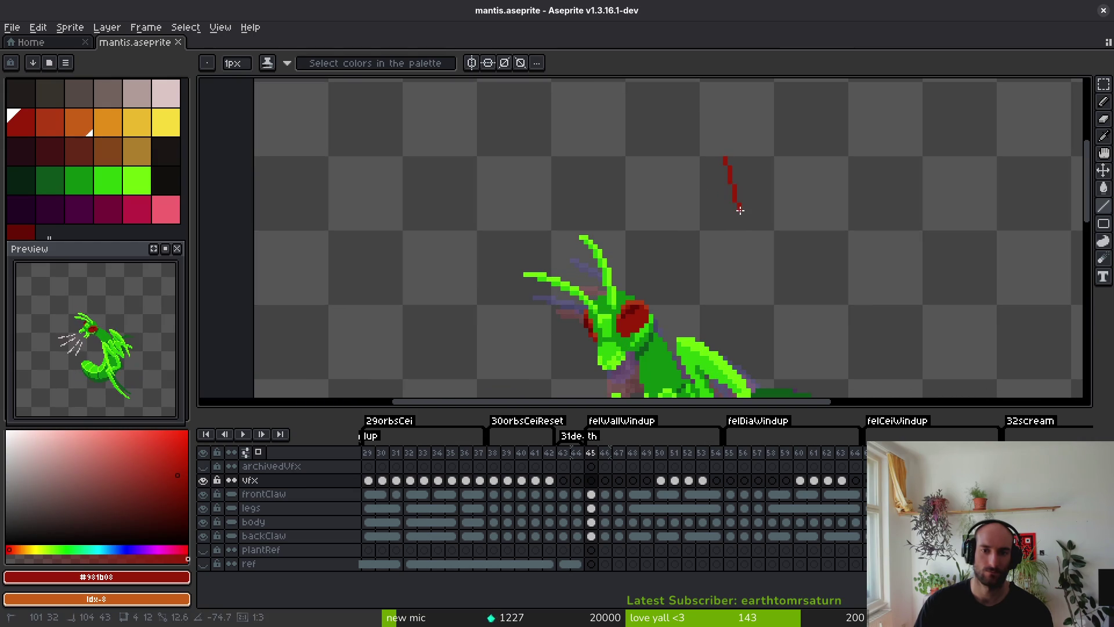
key("b")
left_click_drag(725, 149, 737, 182)
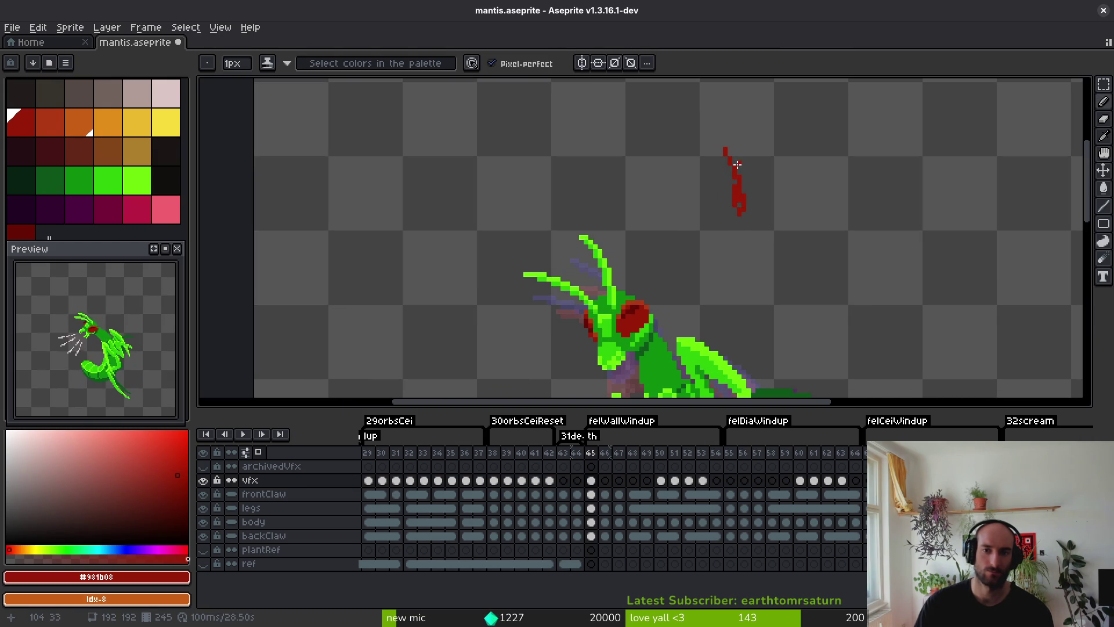
scroll(735, 167, "up", 1)
scroll(735, 244, "down", 1)
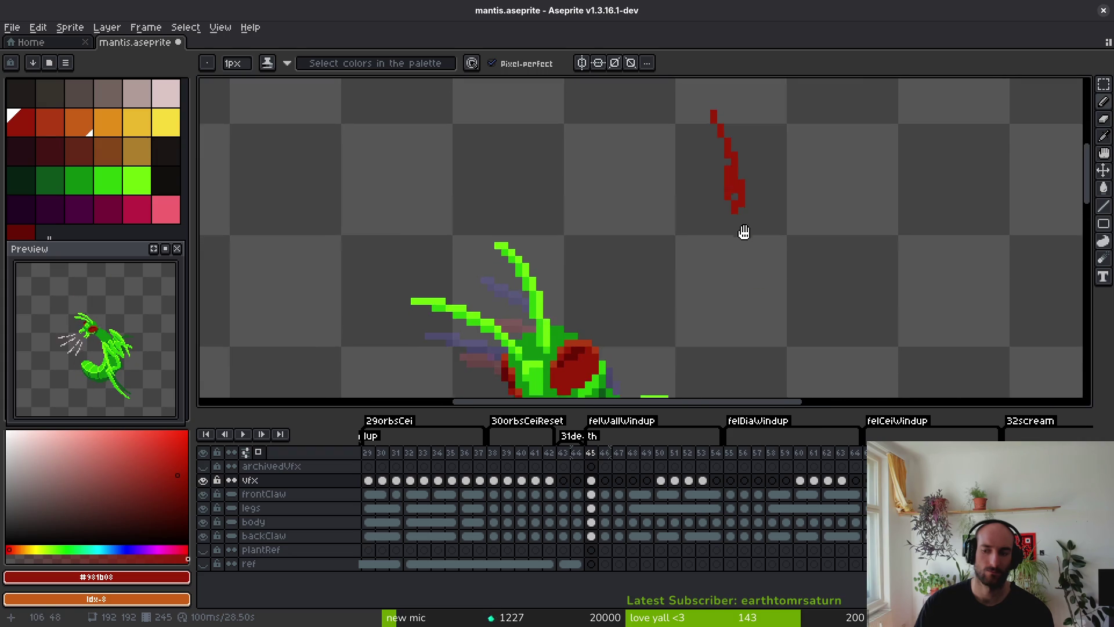
On frame 46, draw a curved red slash with a vertical tip and thickened lower end.
key("period")
scroll(729, 239, "up", 2)
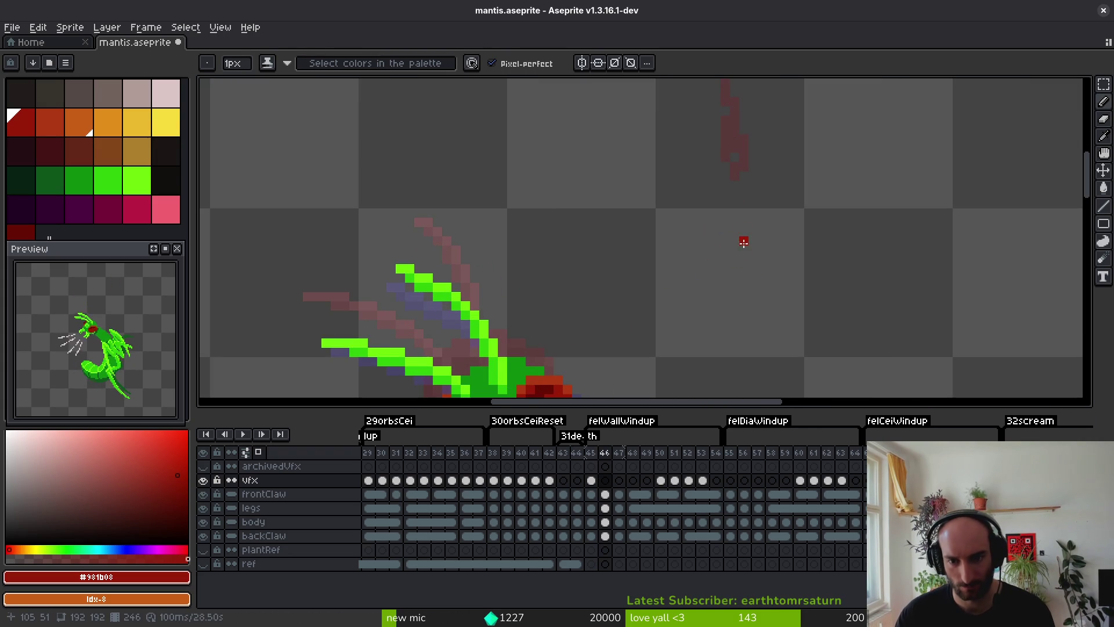
left_click_drag(741, 239, 704, 342)
key("ctrl+z")
left_click_drag(783, 152, 775, 179)
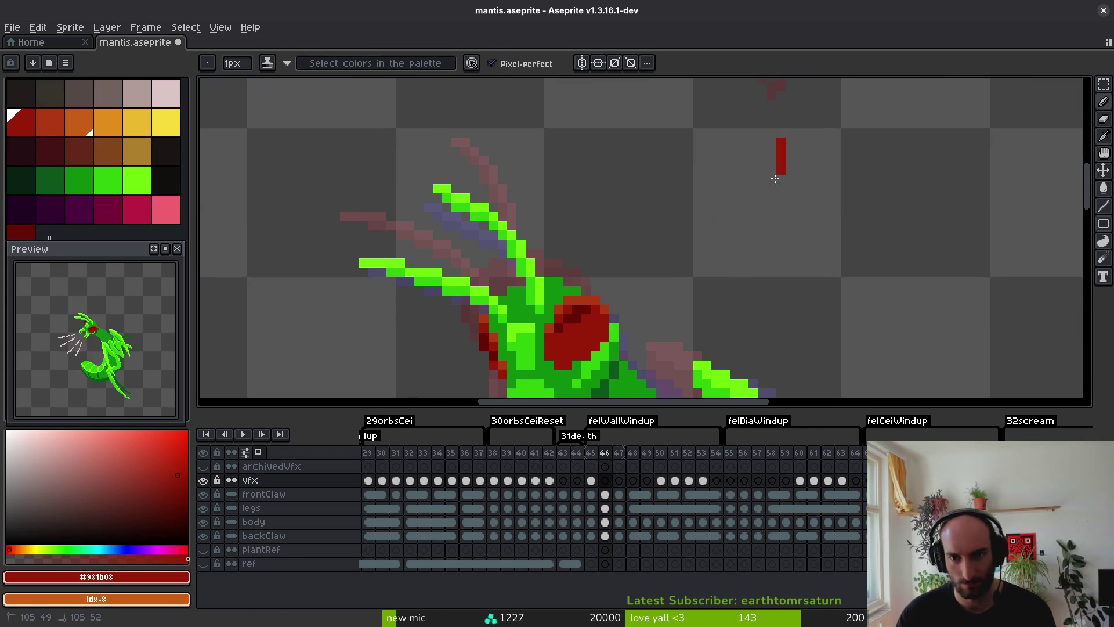
left_click_drag(725, 237, 744, 246)
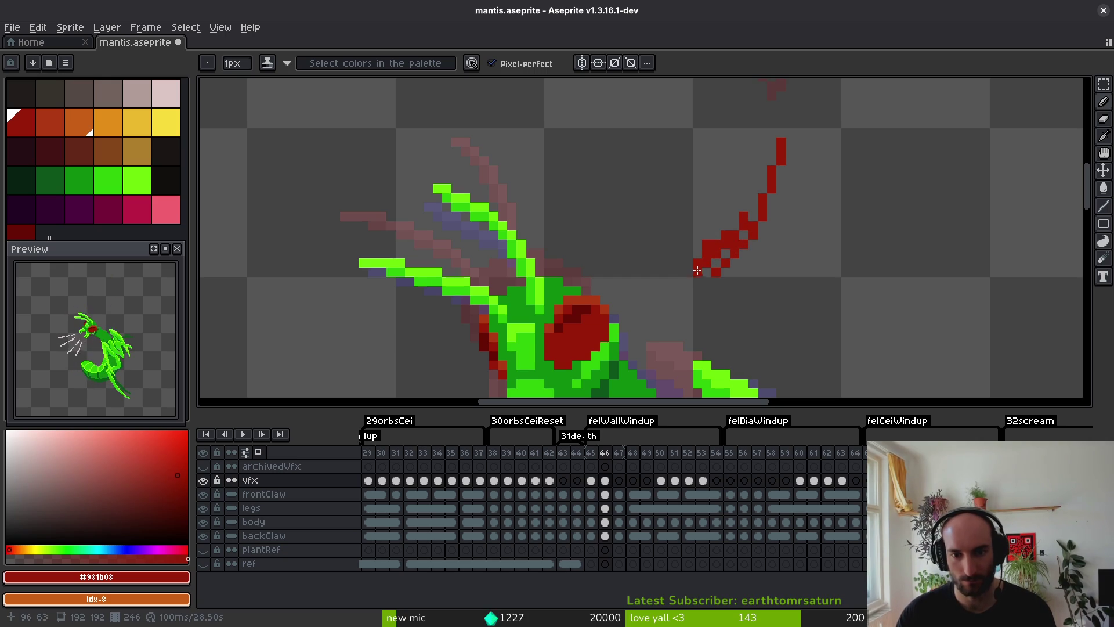
mouse_move(693, 255)
left_mouse_down()
mouse_move(729, 254)
mouse_move(752, 207)
left_mouse_up()
scroll(763, 204, "down", 2)
scroll(772, 174, "up", 2)
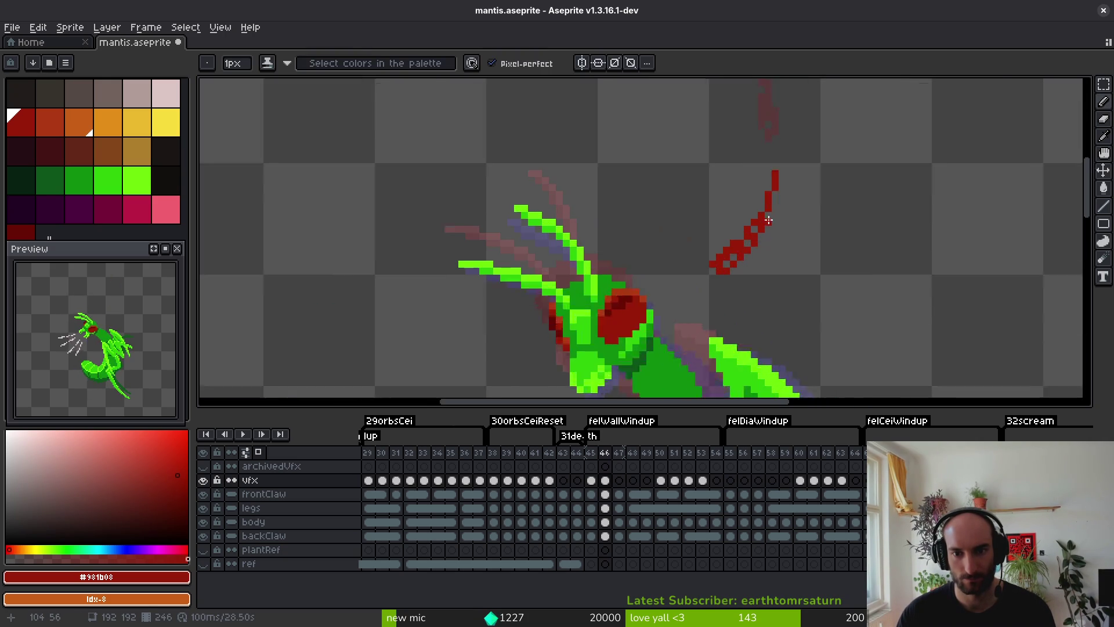
left_click(777, 138)
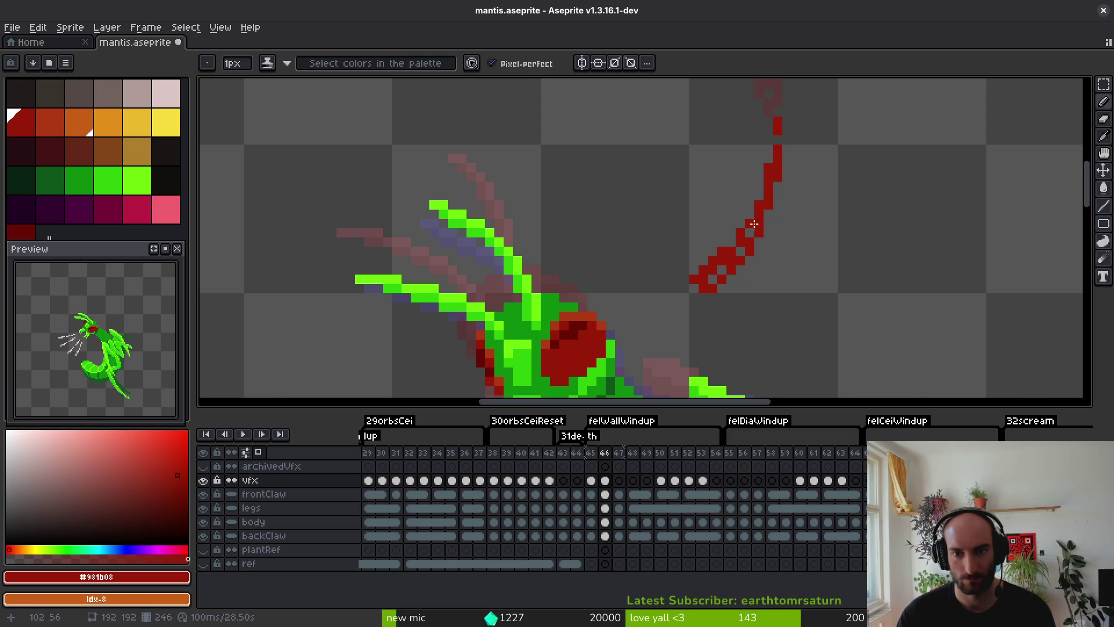
Shade the frame-46 slash with lighter red highlights.
scroll(754, 223, "down", 1)
scroll(754, 223, "up", 1)
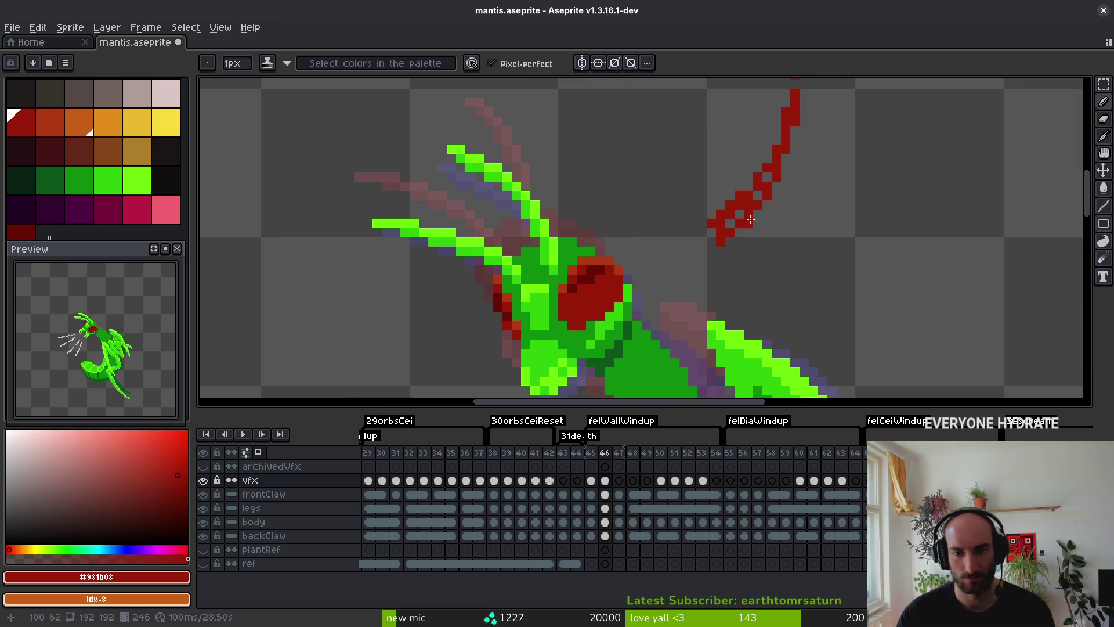
left_click(51, 123)
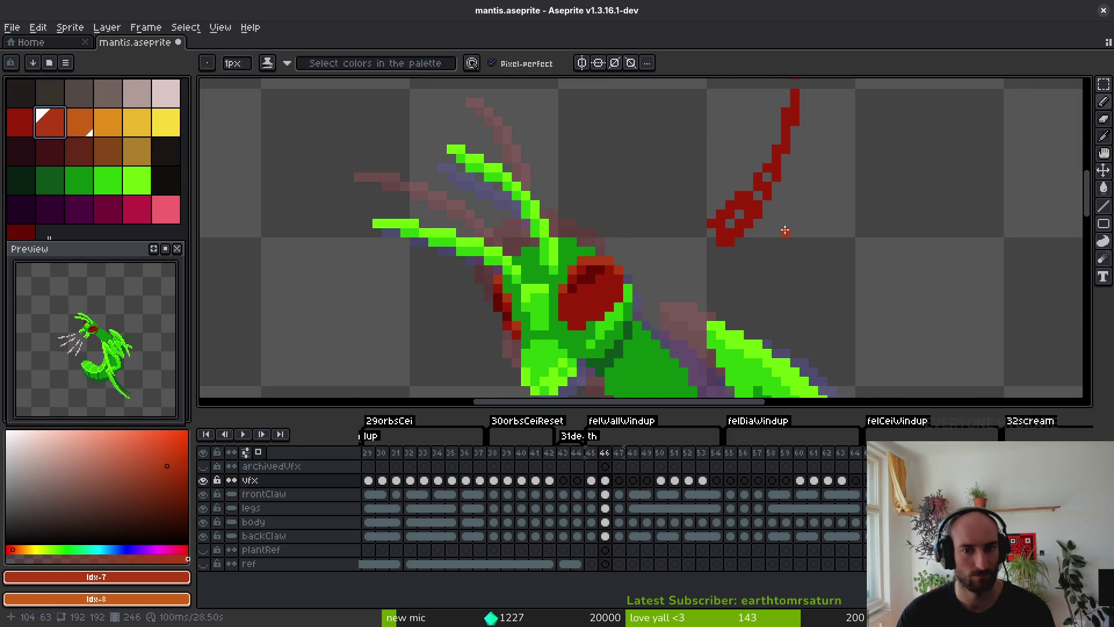
scroll(753, 210, "up", 2)
left_click(743, 202)
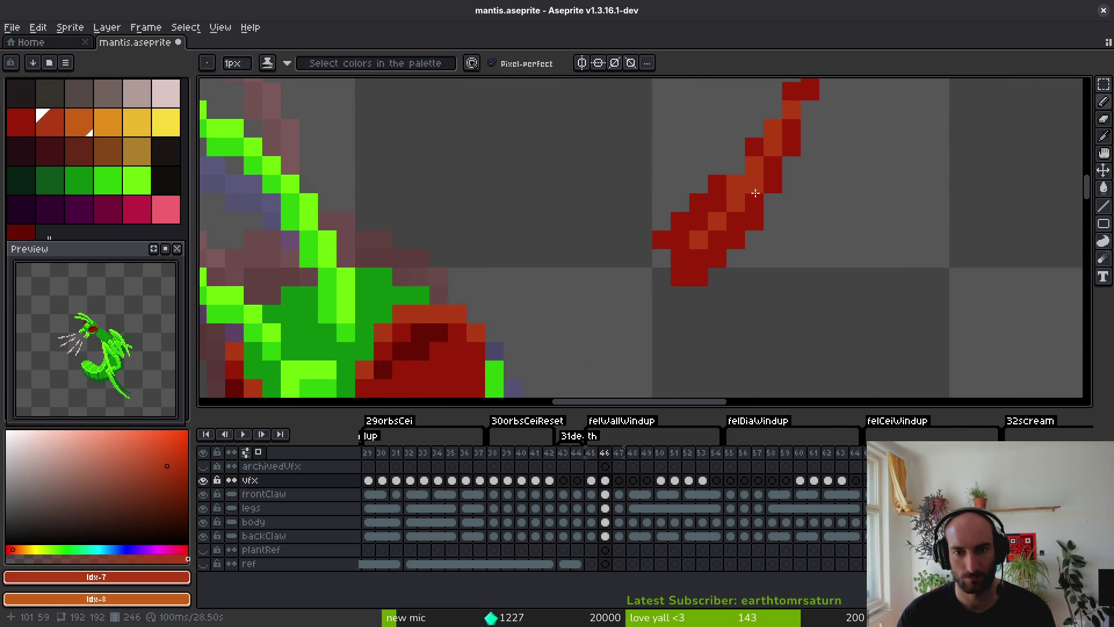
scroll(755, 193, "down", 3)
Step back and forth through the windup frames to compare the red slashes.
key("Right")
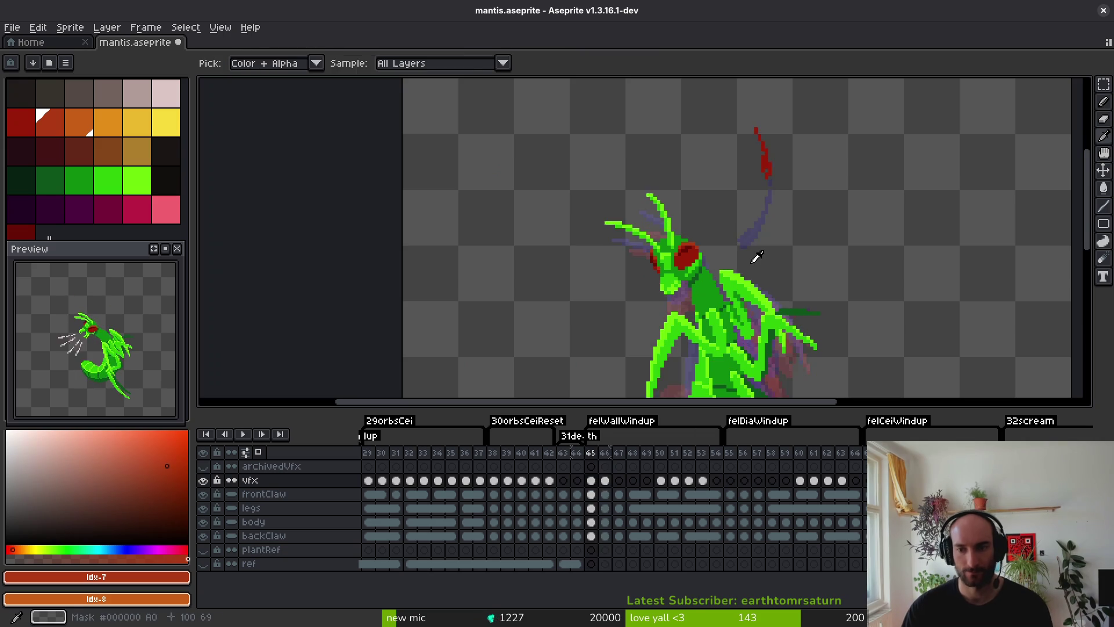
key("Right")
key("Left")
key("Left")
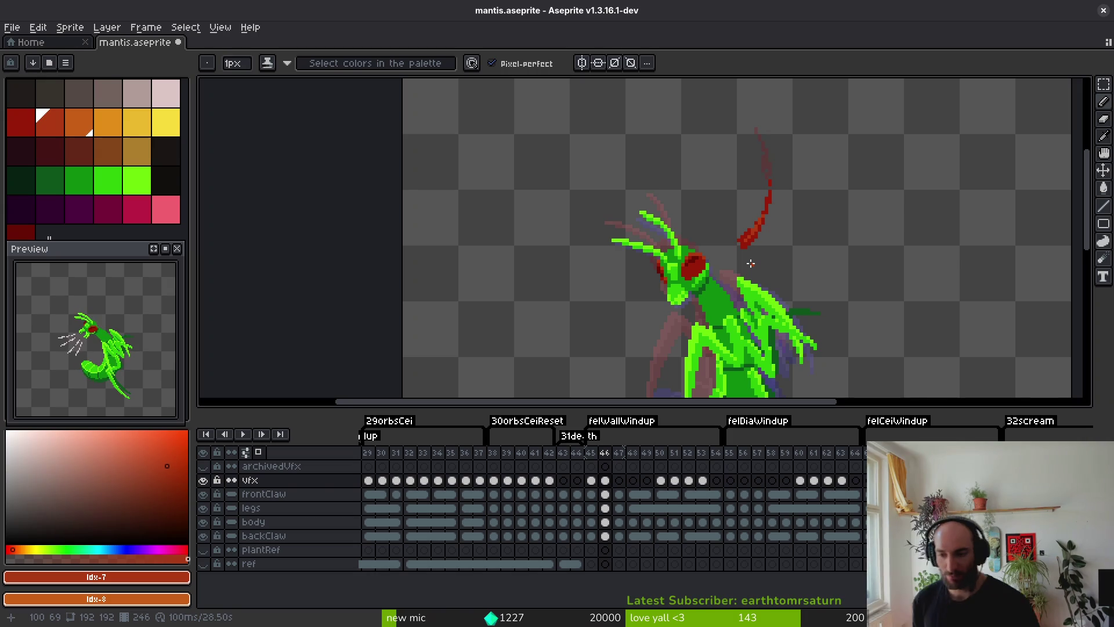
key("Right")
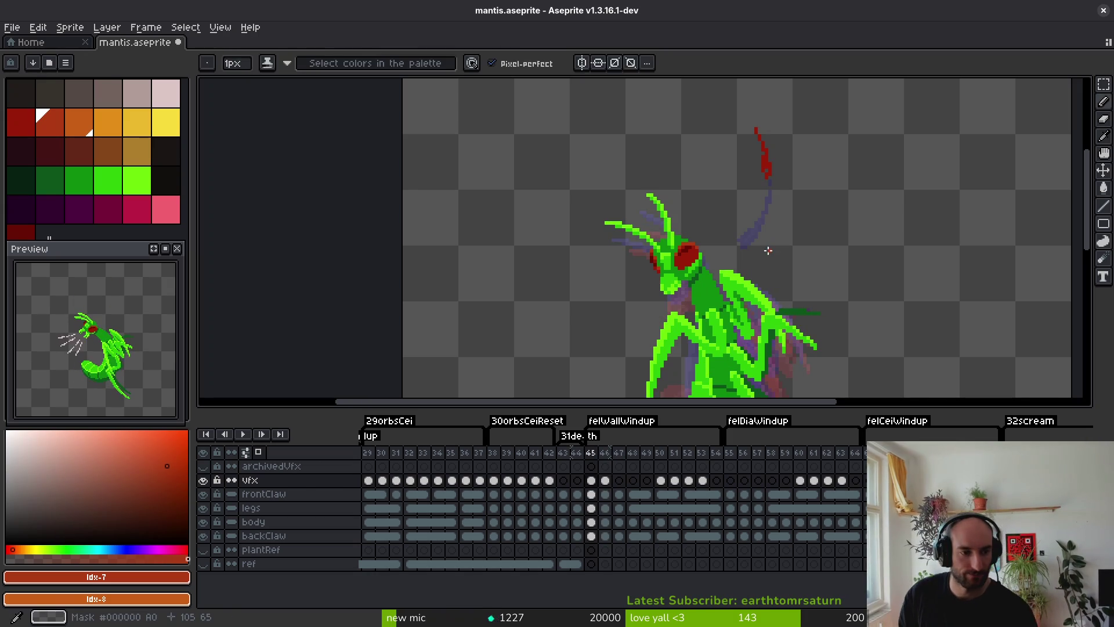
key("Right")
key("Left")
key("Left")
scroll(738, 214, "down", 1)
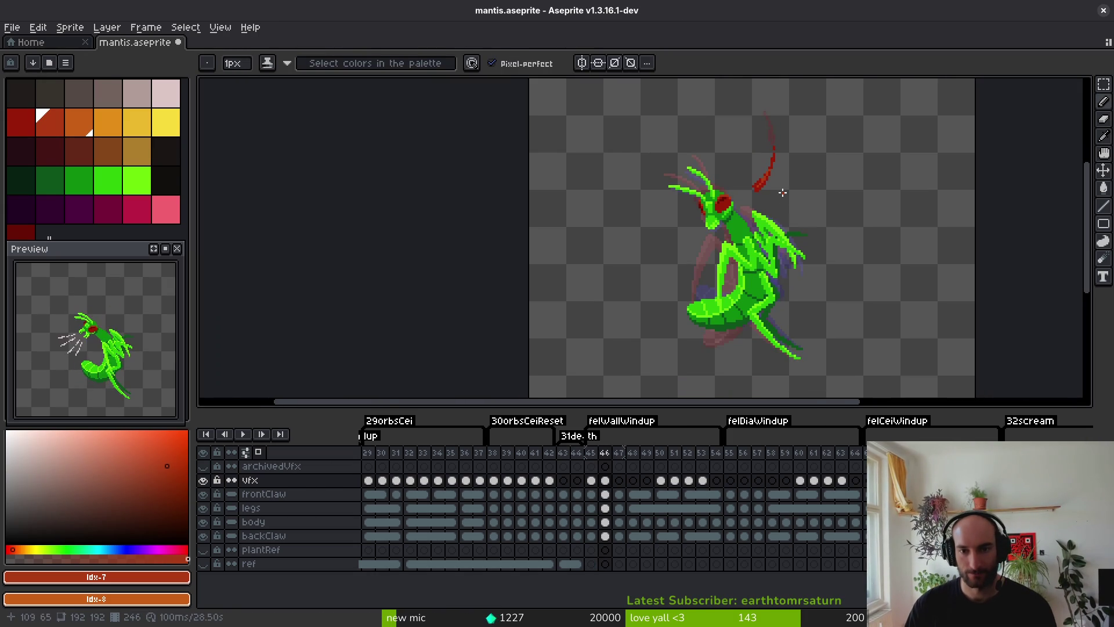
scroll(782, 192, "up", 3)
On frame 45, select the red streak and move it down and slightly right.
key("Left")
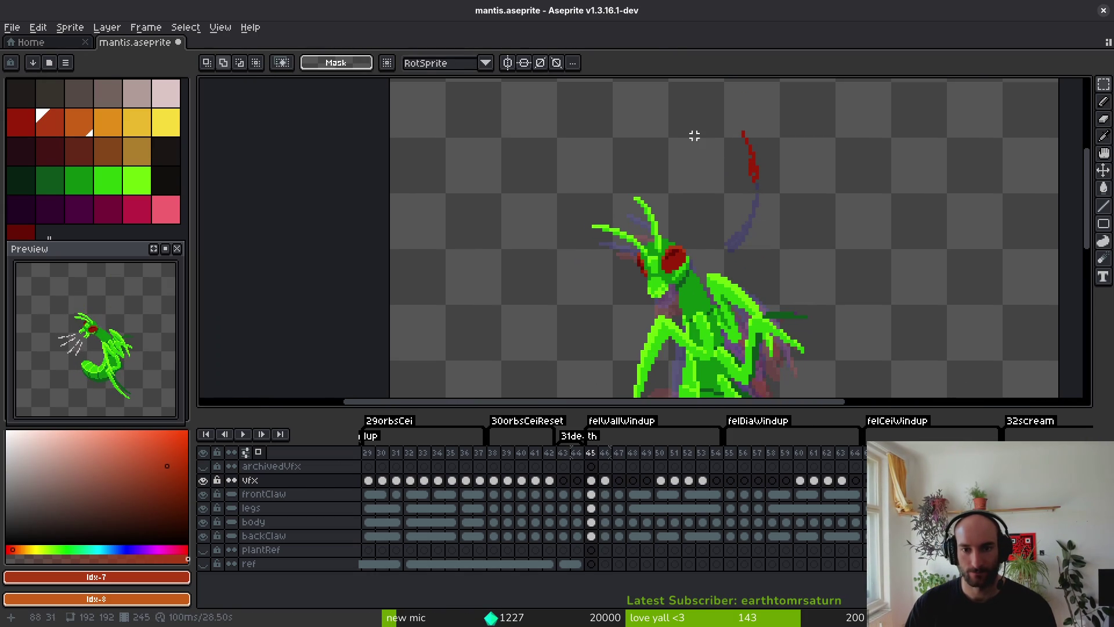
left_click_drag(691, 118, 818, 248)
left_click_drag(779, 178, 785, 203)
key("Return")
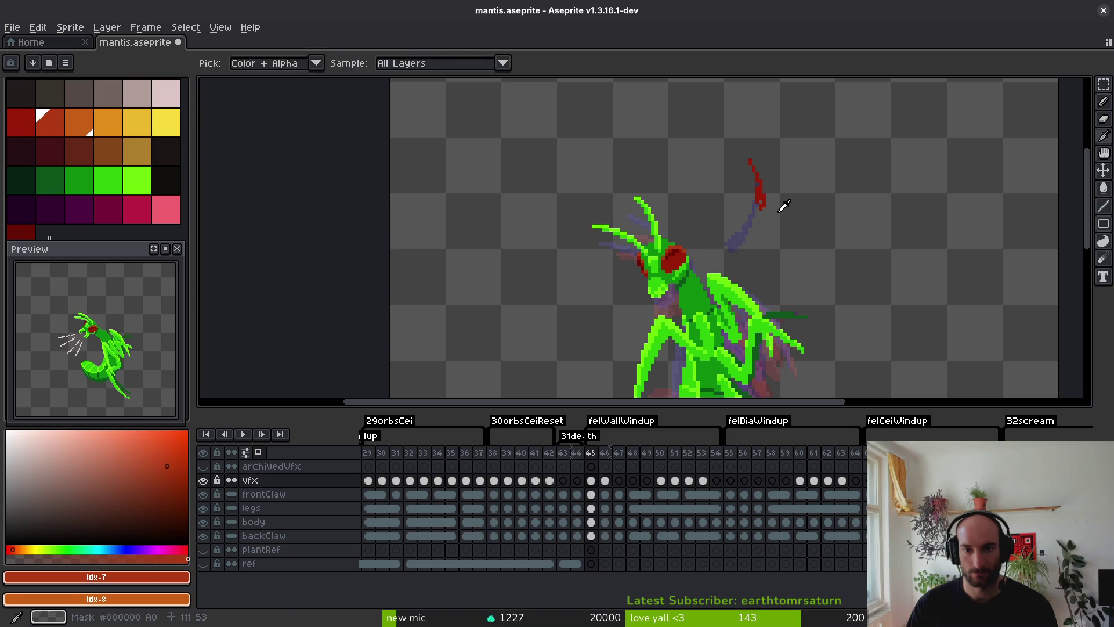
On frame 46, select the red slash, move it lower, and check the new positions.
key("Right")
left_click_drag(667, 126, 822, 306)
mouse_move(754, 232)
left_mouse_down()
mouse_move(753, 257)
mouse_move(753, 246)
left_mouse_up()
key("Return")
key("Left")
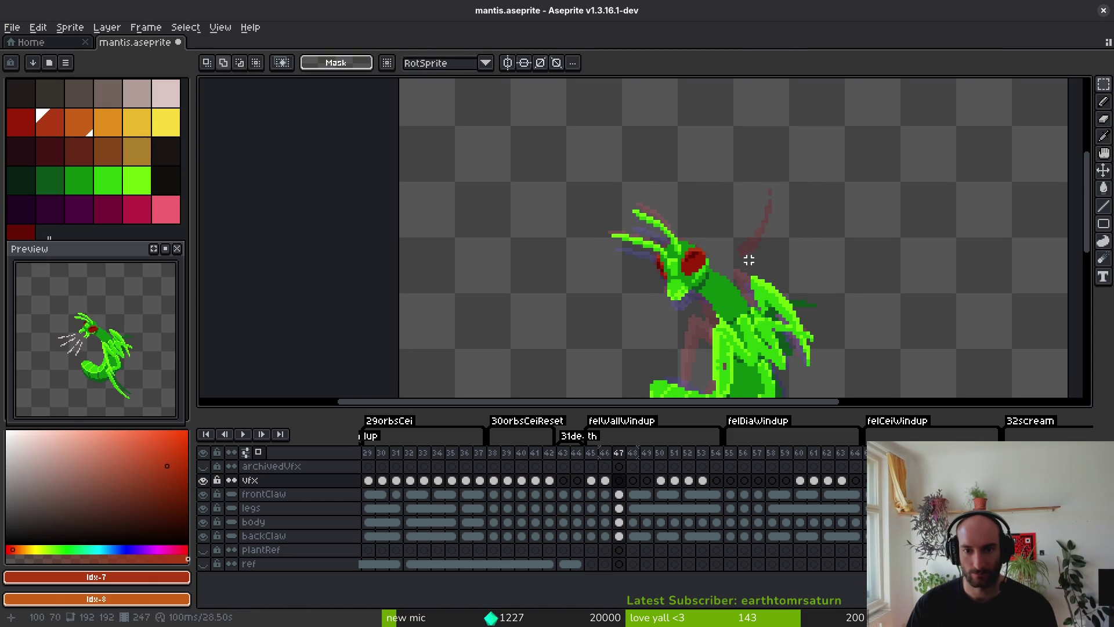
key("Right")
Set dark red as a drawing colour, swap the colours on the Pencil, and go to frame 47.
right_click(23, 122)
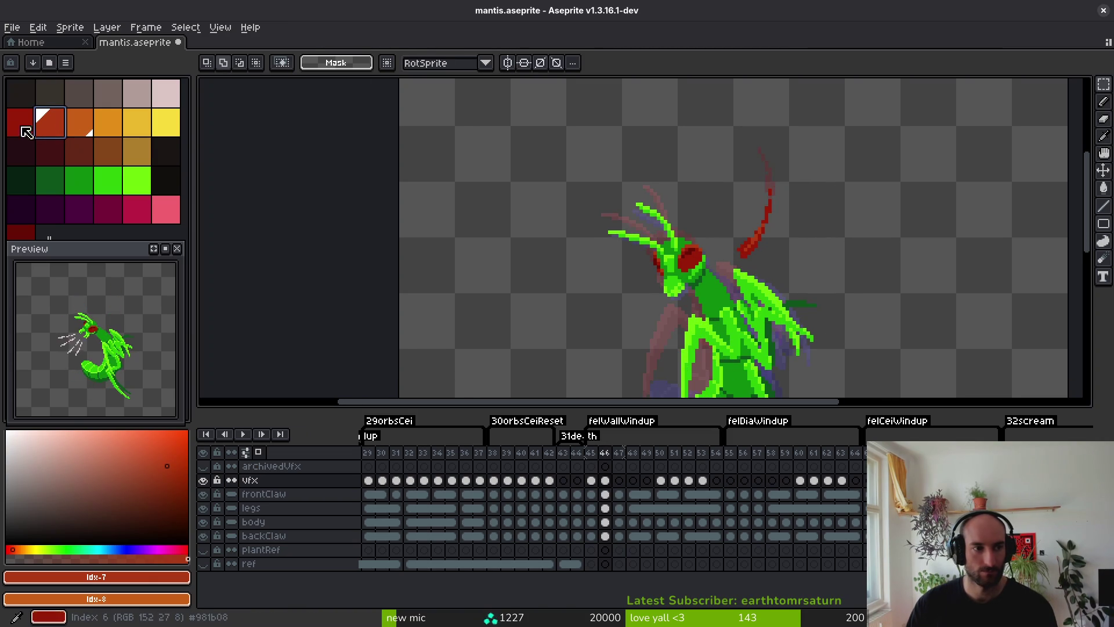
scroll(777, 250, "up", 2)
key("f")
key("x")
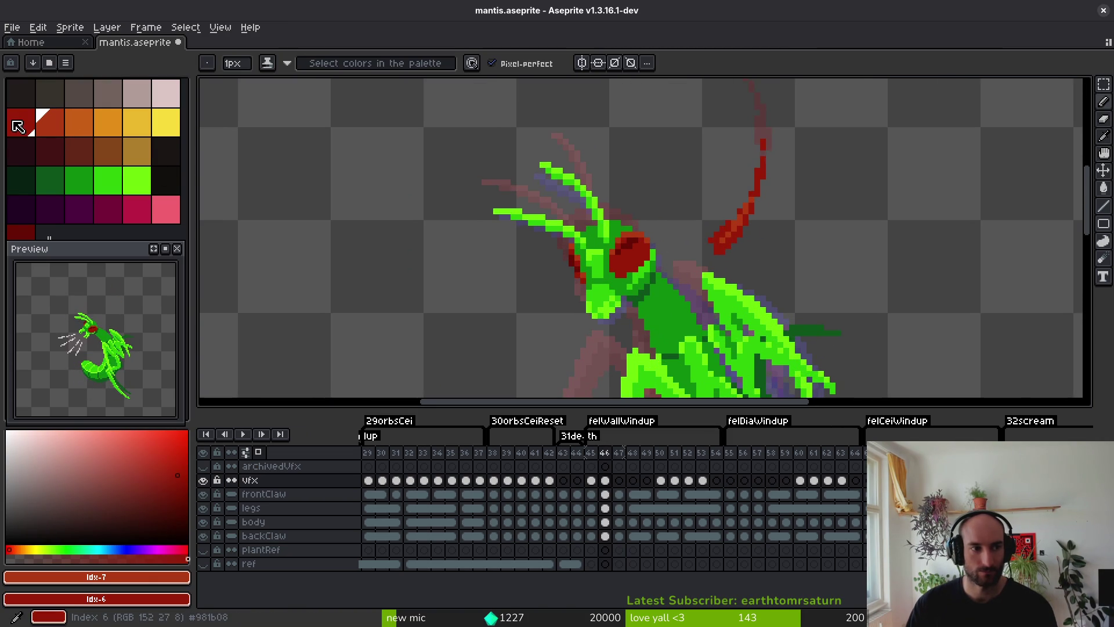
key("Right")
scroll(784, 256, "up", 1)
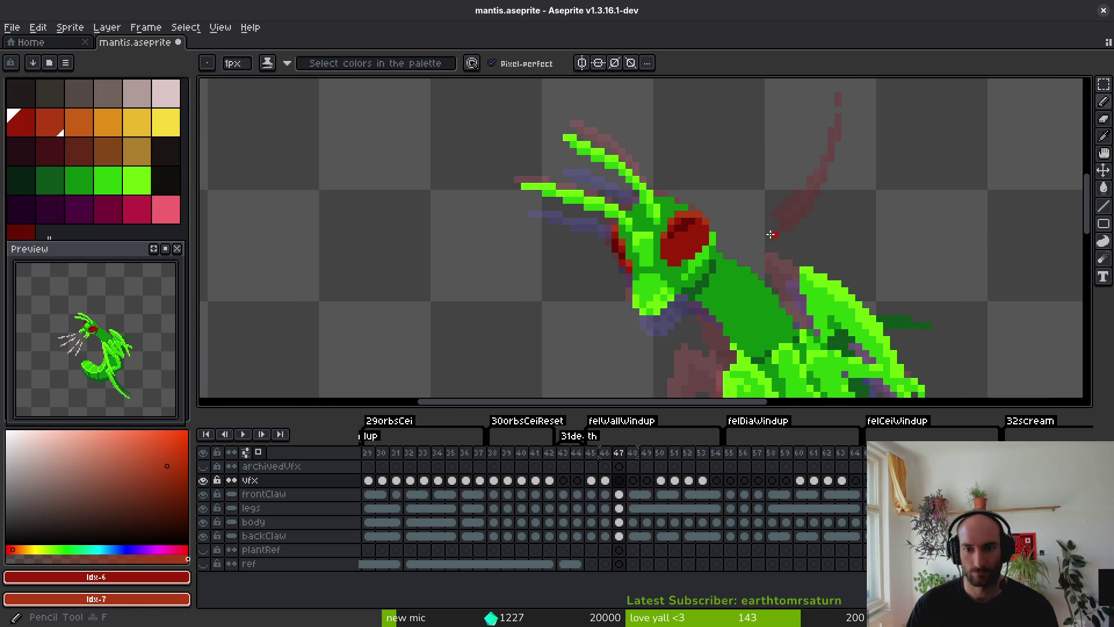
Draw a dark-red diagonal slash and a lighter red line across the claw, then preview.
left_click_drag(769, 241, 724, 268)
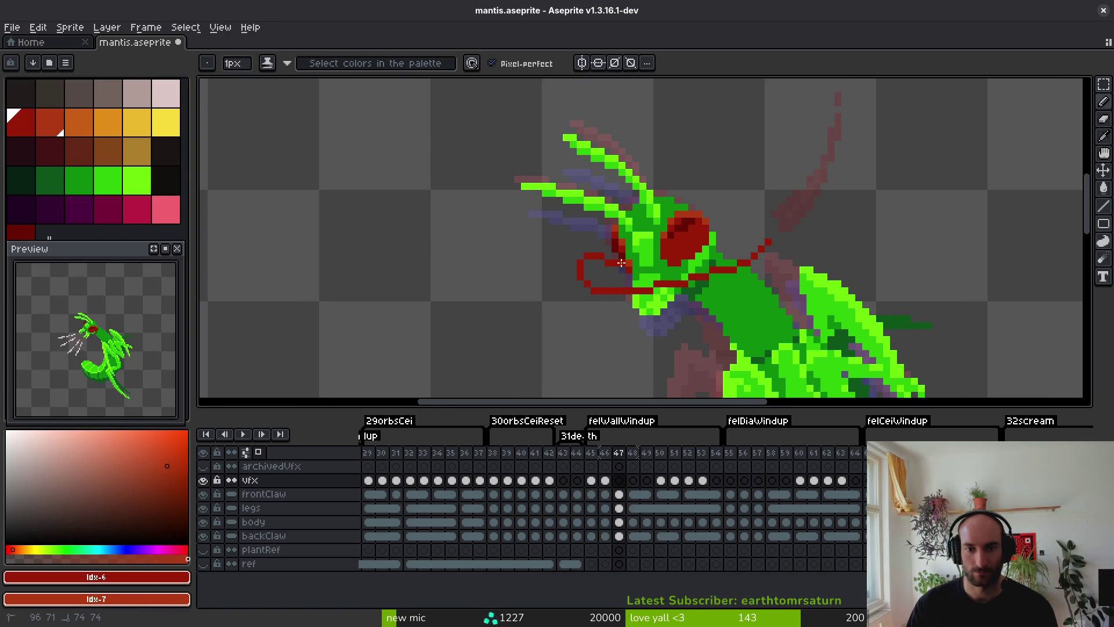
left_click_drag(769, 221, 810, 172)
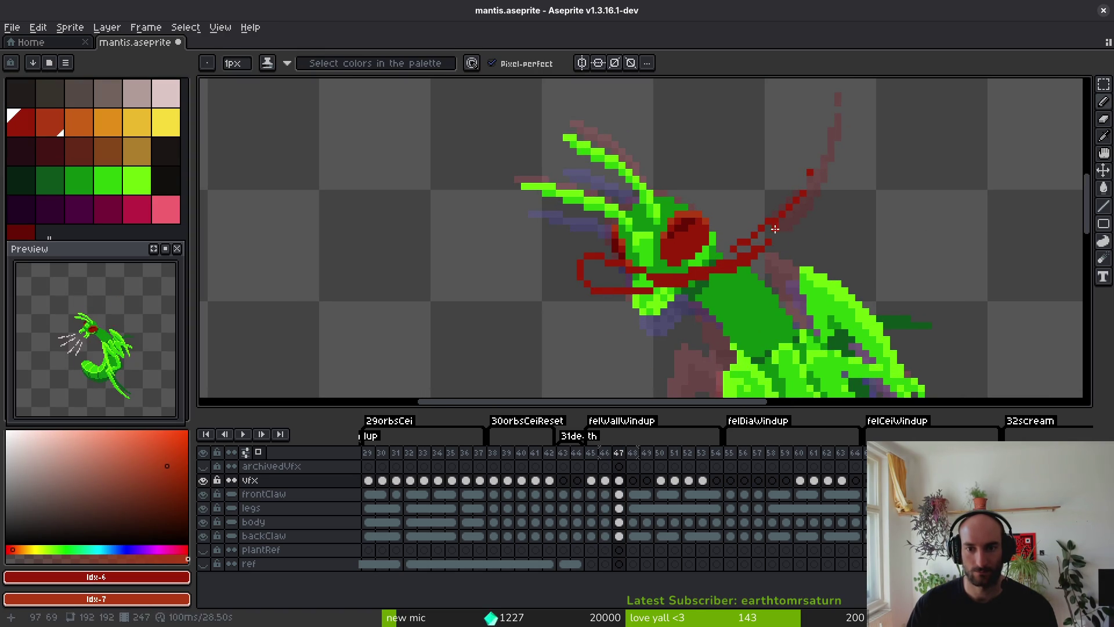
mouse_move(775, 229)
left_mouse_down()
mouse_move(603, 283)
mouse_move(585, 268)
left_mouse_up()
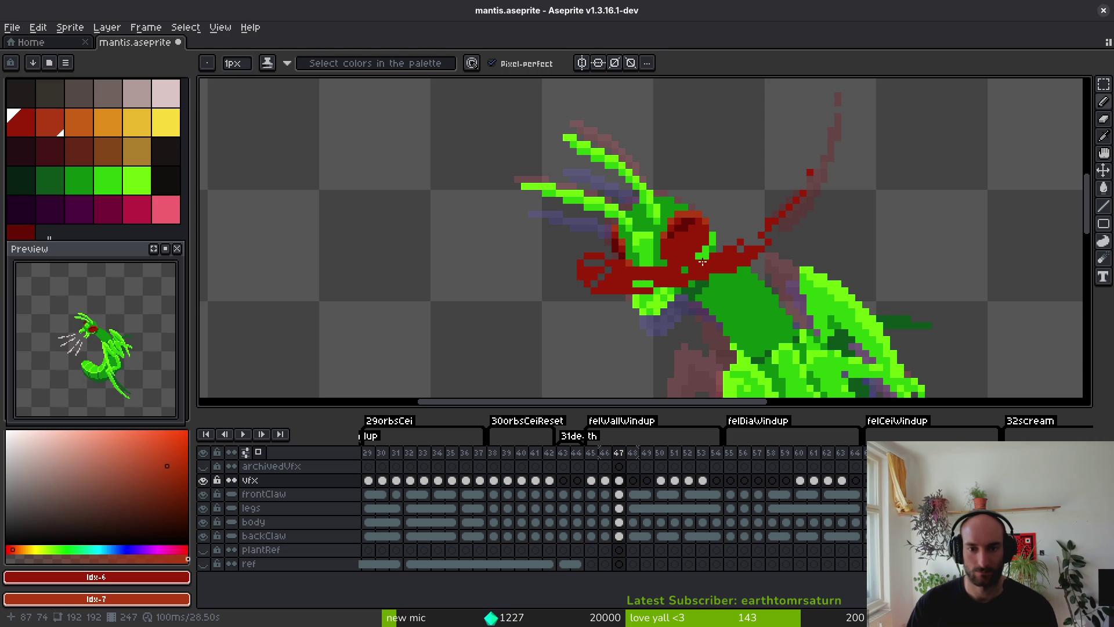
left_click_drag(702, 262, 607, 271)
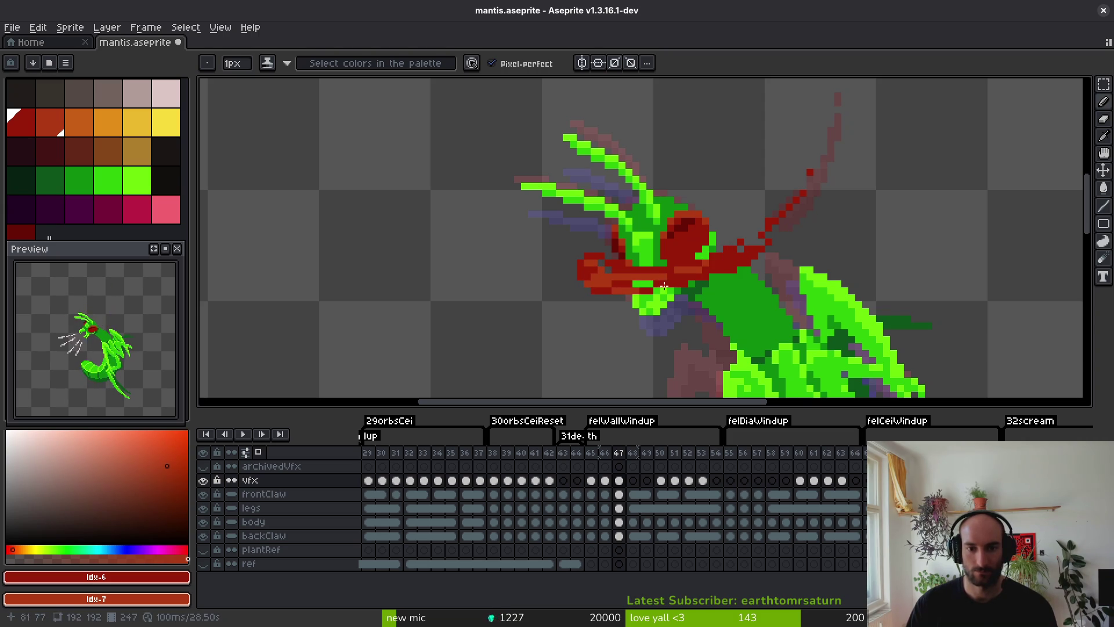
scroll(626, 295, "down", 5)
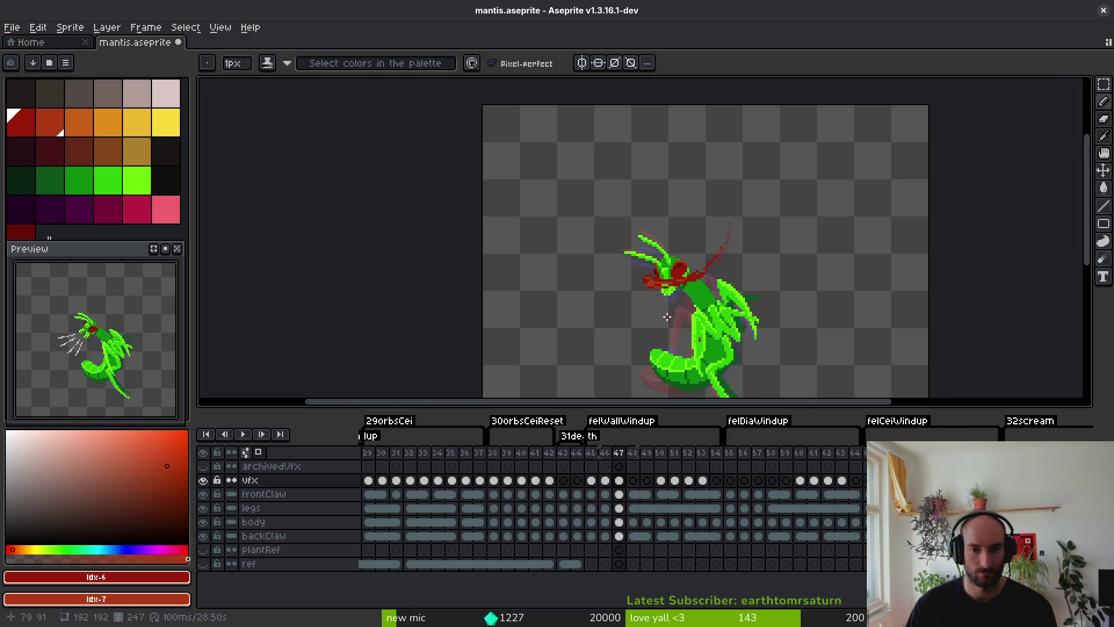
key("Return")
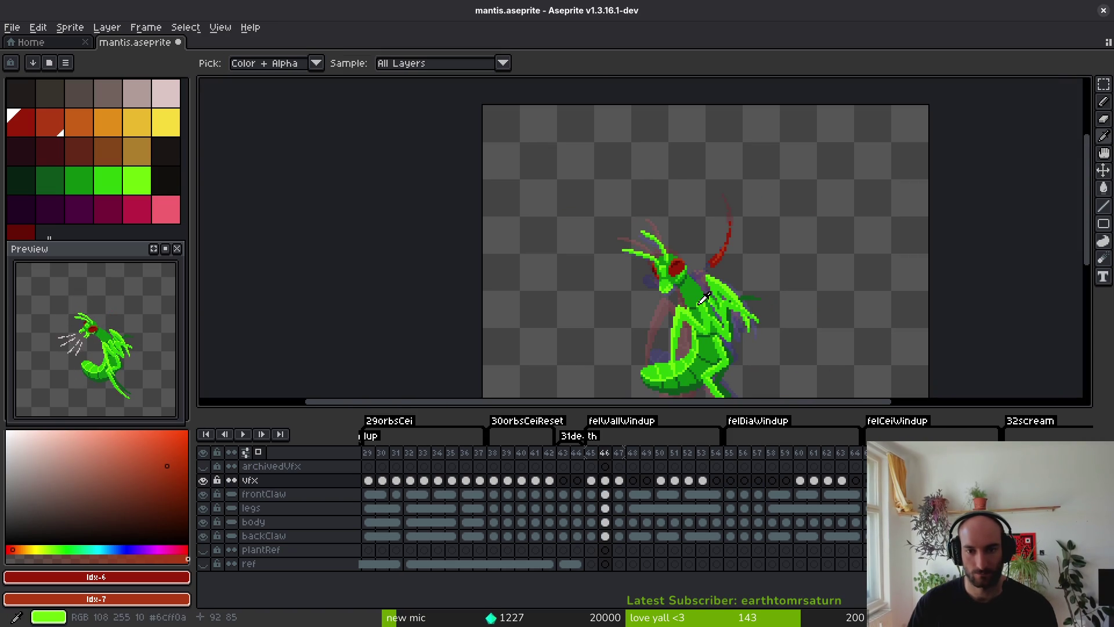
Preview the animation and step to frame 48 and back to frame 47.
key("Return")
key("Right")
scroll(668, 279, "up", 2)
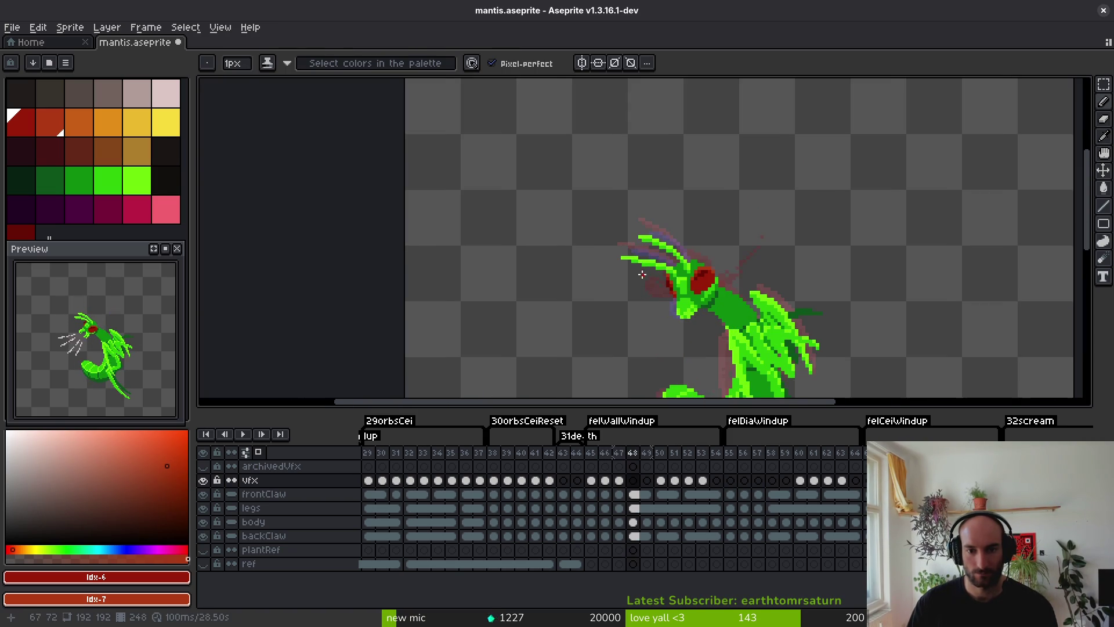
scroll(604, 262, "up", 1)
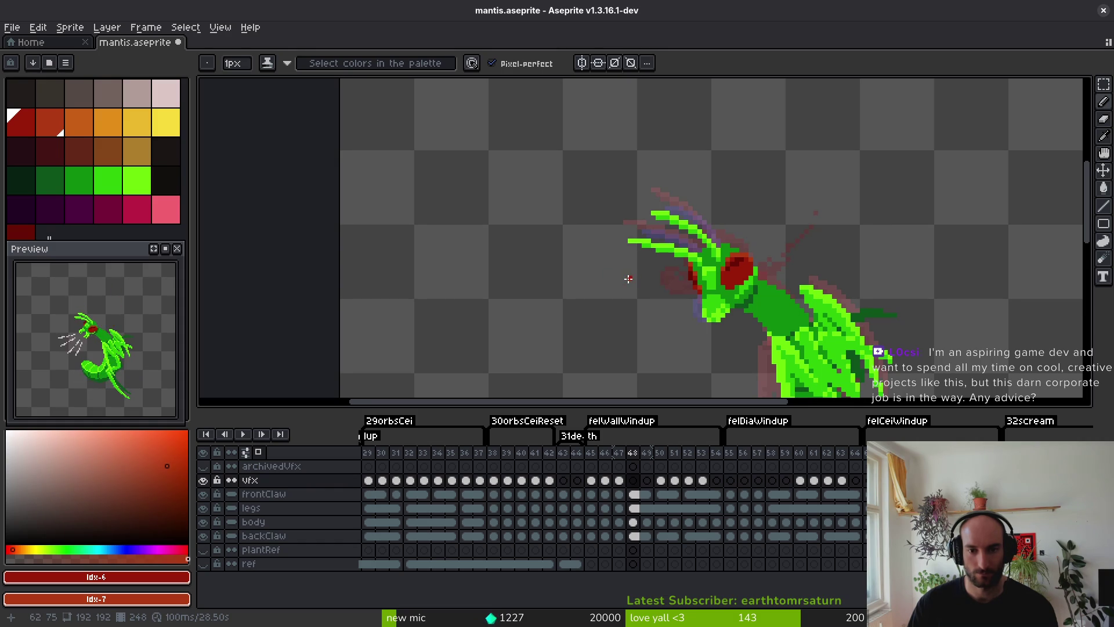
scroll(628, 279, "down", 2)
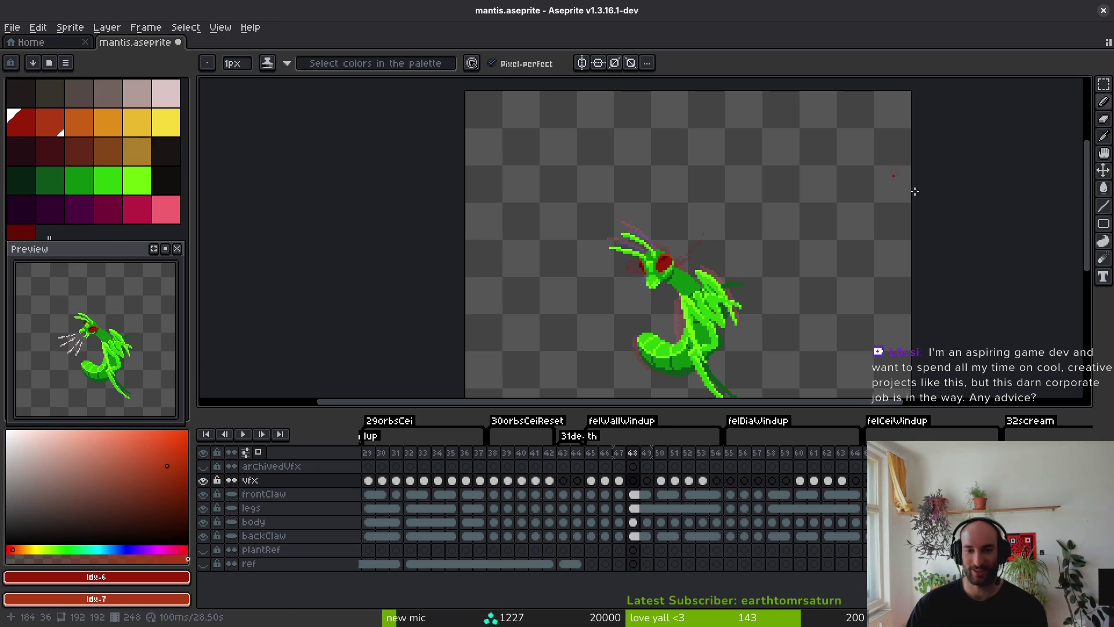
key("comma")
scroll(593, 259, "up", 4)
scroll(593, 259, "up", 3)
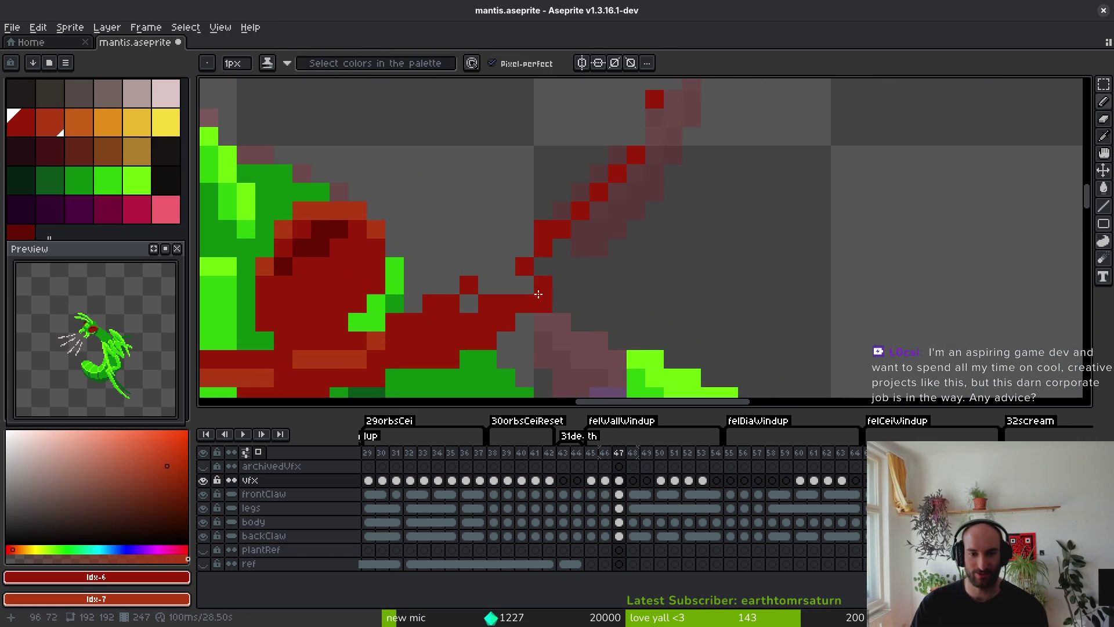
Recolour the slash's diagonal pixels orange-red, add a dark-red pixel, and save.
left_click_drag(551, 243, 680, 224)
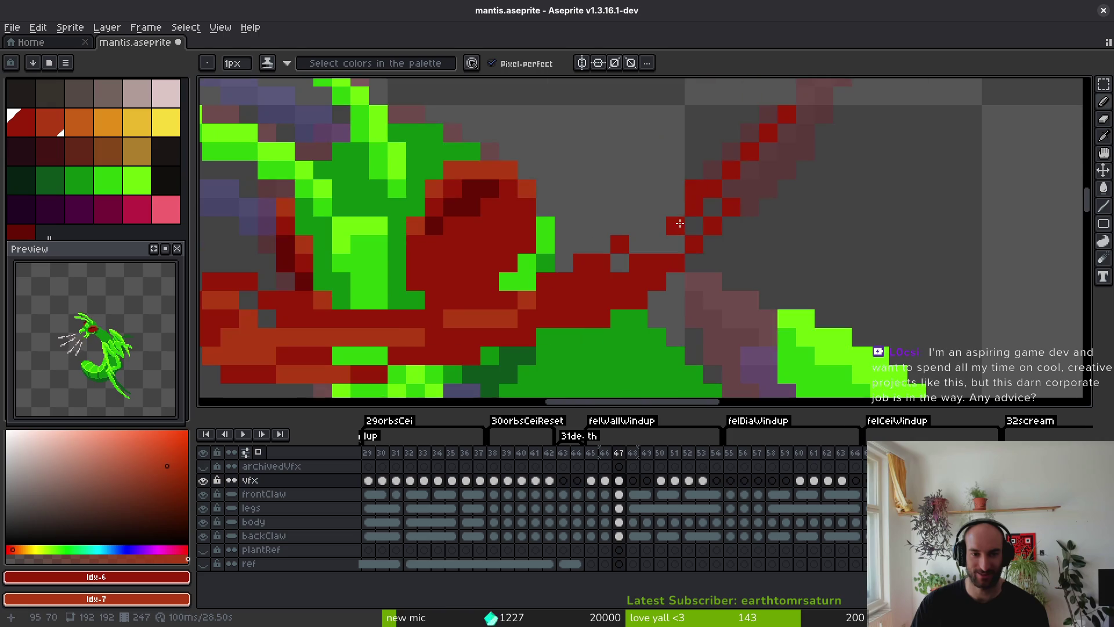
left_click_drag(712, 189, 638, 244)
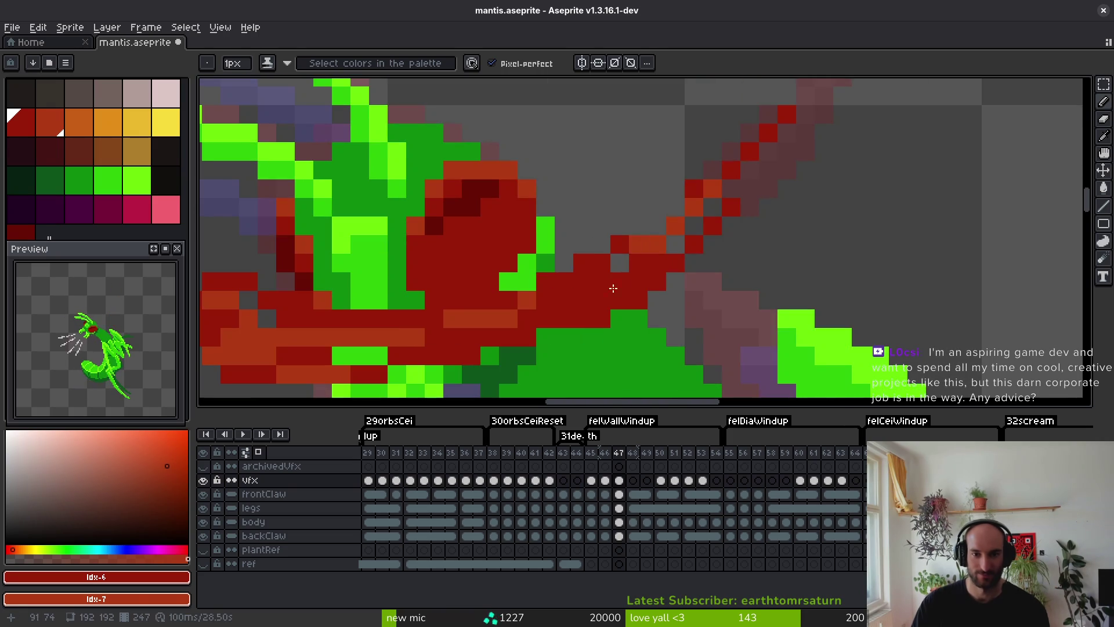
left_click_drag(727, 186, 739, 251)
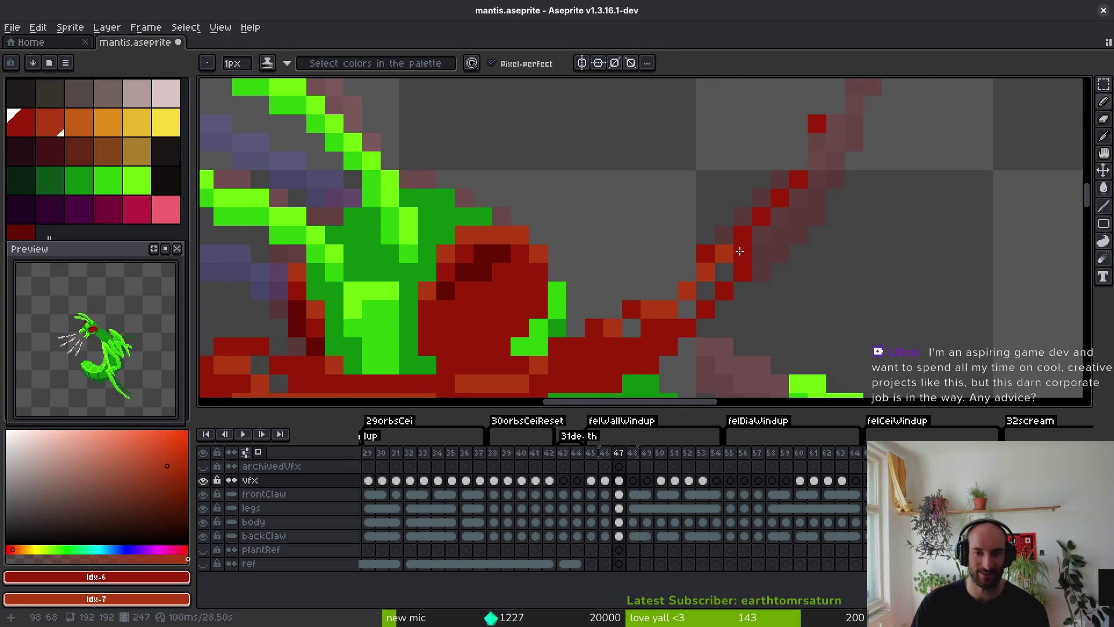
left_click(656, 295)
key("ctrl+s")
Add two orange pixels to the slash, switch to the Eraser, and save again.
scroll(756, 312, "down", 4)
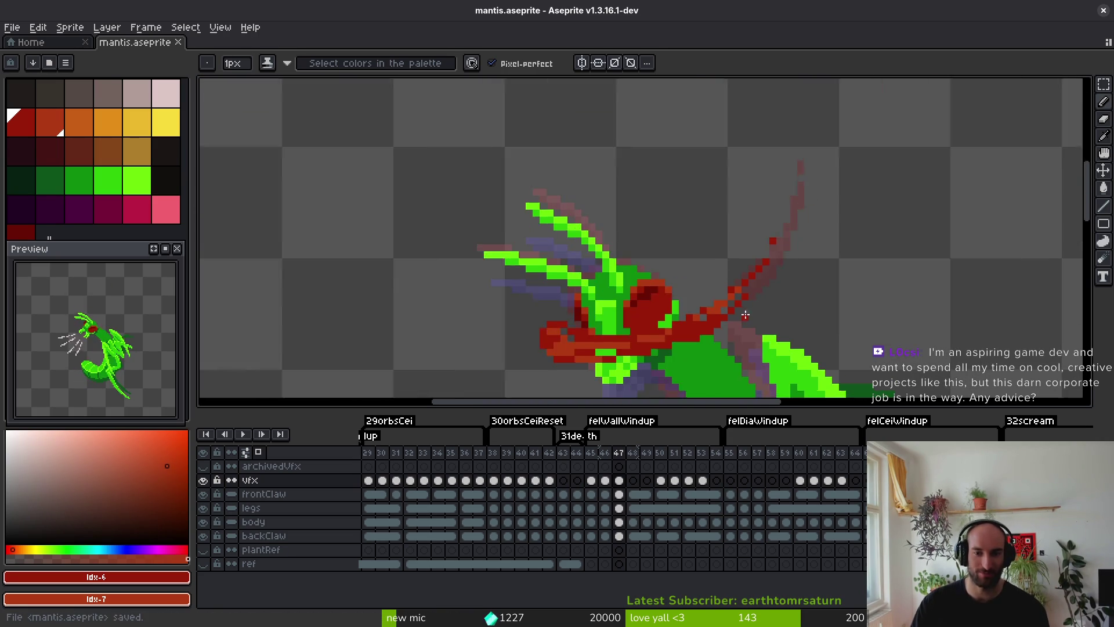
scroll(710, 329, "up", 4)
left_click_drag(671, 333, 661, 333)
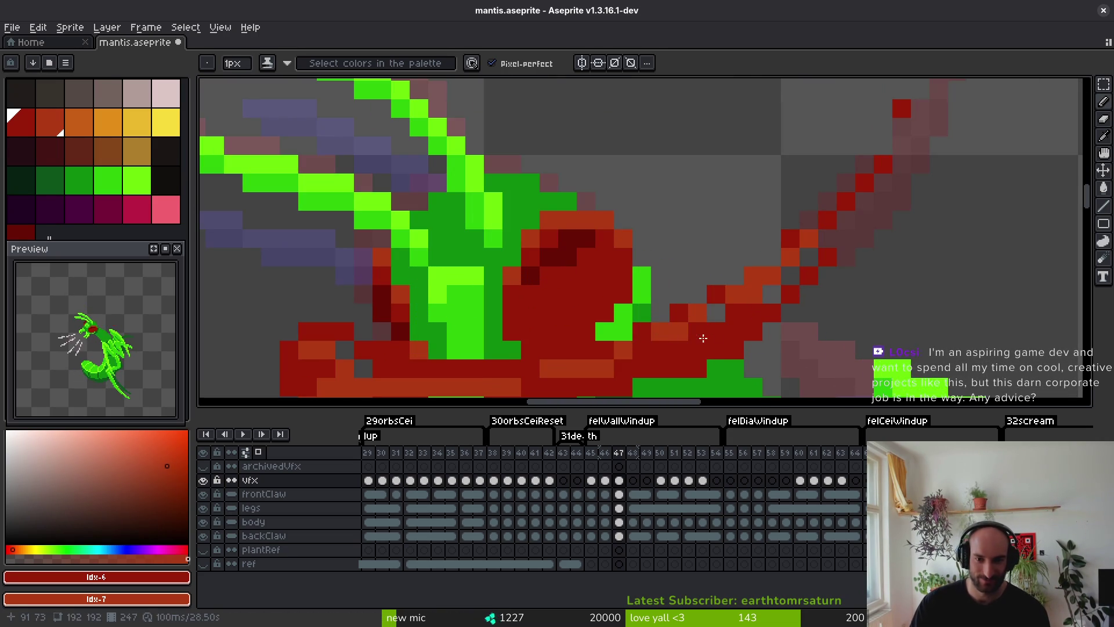
scroll(684, 336, "down", 4)
scroll(725, 346, "up", 4)
key("e")
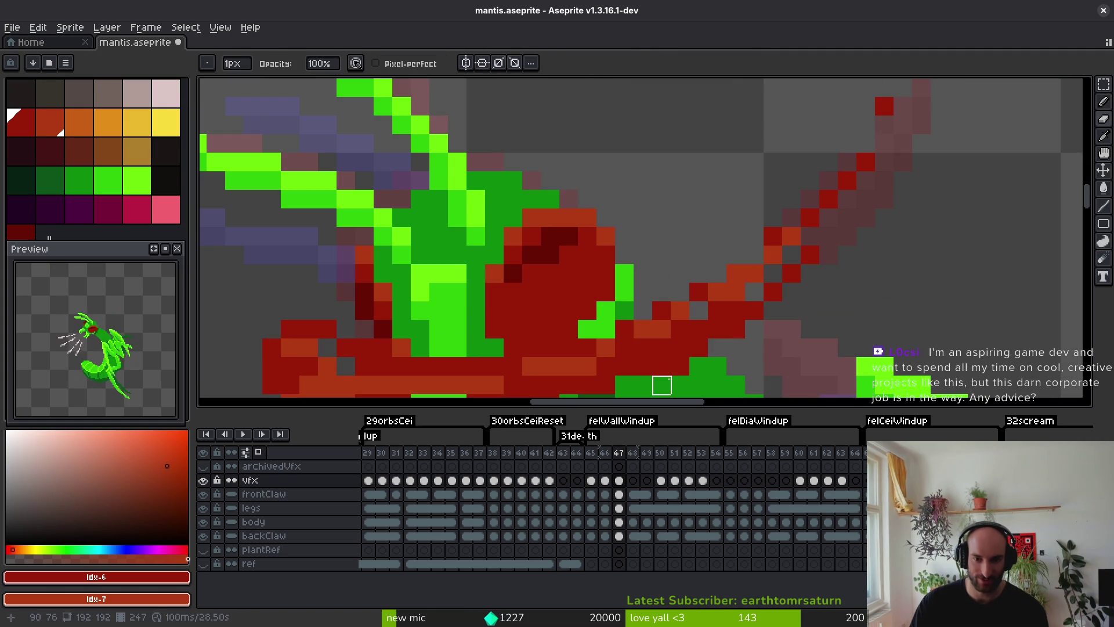
key("ctrl+s")
Return to the Pencil and pick dark red #981b08 from the canvas.
scroll(701, 368, "down", 4)
scroll(739, 373, "up", 3)
key("b")
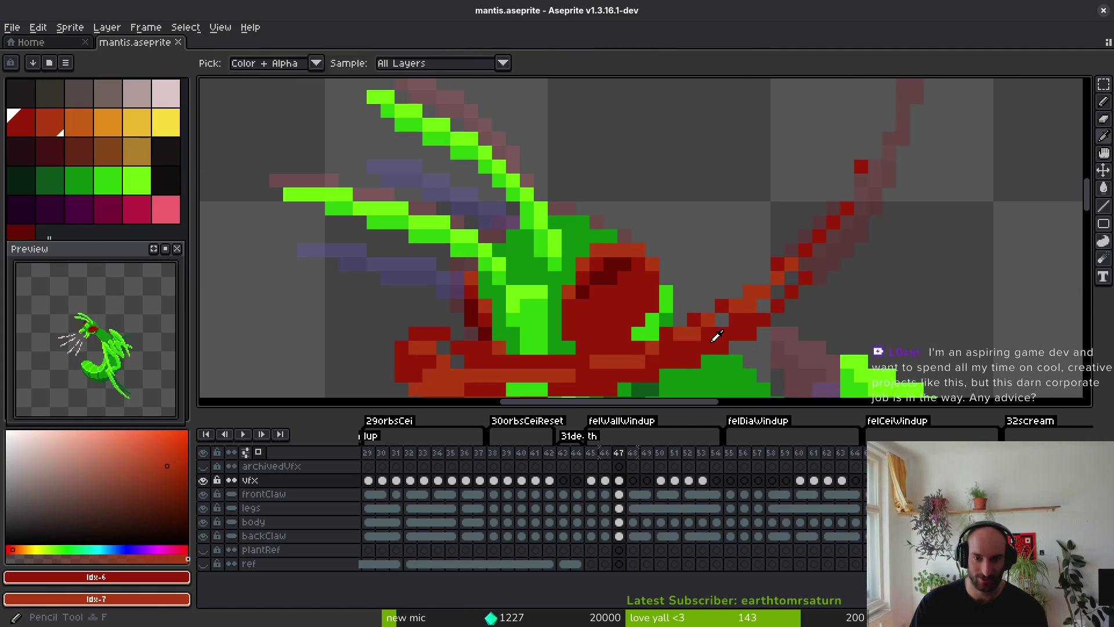
left_click(708, 331, "alt")
scroll(713, 331, "down", 4)
scroll(781, 325, "up", 3)
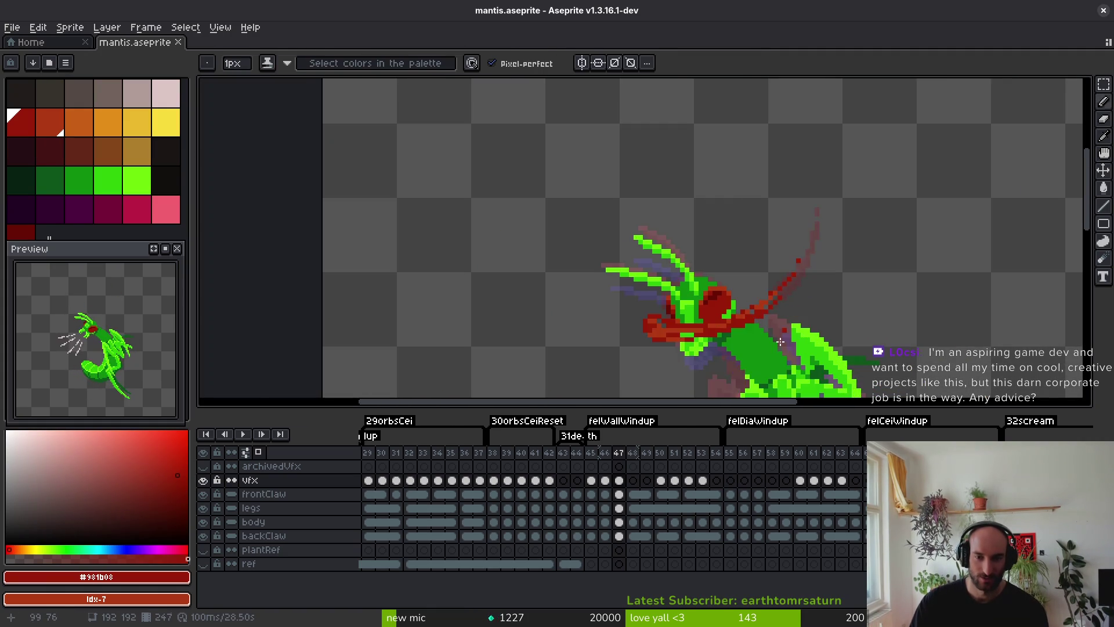
Flip between frames 47 and 48 to compare the slash.
key(".")
key("comma")
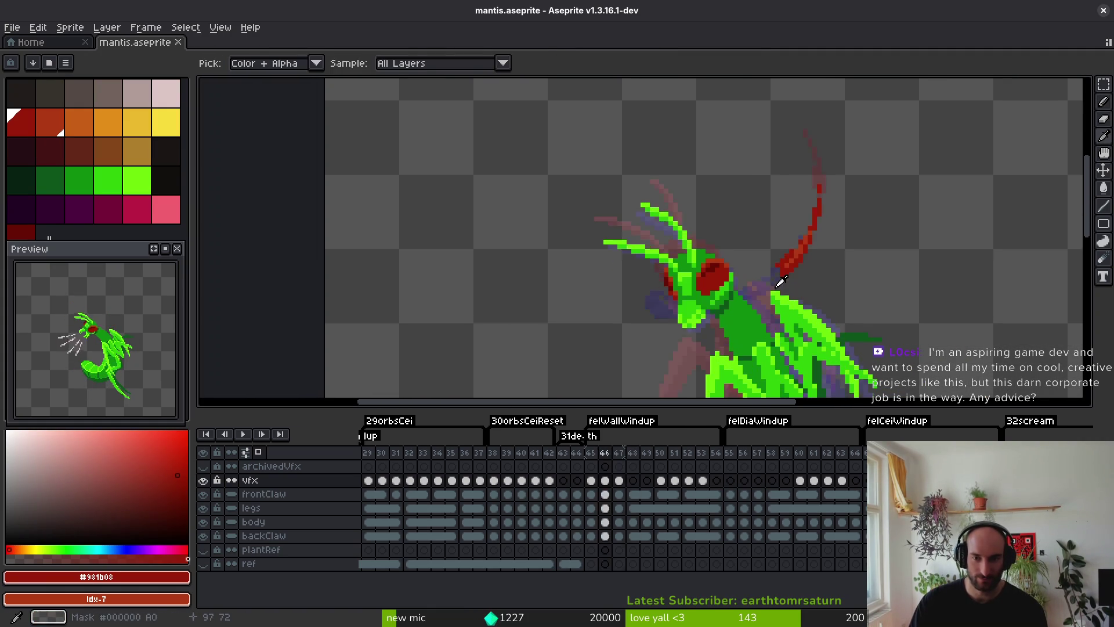
key("comma")
scroll(808, 298, "down", 2)
key("period")
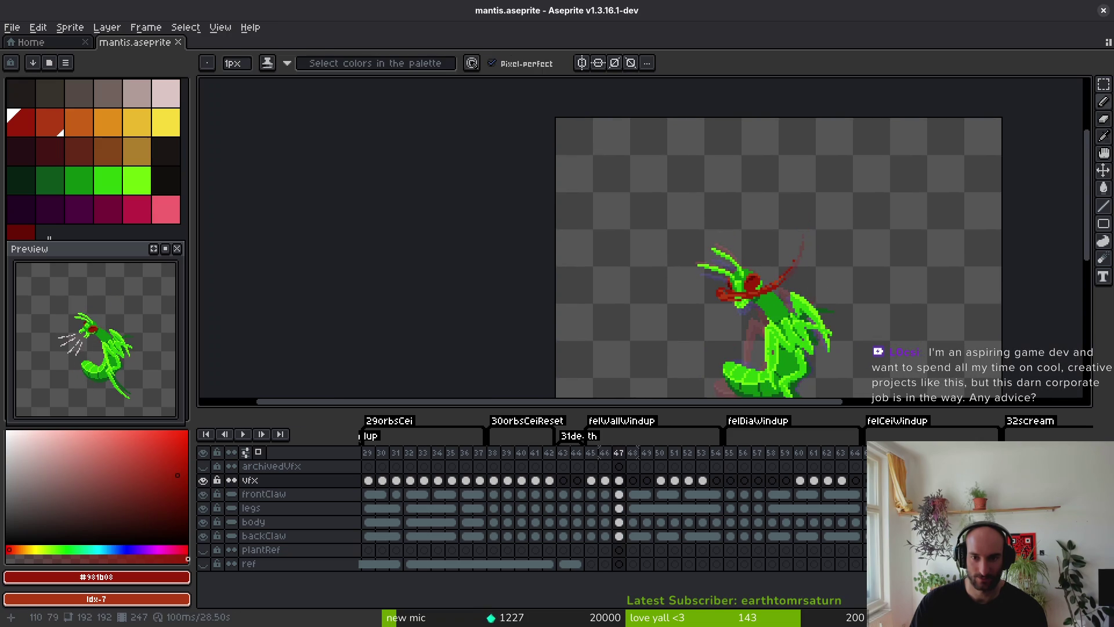
key("period")
scroll(688, 300, "up", 3)
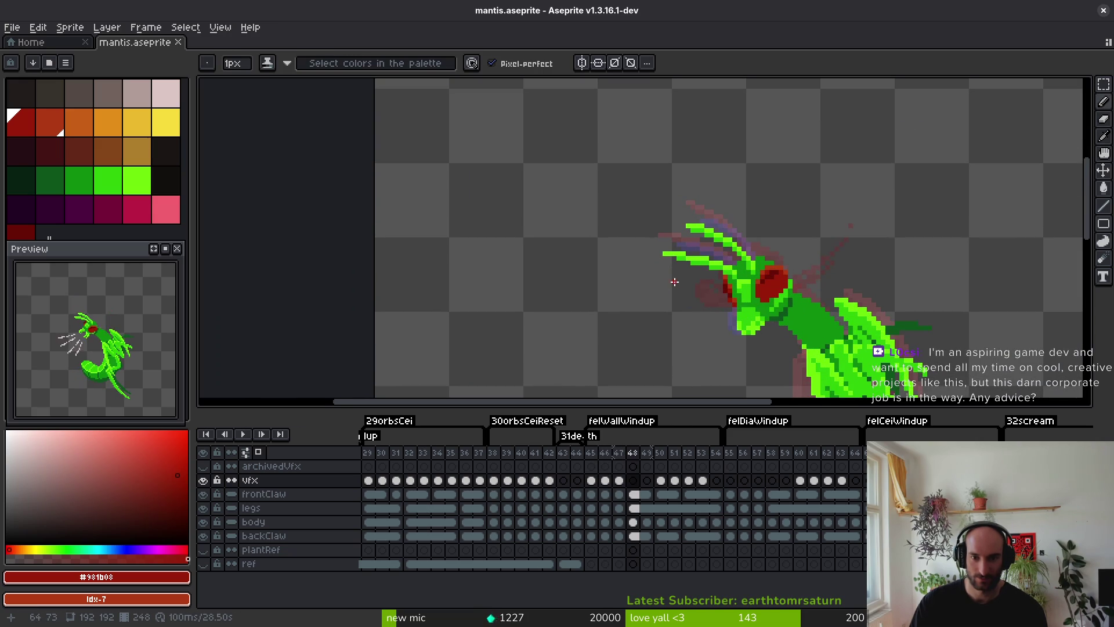
Undo the long red stroke, then extend the arc's top and thicken it with inner strokes.
mouse_move(673, 284)
left_mouse_down()
mouse_move(678, 307)
mouse_move(645, 294)
left_mouse_up()
key("ctrl+z")
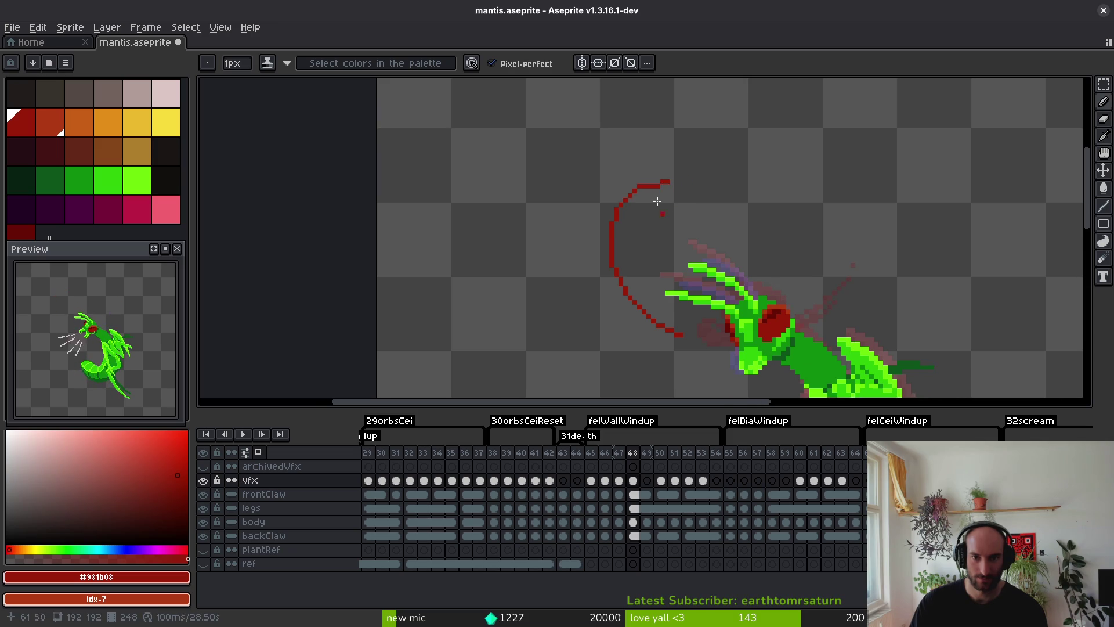
scroll(660, 199, "up", 2)
left_click_drag(633, 182, 686, 217)
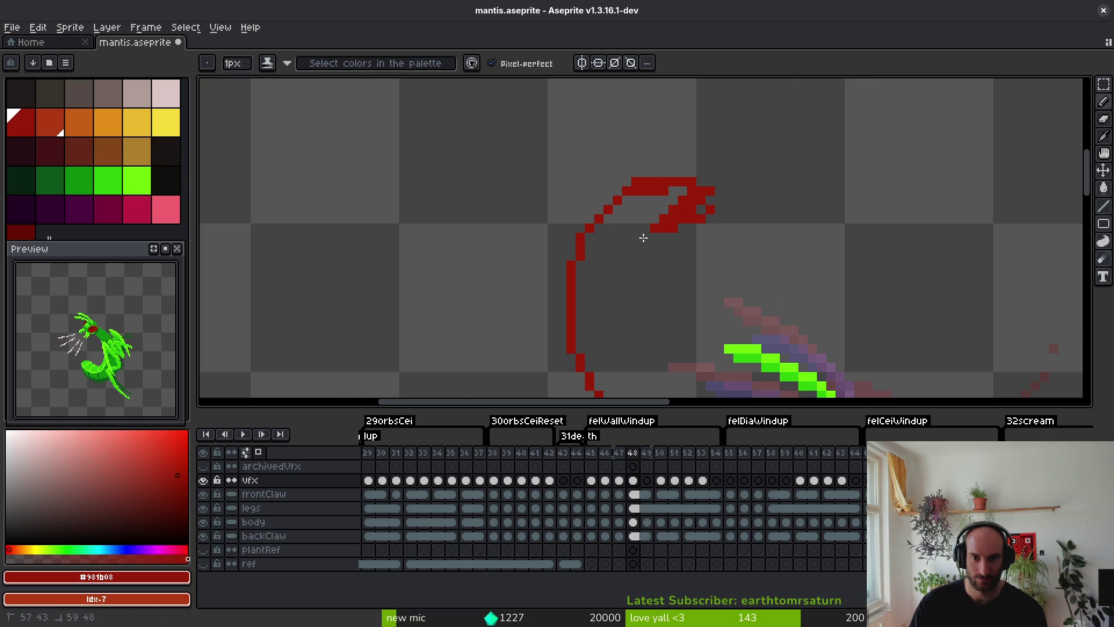
left_click_drag(615, 227, 604, 261)
left_click_drag(635, 221, 673, 170)
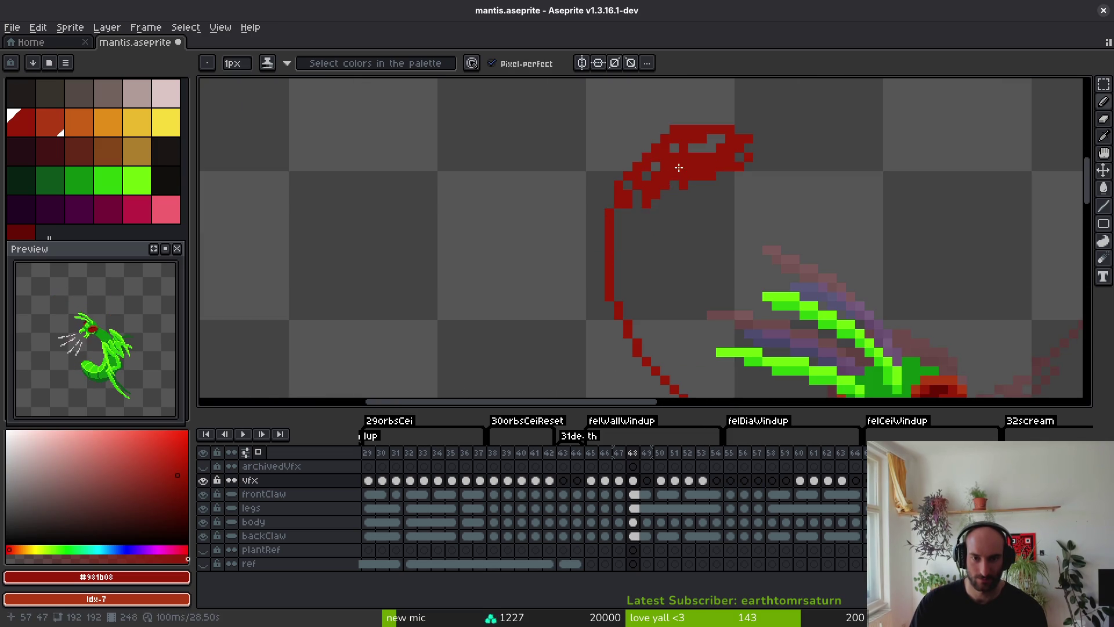
scroll(639, 232, "down", 5)
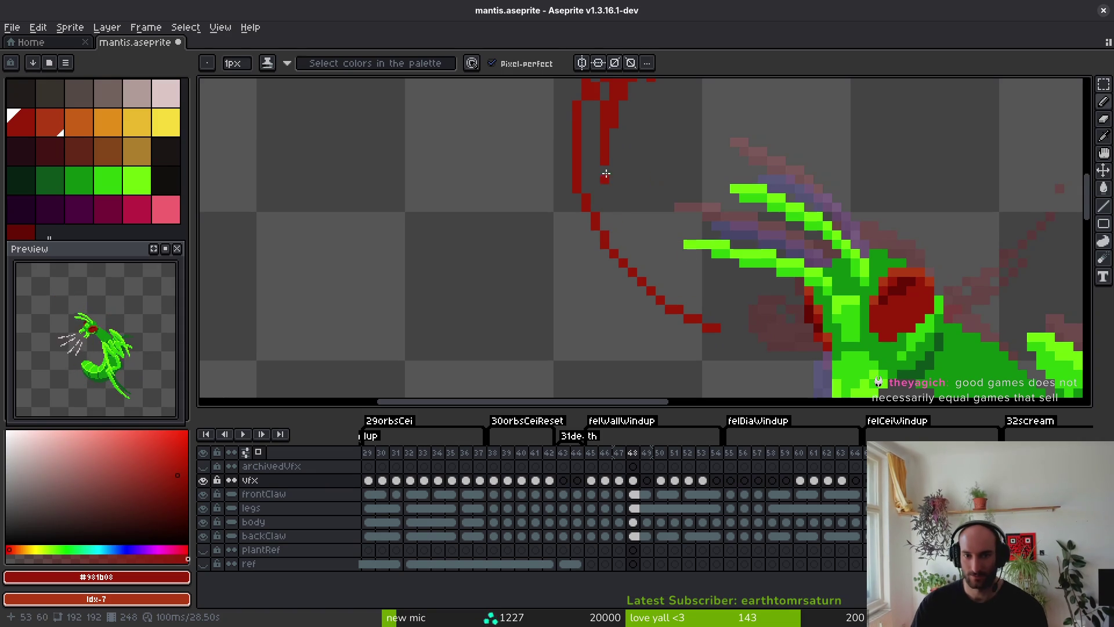
Extend the arc's inner stroke downward, paint lighter red highlights, and save.
mouse_move(603, 165)
left_mouse_down()
mouse_move(644, 264)
mouse_move(664, 279)
left_mouse_up()
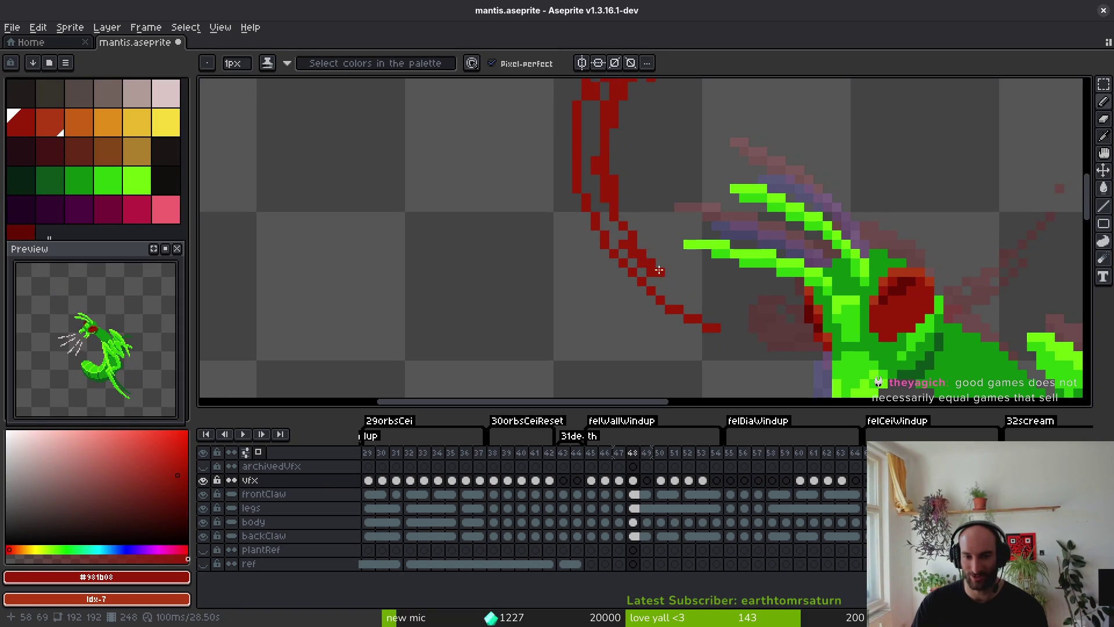
scroll(673, 283, "up", 2)
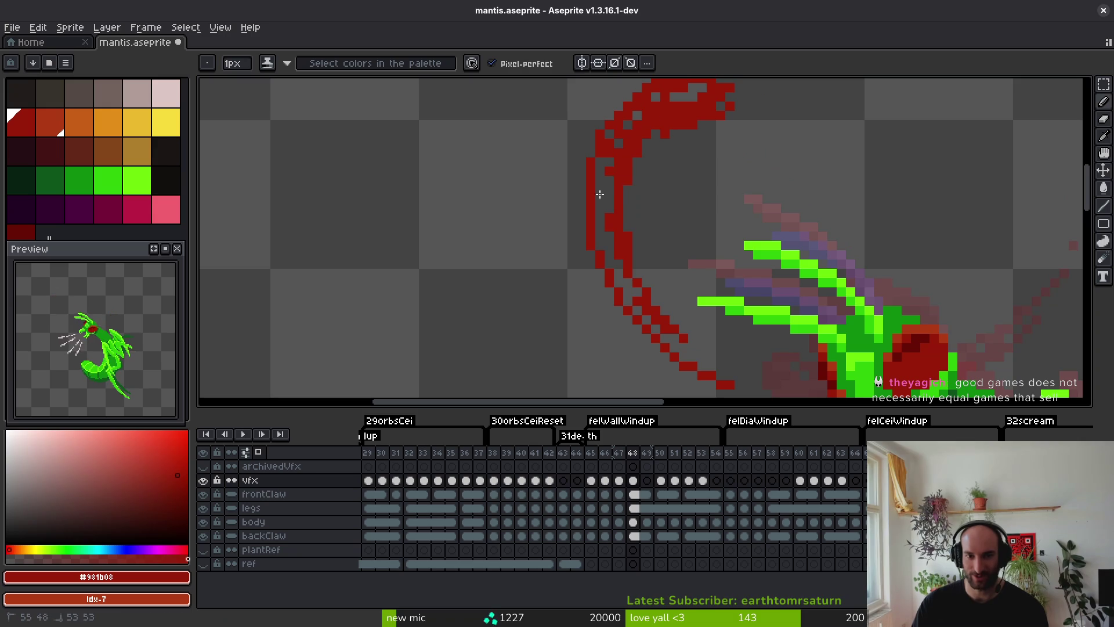
scroll(638, 145, "up", 2)
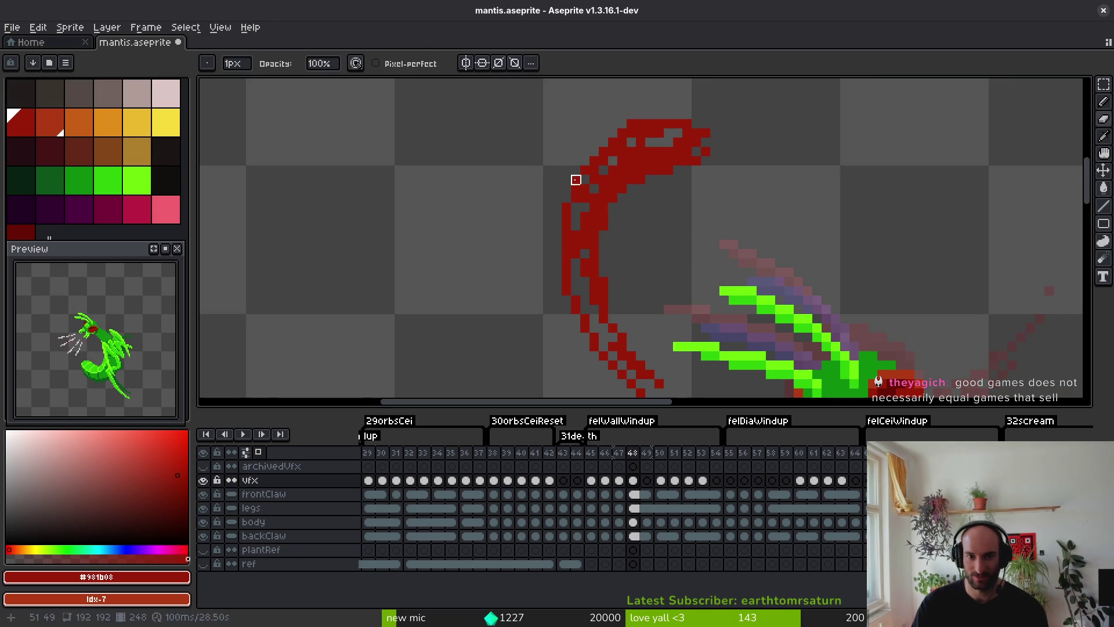
mouse_move(681, 131)
left_mouse_down()
mouse_move(688, 148)
mouse_move(632, 154)
mouse_move(601, 184)
mouse_move(583, 235)
mouse_move(592, 325)
left_mouse_up()
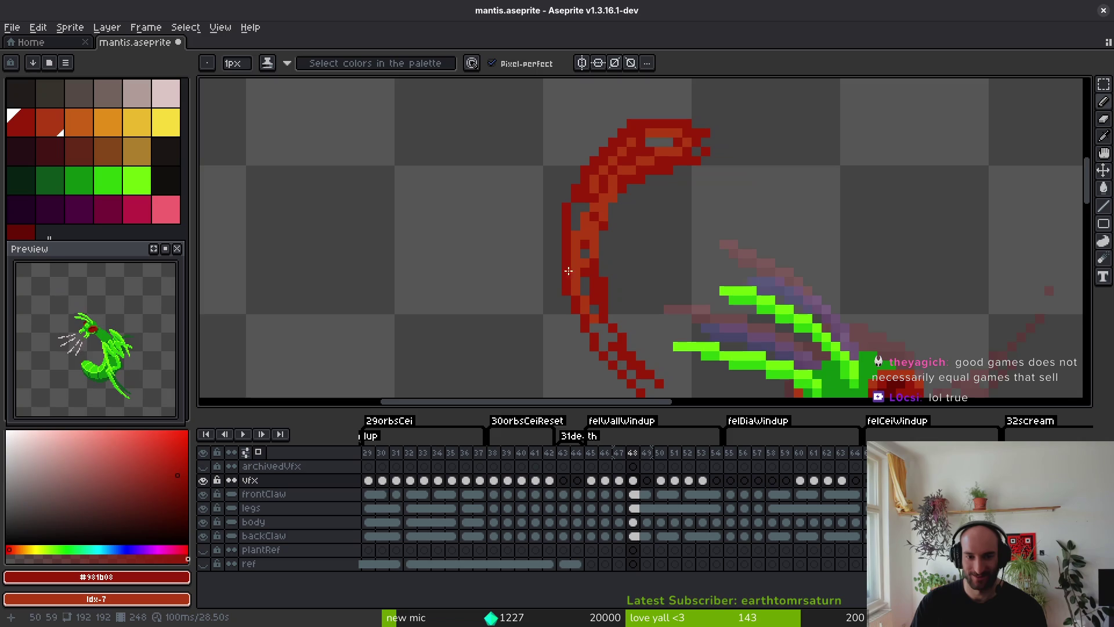
scroll(609, 338, "up", 3)
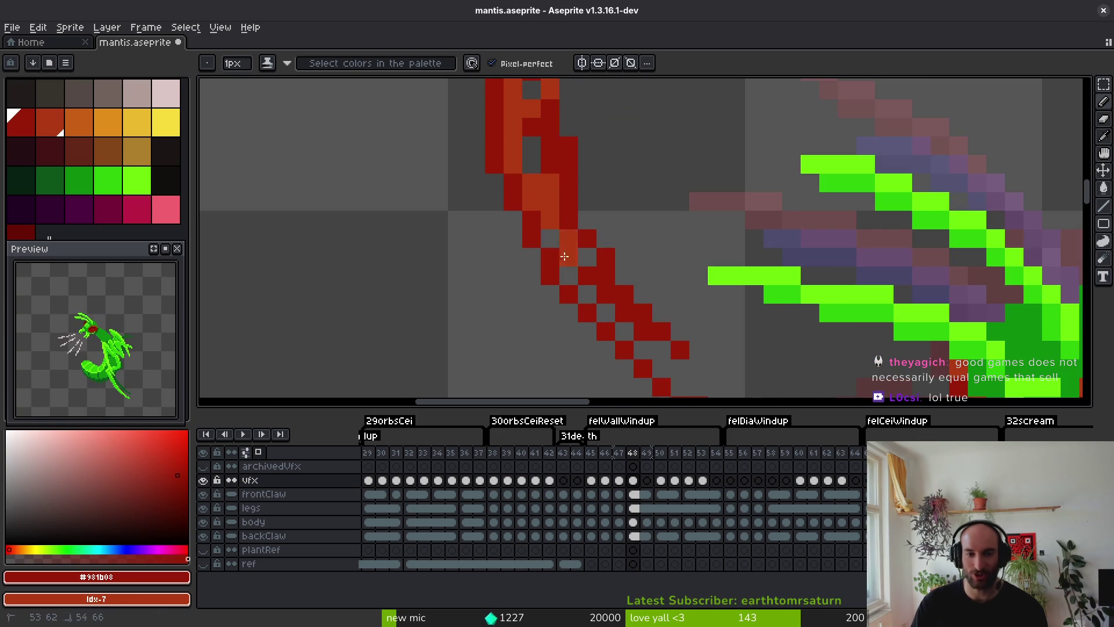
left_click_drag(573, 246, 540, 196)
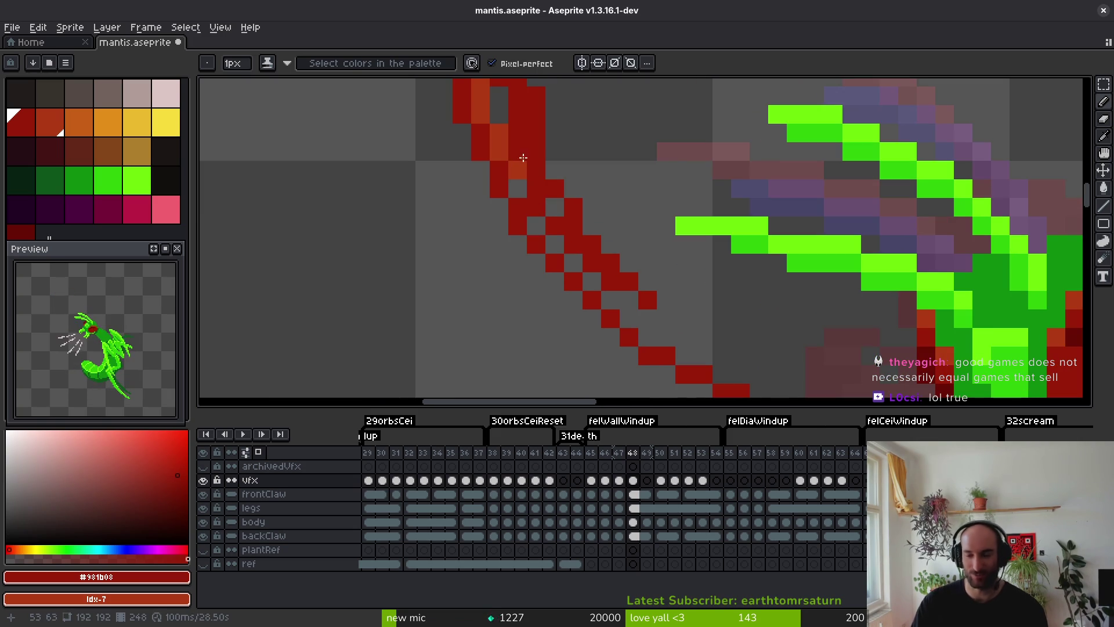
key("ctrl+s")
Add an orange diagonal highlight, shade the slash in dark and lighter reds, and save.
scroll(636, 272, "up", 2)
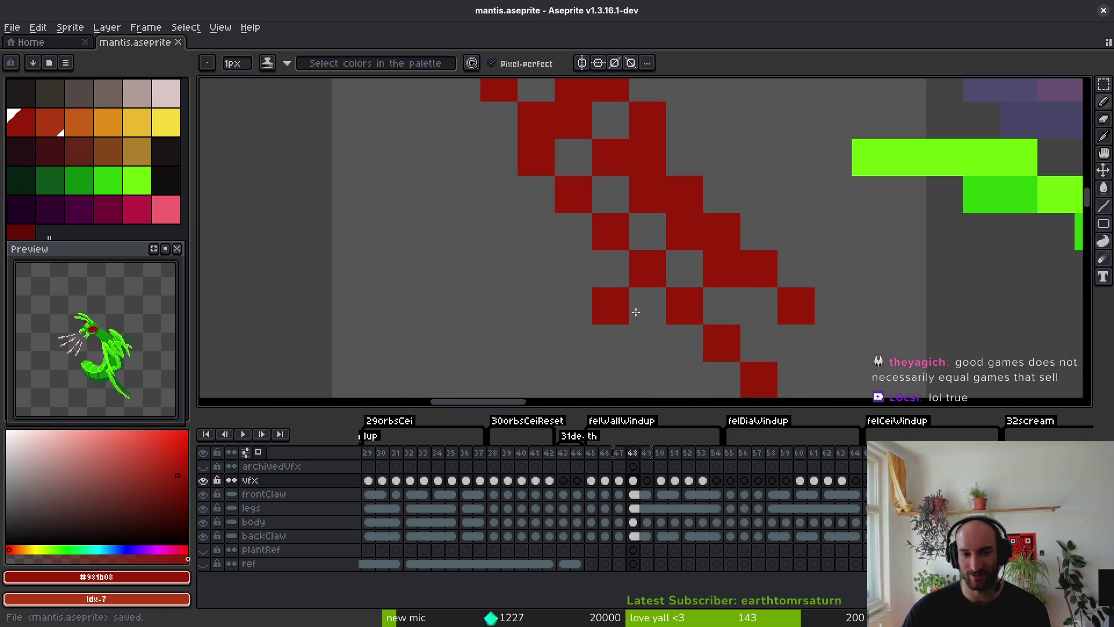
scroll(637, 271, "up", 1)
left_click_drag(542, 169, 609, 264)
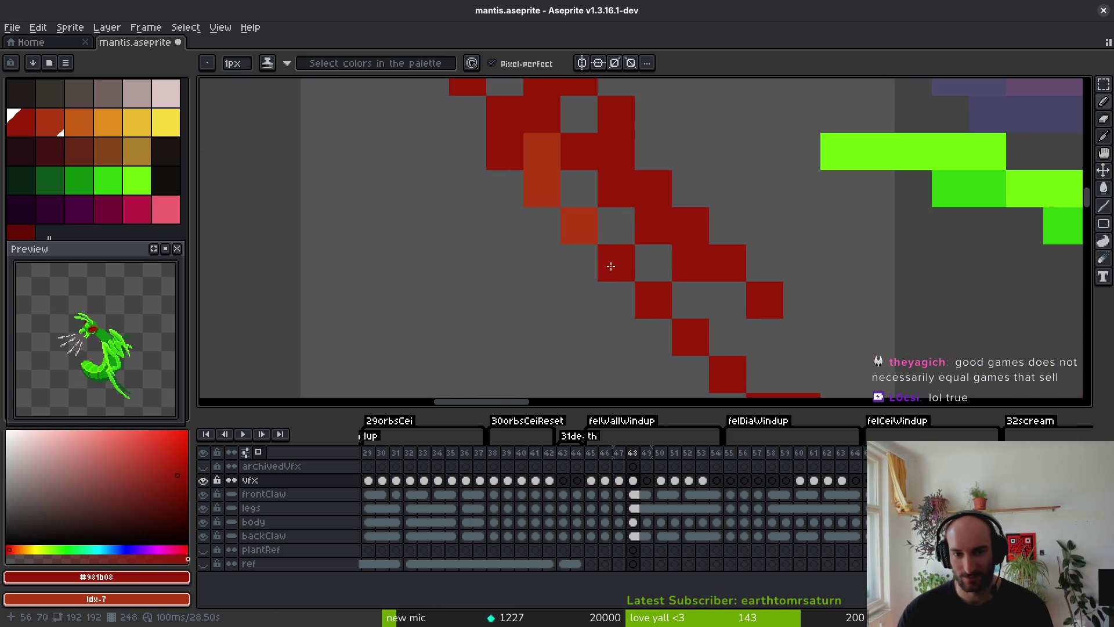
scroll(665, 289, "down", 6)
scroll(677, 265, "up", 4)
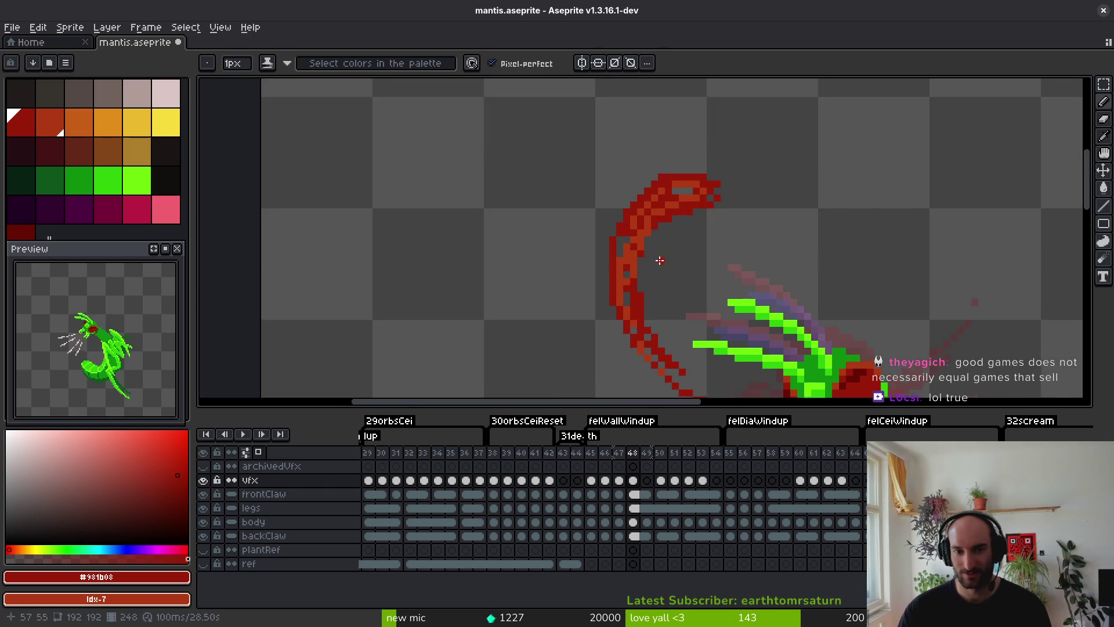
left_click_drag(632, 239, 609, 269)
scroll(581, 184, "up", 1)
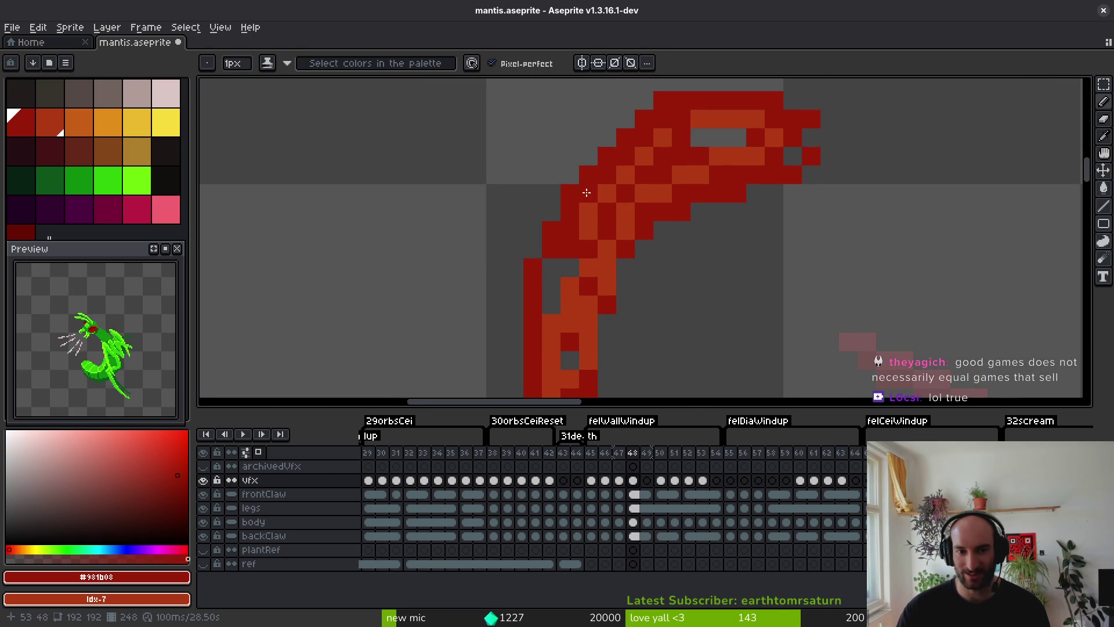
mouse_move(610, 154)
left_mouse_down()
mouse_move(577, 200)
mouse_move(550, 280)
mouse_move(589, 230)
mouse_move(586, 217)
left_mouse_up()
key("ctrl+s")
Add a red pixel at the slash tip on frame 48.
scroll(606, 255, "down", 4)
scroll(606, 260, "up", 3)
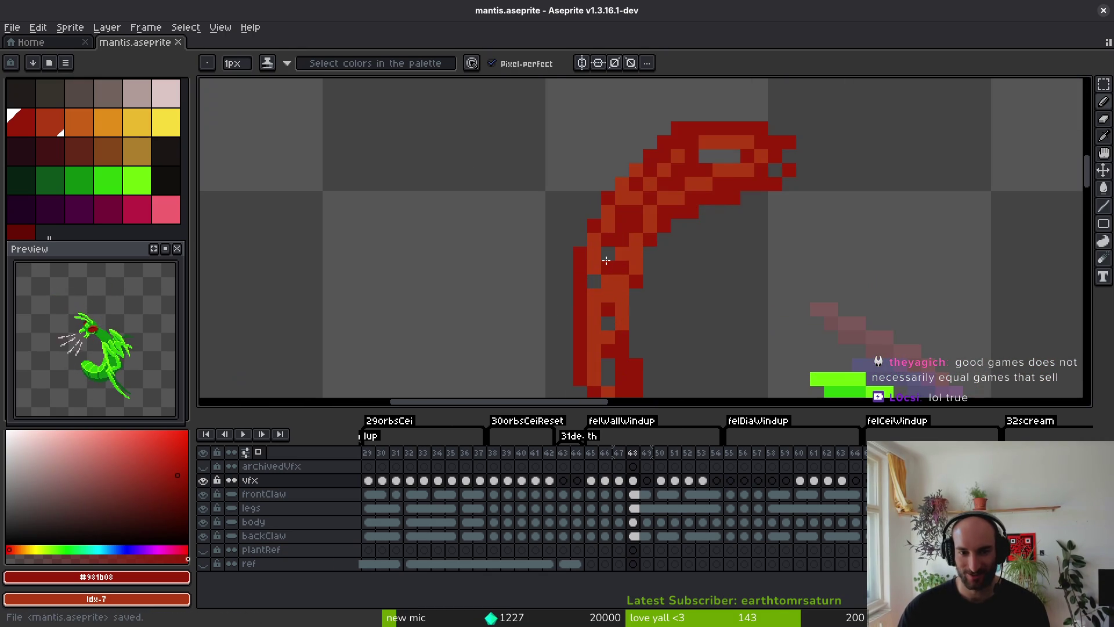
scroll(681, 268, "down", 2)
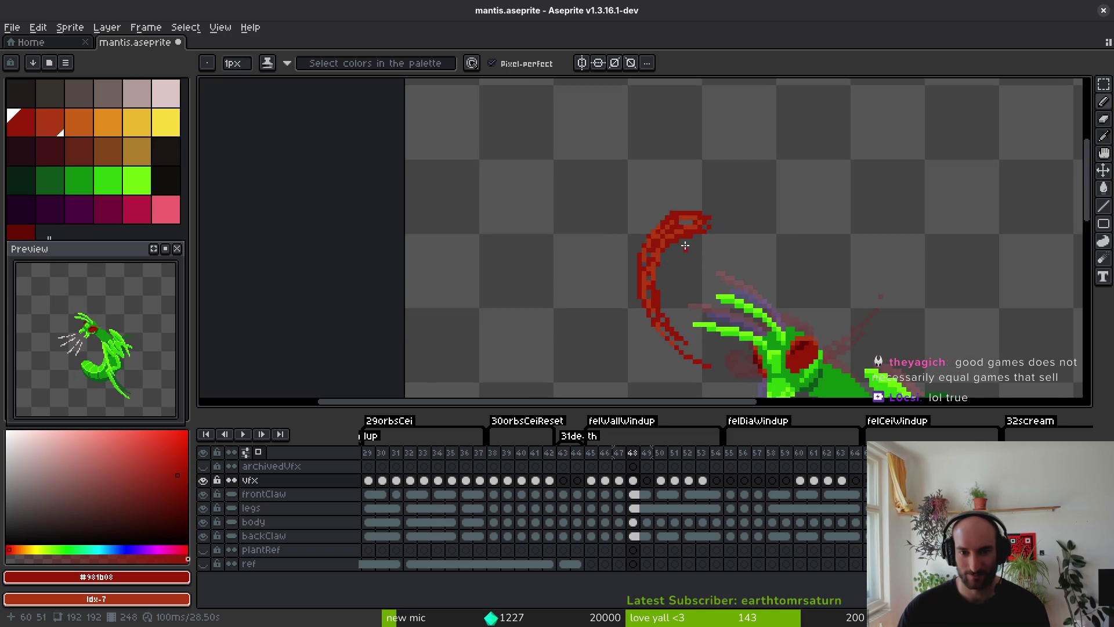
scroll(685, 246, "up", 2)
scroll(673, 250, "up", 1)
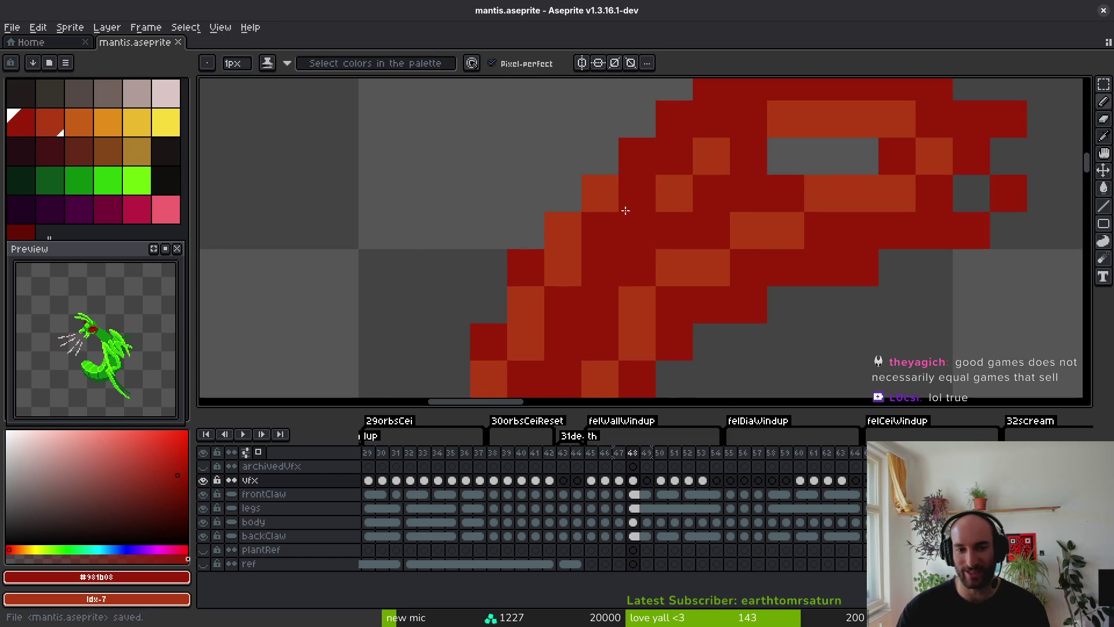
scroll(667, 223, "up", 1)
scroll(667, 223, "down", 2)
scroll(667, 220, "up", 2)
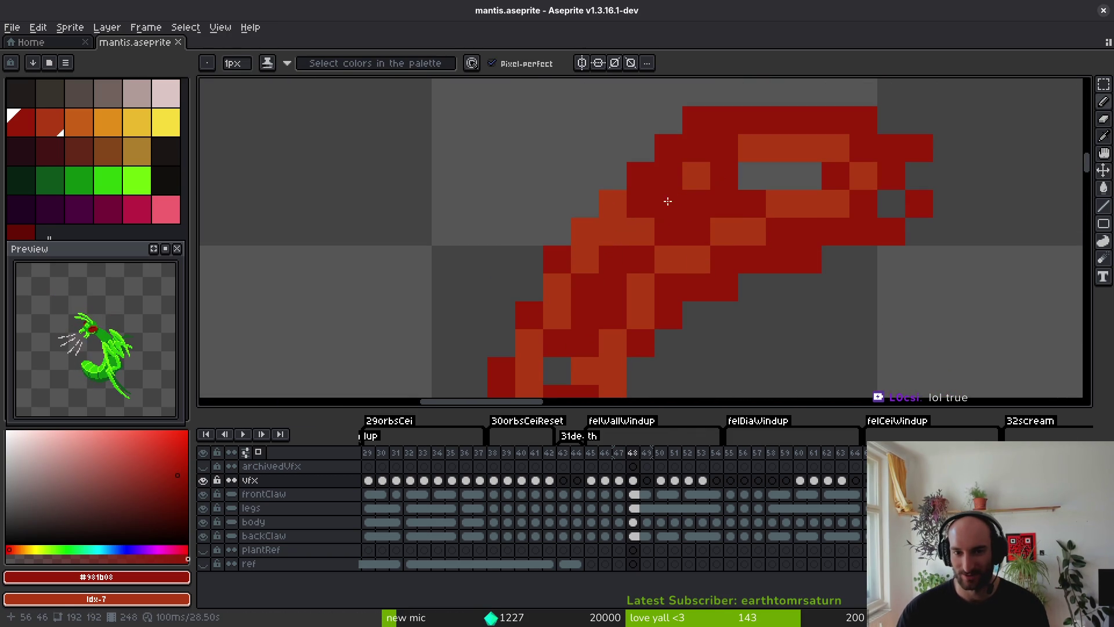
scroll(748, 215, "down", 4)
scroll(748, 221, "up", 4)
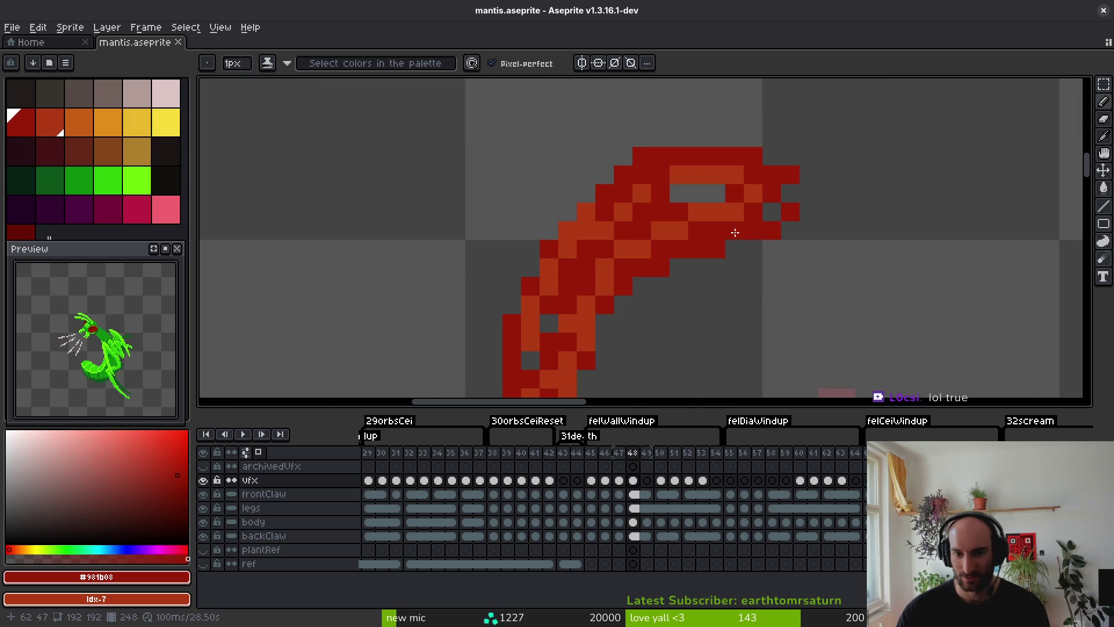
left_click(679, 268)
scroll(707, 249, "down", 4)
scroll(680, 254, "up", 3)
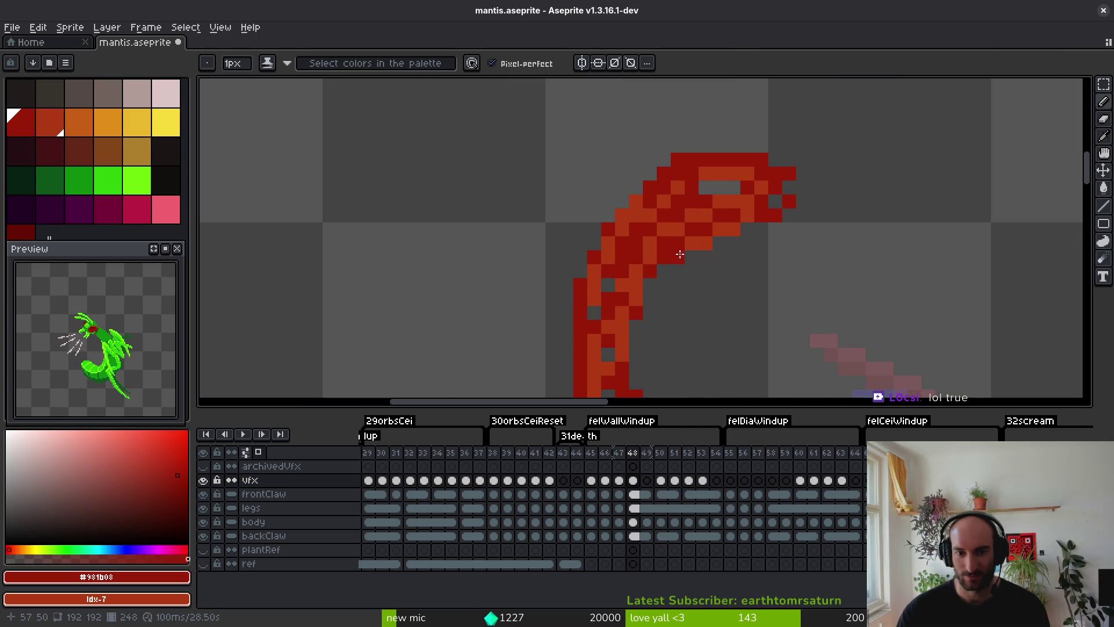
scroll(679, 254, "down", 5)
Compare with frame 47, then lasso the whole slash and shift it slightly right.
key("Left")
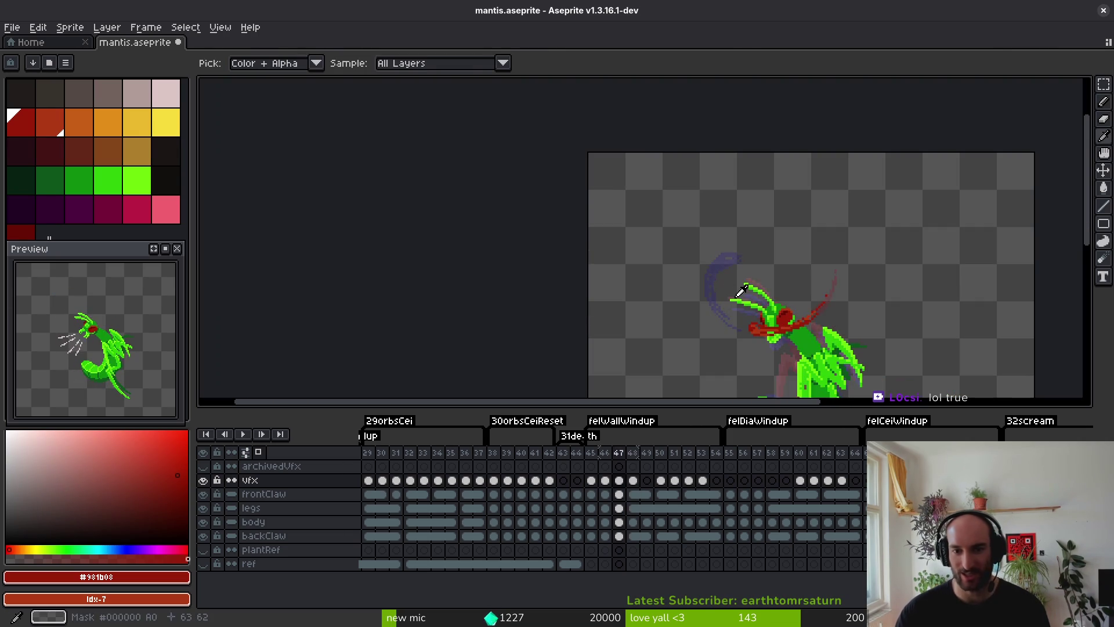
key("Right")
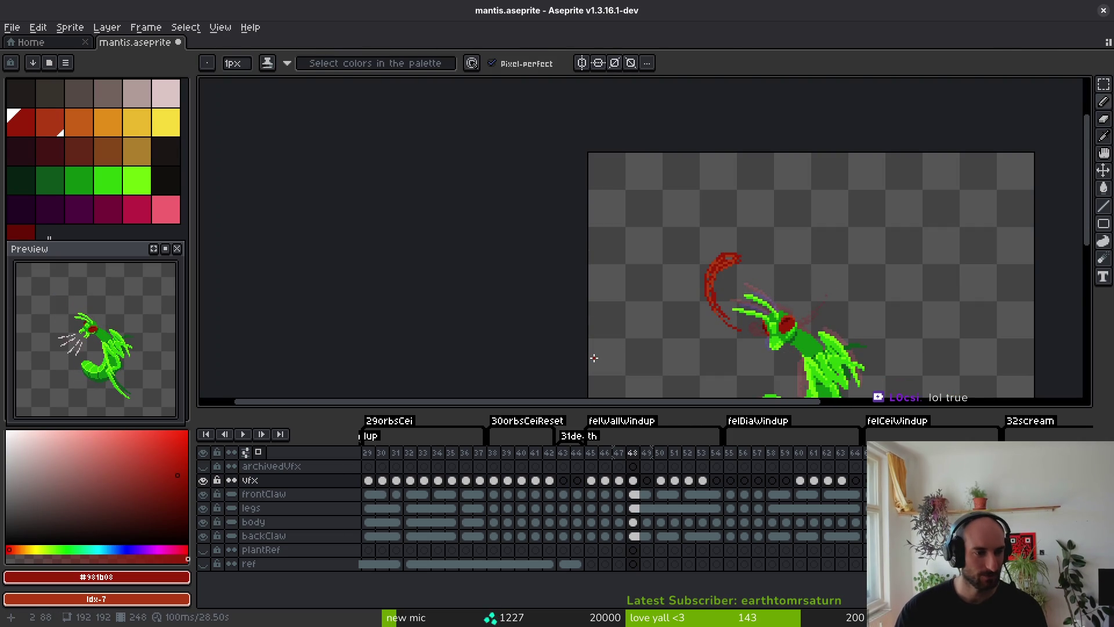
scroll(638, 342, "down", 1)
key("alt")
scroll(683, 332, "up", 2)
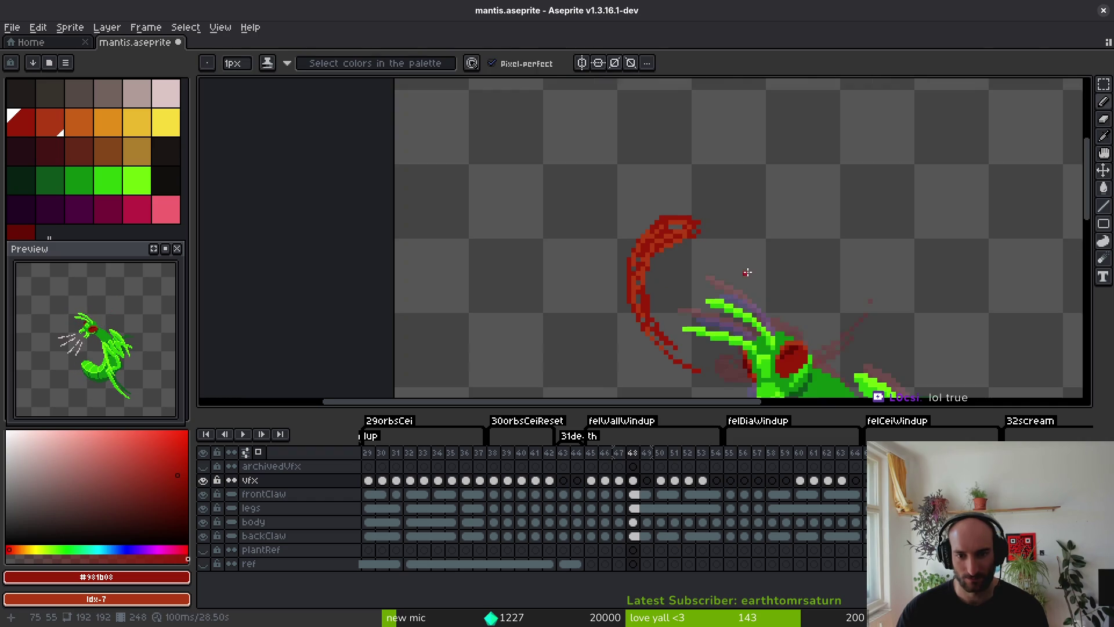
key("q")
mouse_move(714, 154)
left_mouse_down()
mouse_move(703, 378)
mouse_move(749, 139)
left_mouse_up()
left_click_drag(676, 251, 692, 254)
Drop the selection and move to frame 49, comparing it against frame 48.
key("ctrl+d")
scroll(772, 204, "up", 2)
key("Right")
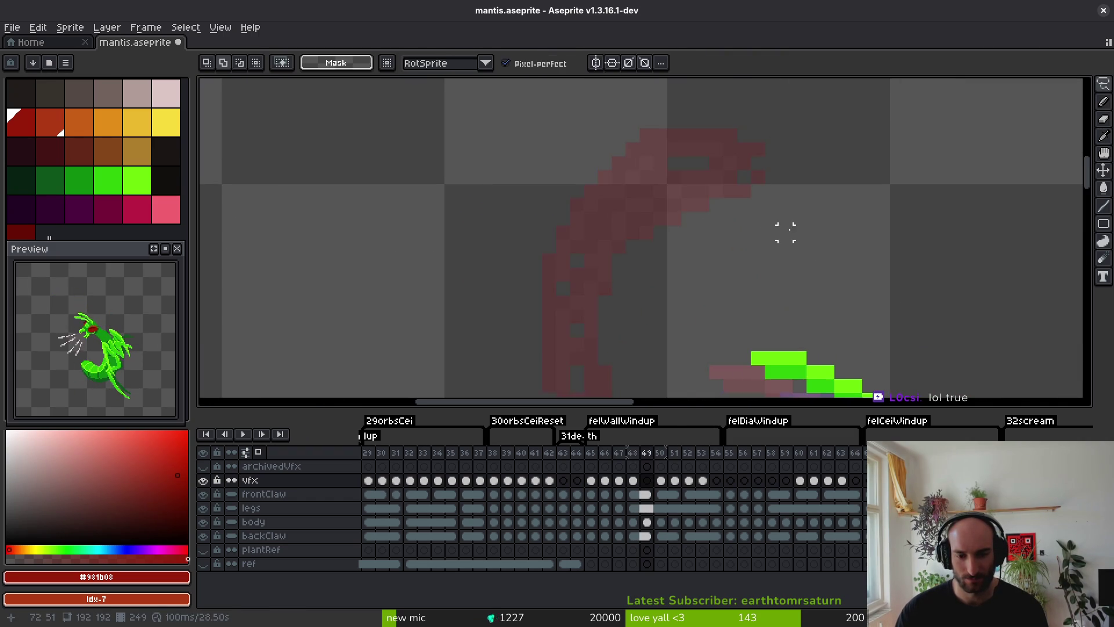
scroll(783, 226, "down", 1)
key("b")
key("Left")
key("Right")
scroll(780, 191, "up", 4)
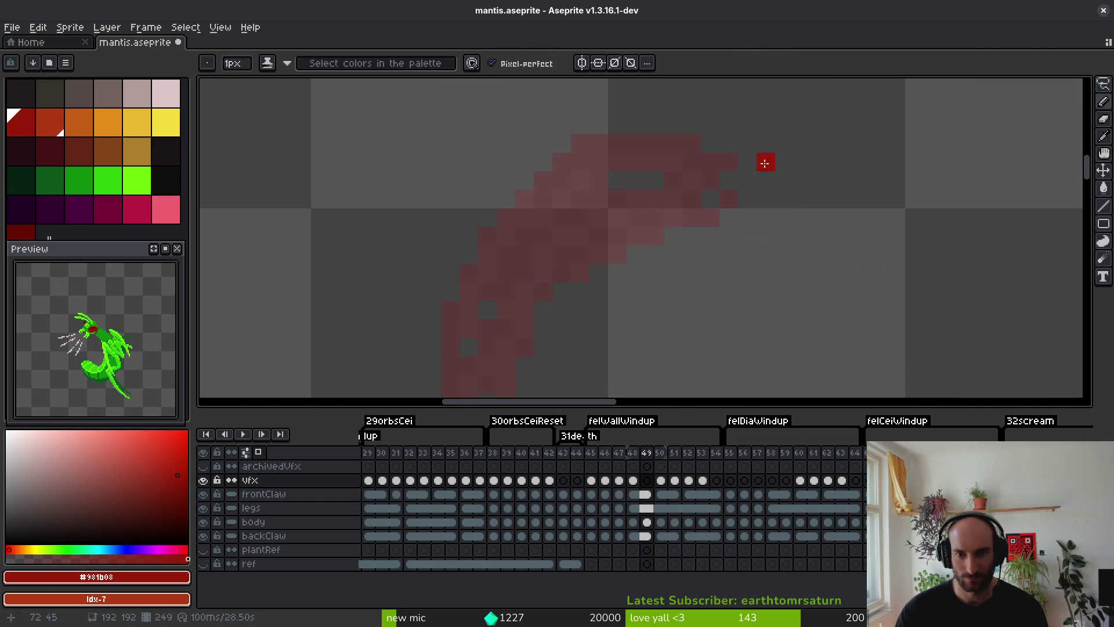
left_click_drag(748, 144, 850, 197)
key("ctrl+z")
Draw a red arc across the slash top with three trailing streaks down-right.
left_click_drag(444, 168, 667, 154)
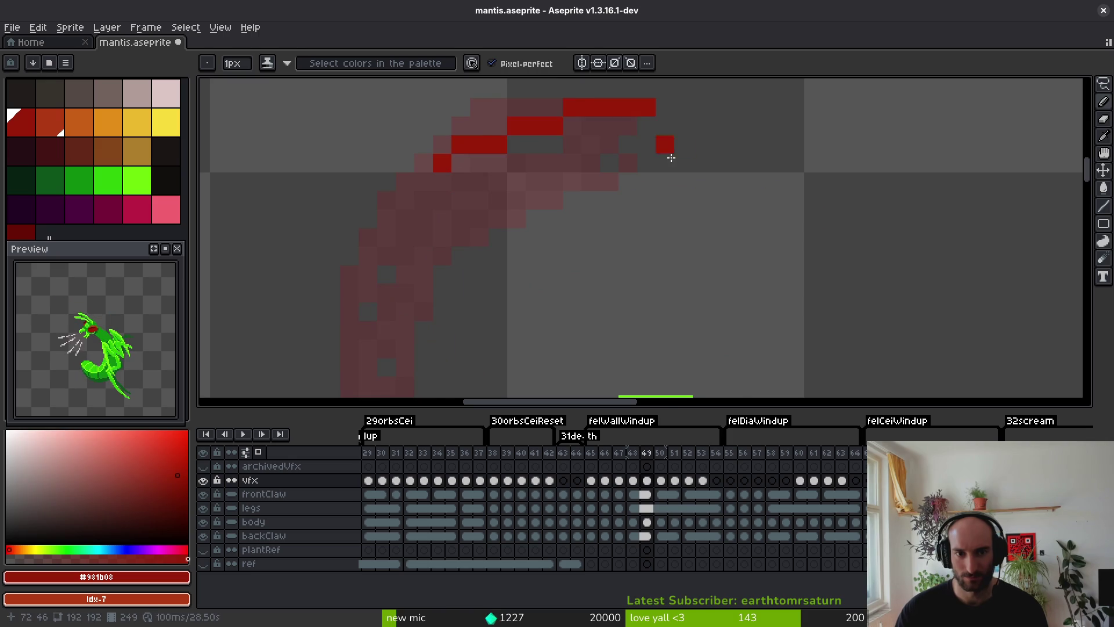
scroll(668, 154, "down", 1)
mouse_move(510, 150)
left_mouse_down()
mouse_move(674, 139)
mouse_move(817, 199)
left_mouse_up()
left_click_drag(696, 173, 773, 261)
mouse_move(752, 173)
left_mouse_down()
mouse_move(850, 285)
mouse_move(794, 286)
left_mouse_up()
left_click_drag(724, 215, 754, 312)
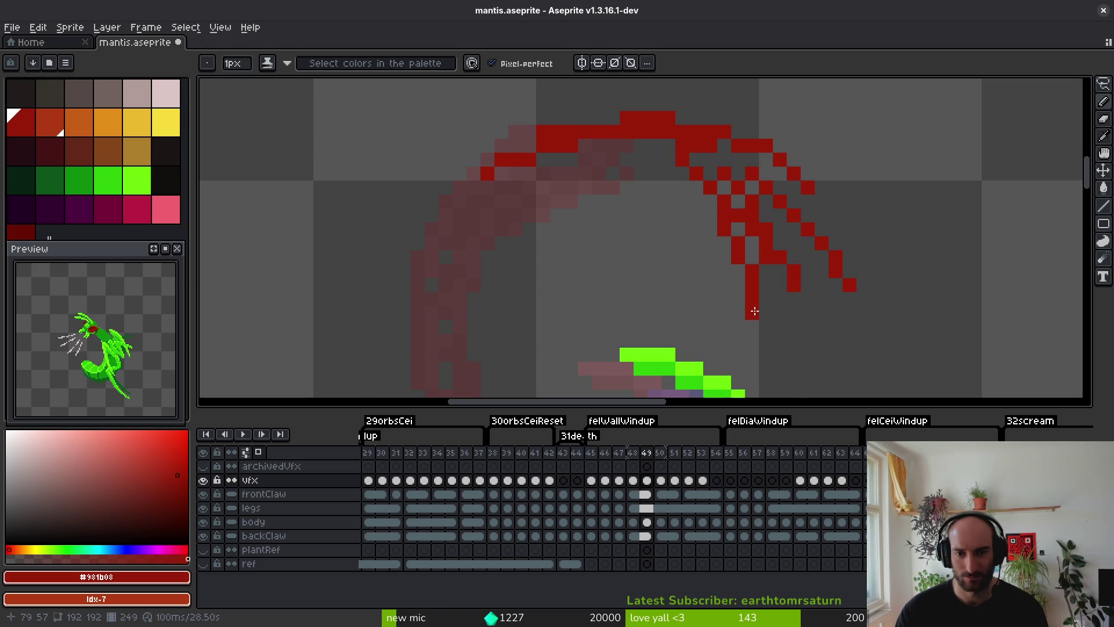
Add a thick red band across the arc top and thicken the left arc.
mouse_move(703, 191)
left_mouse_down()
mouse_move(668, 174)
mouse_move(466, 205)
left_mouse_up()
left_click_drag(613, 160, 580, 160)
left_click_drag(488, 197, 445, 257)
mouse_move(519, 189)
left_mouse_down()
mouse_move(435, 261)
mouse_move(432, 290)
left_mouse_up()
left_click_drag(515, 201, 458, 256)
left_click_drag(488, 185, 438, 283)
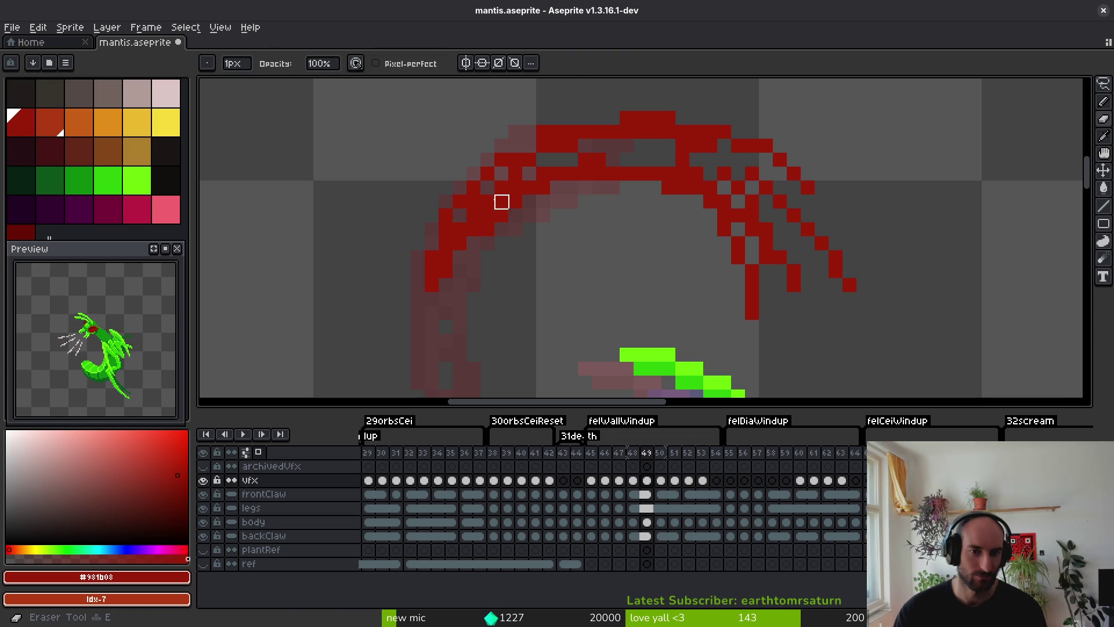
Paint orange-red bands across the arc top, keeping the left arc strokes.
left_click_drag(484, 187, 659, 173)
left_click_drag(569, 160, 687, 159)
key("ctrl+z")
key("ctrl+z")
key("ctrl+z")
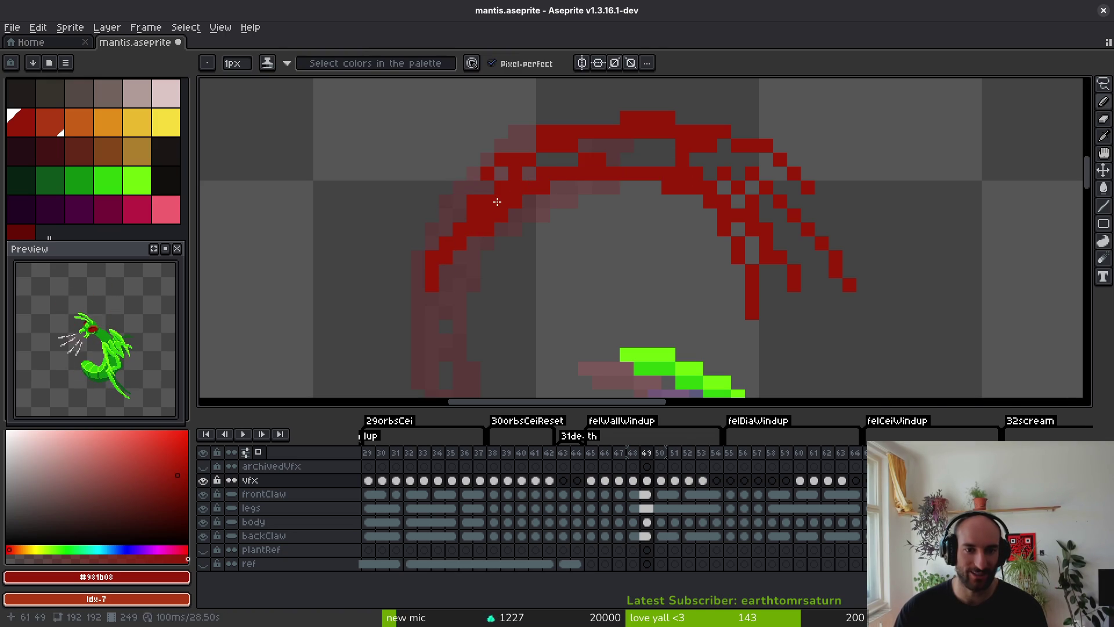
key("ctrl+y")
key("ctrl+y")
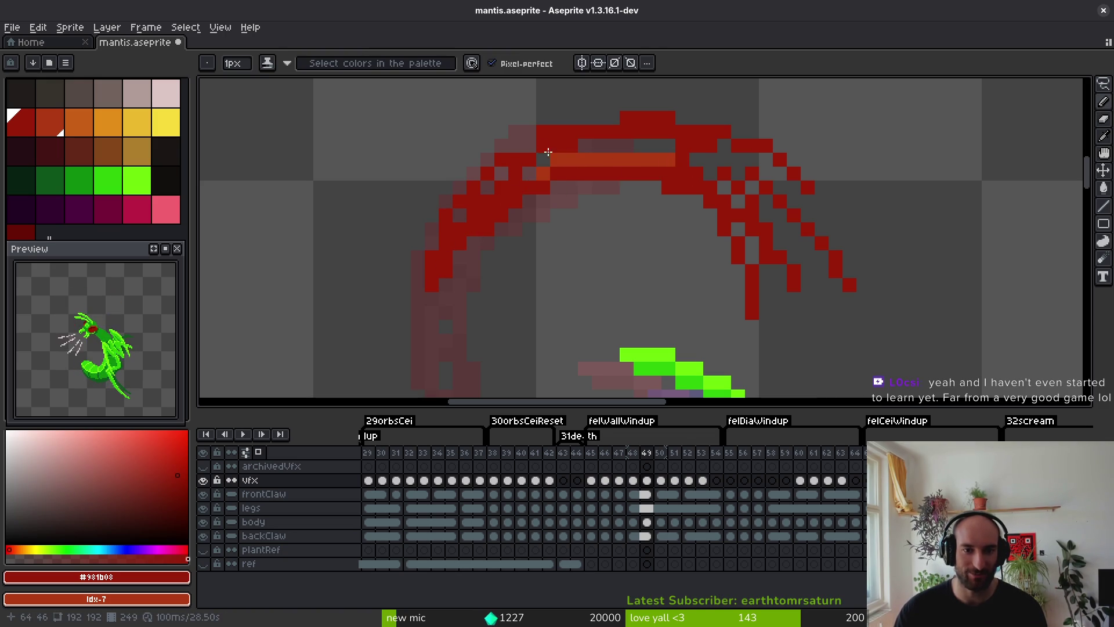
key("e")
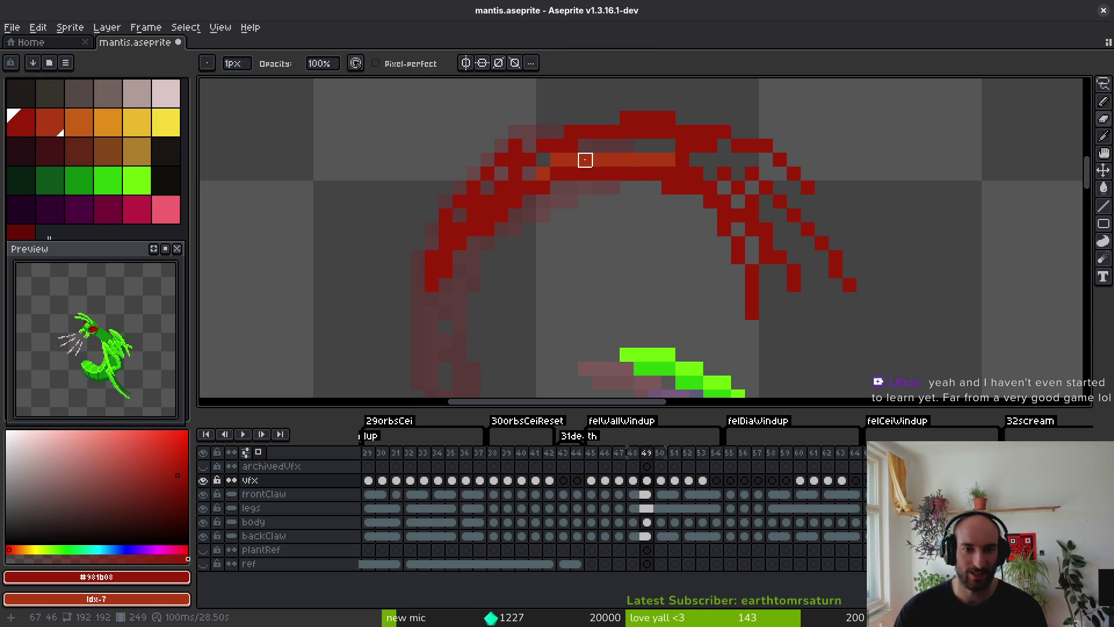
key("b")
Shade the arc and trailing streaks with orange highlights and darker red.
mouse_move(584, 160)
left_mouse_down()
mouse_move(696, 141)
mouse_move(792, 203)
mouse_move(739, 157)
mouse_move(792, 200)
mouse_move(753, 214)
mouse_move(784, 256)
left_mouse_up()
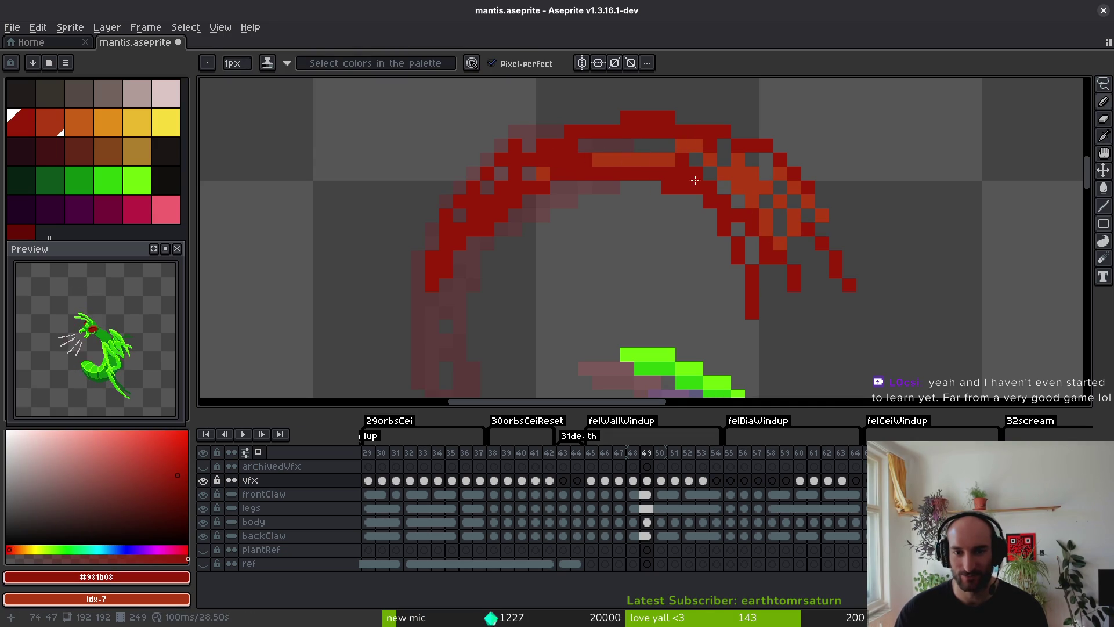
mouse_move(695, 181)
left_mouse_down()
mouse_move(738, 188)
mouse_move(668, 175)
left_mouse_up()
mouse_move(556, 158)
left_mouse_down()
mouse_move(603, 160)
mouse_move(511, 152)
mouse_move(522, 179)
mouse_move(491, 215)
left_mouse_up()
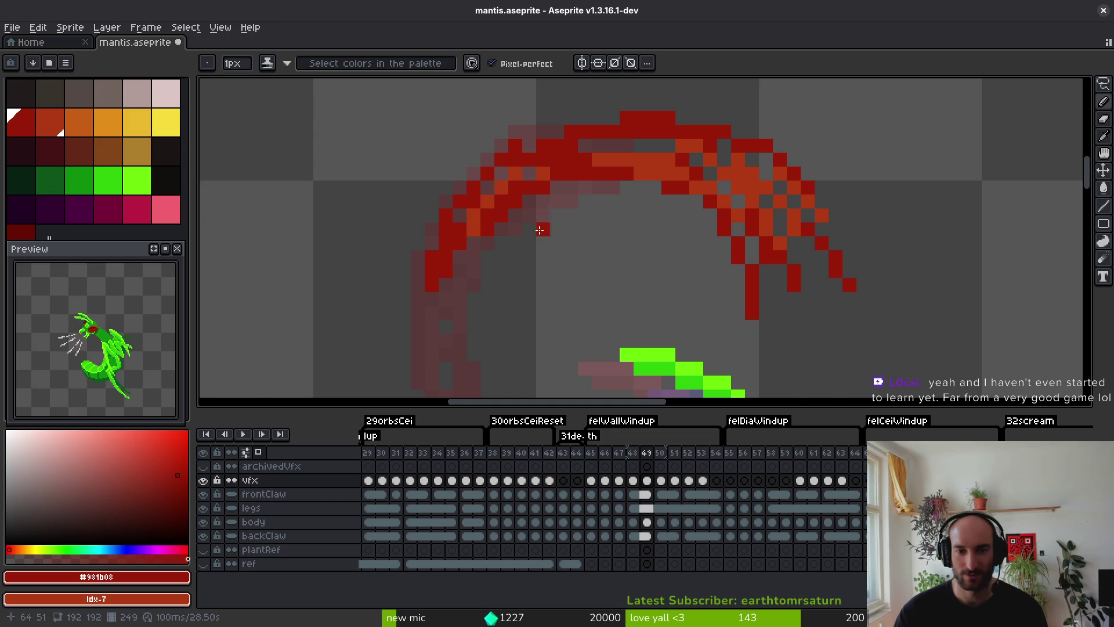
scroll(540, 230, "down", 2)
scroll(590, 221, "up", 3)
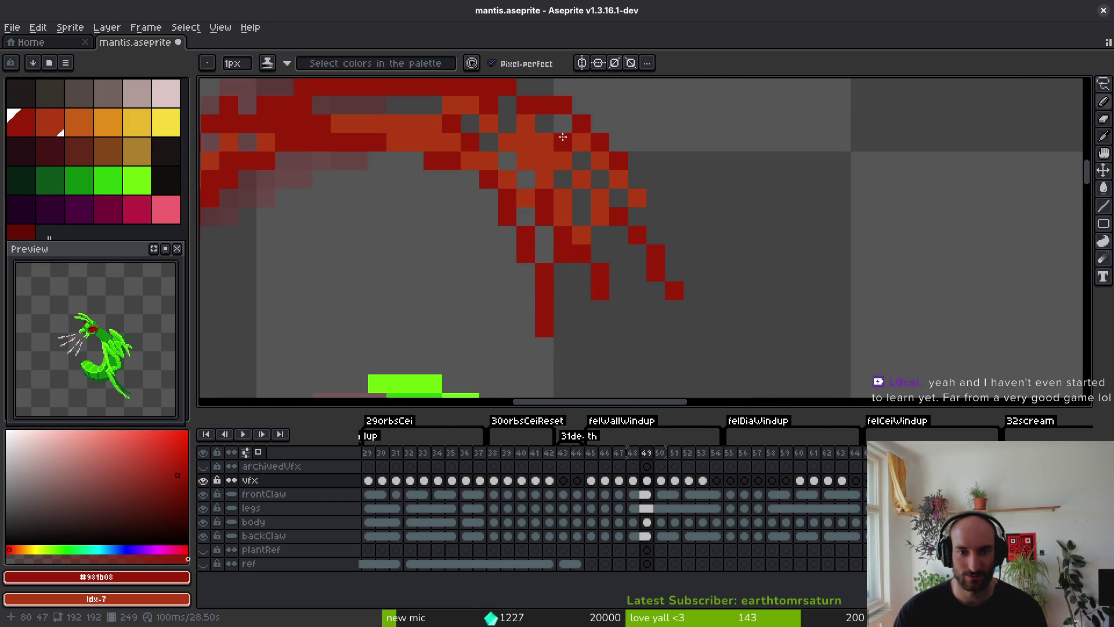
left_click_drag(562, 137, 614, 226)
mouse_move(644, 189)
left_mouse_down()
mouse_move(642, 214)
mouse_move(649, 193)
mouse_move(632, 180)
left_mouse_up()
scroll(633, 181, "down", 2)
scroll(632, 180, "up", 2)
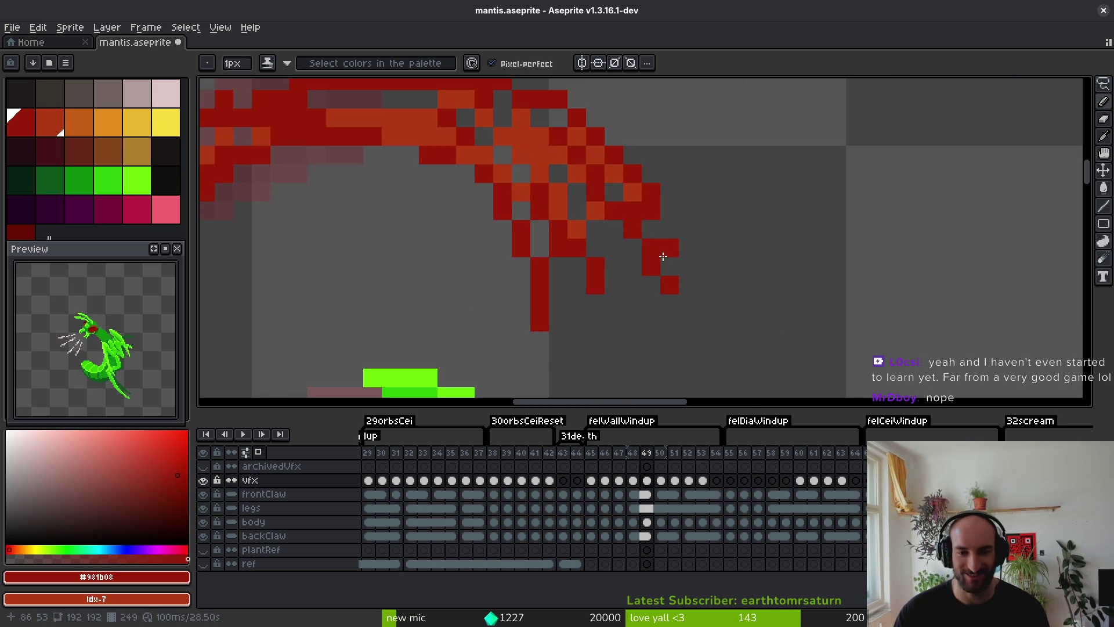
Add dark red pixels and a streak off the slash tips, then save mantis.aseprite.
left_click(686, 302)
scroll(682, 298, "down", 2)
scroll(688, 278, "up", 2)
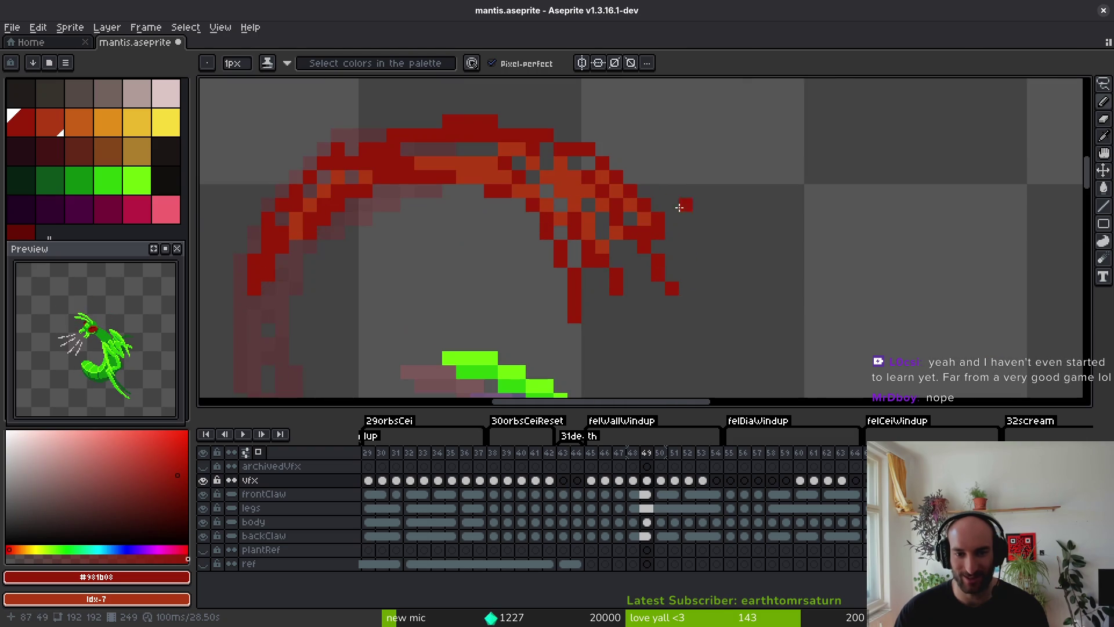
left_click(659, 178)
left_click_drag(664, 180, 713, 238)
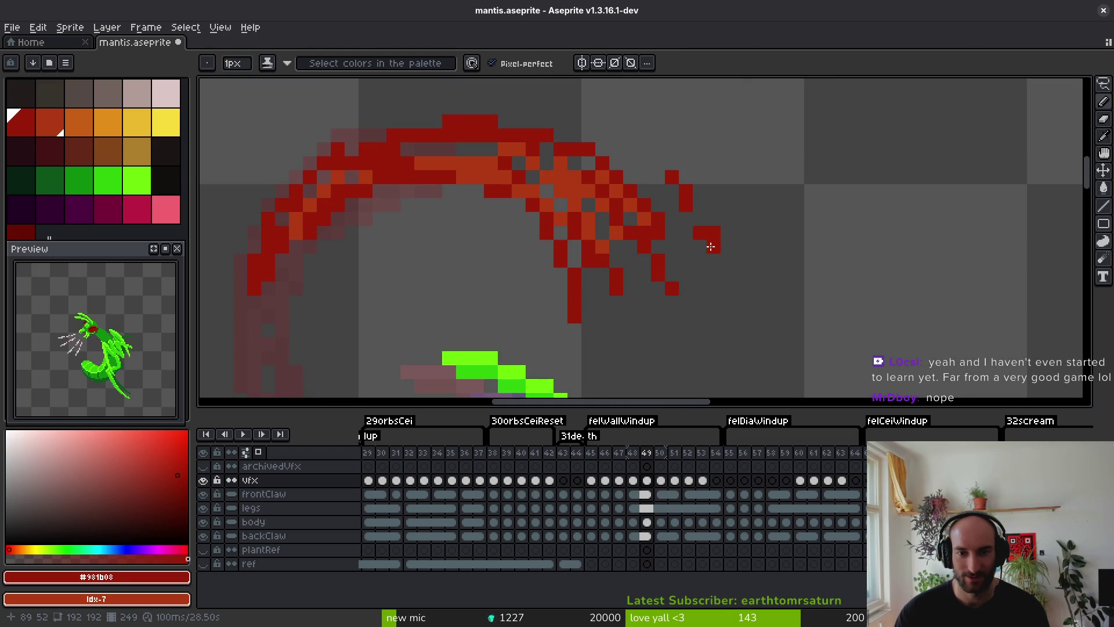
key("ctrl+s")
scroll(725, 271, "down", 3)
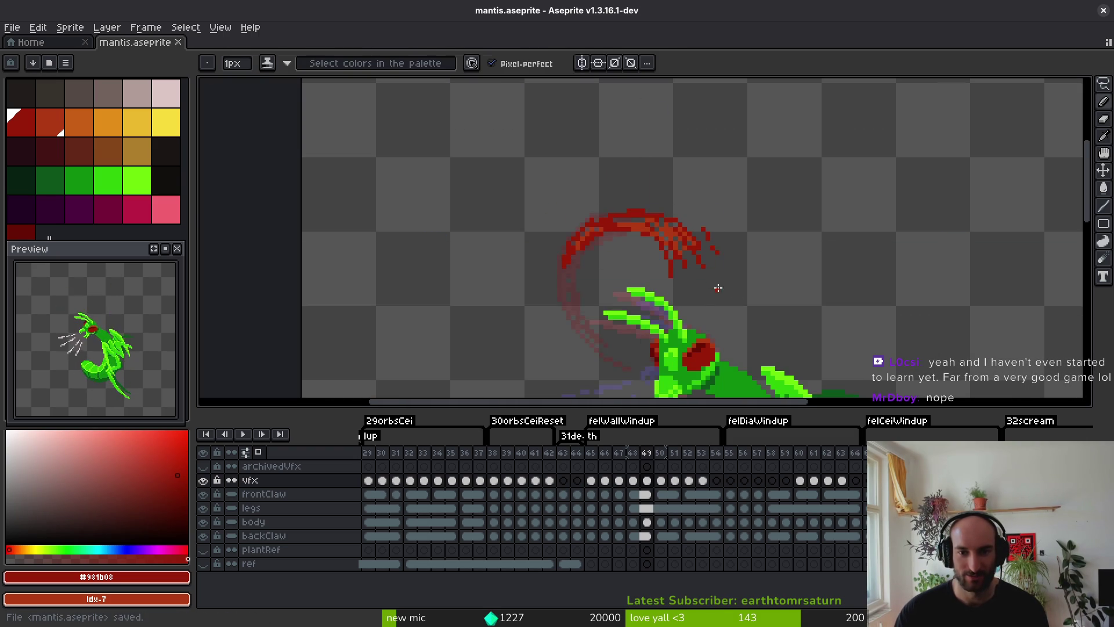
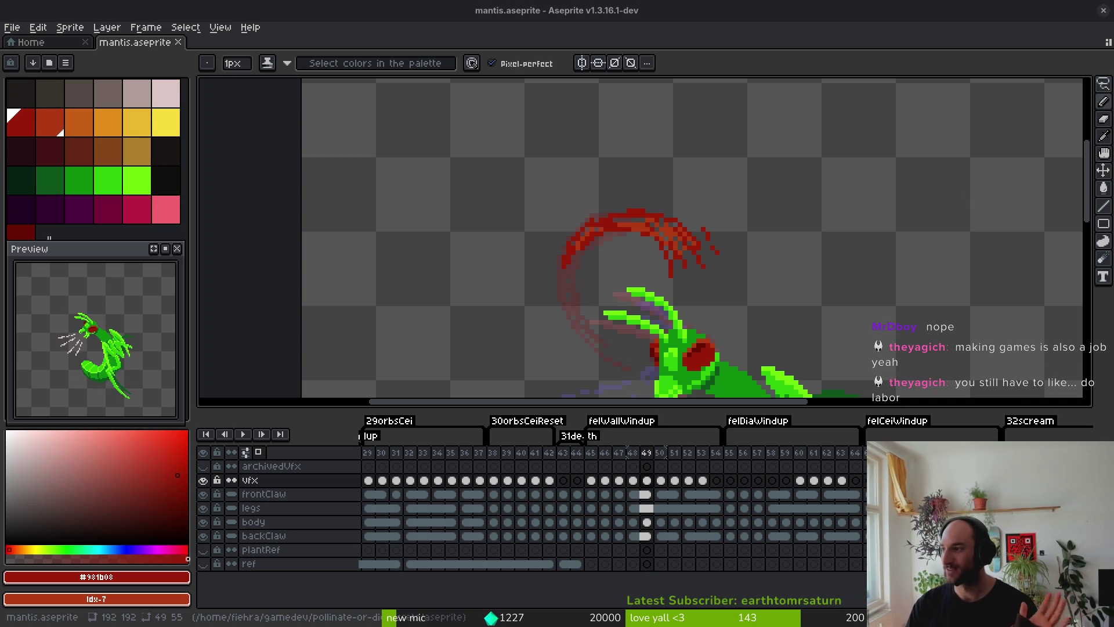
Back in the sprite, marquee-select the slash's tip pixels on frame 49, rotate them 180 degrees, and save.
key("alt+Tab")
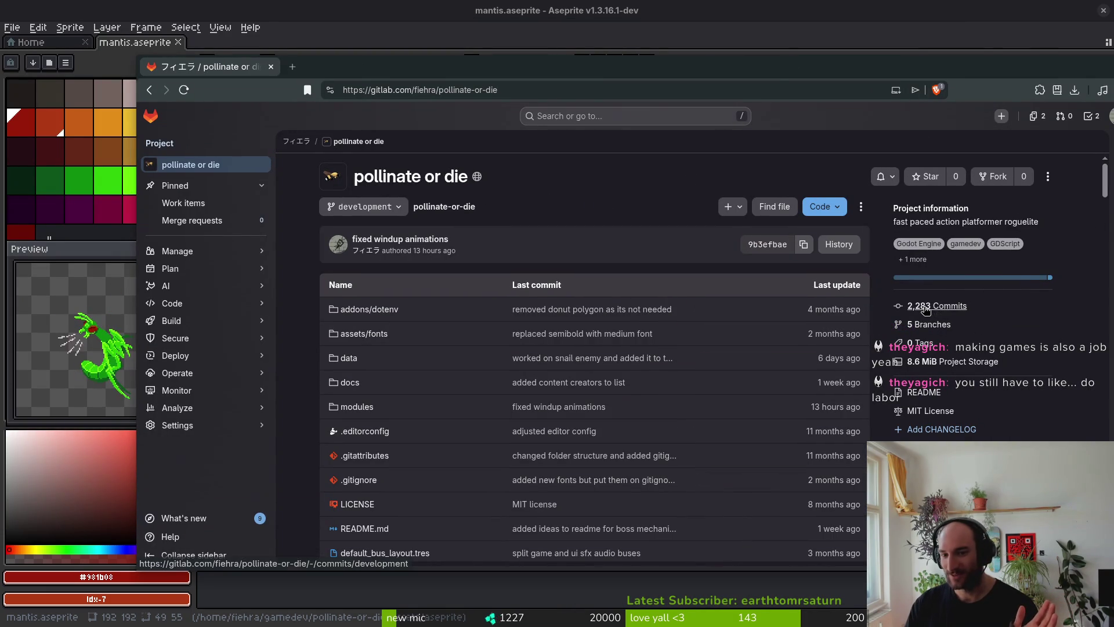
left_click(271, 68)
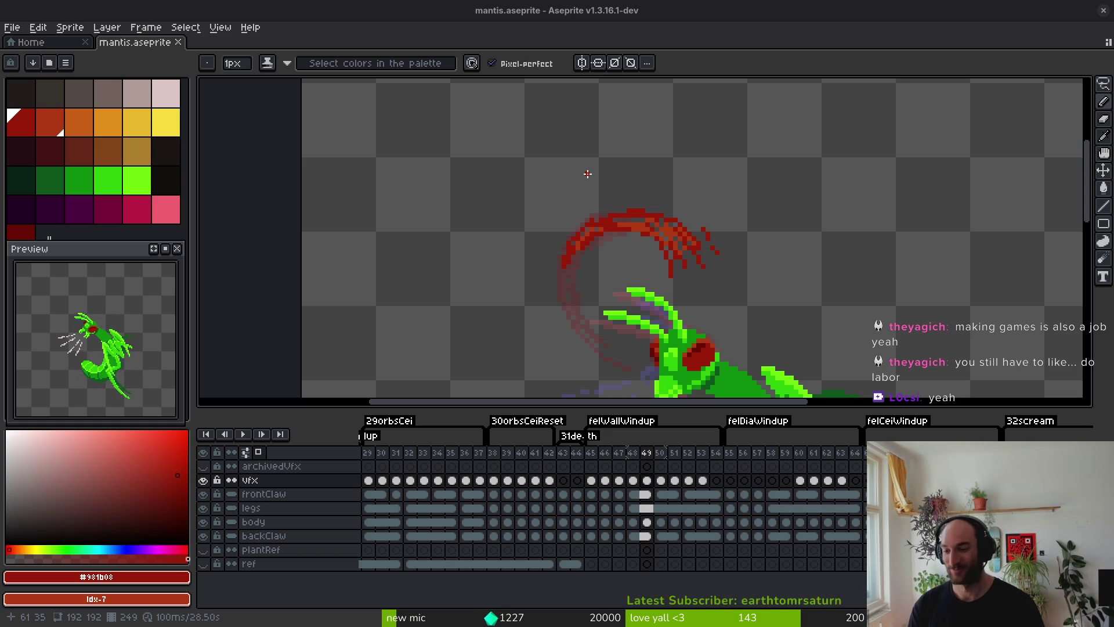
scroll(715, 221, "up", 4)
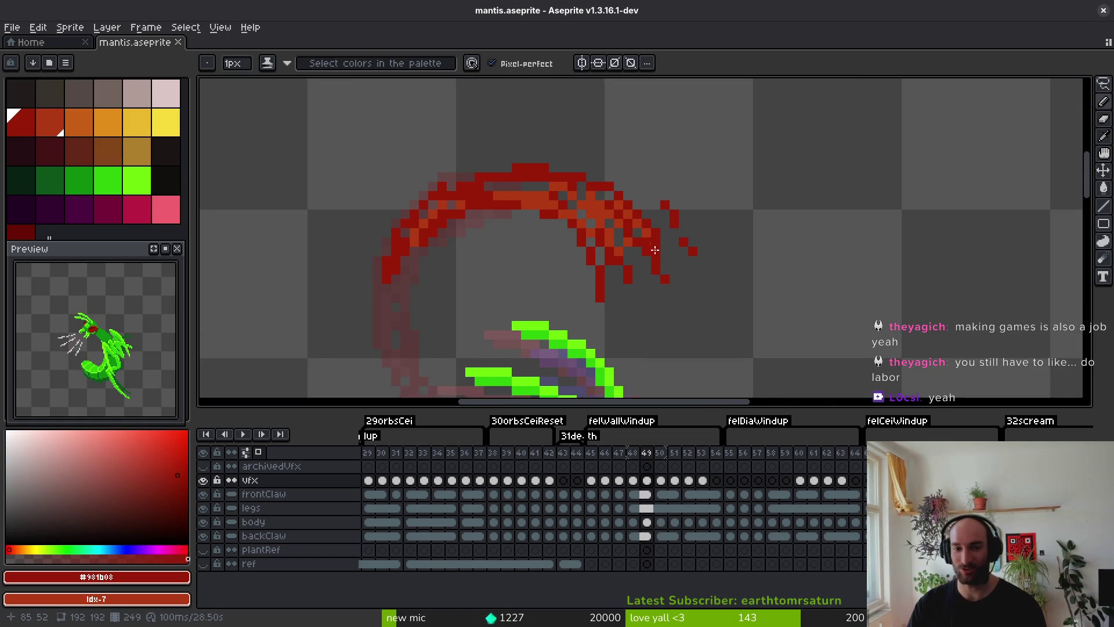
key("q")
mouse_move(652, 142)
left_mouse_down()
mouse_move(738, 164)
mouse_move(719, 155)
mouse_move(703, 227)
mouse_move(672, 186)
left_mouse_up()
key("ctrl+s")
scroll(741, 215, "up", 3)
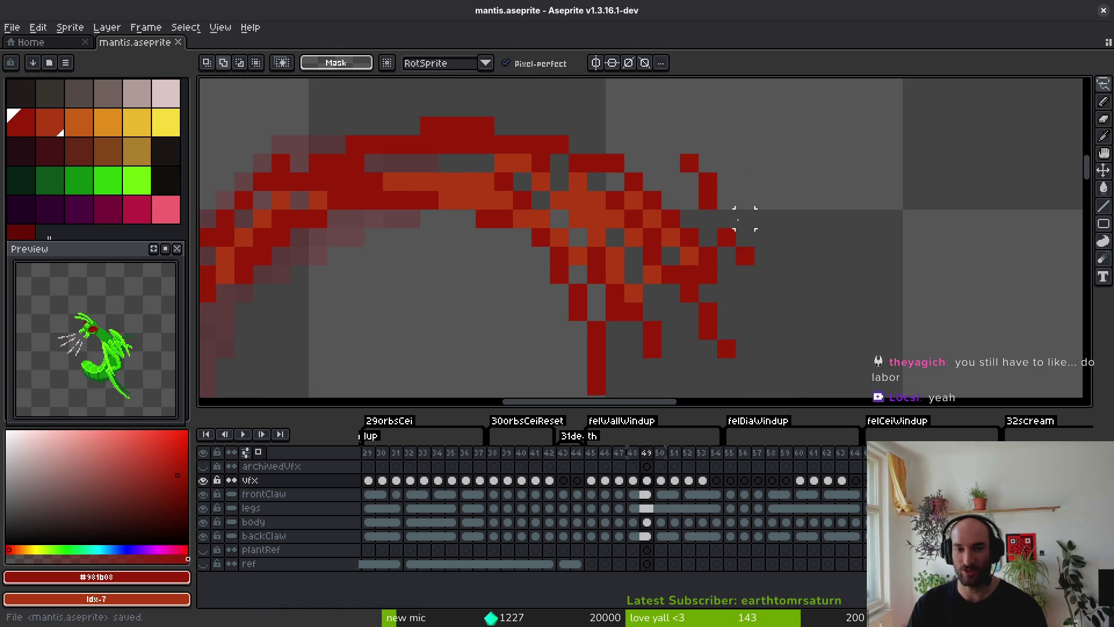
key("ctrl+z")
key("ctrl+z")
key("ctrl+z")
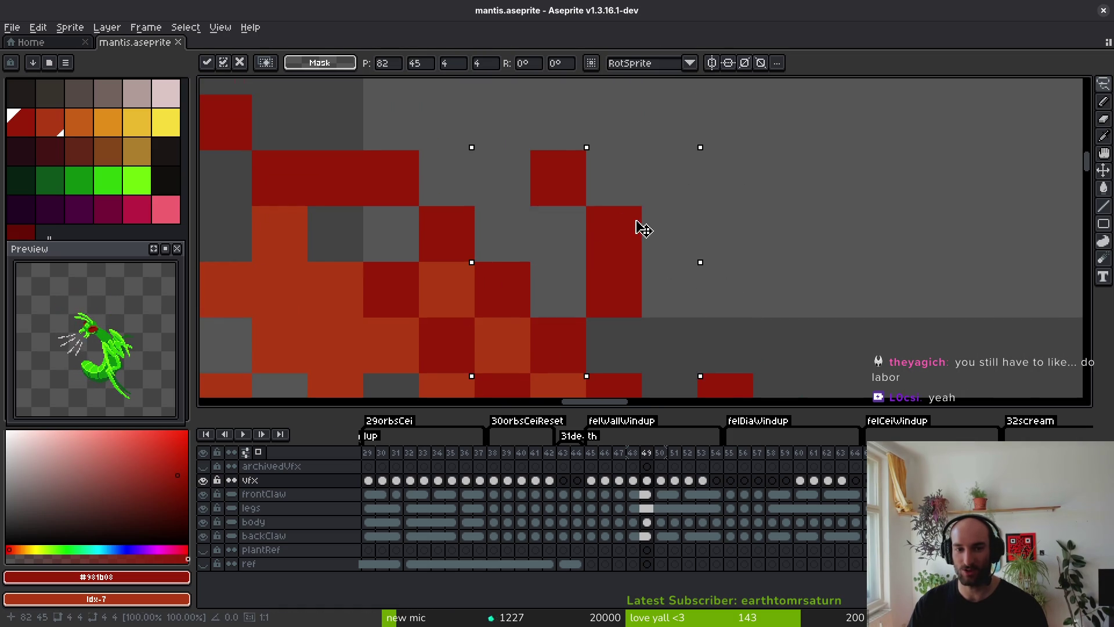
mouse_move(758, 272)
left_mouse_down()
mouse_move(758, 241)
mouse_move(717, 261)
mouse_move(577, 169)
mouse_move(617, 191)
left_mouse_up()
key("ctrl+s")
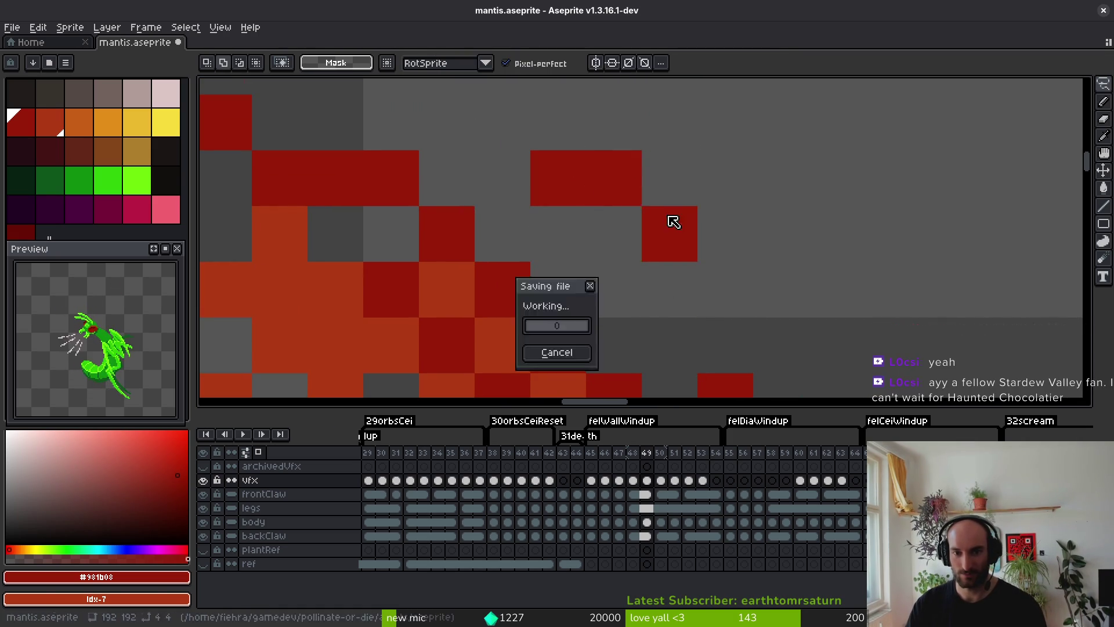
Undo the rotation, nudge the tip pixels right, shift them up and left, and save.
scroll(703, 236, "down", 4)
scroll(703, 236, "up", 4)
key("ctrl+z")
key("ctrl+z")
key("ctrl+z")
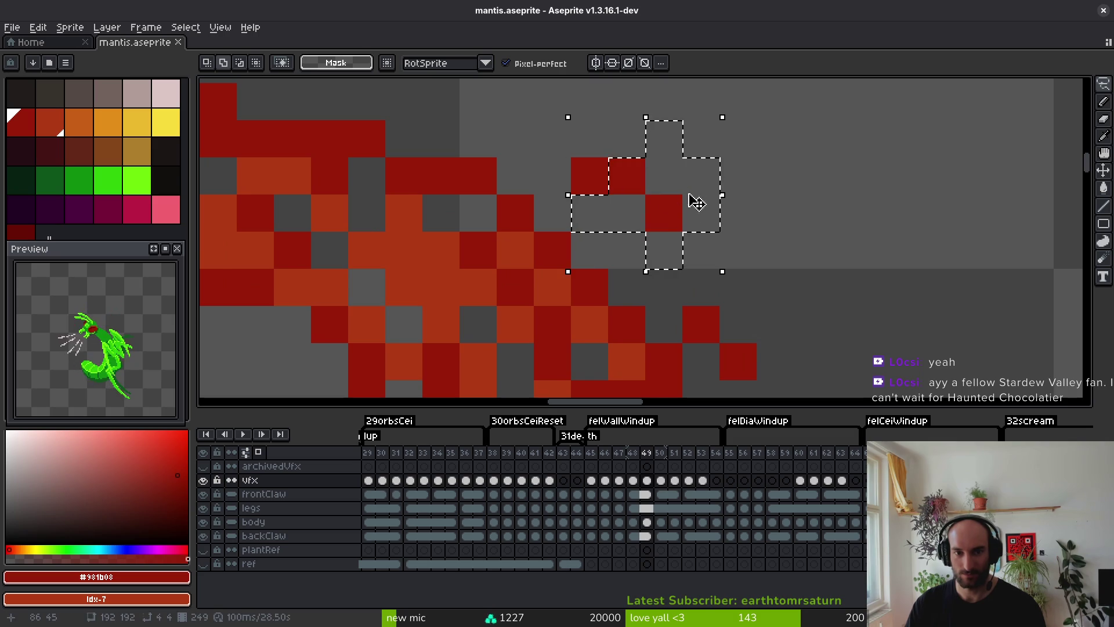
left_click_drag(624, 193, 673, 198)
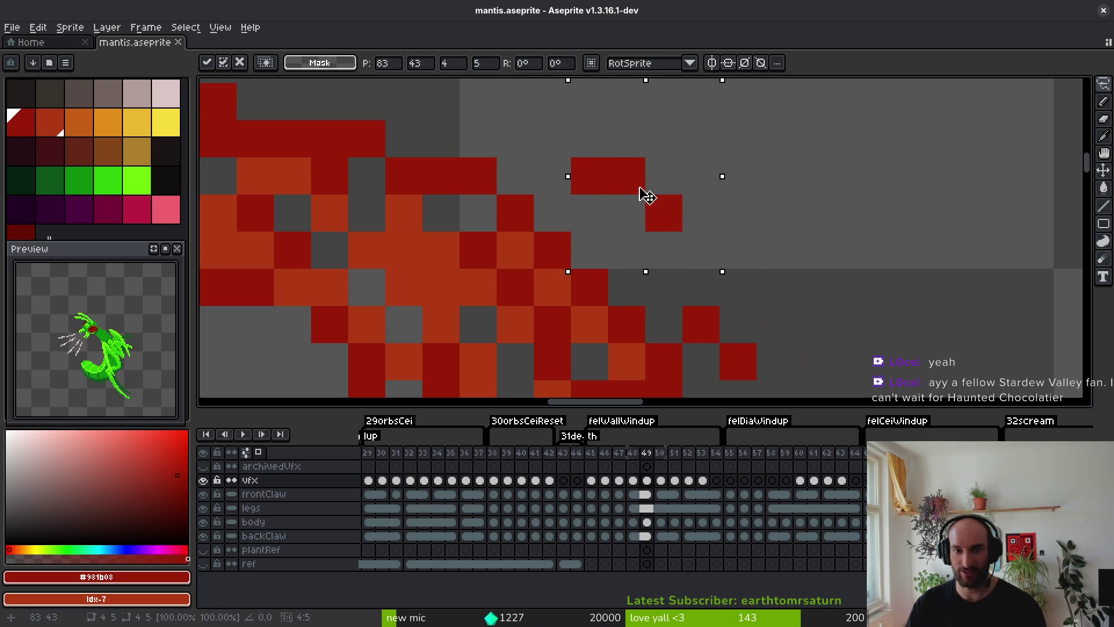
key("Return")
left_click_drag(621, 174, 604, 162)
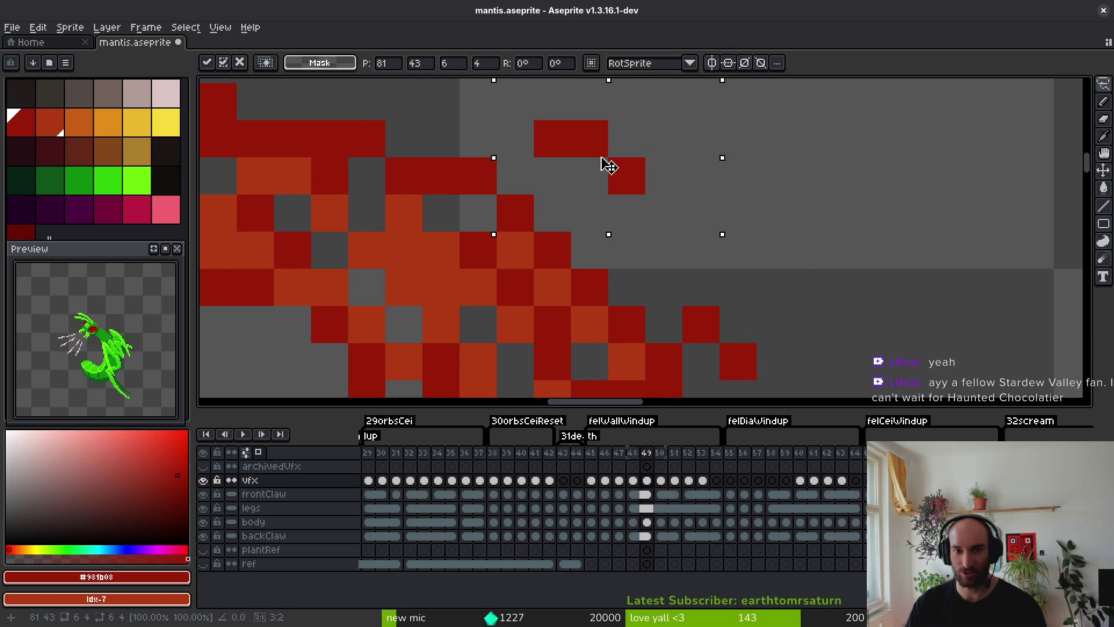
key("ctrl+s")
scroll(659, 228, "down", 5)
scroll(715, 311, "up", 3)
Pencil three red pixels extending the top edge of the slash tip.
key("f")
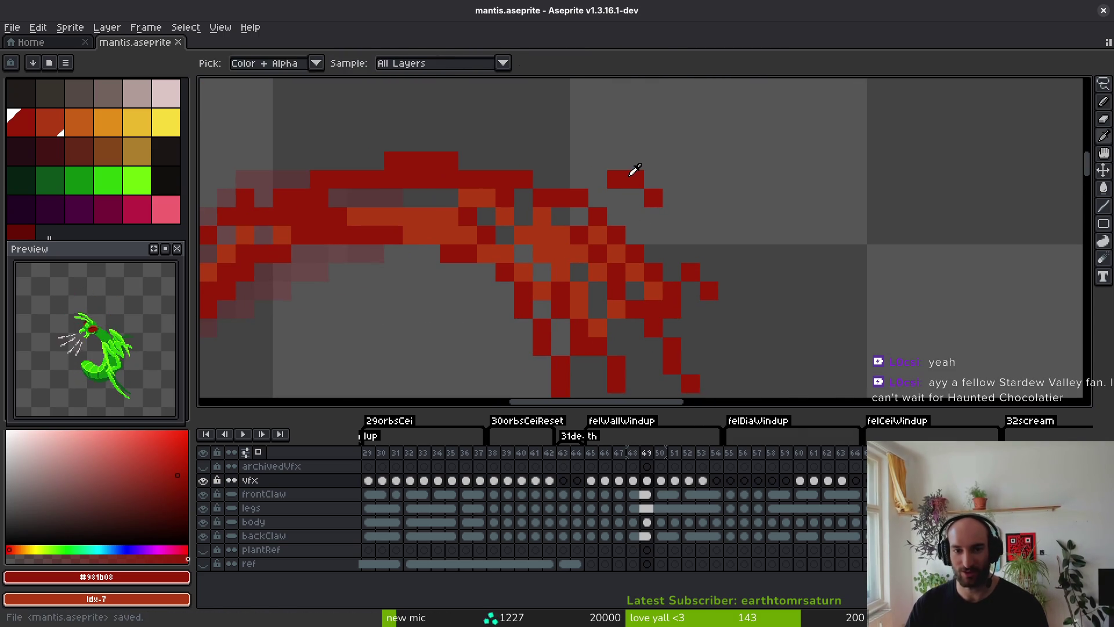
left_click(598, 160)
left_click(578, 161)
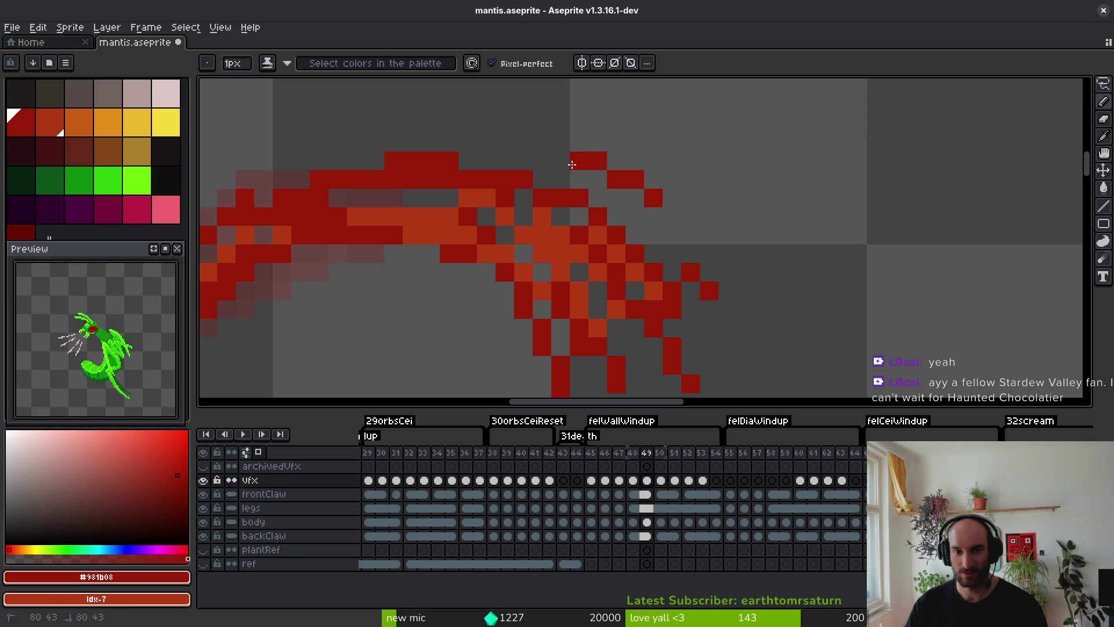
left_click(559, 161)
scroll(662, 236, "down", 3)
Save, then eyedrop the slash's orange #af3a13 as the drawing colour and undo the stray dot.
key("ctrl+s")
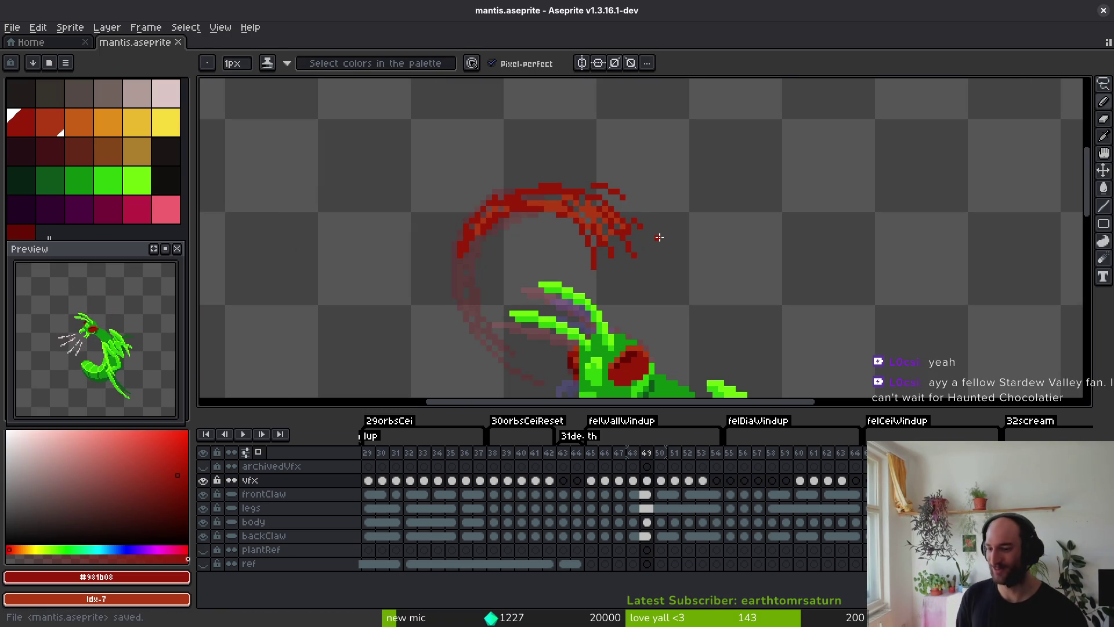
scroll(432, 229, "up", 3)
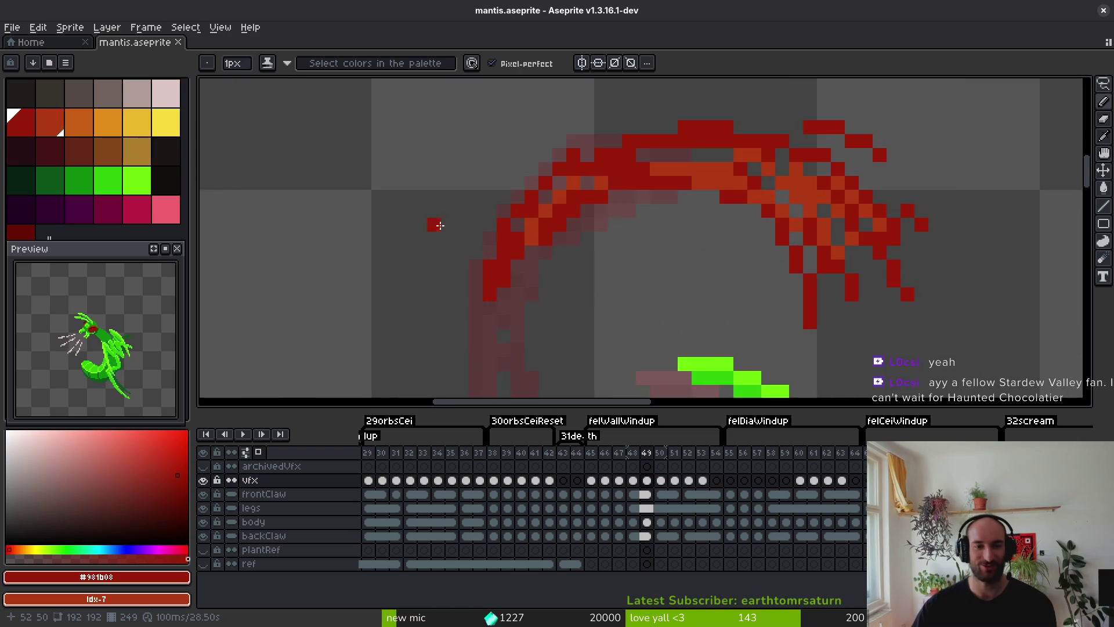
key("ctrl+s")
scroll(553, 234, "up", 2)
left_click(542, 211, "alt")
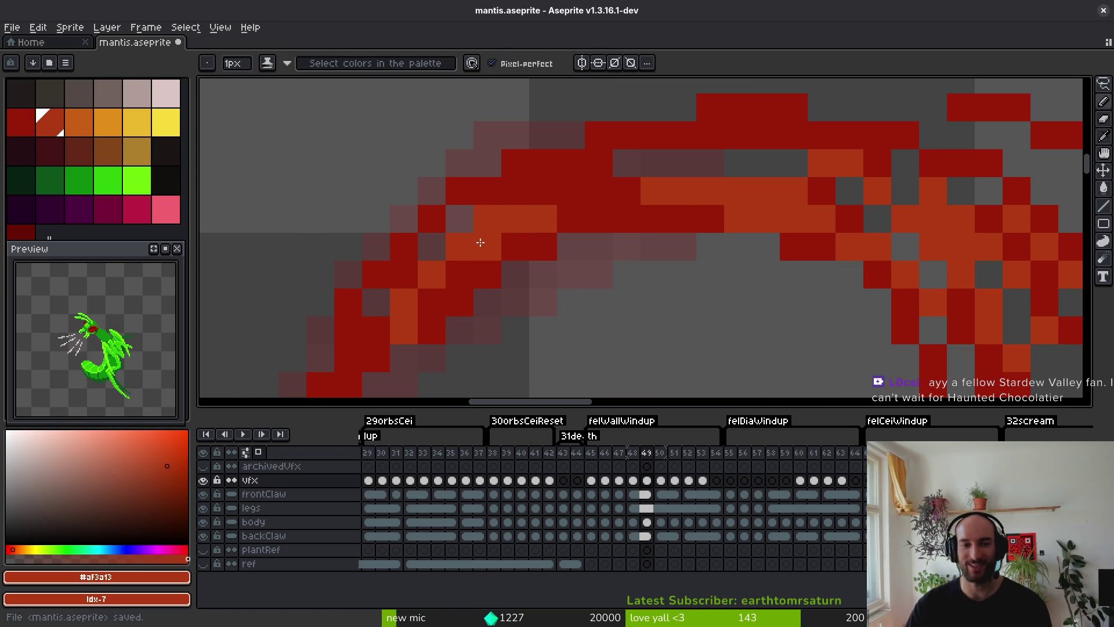
scroll(574, 212, "down", 3)
scroll(575, 212, "up", 3)
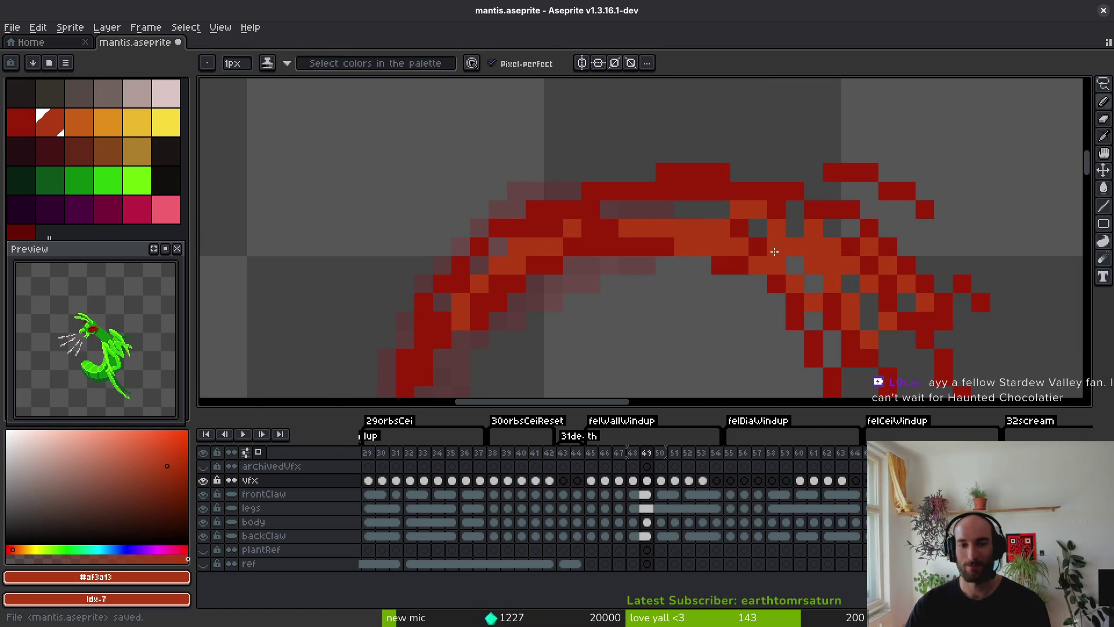
key("ctrl+z")
scroll(685, 274, "down", 3)
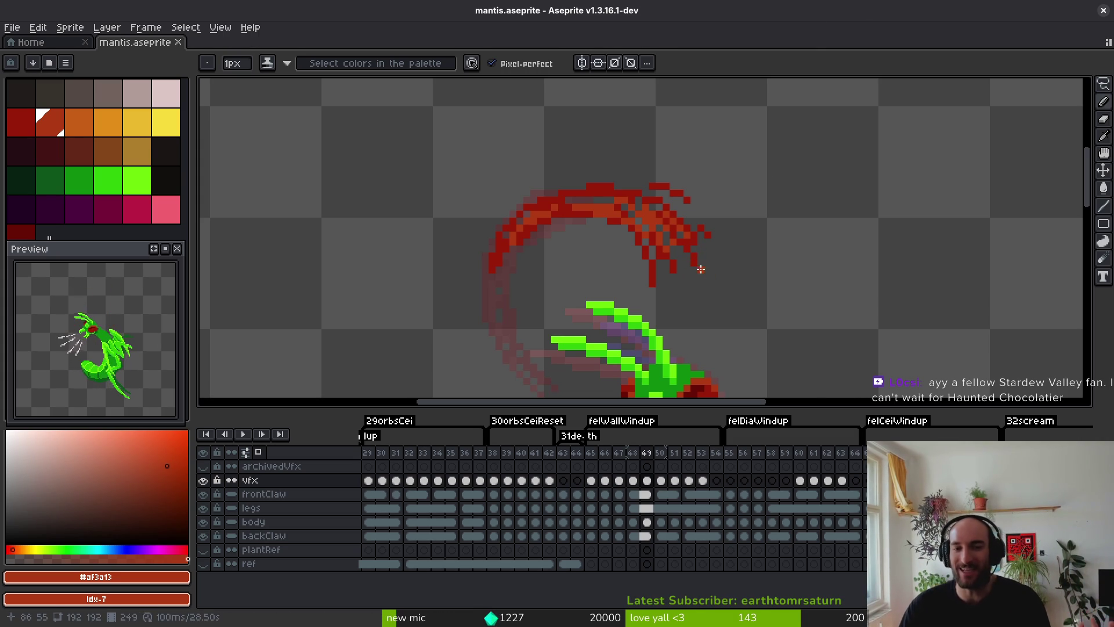
Sample the slash's dark red and move to frame 50.
scroll(696, 270, "down", 1)
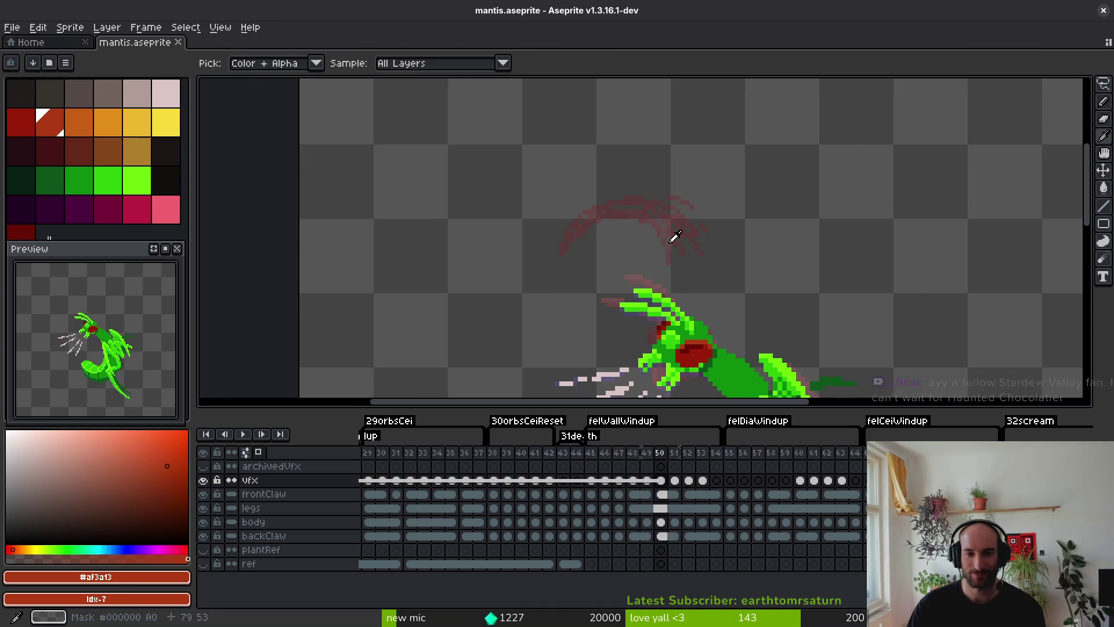
key("alt")
left_click(654, 215, "alt")
key("Right")
scroll(656, 239, "up", 4)
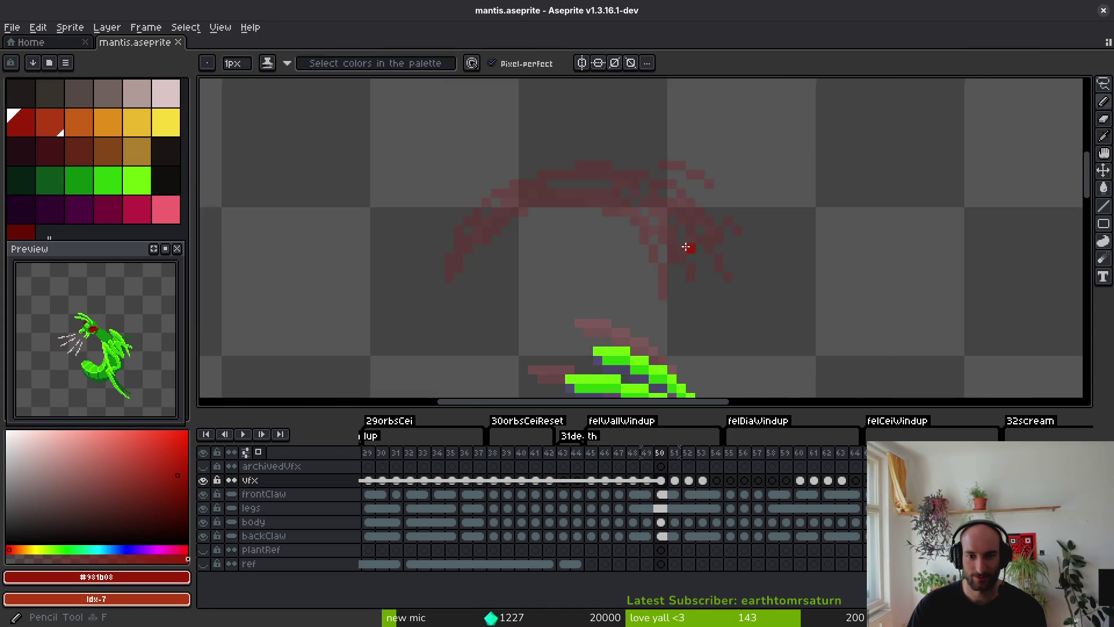
Pencil dark-red streaks of the slash arcing over the mantis claw on frame 50.
left_click_drag(650, 174, 622, 325)
left_click_drag(621, 186, 642, 269)
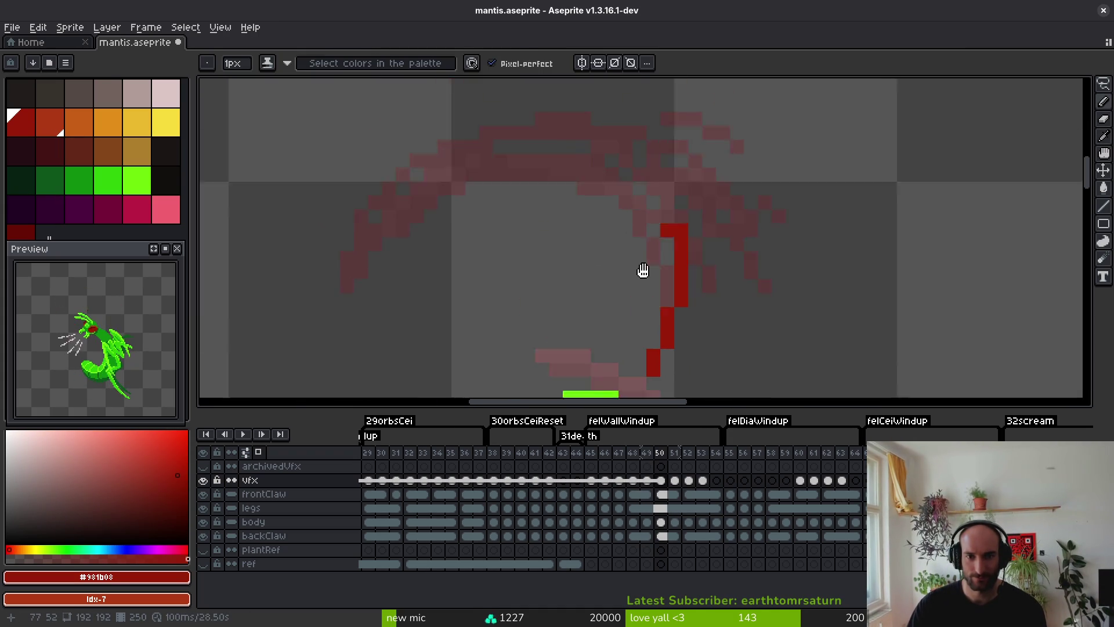
left_click_drag(566, 200, 626, 232)
left_click_drag(637, 257, 664, 305)
left_click_drag(638, 188, 682, 217)
left_click_drag(762, 299, 775, 342)
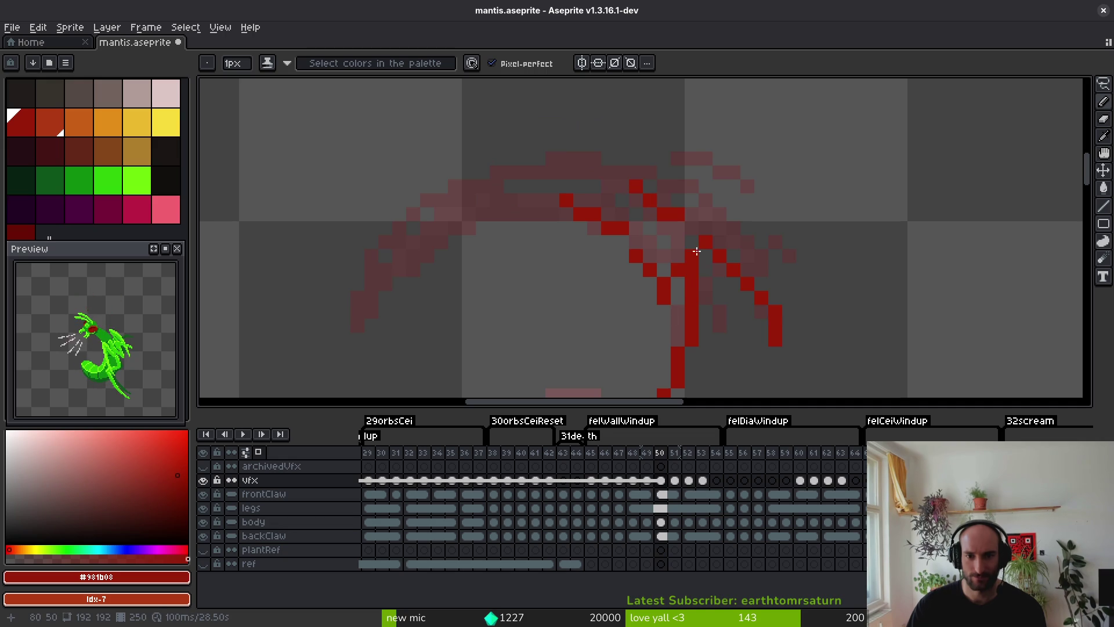
left_click_drag(705, 270, 734, 328)
mouse_move(744, 308)
left_mouse_down()
mouse_move(734, 235)
mouse_move(737, 308)
mouse_move(710, 317)
left_mouse_up()
scroll(748, 290, "down", 2)
left_click_drag(765, 190, 831, 294)
left_click(783, 256)
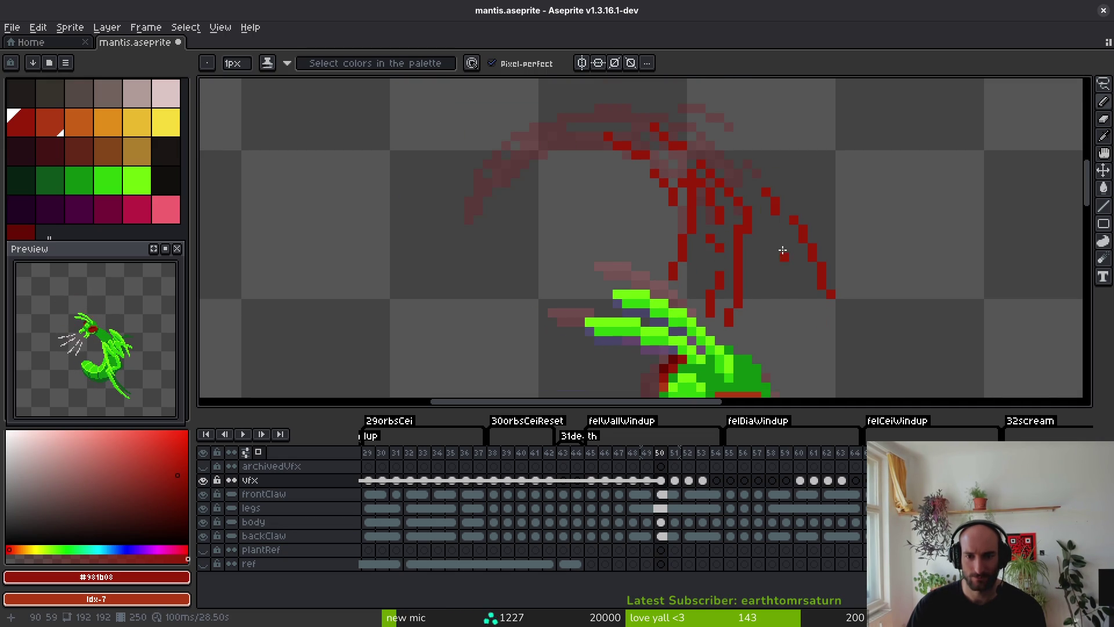
key("ctrl+z")
mouse_move(709, 136)
left_mouse_down()
mouse_move(739, 155)
mouse_move(827, 326)
left_mouse_up()
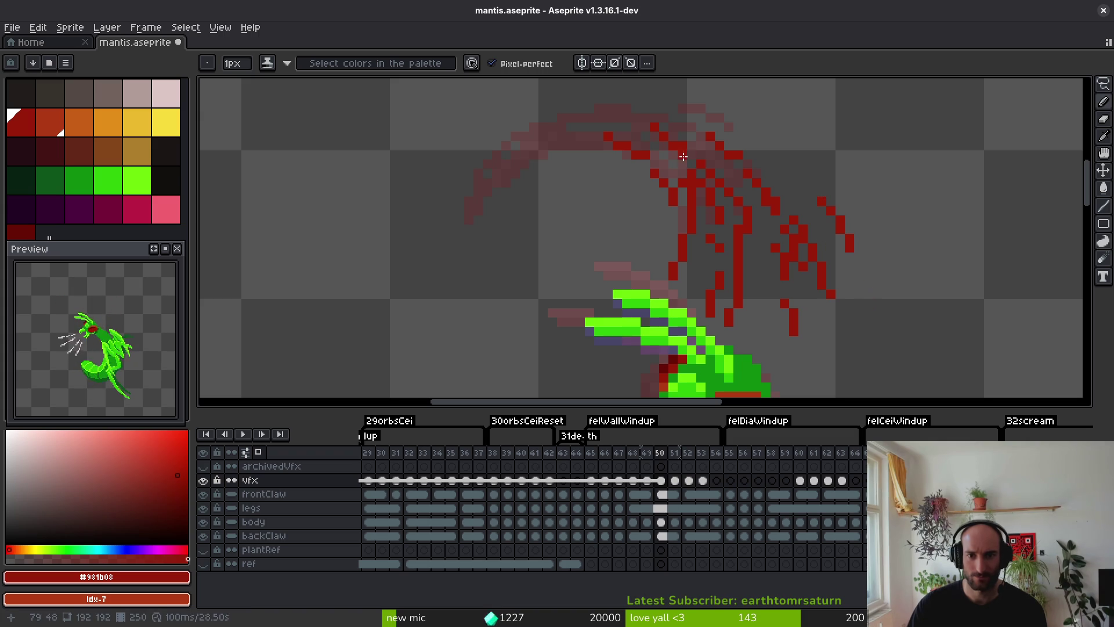
Recolour parts of the streaks with orange-red highlights, undoing the last one.
left_click_drag(658, 154, 711, 220)
left_click_drag(701, 164, 719, 186)
mouse_move(728, 192)
left_mouse_down()
mouse_move(745, 244)
mouse_move(765, 223)
left_mouse_up()
left_click(776, 273)
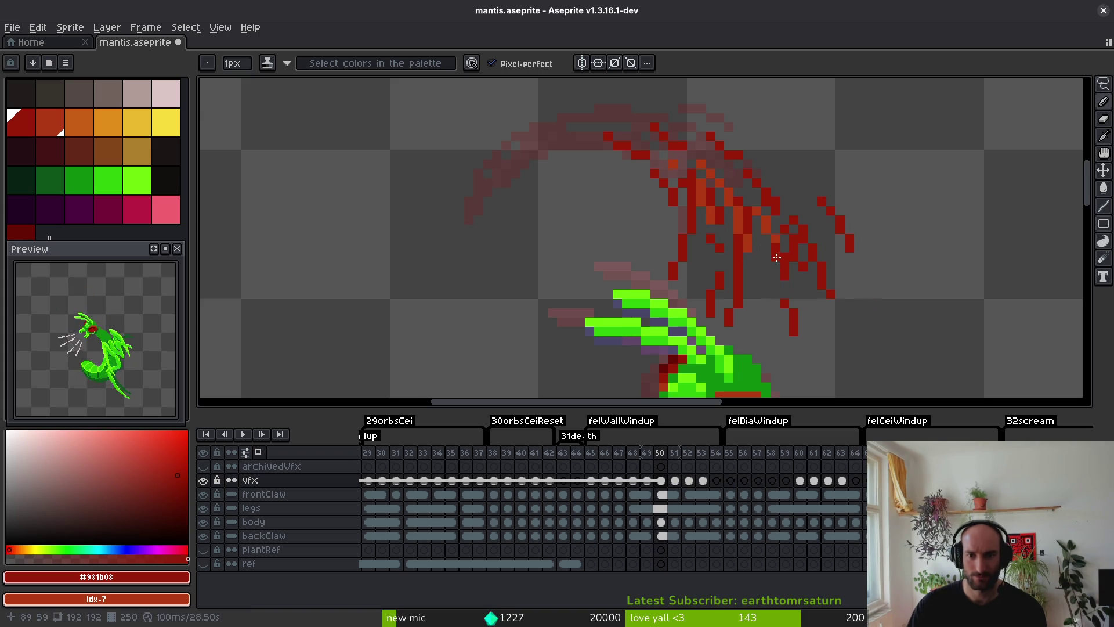
key("ctrl+z")
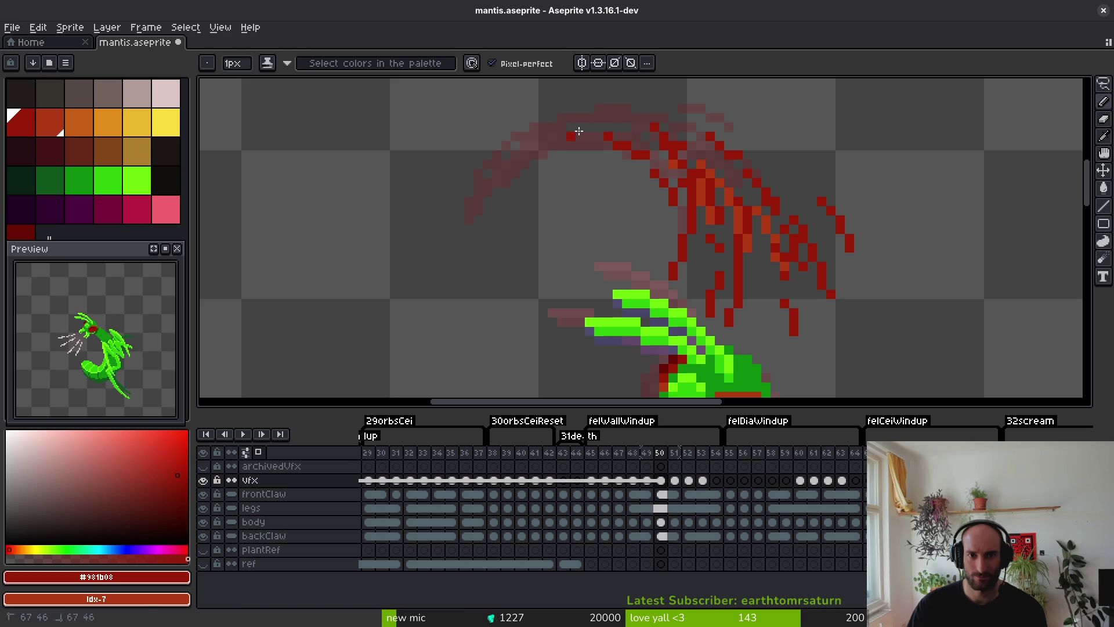
scroll(697, 191, "down", 3)
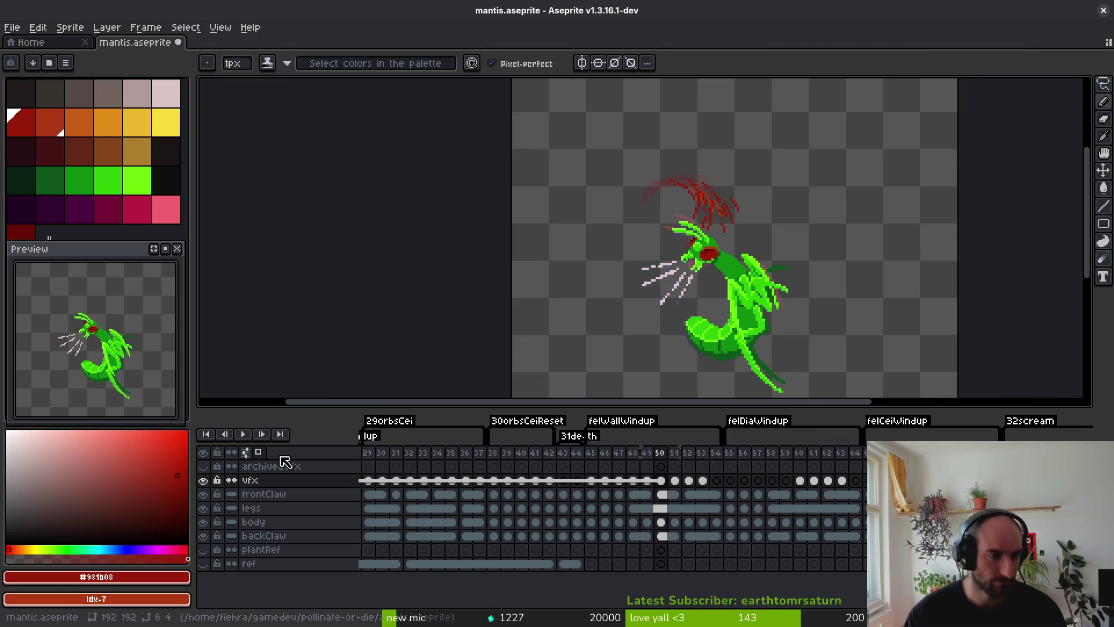
On frame 51, add dark-red dripping streaks, dots and an orange highlight to the slash, then save.
key("comma")
key("period")
key("period")
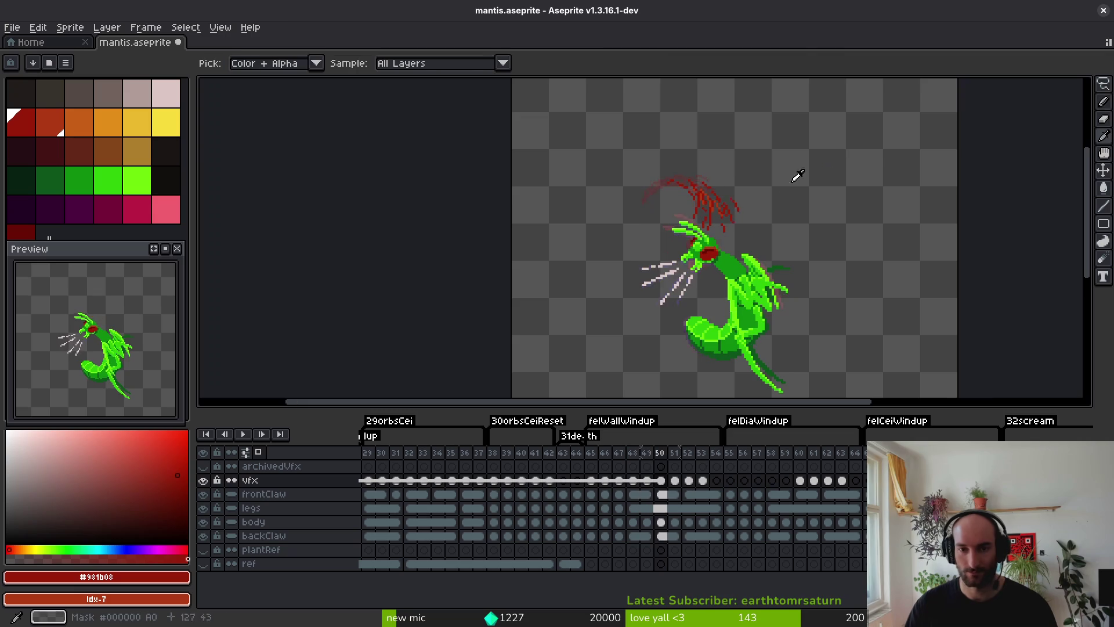
scroll(683, 181, "up", 5)
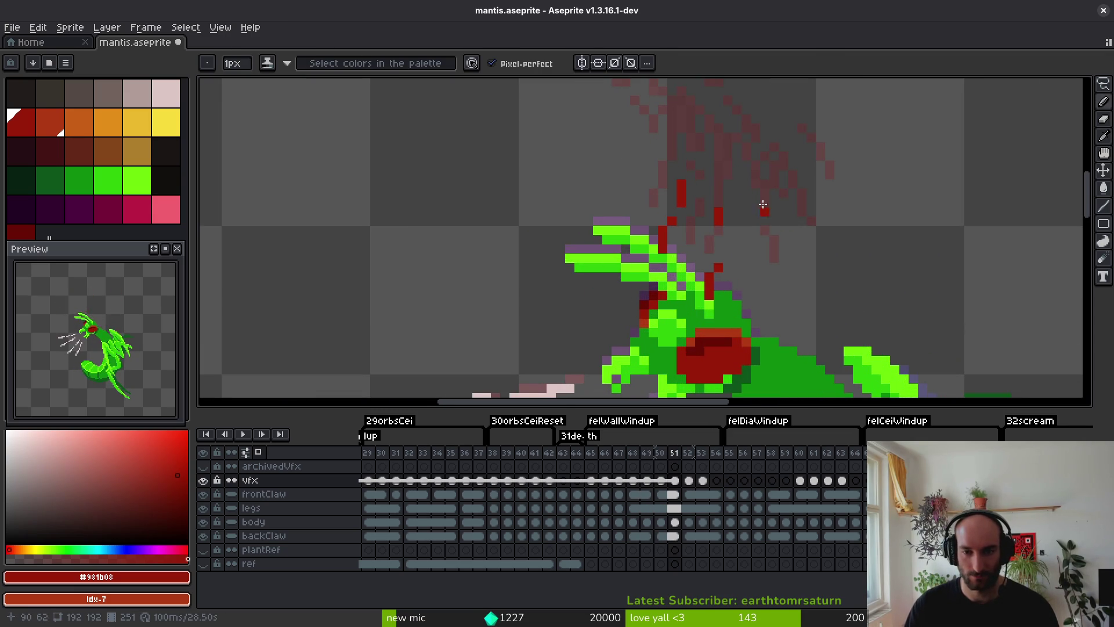
left_click(756, 271)
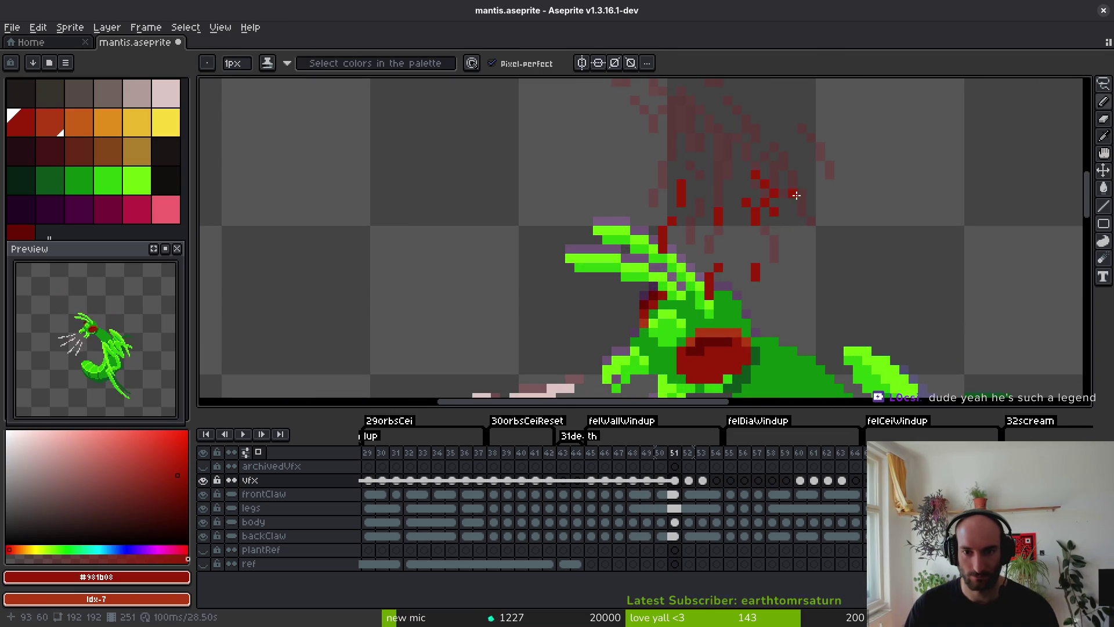
left_click_drag(801, 209, 807, 241)
left_click(690, 142)
left_click_drag(700, 184, 709, 215)
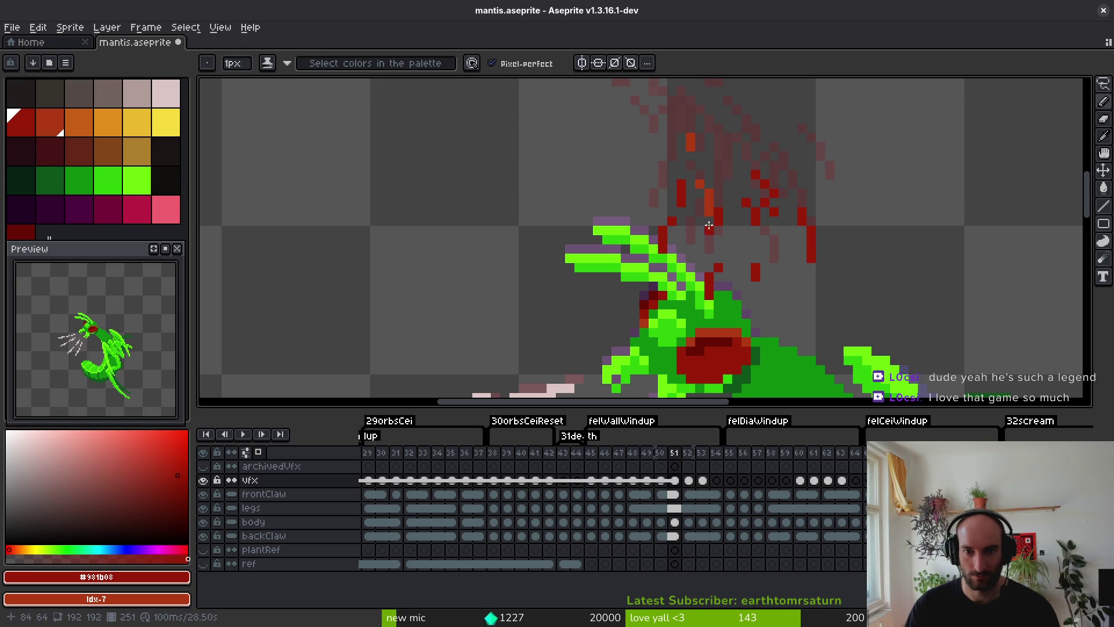
left_click_drag(773, 177, 774, 227)
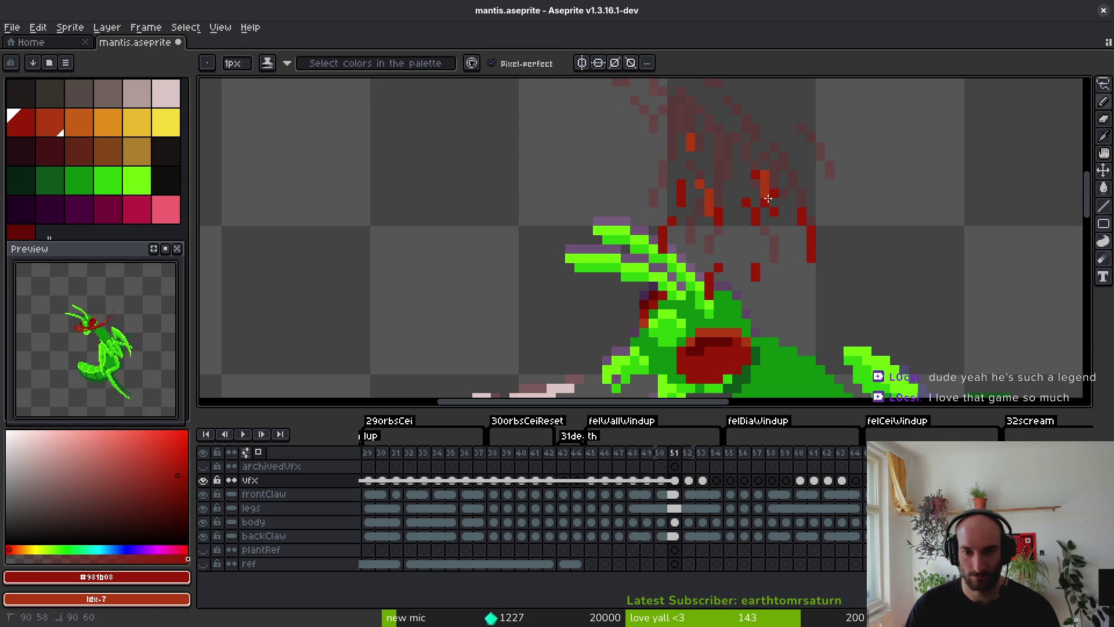
left_click(746, 147)
left_click(780, 254)
key("ctrl+s")
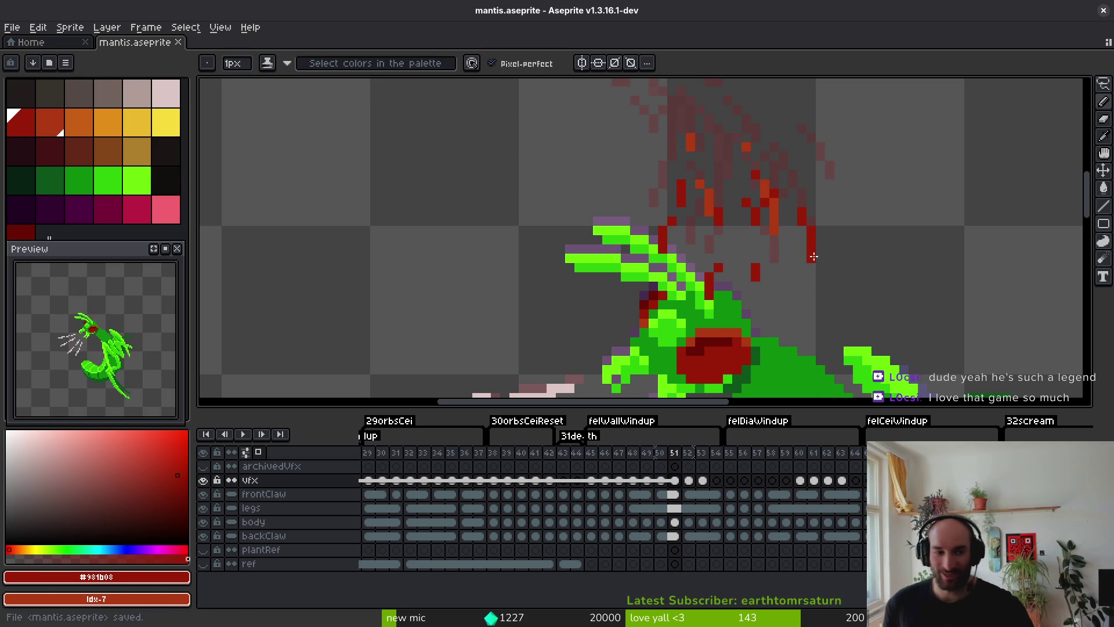
Step back to frame 50, zoom out and recentre the mantis, and compare with a neighbouring frame.
scroll(814, 87, "down", 2)
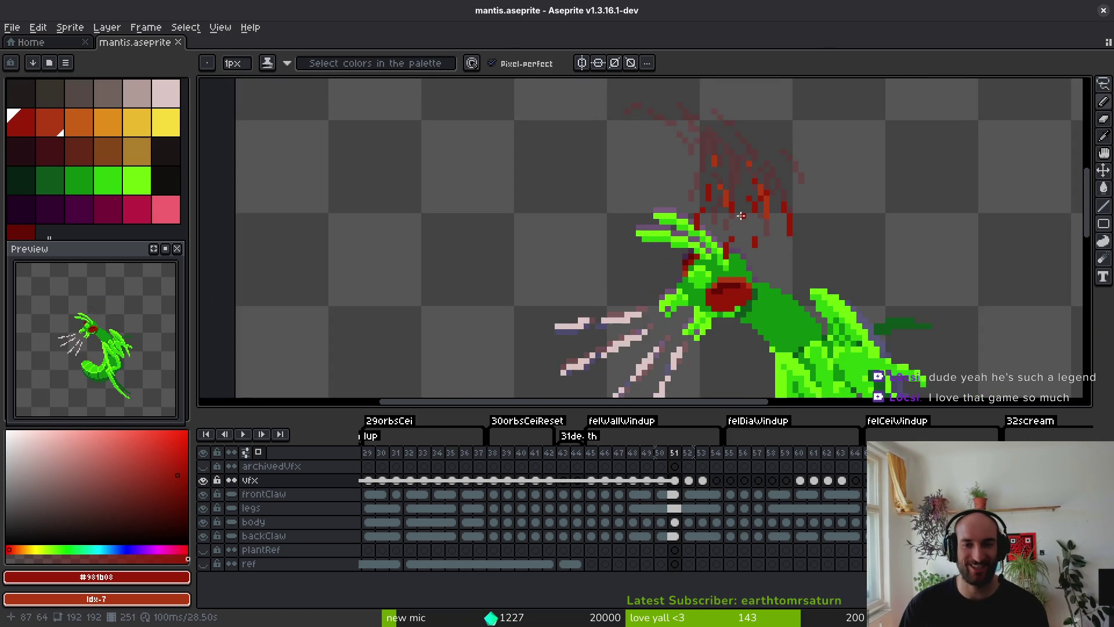
key("Left")
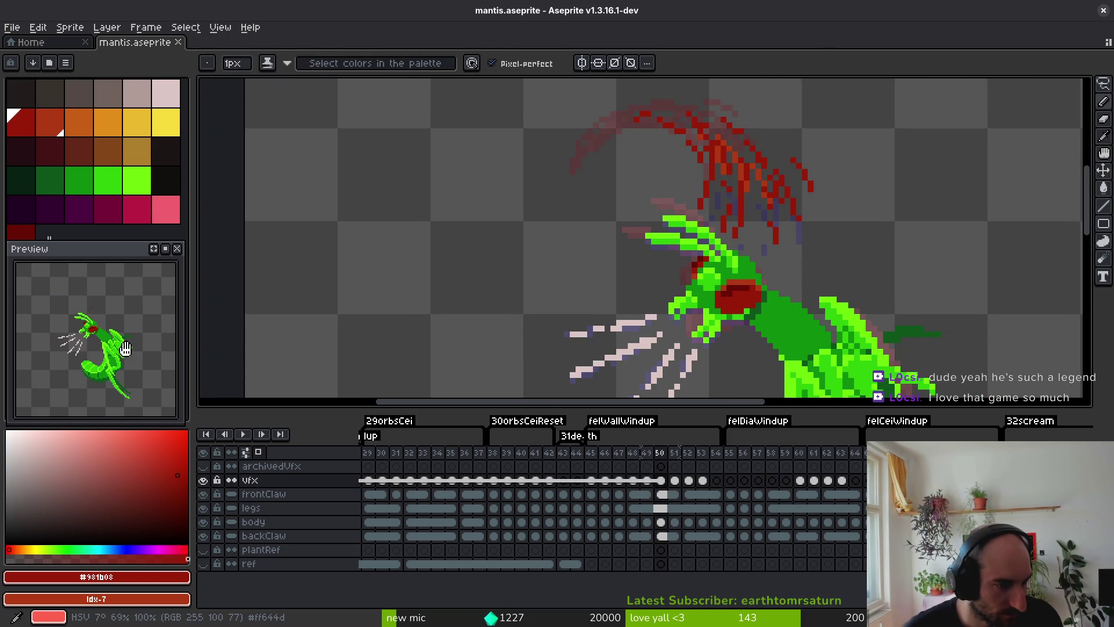
scroll(803, 236, "down", 2)
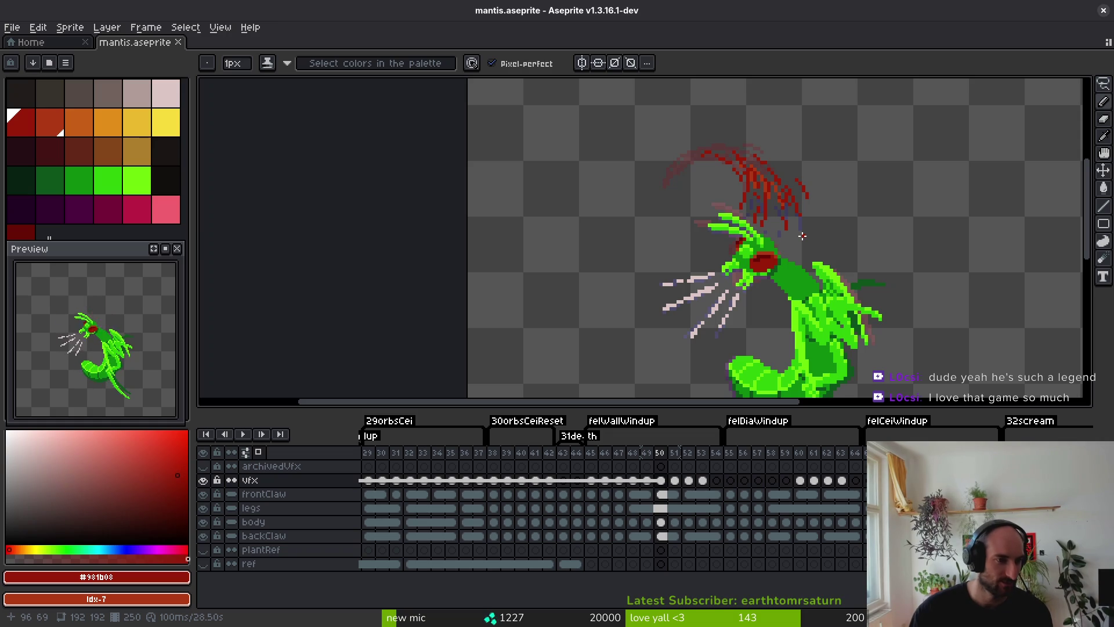
scroll(812, 244, "up", 2)
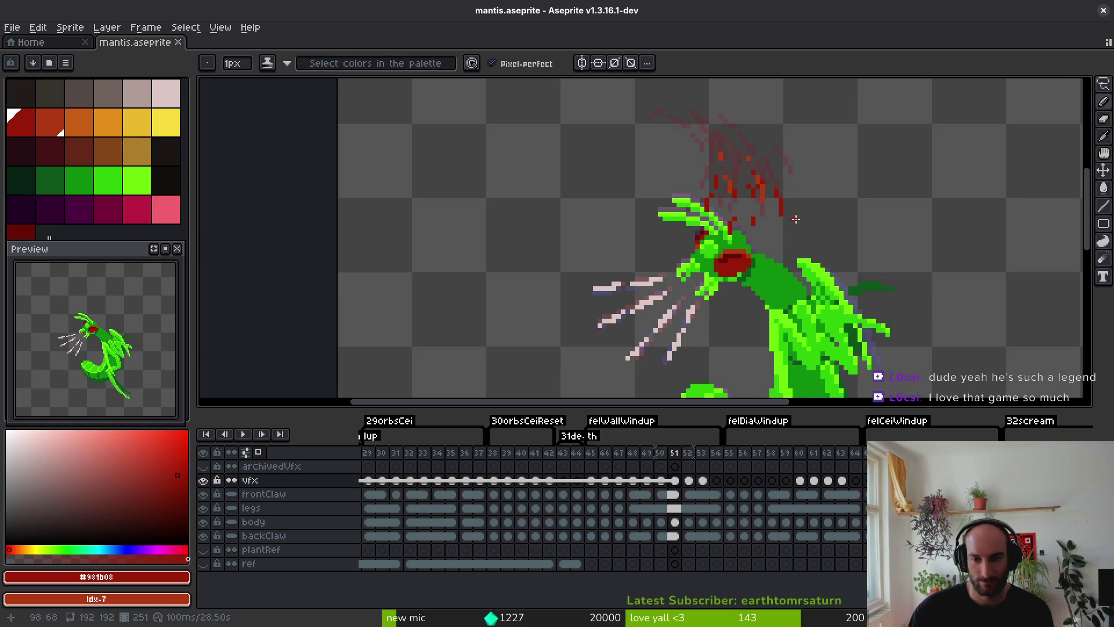
scroll(800, 250, "down", 2)
left_click_drag(800, 250, 782, 235)
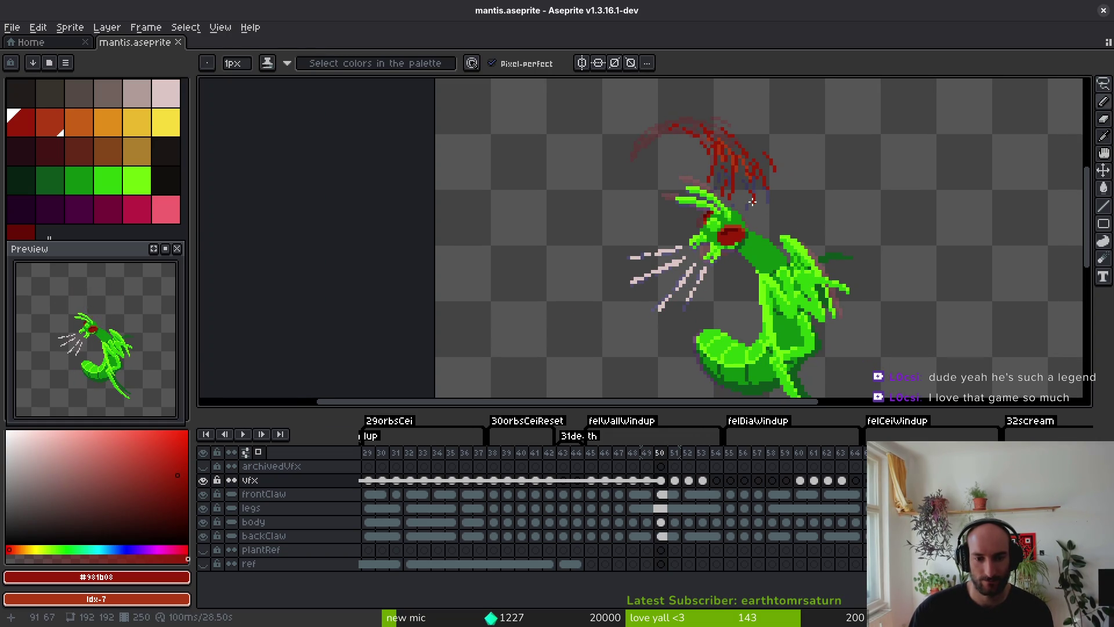
left_click(674, 485)
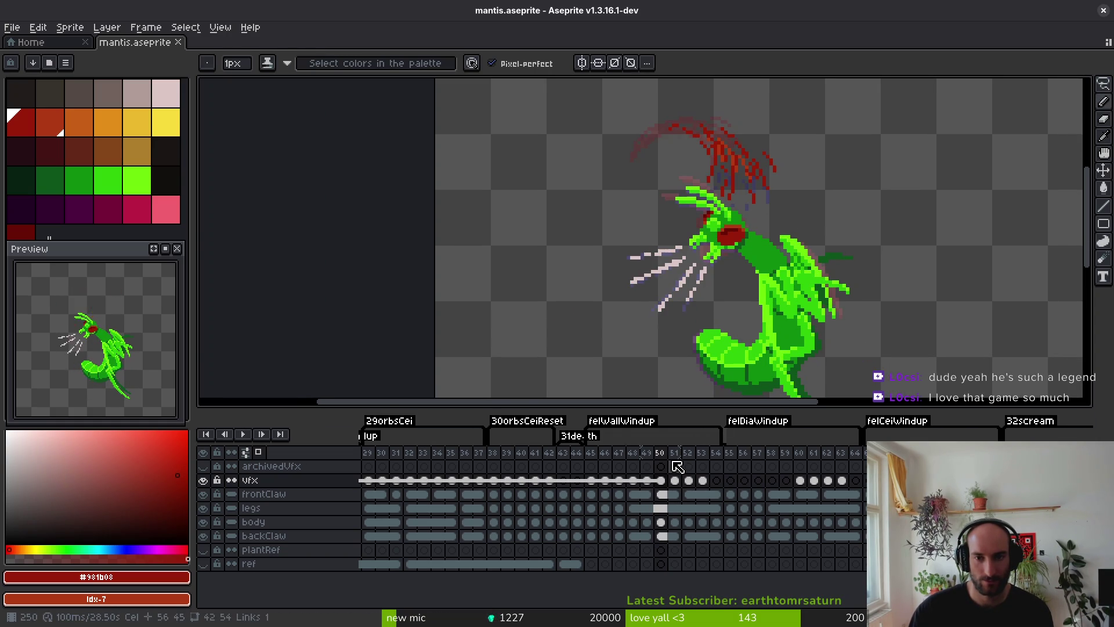
left_click(661, 482)
Lasso the red slash above the head and cut it off the vfx layer.
key("q")
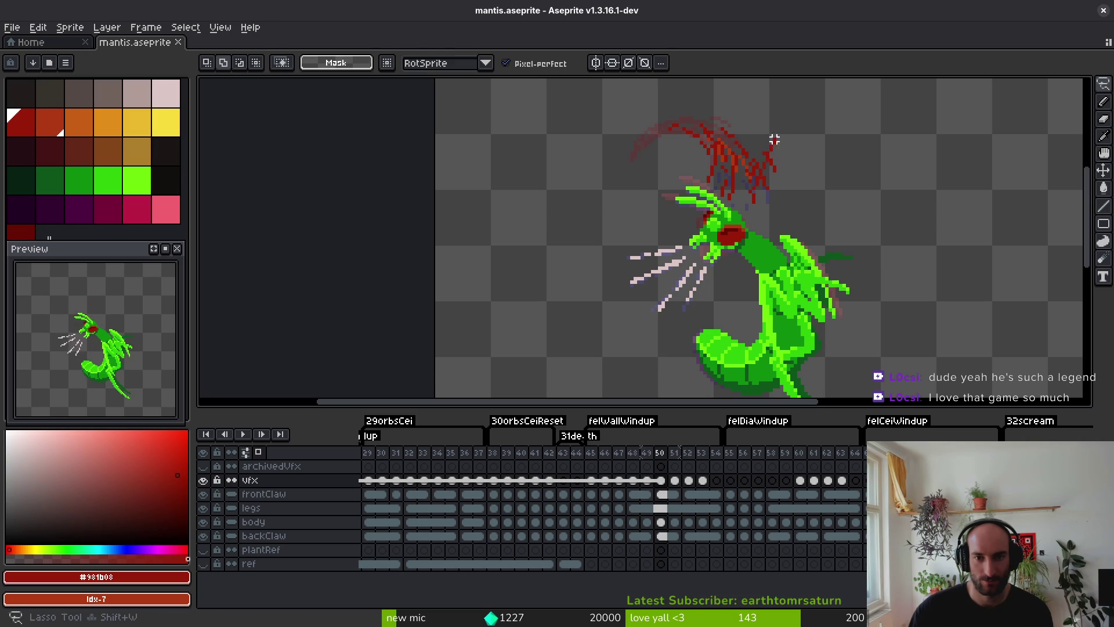
left_click_drag(827, 128, 610, 122)
left_click_drag(830, 140, 831, 146)
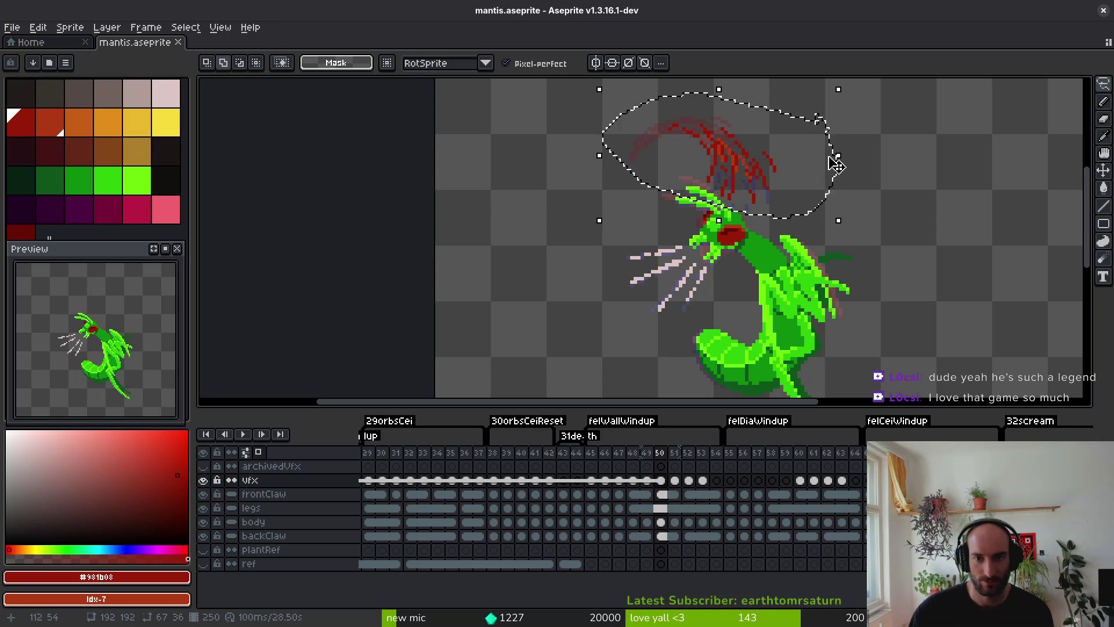
key("Delete")
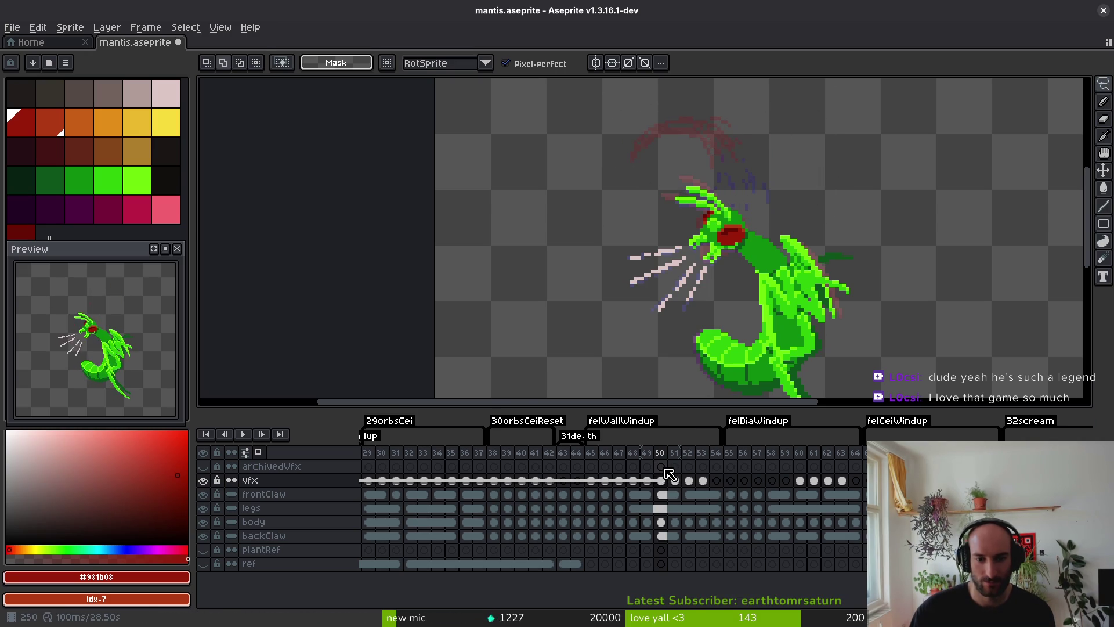
Add a new layer named secondaryVfx below archivedVfx and save.
left_click(661, 467)
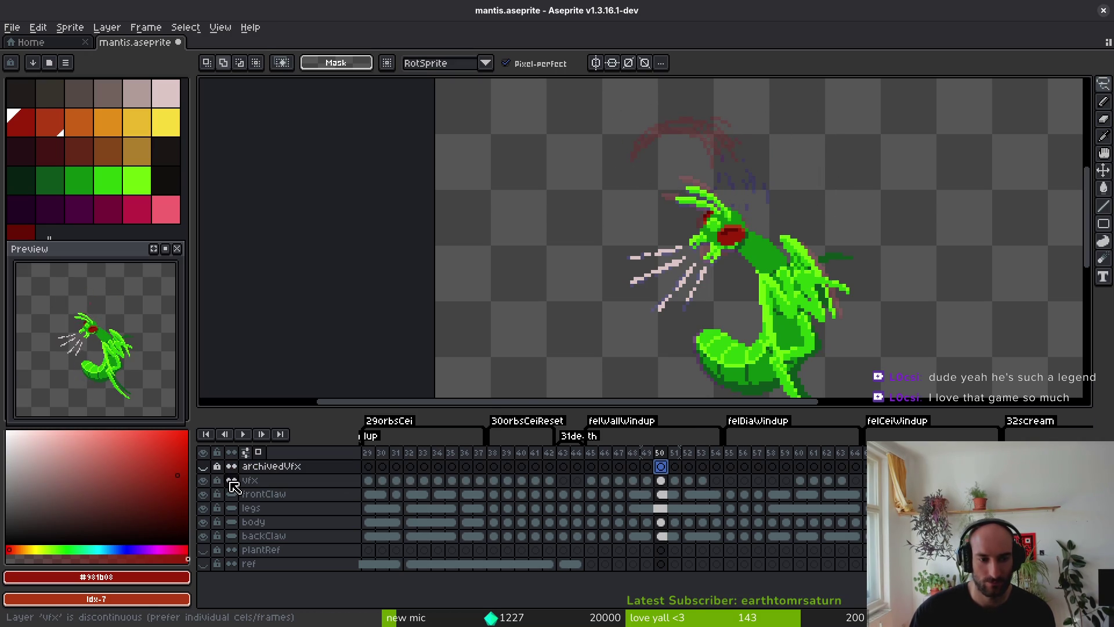
key("shift+n")
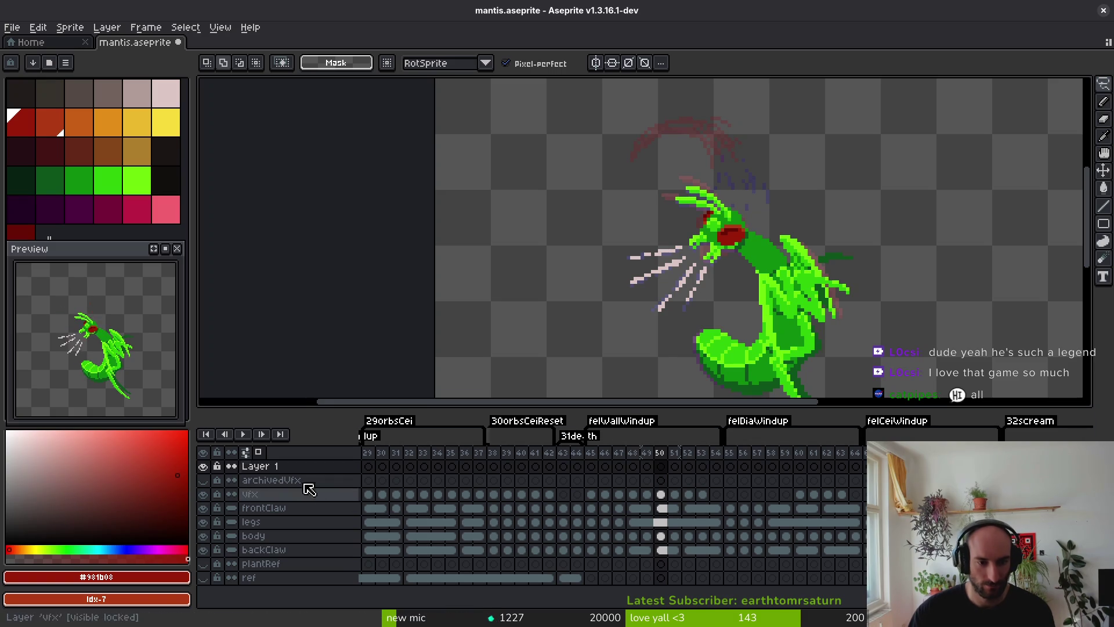
left_click_drag(313, 468, 312, 489)
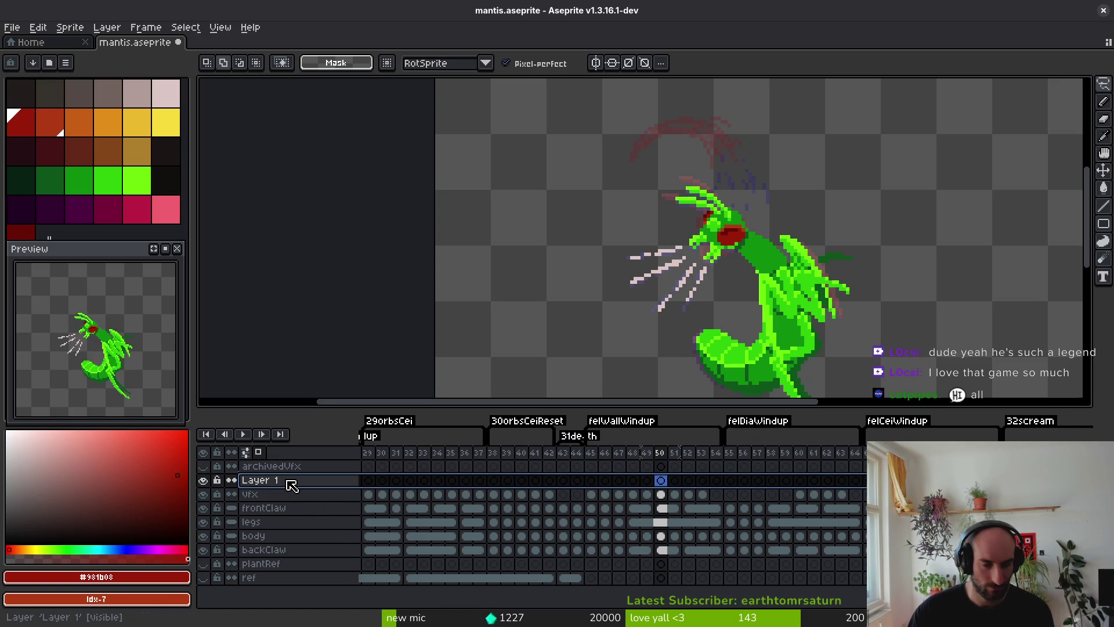
double_click(292, 485)
type("secondaryVfx")
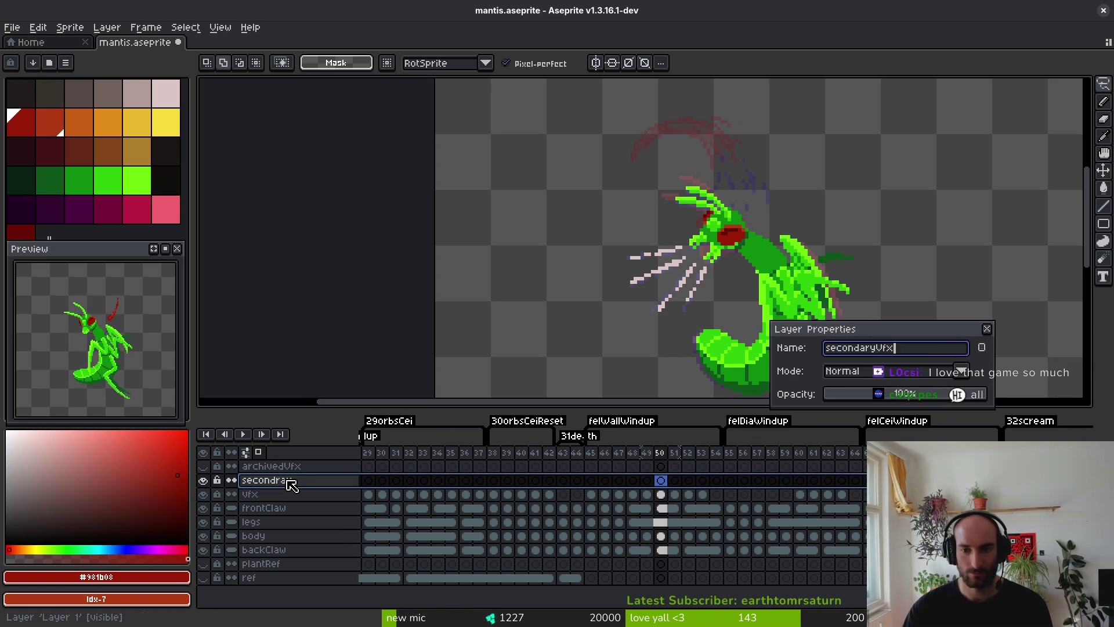
key("Return")
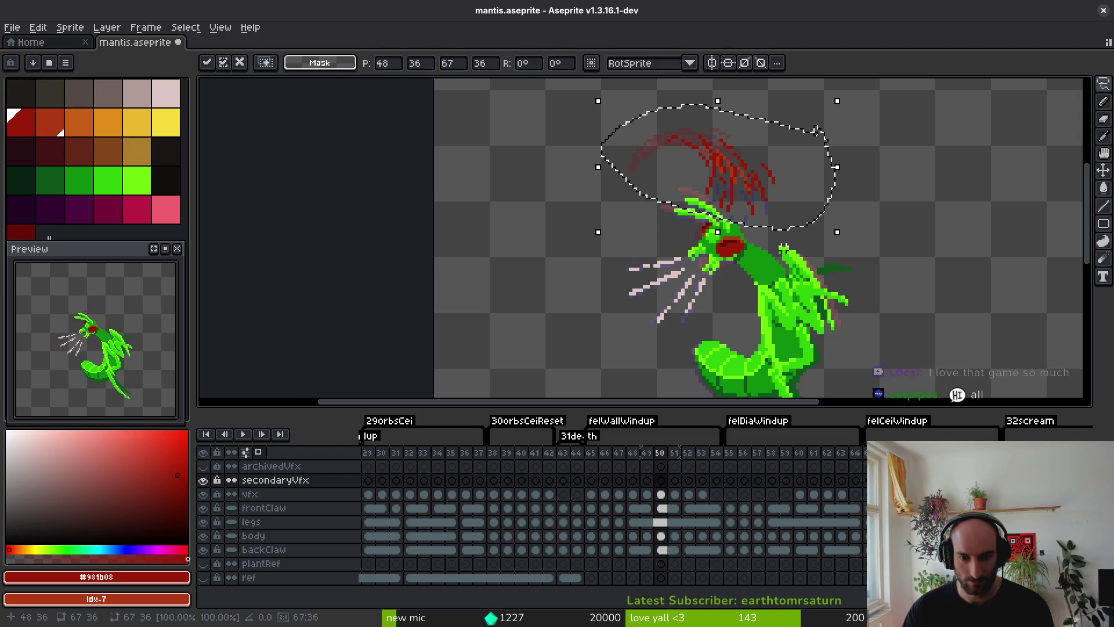
key("ctrl+s")
Move the frame 45–49 slash cels into the secondaryVfx layer.
left_click(592, 498)
mouse_move(592, 497)
left_mouse_down()
mouse_move(642, 497)
mouse_move(646, 482)
left_mouse_up()
scroll(682, 231, "down", 2)
Add copies of the slash on secondaryVfx frames 45 and 46, commit, and save.
scroll(682, 231, "down", 2)
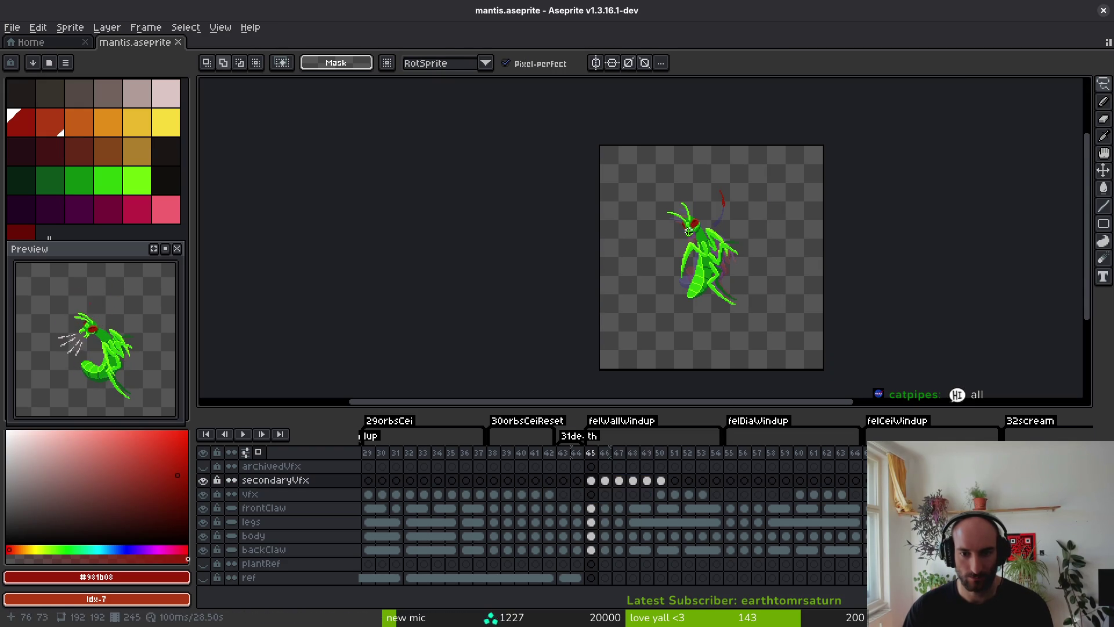
left_click(597, 487)
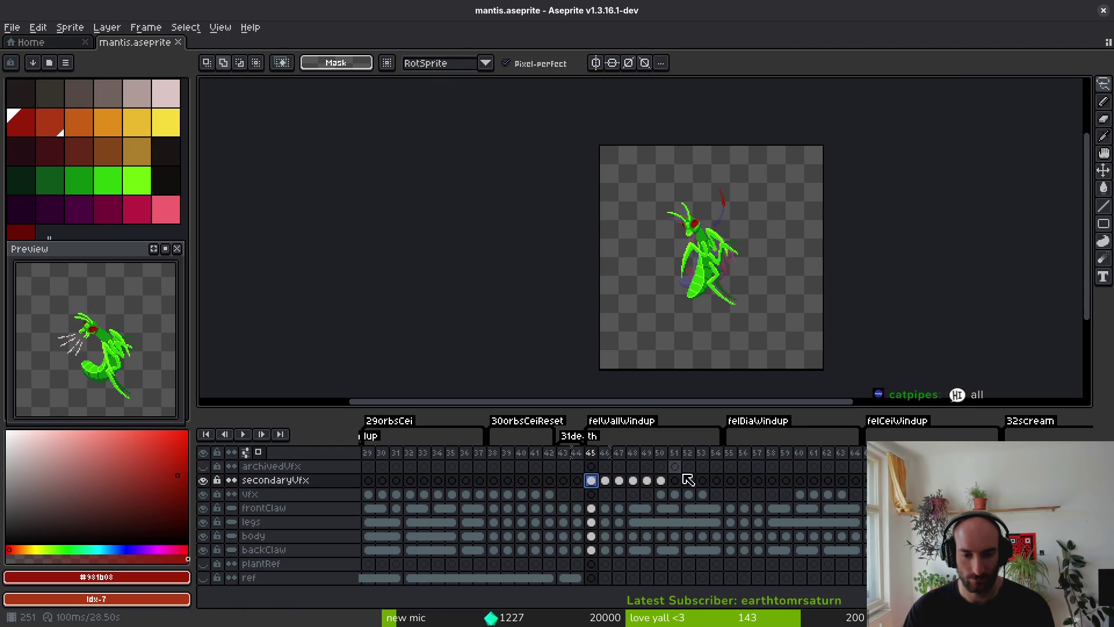
key("x")
key("ctrl+a")
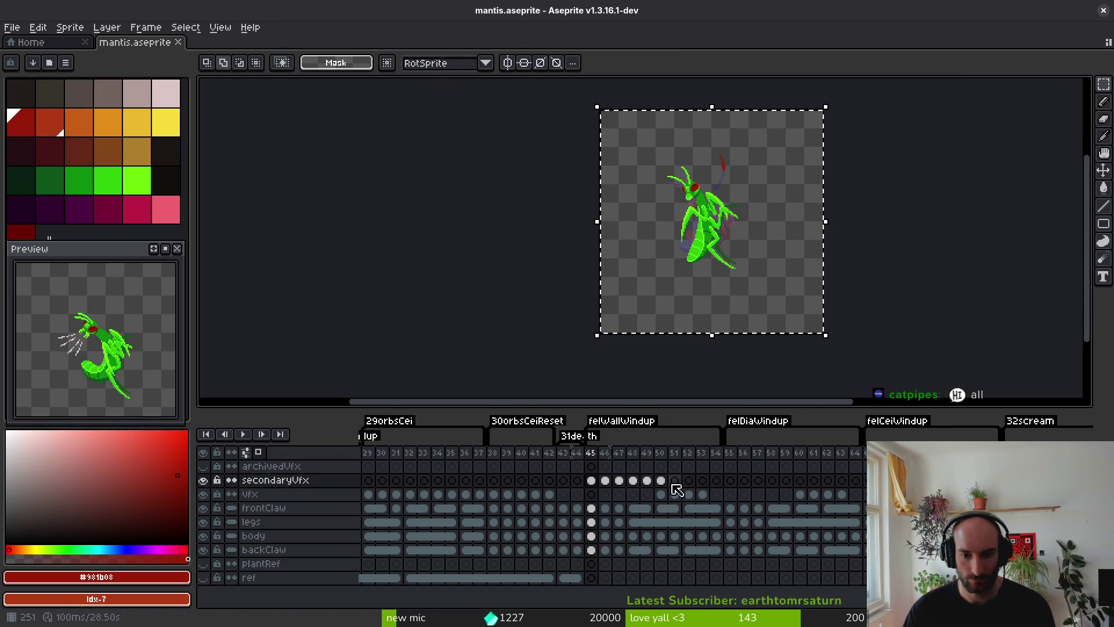
left_click(778, 288)
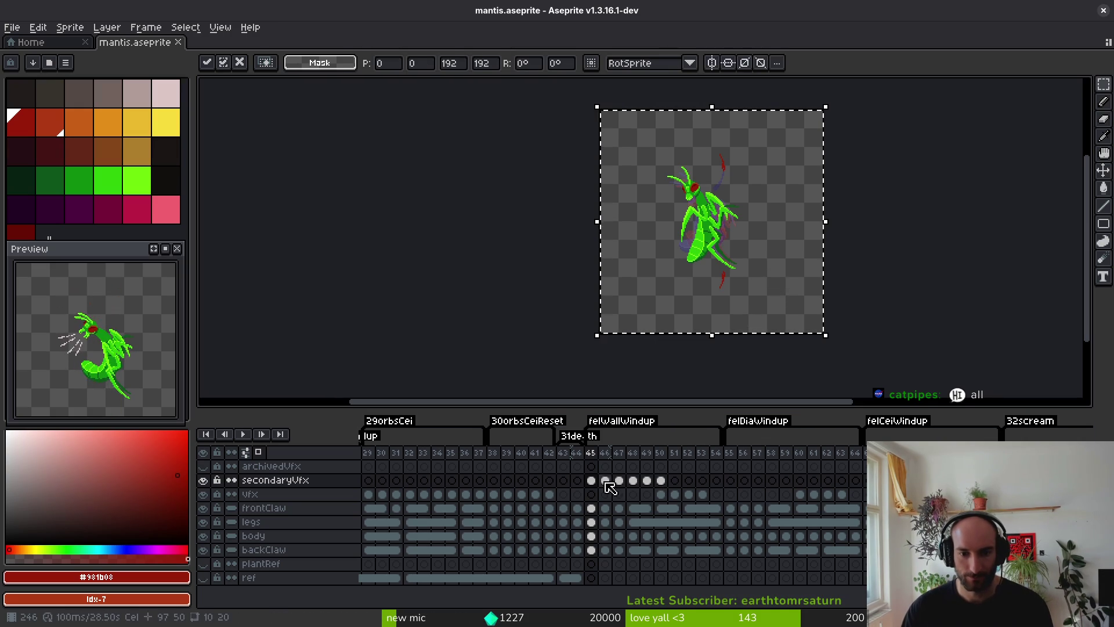
key(".")
left_click(807, 250)
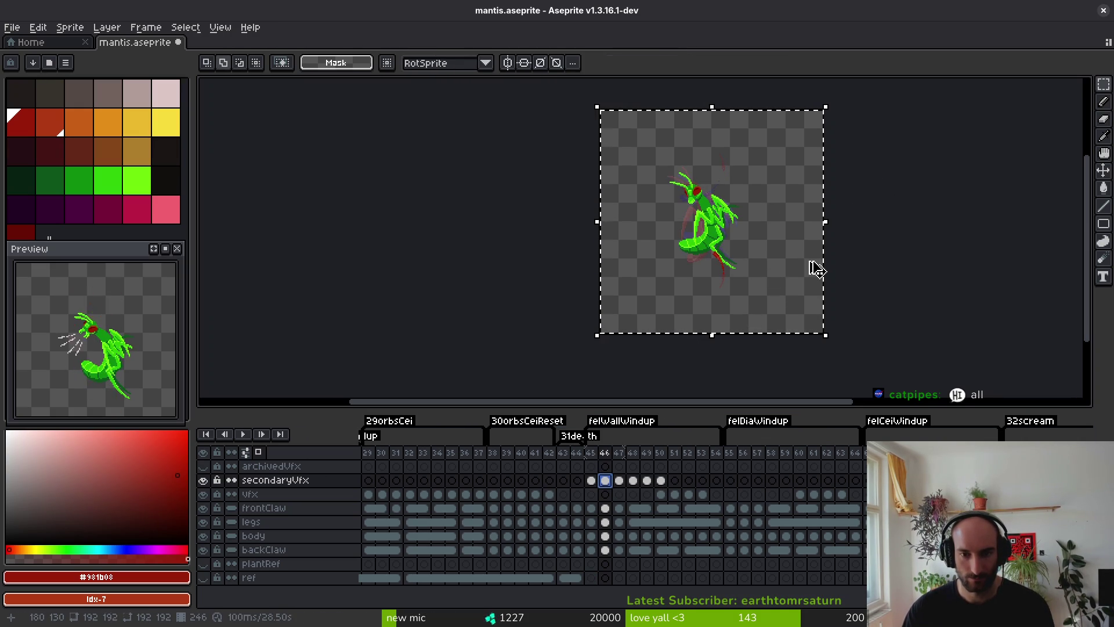
left_click(816, 268)
left_click(816, 268)
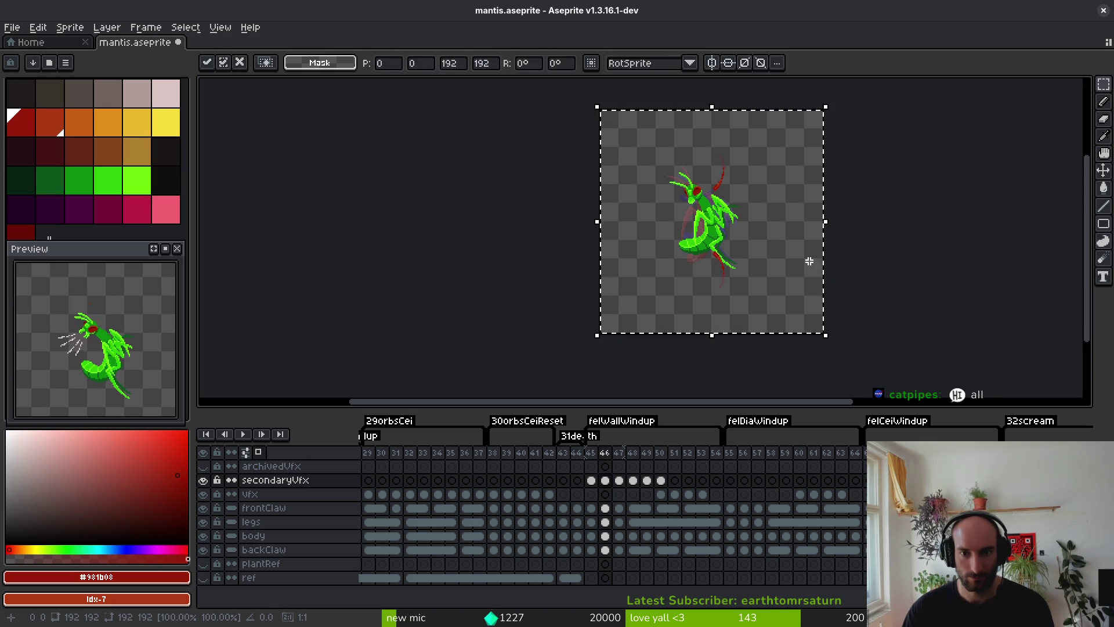
key("ctrl+d")
key("ctrl+s")
key("period")
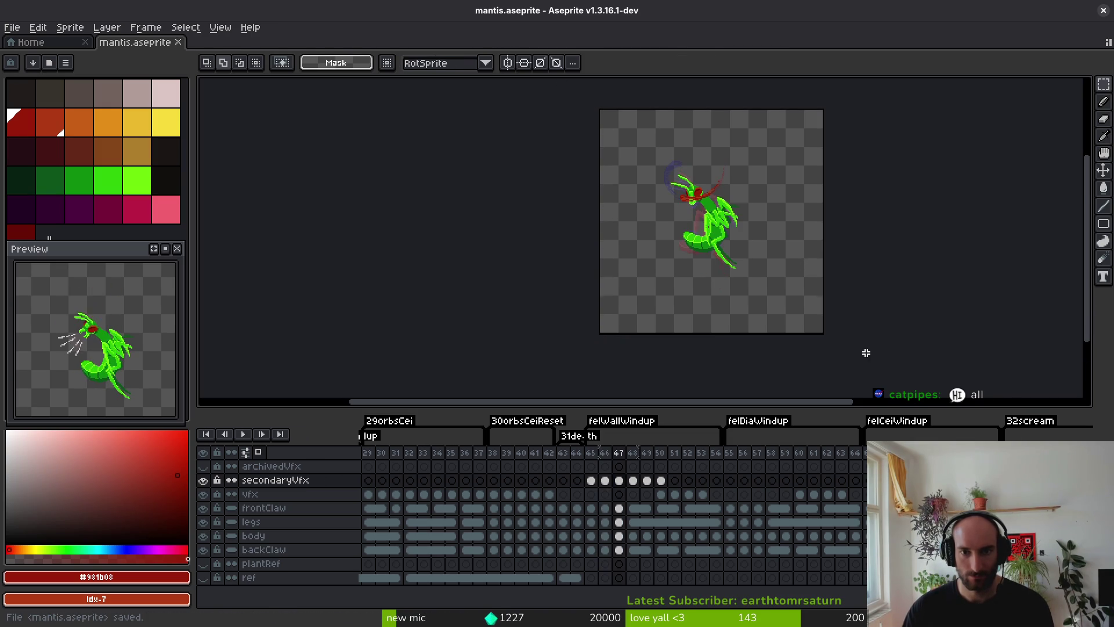
Add vertically flipped slash copies below the mantis on frames 49 and 50, then save.
key("ctrl+a")
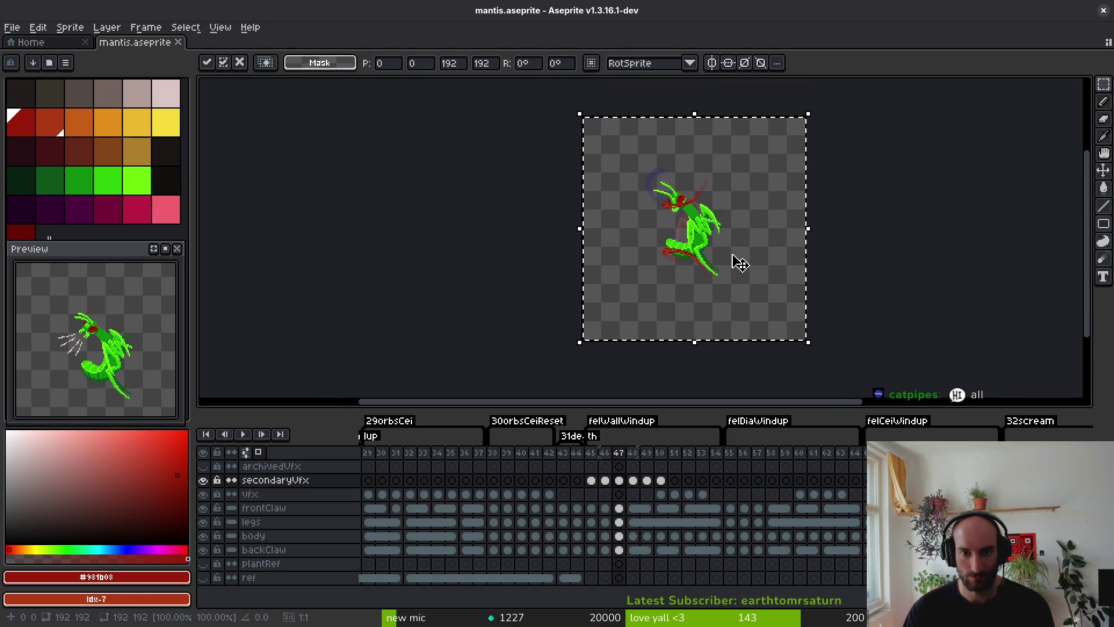
key("period")
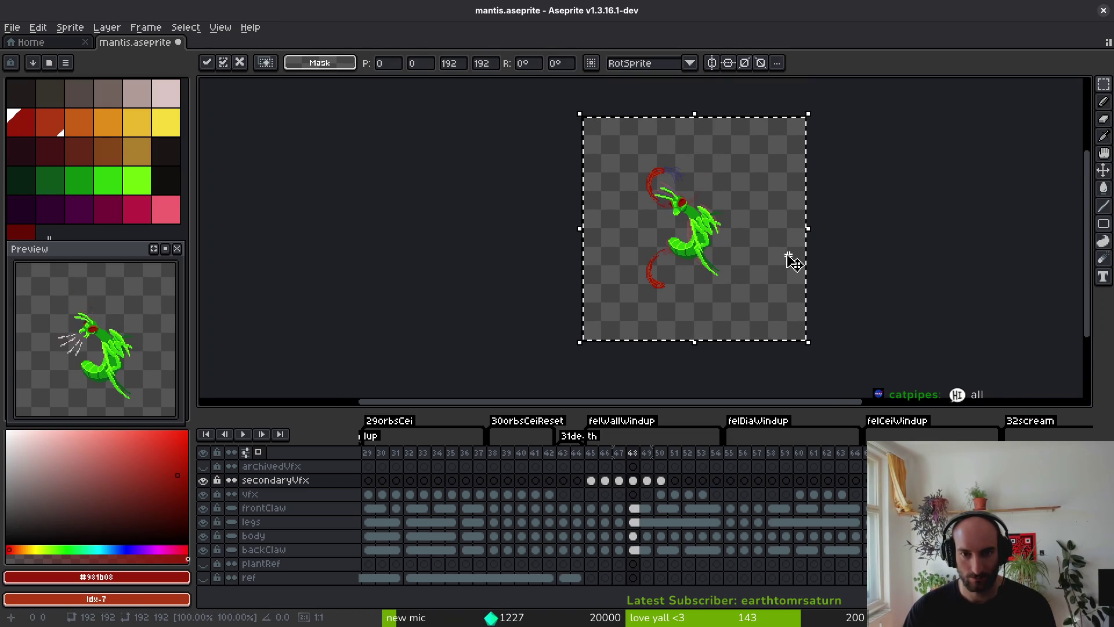
key("period")
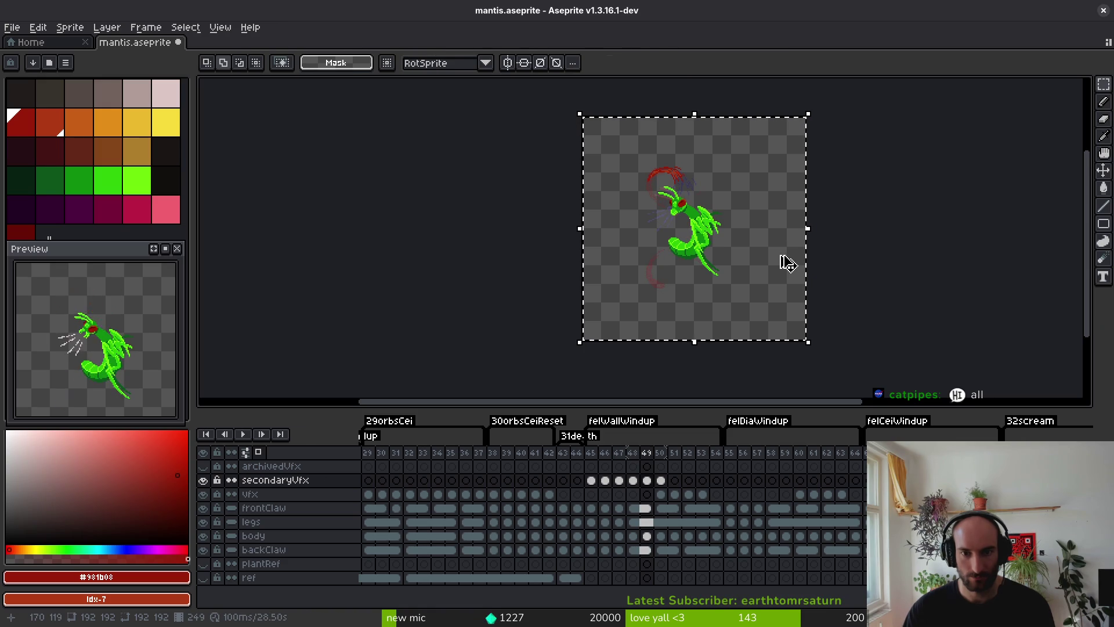
left_click(786, 264)
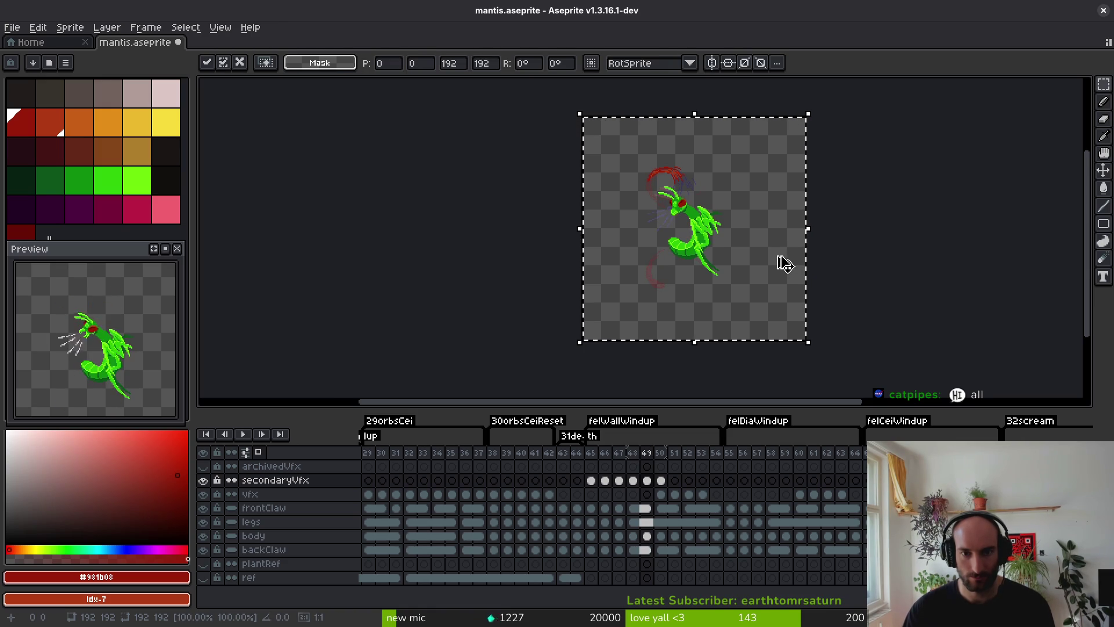
key("shift+v")
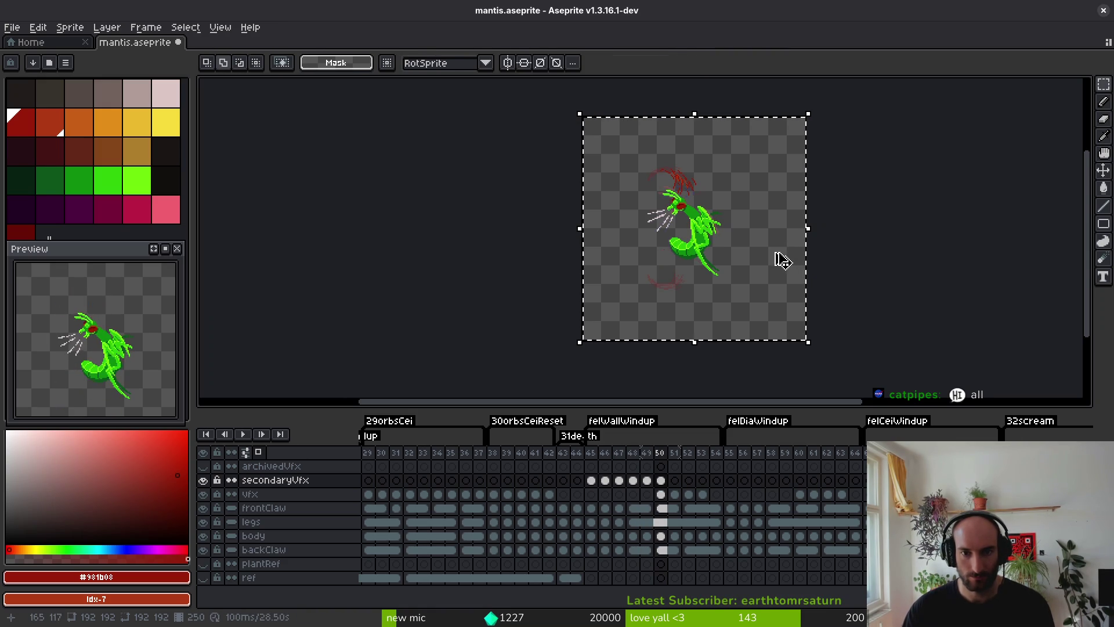
key("period")
left_click(781, 260)
key("shift+v")
key("ctrl+d")
key("ctrl+s")
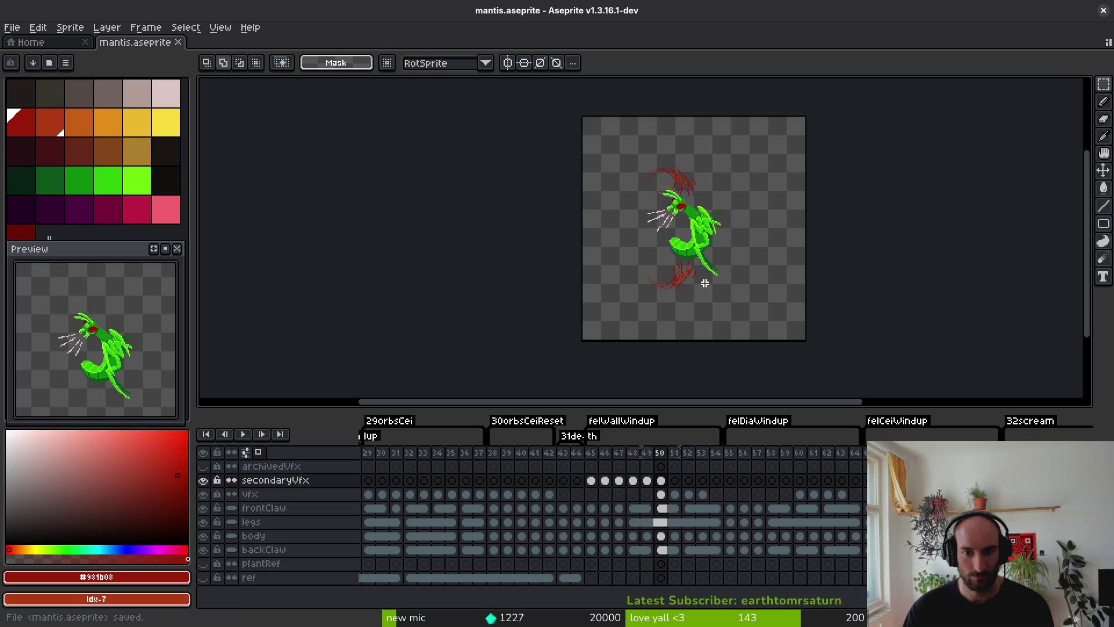
Save, then step through frames 51 back to 47 and forward to frame 49.
scroll(703, 215, "up", 3)
scroll(547, 286, "down", 3)
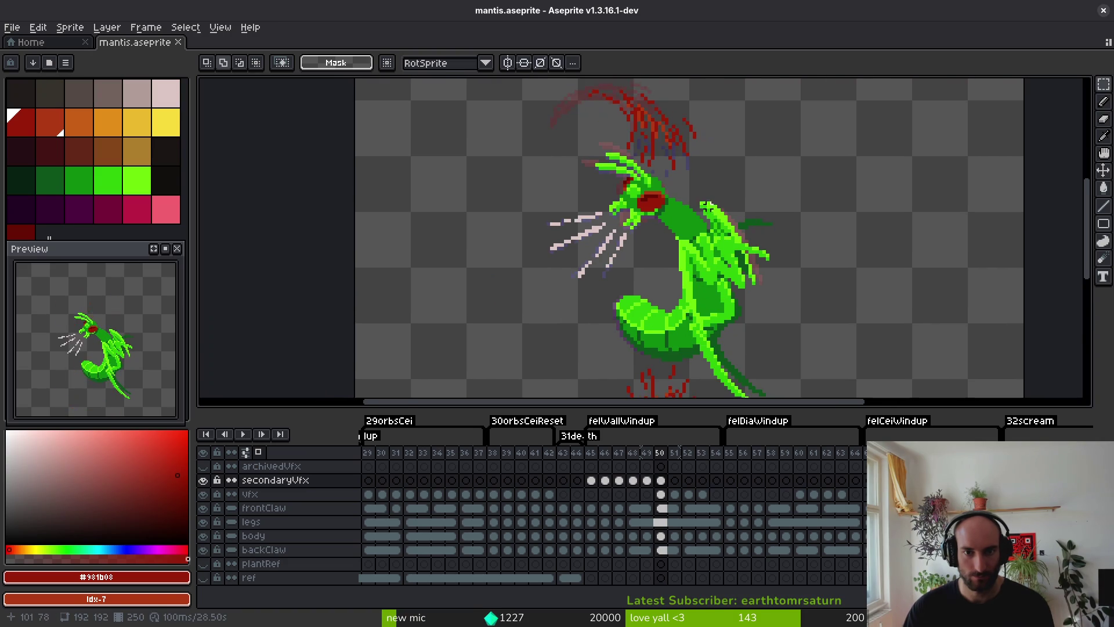
key("alt")
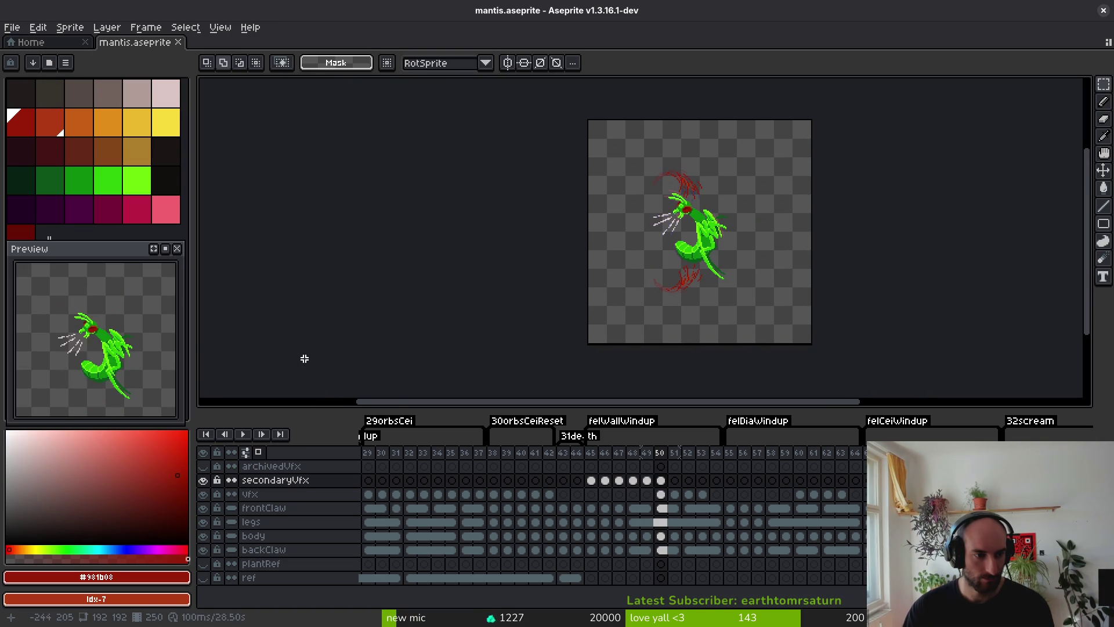
key("ctrl+s")
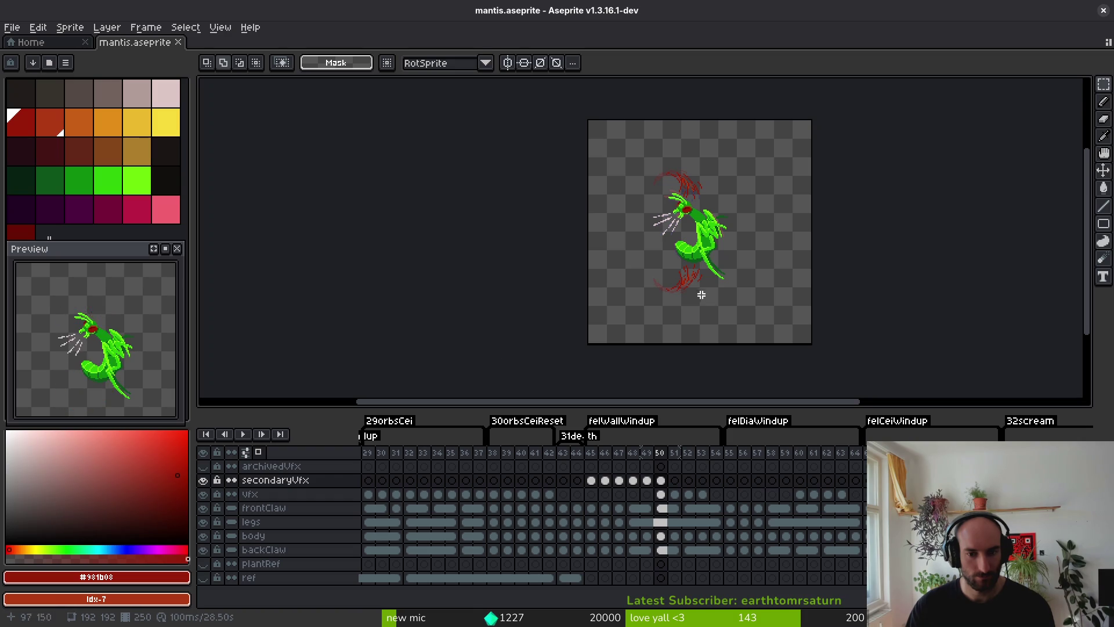
key("alt")
key("Right")
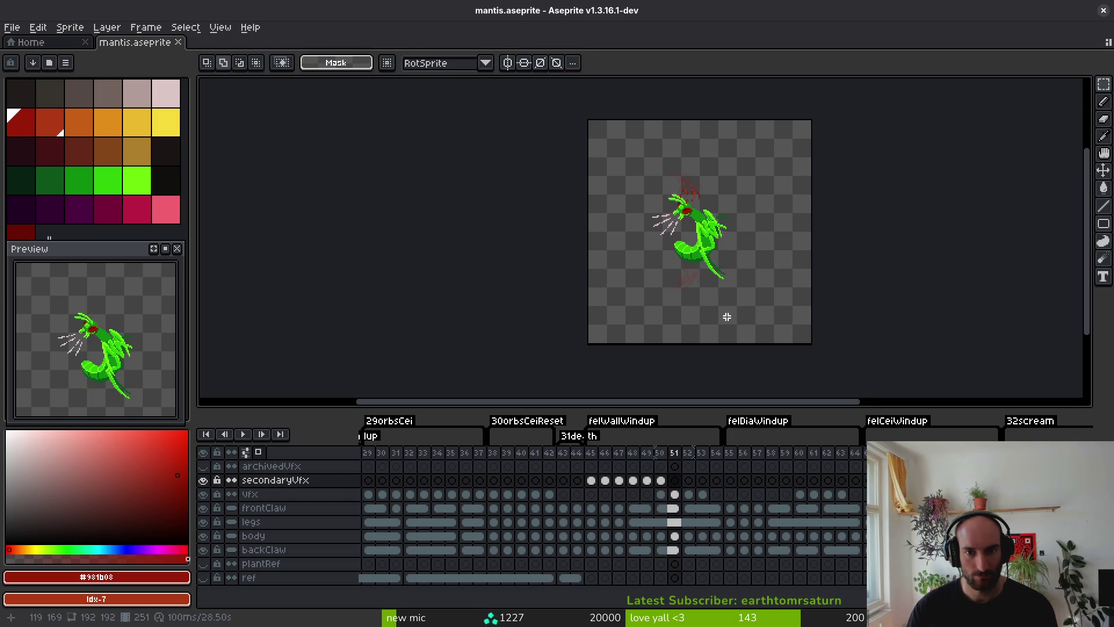
key("Left")
key("Left")
key("Left")
key("Right")
key("Right")
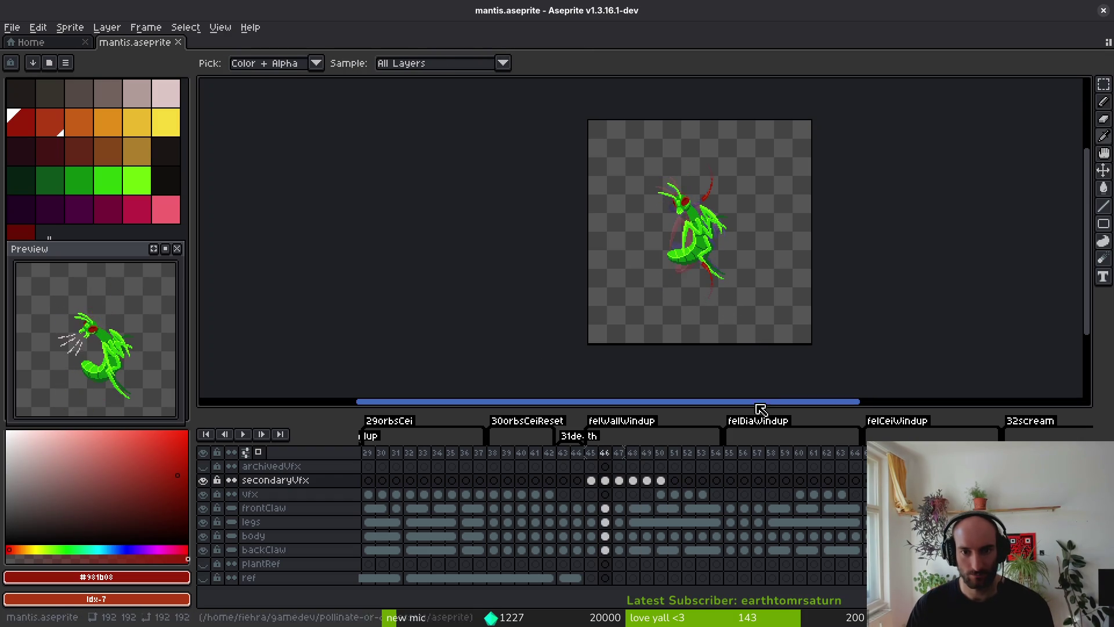
key("ctrl")
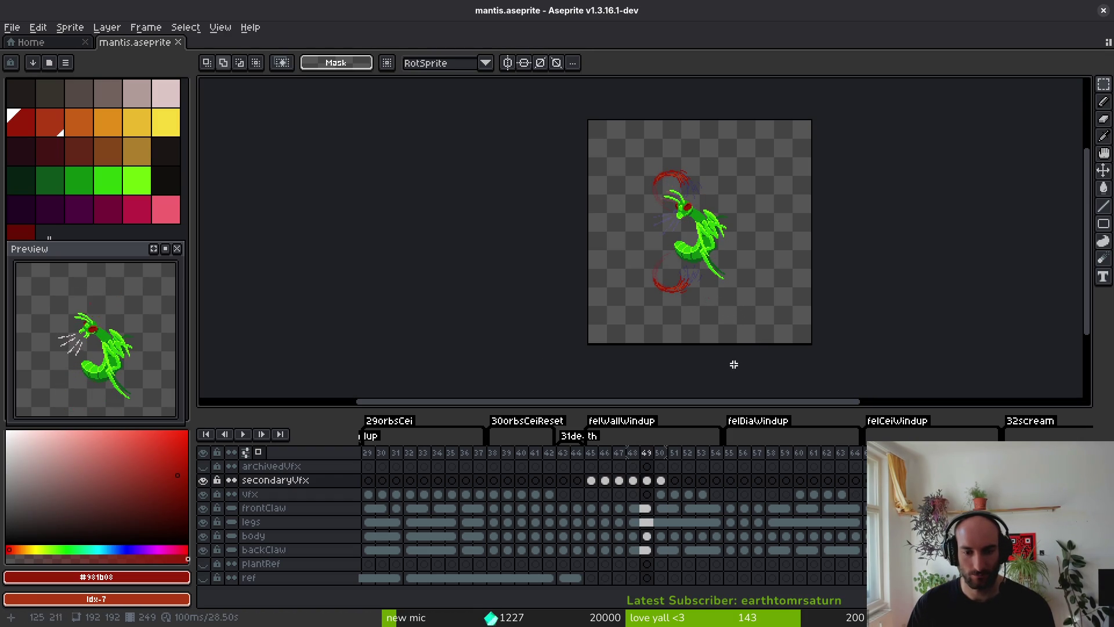
Make and clear trial marquee selections around the mantis, then go to frame 50.
scroll(668, 239, "up", 1)
scroll(679, 237, "down", 1)
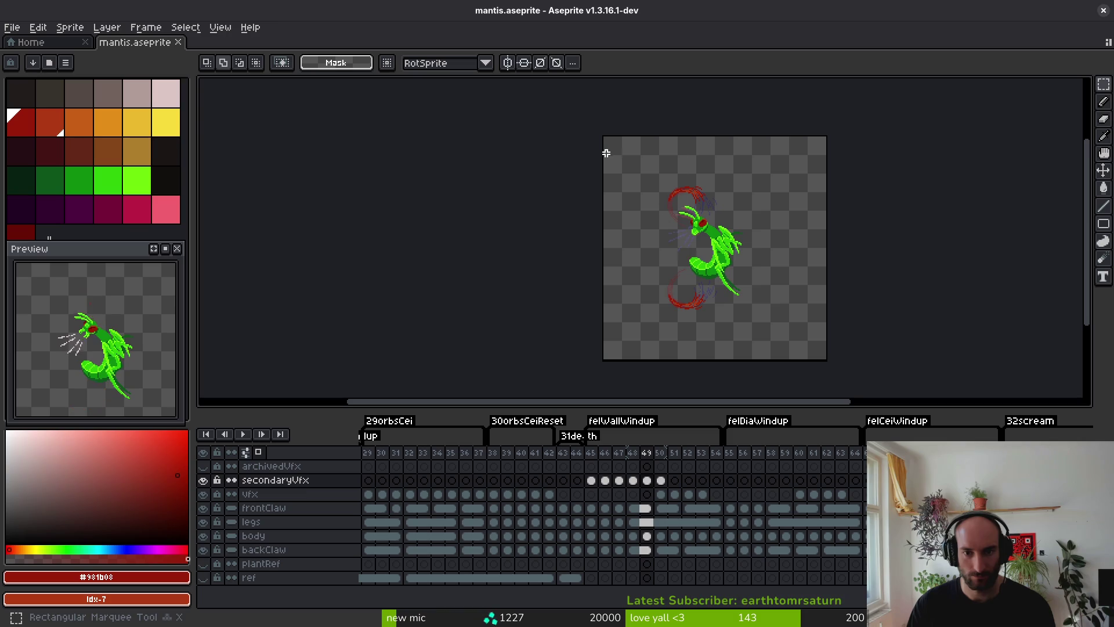
left_click_drag(604, 149, 772, 362)
left_click(708, 211)
left_click_drag(604, 136, 736, 244)
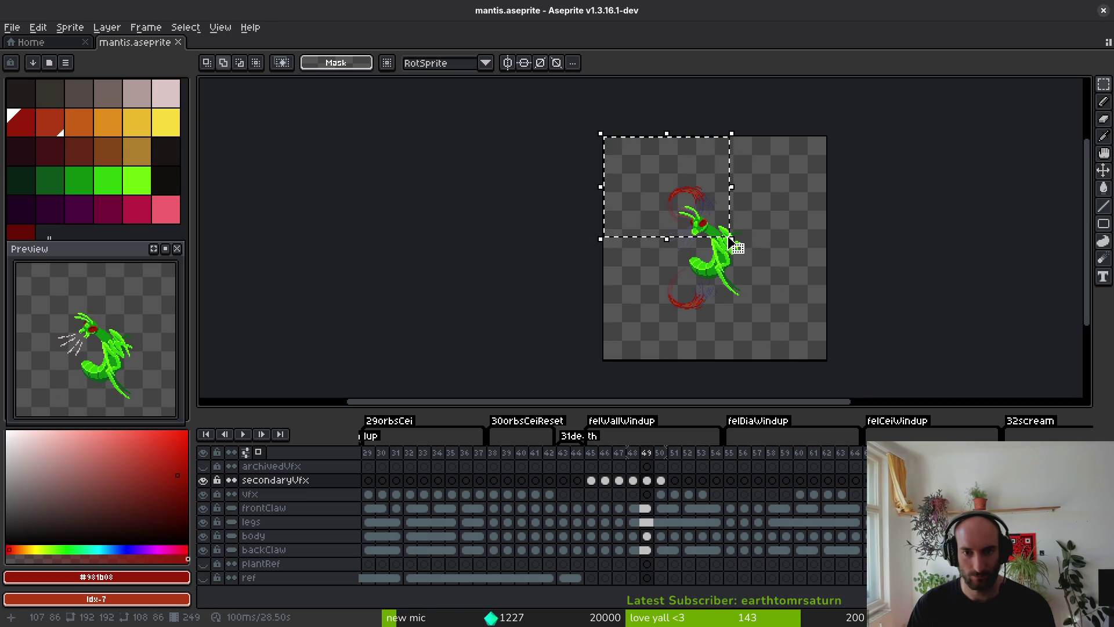
key("ctrl+d")
left_click(630, 482)
left_click(661, 482)
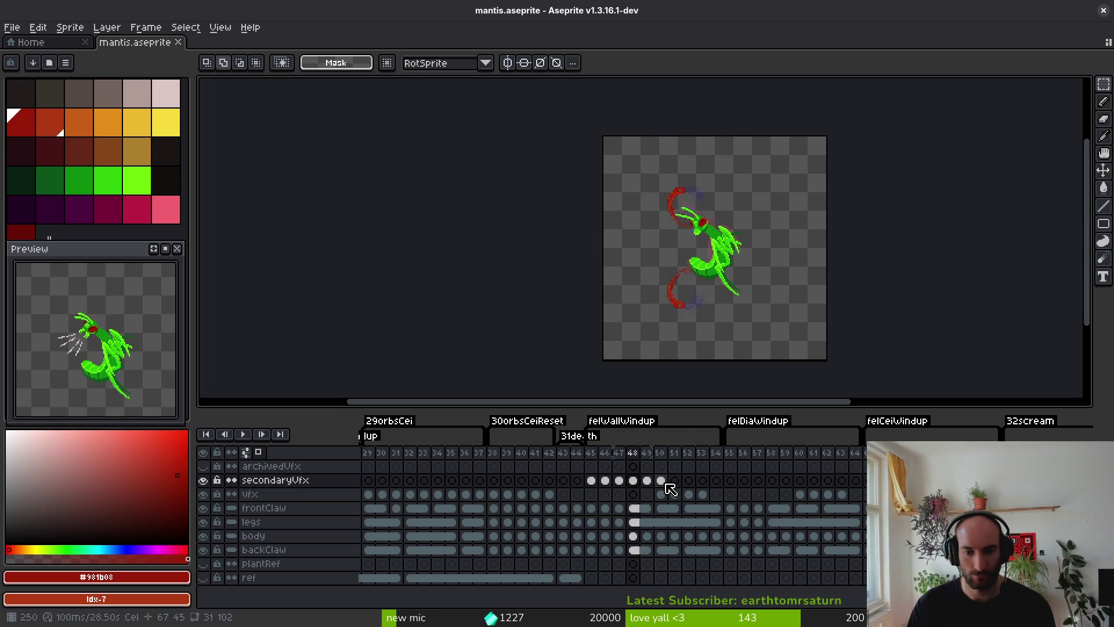
Step between frames 50, 51 and 49, ending on frame 49 with the Rectangular Marquee.
key("i")
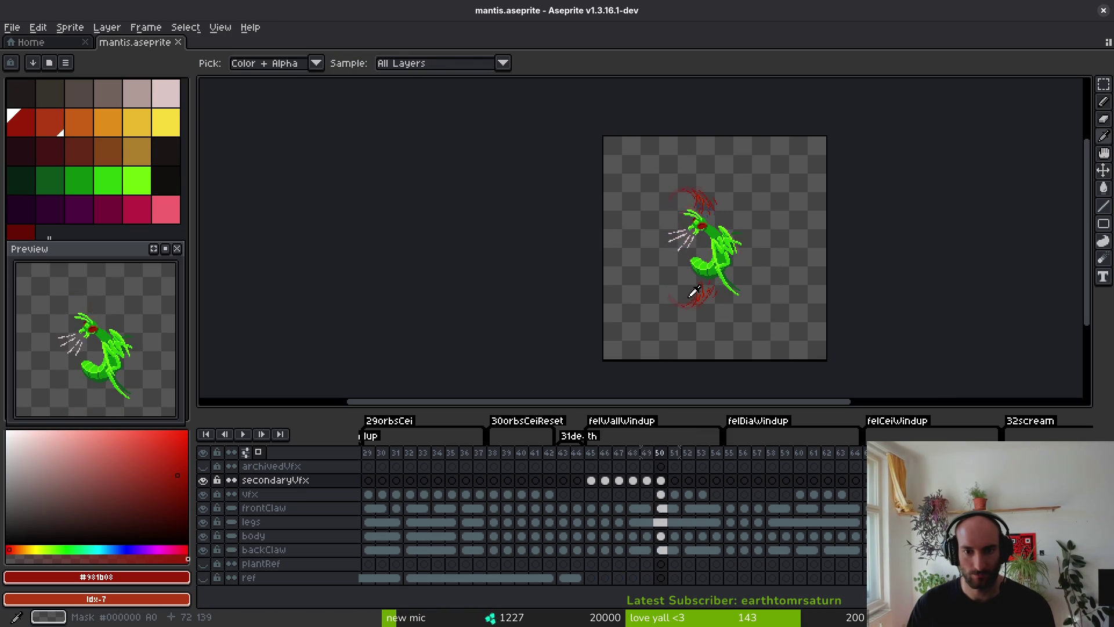
key("period")
key("m")
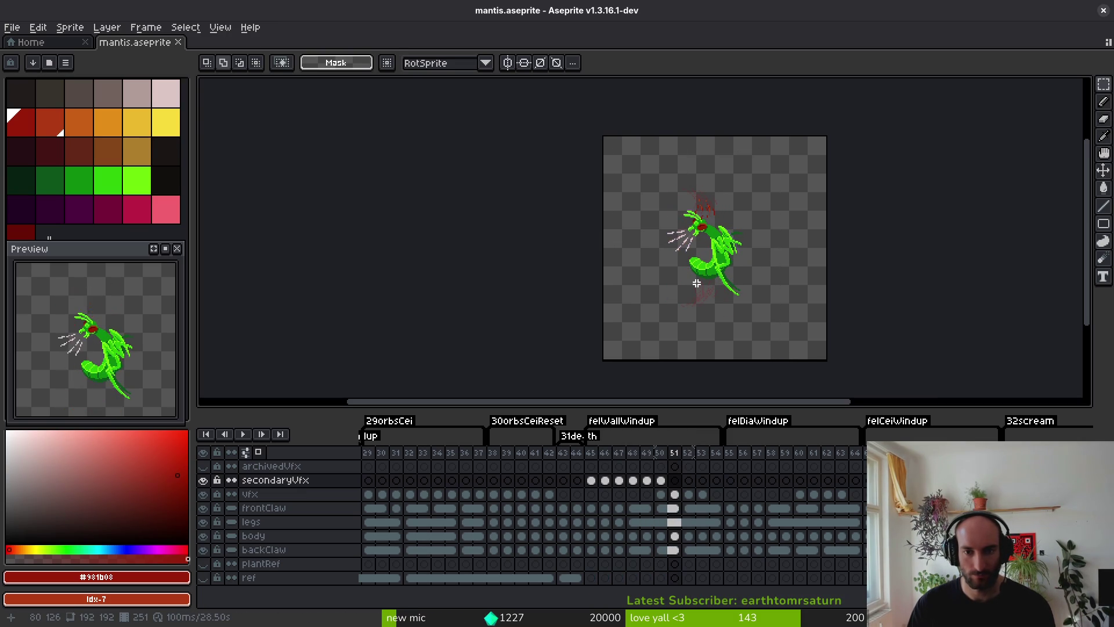
key("i")
key("comma")
key("comma")
scroll(688, 231, "up", 4)
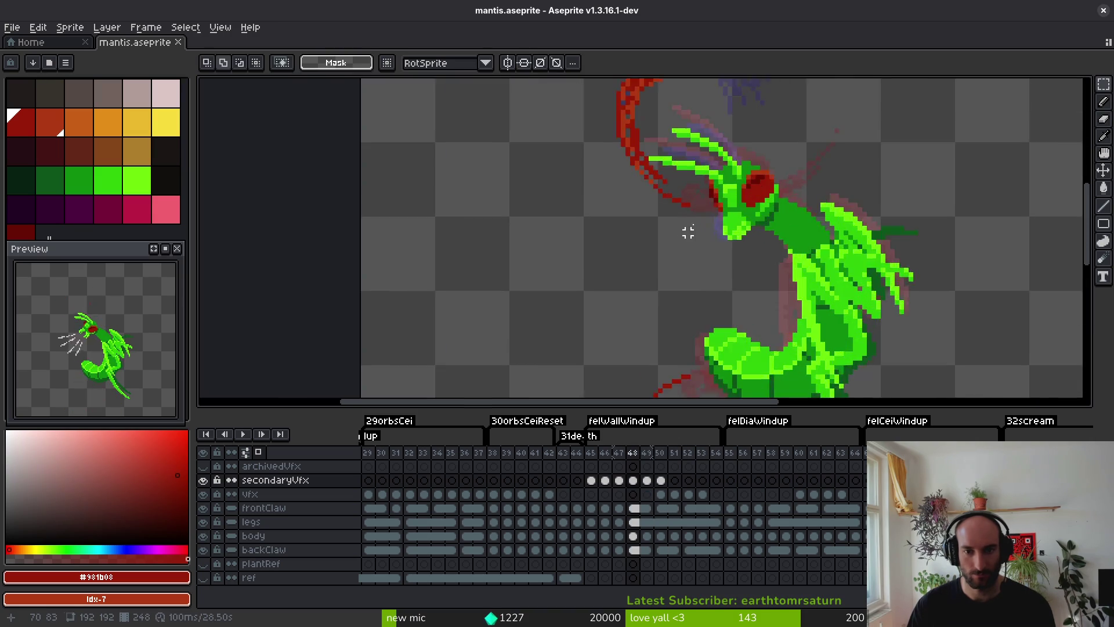
key("m")
scroll(781, 229, "down", 2)
Select the red arc around the mantis head, rotate it 180°, and move it up-left.
left_click_drag(639, 135, 873, 297)
left_click(868, 297)
key("ctrl+shift+r")
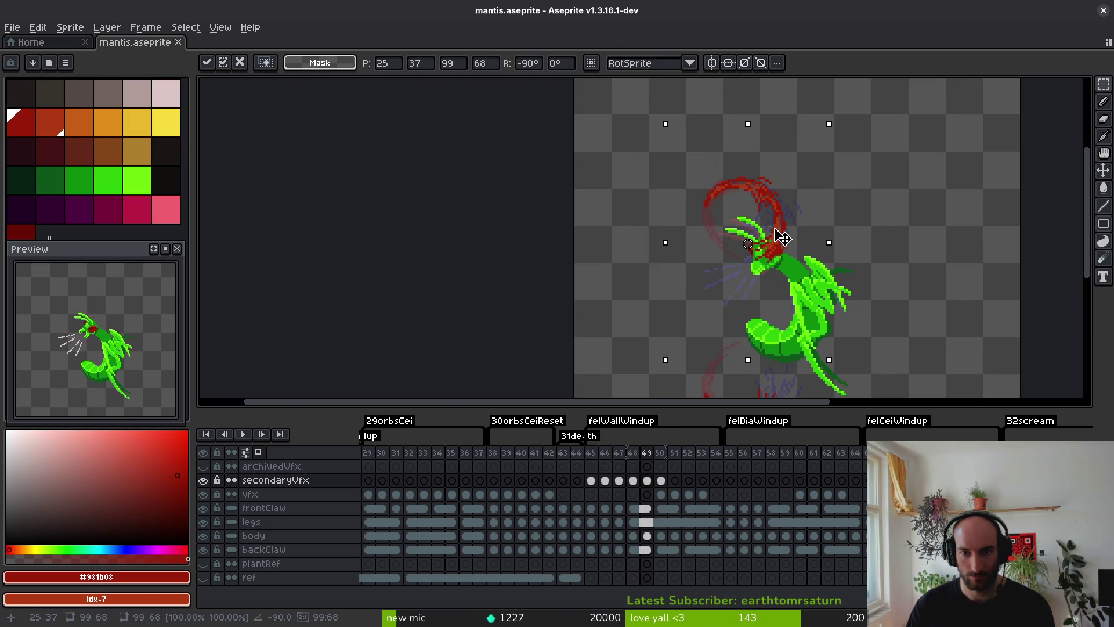
key("ctrl+shift+r")
mouse_move(751, 243)
left_mouse_down()
mouse_move(718, 236)
mouse_move(730, 236)
left_mouse_up()
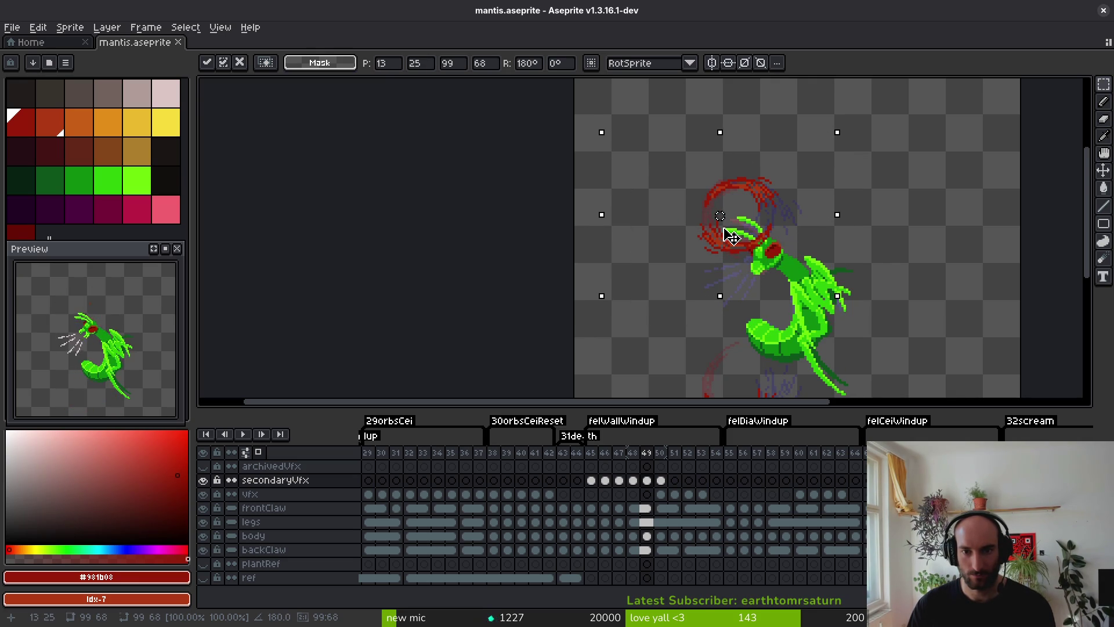
key("Return")
Restore the arc, then rotate it 180° again, nudge it slightly right and commit.
key("w")
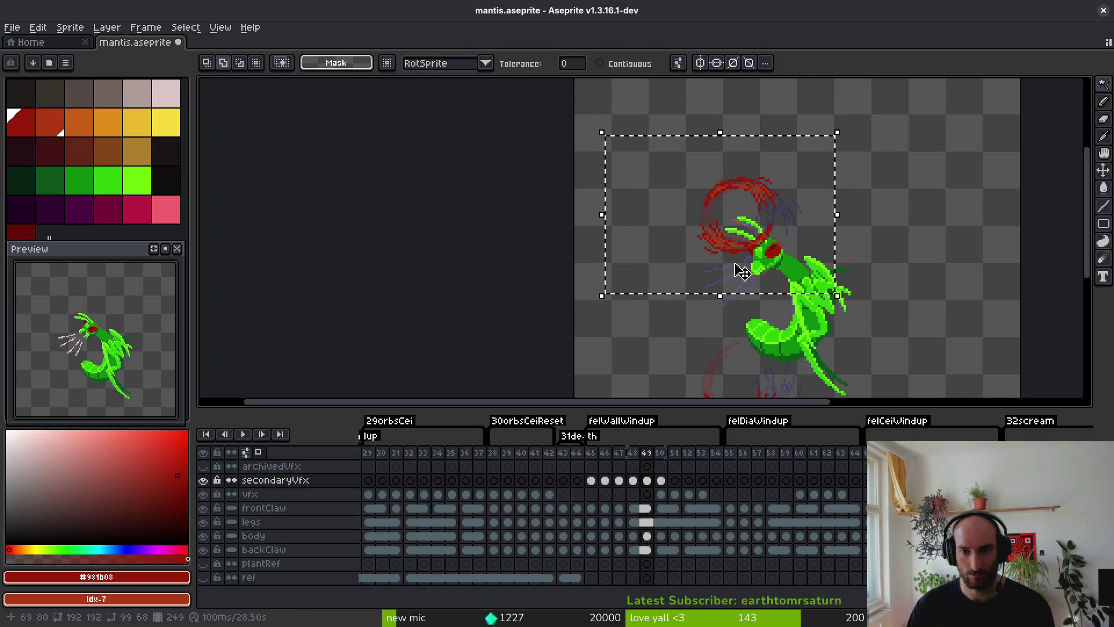
key("ctrl+z")
key("Delete")
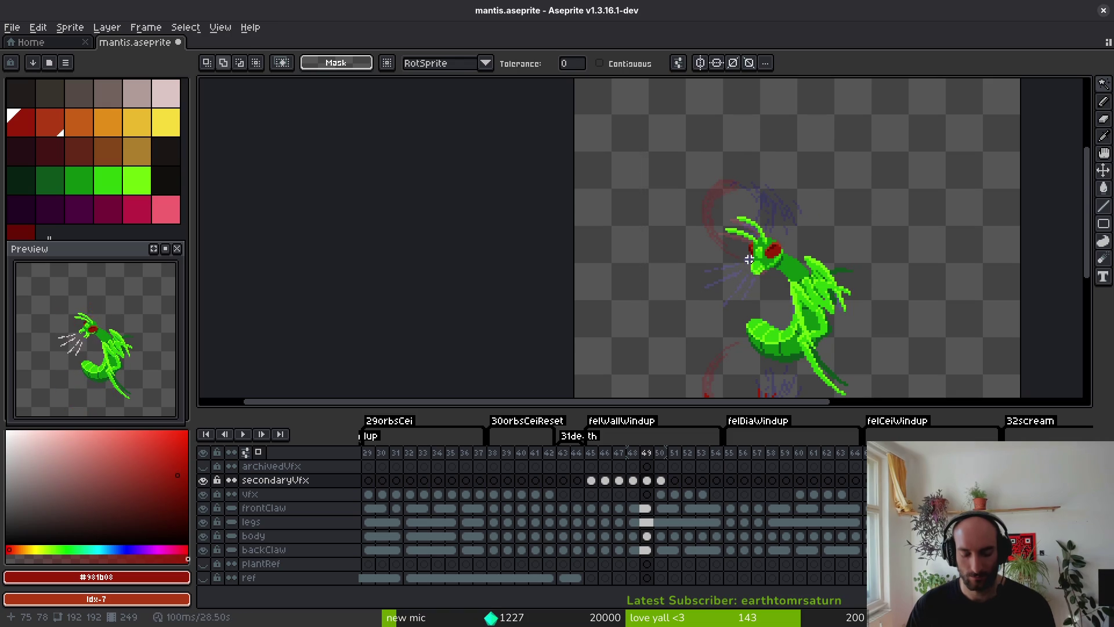
key("ctrl+z")
key("shift+r")
key("shift+r")
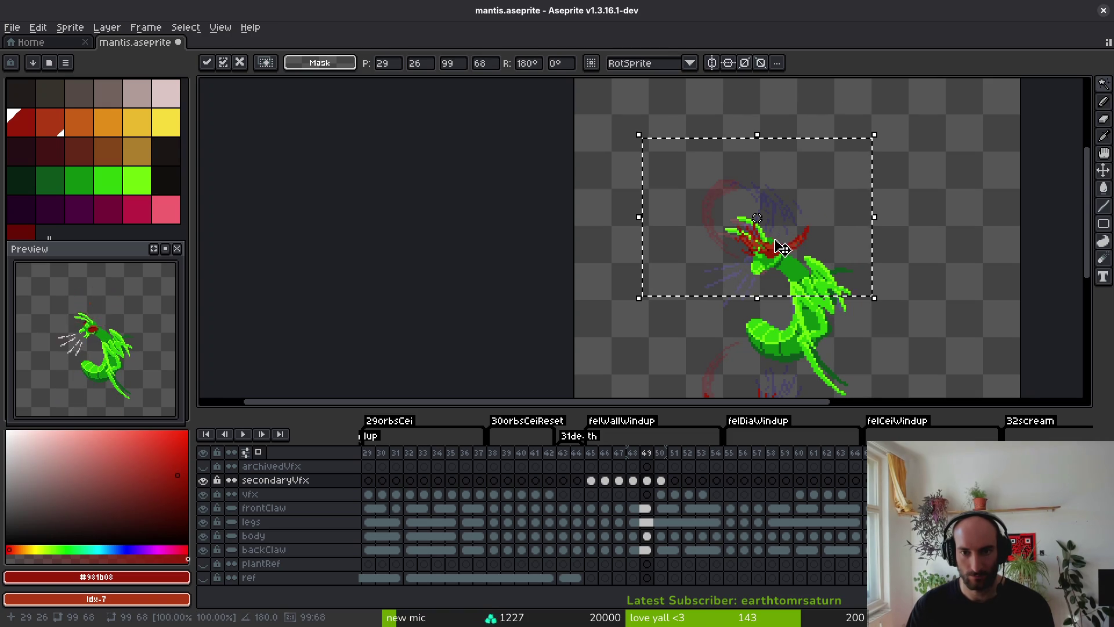
left_click_drag(736, 242, 743, 244)
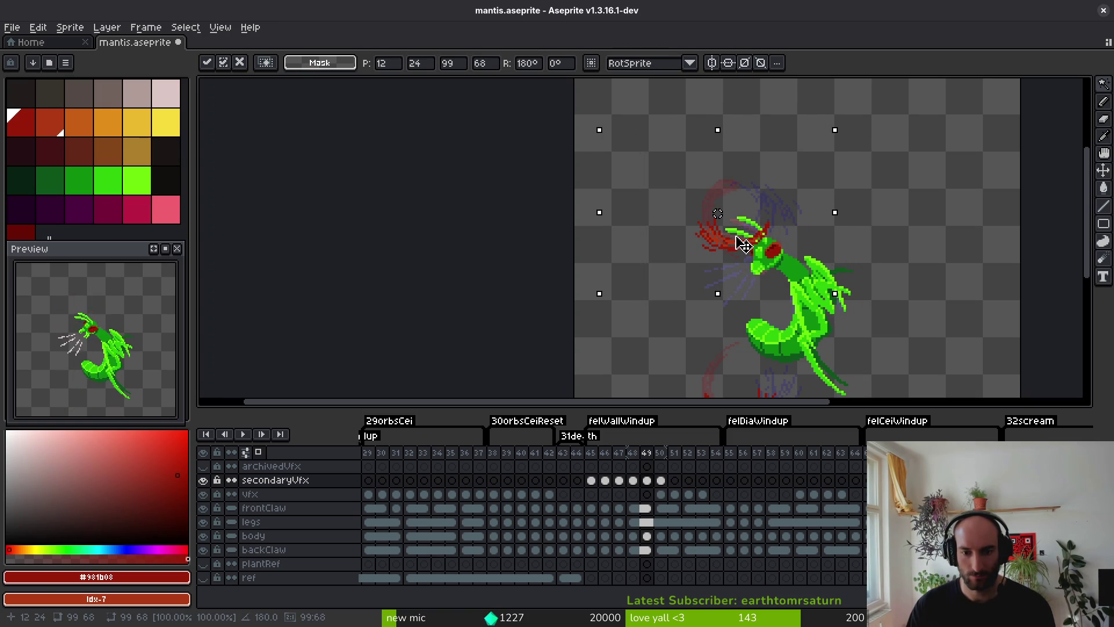
key("Return")
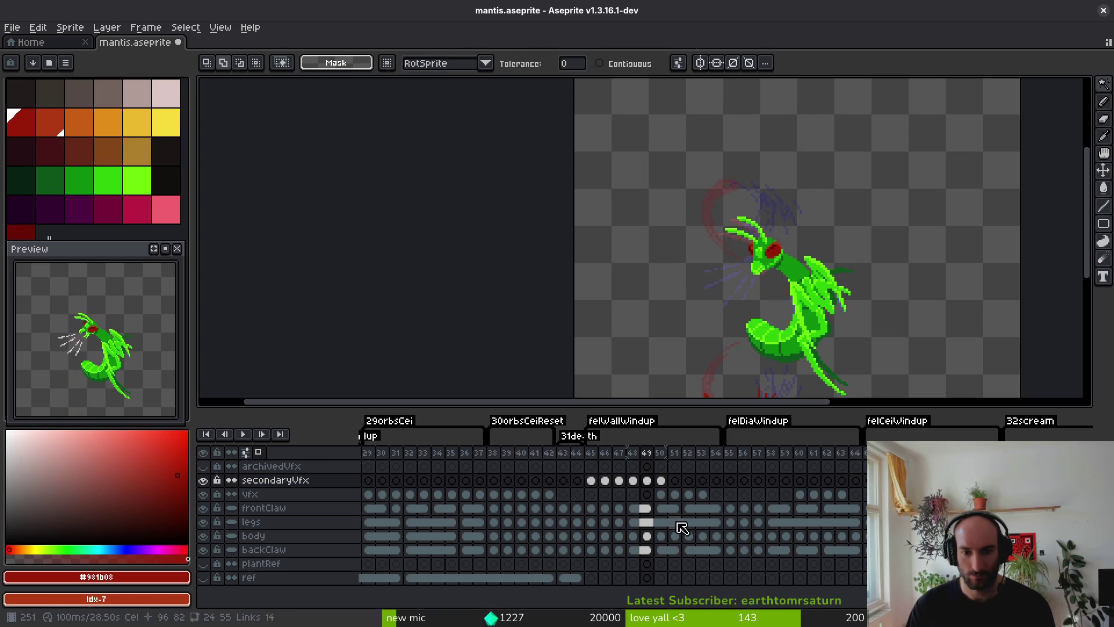
Deselect on frame 51, then add and select slash strokes on frame 52 of secondaryVfx.
left_click(674, 524)
left_click(782, 261)
key("ctrl+d")
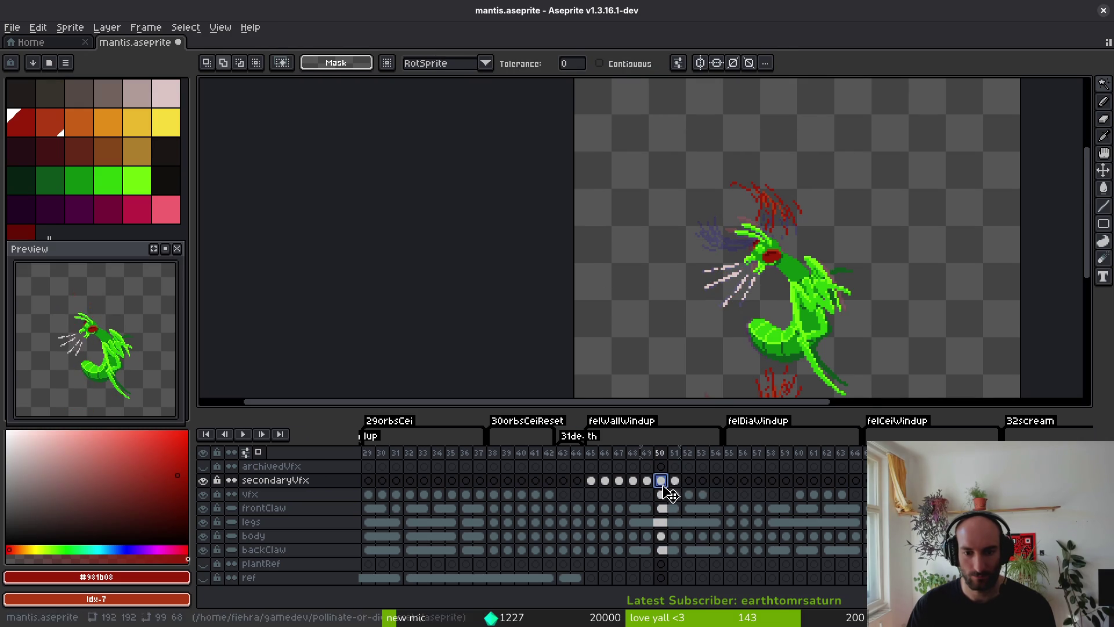
left_click(688, 480)
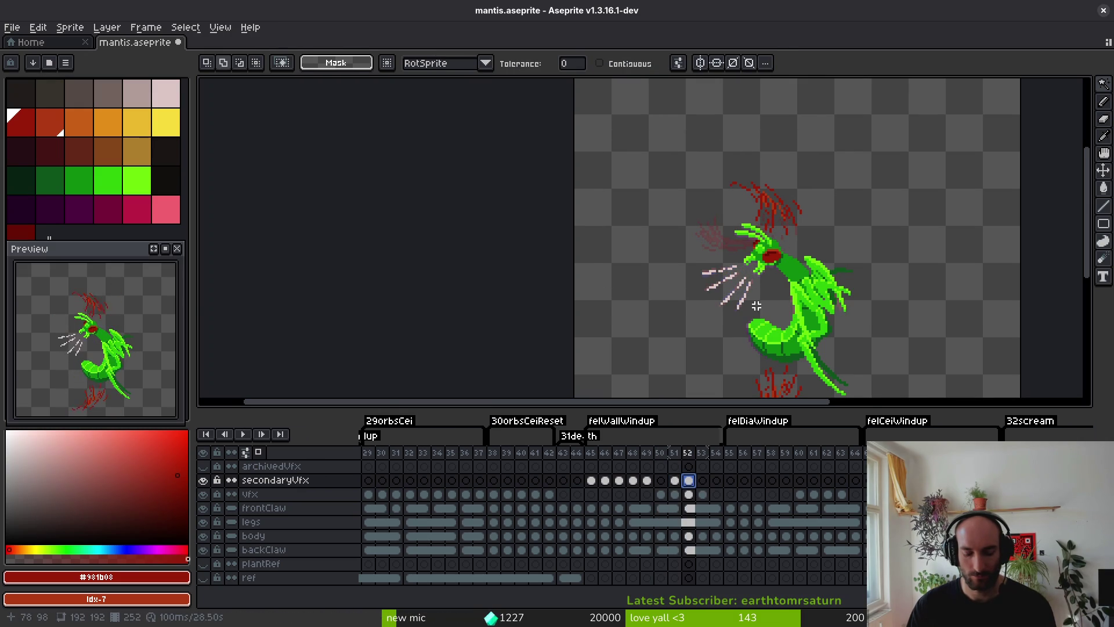
key("F5")
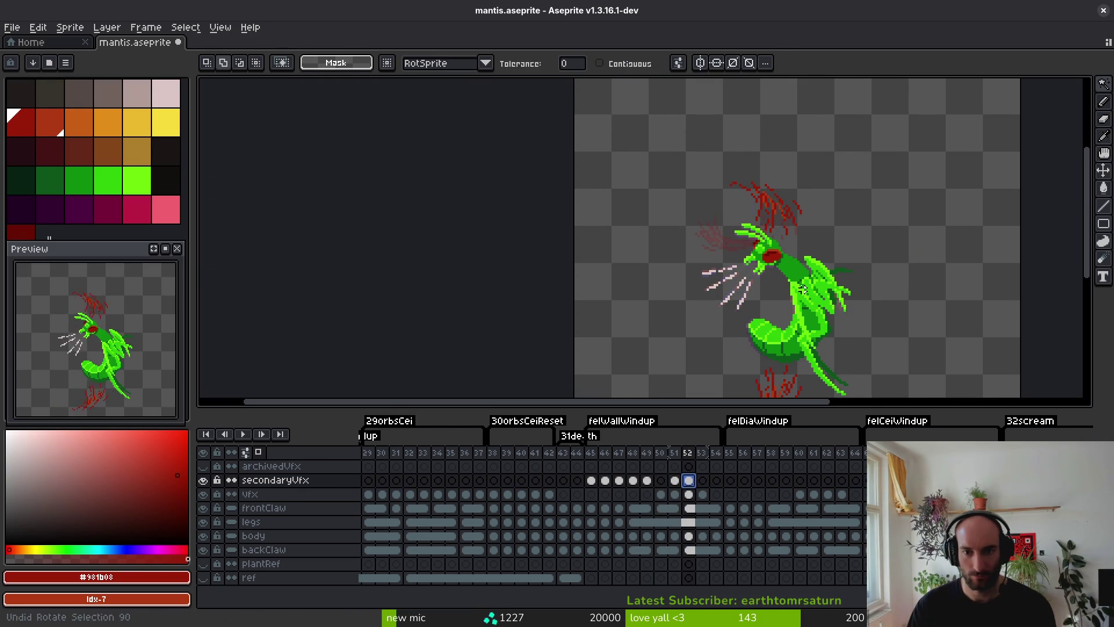
key("m")
mouse_move(625, 120)
left_mouse_down()
mouse_move(833, 285)
mouse_move(755, 314)
mouse_move(685, 261)
mouse_move(711, 206)
mouse_move(713, 229)
left_mouse_up()
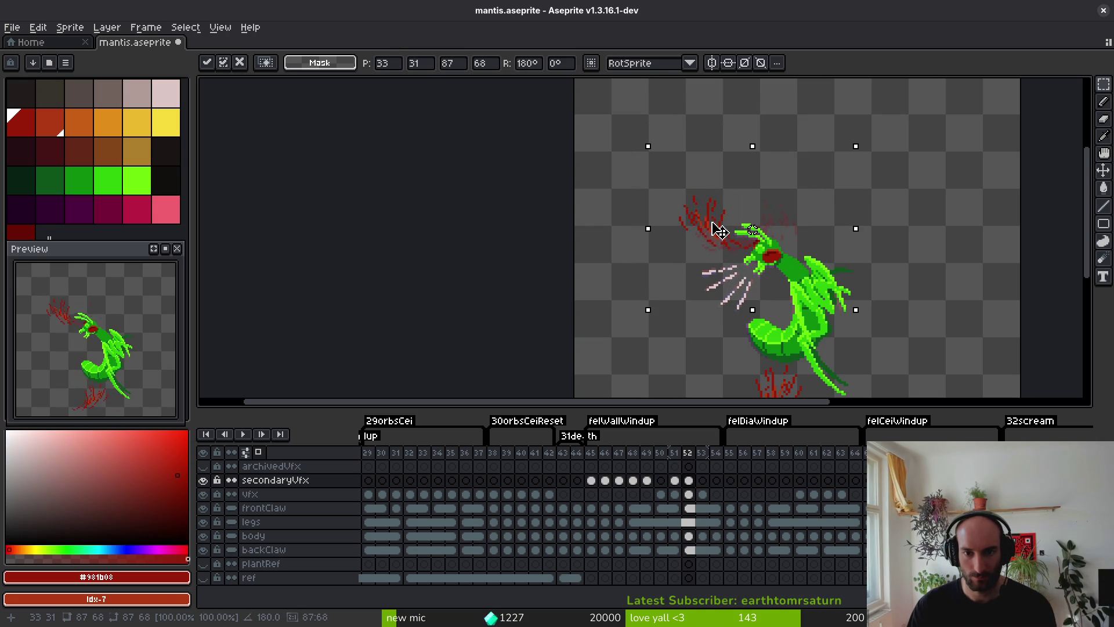
key("ctrl+d")
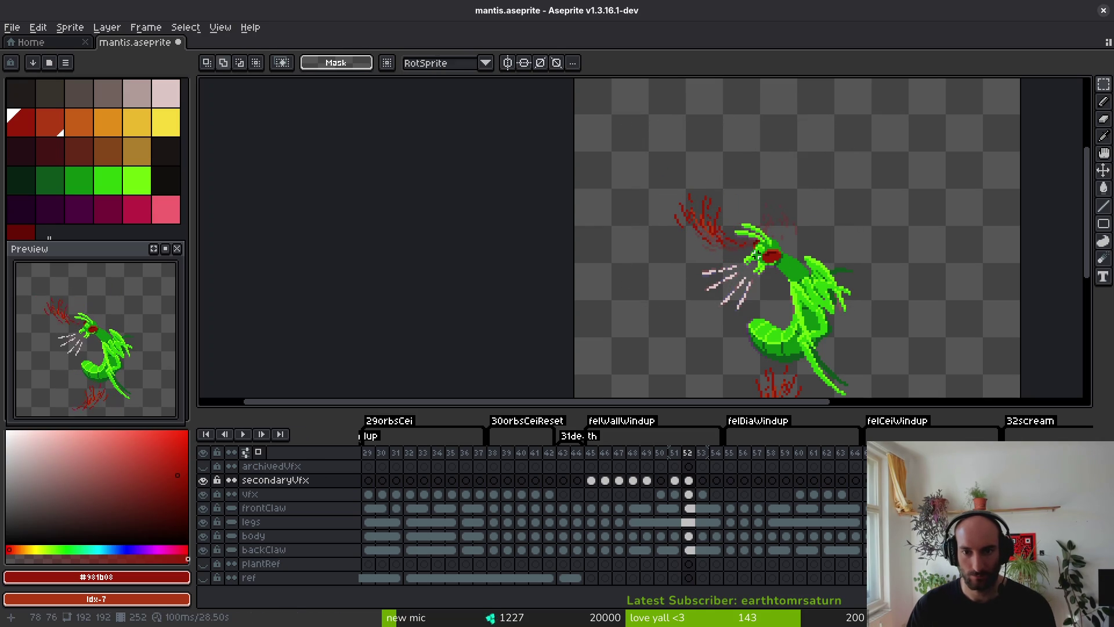
Undo the trial slash copies and compare frames 50 and 51.
key("Left")
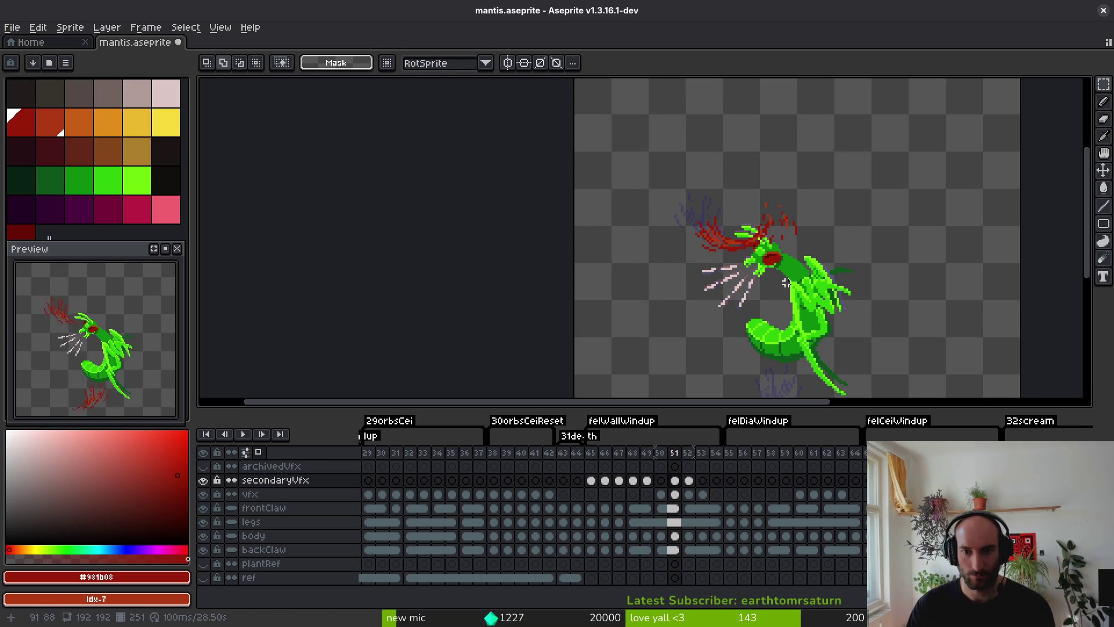
key("Left")
key("alt")
key("ctrl+z")
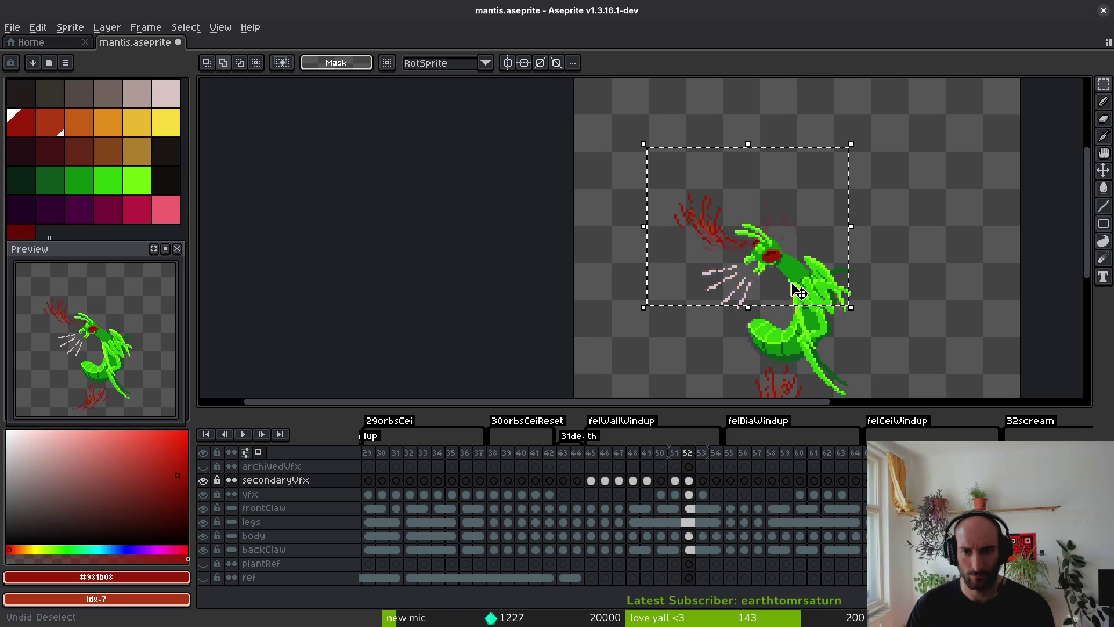
key("ctrl+z")
key("Left")
key("Left")
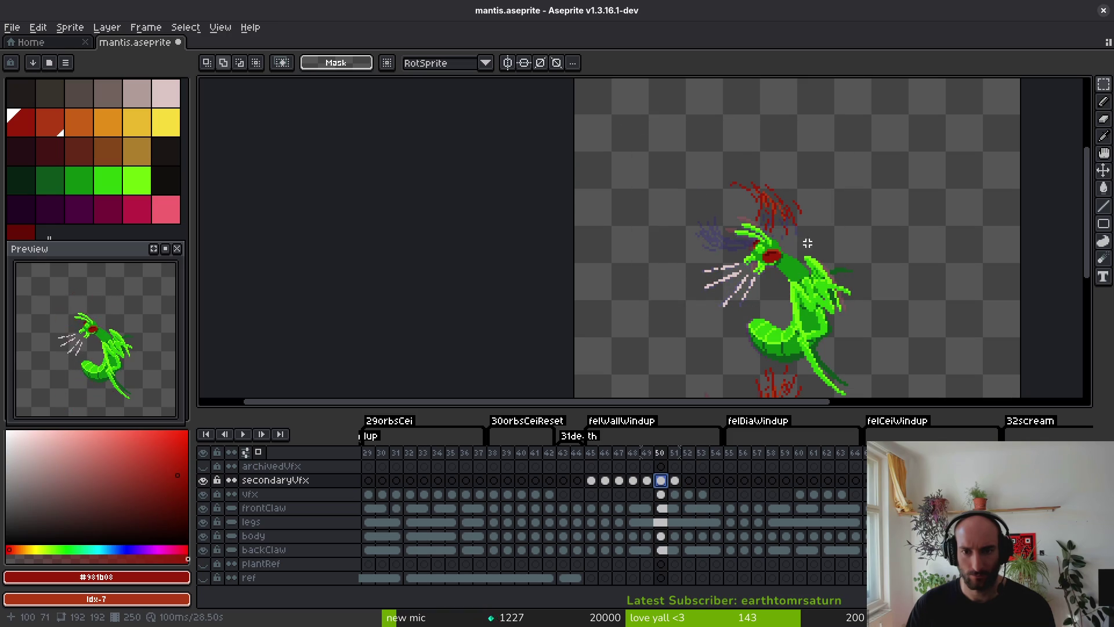
key("Right")
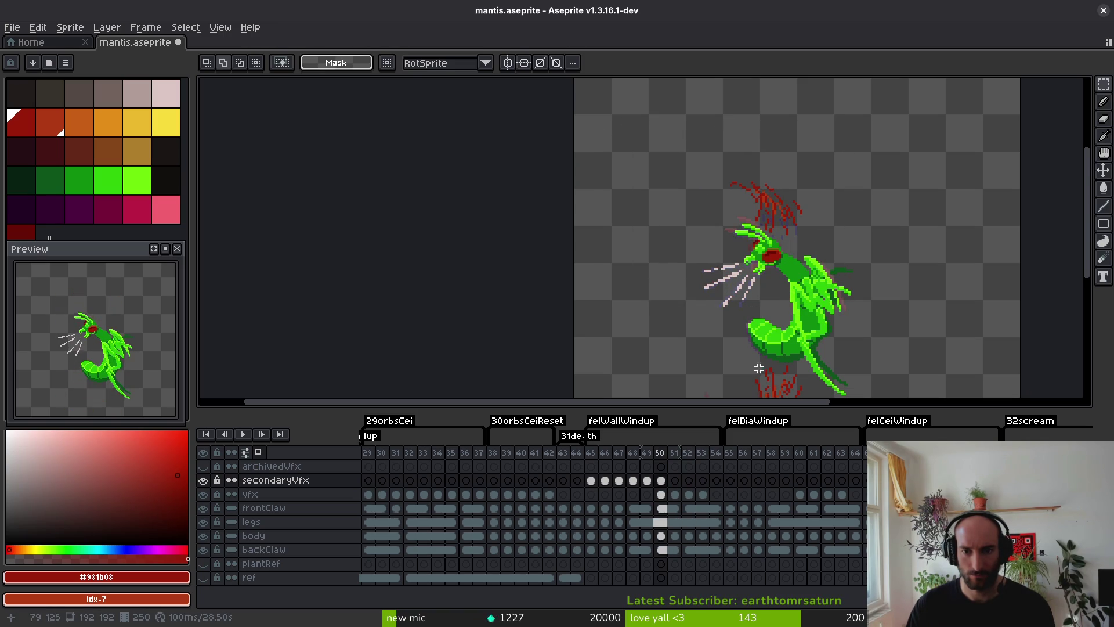
key("Left")
Undo one more change and compare frame 48 with its neighbouring wind-up frames.
scroll(752, 370, "down", 3)
key("ctrl+z")
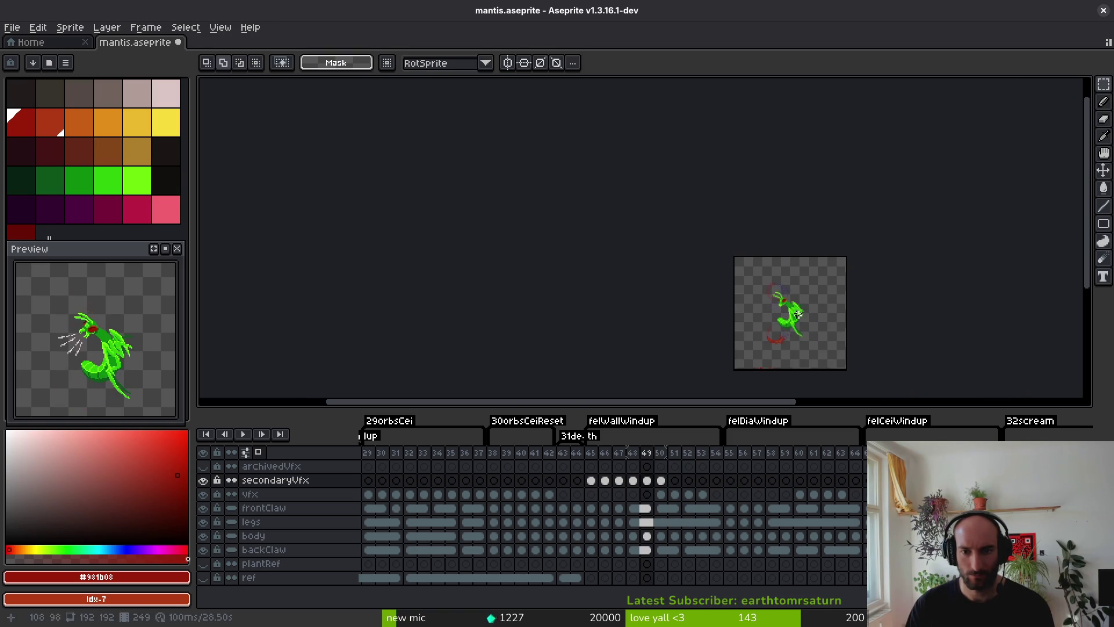
scroll(801, 313, "up", 3)
key("Left")
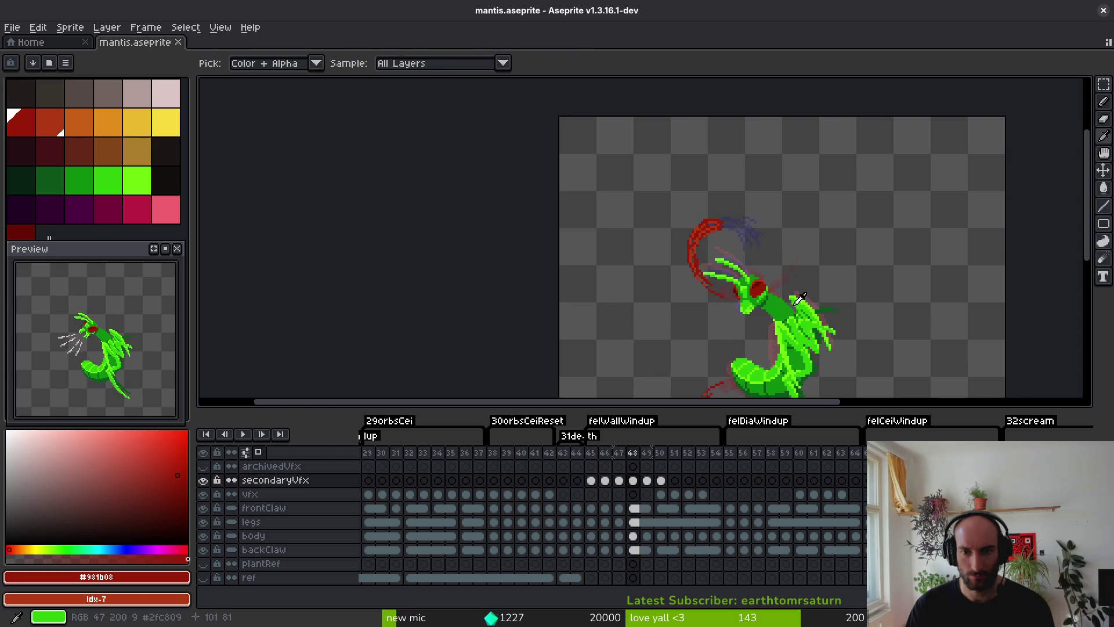
key("Left")
key("Right")
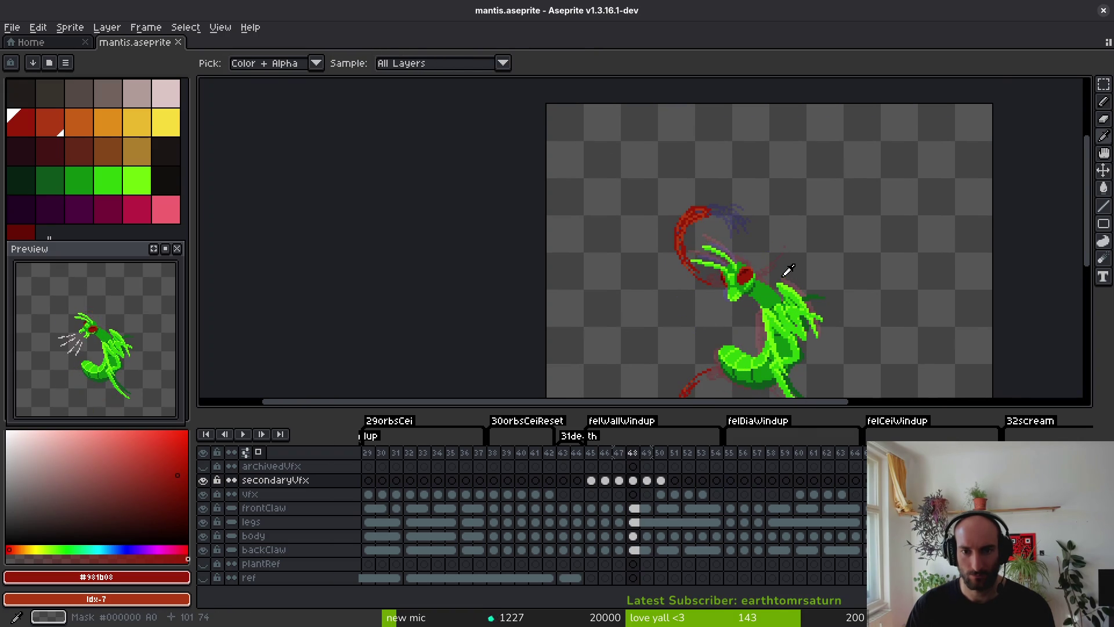
key("m")
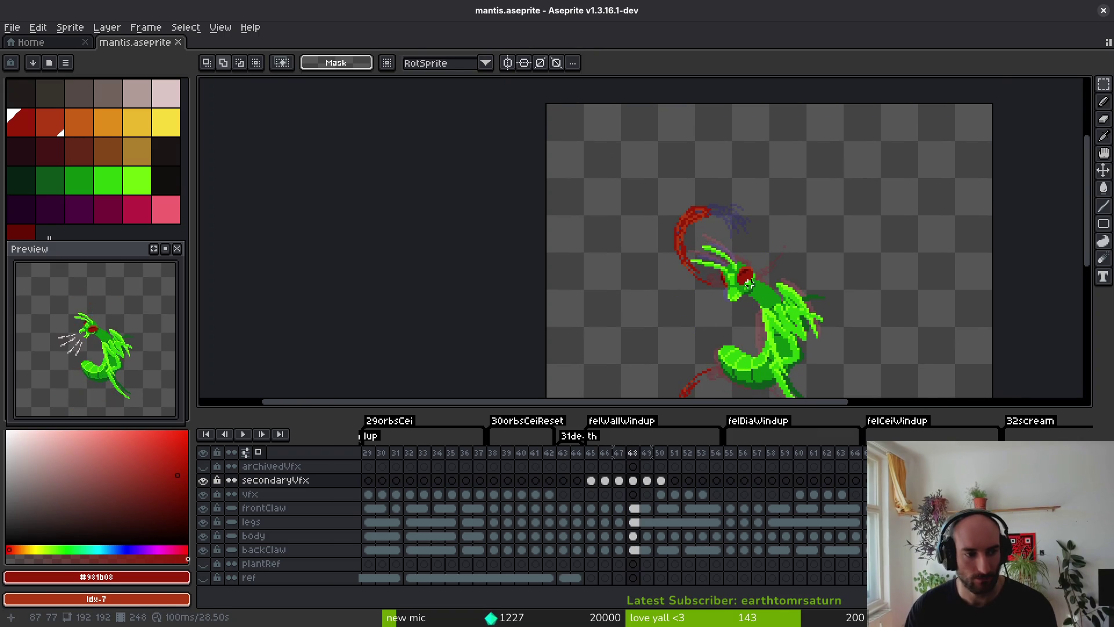
key("i")
key("Right")
key("Right")
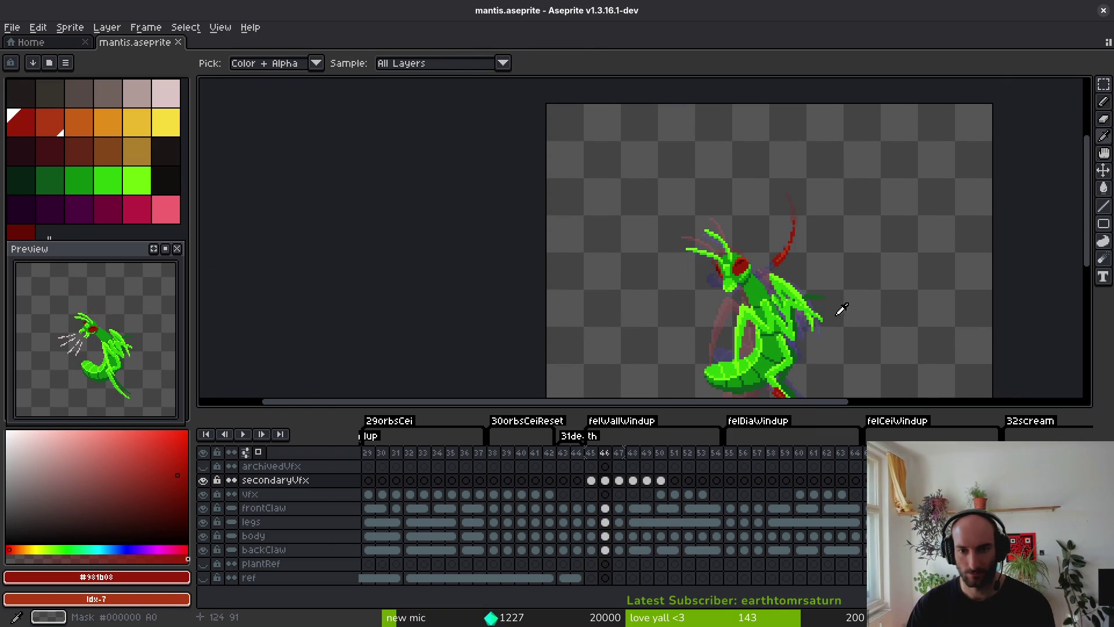
key("Left")
key("Left")
key("m")
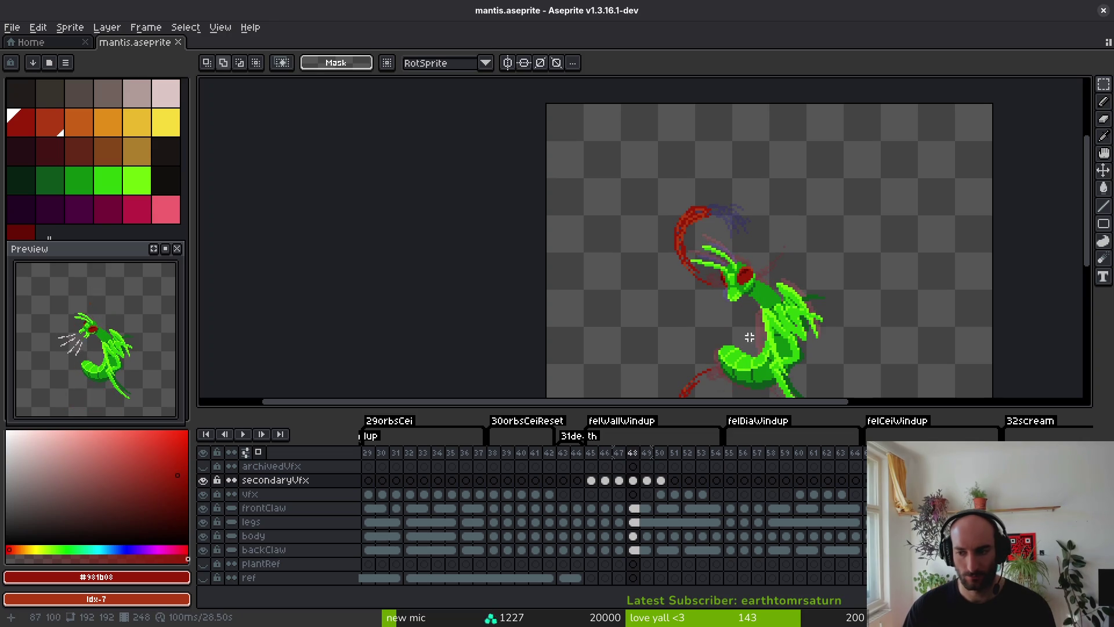
Drag the secondaryVfx cels on frames 49–50 three frames later to 52–53.
left_click(648, 481)
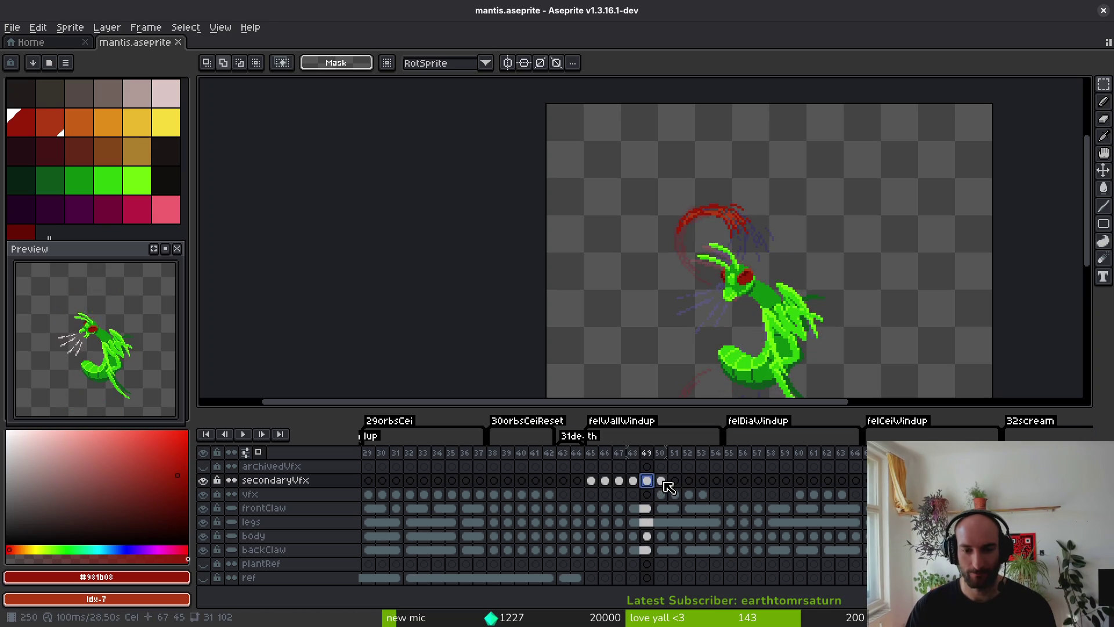
left_click(664, 482, "shift")
left_click_drag(675, 492, 702, 484)
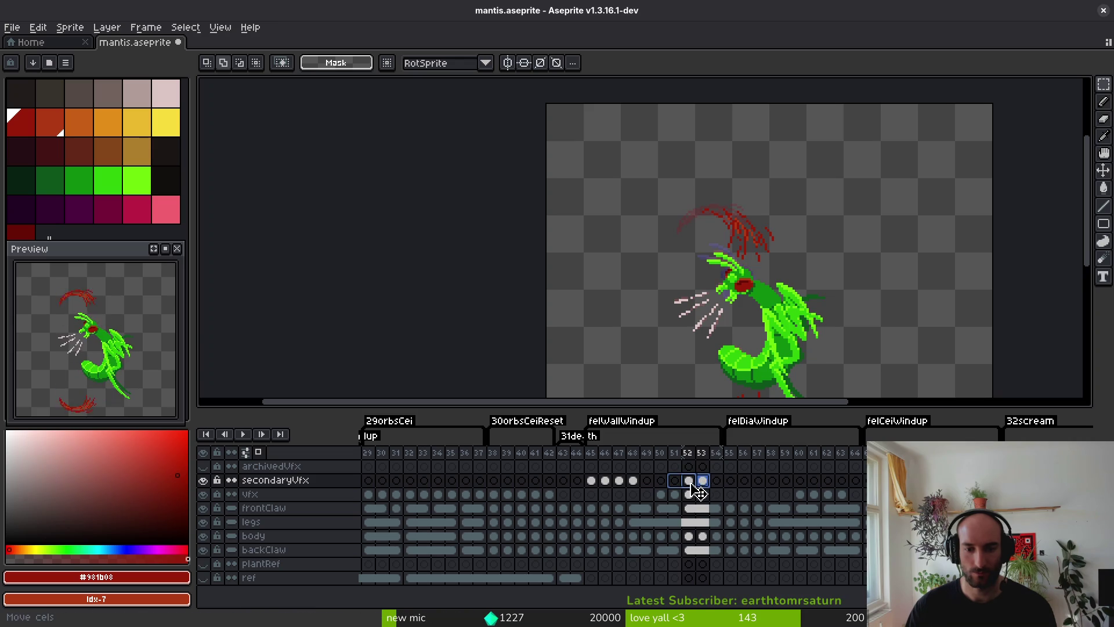
key("Escape")
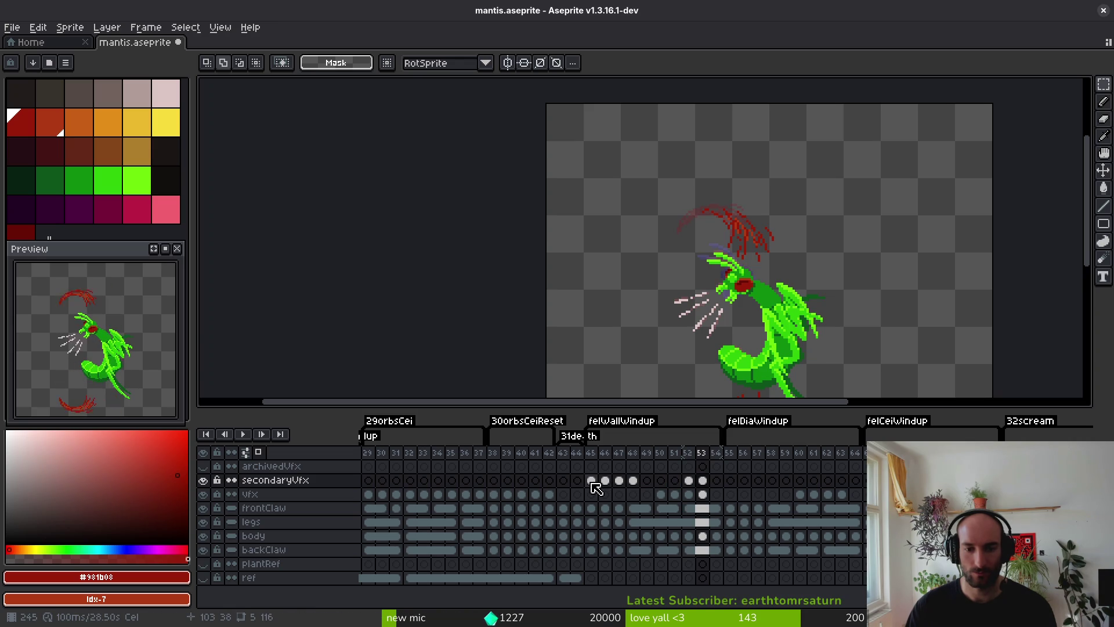
left_click(591, 481)
mouse_move(689, 480)
left_mouse_down()
mouse_move(702, 481)
mouse_move(694, 484)
left_mouse_up()
Shift the slash cels one frame earlier and prepare dark red with the Pencil on frame 49.
left_click(633, 481)
scroll(705, 239, "up", 2)
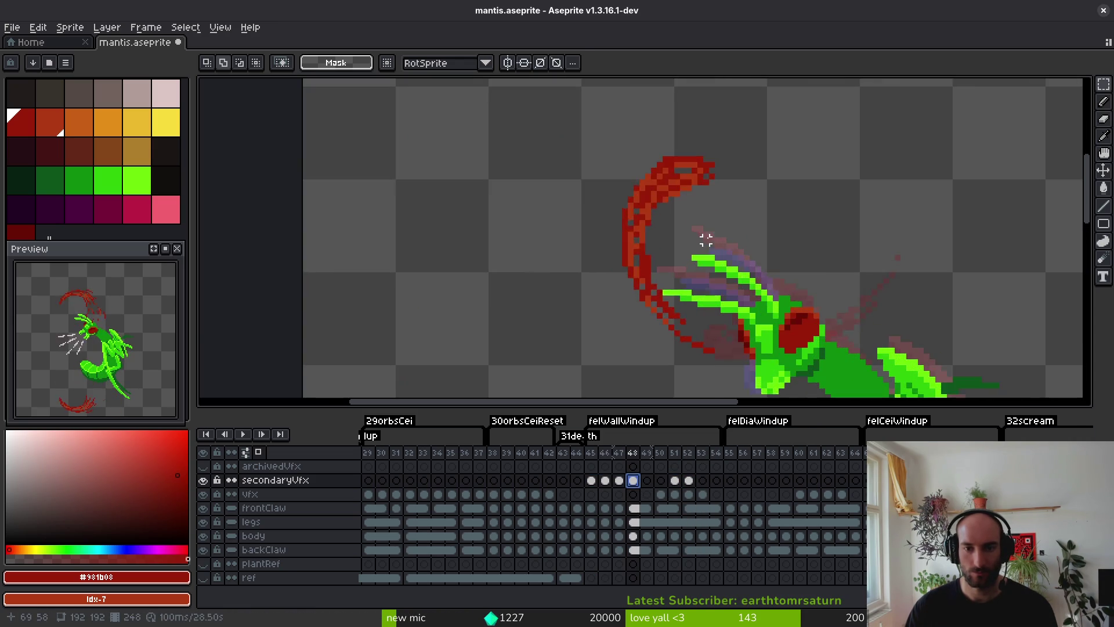
key("Right")
scroll(716, 241, "up", 1)
key("i")
key("Left")
key("Right")
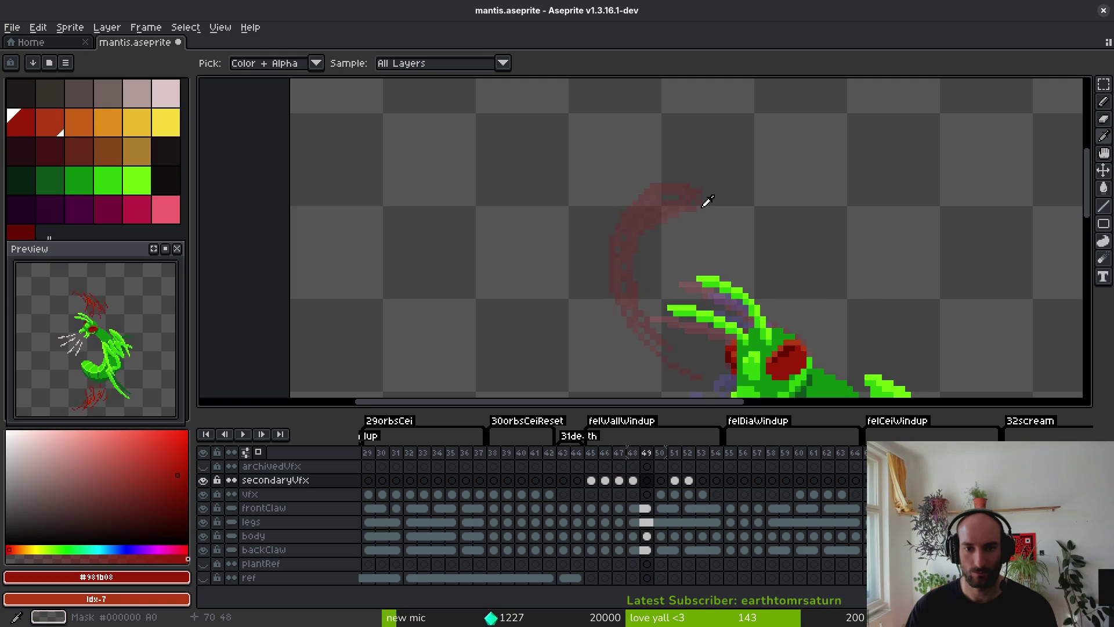
key("b")
scroll(703, 198, "down", 1)
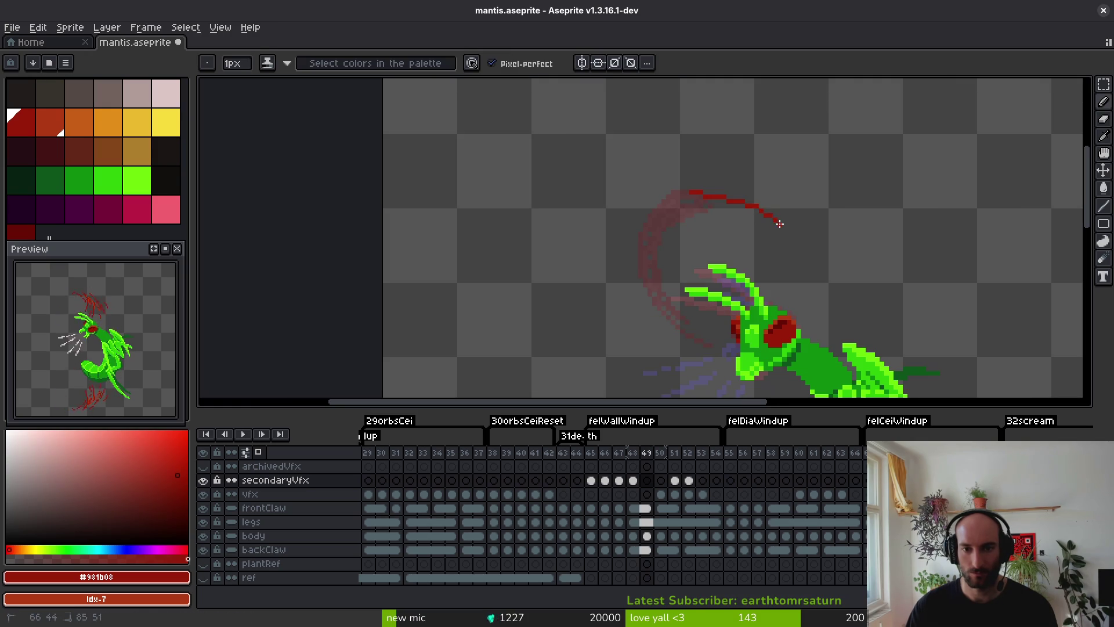
key("ctrl+z")
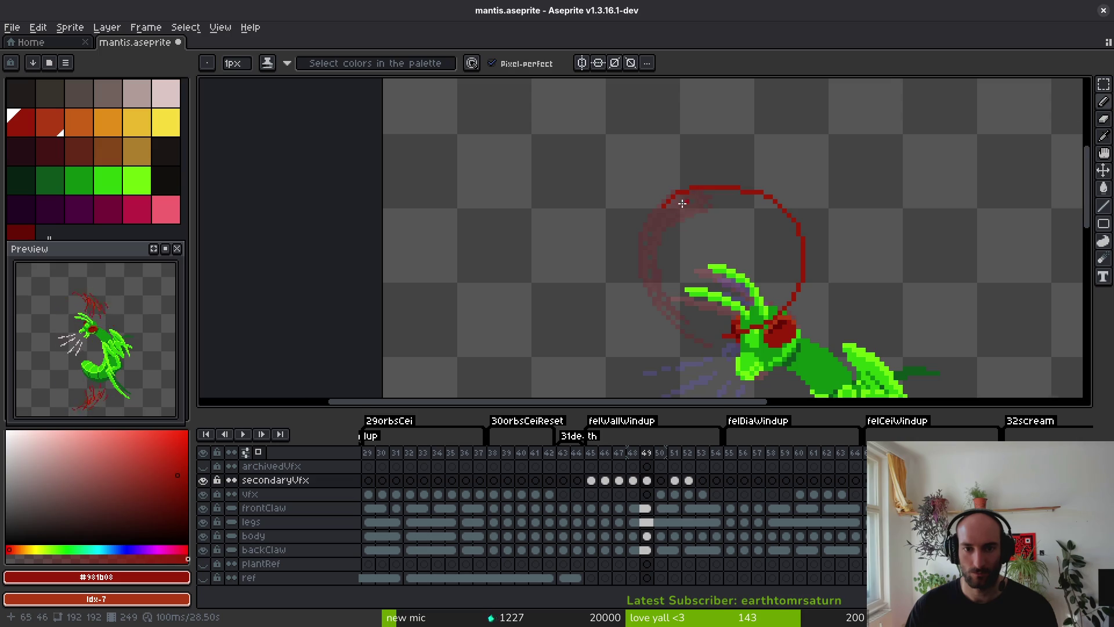
Draw the thick red ring's top arc, thicken its right side and fill its top-right edge.
scroll(682, 203, "up", 1)
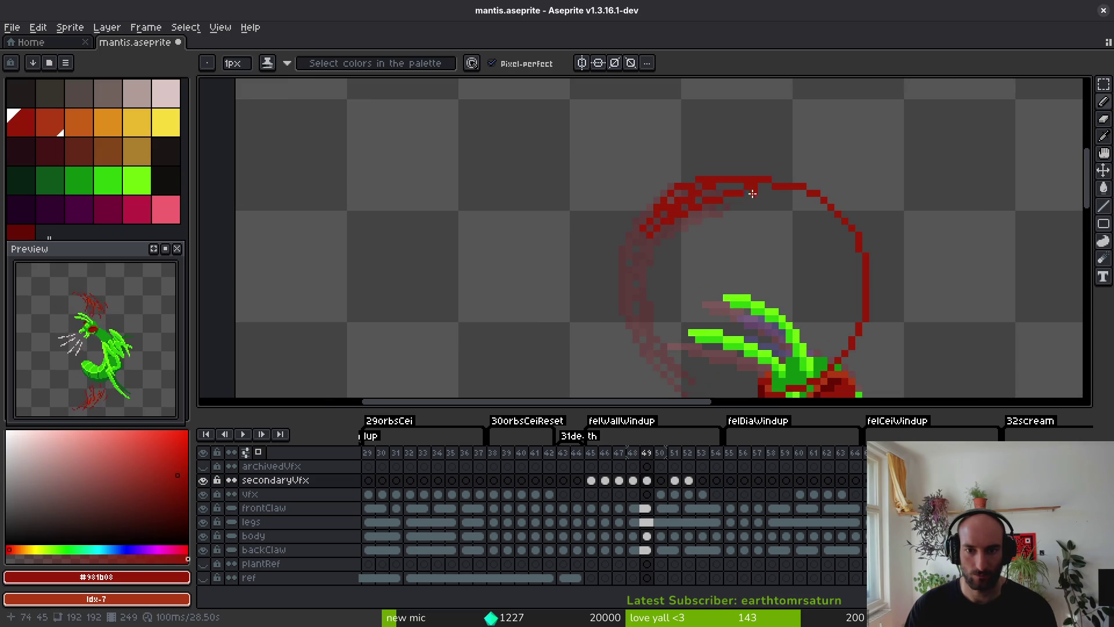
left_click_drag(722, 186, 847, 283)
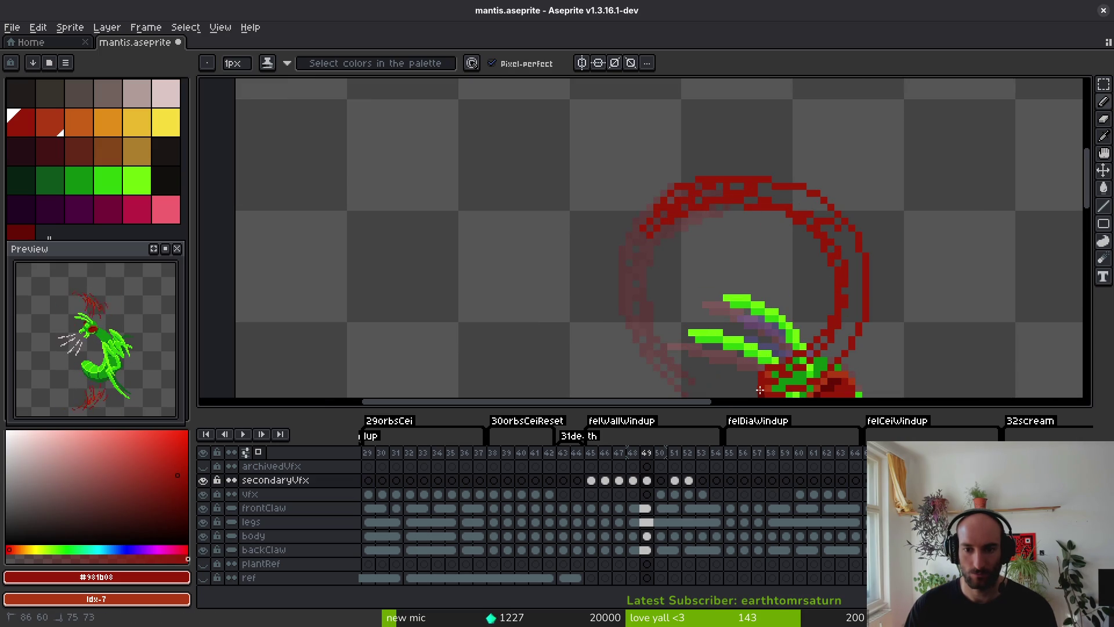
left_click_drag(855, 273, 834, 342)
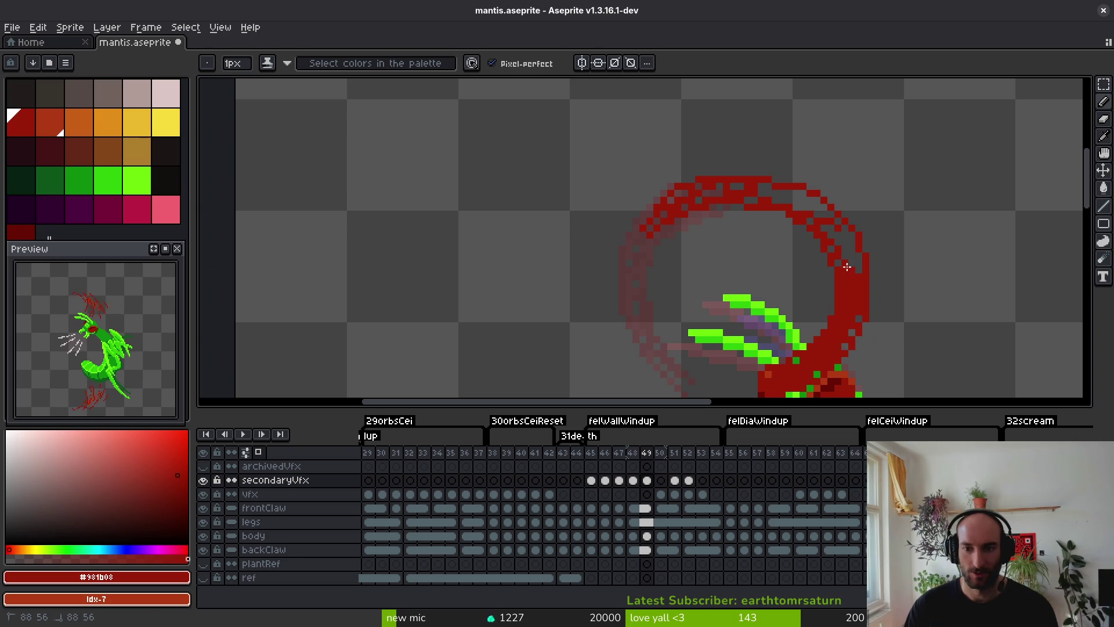
left_click_drag(836, 224, 824, 210)
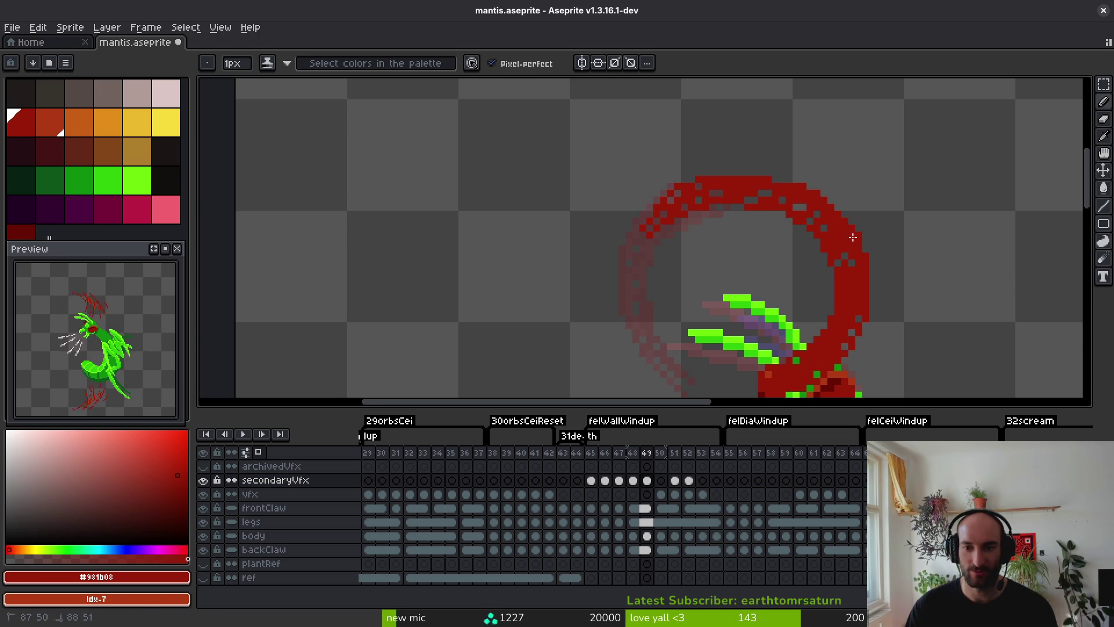
Highlight the ring's inner edge, top and outer right edge in lighter orange-red #af3a13.
scroll(858, 306, "down", 2)
scroll(842, 295, "up", 2)
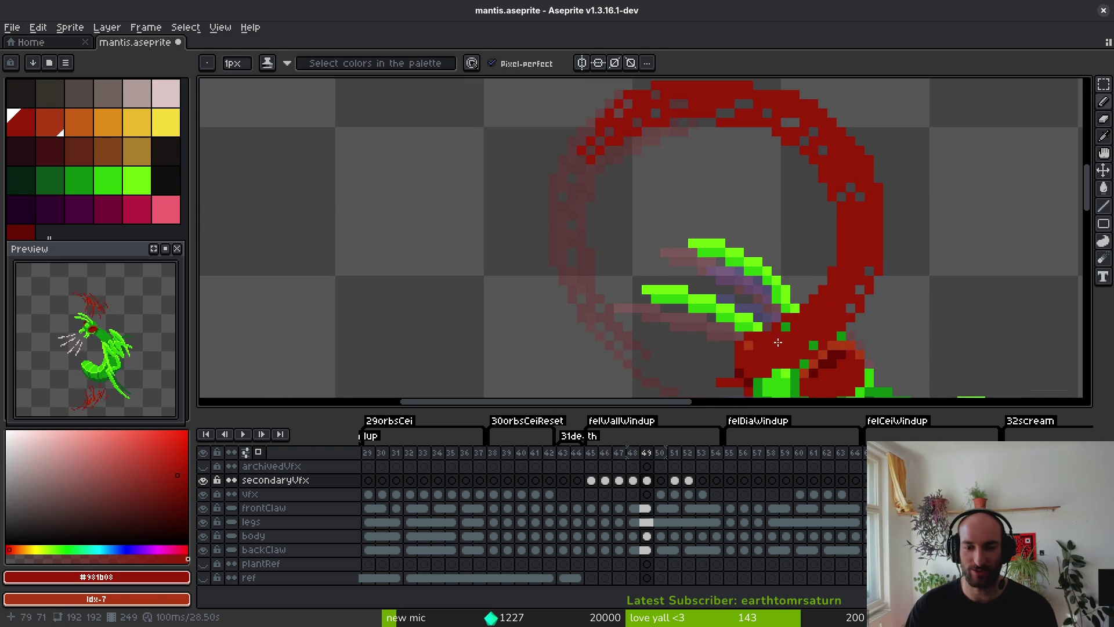
left_click(818, 237, "alt")
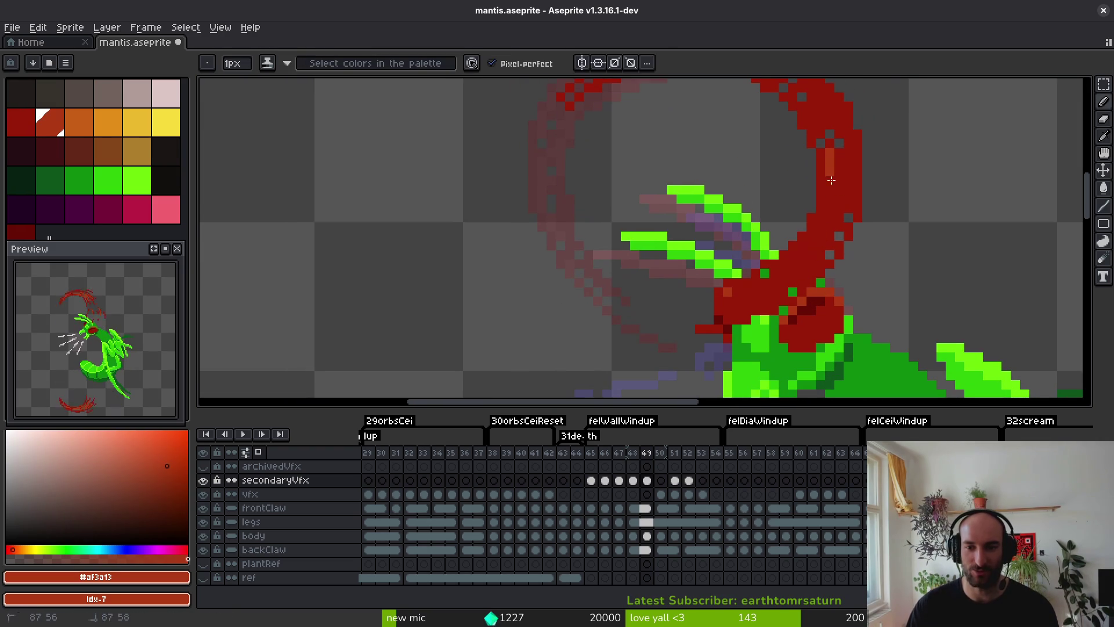
mouse_move(831, 180)
left_mouse_down()
mouse_move(815, 243)
mouse_move(792, 273)
mouse_move(823, 244)
left_mouse_up()
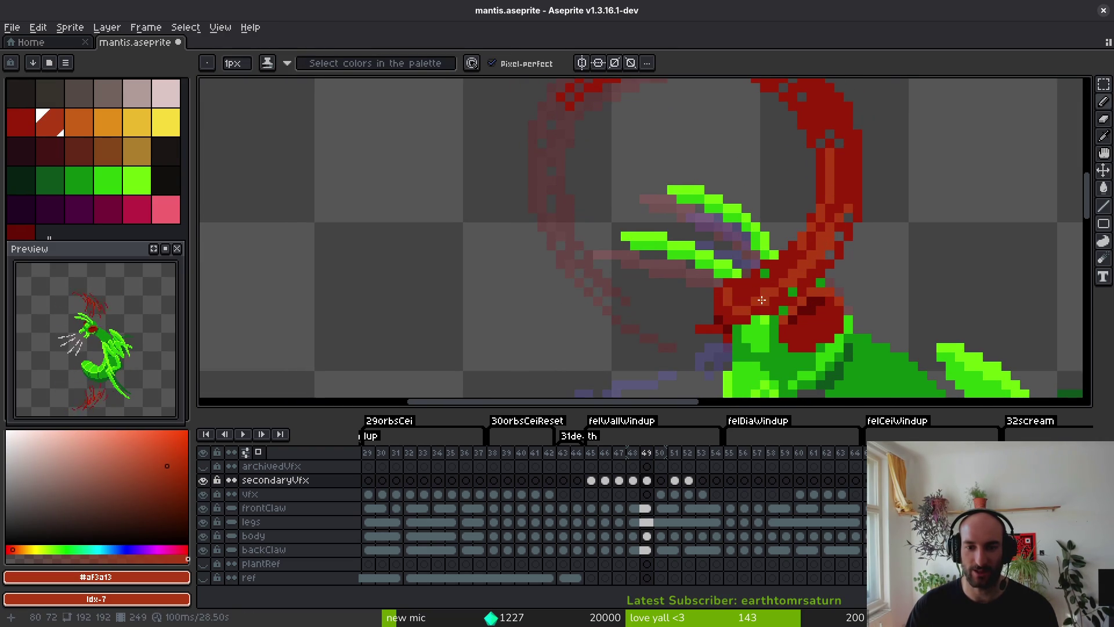
scroll(812, 244, "up", 6)
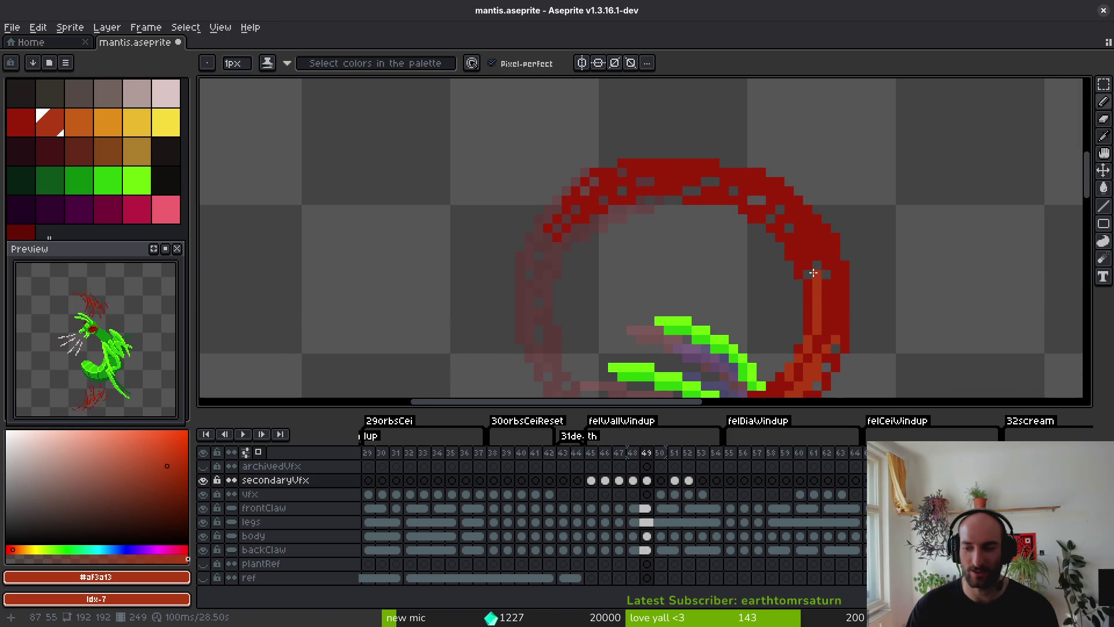
scroll(812, 248, "up", 2)
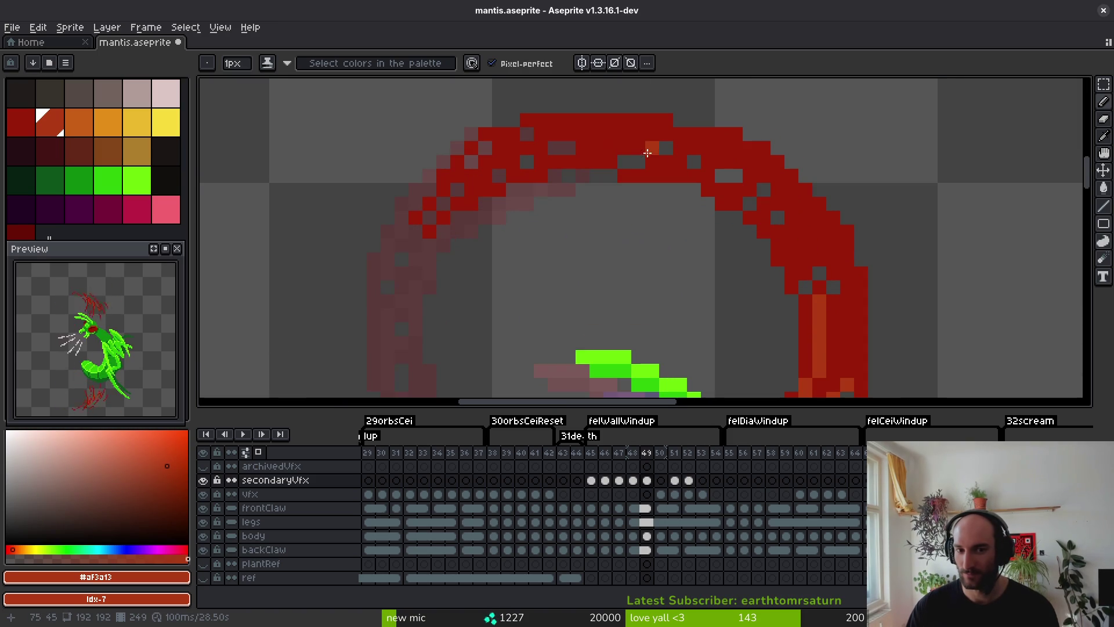
left_click_drag(647, 152, 807, 246)
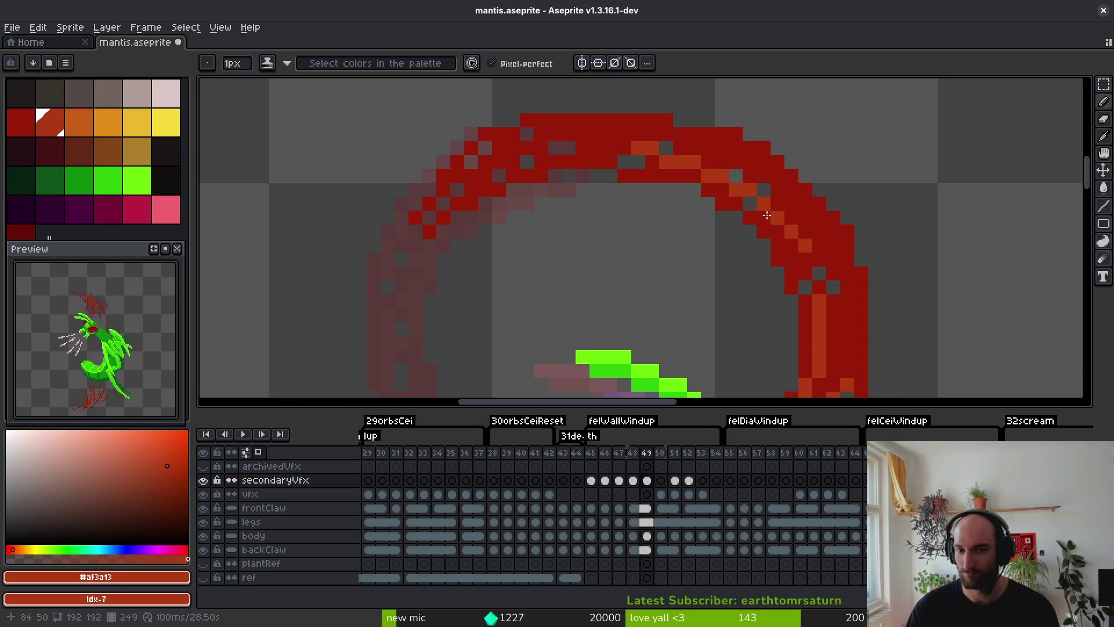
left_click_drag(766, 215, 798, 294)
mouse_move(771, 168)
left_mouse_down()
mouse_move(853, 301)
mouse_move(851, 366)
left_mouse_up()
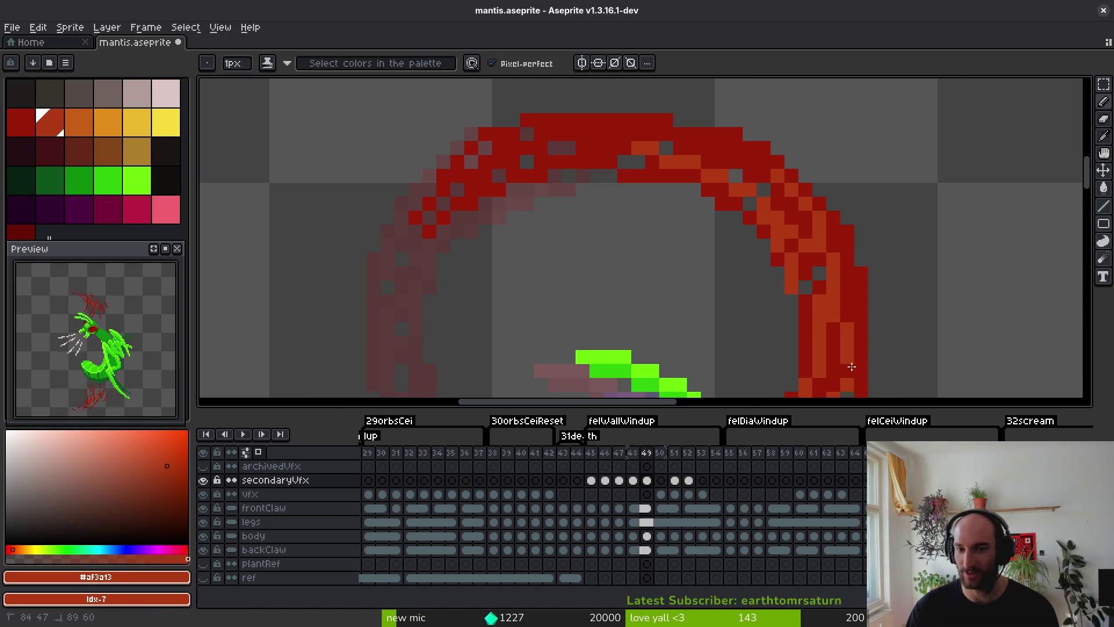
Erase stray pixels on the ring's upper-left and top arcs, then pick dark red #981b08.
key("e")
left_click_drag(513, 162, 429, 204)
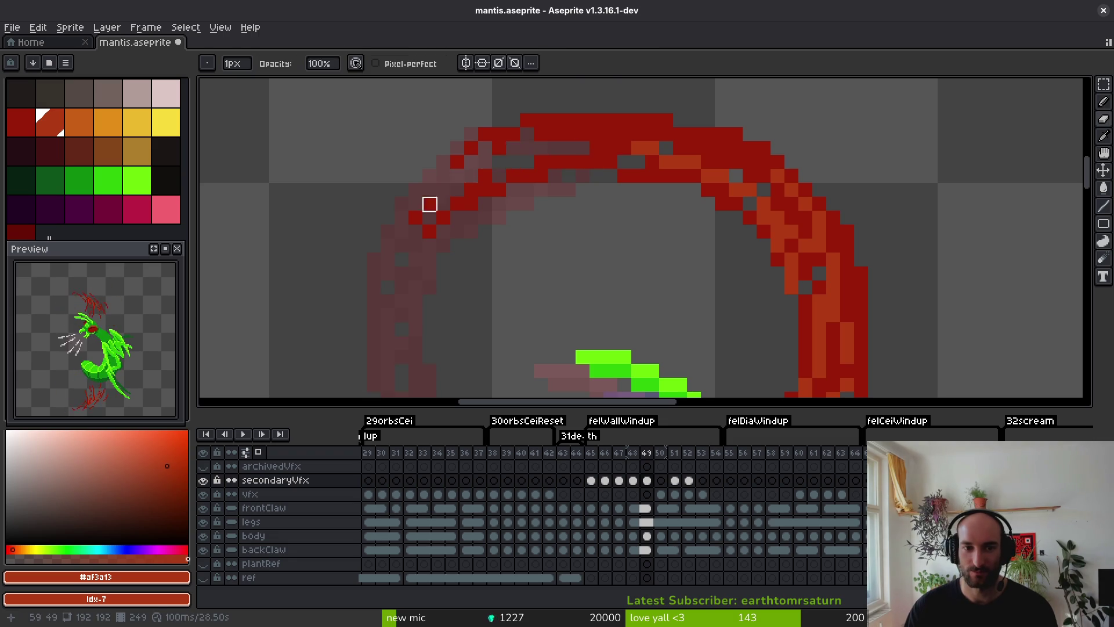
mouse_move(639, 121)
left_mouse_down()
mouse_move(778, 191)
mouse_move(703, 146)
left_mouse_up()
key("b")
left_click(778, 192, "alt")
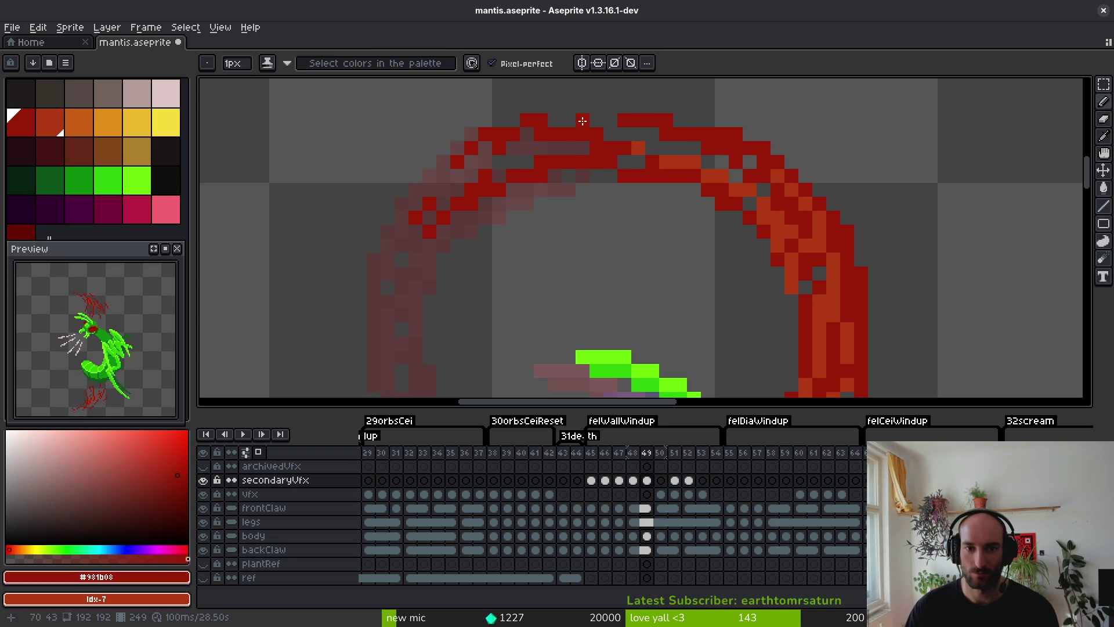
scroll(585, 109, "down", 3)
scroll(617, 211, "up", 1)
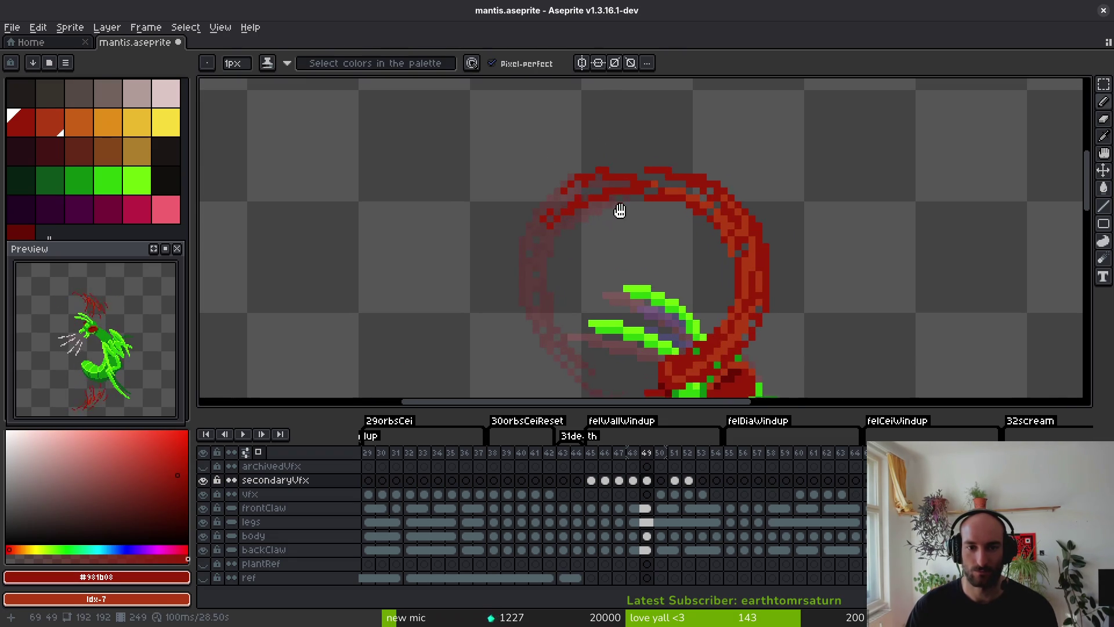
Select and drop a rectangle over the ring's top-left, then save mantis.aseprite.
key("m")
left_click_drag(416, 114, 638, 249)
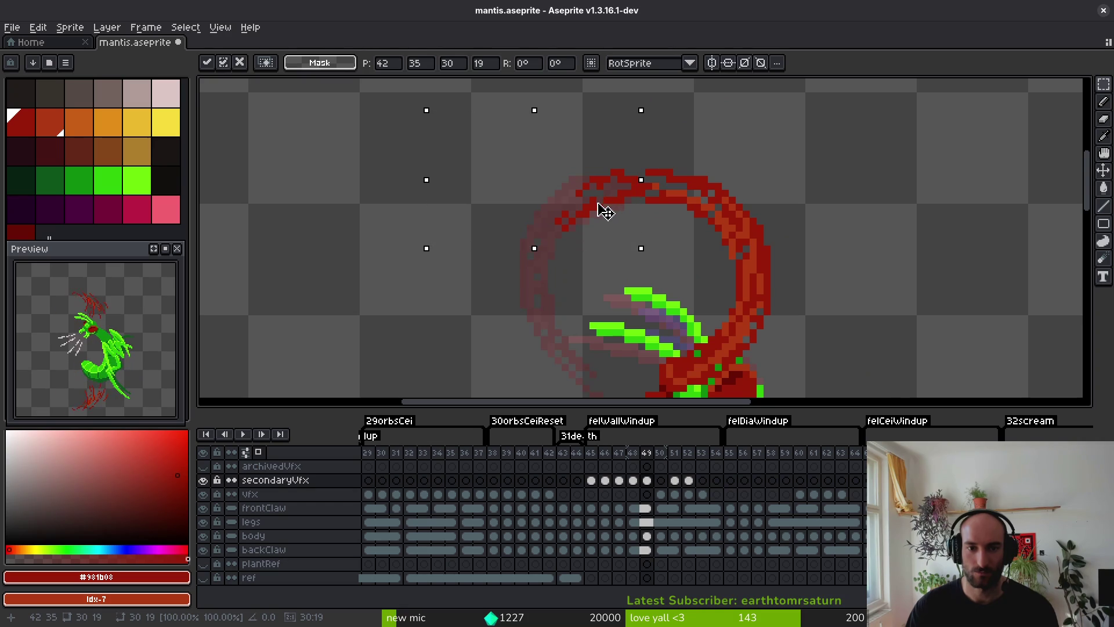
key("ctrl+d")
key("ctrl+s")
Draw a vertical red line right of the ring, undoing a detached diagonal stroke.
scroll(704, 254, "up", 1)
key("i")
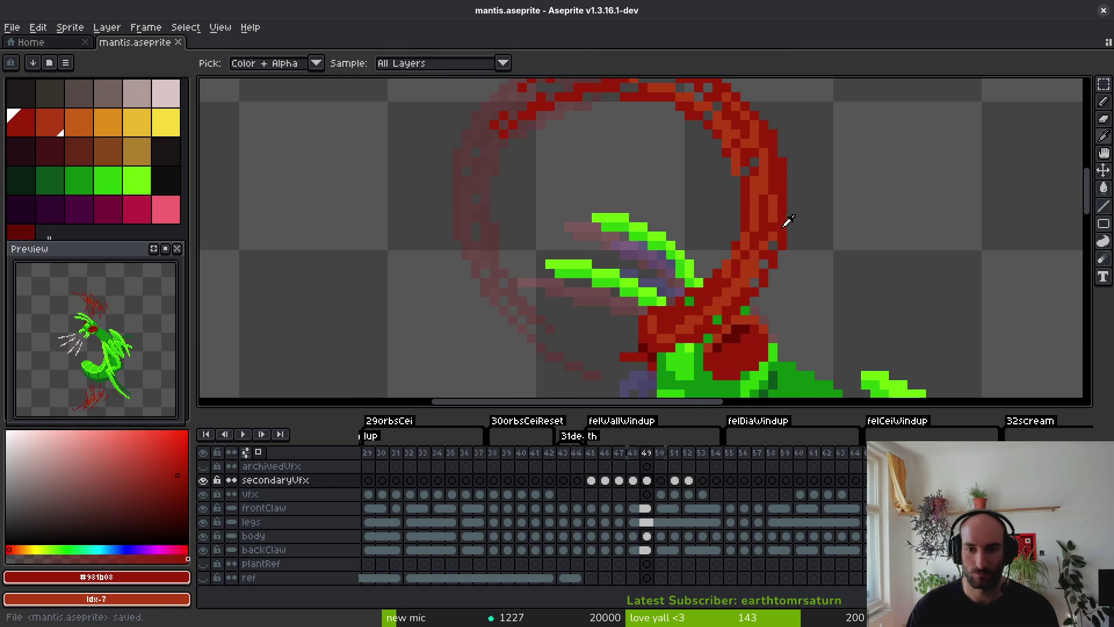
key("b")
left_click_drag(801, 140, 800, 212)
left_click_drag(828, 206, 795, 261)
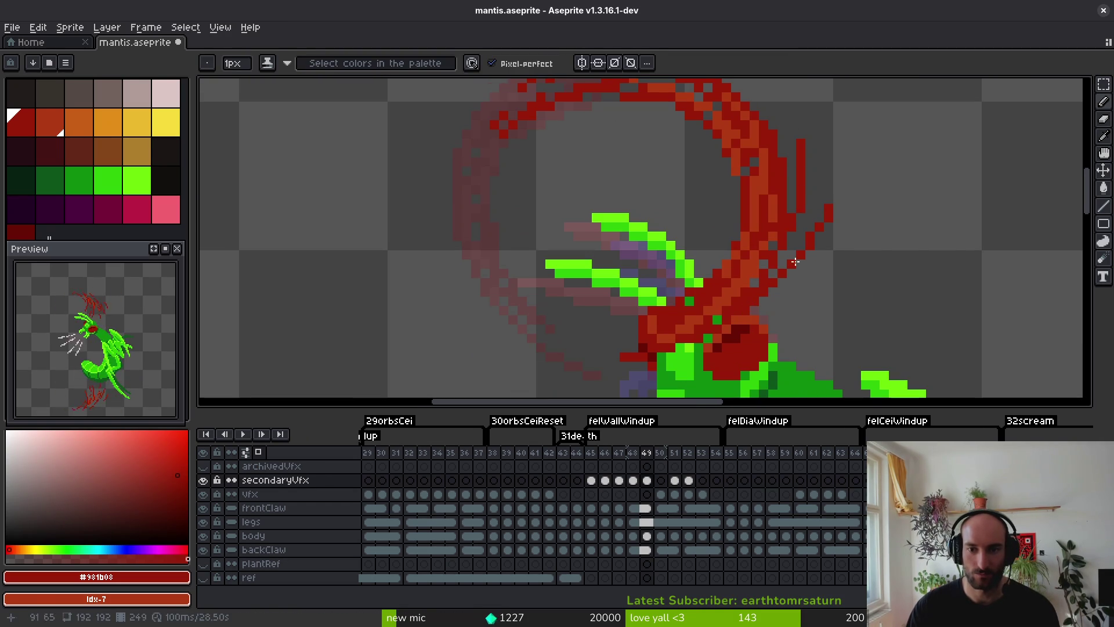
key("ctrl+z")
scroll(806, 279, "down", 1)
scroll(819, 300, "up", 1)
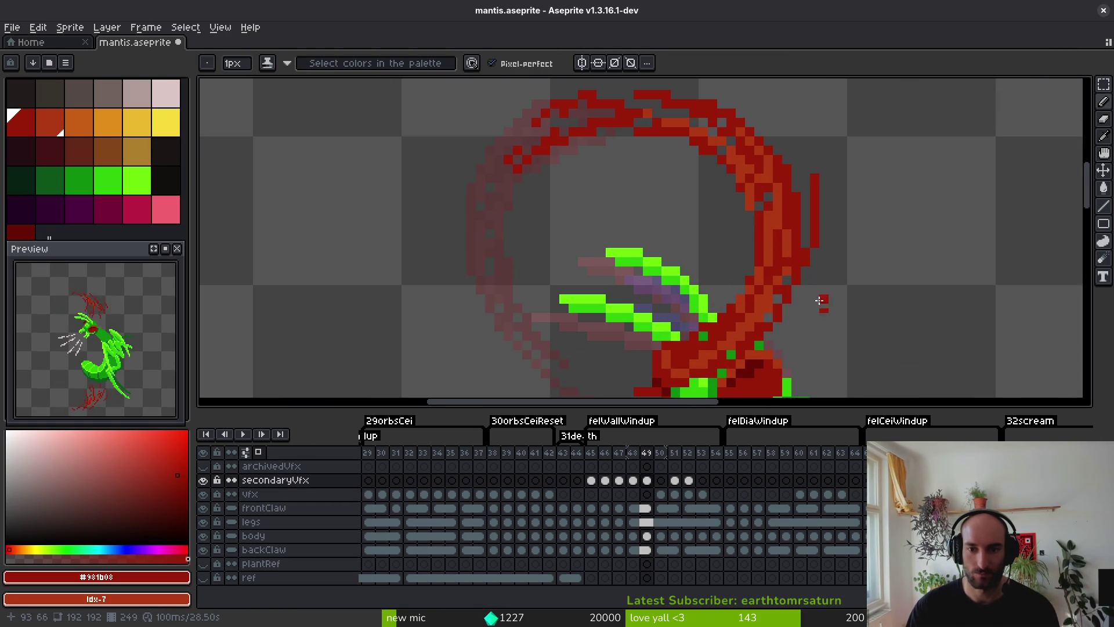
Add lighter red pixels along the ring's right and upper-right edges, then save the sprite.
left_click(736, 337, "alt")
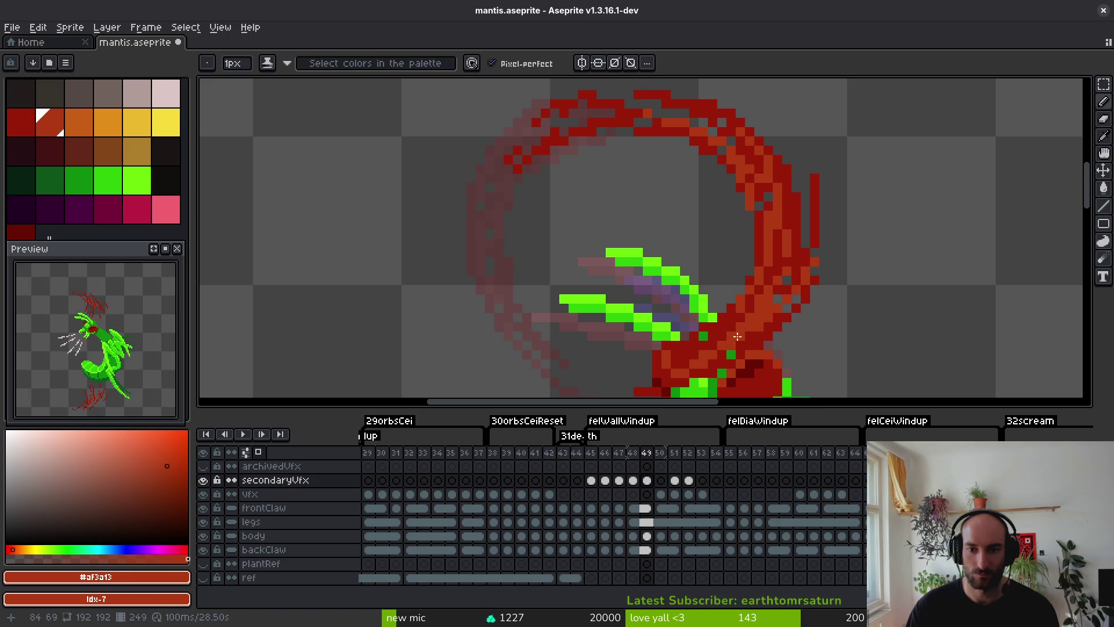
left_click_drag(792, 273, 806, 292)
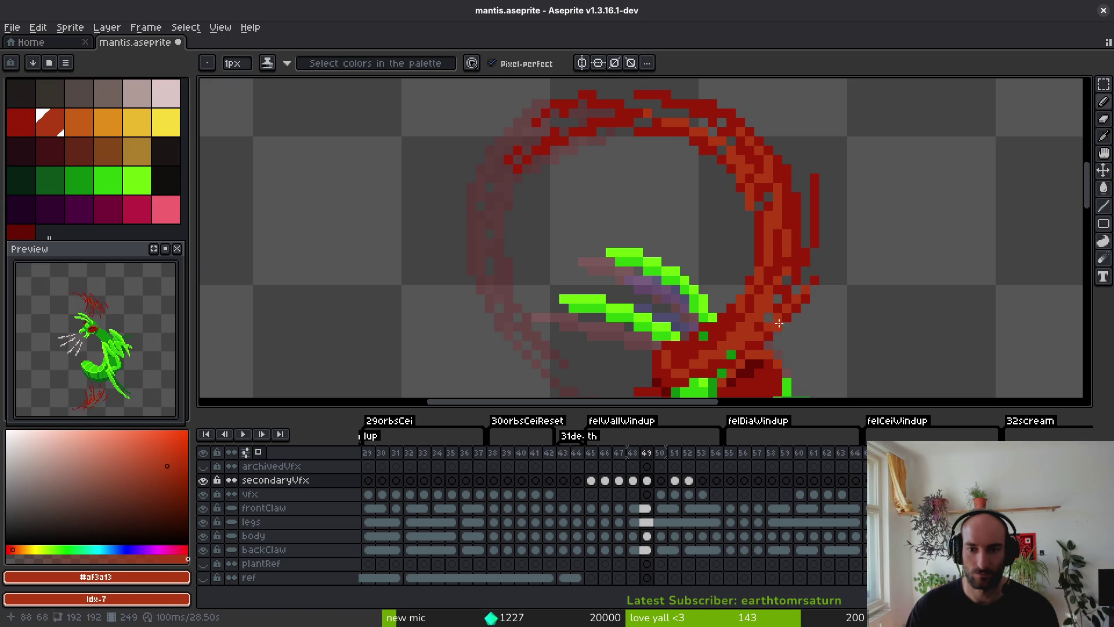
scroll(788, 265, "up", 2)
left_click_drag(748, 169, 781, 249)
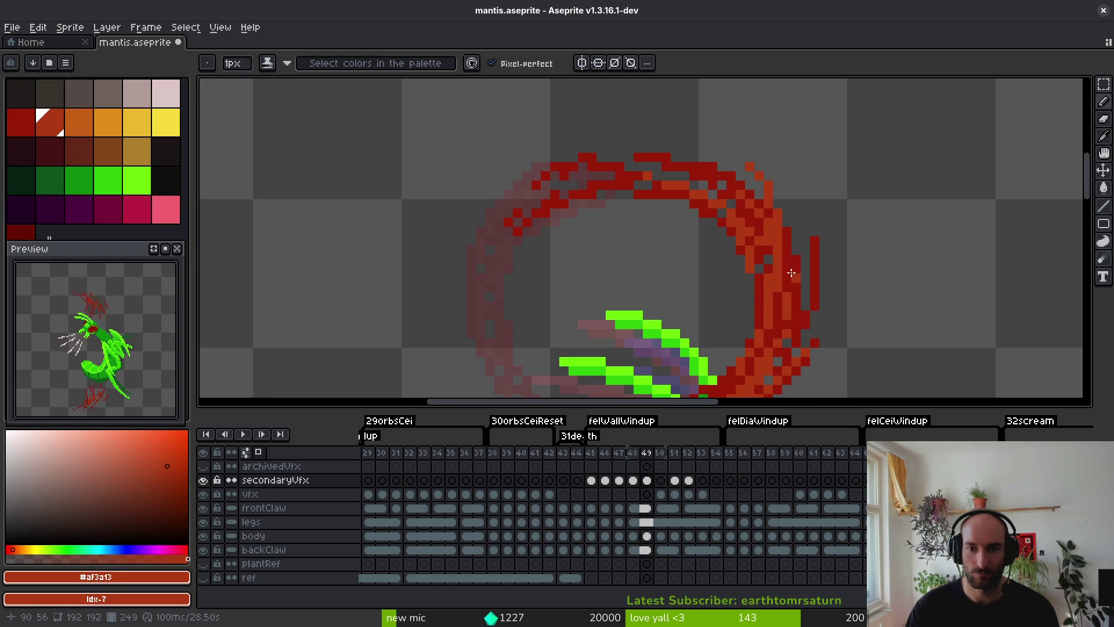
left_click(758, 166, "alt")
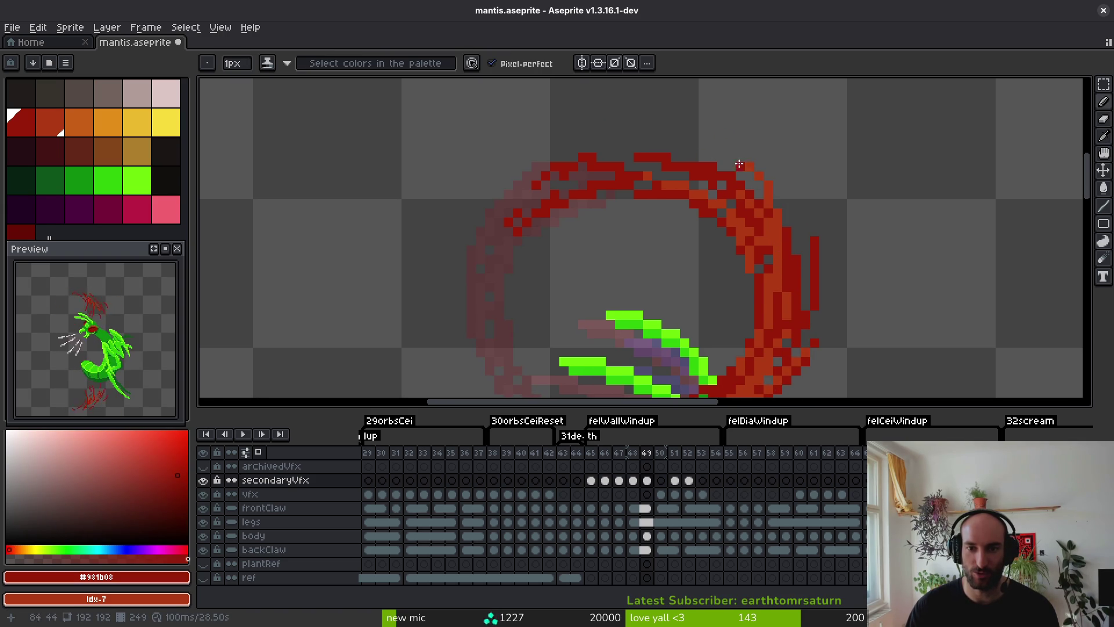
mouse_move(743, 162)
left_mouse_down()
mouse_move(791, 219)
mouse_move(737, 146)
left_mouse_up()
key("ctrl+z")
scroll(790, 221, "down", 3)
key("ctrl+s")
key("alt")
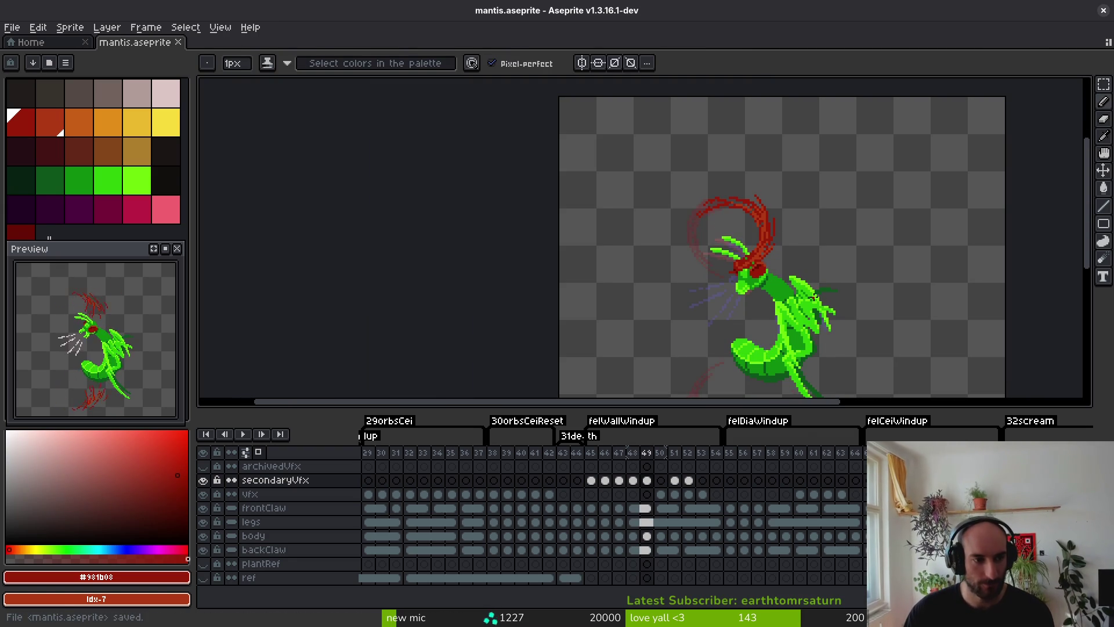
Preview the slash across frames, then sample its red on frame 49 and touch up a pixel.
key("Right")
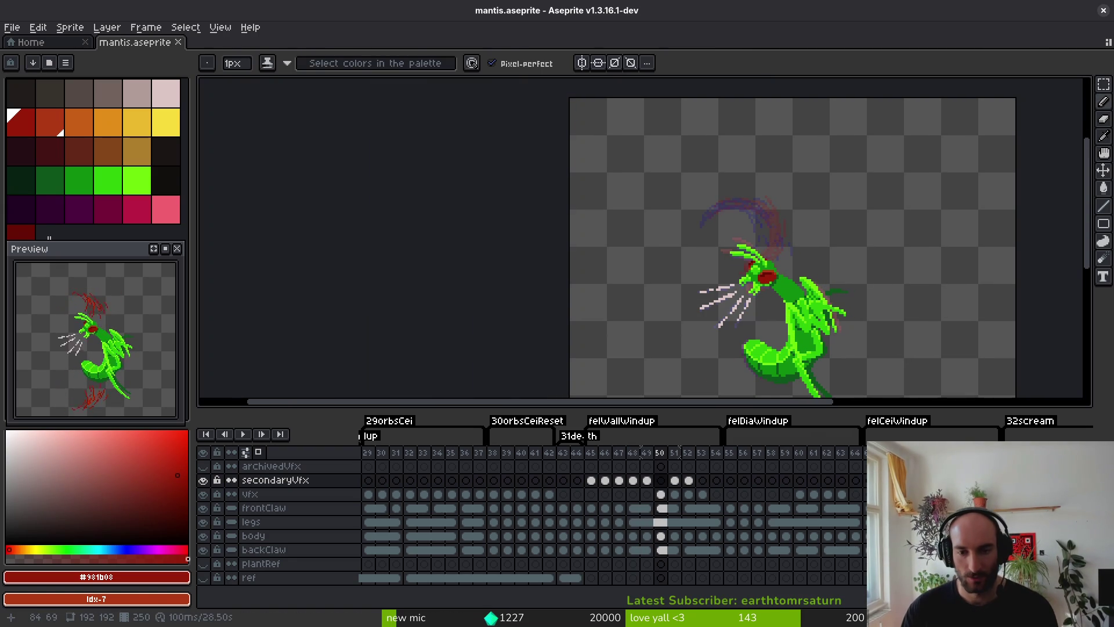
key("alt")
key("Left")
key("Right")
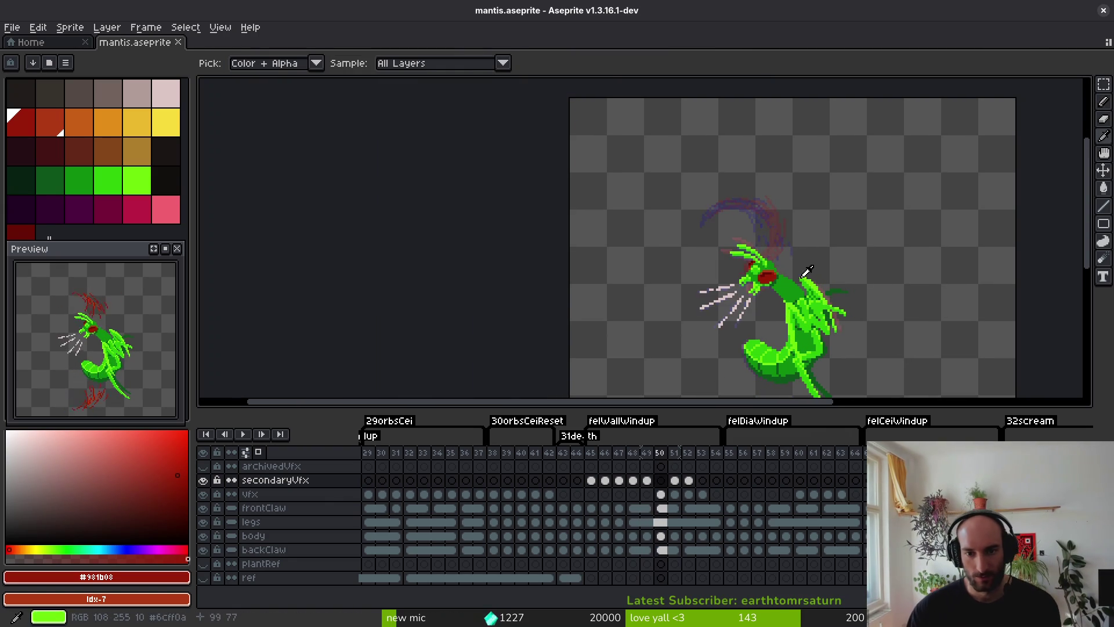
scroll(806, 271, "up", 2)
key("Left")
left_click(807, 229)
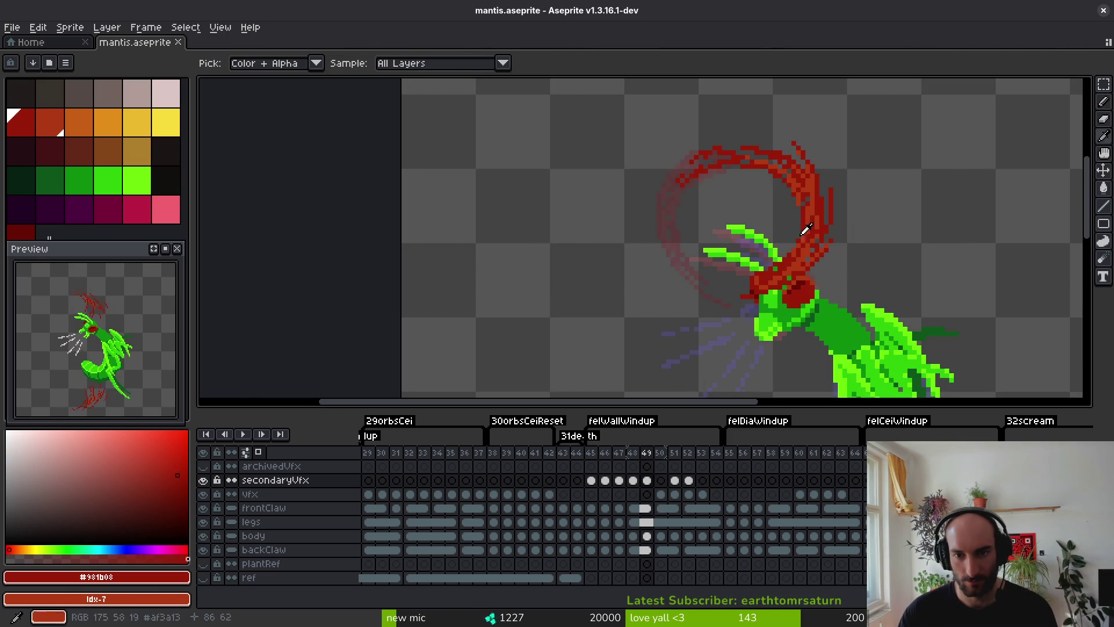
left_click(616, 118)
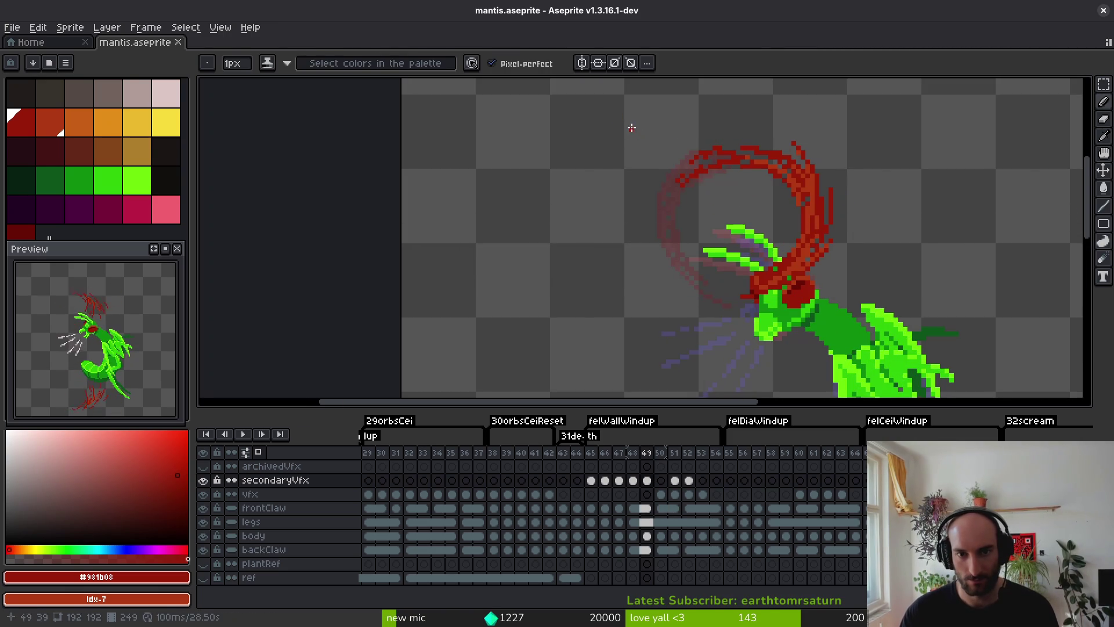
Copy the selected frame 49 slash to frame 50, turn it about -90°, and shift it onto the claw.
key("m")
mouse_move(578, 86)
left_mouse_down()
mouse_move(925, 381)
mouse_move(950, 387)
left_mouse_up()
key("Right")
mouse_move(845, 298)
left_mouse_down()
mouse_move(810, 241)
mouse_move(816, 254)
mouse_move(746, 253)
mouse_move(772, 286)
left_mouse_up()
key("Return")
key("ctrl+z")
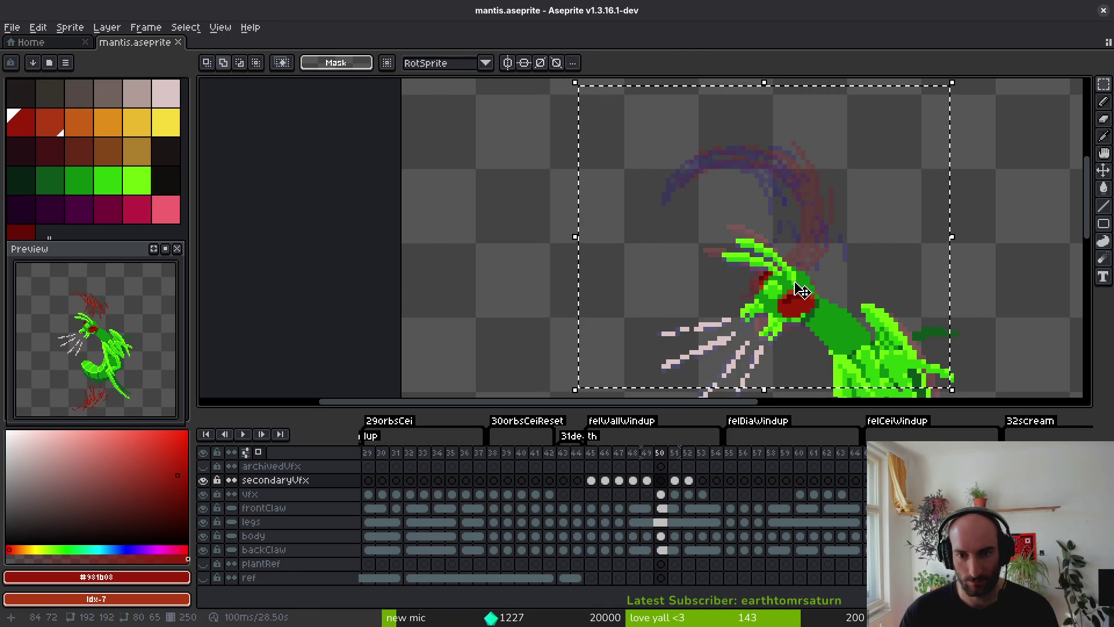
mouse_move(803, 282)
left_mouse_down()
mouse_move(820, 260)
mouse_move(797, 275)
mouse_move(786, 267)
left_mouse_up()
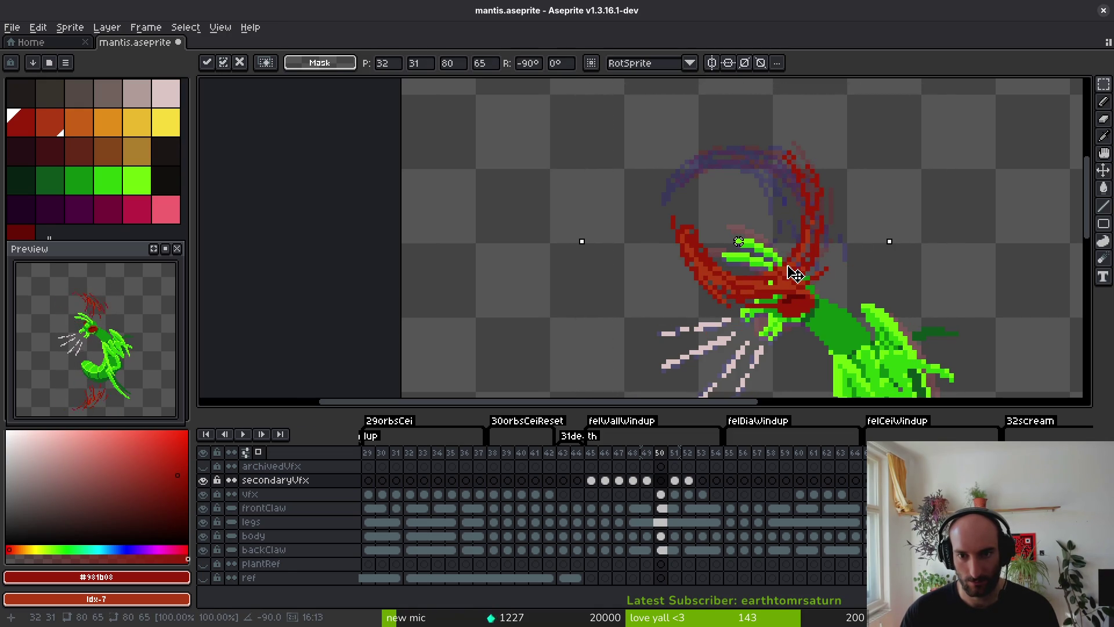
key("Return")
Reselect the frame 50 slash and nudge its pixels into place around the claw.
mouse_move(732, 124)
left_mouse_down()
mouse_move(849, 203)
mouse_move(810, 269)
mouse_move(704, 328)
mouse_move(676, 329)
left_mouse_up()
key("ctrl+d")
left_click_drag(602, 174, 759, 290)
left_click(780, 296)
mouse_move(576, 86)
left_mouse_down()
mouse_move(724, 236)
mouse_move(862, 338)
left_mouse_up()
left_click_drag(785, 263, 786, 271)
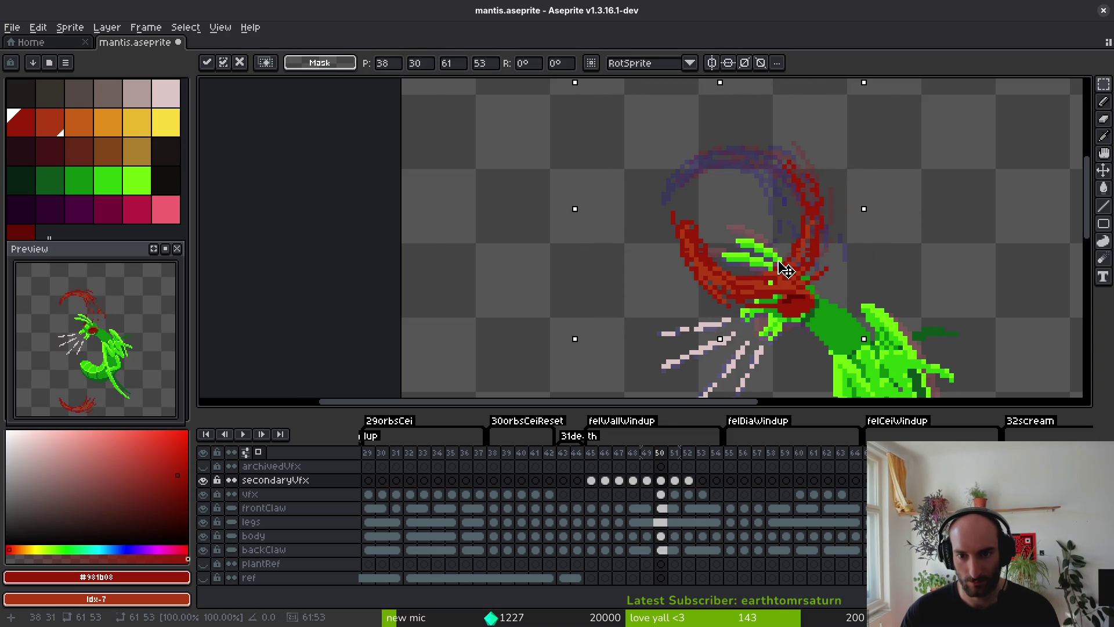
key("i")
Rotate the selected slash a further -24° around the claw and deselect.
key("m")
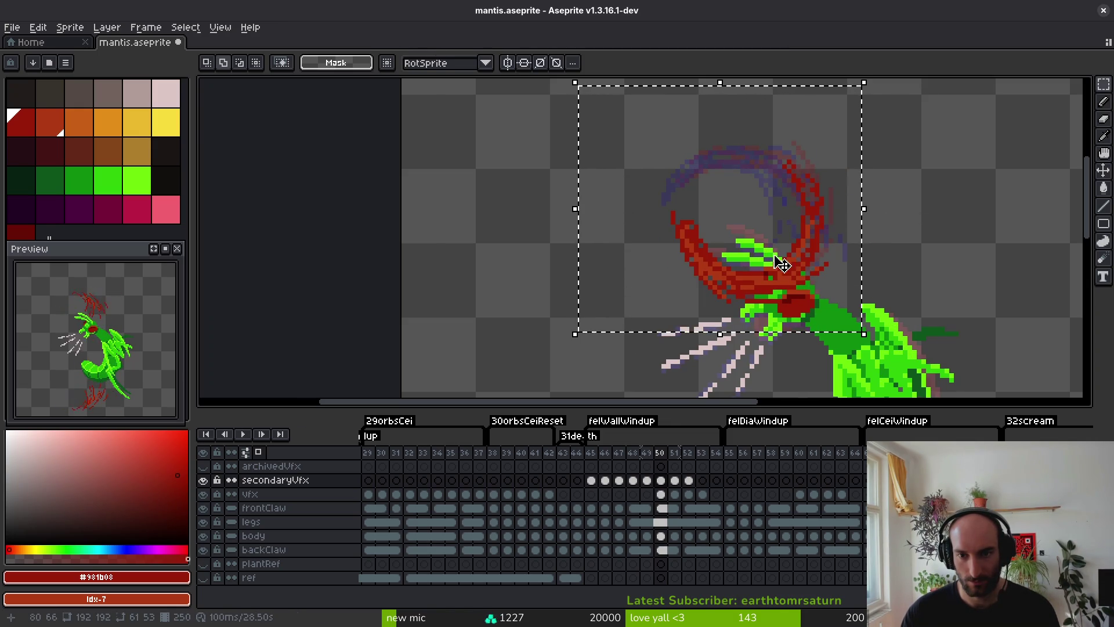
key("ctrl+d")
left_click_drag(604, 117, 923, 375)
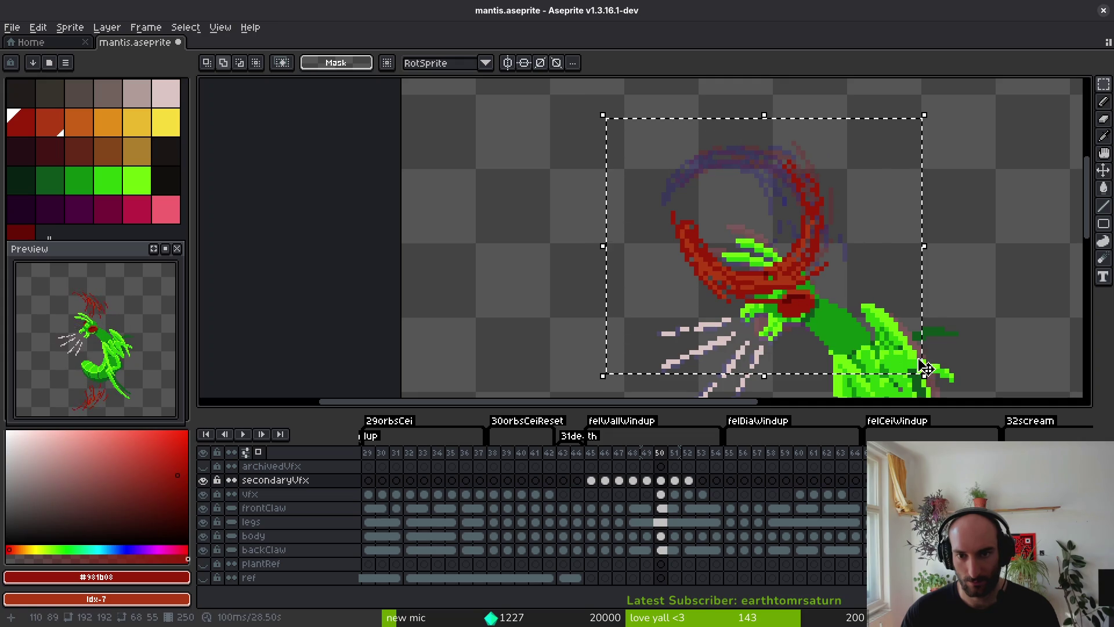
mouse_move(934, 103)
left_mouse_down()
mouse_move(967, 172)
mouse_move(821, 219)
mouse_move(792, 239)
mouse_move(832, 222)
left_mouse_up()
left_click_drag(961, 164, 970, 191)
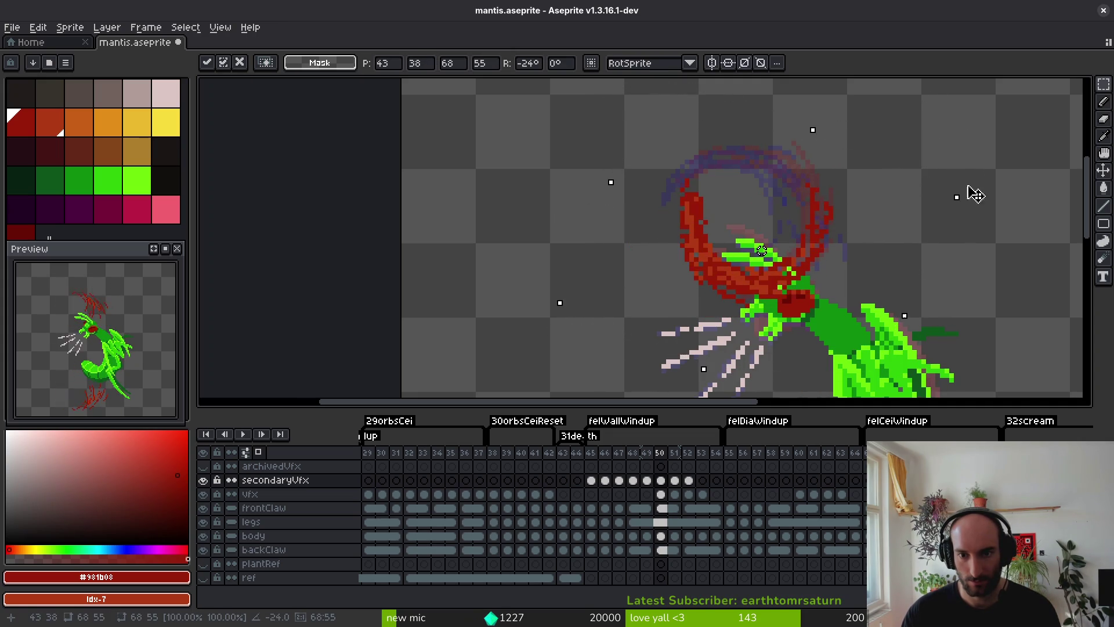
key("ctrl+d")
scroll(817, 207, "up", 1)
scroll(816, 208, "up", 2)
key("b")
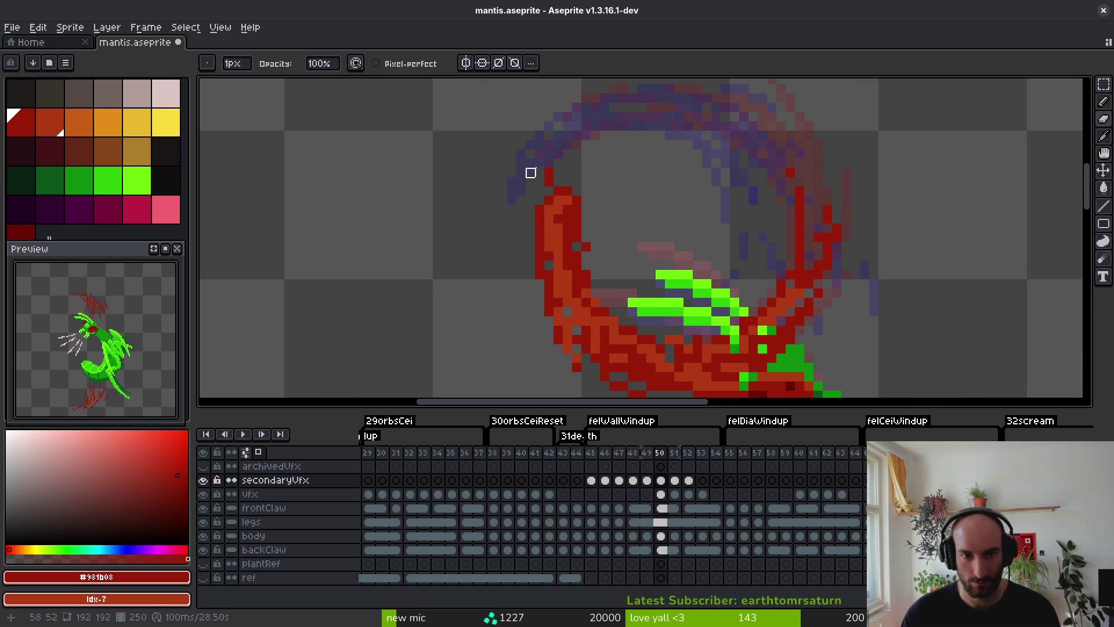
Repaint the claw green and add an orange-red highlight down the slash's right arm.
scroll(604, 244, "down", 4)
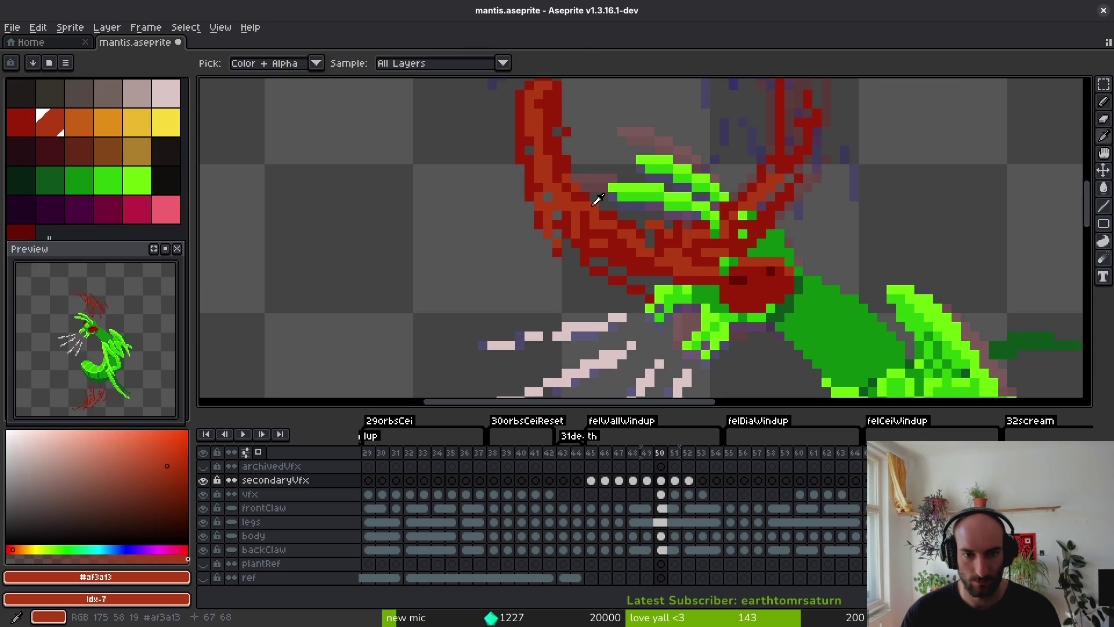
key("b")
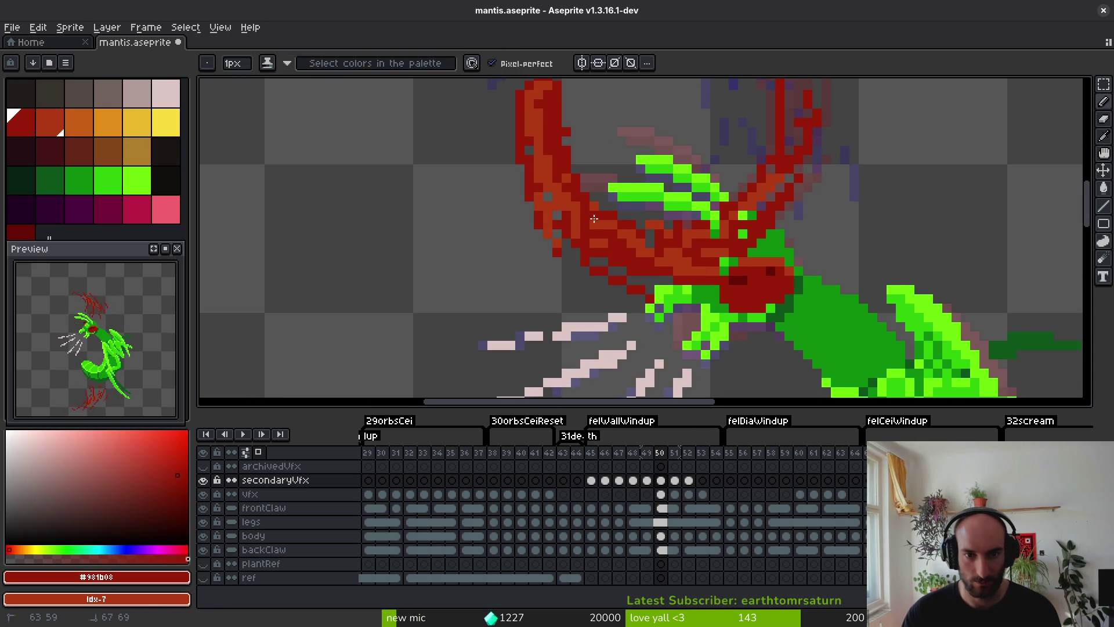
mouse_move(748, 256)
left_mouse_down()
mouse_move(662, 272)
mouse_move(754, 261)
mouse_move(812, 214)
mouse_move(792, 238)
left_mouse_up()
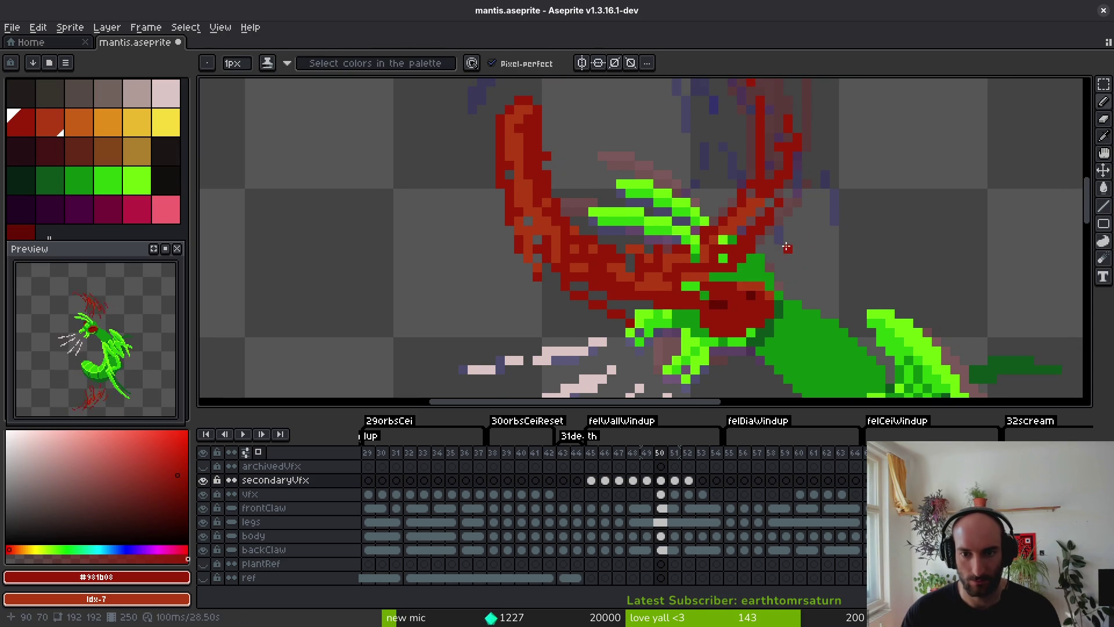
scroll(790, 229, "up", 2)
scroll(790, 226, "right", 2)
scroll(790, 227, "up", 1)
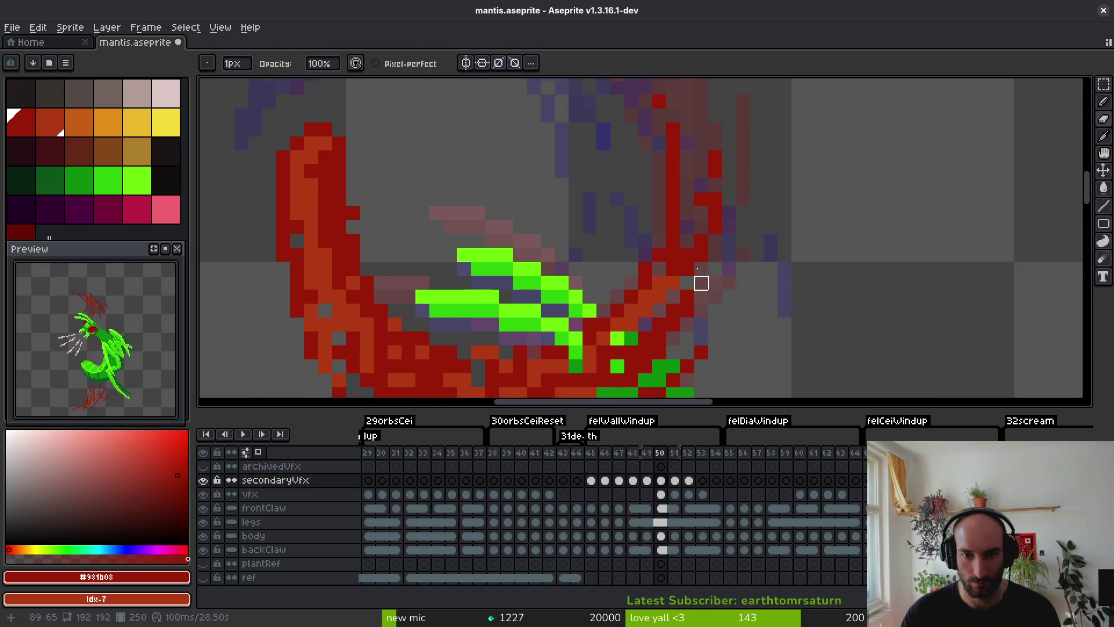
left_click(691, 227, "alt")
left_click_drag(702, 182, 673, 264)
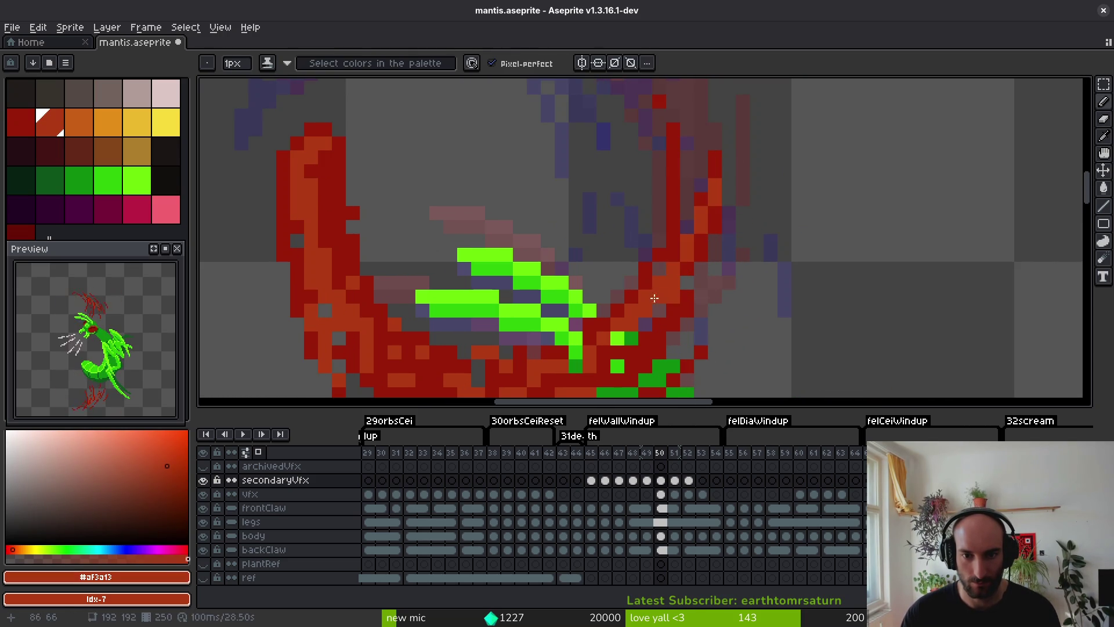
Shade the lower right of the arc dark red, then darken its inner edge with shading ink.
left_click(665, 307, "alt")
mouse_move(665, 307)
left_mouse_down()
mouse_move(722, 278)
mouse_move(643, 356)
left_mouse_up()
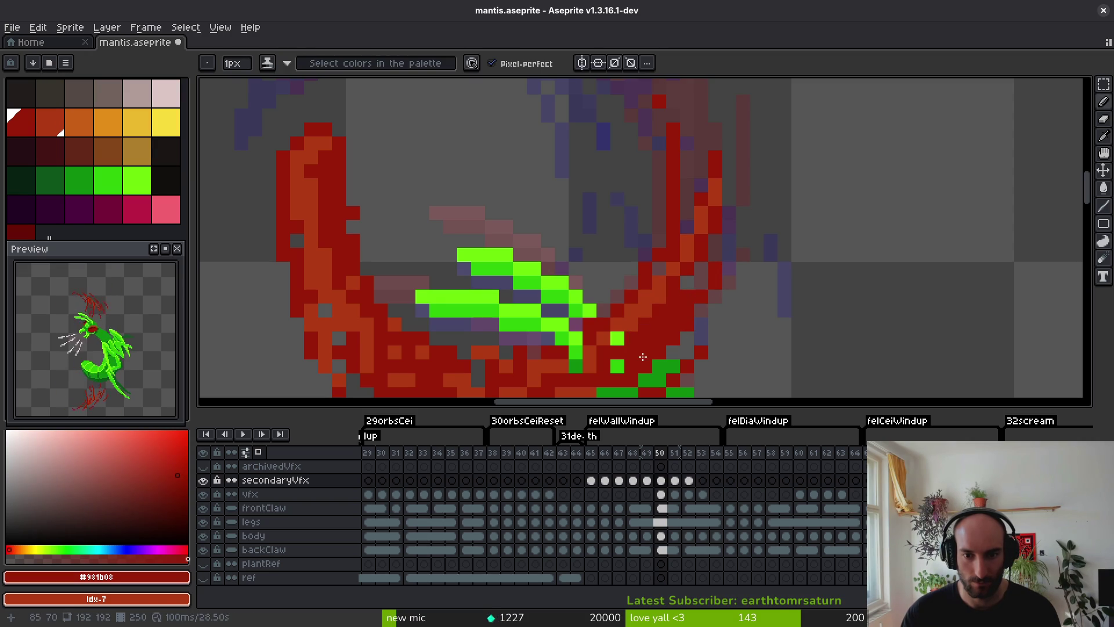
key("ctrl+z")
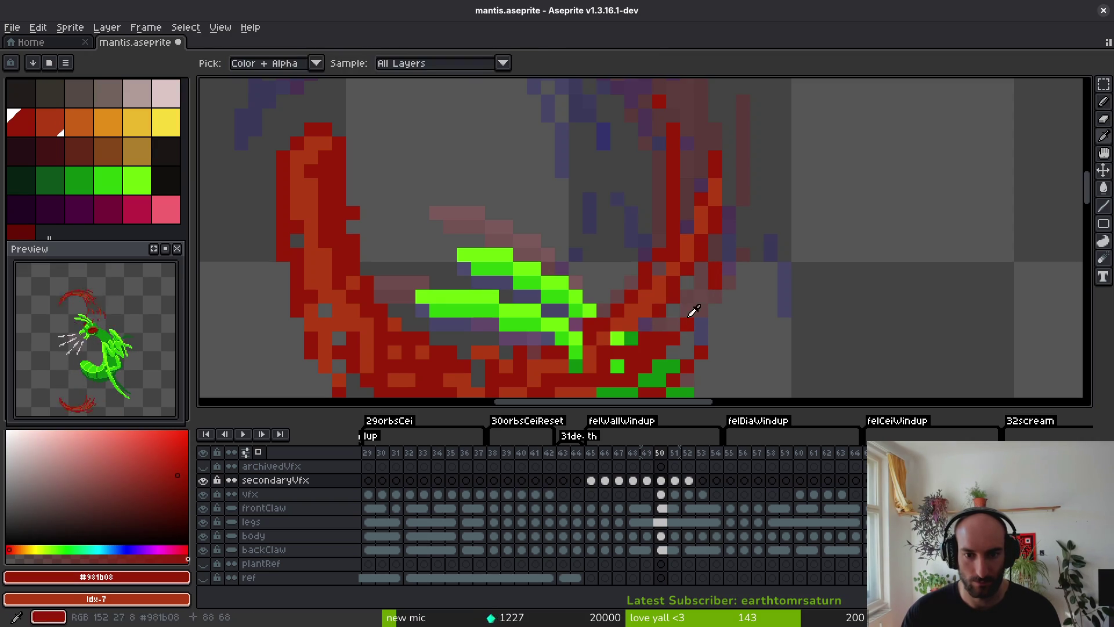
key("f")
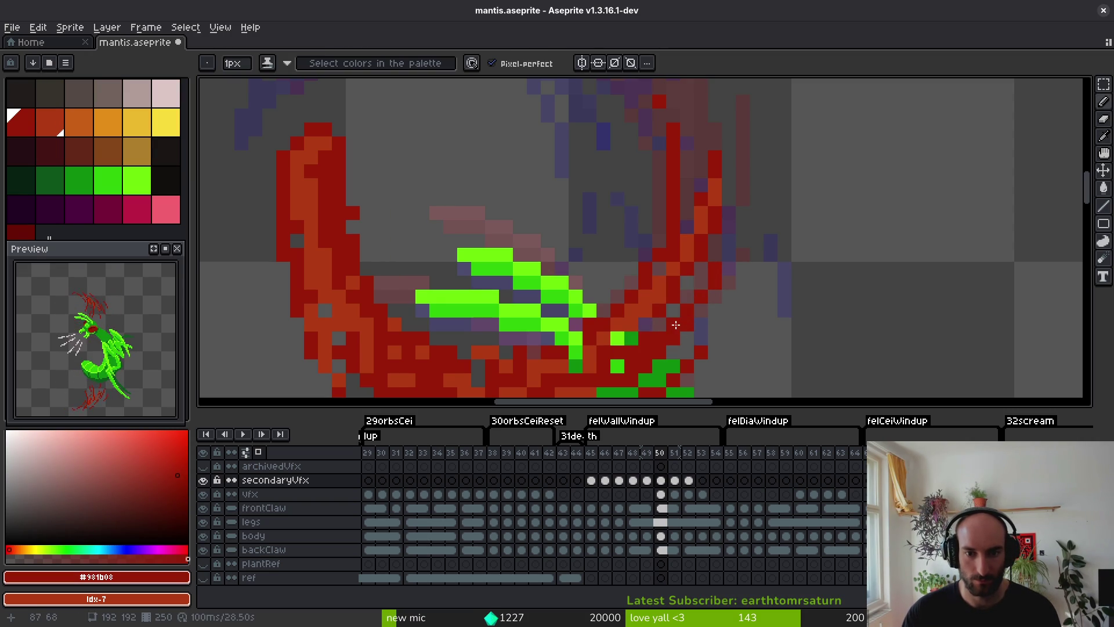
scroll(676, 325, "down", 3)
scroll(567, 250, "up", 3)
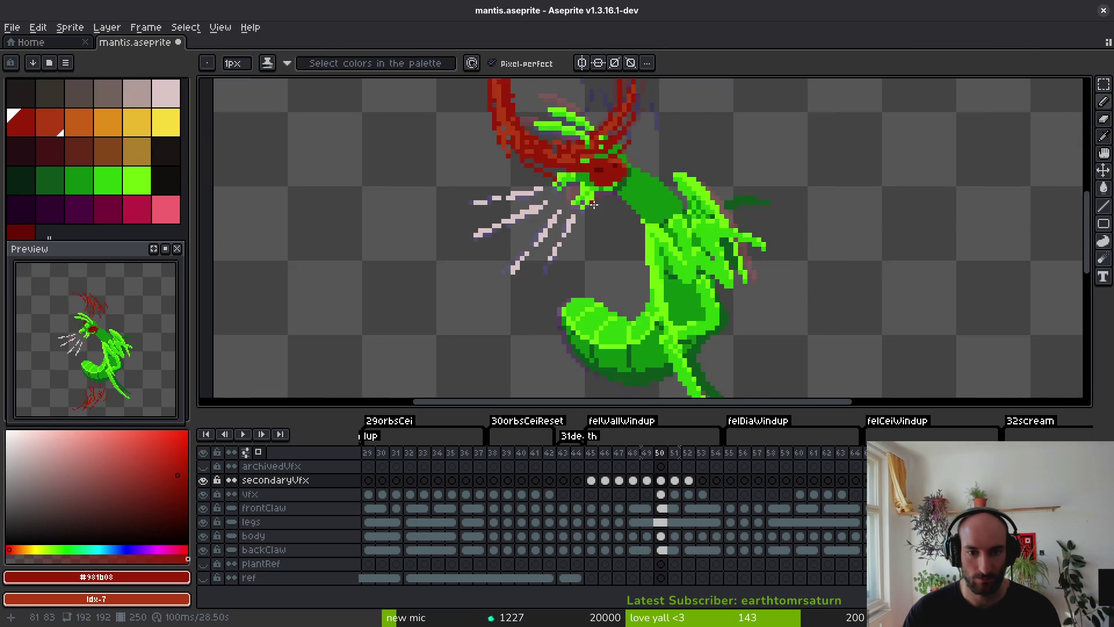
left_click_drag(508, 159, 507, 180)
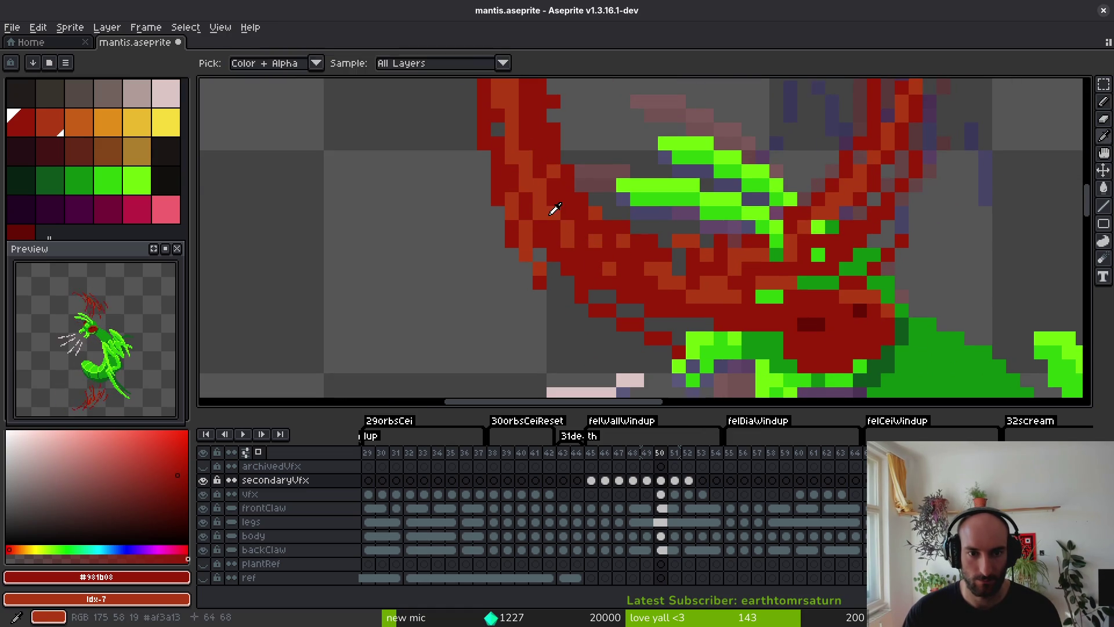
Paint an orange highlight along the arc, save mantis.aseprite, and darken two slash pixels.
left_click(536, 208, "alt")
left_click_drag(535, 207, 633, 287)
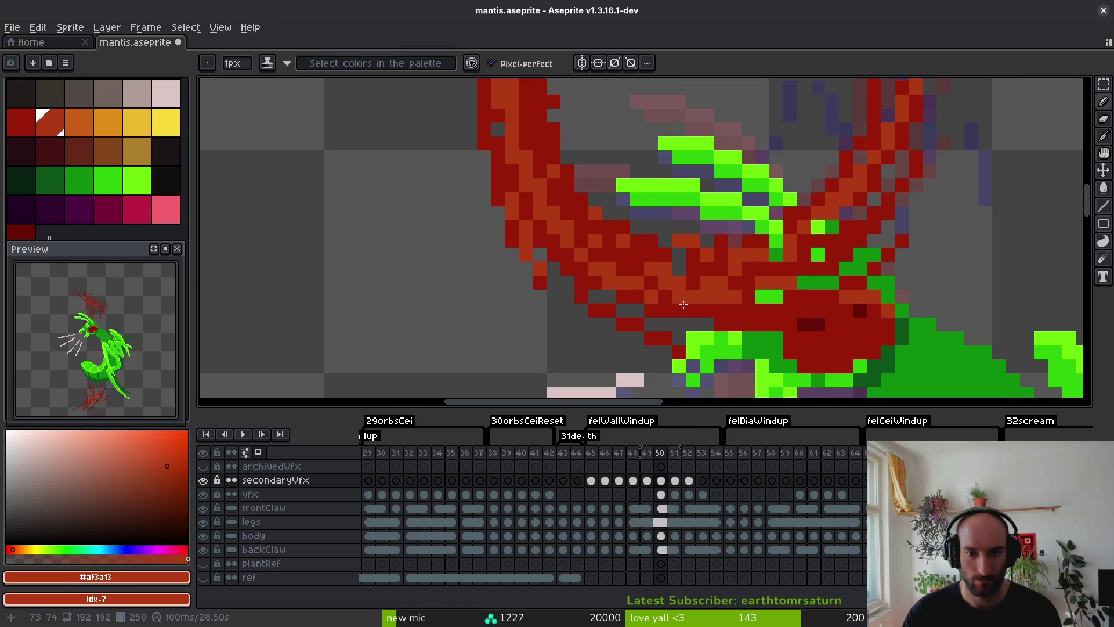
scroll(683, 304, "down", 5)
scroll(662, 294, "up", 5)
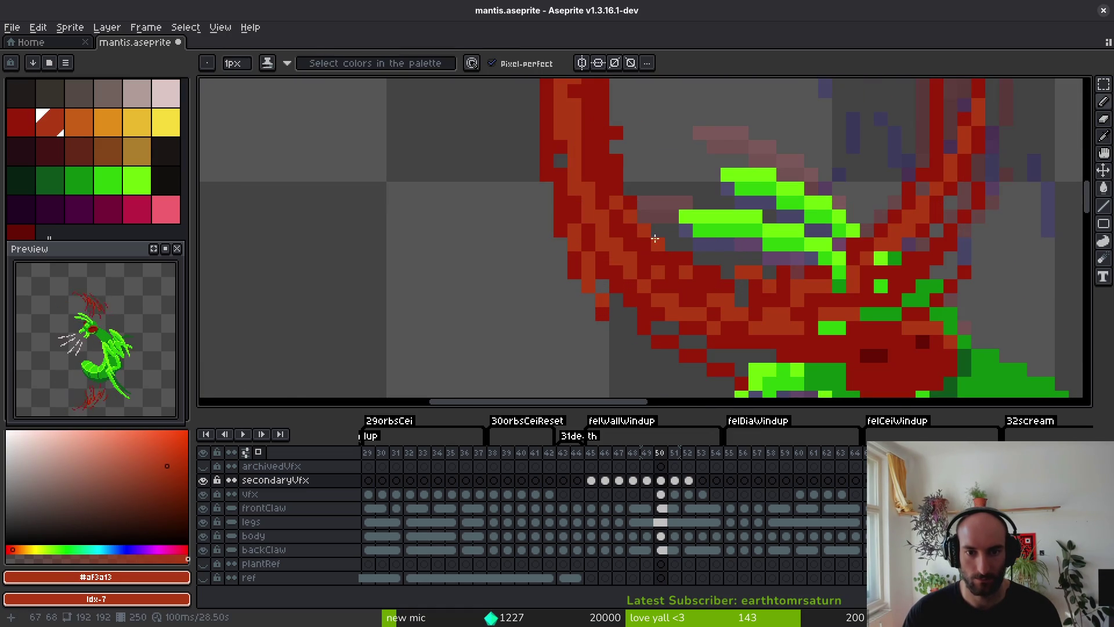
scroll(616, 177, "down", 4)
key("ctrl+s")
scroll(613, 225, "up", 4)
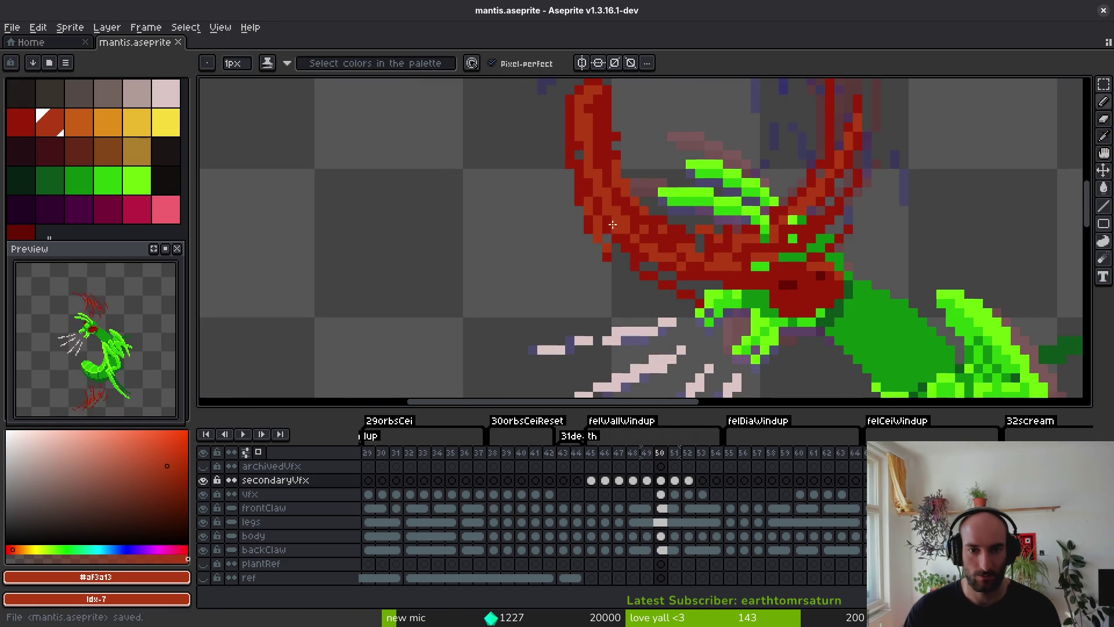
left_click(608, 224, "alt")
left_click(598, 221)
Try rotating frame 51's slash selection, then cancel and deselect to leave it unchanged.
scroll(739, 290, "down", 3)
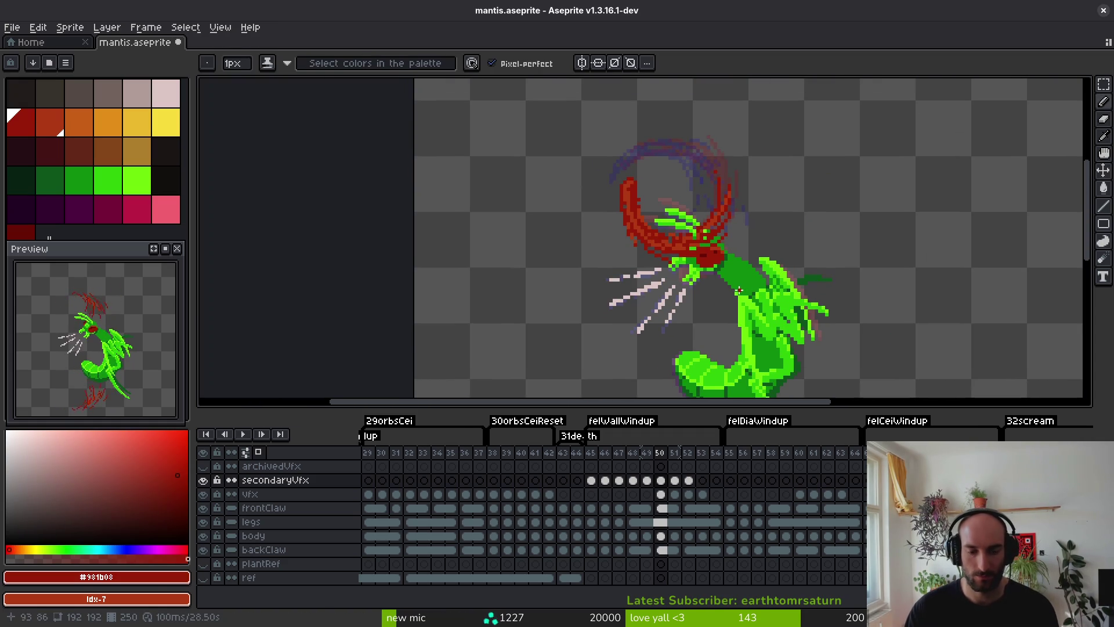
key("period")
key("m")
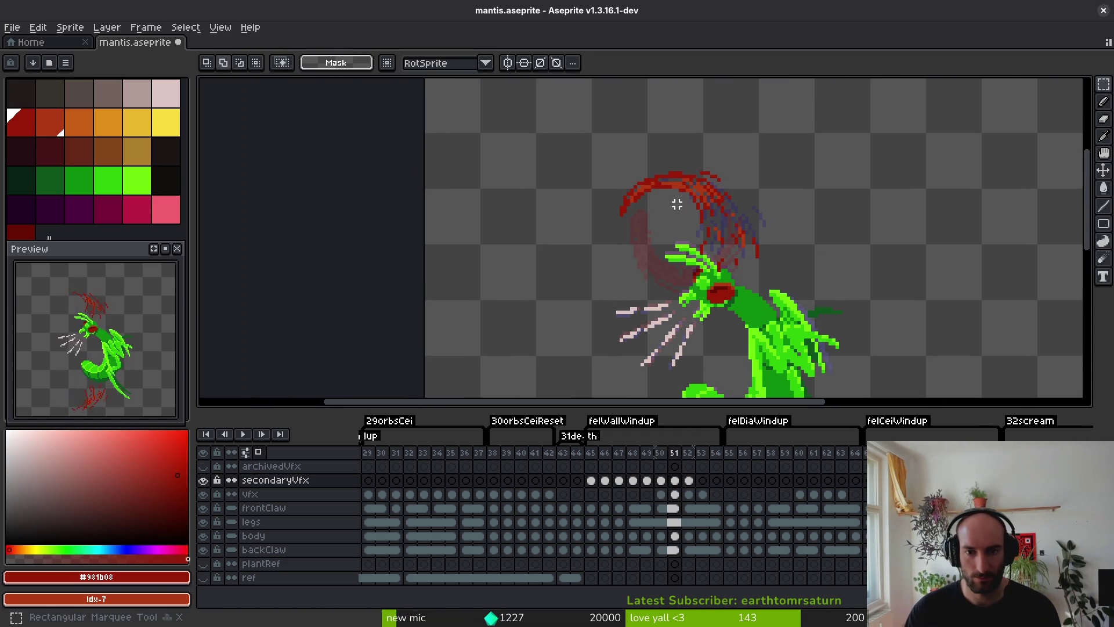
left_click_drag(516, 120, 879, 354)
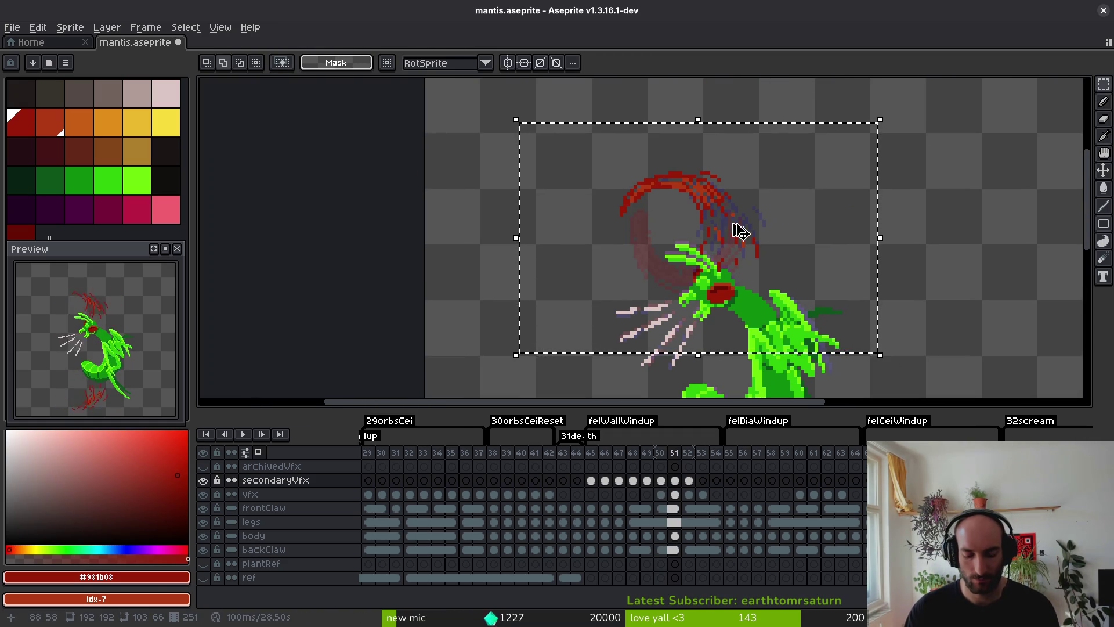
mouse_move(740, 231)
left_mouse_down()
mouse_move(729, 231)
mouse_move(738, 249)
mouse_move(654, 248)
mouse_move(666, 193)
mouse_move(684, 199)
left_mouse_up()
key("Escape")
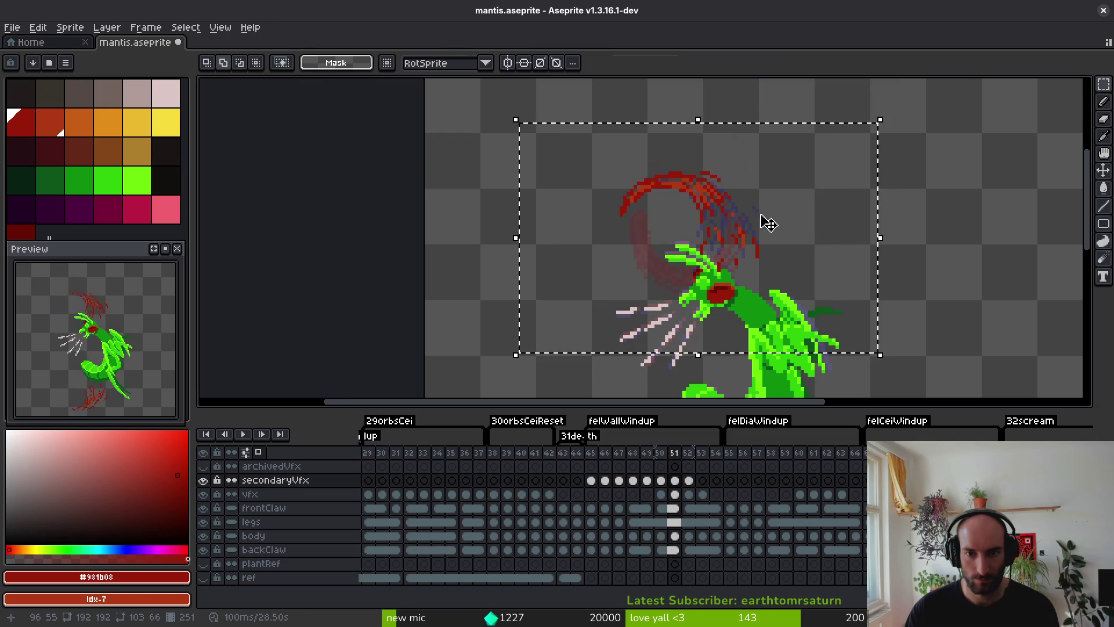
key("ctrl+d")
key("i")
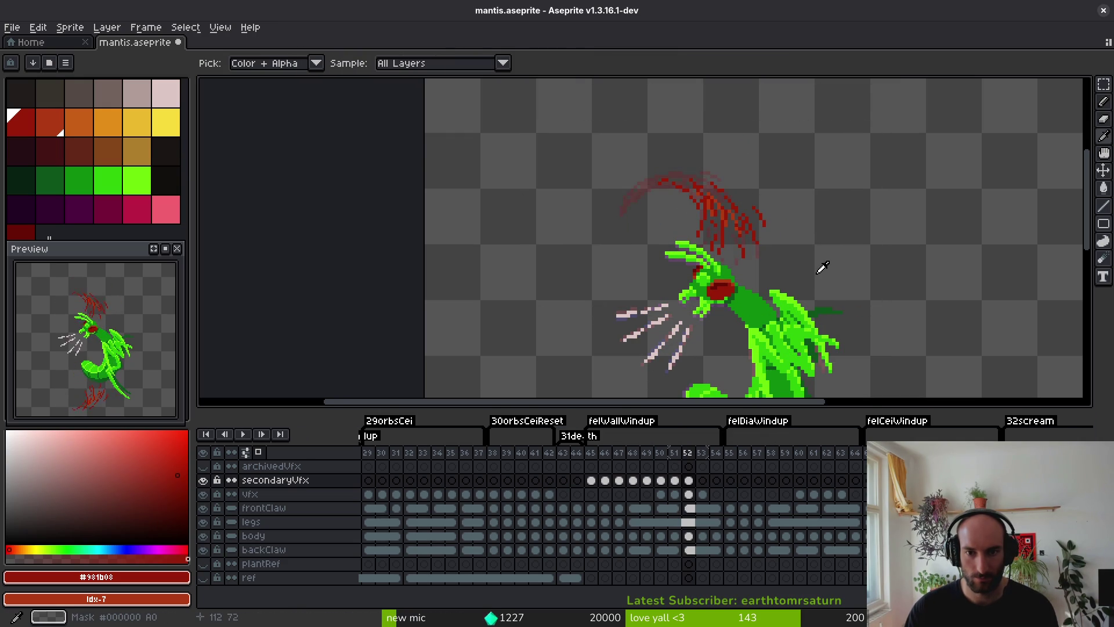